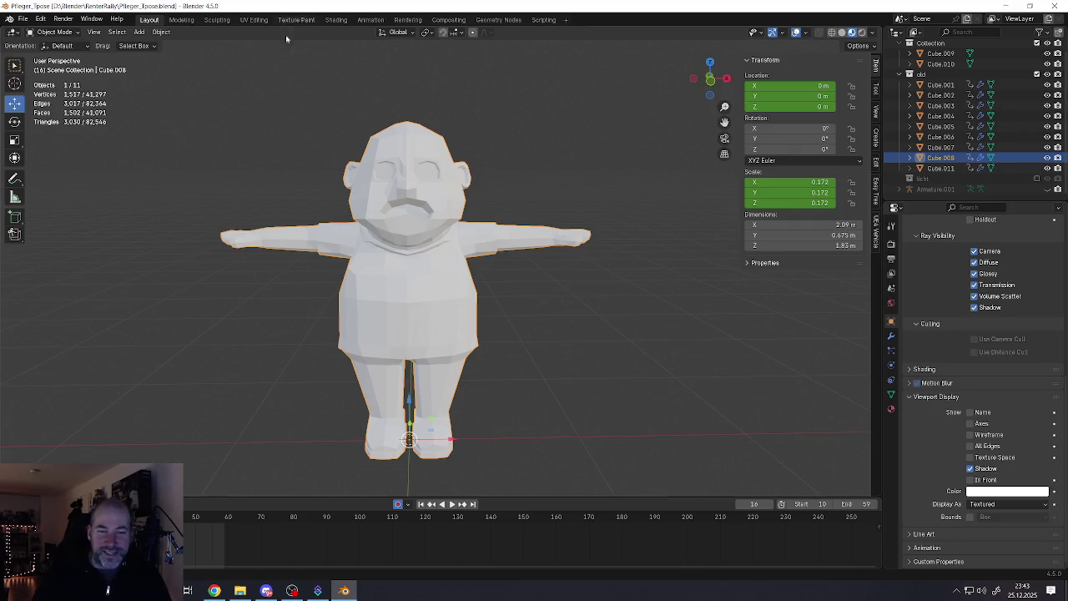
In Edit Mode, select the crotch faces between the legs and drag them down
{"action": "scroll", "coordinate": [451, 234], "scroll_direction": "up", "scroll_amount": 1}
{"action": "scroll", "coordinate": [446, 251], "scroll_direction": "up", "scroll_amount": 2}
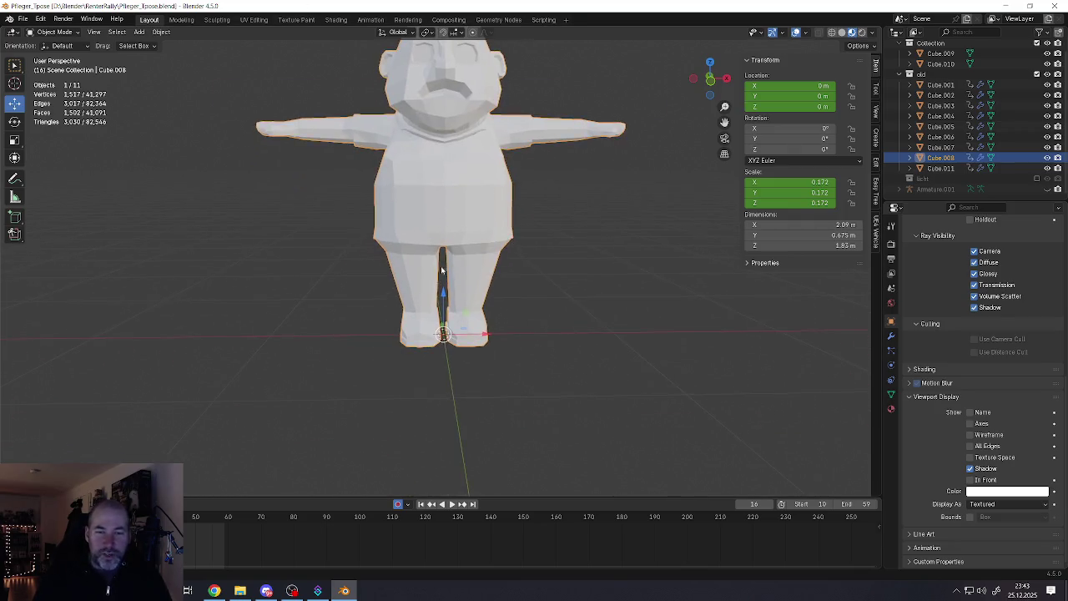
{"action": "scroll", "coordinate": [442, 262], "scroll_direction": "up", "scroll_amount": 5}
{"action": "scroll", "coordinate": [441, 250], "scroll_direction": "down", "scroll_amount": 5}
{"action": "scroll", "coordinate": [439, 216], "scroll_direction": "up", "scroll_amount": 2}
{"action": "scroll", "coordinate": [417, 222], "scroll_direction": "up", "scroll_amount": 1}
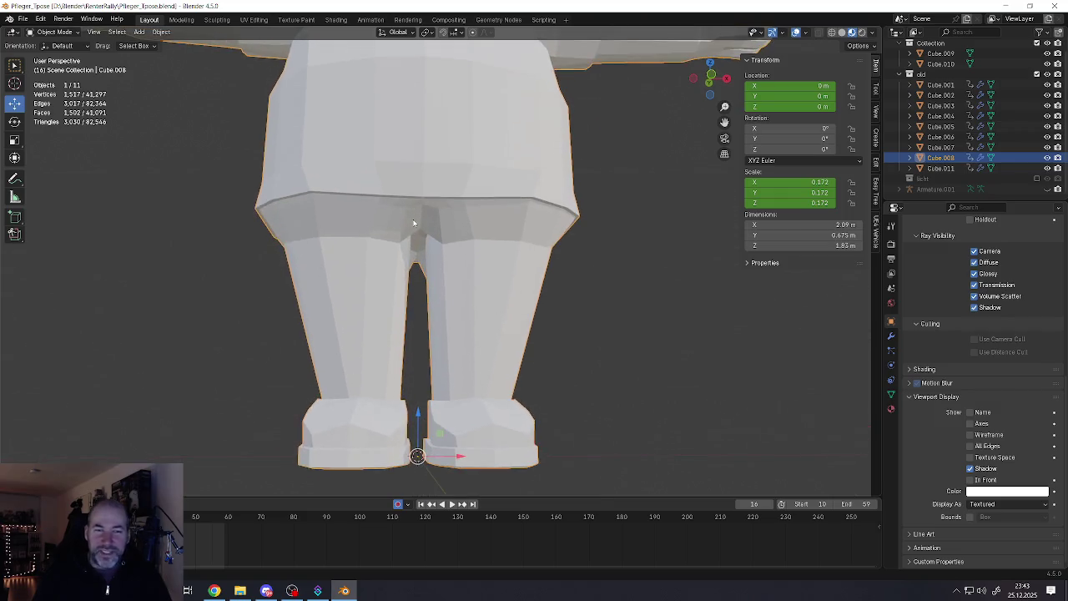
{"action": "scroll", "coordinate": [407, 225], "scroll_direction": "up", "scroll_amount": 1}
{"action": "key", "text": "Tab"}
{"action": "scroll", "coordinate": [409, 225], "scroll_direction": "up", "scroll_amount": 3}
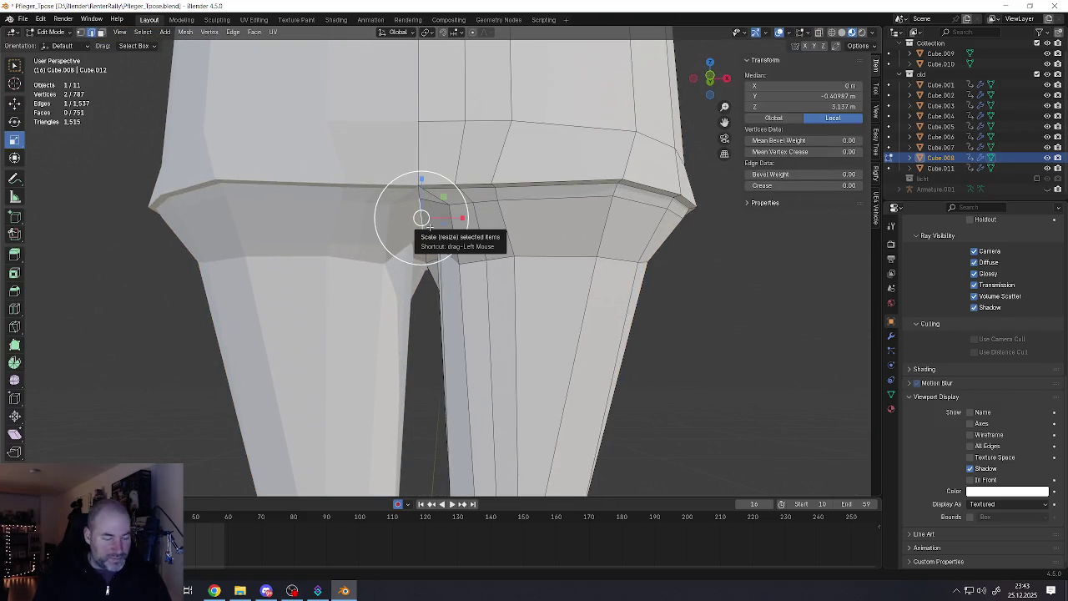
{"action": "key", "text": "alt+a"}
{"action": "left_click", "coordinate": [430, 227]}
{"action": "left_click", "coordinate": [430, 250], "text": "shift"}
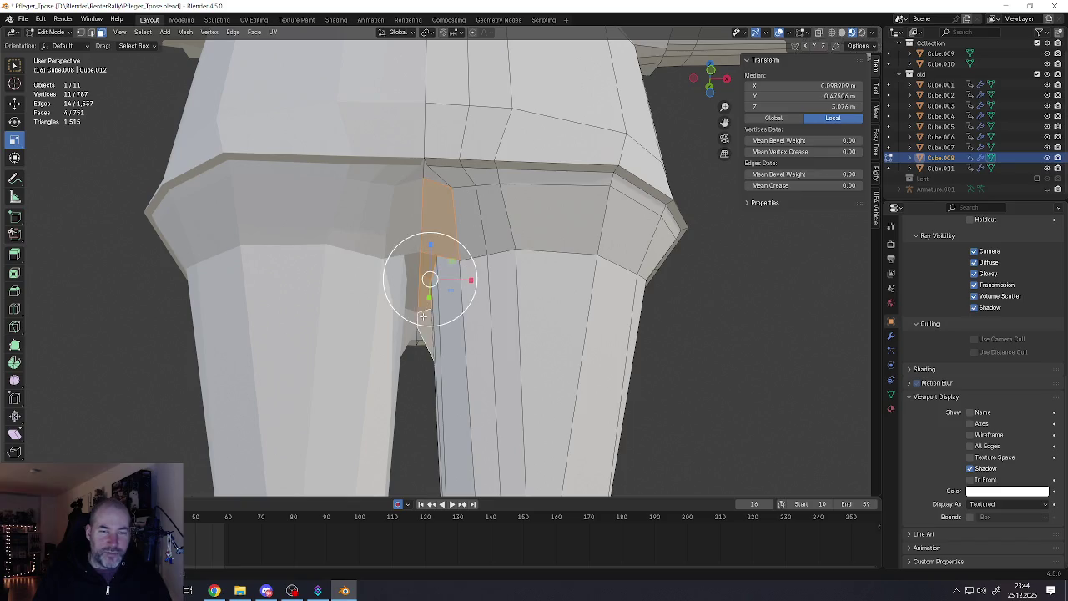
{"action": "mouse_move", "coordinate": [434, 275]}
{"action": "middle_mouse_down"}
{"action": "mouse_move", "coordinate": [477, 276]}
{"action": "mouse_move", "coordinate": [177, 160]}
{"action": "middle_mouse_up"}
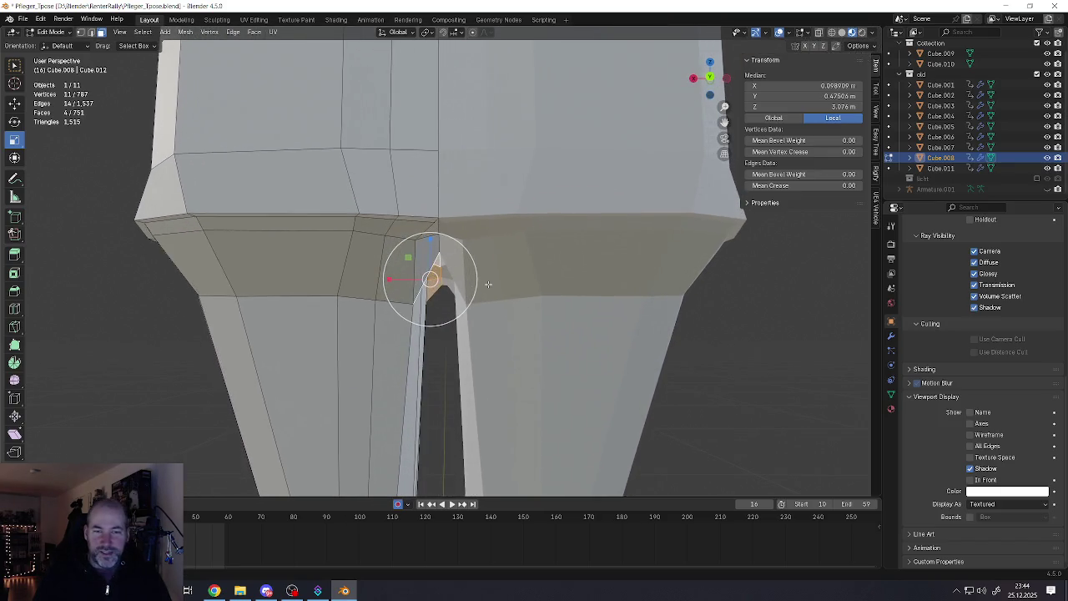
{"action": "left_click", "coordinate": [14, 103]}
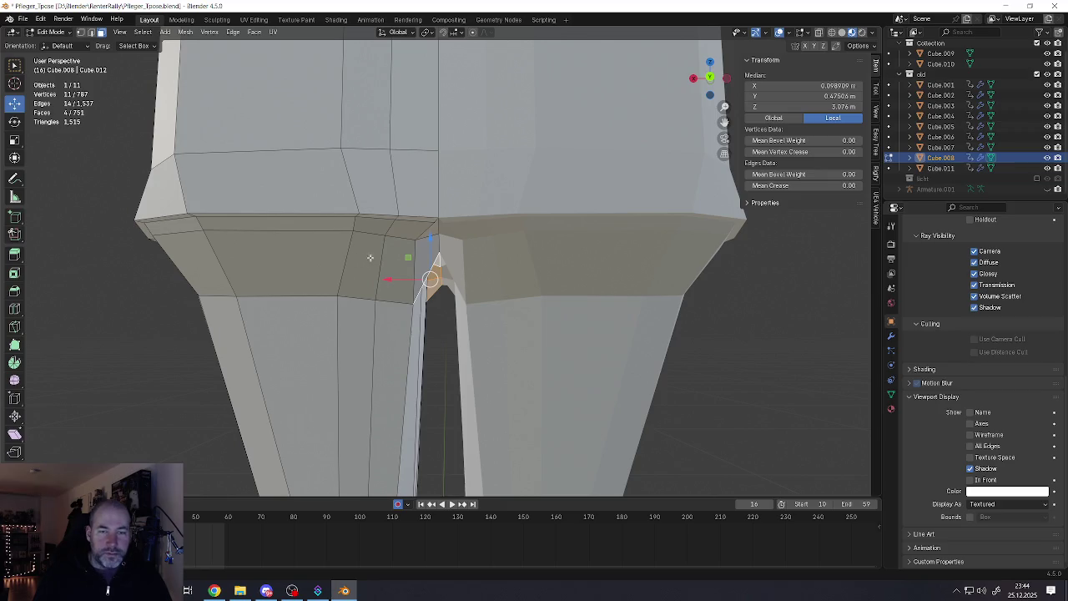
{"action": "left_click_drag", "start_coordinate": [431, 240], "coordinate": [415, 293]}
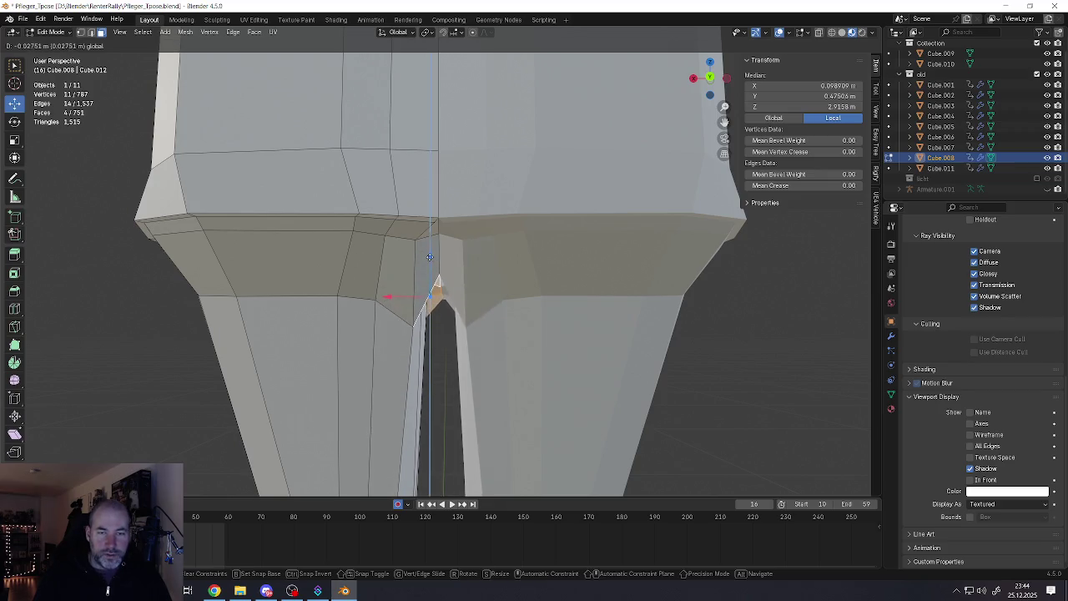
Select the centre crotch vertex to refine the shape, then return to Object Mode
{"action": "key", "text": "1"}
{"action": "left_click", "coordinate": [409, 322]}
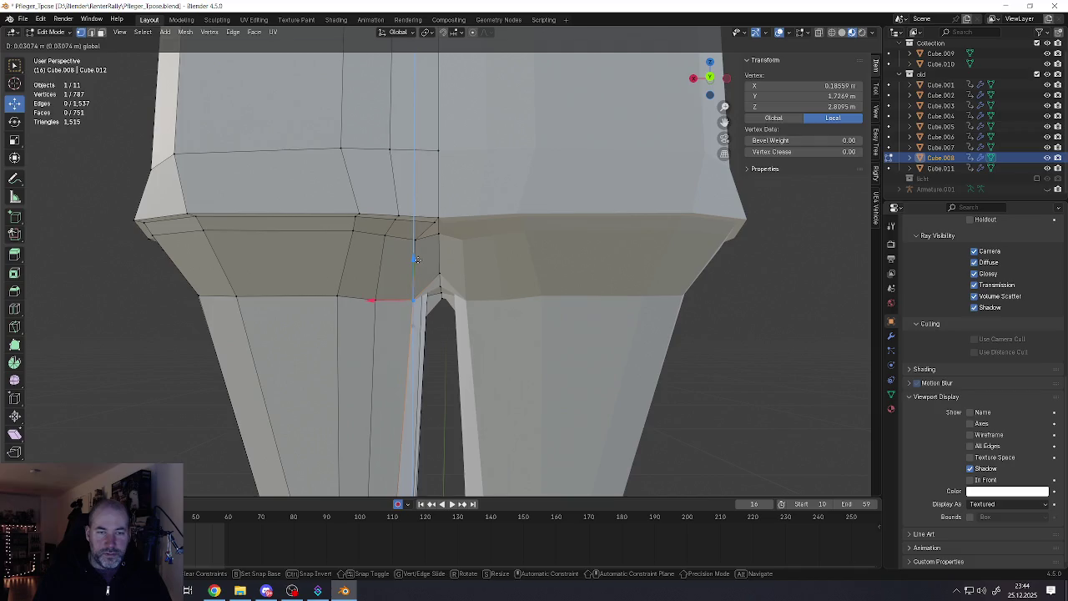
{"action": "scroll", "coordinate": [403, 299], "scroll_direction": "down", "scroll_amount": 4}
{"action": "middle_click_drag", "start_coordinate": [402, 298], "coordinate": [417, 296]}
{"action": "scroll", "coordinate": [417, 296], "scroll_direction": "up", "scroll_amount": 5}
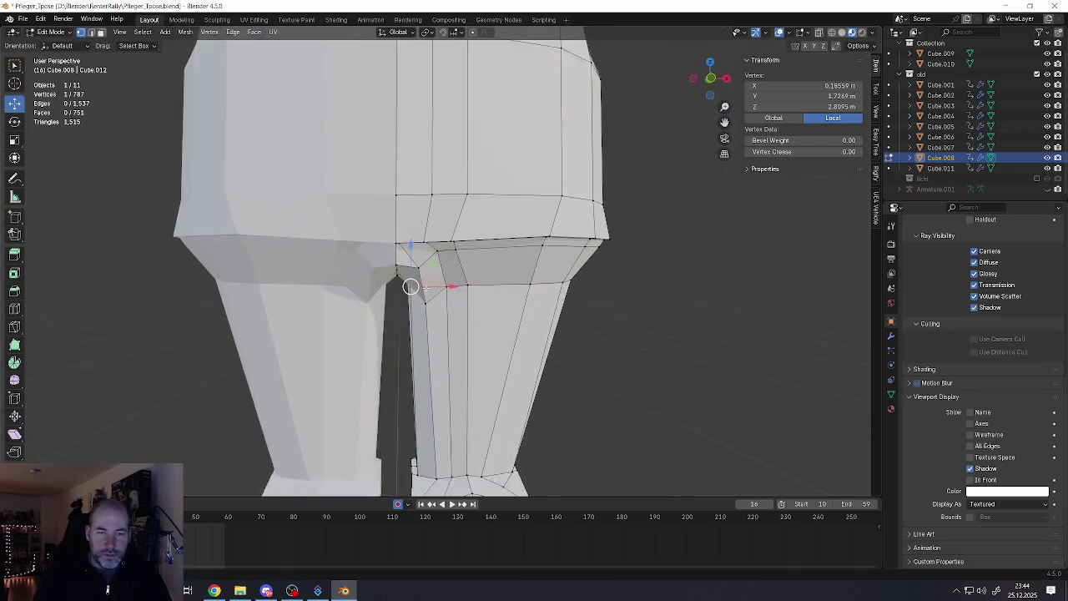
{"action": "left_click", "coordinate": [427, 268]}
{"action": "scroll", "coordinate": [430, 267], "scroll_direction": "down", "scroll_amount": 2}
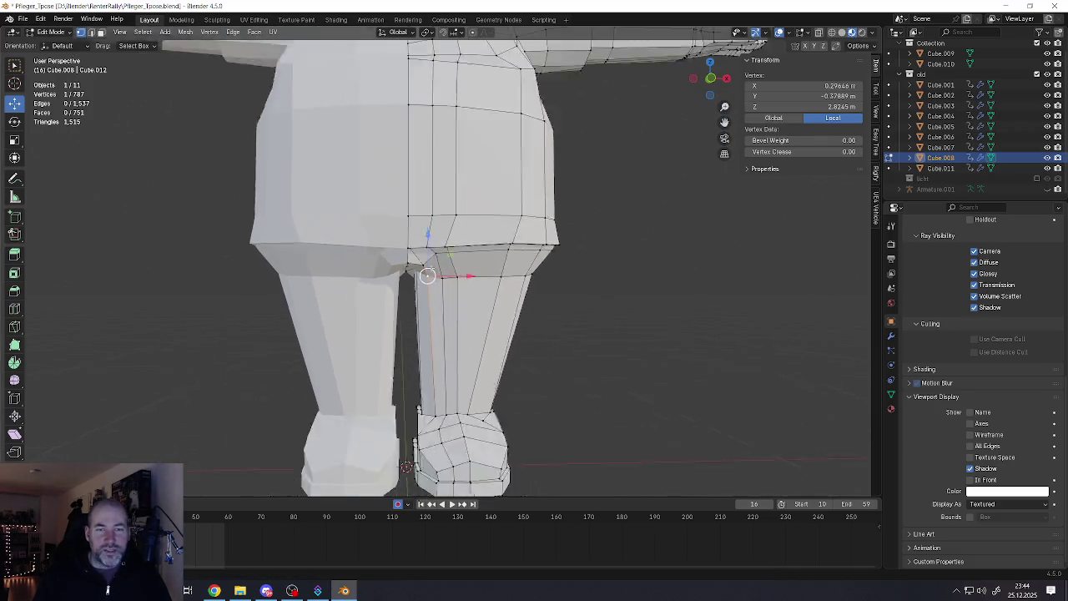
{"action": "scroll", "coordinate": [430, 267], "scroll_direction": "down", "scroll_amount": 2}
{"action": "scroll", "coordinate": [428, 265], "scroll_direction": "up", "scroll_amount": 2}
{"action": "scroll", "coordinate": [429, 271], "scroll_direction": "down", "scroll_amount": 5}
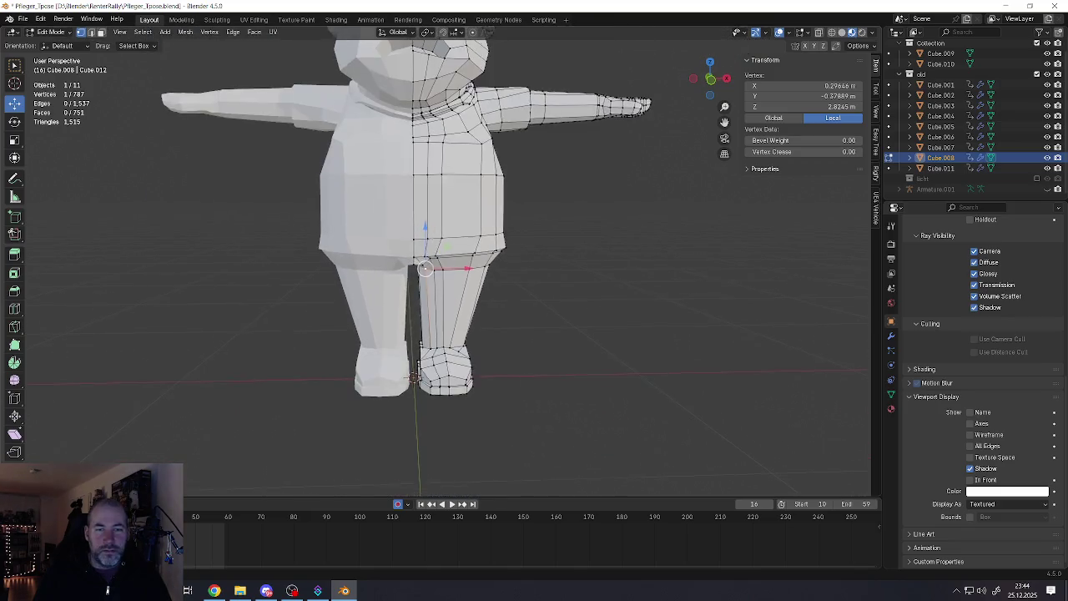
{"action": "key", "text": "Tab"}
{"action": "scroll", "coordinate": [427, 262], "scroll_direction": "up", "scroll_amount": 1}
{"action": "scroll", "coordinate": [421, 242], "scroll_direction": "up", "scroll_amount": 3}
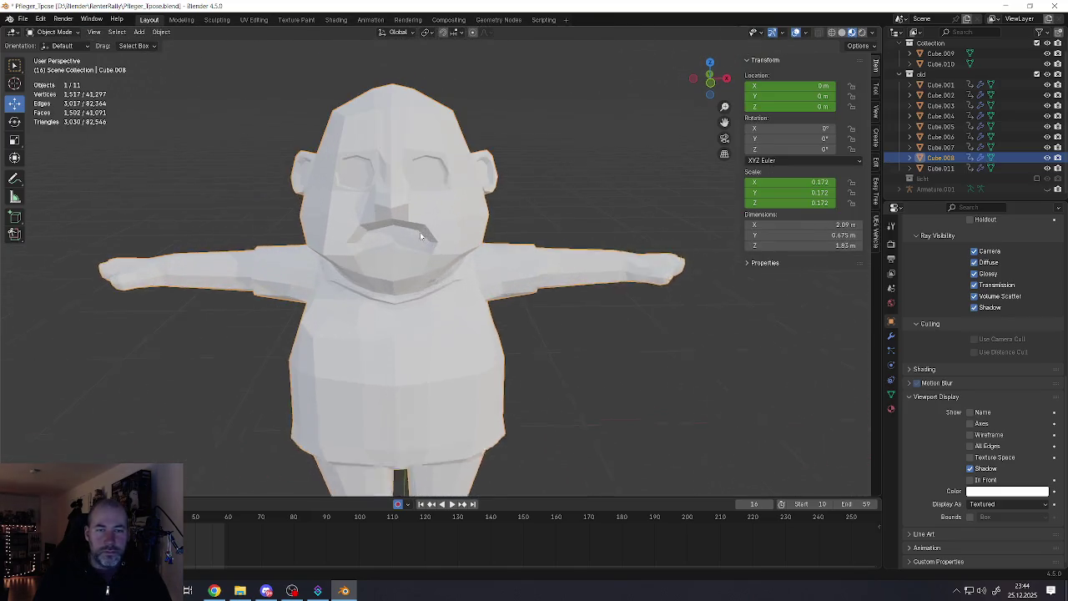
Push the mouth-corner face outward along X, then move it back along Y
{"action": "scroll", "coordinate": [422, 238], "scroll_direction": "up", "scroll_amount": 2}
{"action": "scroll", "coordinate": [423, 240], "scroll_direction": "up", "scroll_amount": 2}
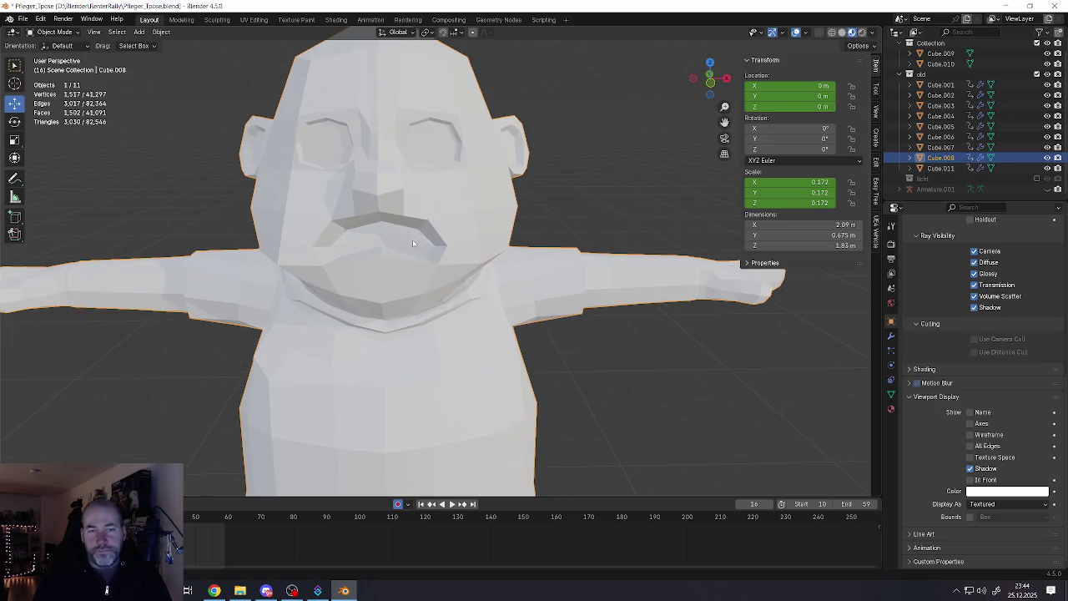
{"action": "key", "text": "Tab"}
{"action": "scroll", "coordinate": [402, 238], "scroll_direction": "up", "scroll_amount": 4}
{"action": "key", "text": "3"}
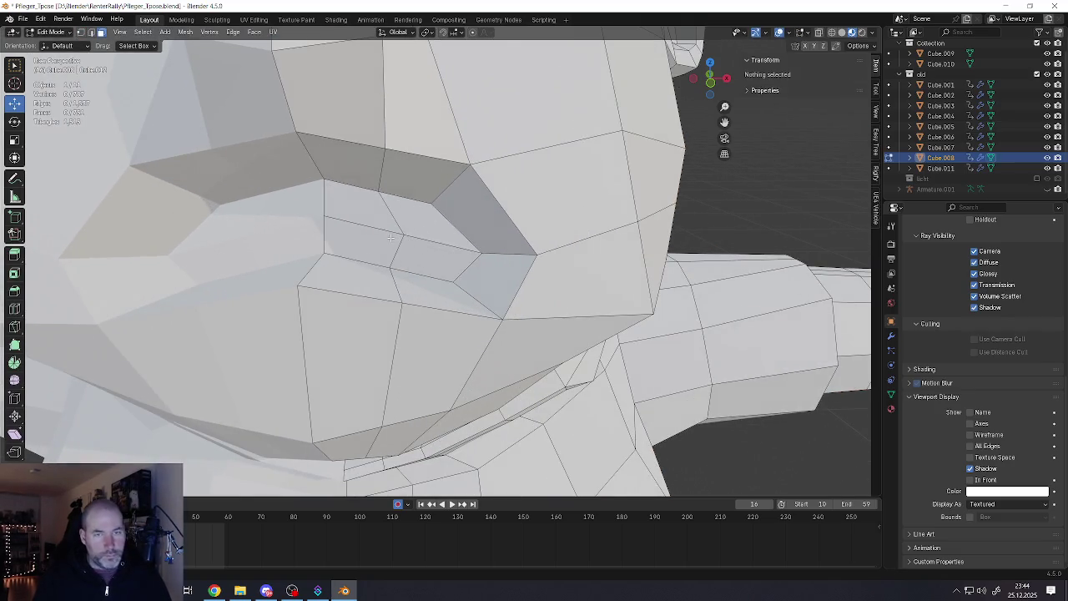
{"action": "left_click", "coordinate": [334, 215]}
{"action": "mouse_move", "coordinate": [333, 215]}
{"action": "middle_mouse_down"}
{"action": "mouse_move", "coordinate": [385, 232]}
{"action": "mouse_move", "coordinate": [380, 216]}
{"action": "middle_mouse_up"}
{"action": "left_click_drag", "start_coordinate": [381, 216], "coordinate": [392, 209]}
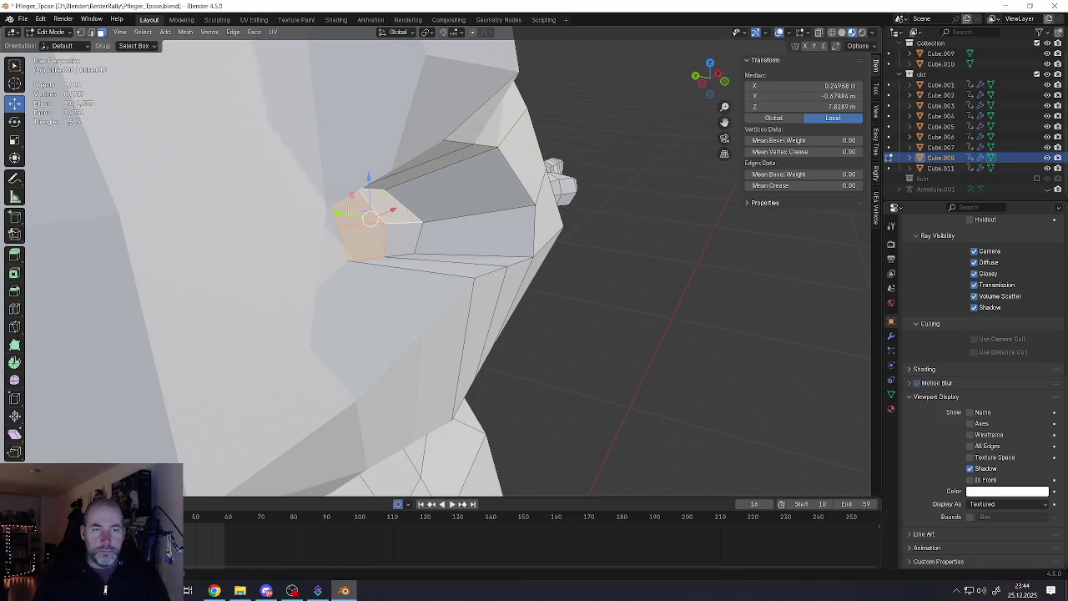
{"action": "mouse_move", "coordinate": [392, 210]}
{"action": "middle_mouse_down"}
{"action": "mouse_move", "coordinate": [329, 211]}
{"action": "mouse_move", "coordinate": [359, 237]}
{"action": "middle_mouse_up"}
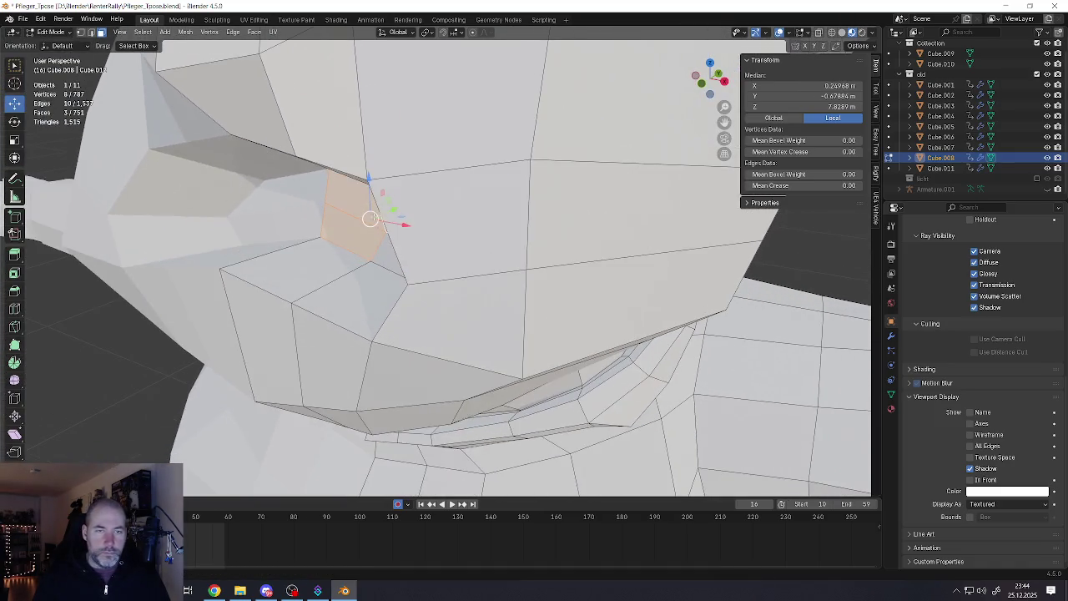
{"action": "key", "text": "g"}
{"action": "key", "text": "y"}
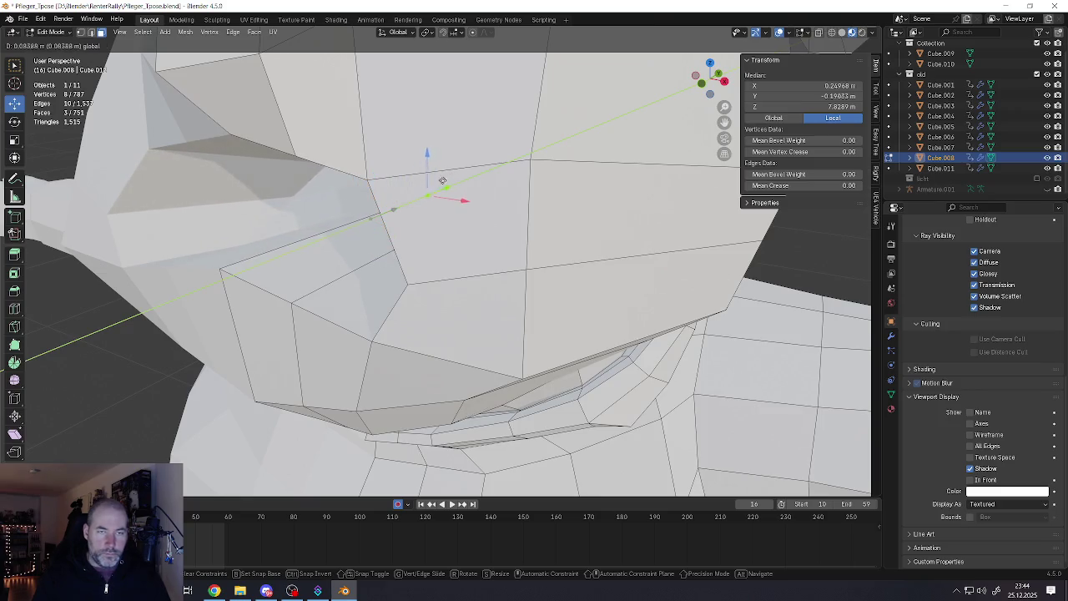
{"action": "left_click", "coordinate": [358, 206]}
Select the edge loop around the mouth, slide it along the surface and scale it
{"action": "scroll", "coordinate": [358, 206], "scroll_direction": "down", "scroll_amount": 3}
{"action": "scroll", "coordinate": [358, 206], "scroll_direction": "down", "scroll_amount": 3}
{"action": "scroll", "coordinate": [359, 206], "scroll_direction": "down", "scroll_amount": 1}
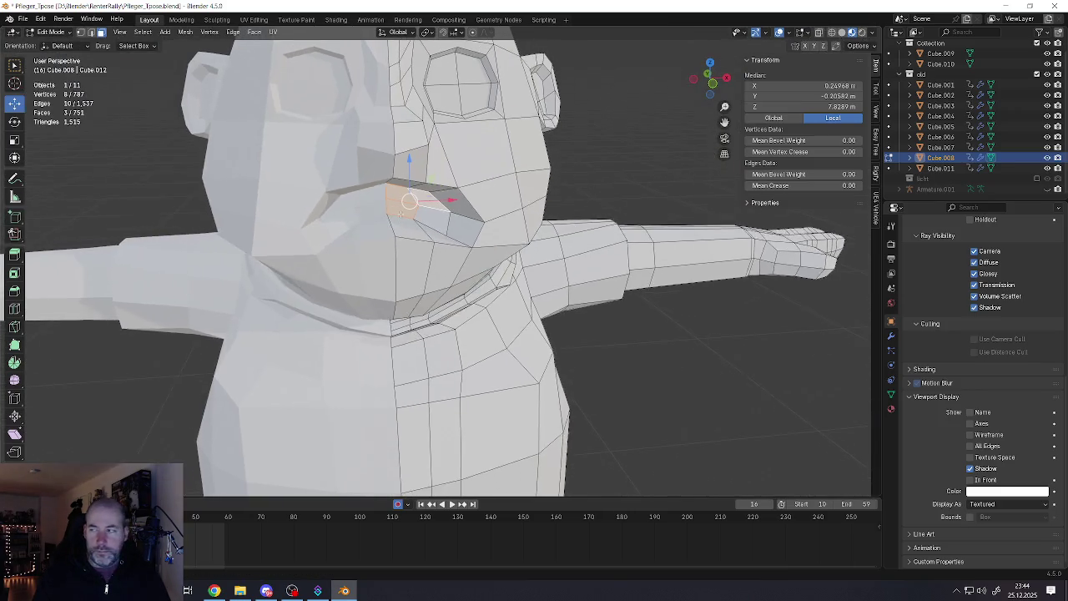
{"action": "scroll", "coordinate": [359, 206], "scroll_direction": "down", "scroll_amount": 1}
{"action": "scroll", "coordinate": [489, 209], "scroll_direction": "up", "scroll_amount": 3}
{"action": "middle_click_drag", "start_coordinate": [467, 217], "coordinate": [489, 208]}
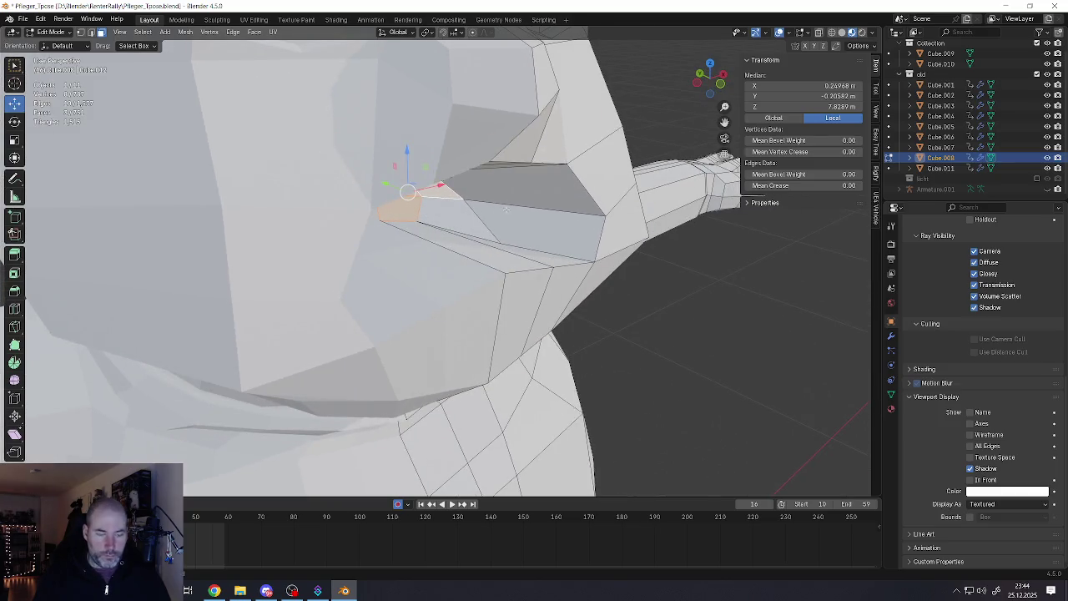
{"action": "key", "text": "2"}
{"action": "left_click", "coordinate": [584, 208], "text": "alt"}
{"action": "key", "text": "g"}
{"action": "key", "text": "g"}
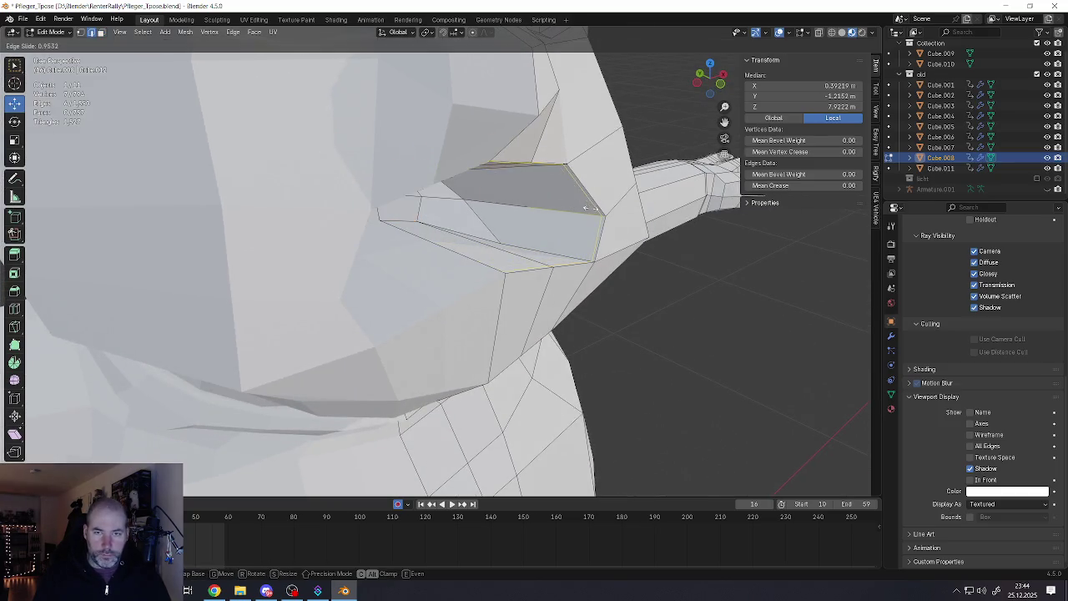
{"action": "left_click", "coordinate": [586, 206]}
{"action": "middle_click_drag", "start_coordinate": [587, 206], "coordinate": [622, 259]}
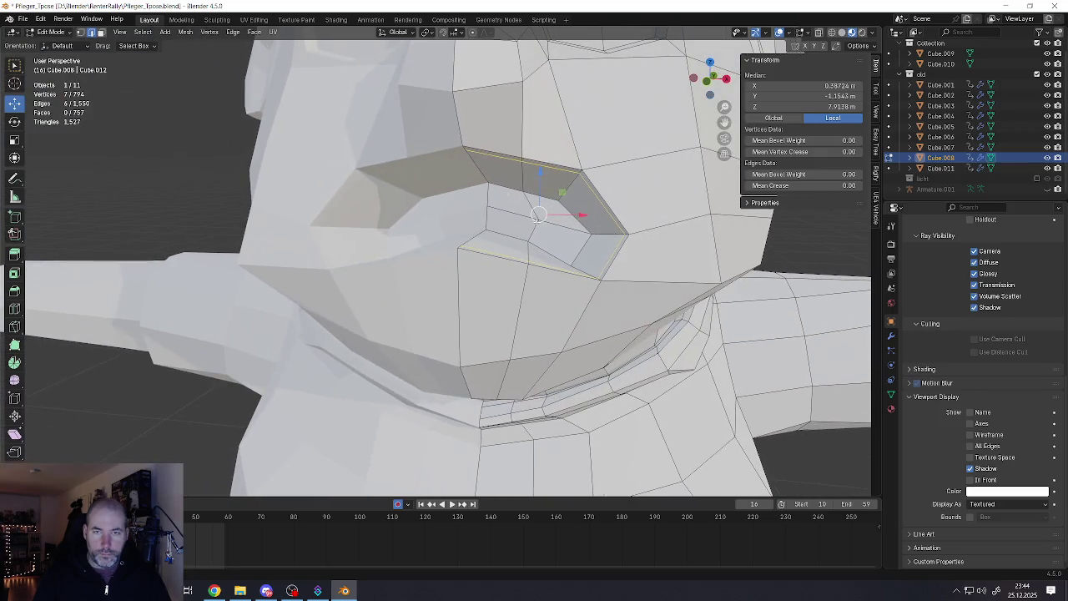
{"action": "key", "text": "s"}
{"action": "left_click", "coordinate": [575, 221]}
Nudge the mouth loop slightly back along the Y axis
{"action": "middle_click_drag", "start_coordinate": [576, 221], "coordinate": [557, 223]}
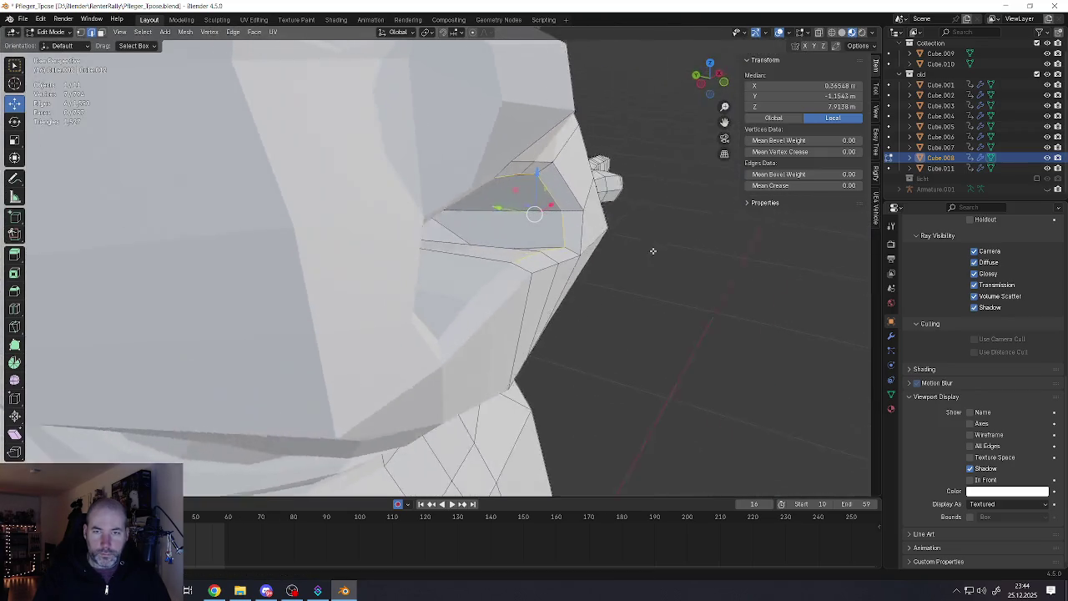
{"action": "key", "text": "g"}
{"action": "key", "text": "y"}
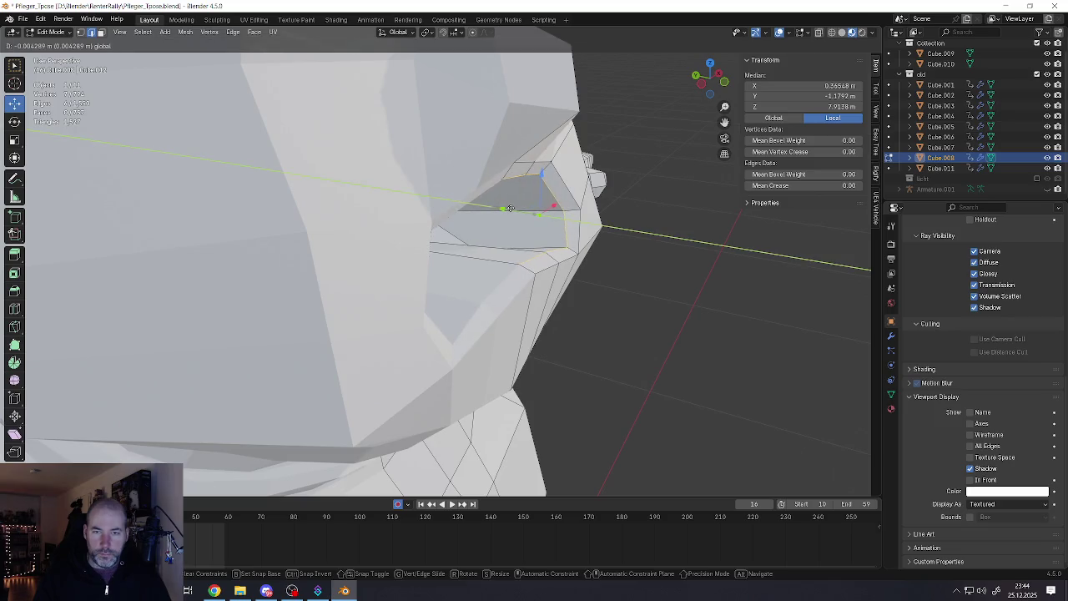
{"action": "left_click", "coordinate": [535, 232]}
{"action": "middle_click_drag", "start_coordinate": [536, 233], "coordinate": [473, 222]}
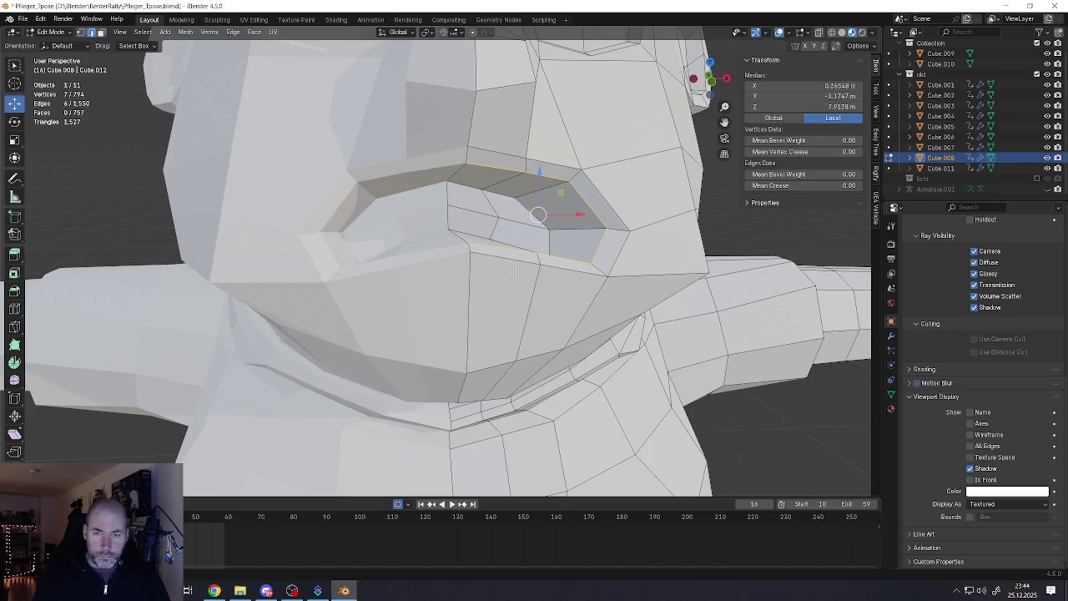
Bevel the edge loop beneath the mouth into a new strip at 0.0616 offset, then exit Edit Mode
{"action": "middle_click_drag", "start_coordinate": [576, 257], "coordinate": [488, 259]}
{"action": "left_click", "coordinate": [543, 265], "text": "alt"}
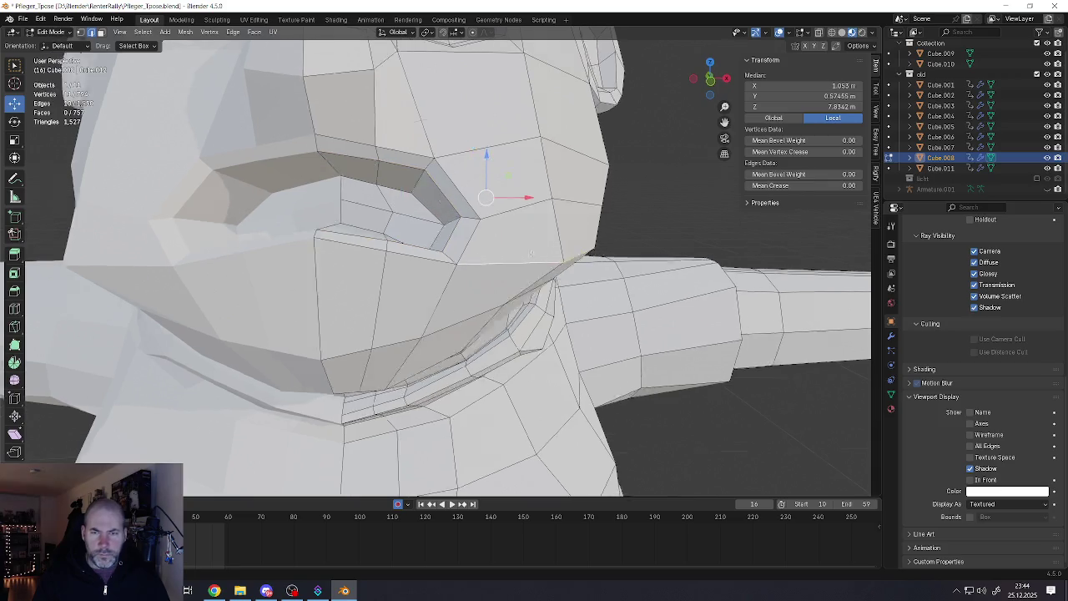
{"action": "mouse_move", "coordinate": [542, 265]}
{"action": "middle_mouse_down"}
{"action": "mouse_move", "coordinate": [492, 244]}
{"action": "mouse_move", "coordinate": [500, 259]}
{"action": "middle_mouse_up"}
{"action": "scroll", "coordinate": [490, 244], "scroll_direction": "up", "scroll_amount": 1}
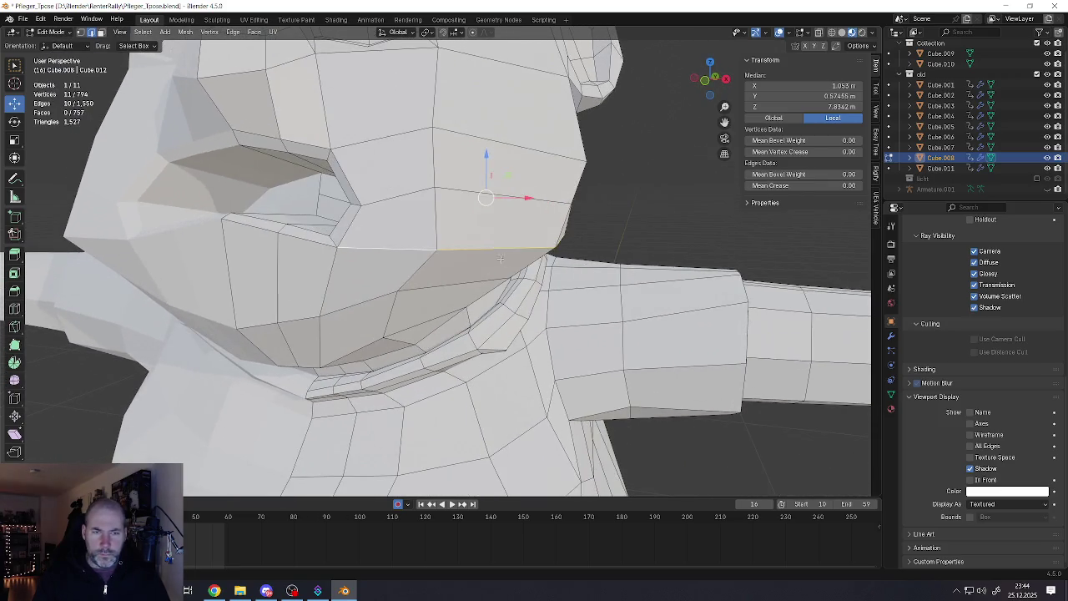
{"action": "key", "text": "ctrl+b"}
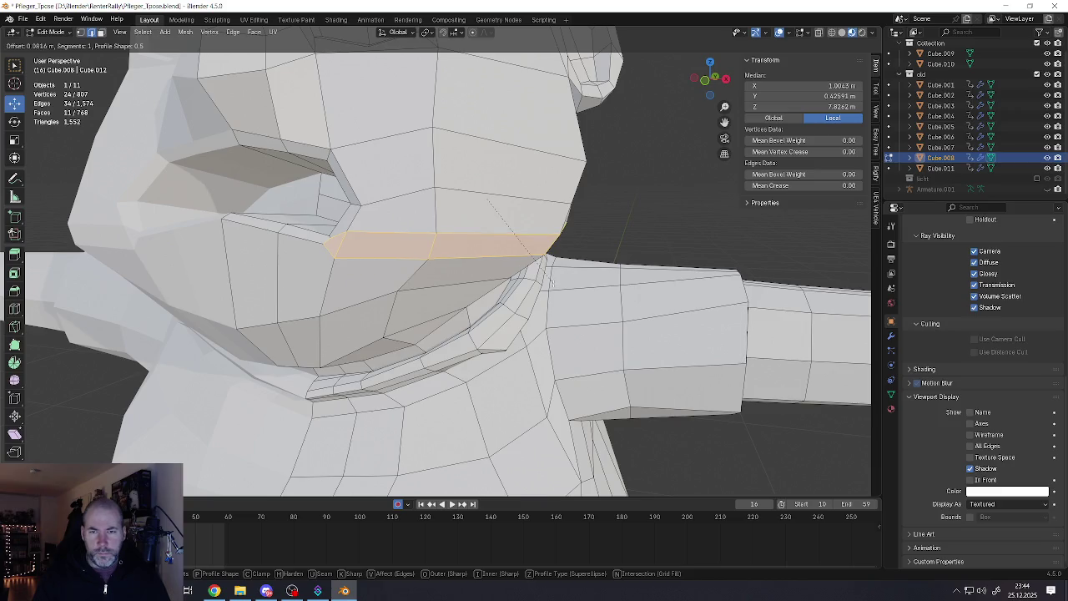
{"action": "left_click", "coordinate": [549, 284]}
{"action": "middle_click_drag", "start_coordinate": [550, 283], "coordinate": [509, 256]}
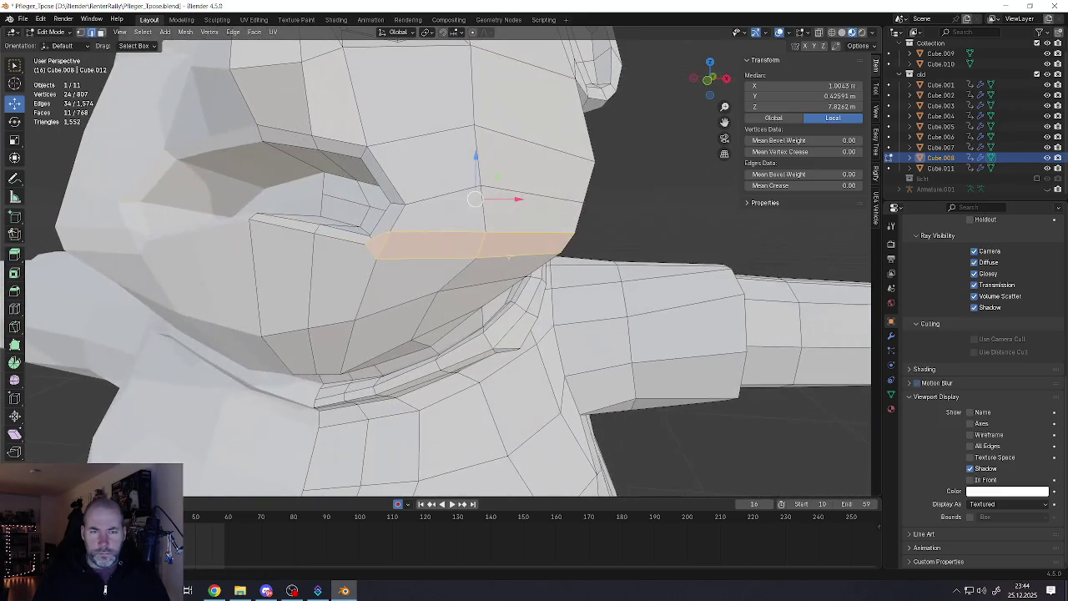
{"action": "key", "text": "alt+a"}
{"action": "scroll", "coordinate": [401, 248], "scroll_direction": "down", "scroll_amount": 2}
{"action": "scroll", "coordinate": [401, 247], "scroll_direction": "down", "scroll_amount": 2}
{"action": "scroll", "coordinate": [401, 248], "scroll_direction": "down", "scroll_amount": 2}
{"action": "key", "text": "Tab"}
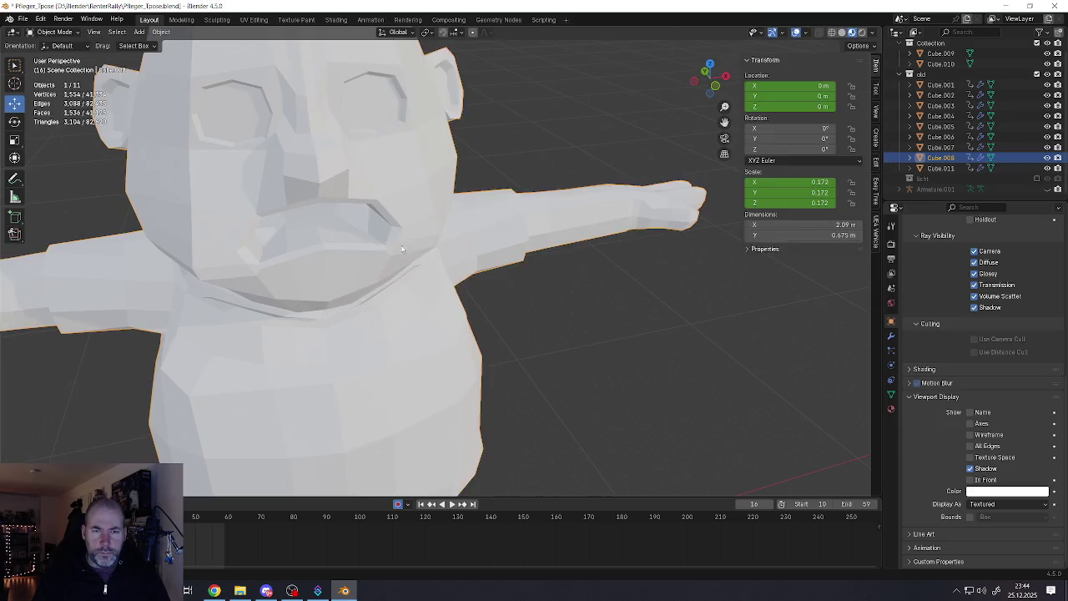
Enter Edit Mode on Cube.008 from a front view and extend the vertex selection along the jaw
{"action": "scroll", "coordinate": [401, 248], "scroll_direction": "down", "scroll_amount": 5}
{"action": "mouse_move", "coordinate": [401, 248]}
{"action": "middle_mouse_down"}
{"action": "mouse_move", "coordinate": [386, 229]}
{"action": "mouse_move", "coordinate": [410, 244]}
{"action": "middle_mouse_up"}
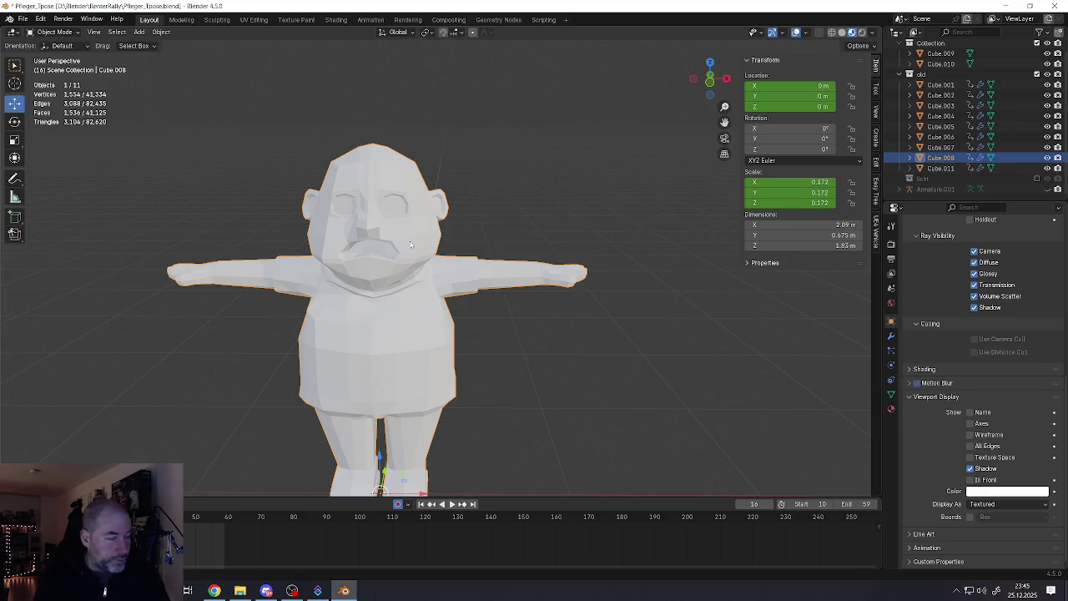
{"action": "key", "text": "Tab"}
{"action": "scroll", "coordinate": [391, 186], "scroll_direction": "up", "scroll_amount": 2}
{"action": "mouse_move", "coordinate": [391, 185]}
{"action": "middle_mouse_down"}
{"action": "mouse_move", "coordinate": [409, 182]}
{"action": "mouse_move", "coordinate": [418, 201]}
{"action": "mouse_move", "coordinate": [480, 214]}
{"action": "middle_mouse_up"}
{"action": "scroll", "coordinate": [409, 182], "scroll_direction": "up", "scroll_amount": 3}
{"action": "left_click", "coordinate": [418, 201], "text": "ctrl"}
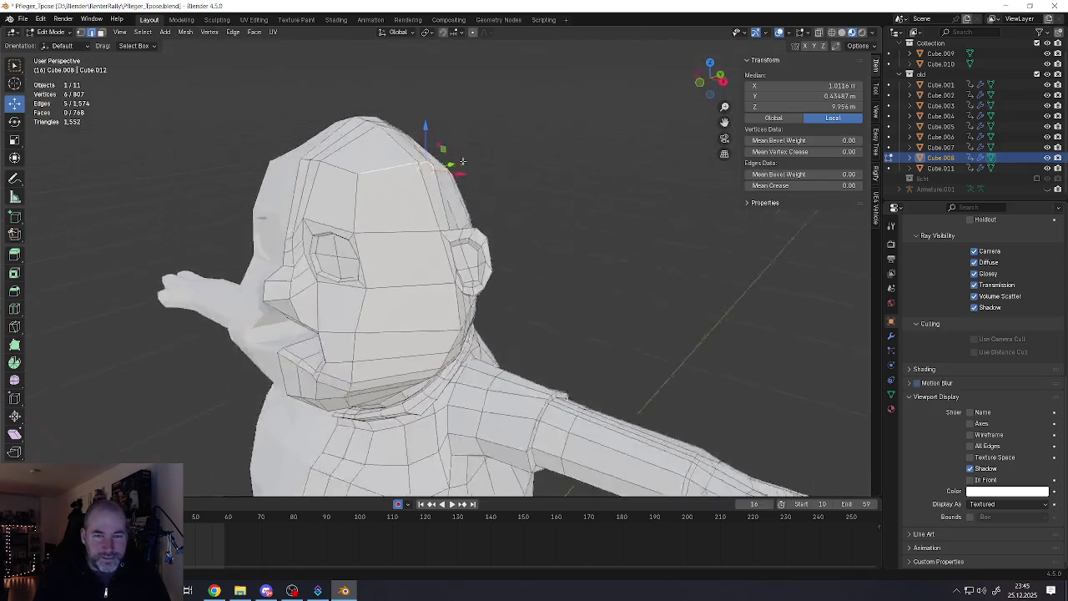
Bevel the selected edges across the top of the head
{"action": "key", "text": "ctrl+b"}
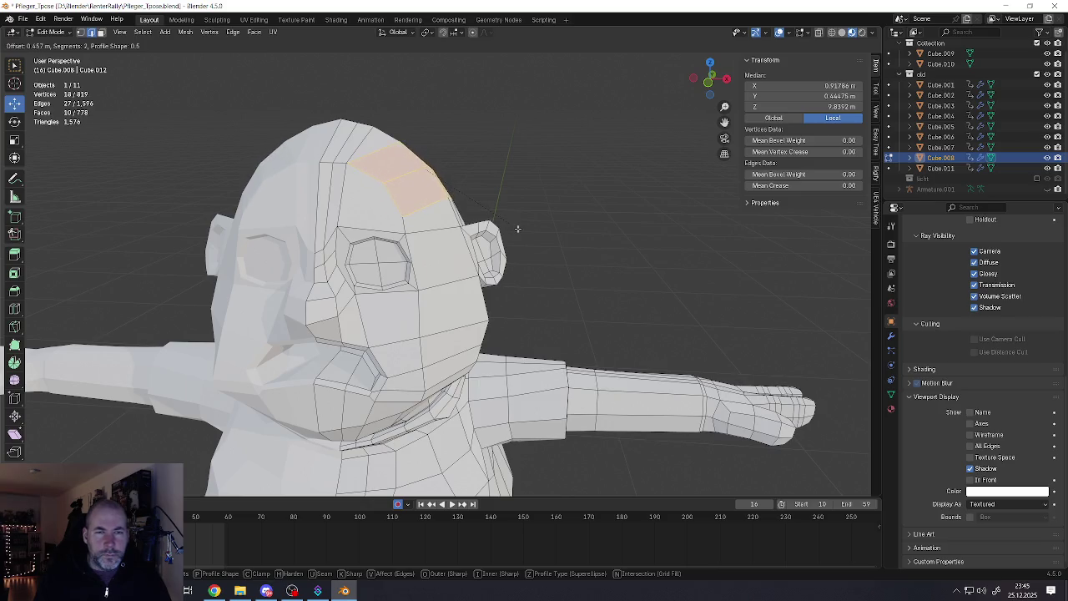
{"action": "left_click", "coordinate": [513, 225]}
{"action": "middle_click_drag", "start_coordinate": [513, 225], "coordinate": [458, 202]}
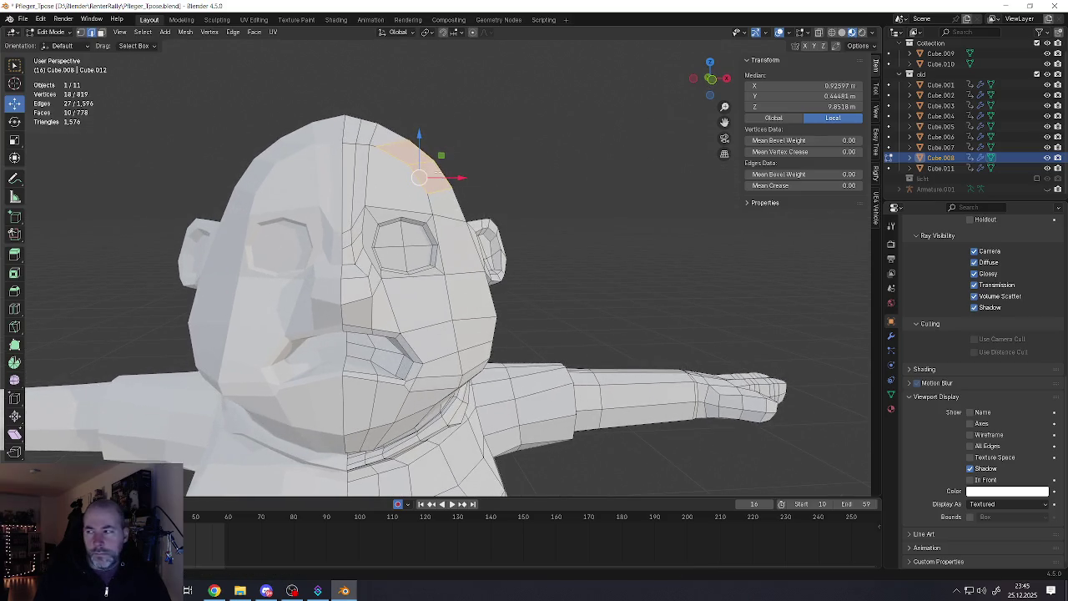
{"action": "mouse_move", "coordinate": [393, 167]}
{"action": "middle_mouse_down"}
{"action": "mouse_move", "coordinate": [367, 159]}
{"action": "mouse_move", "coordinate": [376, 119]}
{"action": "middle_mouse_up"}
{"action": "key", "text": "Tab"}
{"action": "key", "text": "Tab"}
Lower the crown vertex with proportional editing, then turn proportional editing off
{"action": "left_click", "coordinate": [326, 138]}
{"action": "key", "text": "1"}
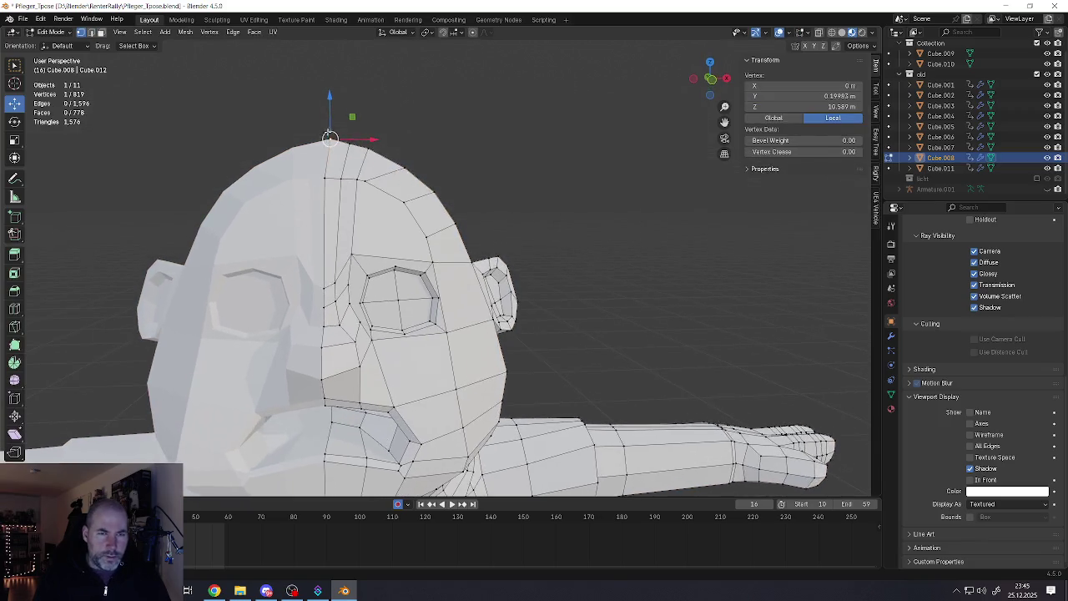
{"action": "left_click", "coordinate": [472, 32]}
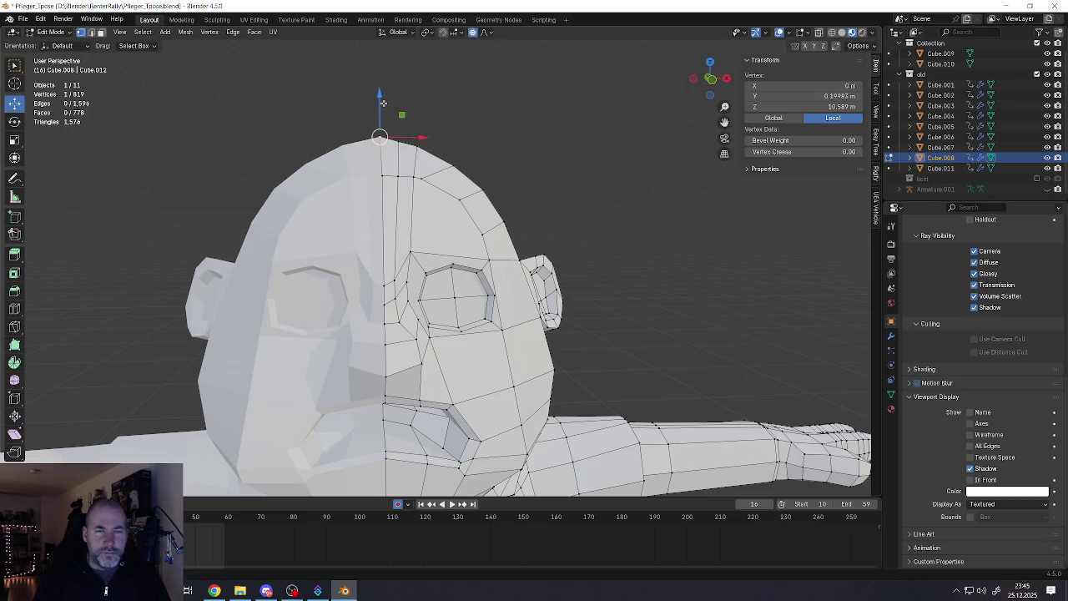
{"action": "left_click_drag", "start_coordinate": [379, 94], "coordinate": [378, 121]}
{"action": "left_click", "coordinate": [473, 32]}
{"action": "left_click", "coordinate": [378, 121]}
Lower the crown vertex slightly more to Y 0.77936 m, Z 10.271 m and check in Object Mode
{"action": "scroll", "coordinate": [386, 179], "scroll_direction": "up", "scroll_amount": 5}
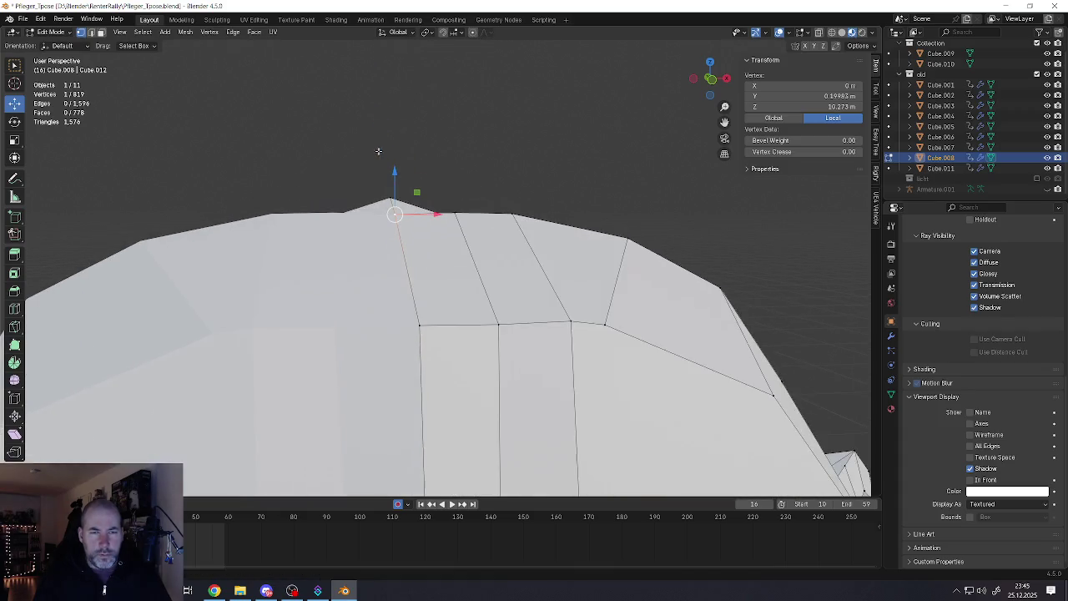
{"action": "left_click_drag", "start_coordinate": [390, 192], "coordinate": [390, 166]}
{"action": "left_click", "coordinate": [390, 166]}
{"action": "scroll", "coordinate": [392, 192], "scroll_direction": "down", "scroll_amount": 6}
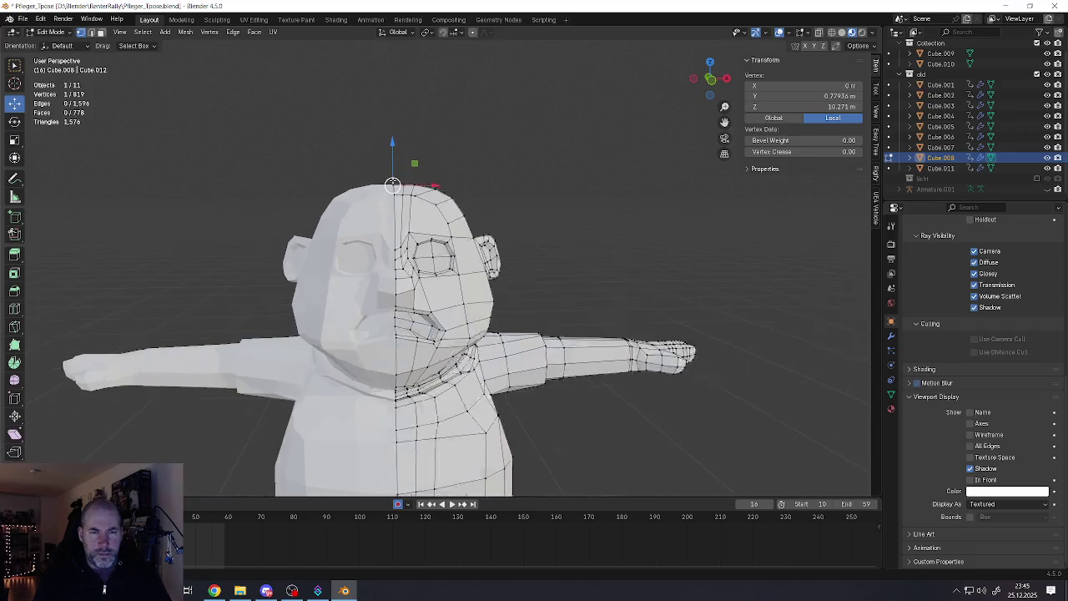
{"action": "scroll", "coordinate": [397, 216], "scroll_direction": "down", "scroll_amount": 2}
{"action": "key", "text": "Tab"}
{"action": "key", "text": "Tab"}
{"action": "mouse_move", "coordinate": [400, 236]}
{"action": "middle_mouse_down"}
{"action": "mouse_move", "coordinate": [385, 237]}
{"action": "mouse_move", "coordinate": [422, 242]}
{"action": "middle_mouse_up"}
{"action": "scroll", "coordinate": [386, 237], "scroll_direction": "up", "scroll_amount": 4}
{"action": "scroll", "coordinate": [391, 208], "scroll_direction": "up", "scroll_amount": 3}
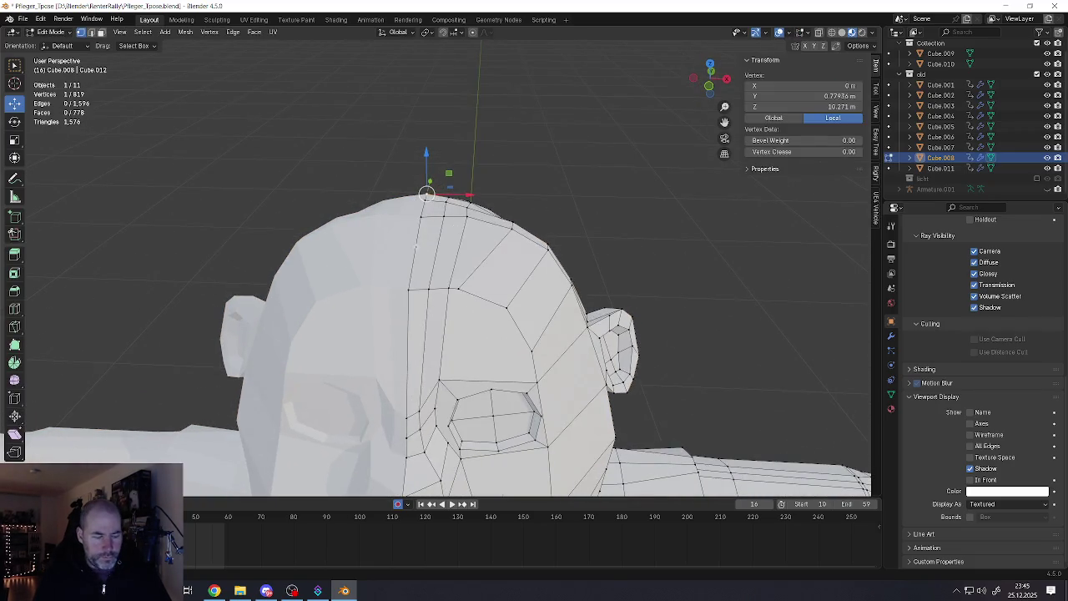
Select the top-of-head faces and flatten them with a Z scale of 0
{"action": "key", "text": "3"}
{"action": "left_click", "coordinate": [427, 260]}
{"action": "key", "text": "ctrl+KP_Add"}
{"action": "middle_click_drag", "start_coordinate": [421, 75], "coordinate": [423, 127]}
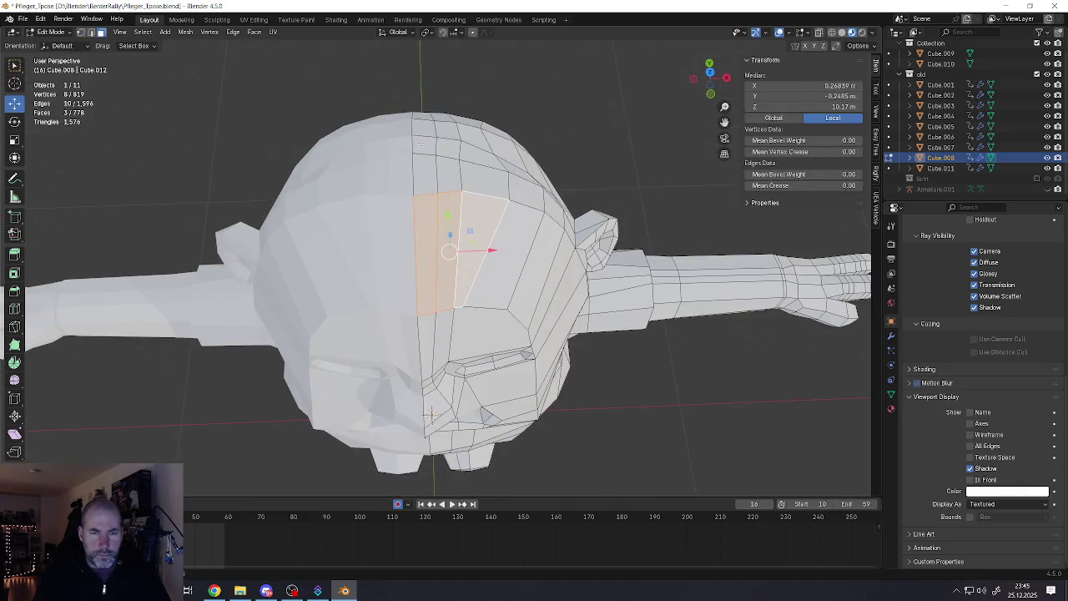
{"action": "left_click", "coordinate": [446, 121], "text": "alt+shift"}
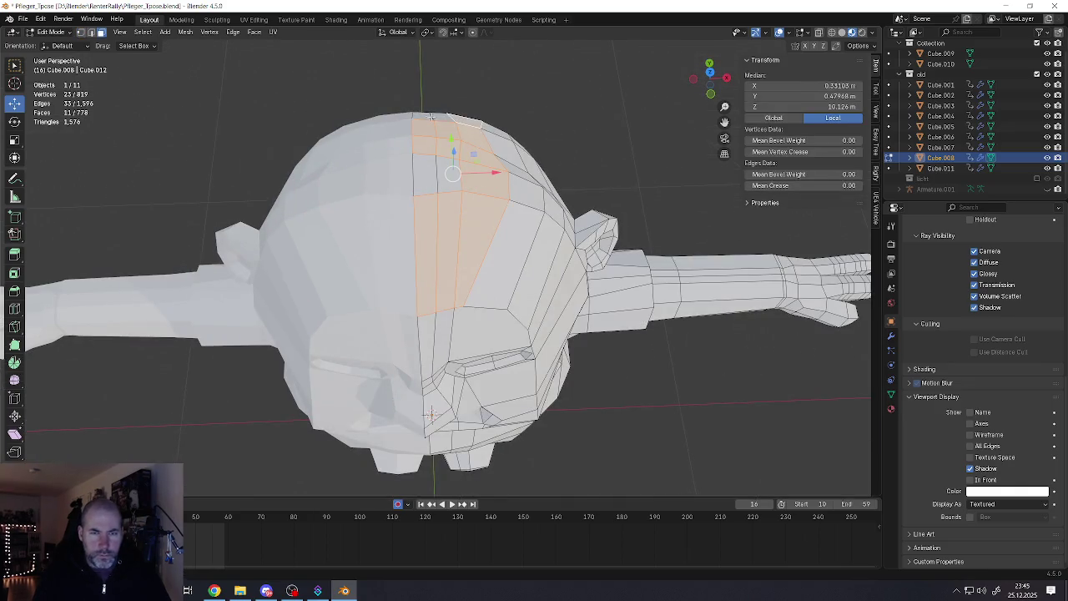
{"action": "left_click", "coordinate": [431, 167], "text": "shift"}
{"action": "mouse_move", "coordinate": [432, 167]}
{"action": "middle_mouse_down"}
{"action": "mouse_move", "coordinate": [576, 278]}
{"action": "mouse_move", "coordinate": [165, 167]}
{"action": "middle_mouse_up"}
{"action": "key", "text": "s"}
{"action": "key", "text": "z"}
{"action": "key", "text": "0"}
{"action": "key", "text": "Return"}
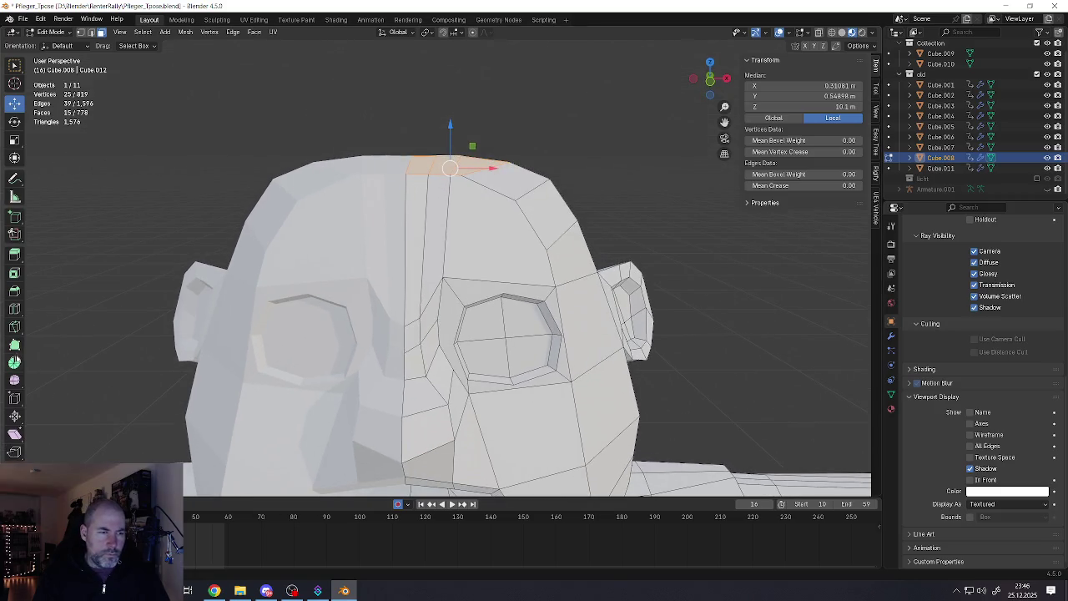
Smooth the flattened top-of-head faces with the Smooth tool and select a small head edge loop
{"action": "left_click", "coordinate": [14, 379]}
{"action": "left_click_drag", "start_coordinate": [467, 117], "coordinate": [535, 171]}
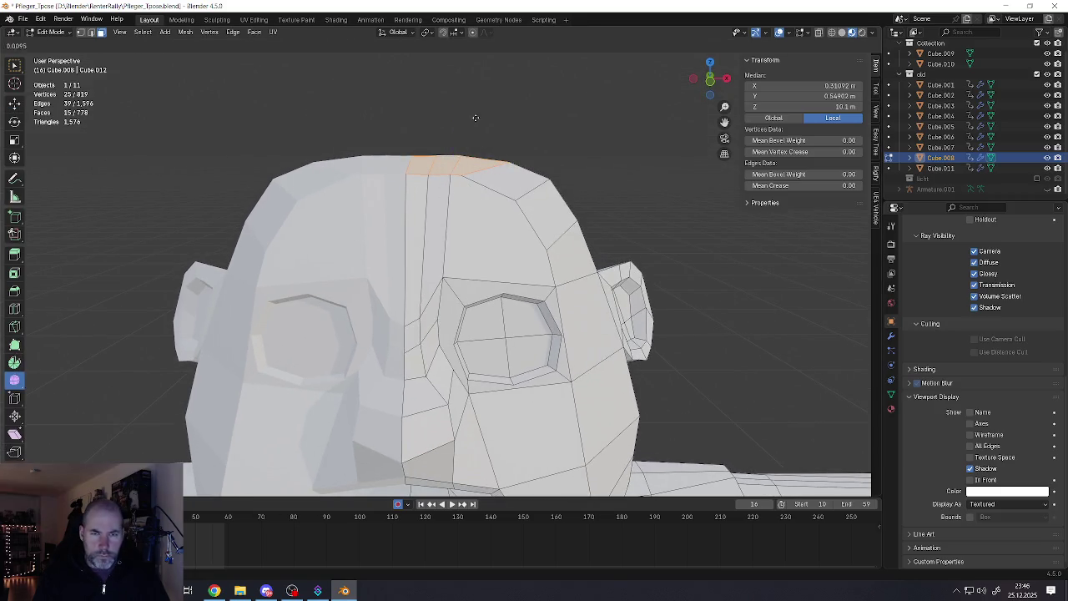
{"action": "middle_click_drag", "start_coordinate": [536, 171], "coordinate": [341, 182]}
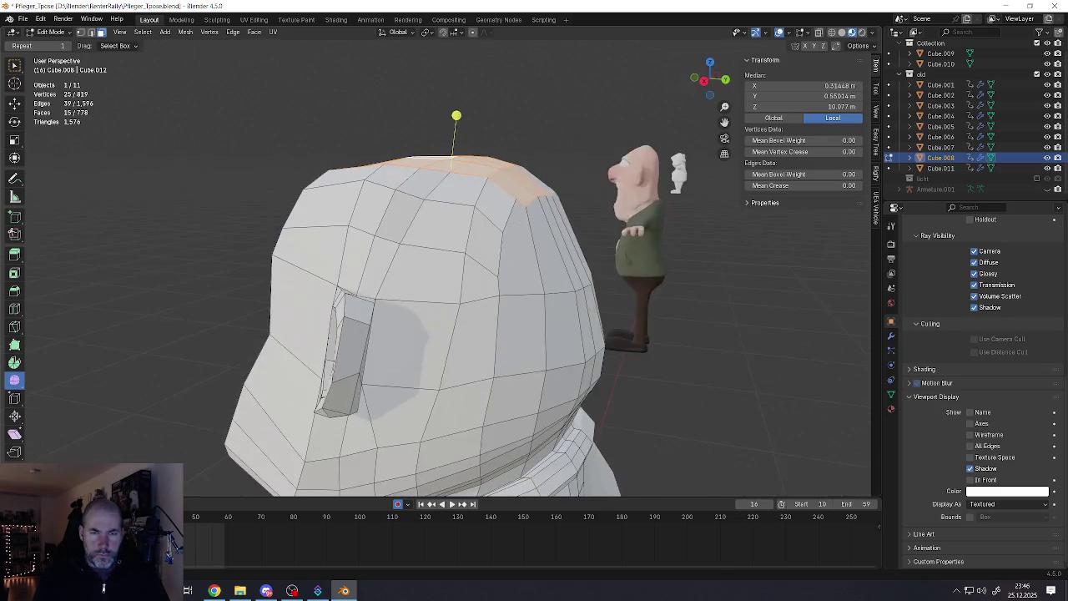
{"action": "key", "text": "2"}
{"action": "left_click", "coordinate": [325, 192], "text": "alt"}
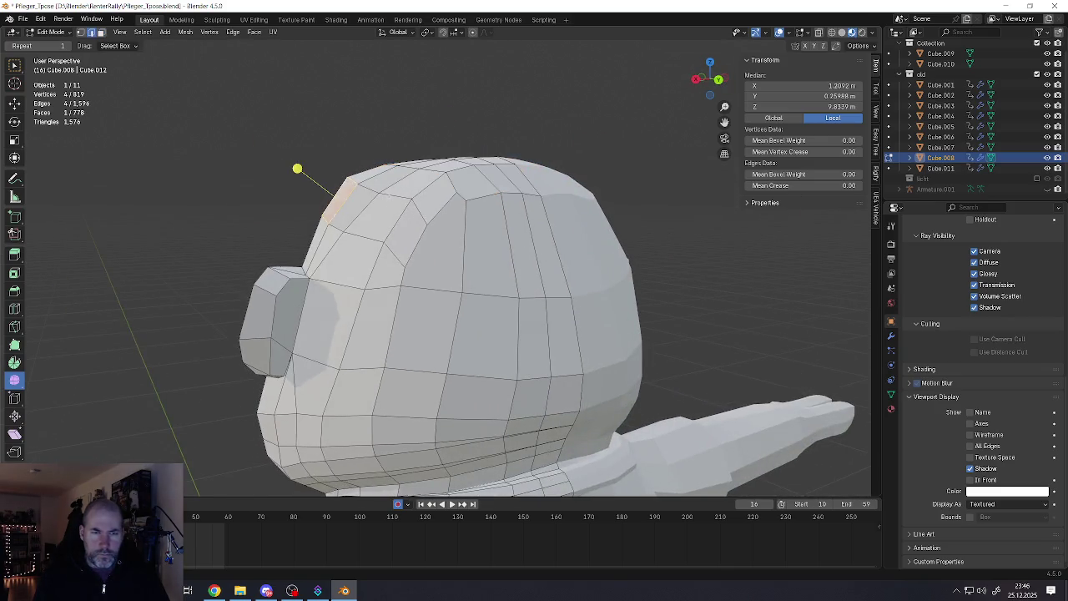
{"action": "left_click", "coordinate": [350, 167], "text": "alt"}
{"action": "mouse_move", "coordinate": [351, 167]}
{"action": "middle_mouse_down"}
{"action": "mouse_move", "coordinate": [444, 189]}
{"action": "mouse_move", "coordinate": [421, 158]}
{"action": "middle_mouse_up"}
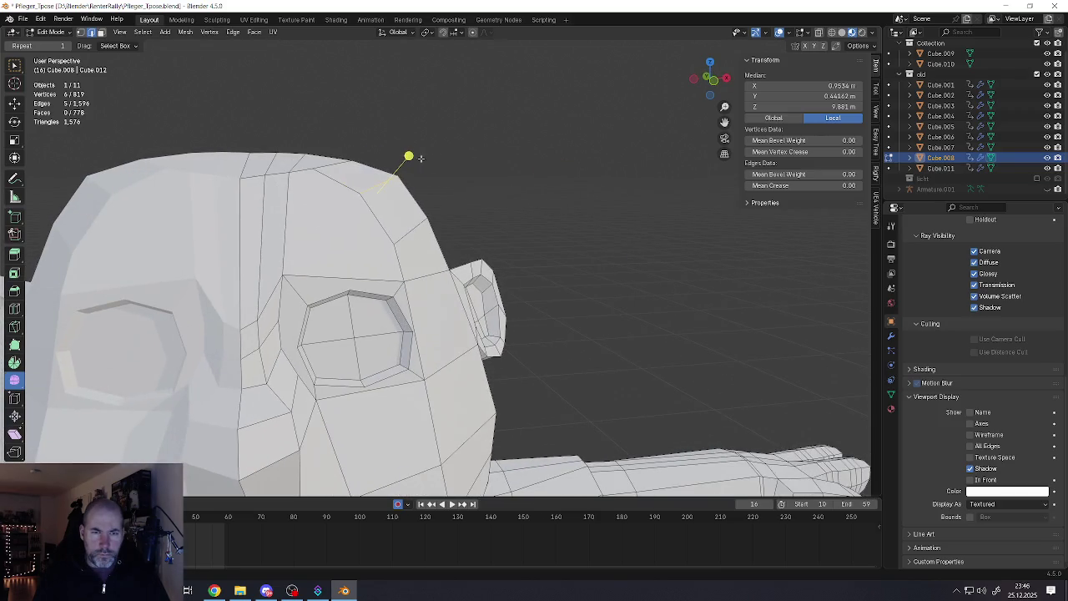
{"action": "scroll", "coordinate": [426, 167], "scroll_direction": "down", "scroll_amount": 6}
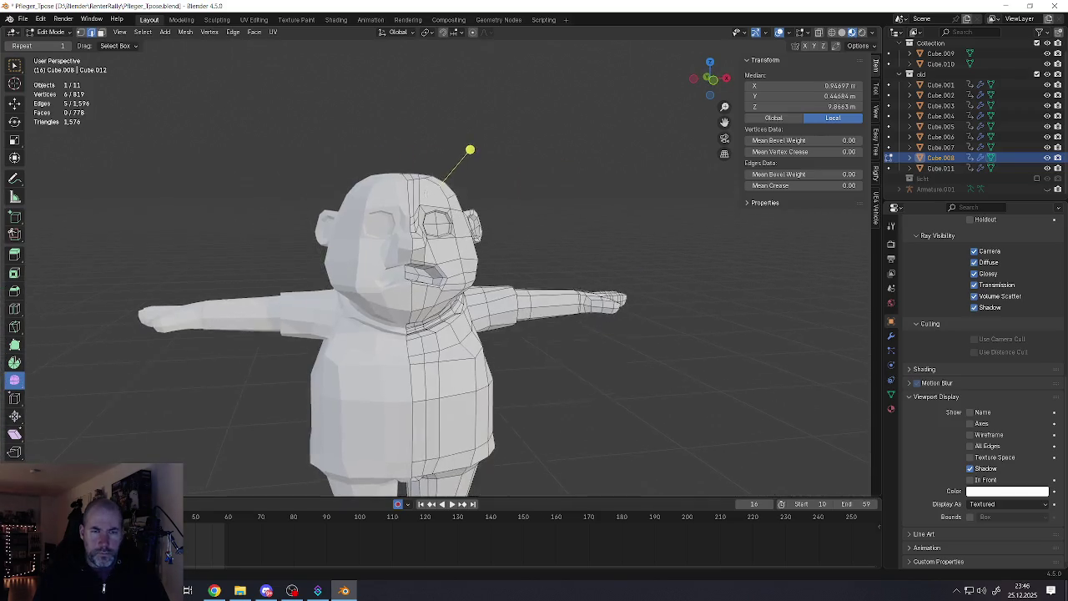
Review the head shape in Object Mode, then return to Edit Mode
{"action": "key", "text": "Tab"}
{"action": "scroll", "coordinate": [420, 204], "scroll_direction": "down", "scroll_amount": 3}
{"action": "scroll", "coordinate": [420, 204], "scroll_direction": "up", "scroll_amount": 3}
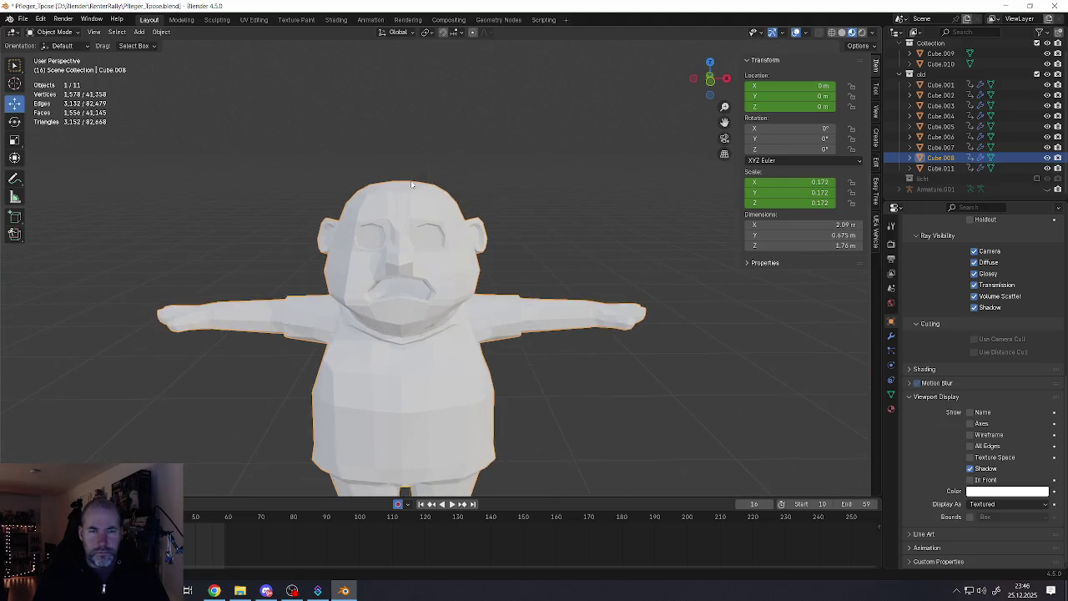
{"action": "middle_click_drag", "start_coordinate": [419, 203], "coordinate": [414, 201]}
{"action": "scroll", "coordinate": [401, 202], "scroll_direction": "up", "scroll_amount": 4}
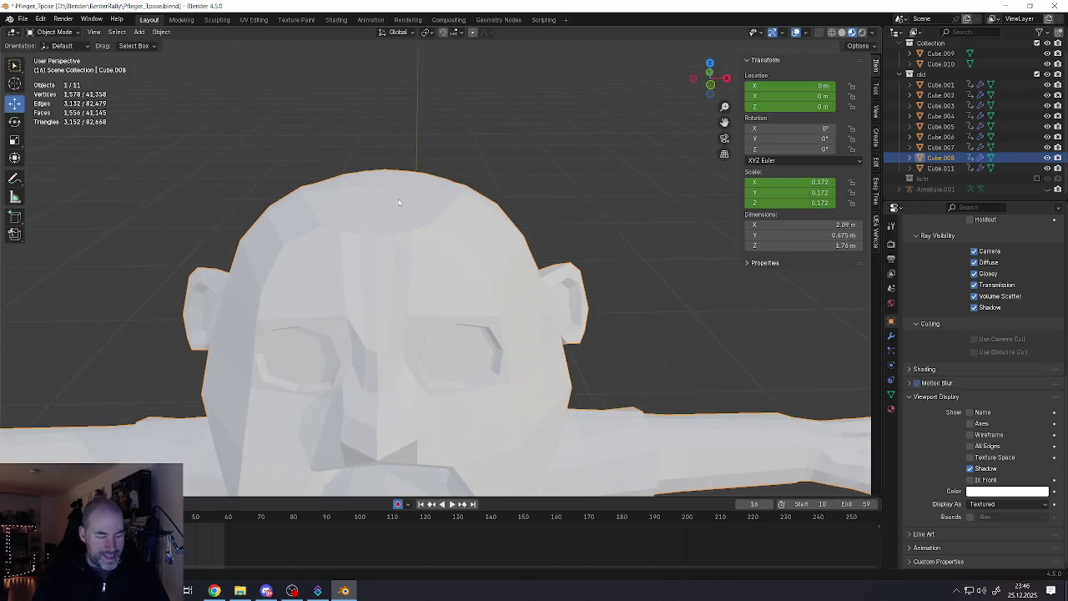
{"action": "key", "text": "Tab"}
Select faces across the top of the head and raise them
{"action": "left_click", "coordinate": [400, 189]}
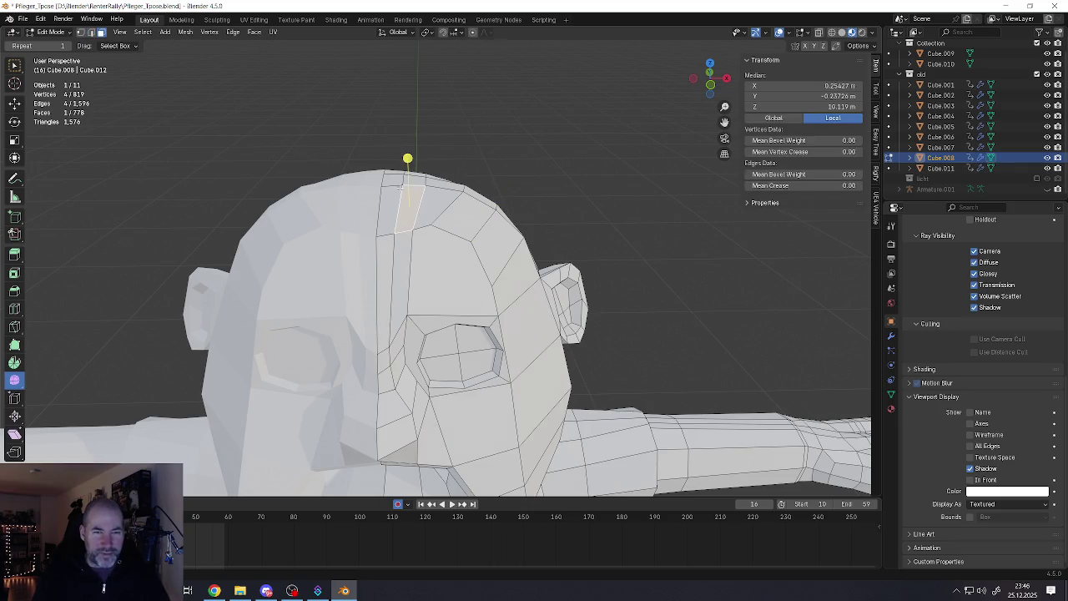
{"action": "left_click", "coordinate": [409, 234], "text": "ctrl"}
{"action": "middle_click_drag", "start_coordinate": [409, 233], "coordinate": [159, 133]}
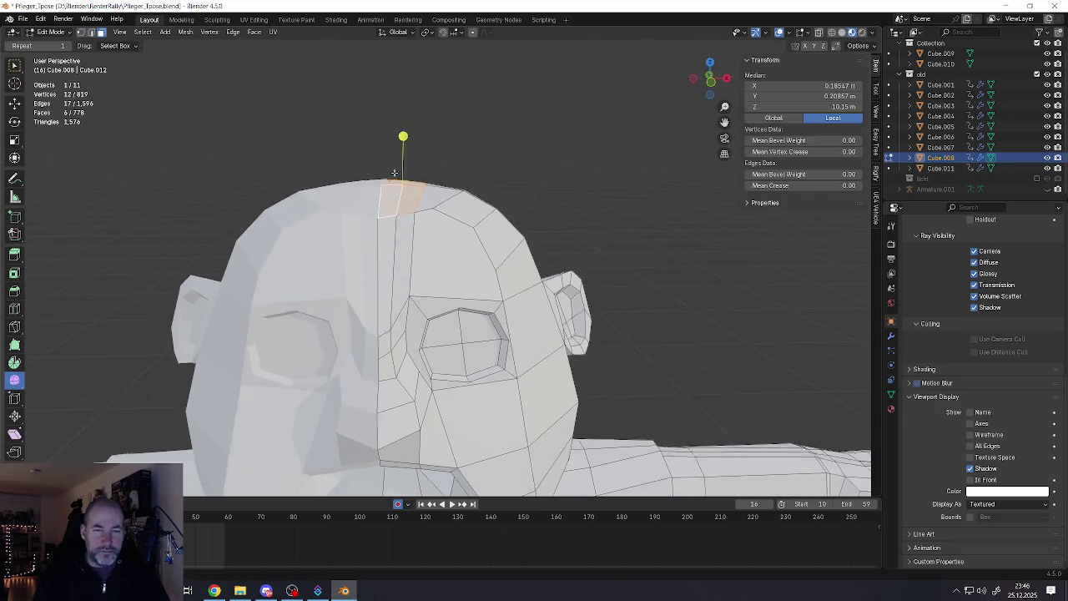
{"action": "key", "text": "shift+space"}
{"action": "key", "text": "g"}
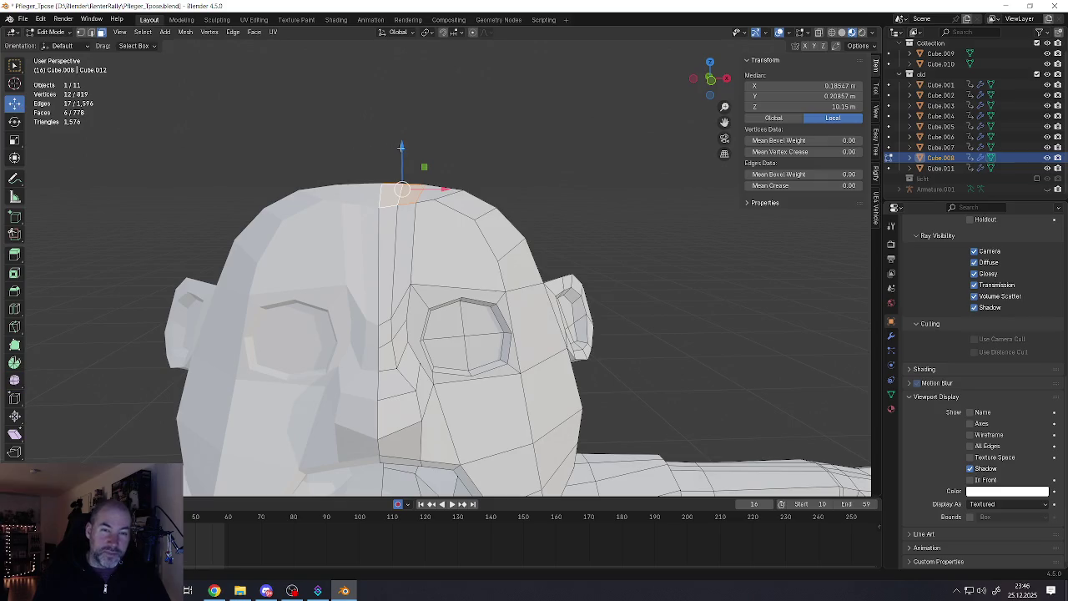
{"action": "mouse_move", "coordinate": [401, 147]}
{"action": "left_mouse_down"}
{"action": "mouse_move", "coordinate": [382, 159]}
{"action": "mouse_move", "coordinate": [398, 165]}
{"action": "mouse_move", "coordinate": [381, 161]}
{"action": "mouse_move", "coordinate": [415, 158]}
{"action": "left_mouse_up"}
Adjust individual crown vertices, setting the centre-seam vertex to Z 10.151 m
{"action": "key", "text": "1"}
{"action": "left_click", "coordinate": [379, 198]}
{"action": "left_click", "coordinate": [396, 192]}
{"action": "left_click", "coordinate": [378, 190]}
{"action": "left_click", "coordinate": [415, 197]}
{"action": "scroll", "coordinate": [474, 224], "scroll_direction": "down", "scroll_amount": 8}
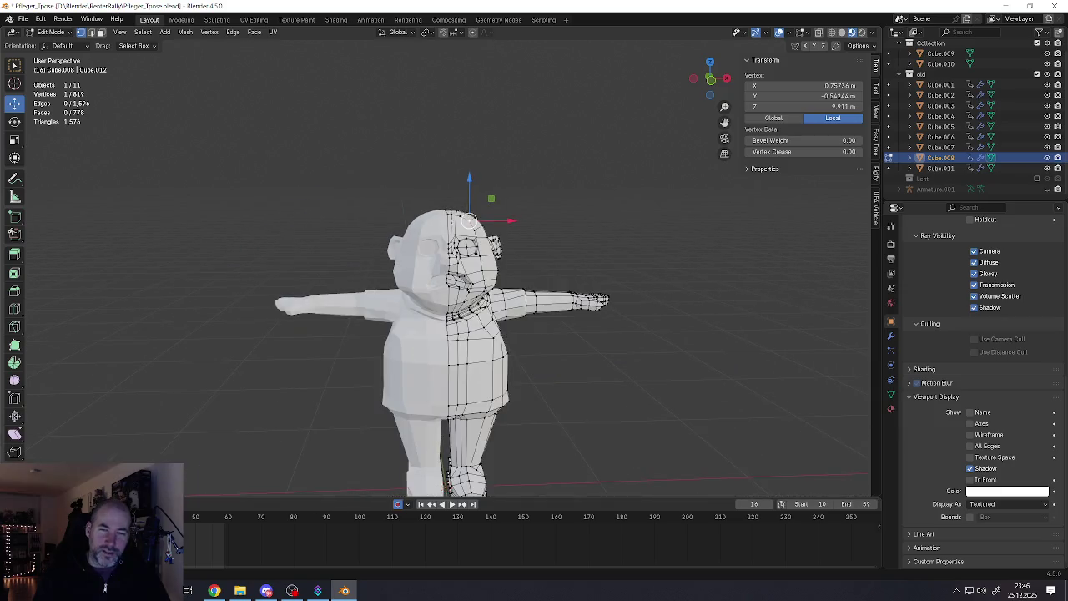
Check the head in Object Mode, then reposition a vertex on the back of the head
{"action": "key", "text": "Tab"}
{"action": "scroll", "coordinate": [434, 251], "scroll_direction": "up", "scroll_amount": 8}
{"action": "mouse_move", "coordinate": [434, 251]}
{"action": "middle_mouse_down"}
{"action": "mouse_move", "coordinate": [377, 219]}
{"action": "mouse_move", "coordinate": [448, 209]}
{"action": "mouse_move", "coordinate": [494, 248]}
{"action": "middle_mouse_up"}
{"action": "key", "text": "Tab"}
{"action": "left_click", "coordinate": [434, 212]}
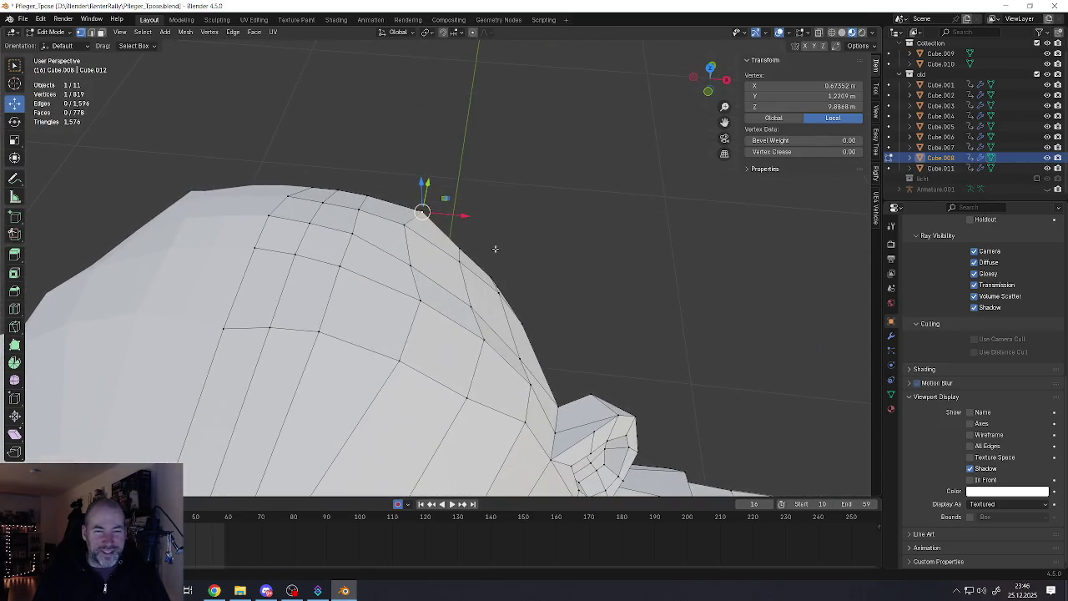
{"action": "key", "text": "g"}
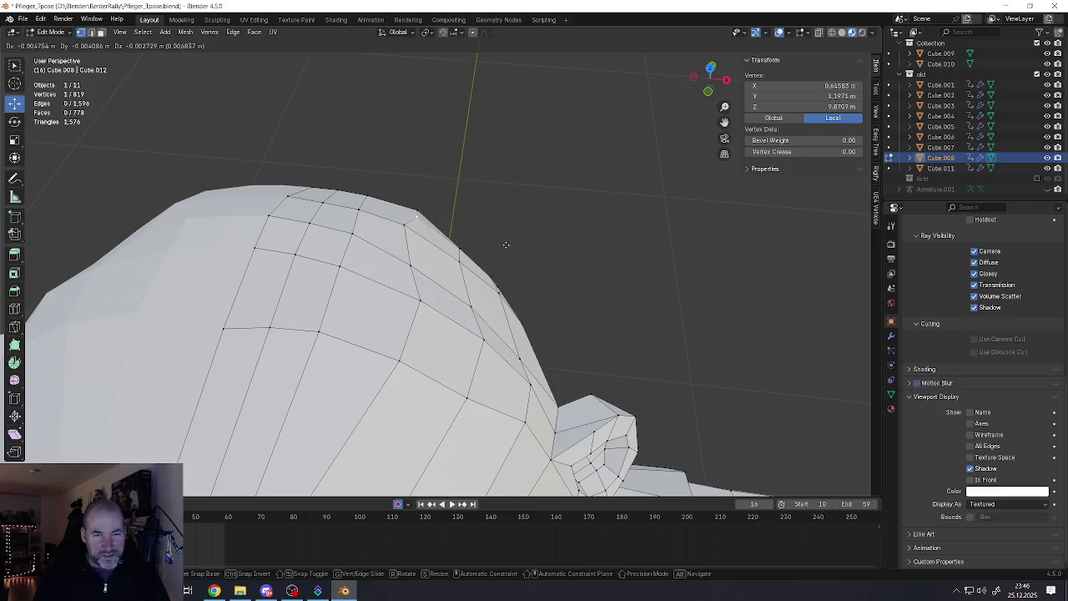
{"action": "left_click", "coordinate": [500, 242]}
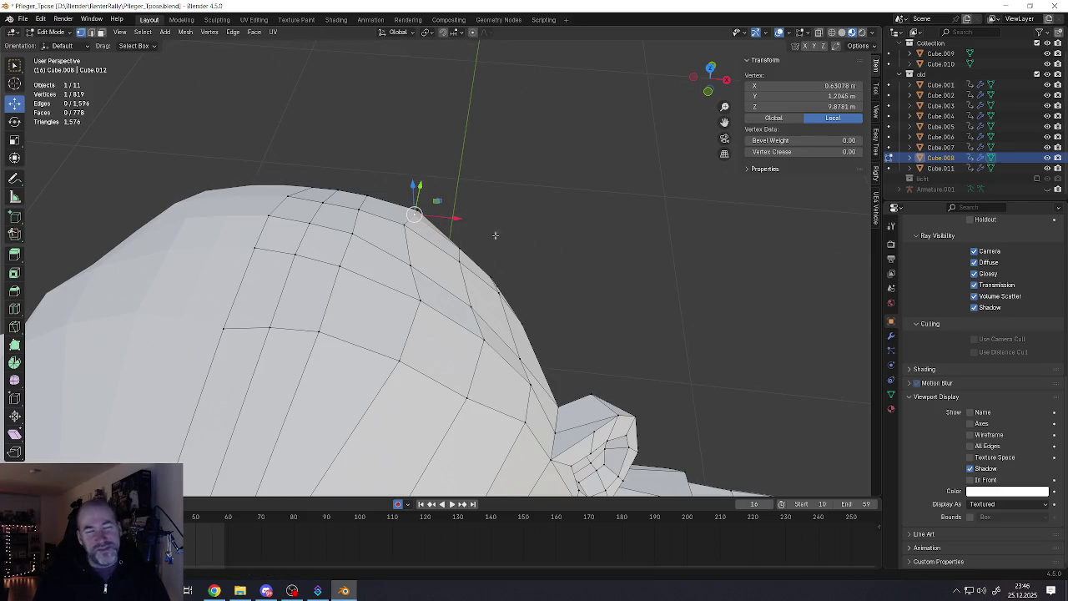
Merge two head vertices together at their centre
{"action": "mouse_move", "coordinate": [494, 235]}
{"action": "middle_mouse_down"}
{"action": "mouse_move", "coordinate": [332, 172]}
{"action": "mouse_move", "coordinate": [367, 208]}
{"action": "mouse_move", "coordinate": [428, 232]}
{"action": "middle_mouse_up"}
{"action": "scroll", "coordinate": [367, 209], "scroll_direction": "down", "scroll_amount": 3}
{"action": "scroll", "coordinate": [427, 232], "scroll_direction": "up", "scroll_amount": 2}
{"action": "left_click", "coordinate": [427, 231], "text": "shift"}
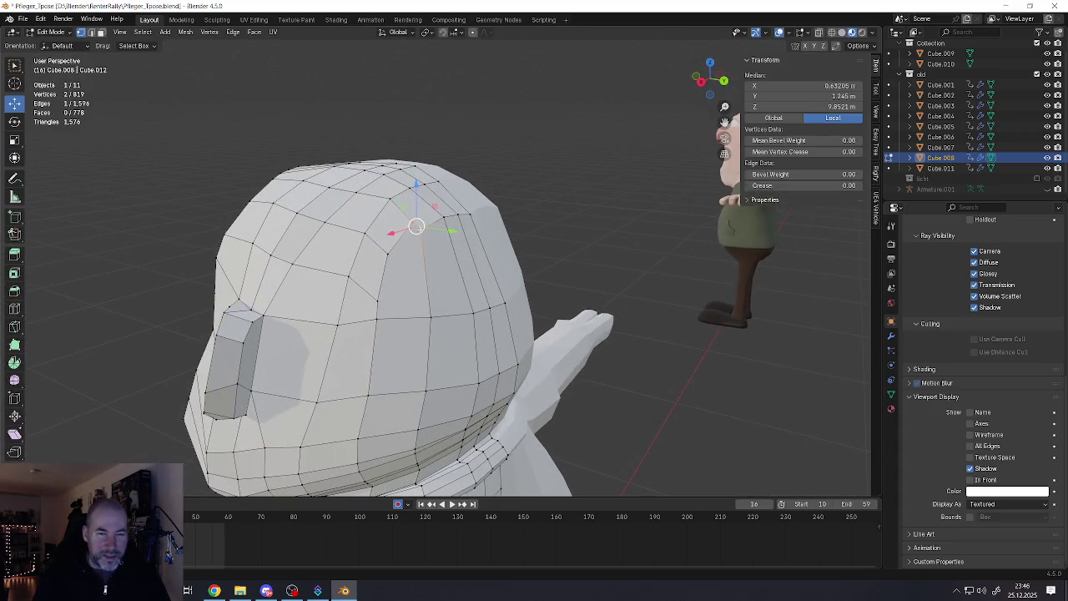
{"action": "right_click", "coordinate": [422, 232]}
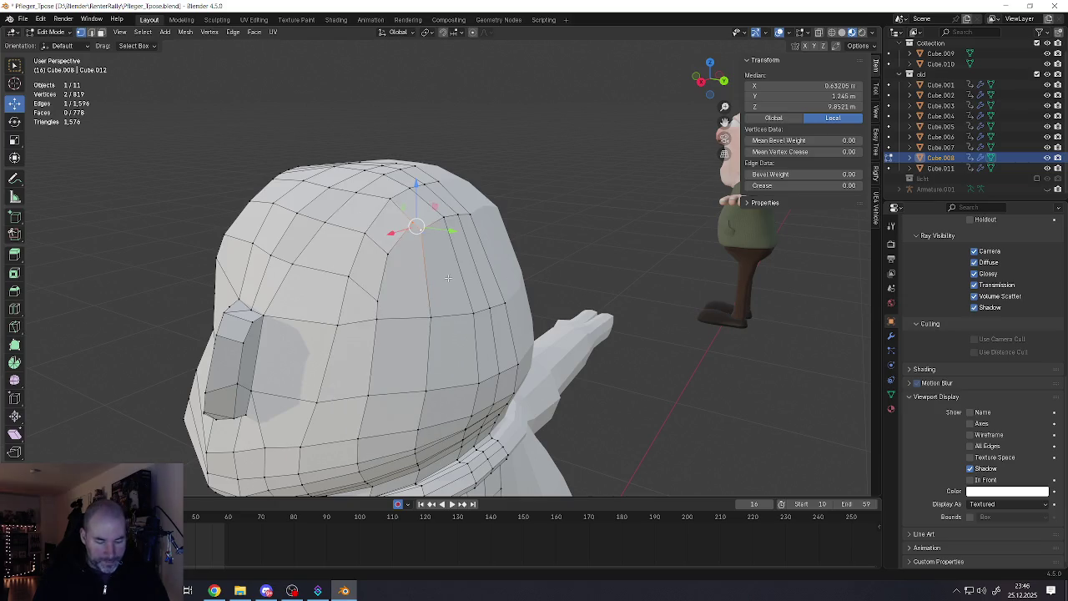
{"action": "key", "text": "m"}
{"action": "left_click", "coordinate": [424, 278]}
Add a new edge loop across the side of the head
{"action": "middle_click_drag", "start_coordinate": [424, 279], "coordinate": [391, 259]}
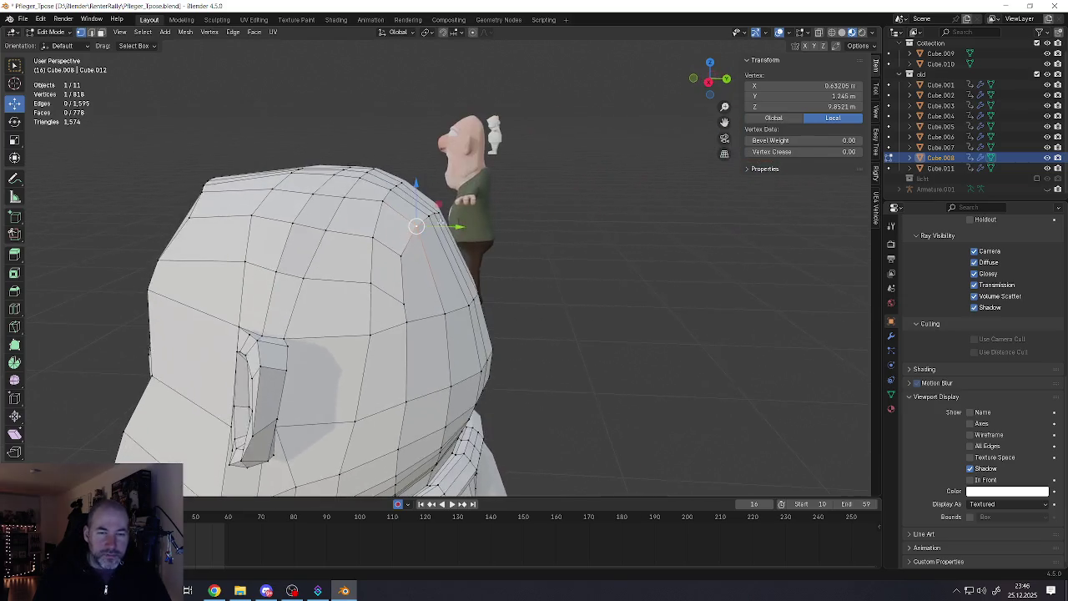
{"action": "left_click", "coordinate": [385, 255]}
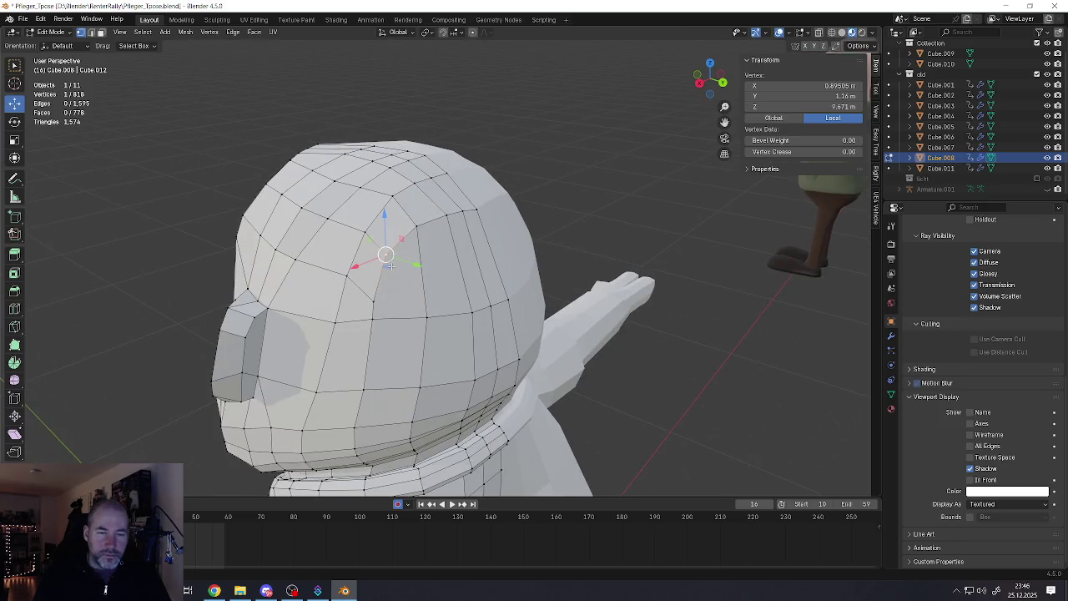
{"action": "left_click", "coordinate": [375, 302]}
{"action": "key", "text": "ctrl+r"}
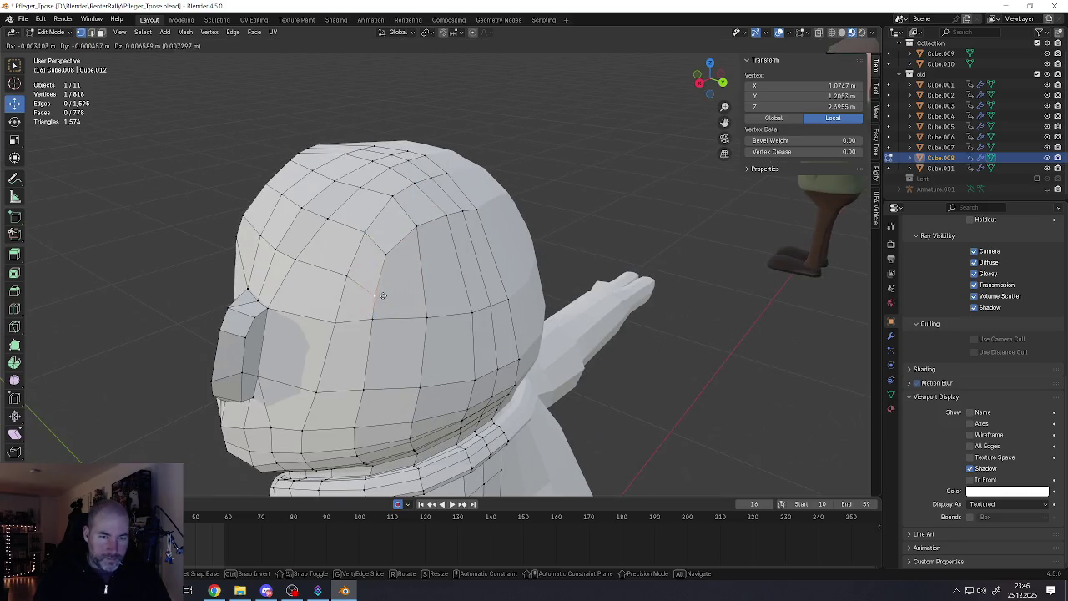
{"action": "key", "text": "Escape"}
{"action": "left_click", "coordinate": [374, 291]}
{"action": "key", "text": "ctrl+r"}
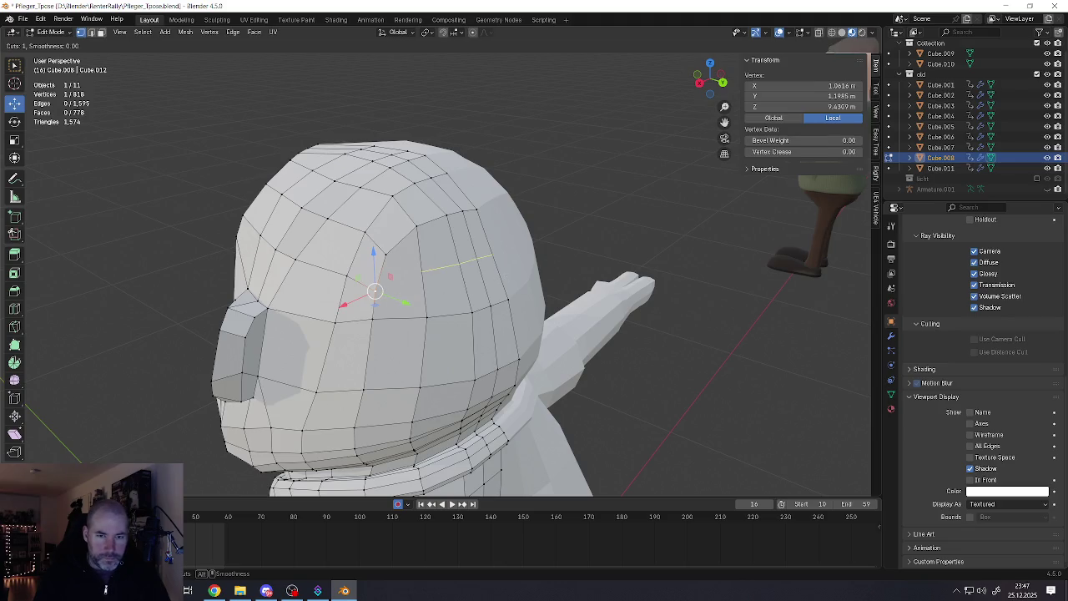
{"action": "left_click", "coordinate": [492, 257]}
{"action": "left_click", "coordinate": [515, 295]}
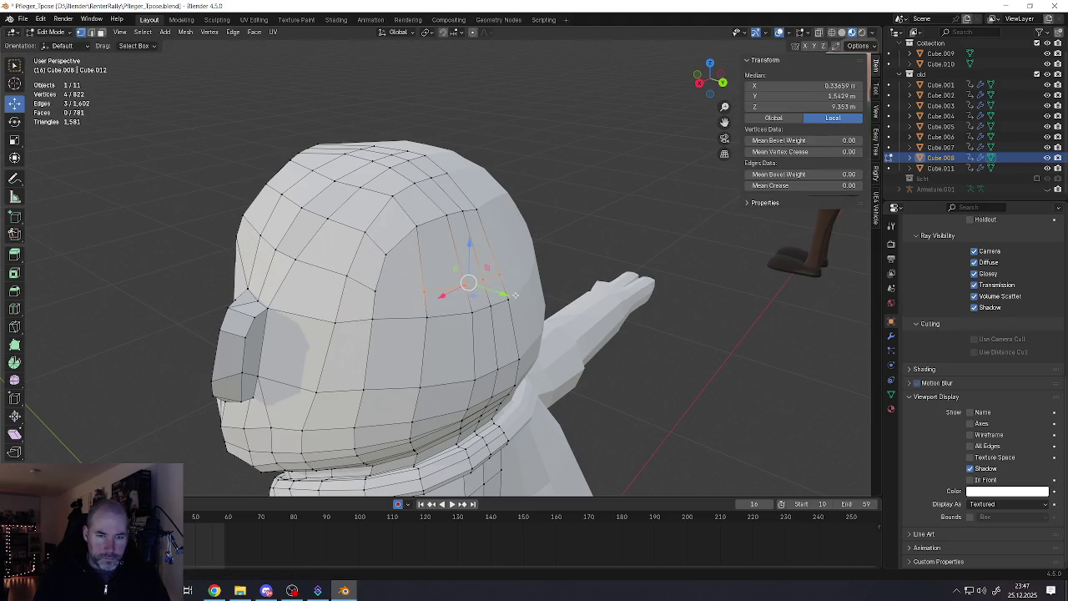
Connect two vertices on top of the head with a new edge
{"action": "left_click", "coordinate": [371, 289]}
{"action": "left_click", "coordinate": [415, 294], "text": "shift"}
{"action": "key", "text": "j"}
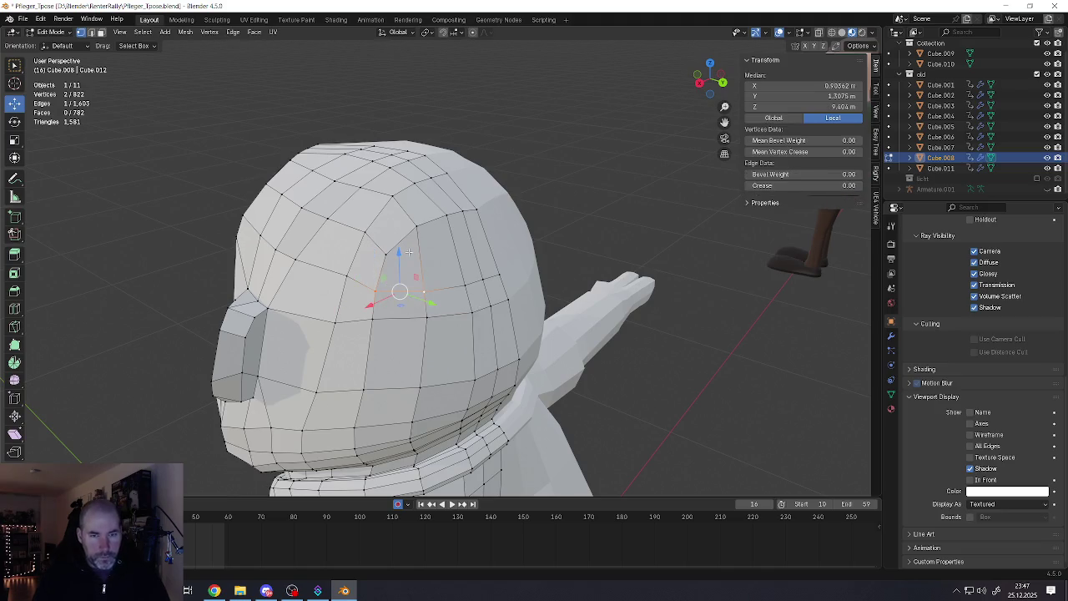
Raise a side-of-head vertex to Z 9.7339 m and return to Object Mode
{"action": "left_click", "coordinate": [385, 253]}
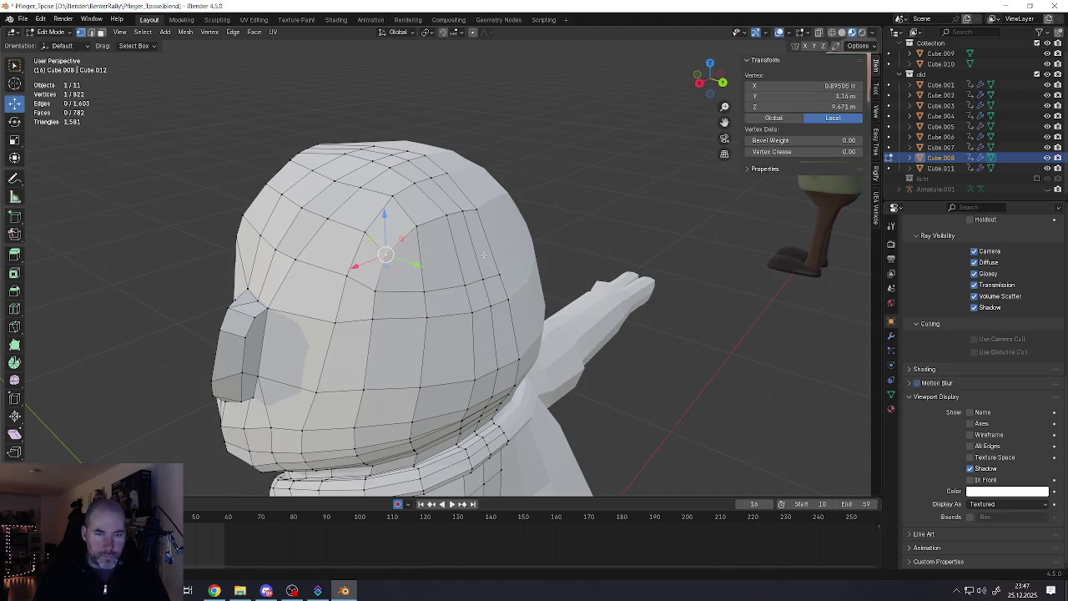
{"action": "middle_click_drag", "start_coordinate": [483, 254], "coordinate": [418, 229]}
{"action": "left_click_drag", "start_coordinate": [399, 222], "coordinate": [399, 213]}
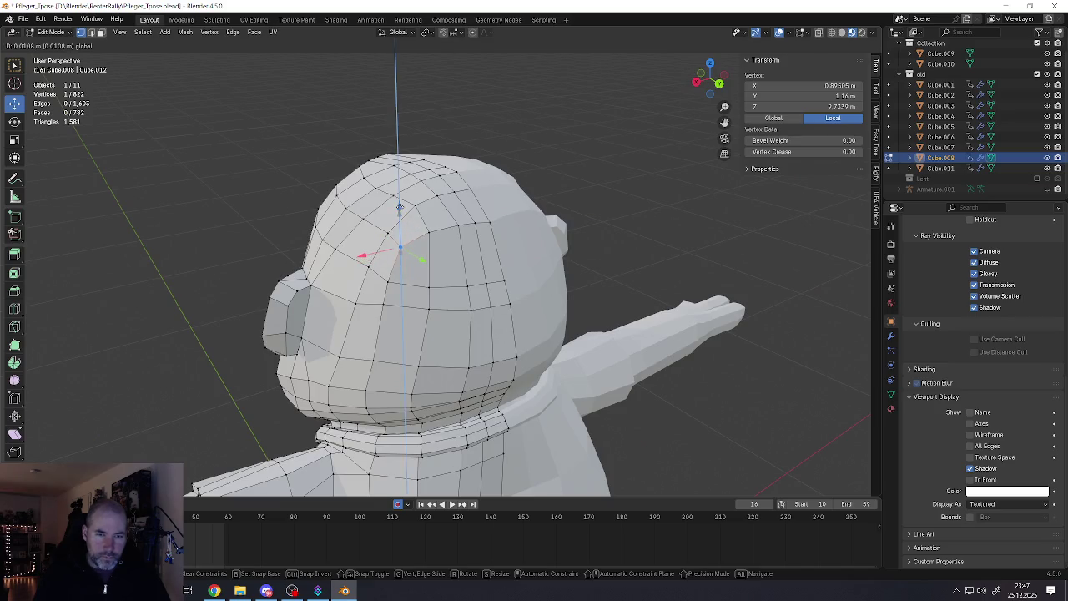
{"action": "mouse_move", "coordinate": [400, 241]}
{"action": "middle_mouse_down"}
{"action": "mouse_move", "coordinate": [443, 249]}
{"action": "mouse_move", "coordinate": [389, 300]}
{"action": "mouse_move", "coordinate": [416, 264]}
{"action": "middle_mouse_up"}
{"action": "key", "text": "Tab"}
{"action": "scroll", "coordinate": [443, 250], "scroll_direction": "down", "scroll_amount": 5}
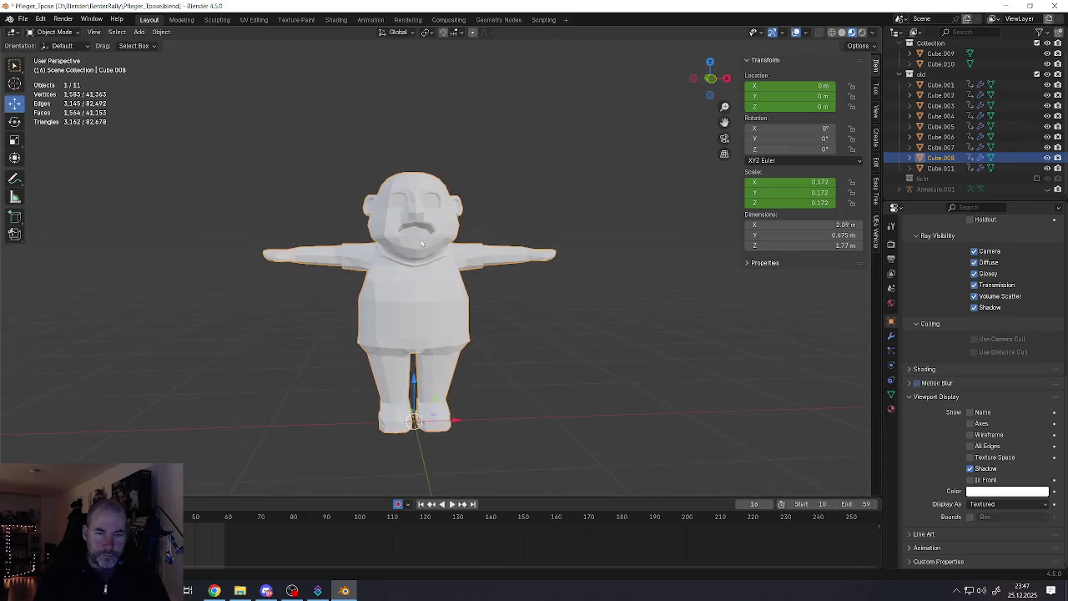
{"action": "scroll", "coordinate": [416, 264], "scroll_direction": "down", "scroll_amount": 1}
{"action": "scroll", "coordinate": [416, 263], "scroll_direction": "up", "scroll_amount": 2}
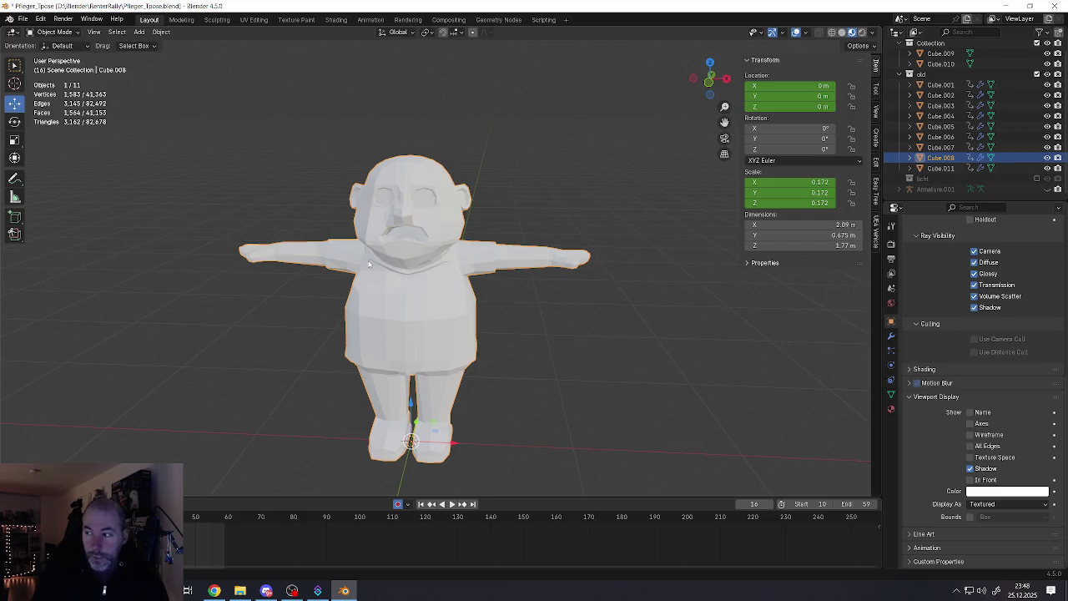
{"action": "key", "text": "Tab"}
{"action": "scroll", "coordinate": [437, 305], "scroll_direction": "up", "scroll_amount": 5}
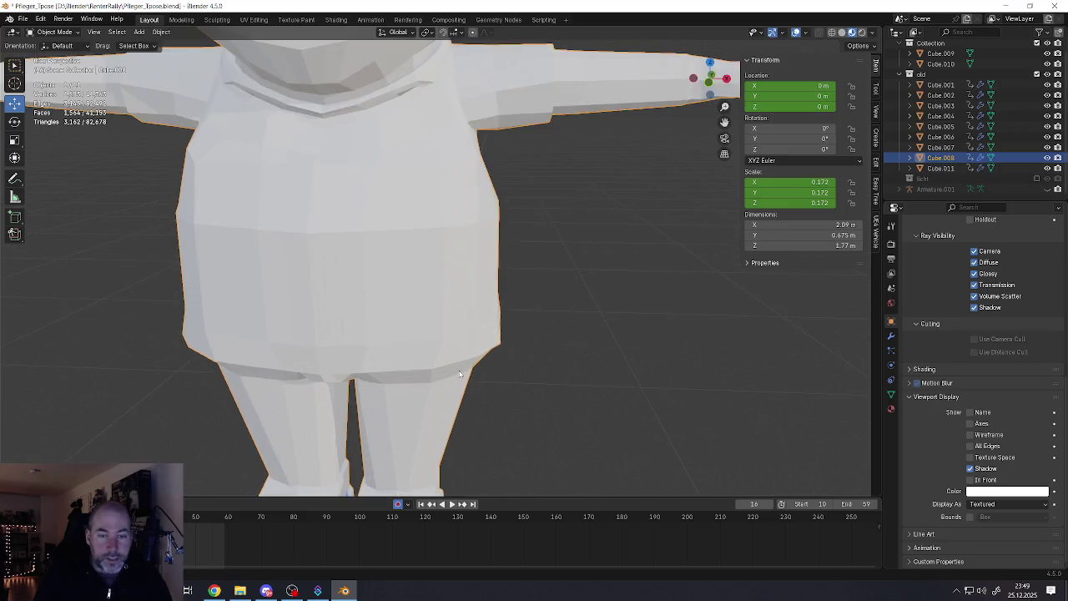
Zoom in on the leg and bevel a hem-ridge vertex into a small diamond
{"action": "middle_click_drag", "start_coordinate": [437, 305], "coordinate": [529, 245], "text": "shift"}
{"action": "scroll", "coordinate": [431, 210], "scroll_direction": "up", "scroll_amount": 3}
{"action": "scroll", "coordinate": [392, 235], "scroll_direction": "up", "scroll_amount": 2}
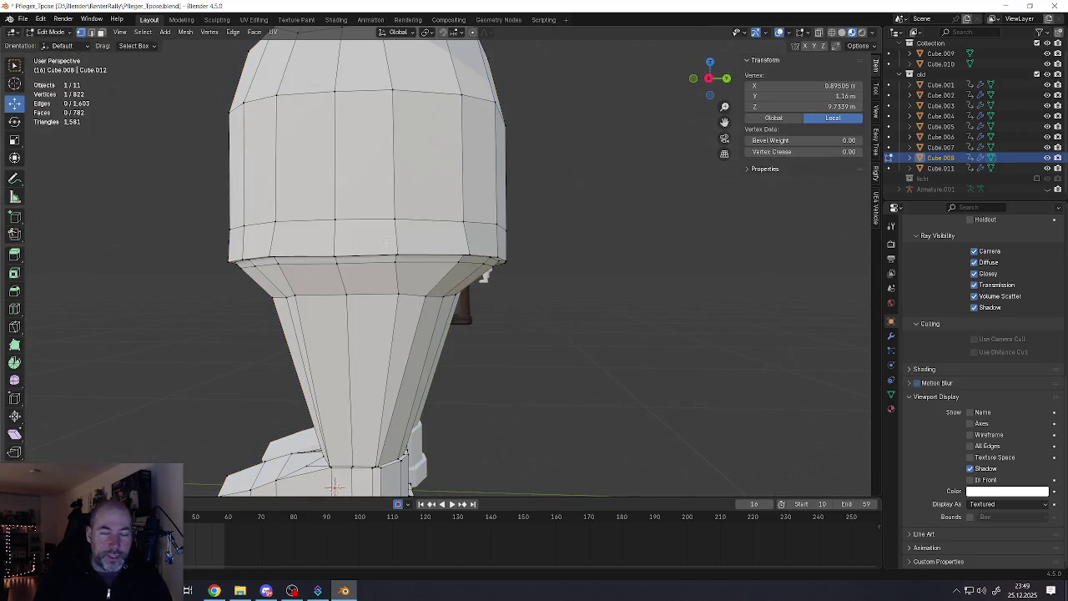
{"action": "scroll", "coordinate": [336, 246], "scroll_direction": "up", "scroll_amount": 1}
{"action": "scroll", "coordinate": [336, 247], "scroll_direction": "up", "scroll_amount": 2}
{"action": "scroll", "coordinate": [338, 250], "scroll_direction": "up", "scroll_amount": 1}
{"action": "key", "text": "alt+a"}
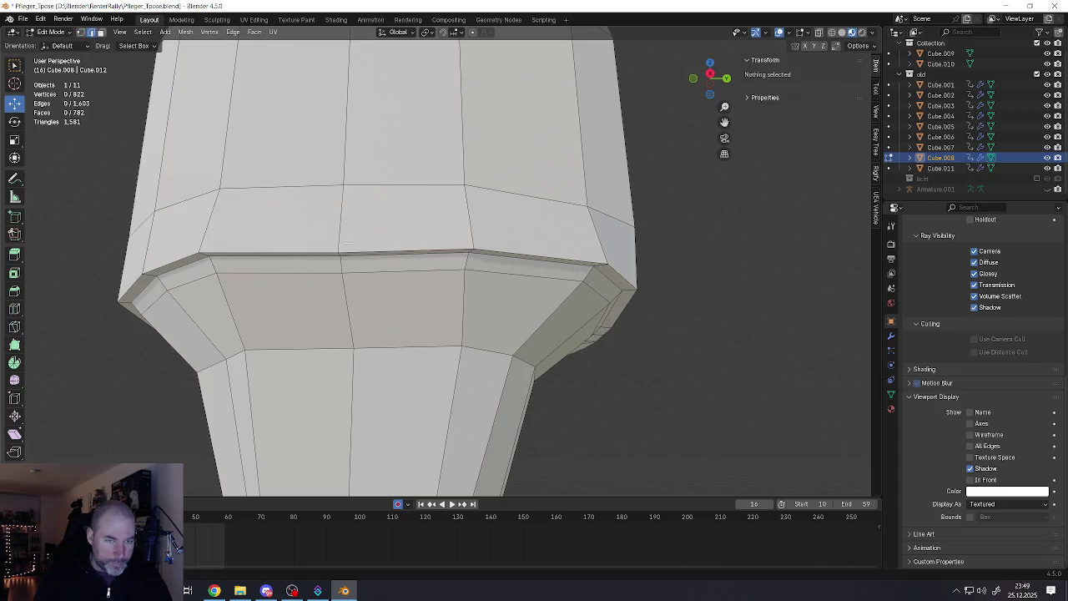
{"action": "left_click", "coordinate": [338, 253]}
{"action": "middle_click_drag", "start_coordinate": [338, 253], "coordinate": [399, 253], "text": "shift"}
{"action": "scroll", "coordinate": [399, 253], "scroll_direction": "up", "scroll_amount": 2}
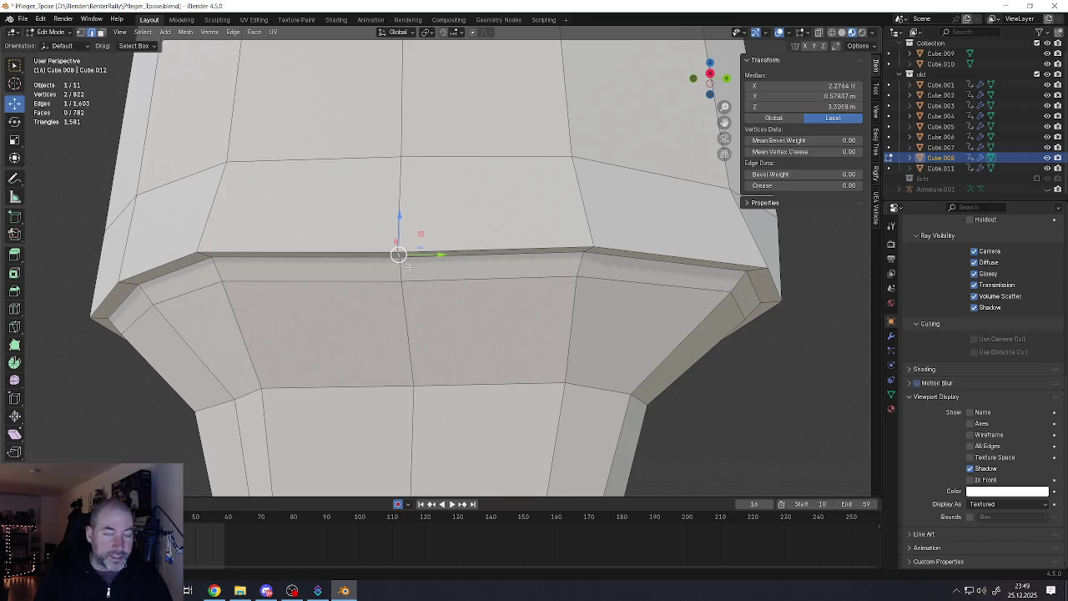
{"action": "key", "text": "ctrl+shift+b"}
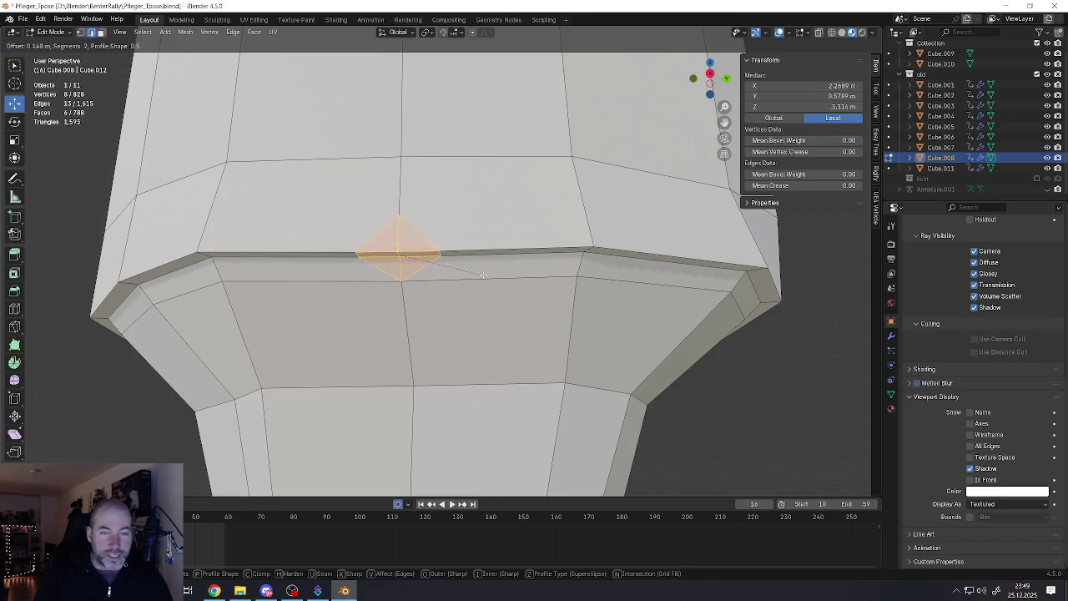
{"action": "left_click", "coordinate": [532, 274]}
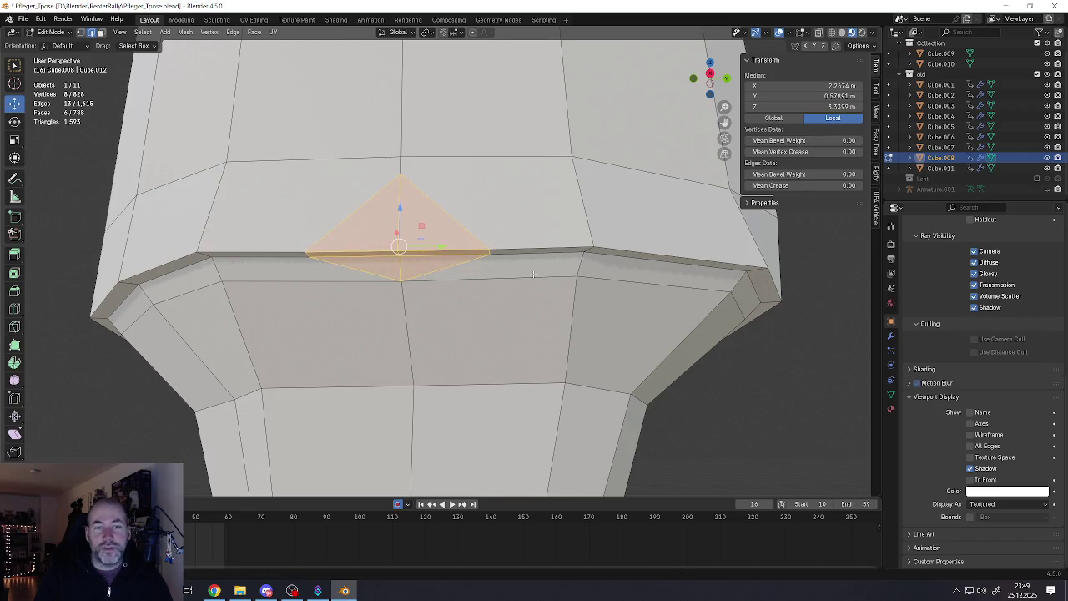
Move the diamond's bottom vertex up along Z, then shift it along X
{"action": "left_click", "coordinate": [401, 280]}
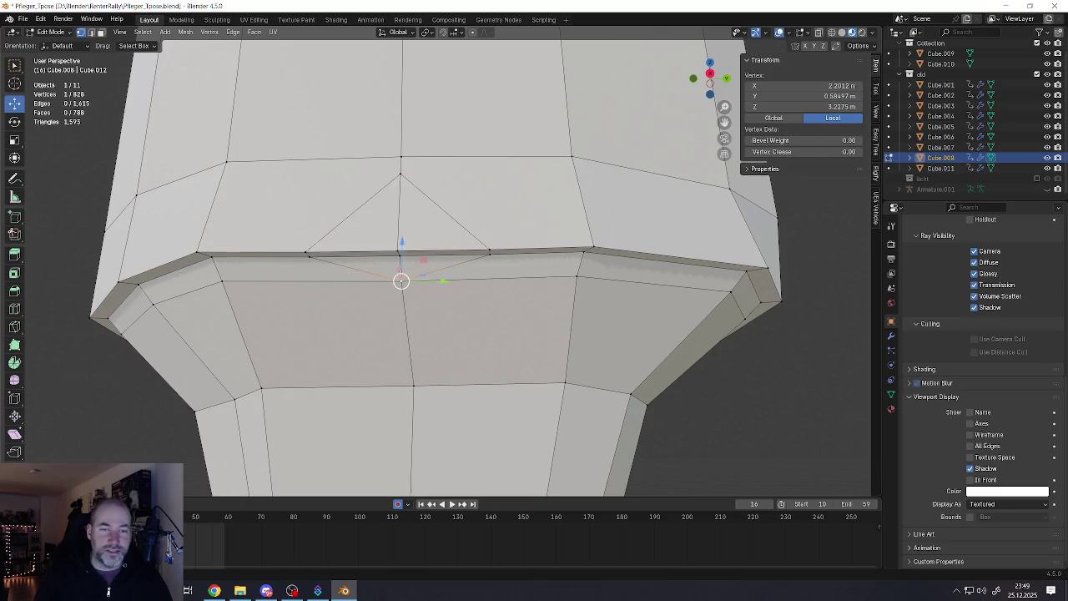
{"action": "key", "text": "g"}
{"action": "key", "text": "z"}
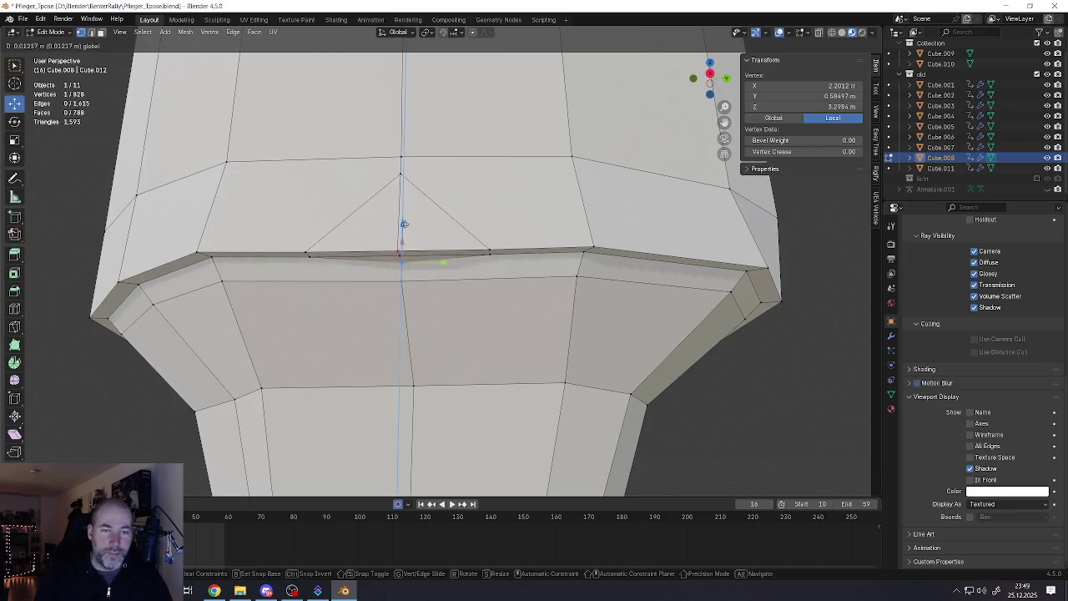
{"action": "left_click", "coordinate": [404, 221]}
{"action": "mouse_move", "coordinate": [404, 221]}
{"action": "middle_mouse_down"}
{"action": "mouse_move", "coordinate": [474, 223]}
{"action": "mouse_move", "coordinate": [423, 253]}
{"action": "mouse_move", "coordinate": [363, 224]}
{"action": "middle_mouse_up"}
{"action": "key", "text": "g"}
{"action": "key", "text": "x"}
{"action": "left_click", "coordinate": [421, 275]}
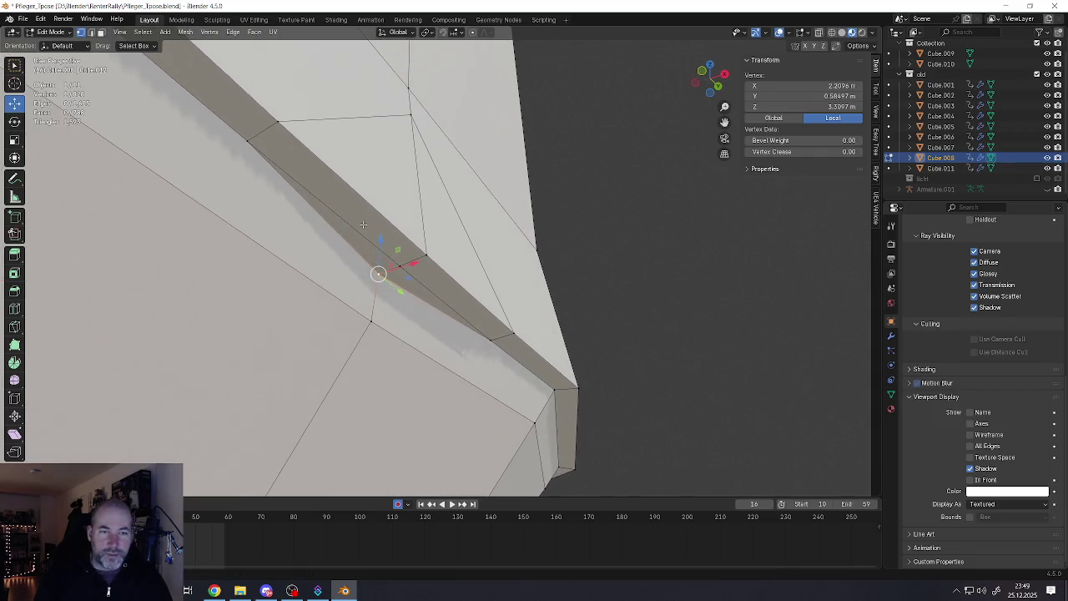
Merge two ridge vertices into a single vertex
{"action": "left_click", "coordinate": [244, 149]}
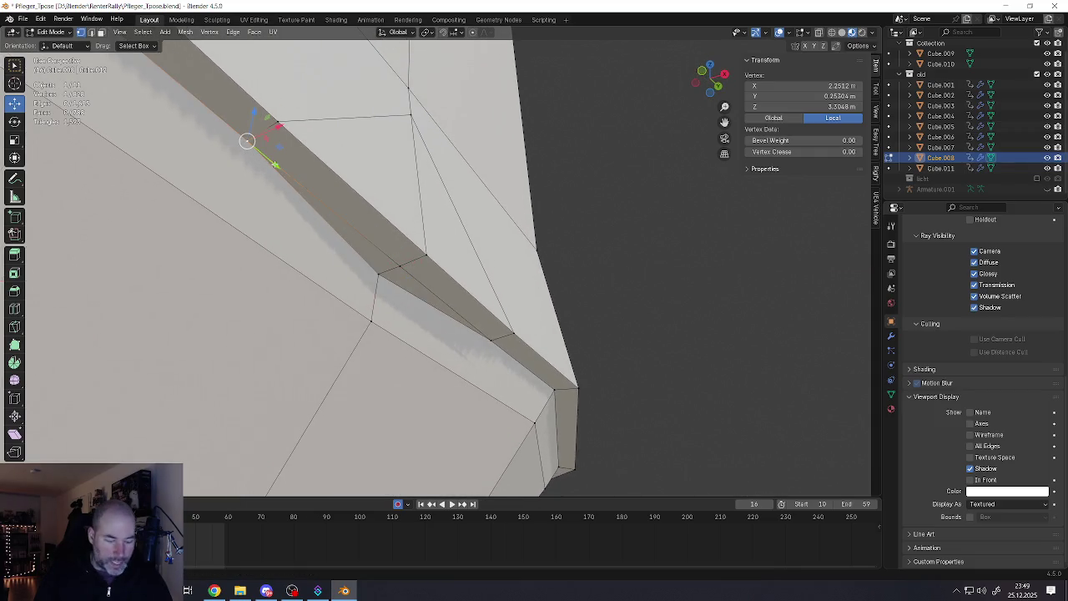
{"action": "left_click", "coordinate": [378, 271], "text": "shift"}
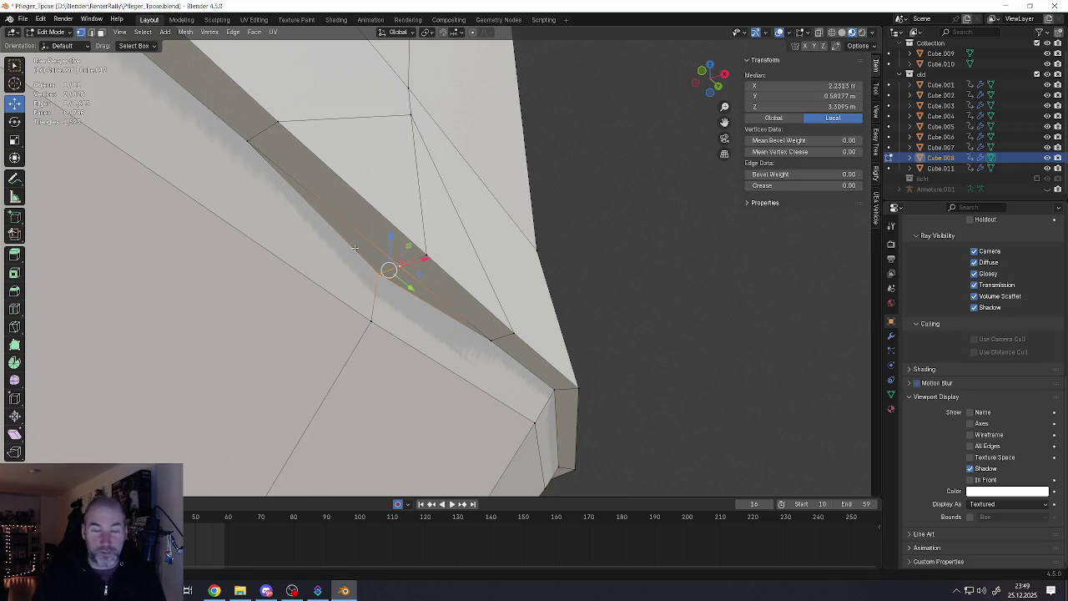
{"action": "key", "text": "m"}
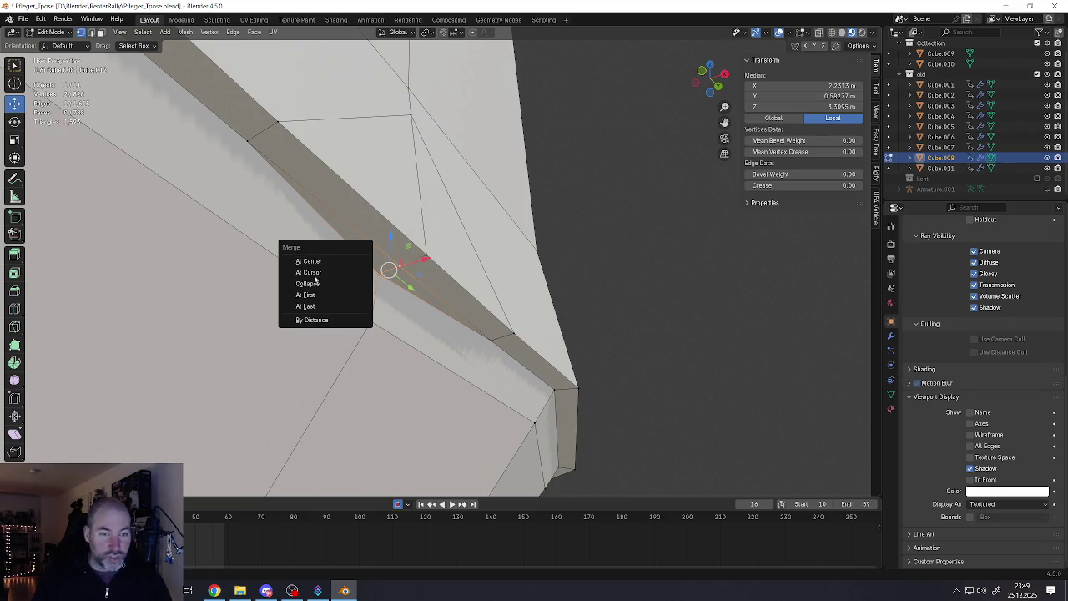
{"action": "left_click", "coordinate": [306, 306]}
Raise the short peak edge along Z and nudge it slightly along X
{"action": "middle_click_drag", "start_coordinate": [309, 306], "coordinate": [360, 248]}
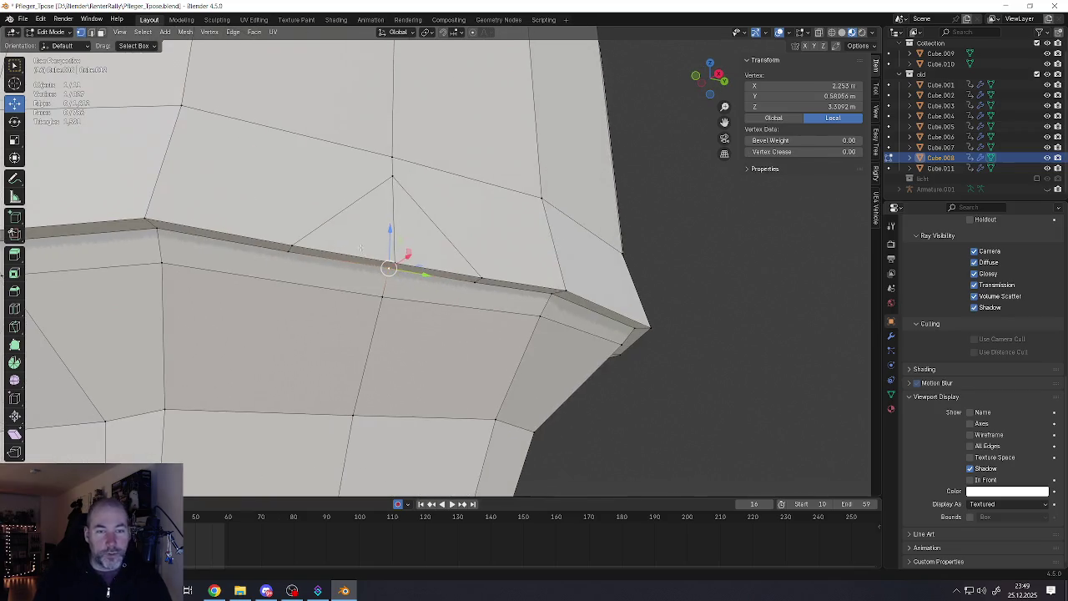
{"action": "key", "text": "2"}
{"action": "left_click", "coordinate": [389, 267]}
{"action": "key", "text": "g"}
{"action": "key", "text": "z"}
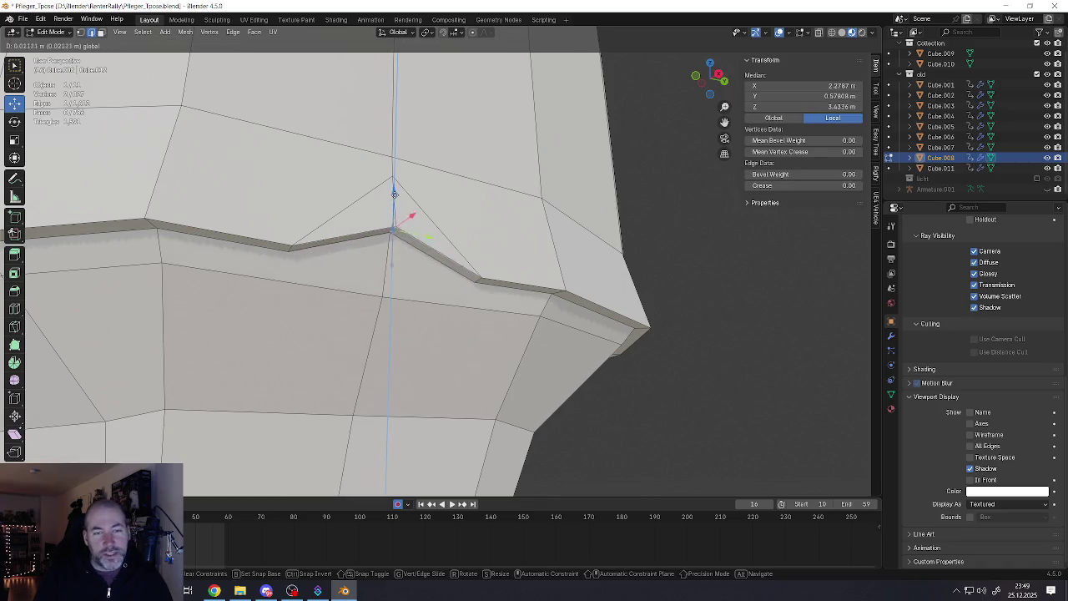
{"action": "left_click", "coordinate": [395, 171]}
{"action": "mouse_move", "coordinate": [395, 171]}
{"action": "middle_mouse_down"}
{"action": "mouse_move", "coordinate": [449, 193]}
{"action": "mouse_move", "coordinate": [421, 206]}
{"action": "mouse_move", "coordinate": [371, 189]}
{"action": "mouse_move", "coordinate": [378, 207]}
{"action": "mouse_move", "coordinate": [361, 191]}
{"action": "middle_mouse_up"}
{"action": "key", "text": "g"}
{"action": "key", "text": "x"}
{"action": "left_click", "coordinate": [422, 207]}
{"action": "scroll", "coordinate": [380, 192], "scroll_direction": "down", "scroll_amount": 3}
{"action": "scroll", "coordinate": [372, 188], "scroll_direction": "up", "scroll_amount": 4}
Lower the two edges beside the peak along Z and push them outward along X
{"action": "key", "text": "1"}
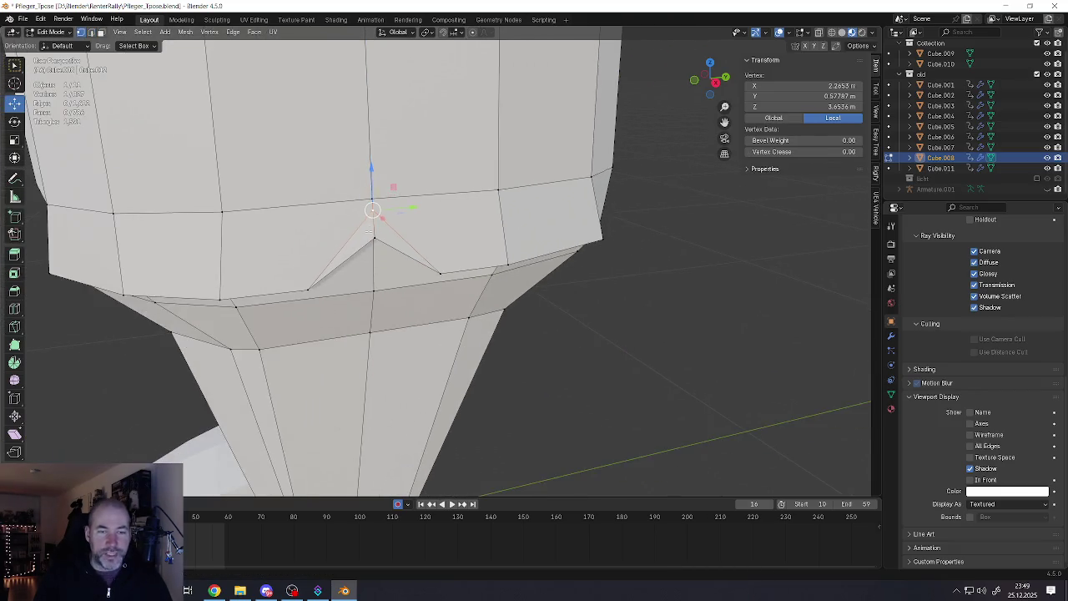
{"action": "key", "text": "2"}
{"action": "left_click", "coordinate": [298, 269]}
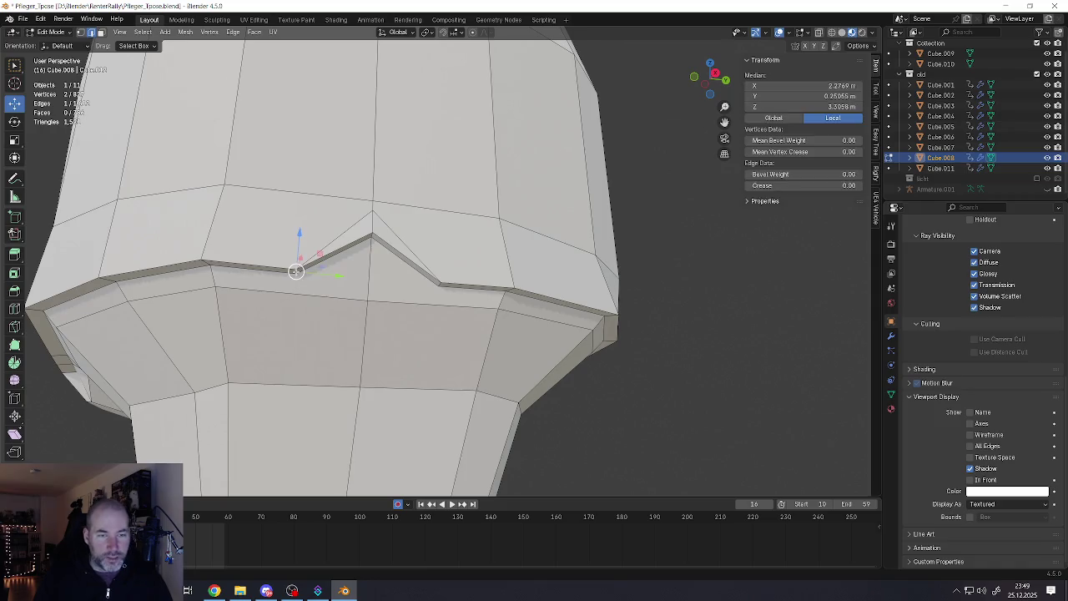
{"action": "left_click", "coordinate": [438, 284], "text": "shift"}
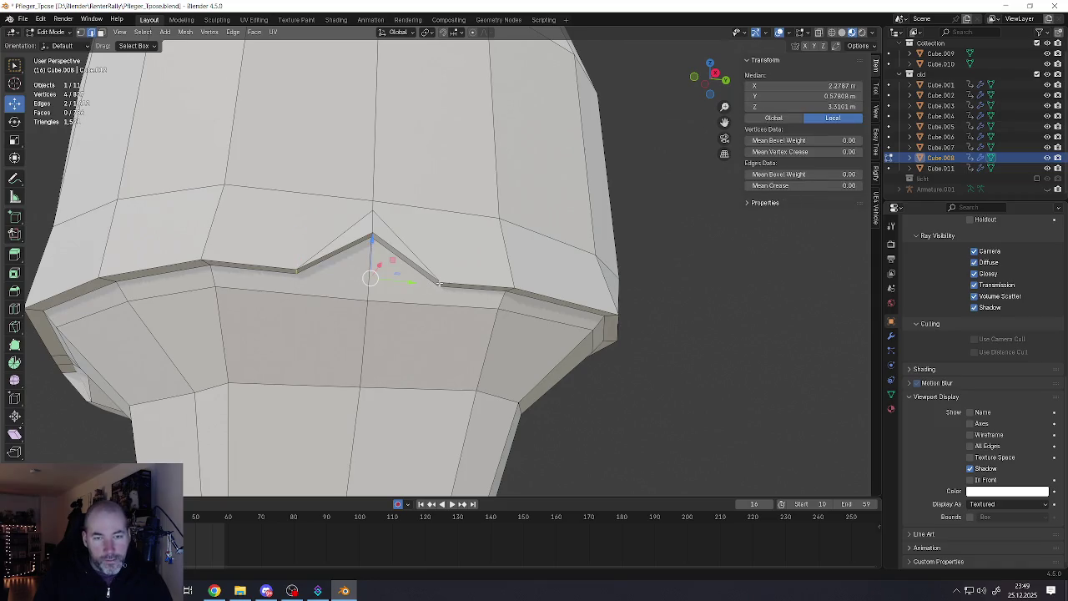
{"action": "key", "text": "g"}
{"action": "key", "text": "z"}
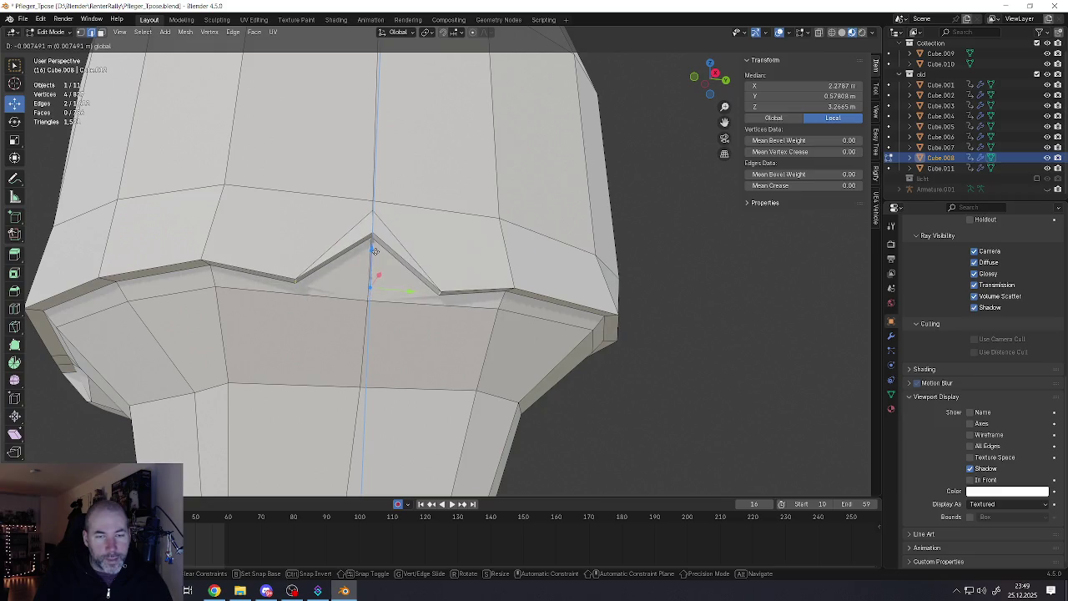
{"action": "left_click", "coordinate": [380, 253]}
{"action": "mouse_move", "coordinate": [380, 252]}
{"action": "middle_mouse_down"}
{"action": "mouse_move", "coordinate": [438, 263]}
{"action": "mouse_move", "coordinate": [355, 265]}
{"action": "middle_mouse_up"}
{"action": "key", "text": "g"}
{"action": "key", "text": "x"}
{"action": "left_click", "coordinate": [415, 283]}
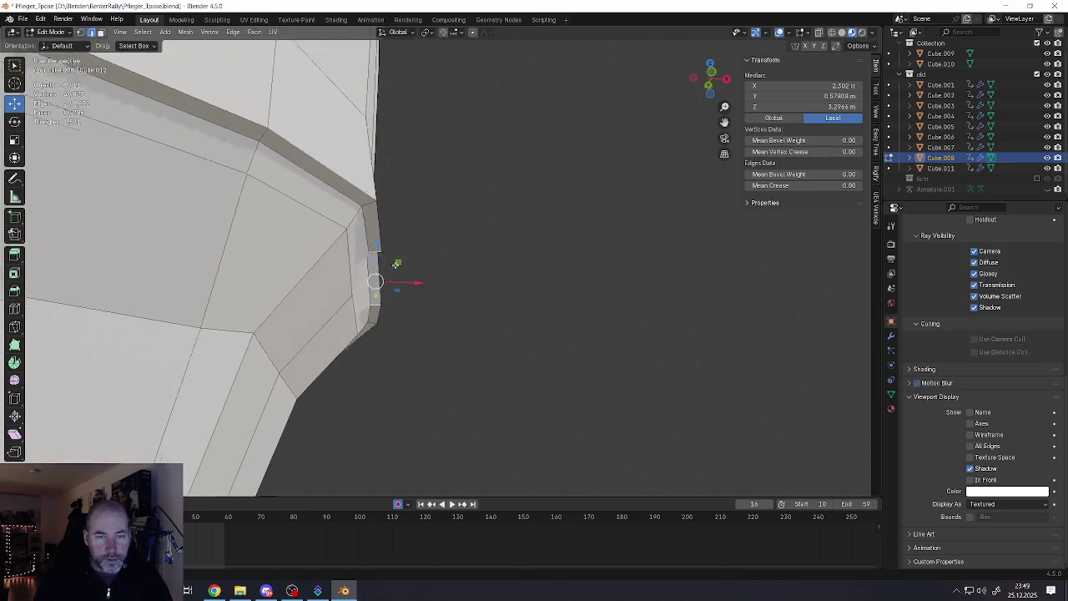
Return to Object Mode and orbit to a side view of the whole character
{"action": "scroll", "coordinate": [367, 276], "scroll_direction": "down", "scroll_amount": 5}
{"action": "scroll", "coordinate": [371, 279], "scroll_direction": "down", "scroll_amount": 2}
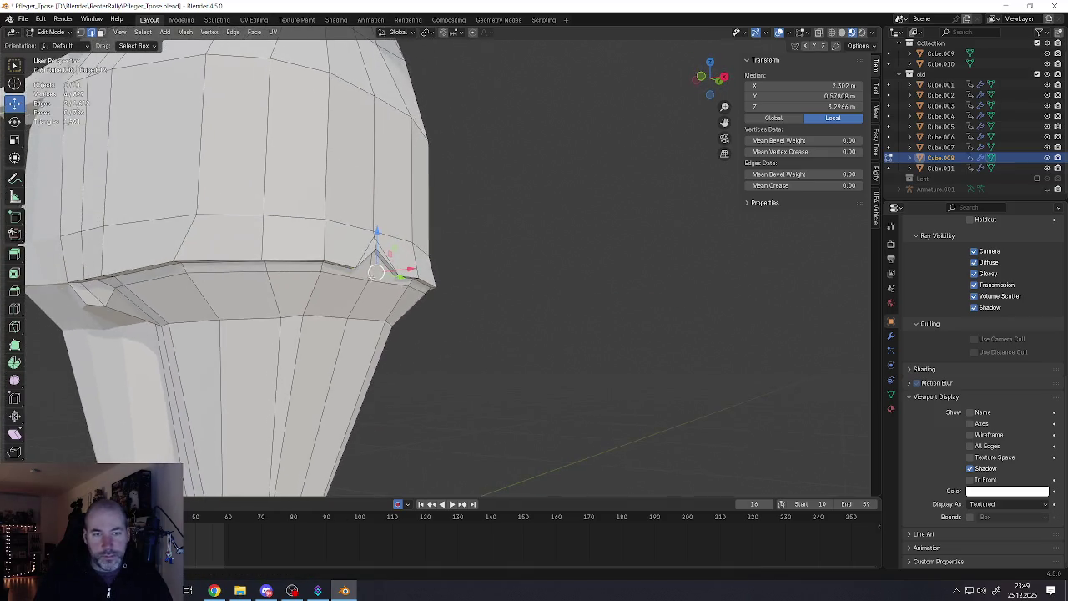
{"action": "scroll", "coordinate": [372, 279], "scroll_direction": "down", "scroll_amount": 3}
{"action": "key", "text": "Tab"}
{"action": "mouse_move", "coordinate": [370, 279]}
{"action": "middle_mouse_down"}
{"action": "mouse_move", "coordinate": [396, 294]}
{"action": "mouse_move", "coordinate": [267, 284]}
{"action": "mouse_move", "coordinate": [352, 335]}
{"action": "middle_mouse_up"}
{"action": "scroll", "coordinate": [367, 300], "scroll_direction": "up", "scroll_amount": 2}
Select a vertical edge on the leg in Edit Mode, then go back to Object Mode
{"action": "scroll", "coordinate": [383, 272], "scroll_direction": "up", "scroll_amount": 1}
{"action": "scroll", "coordinate": [384, 284], "scroll_direction": "up", "scroll_amount": 3}
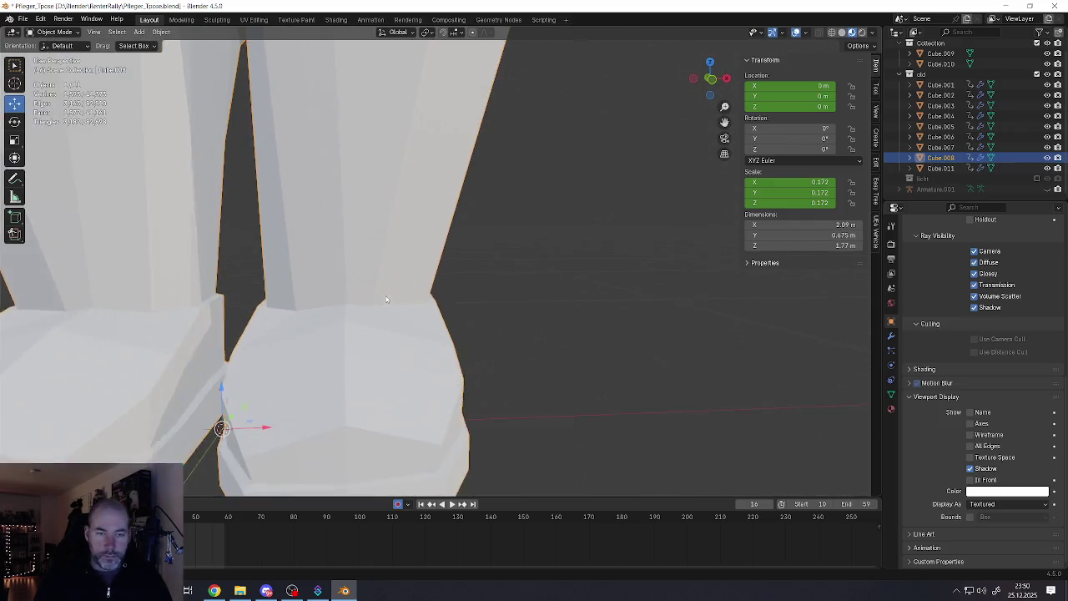
{"action": "scroll", "coordinate": [386, 294], "scroll_direction": "up", "scroll_amount": 2}
{"action": "key", "text": "Tab"}
{"action": "left_click", "coordinate": [389, 282]}
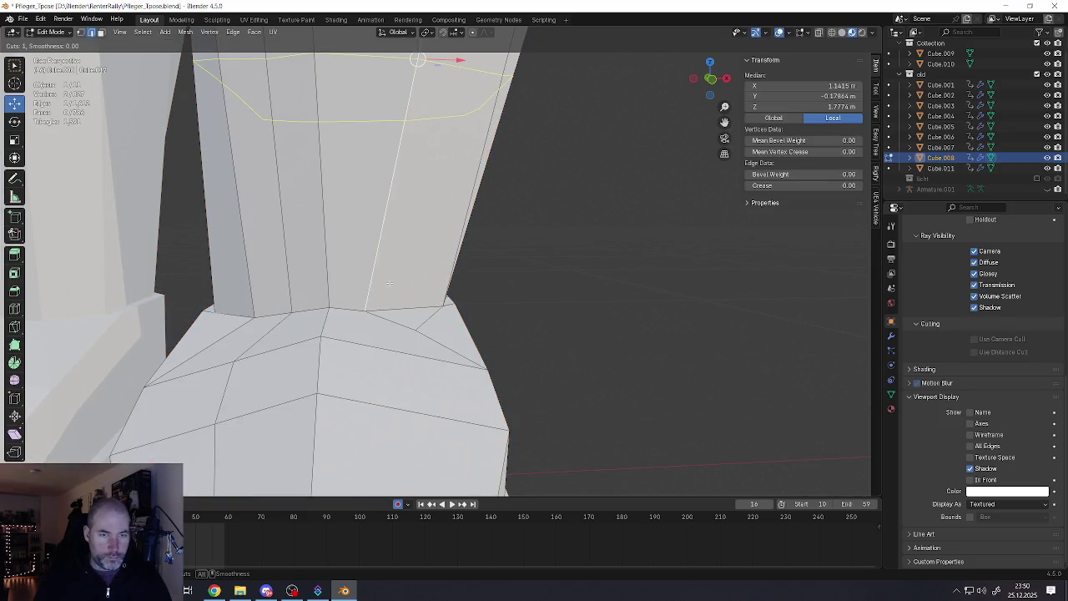
{"action": "scroll", "coordinate": [391, 280], "scroll_direction": "down", "scroll_amount": 5}
{"action": "key", "text": "Tab"}
Duplicate the character as Cube.012 and move the copy to X -26.748 m
{"action": "scroll", "coordinate": [401, 288], "scroll_direction": "down", "scroll_amount": 3}
{"action": "scroll", "coordinate": [418, 296], "scroll_direction": "down", "scroll_amount": 1}
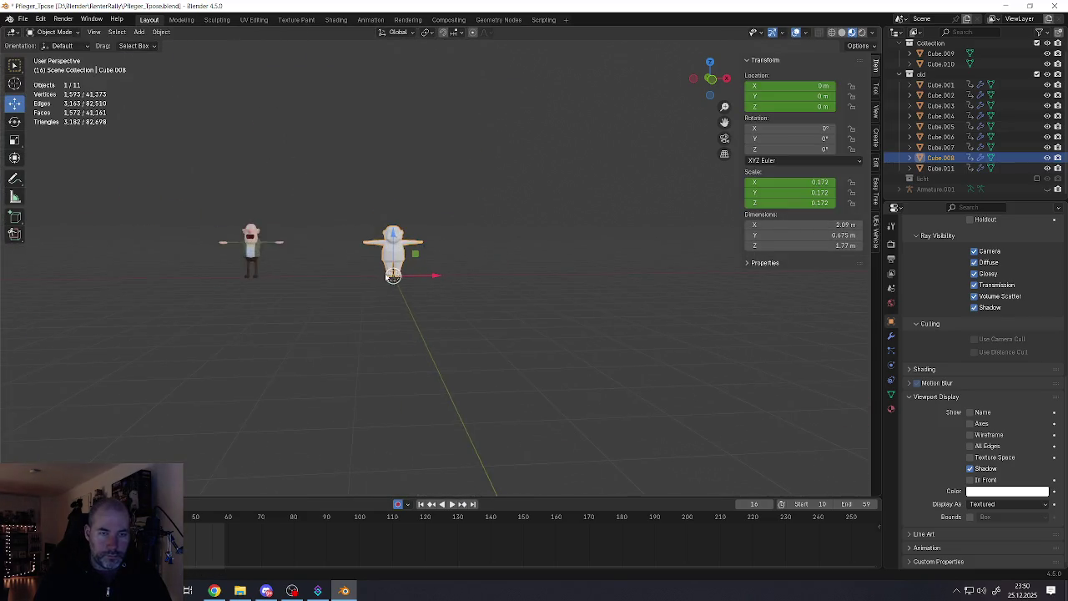
{"action": "scroll", "coordinate": [440, 311], "scroll_direction": "down", "scroll_amount": 1}
{"action": "key", "text": "shift+d"}
{"action": "key", "text": "x"}
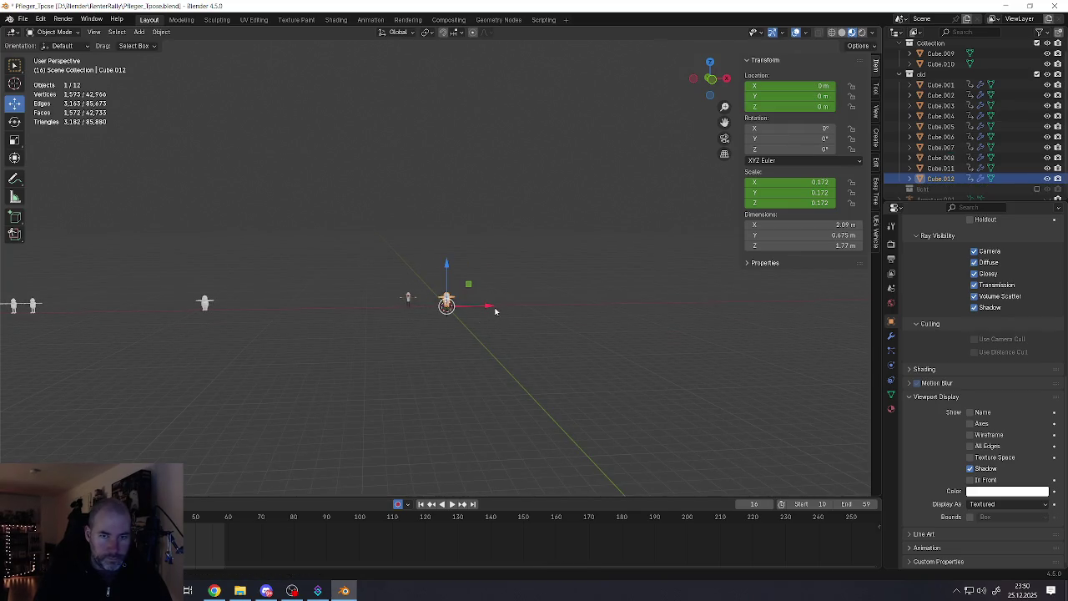
{"action": "left_click", "coordinate": [275, 306]}
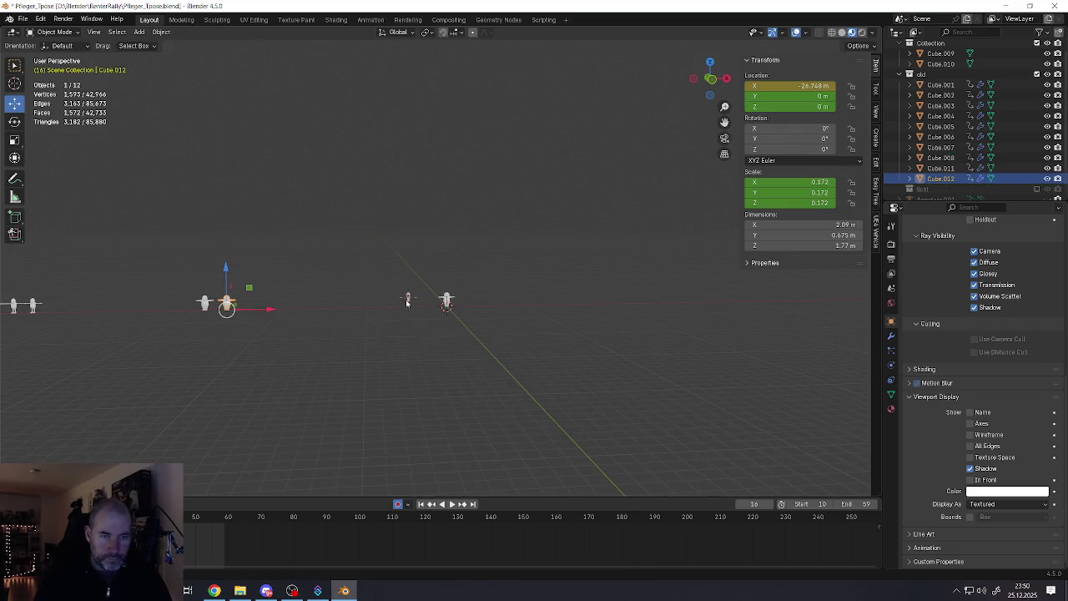
Add a loop cut on trouser mesh Cube.008 and slide it to the leg base
{"action": "scroll", "coordinate": [536, 309], "scroll_direction": "up", "scroll_amount": 4}
{"action": "scroll", "coordinate": [537, 310], "scroll_direction": "up", "scroll_amount": 4}
{"action": "scroll", "coordinate": [371, 276], "scroll_direction": "up", "scroll_amount": 2}
{"action": "left_click", "coordinate": [370, 276]}
{"action": "scroll", "coordinate": [360, 351], "scroll_direction": "up", "scroll_amount": 3}
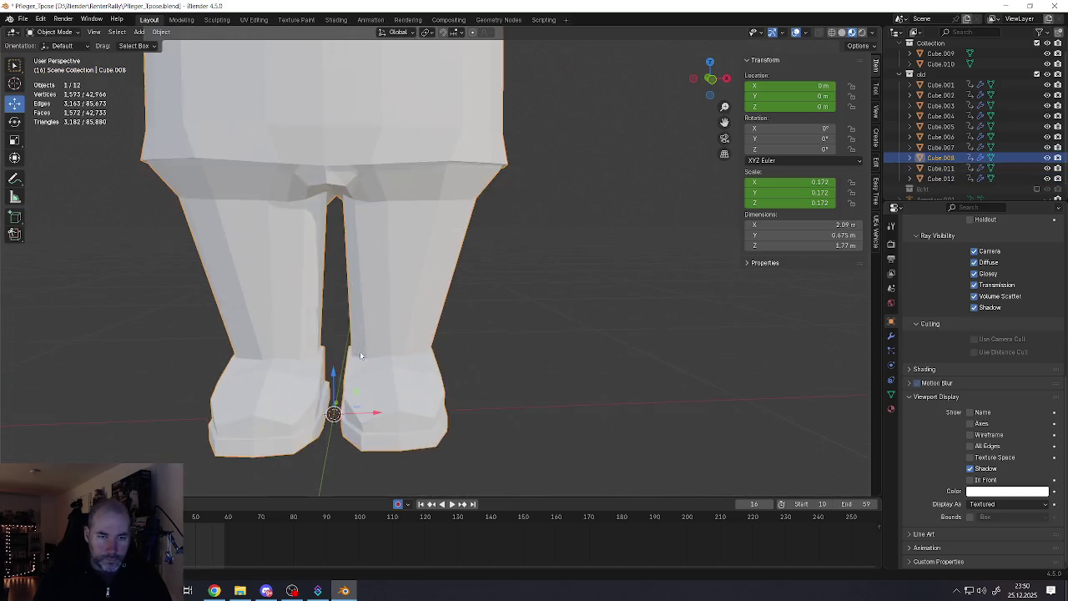
{"action": "key", "text": "Tab"}
{"action": "scroll", "coordinate": [360, 351], "scroll_direction": "up", "scroll_amount": 2}
{"action": "scroll", "coordinate": [391, 354], "scroll_direction": "down", "scroll_amount": 1}
{"action": "scroll", "coordinate": [380, 335], "scroll_direction": "up", "scroll_amount": 3}
{"action": "key", "text": "ctrl+r"}
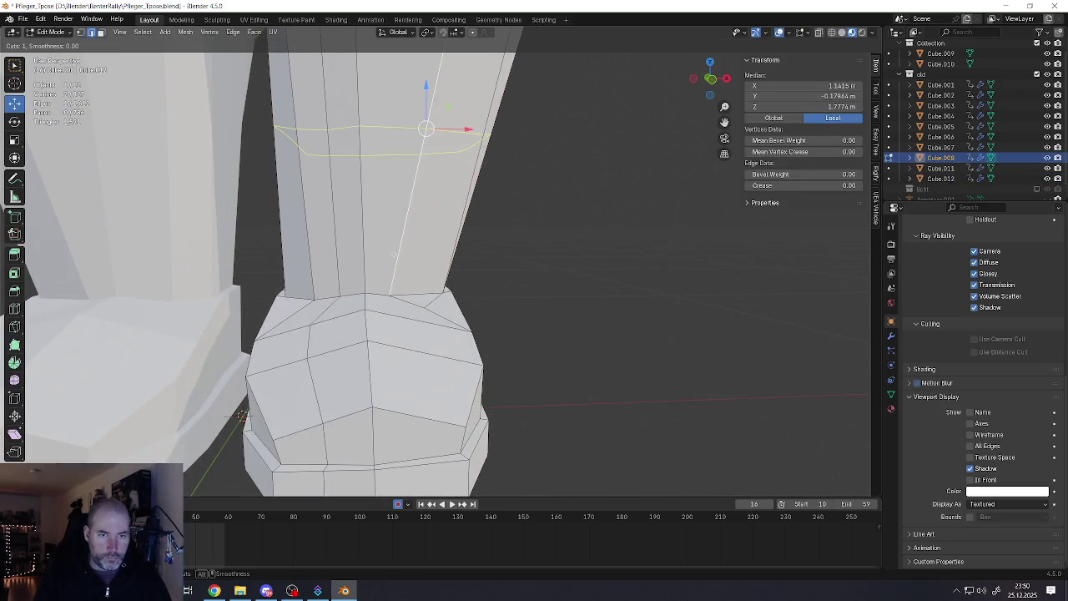
{"action": "left_click", "coordinate": [380, 317]}
{"action": "left_click", "coordinate": [377, 415]}
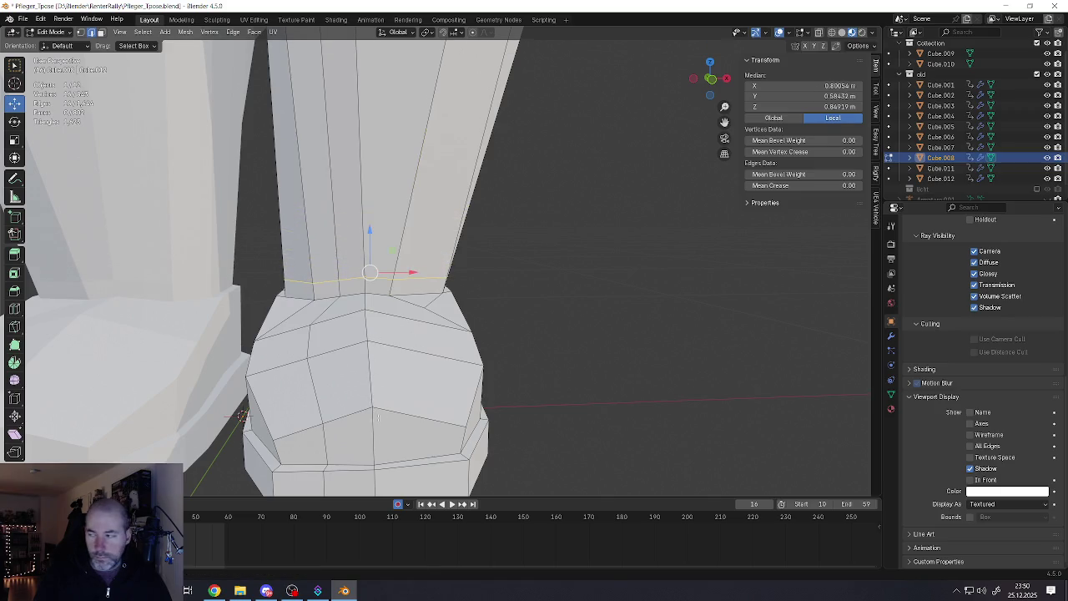
{"action": "scroll", "coordinate": [458, 302], "scroll_direction": "up", "scroll_amount": 2}
{"action": "scroll", "coordinate": [461, 296], "scroll_direction": "up", "scroll_amount": 3}
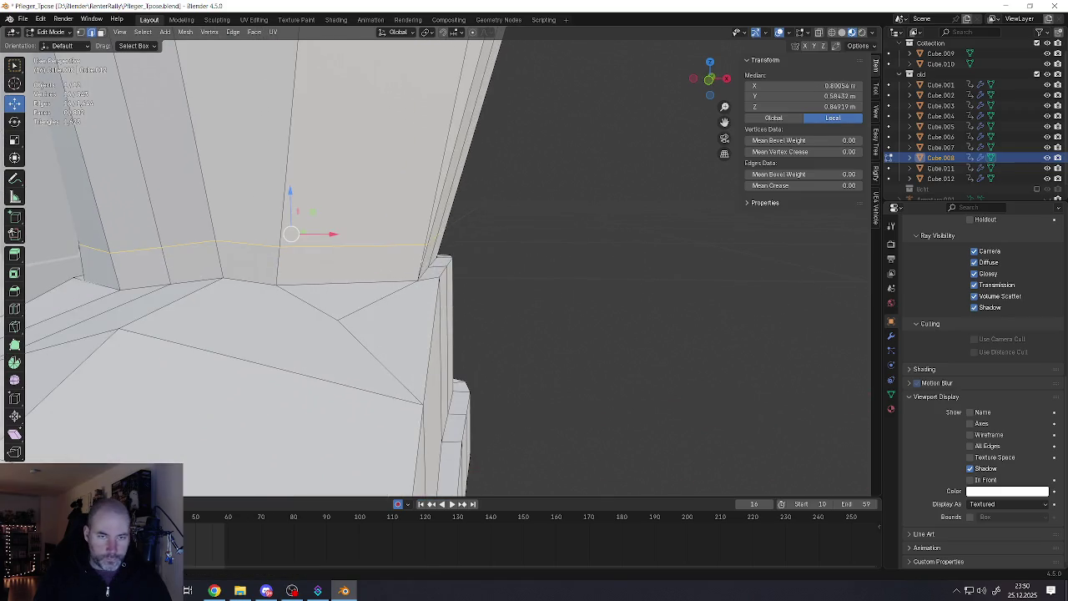
Bevel the edge loop at the leg base into a band
{"action": "key", "text": "3"}
{"action": "left_click", "coordinate": [414, 256], "text": "alt"}
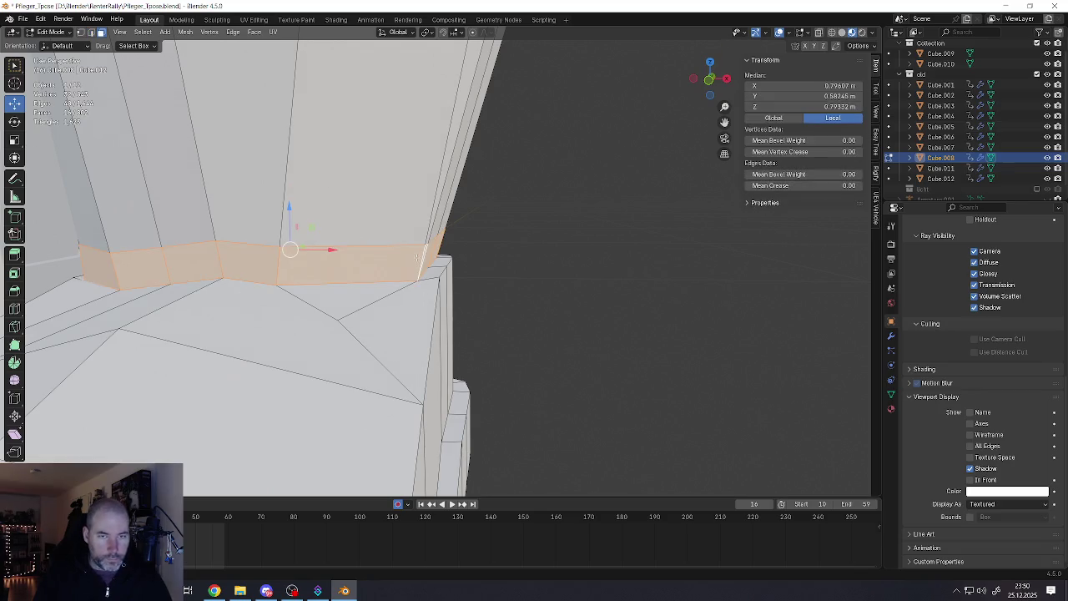
{"action": "middle_click_drag", "start_coordinate": [414, 256], "coordinate": [104, 450]}
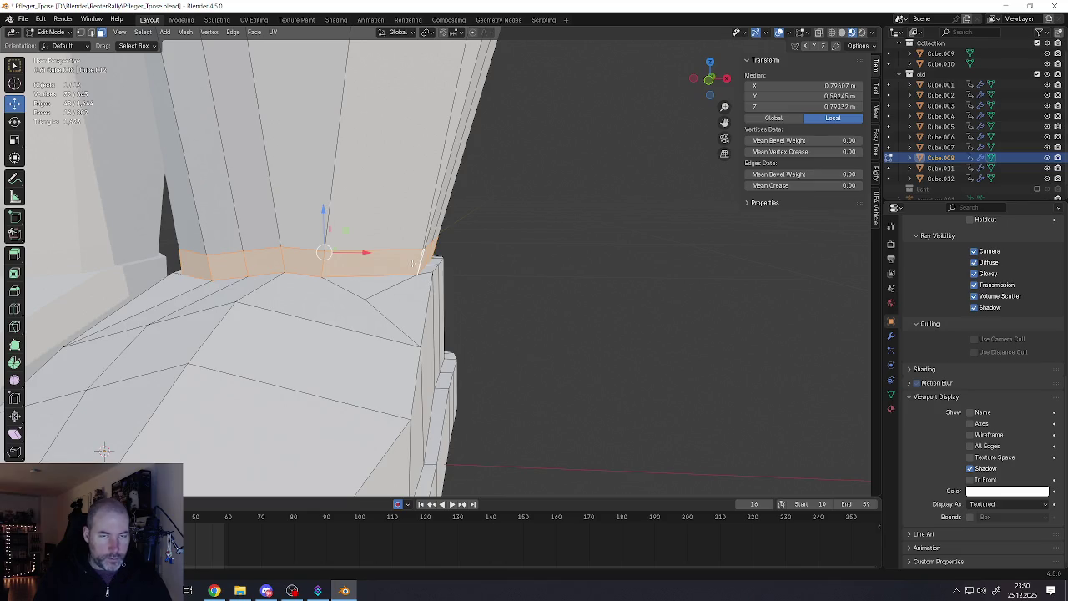
{"action": "key", "text": "2"}
{"action": "left_click", "coordinate": [398, 250], "text": "alt"}
{"action": "key", "text": "ctrl+b"}
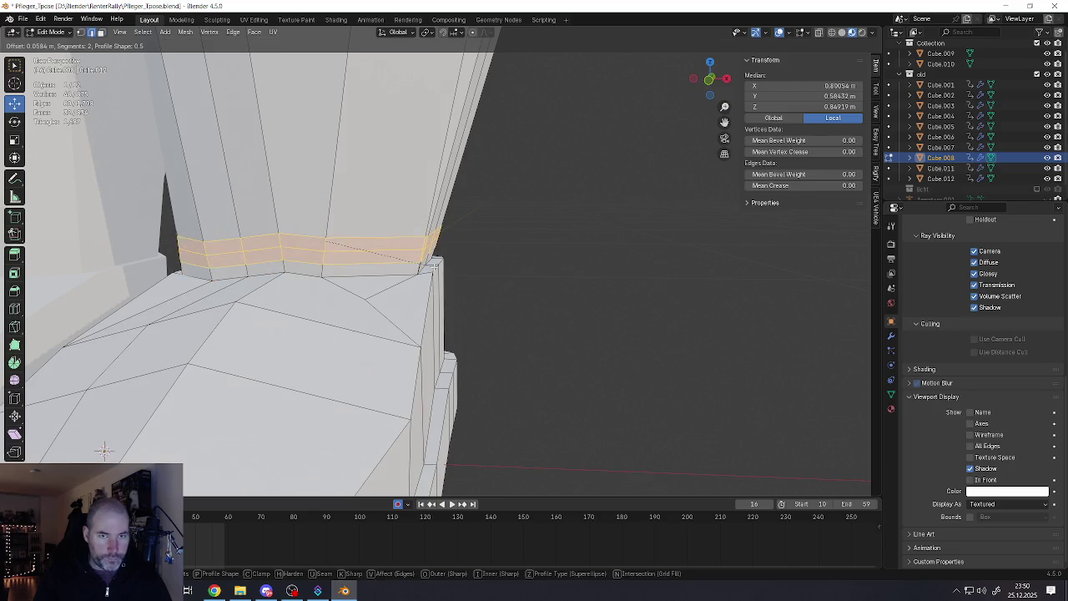
{"action": "left_click", "coordinate": [426, 269]}
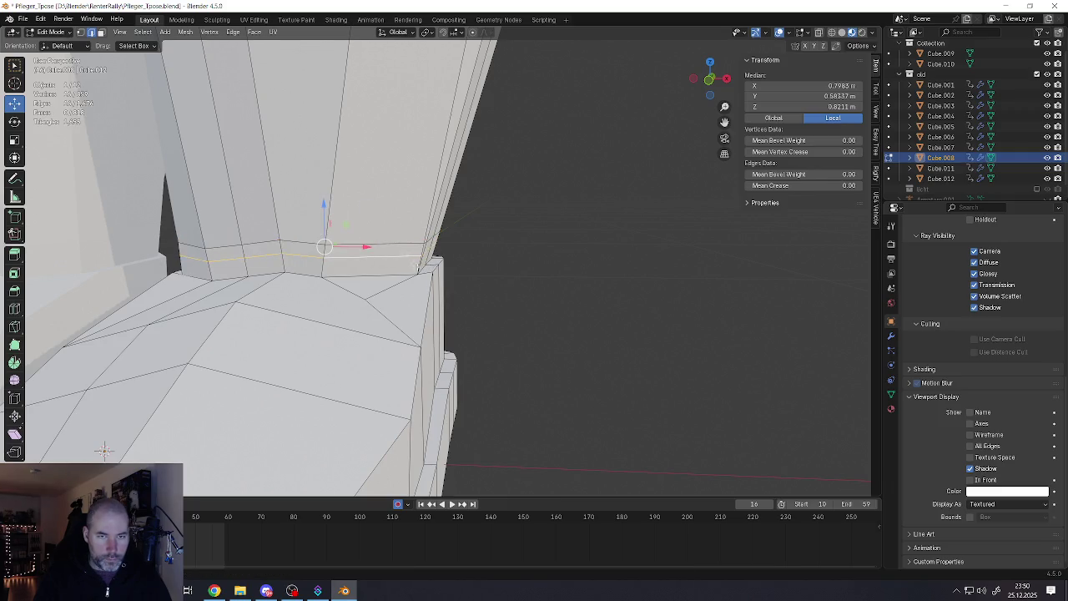
Push the bevelled band outward into a lip and slide the loop up the leg
{"action": "key", "text": "alt+s"}
{"action": "left_click", "coordinate": [473, 288]}
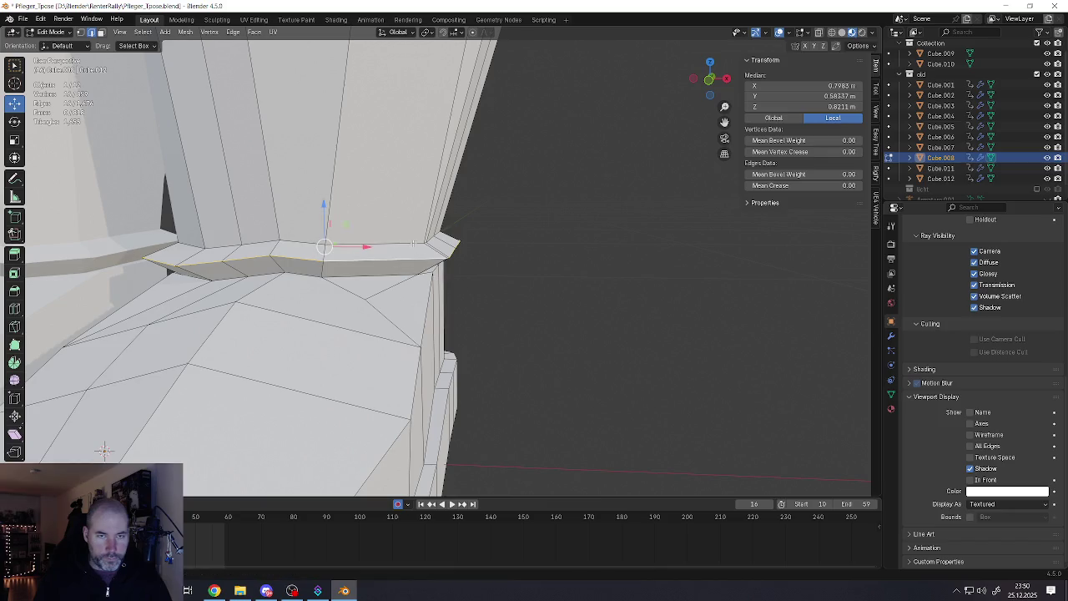
{"action": "key", "text": "g"}
{"action": "key", "text": "g"}
{"action": "left_click", "coordinate": [168, 270]}
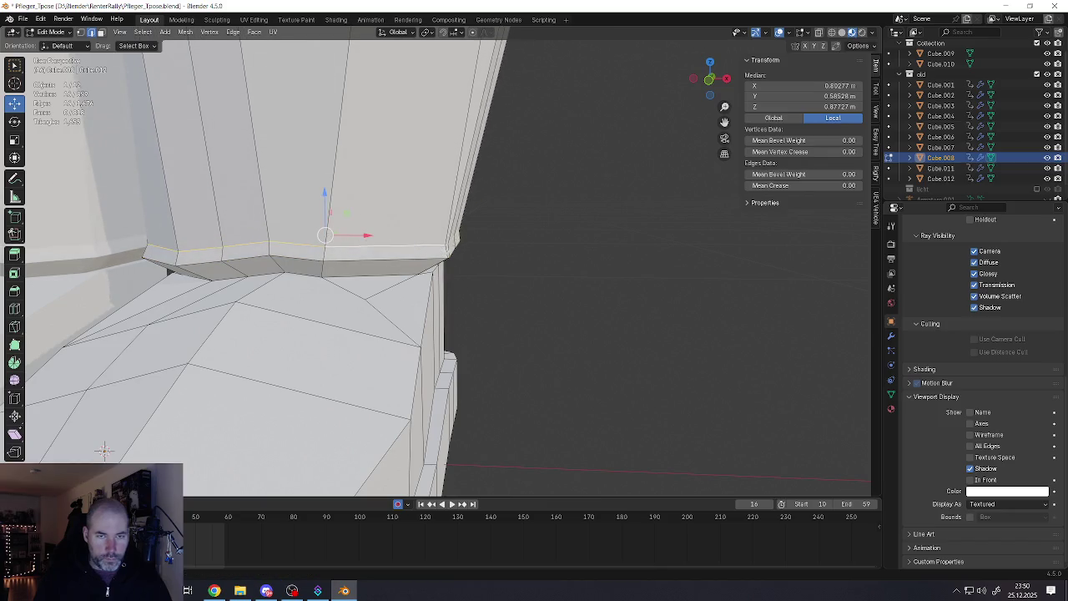
{"action": "mouse_move", "coordinate": [168, 270]}
{"action": "middle_mouse_down"}
{"action": "mouse_move", "coordinate": [417, 228]}
{"action": "mouse_move", "coordinate": [409, 236]}
{"action": "middle_mouse_up"}
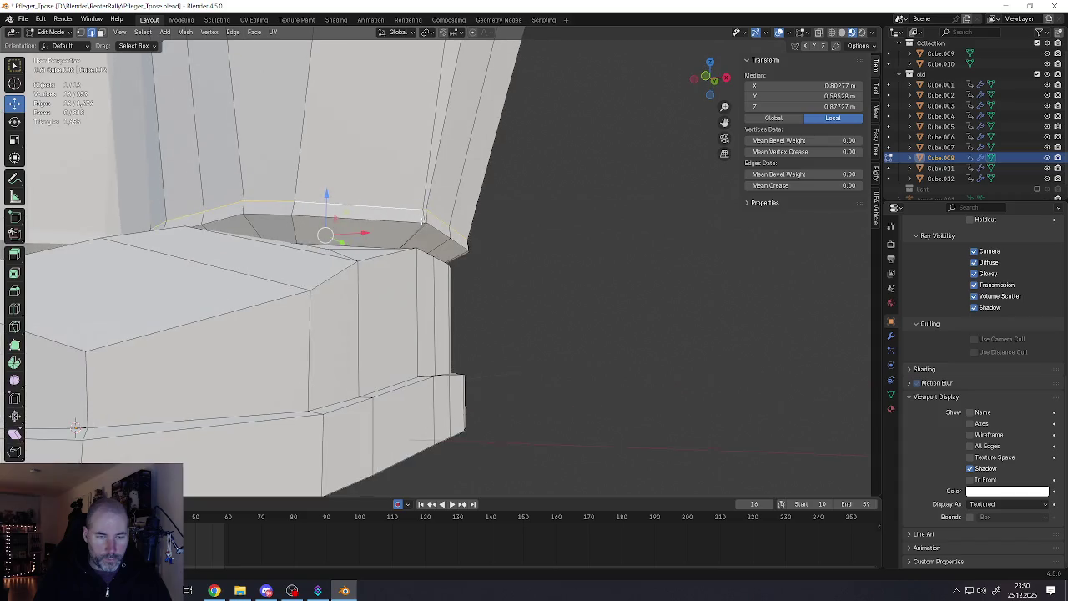
In face mode, select the strip of faces running around the trouser cuff
{"action": "left_click", "coordinate": [409, 236], "text": "alt"}
{"action": "scroll", "coordinate": [409, 236], "scroll_direction": "down", "scroll_amount": 2}
{"action": "scroll", "coordinate": [413, 232], "scroll_direction": "down", "scroll_amount": 3}
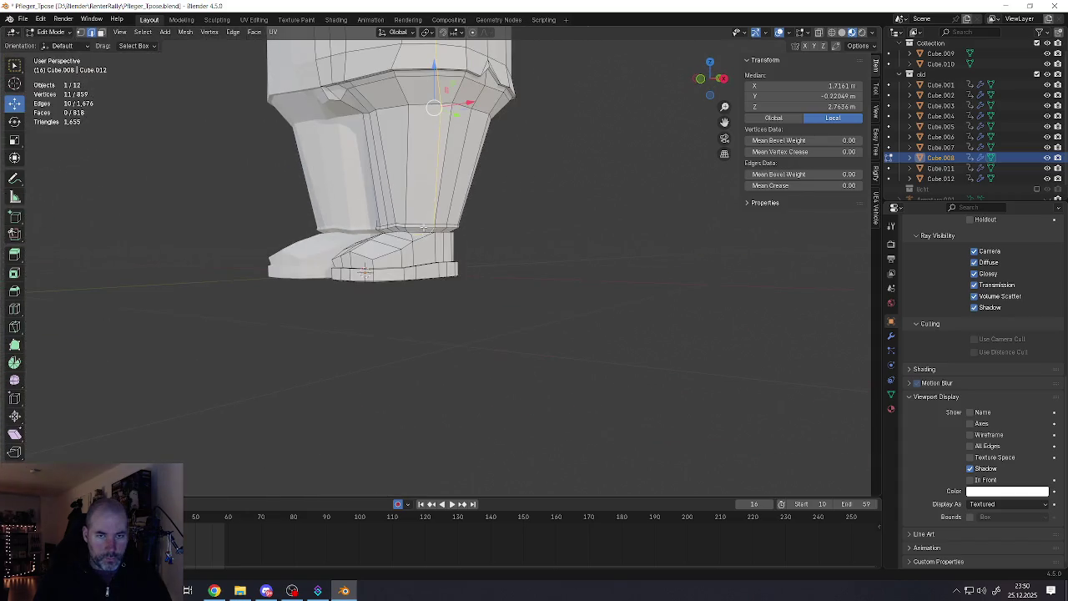
{"action": "middle_click_drag", "start_coordinate": [417, 227], "coordinate": [431, 218]}
{"action": "scroll", "coordinate": [431, 217], "scroll_direction": "up", "scroll_amount": 5}
{"action": "key", "text": "3"}
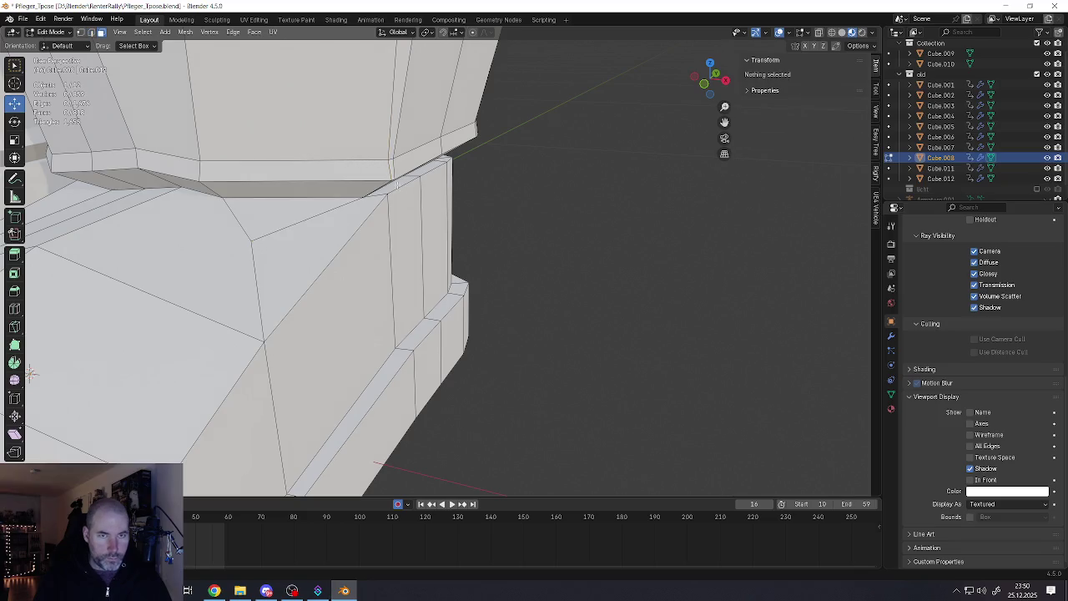
{"action": "left_click", "coordinate": [295, 189]}
{"action": "middle_click_drag", "start_coordinate": [31, 377], "coordinate": [65, 426]}
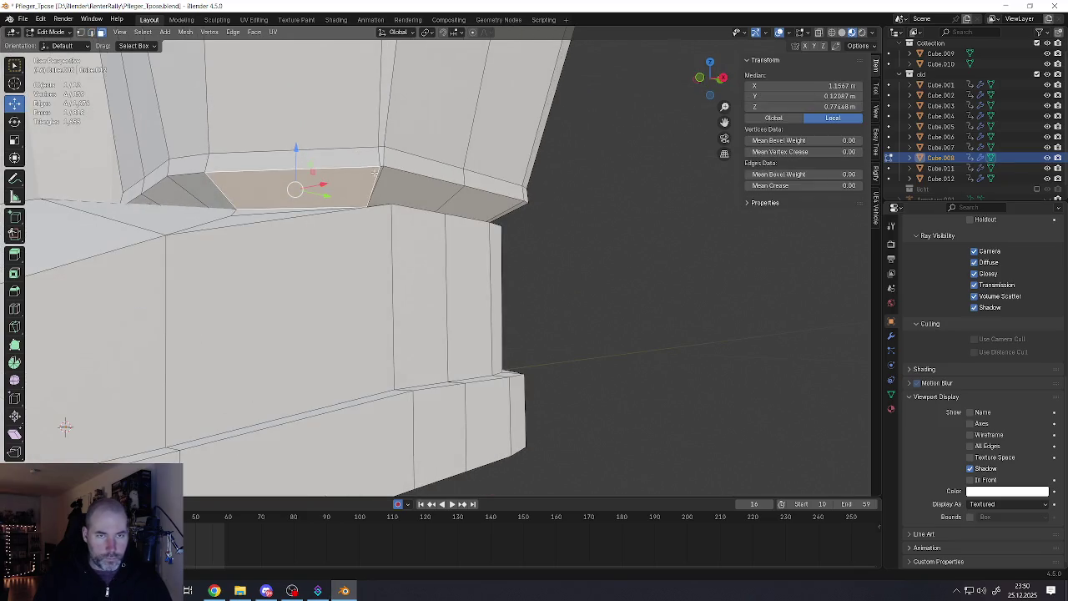
{"action": "left_click", "coordinate": [374, 171], "text": "alt"}
{"action": "middle_click_drag", "start_coordinate": [357, 171], "coordinate": [454, 278]}
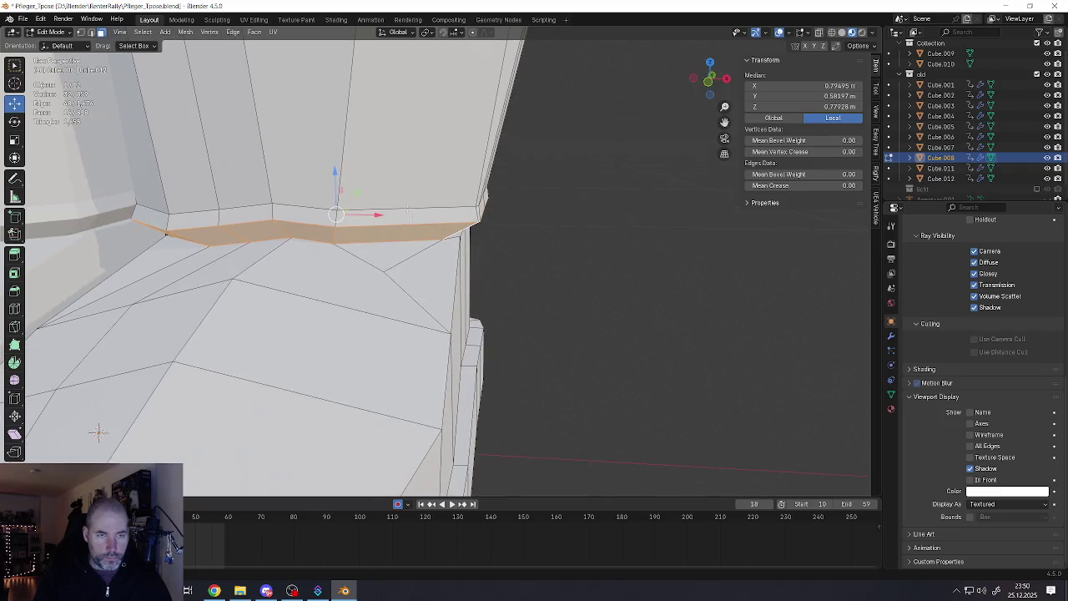
Extrude the cuff strip and fatten it outward with Alt+S into a lip
{"action": "key", "text": "e"}
{"action": "left_click", "coordinate": [454, 278]}
{"action": "key", "text": "alt+s"}
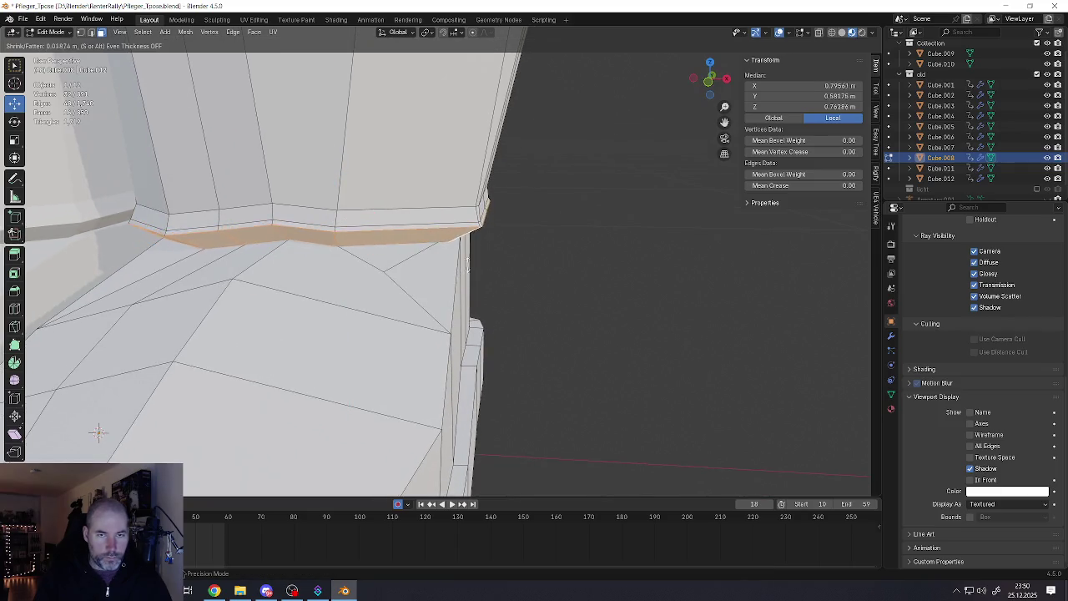
{"action": "left_click", "coordinate": [513, 156]}
{"action": "mouse_move", "coordinate": [510, 137]}
{"action": "middle_mouse_down"}
{"action": "mouse_move", "coordinate": [396, 237]}
{"action": "mouse_move", "coordinate": [473, 255]}
{"action": "middle_mouse_up"}
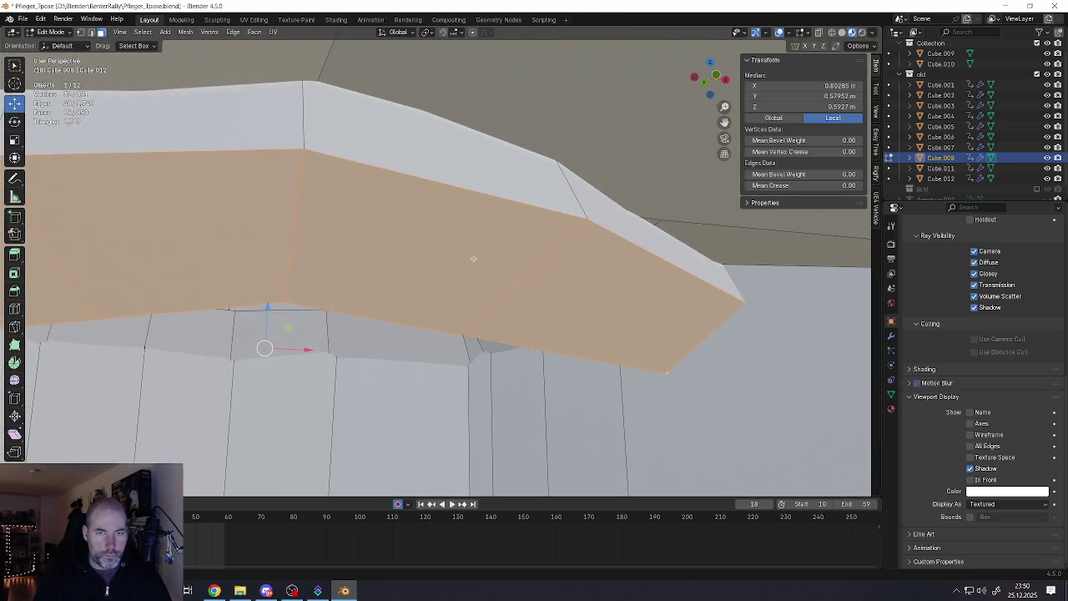
Select two neighbouring cuff faces and raise them straight up along Z
{"action": "left_click", "coordinate": [472, 255]}
{"action": "left_click", "coordinate": [270, 203], "text": "shift"}
{"action": "middle_click_drag", "start_coordinate": [270, 203], "coordinate": [135, 357]}
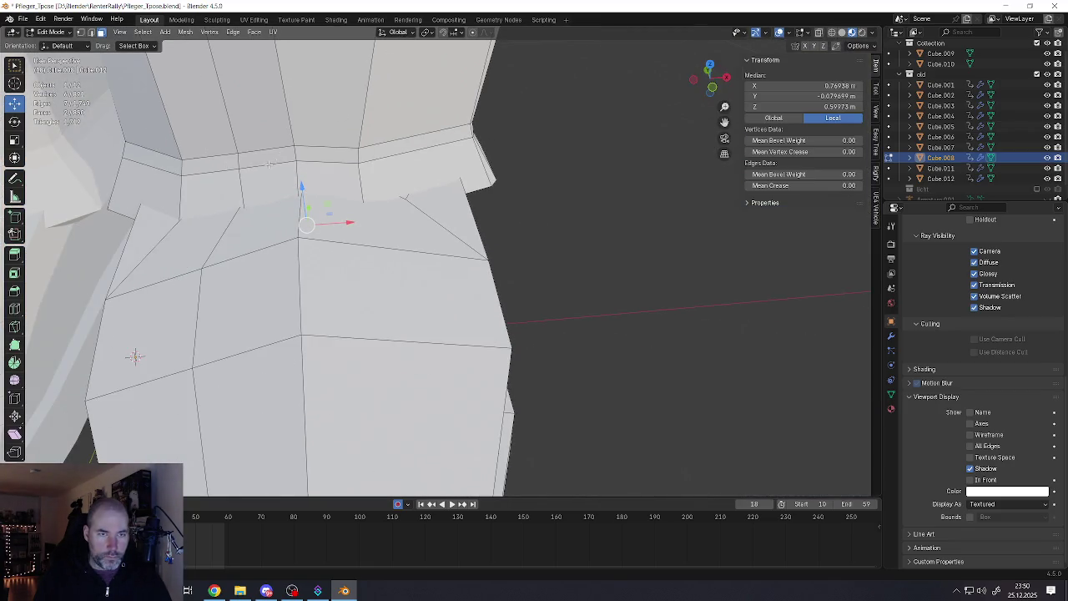
{"action": "middle_click_drag", "start_coordinate": [269, 165], "coordinate": [342, 209]}
{"action": "key", "text": "g"}
{"action": "key", "text": "z"}
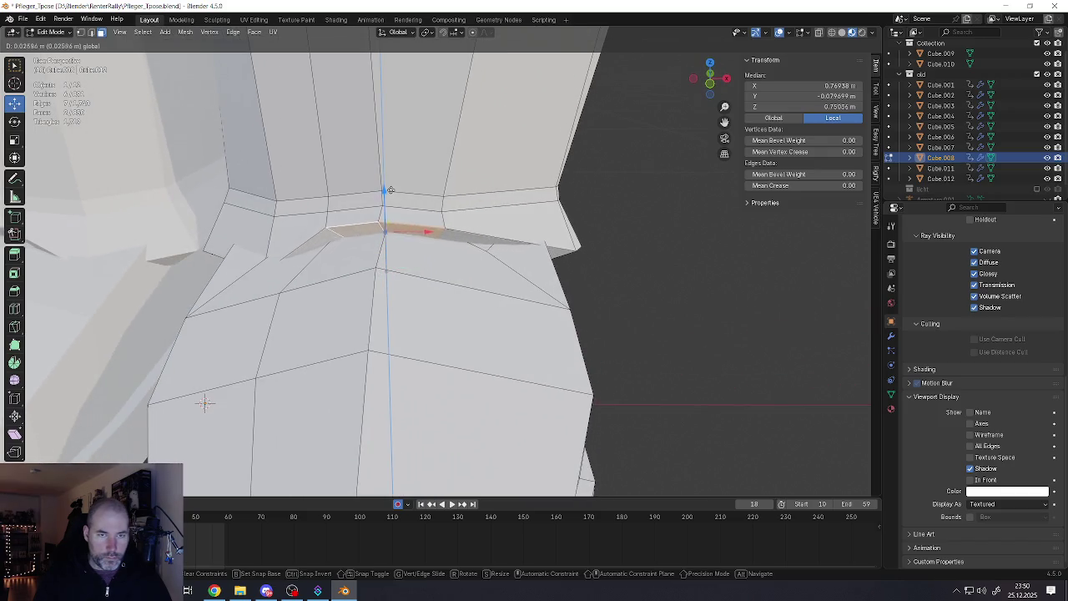
{"action": "left_click", "coordinate": [203, 406]}
Nudge the first few cuff vertices so the ring follows the shoe top
{"action": "mouse_move", "coordinate": [179, 429]}
{"action": "middle_mouse_down"}
{"action": "mouse_move", "coordinate": [301, 281]}
{"action": "mouse_move", "coordinate": [233, 294]}
{"action": "mouse_move", "coordinate": [216, 342]}
{"action": "middle_mouse_up"}
{"action": "left_click", "coordinate": [233, 294]}
{"action": "scroll", "coordinate": [233, 294], "scroll_direction": "up", "scroll_amount": 5}
{"action": "key", "text": "g"}
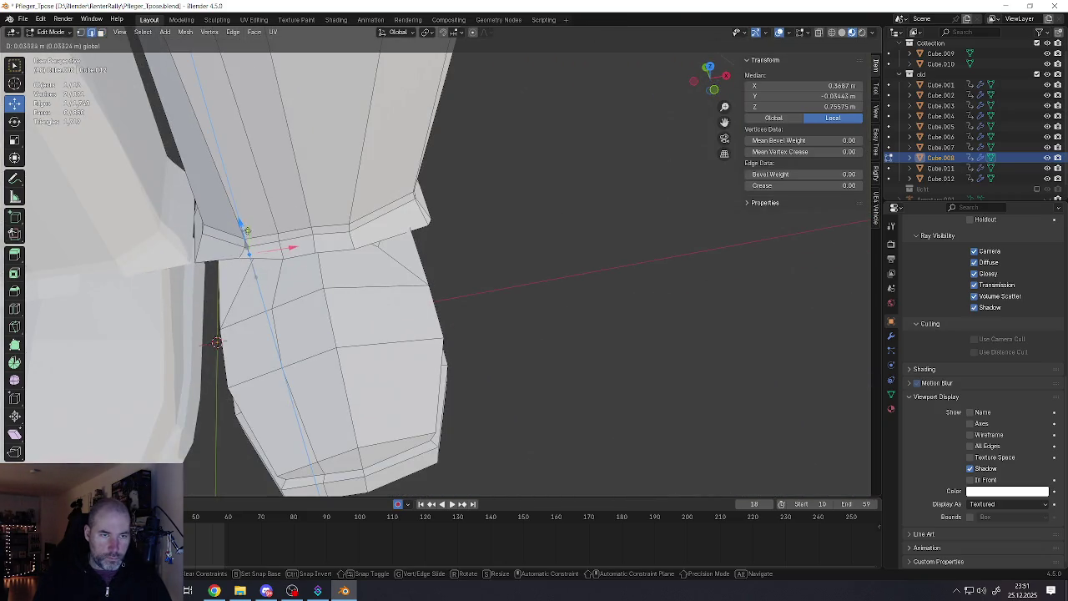
{"action": "left_click", "coordinate": [248, 240]}
{"action": "mouse_move", "coordinate": [249, 240]}
{"action": "middle_mouse_down"}
{"action": "mouse_move", "coordinate": [317, 235]}
{"action": "mouse_move", "coordinate": [419, 275]}
{"action": "middle_mouse_up"}
{"action": "left_click", "coordinate": [426, 277]}
{"action": "key", "text": "g"}
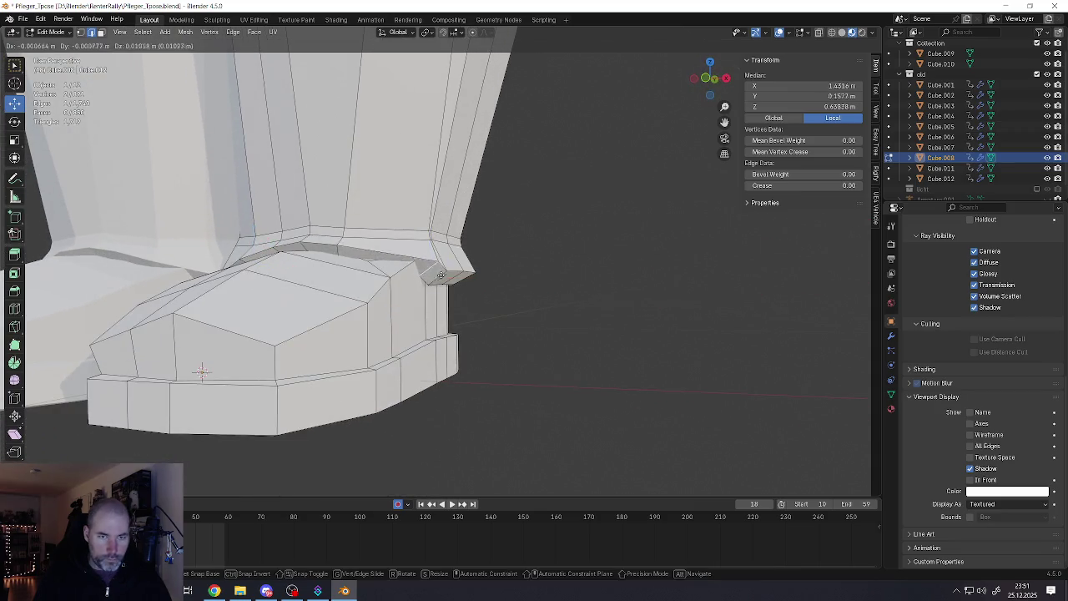
{"action": "left_click", "coordinate": [443, 259]}
{"action": "mouse_move", "coordinate": [443, 258]}
{"action": "middle_mouse_down"}
{"action": "mouse_move", "coordinate": [458, 268]}
{"action": "mouse_move", "coordinate": [442, 256]}
{"action": "middle_mouse_up"}
{"action": "key", "text": "g"}
{"action": "left_click", "coordinate": [457, 275]}
Move the remaining ankle-ring vertices one by one, raising the left corner vertex last
{"action": "left_click", "coordinate": [363, 255]}
{"action": "key", "text": "g"}
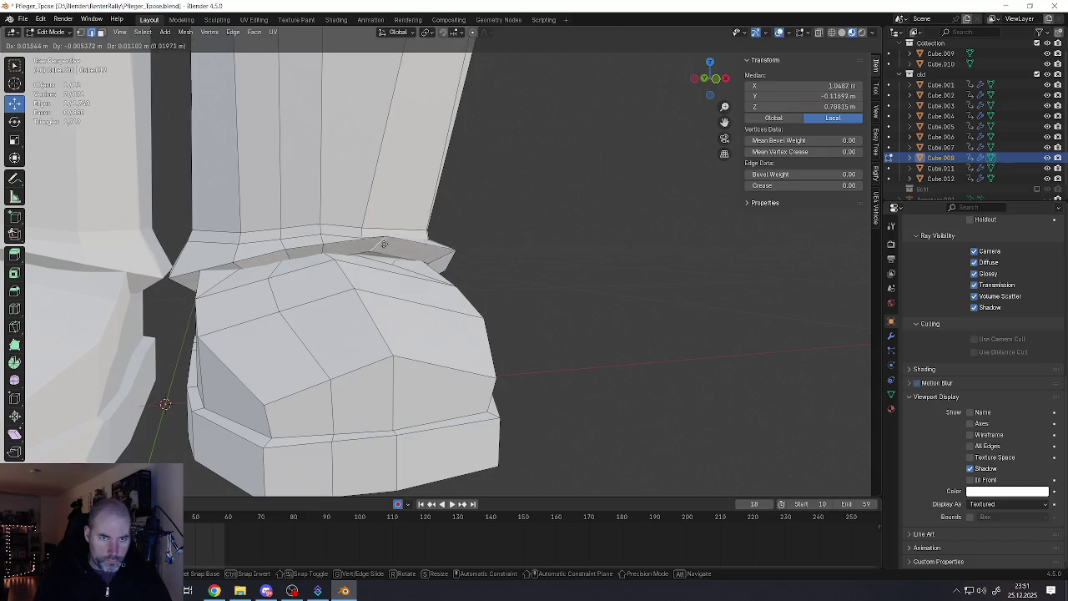
{"action": "left_click", "coordinate": [395, 254]}
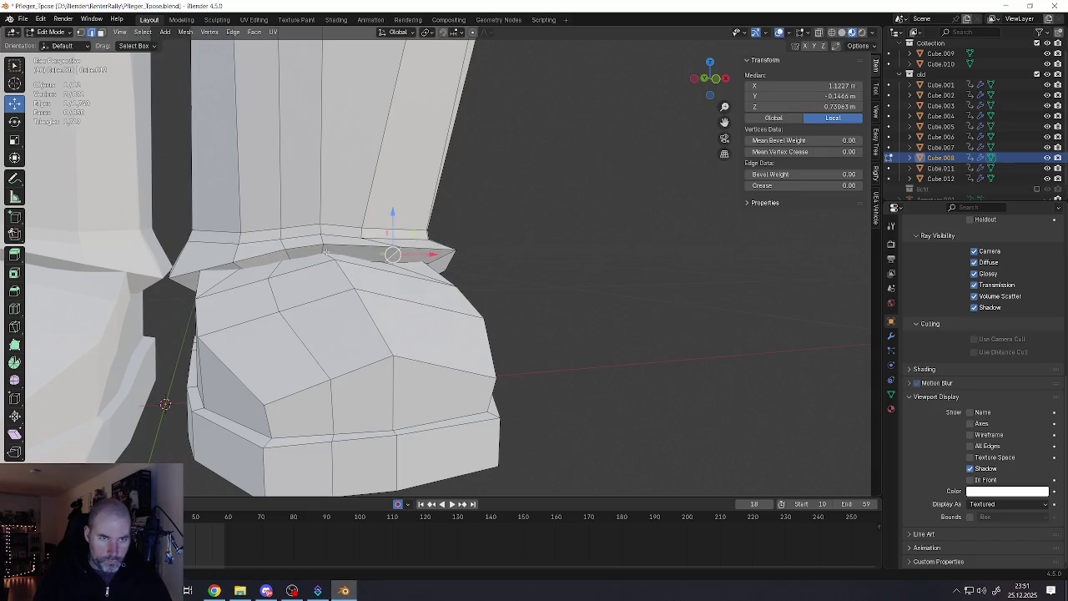
{"action": "left_click", "coordinate": [324, 250]}
{"action": "key", "text": "g"}
{"action": "left_click", "coordinate": [329, 241]}
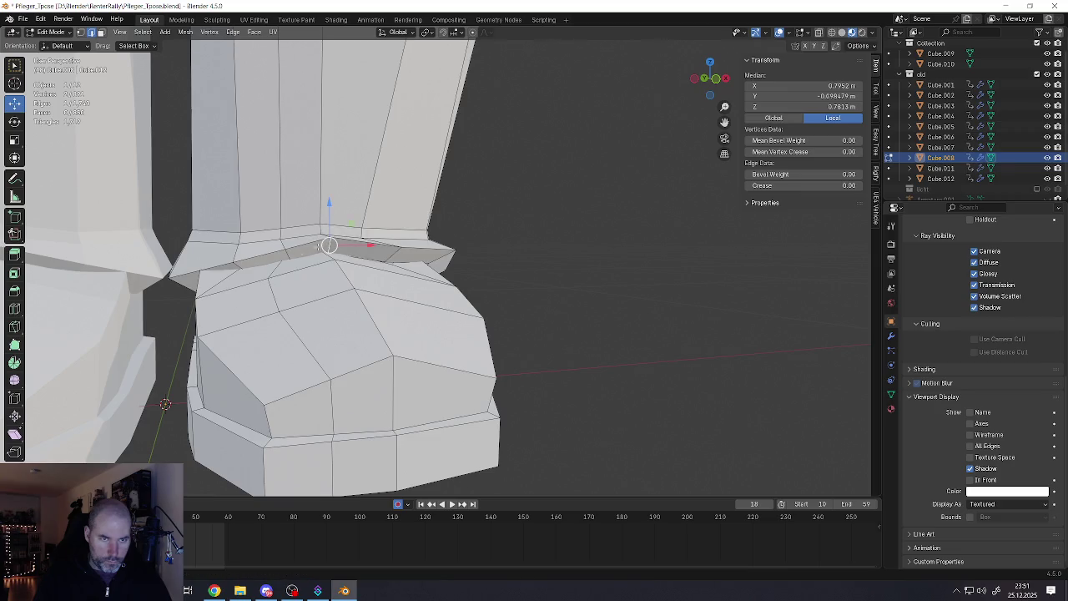
{"action": "left_click", "coordinate": [288, 252]}
{"action": "key", "text": "g"}
{"action": "left_click", "coordinate": [277, 247]}
{"action": "left_click", "coordinate": [239, 264]}
{"action": "key", "text": "g"}
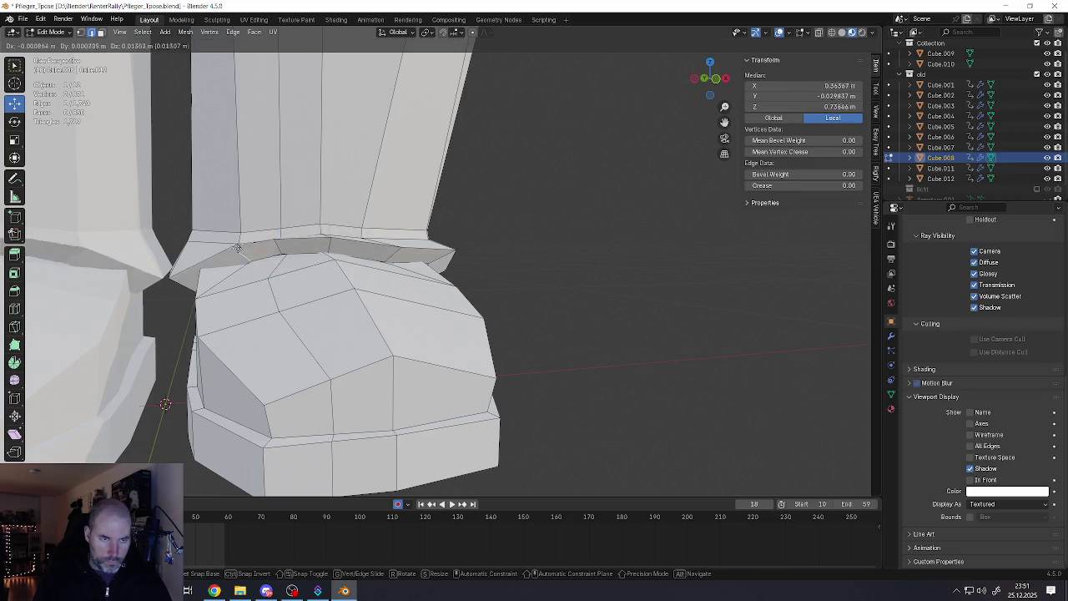
{"action": "left_click", "coordinate": [241, 253]}
{"action": "left_click", "coordinate": [173, 272]}
{"action": "key", "text": "g"}
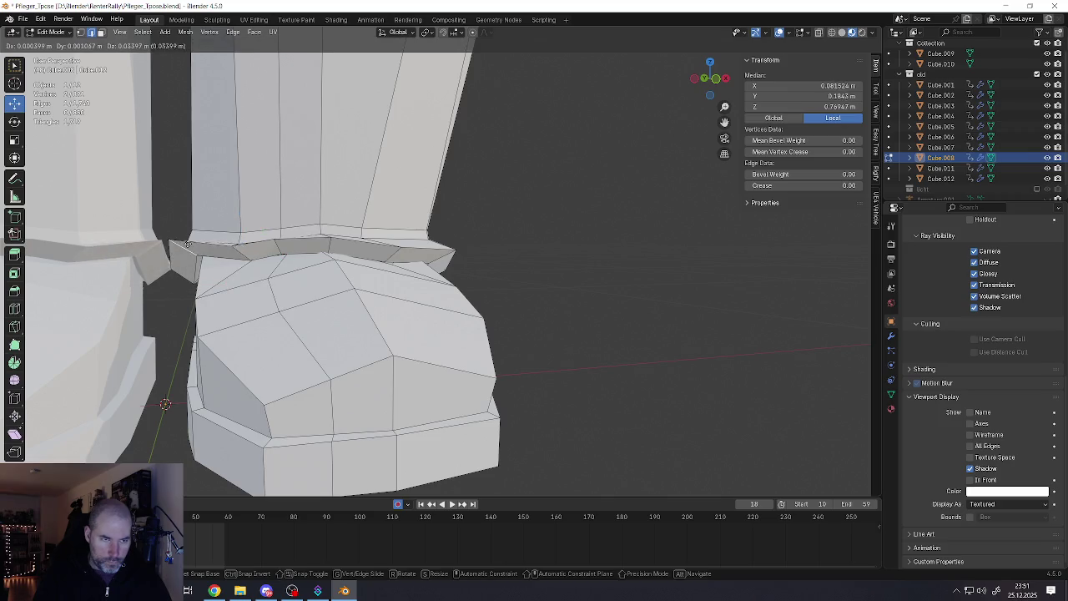
{"action": "left_click", "coordinate": [192, 251]}
Select the left ring edge loop and scale it inward
{"action": "mouse_move", "coordinate": [193, 251]}
{"action": "middle_mouse_down"}
{"action": "mouse_move", "coordinate": [333, 280]}
{"action": "mouse_move", "coordinate": [343, 262]}
{"action": "mouse_move", "coordinate": [367, 300]}
{"action": "middle_mouse_up"}
{"action": "scroll", "coordinate": [424, 281], "scroll_direction": "up", "scroll_amount": 3}
{"action": "scroll", "coordinate": [423, 281], "scroll_direction": "down", "scroll_amount": 3}
{"action": "scroll", "coordinate": [343, 262], "scroll_direction": "up", "scroll_amount": 2}
{"action": "left_click", "coordinate": [302, 262], "text": "alt"}
{"action": "key", "text": "s"}
{"action": "middle_click_drag", "start_coordinate": [380, 309], "coordinate": [334, 267]}
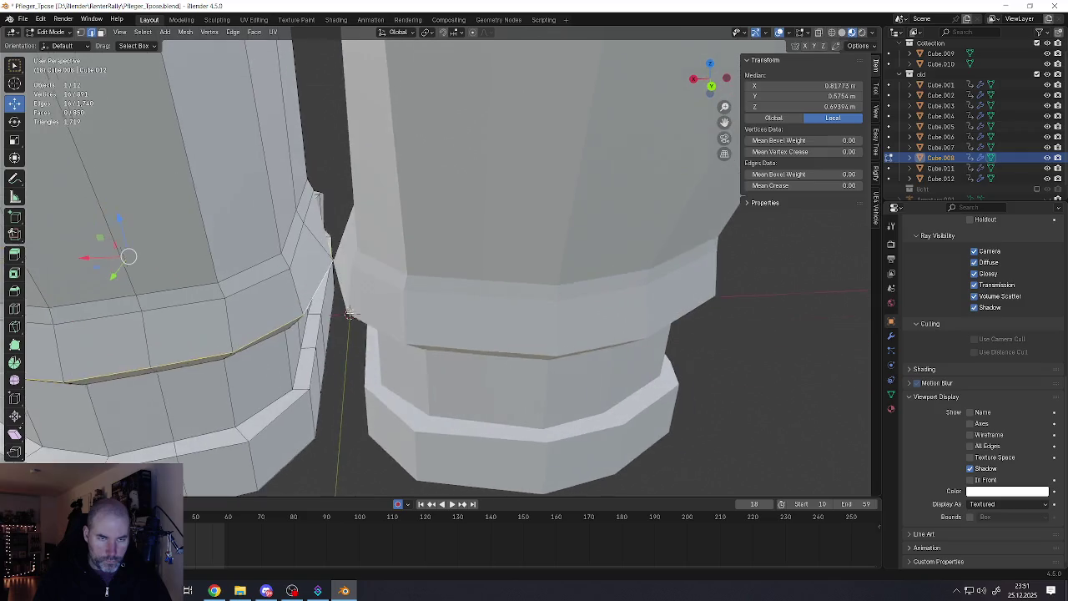
Move the cuff's centre-line vertex to X 0.042 m, toggling Mirror clipping off and back on
{"action": "left_click", "coordinate": [330, 261]}
{"action": "key", "text": "g"}
{"action": "key", "text": "x"}
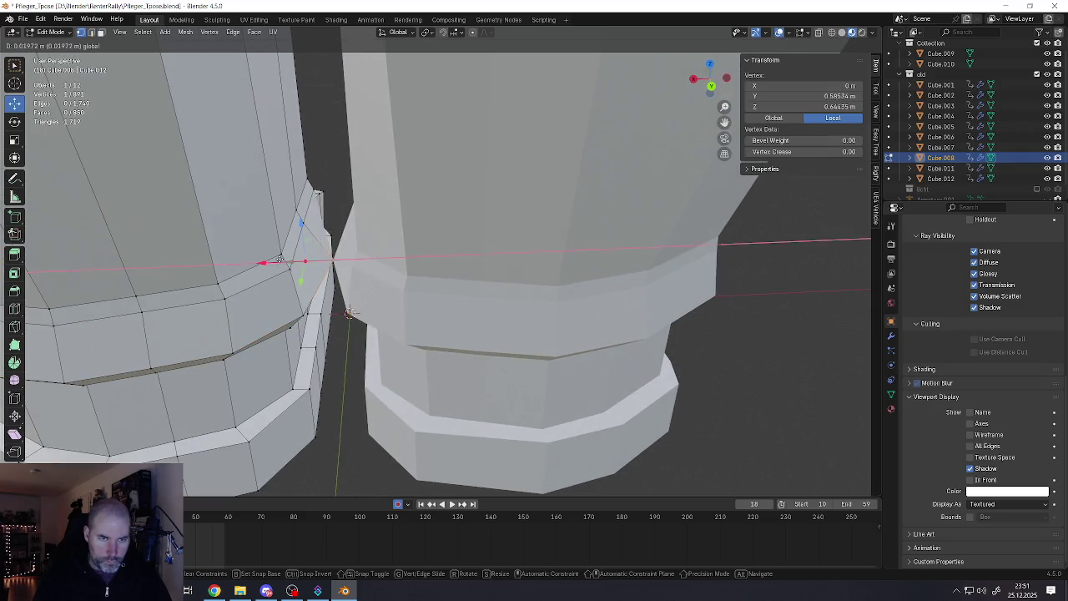
{"action": "left_click", "coordinate": [303, 258]}
{"action": "left_click", "coordinate": [891, 336]}
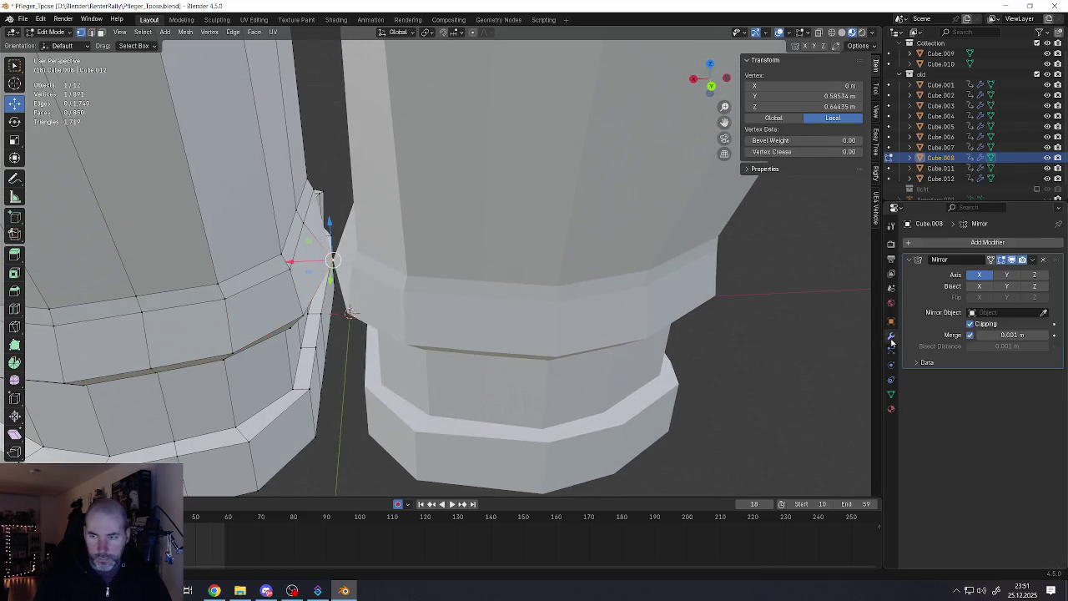
{"action": "left_click", "coordinate": [970, 323]}
{"action": "key", "text": "g"}
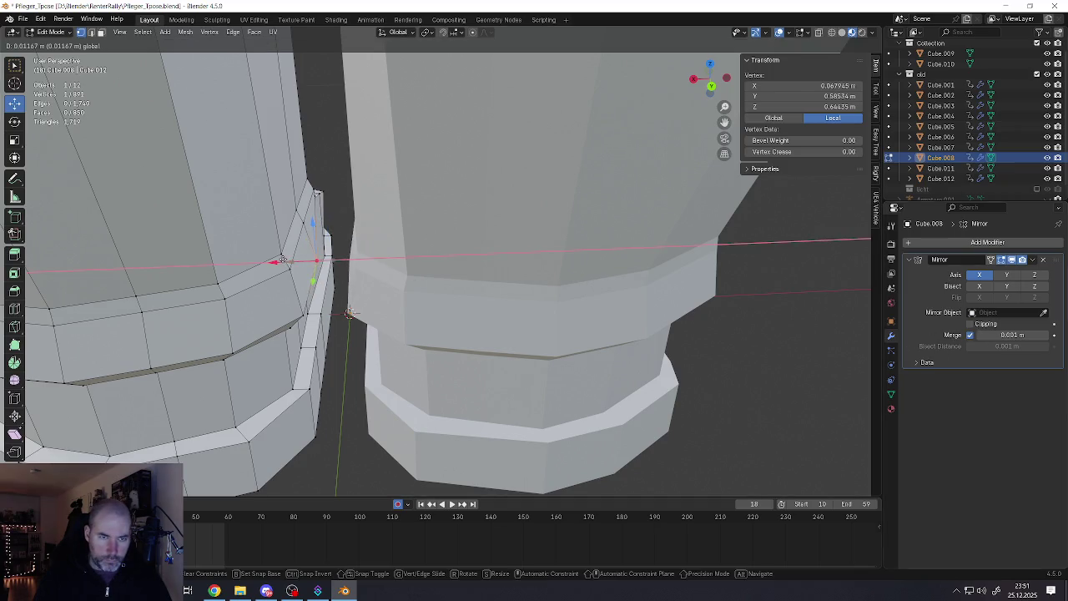
{"action": "left_click", "coordinate": [321, 259]}
{"action": "left_click", "coordinate": [970, 324]}
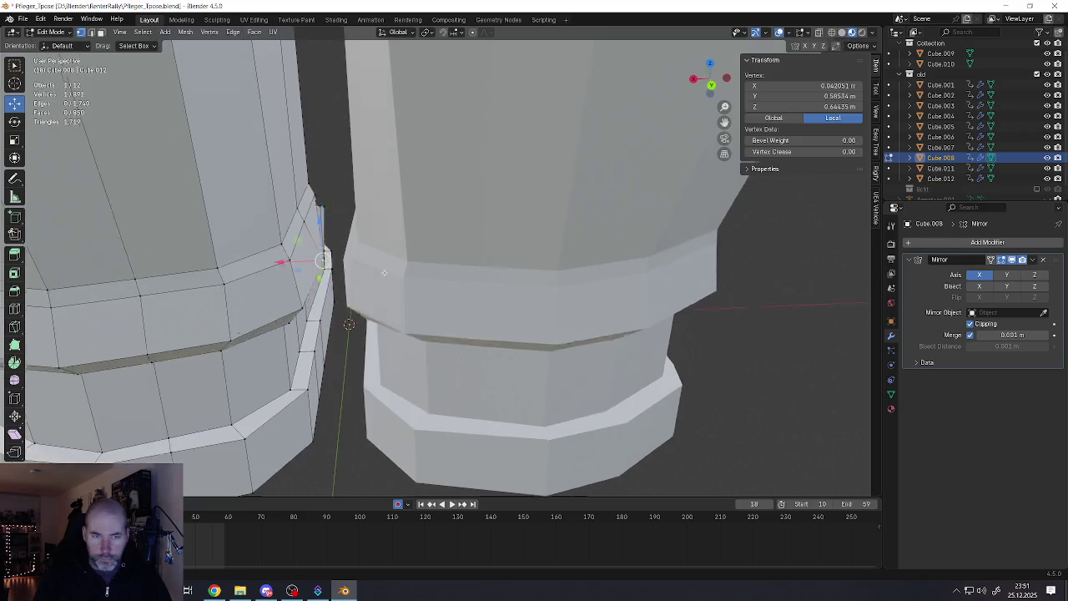
{"action": "mouse_move", "coordinate": [325, 259]}
{"action": "middle_mouse_down"}
{"action": "mouse_move", "coordinate": [342, 264]}
{"action": "mouse_move", "coordinate": [286, 267]}
{"action": "mouse_move", "coordinate": [126, 425]}
{"action": "middle_mouse_up"}
{"action": "scroll", "coordinate": [344, 264], "scroll_direction": "down", "scroll_amount": 2}
{"action": "scroll", "coordinate": [293, 243], "scroll_direction": "up", "scroll_amount": 4}
In edge mode, drag the cuff ledge's corner edge to reshape the ledge
{"action": "key", "text": "2"}
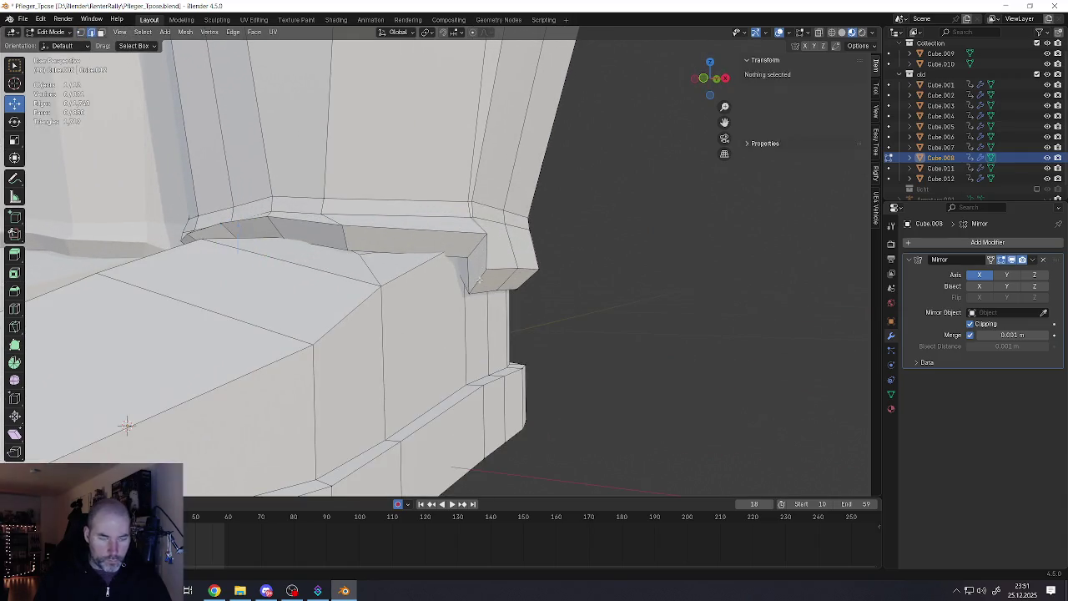
{"action": "left_click", "coordinate": [482, 273], "text": "alt"}
{"action": "left_click", "coordinate": [500, 279]}
{"action": "mouse_move", "coordinate": [501, 278]}
{"action": "left_mouse_down"}
{"action": "mouse_move", "coordinate": [476, 246]}
{"action": "mouse_move", "coordinate": [492, 258]}
{"action": "left_mouse_up"}
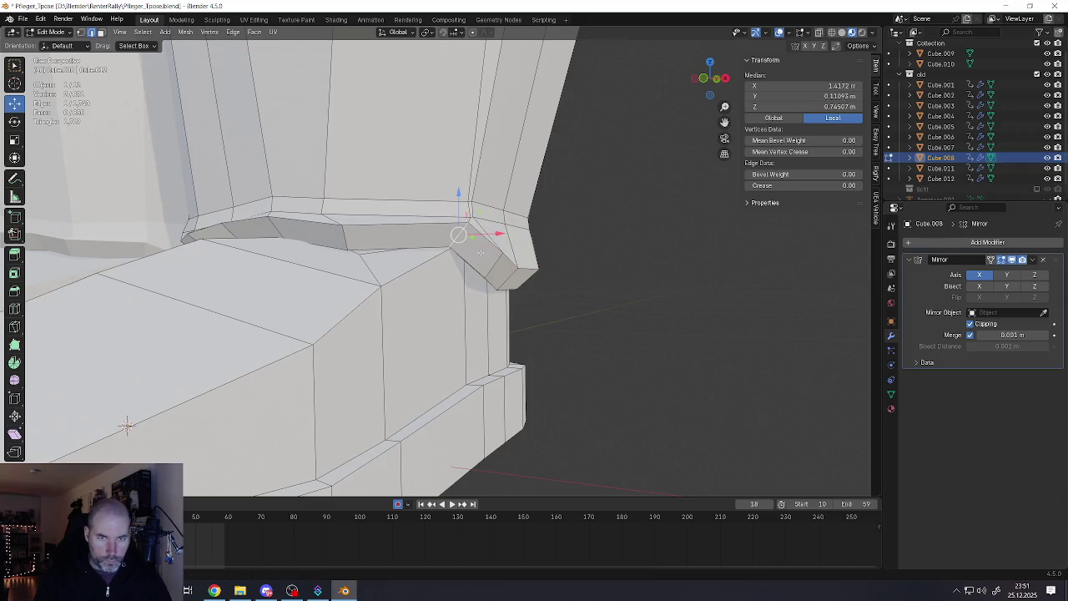
{"action": "mouse_move", "coordinate": [493, 258]}
{"action": "middle_mouse_down"}
{"action": "mouse_move", "coordinate": [406, 236]}
{"action": "mouse_move", "coordinate": [462, 263]}
{"action": "middle_mouse_up"}
{"action": "scroll", "coordinate": [406, 236], "scroll_direction": "down", "scroll_amount": 3}
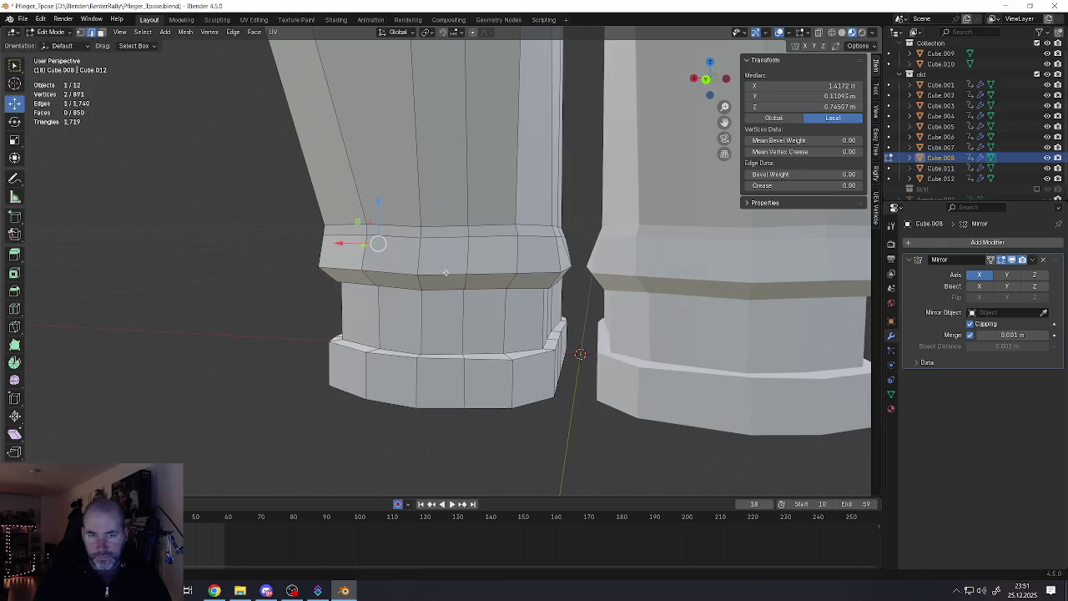
Select two edges on the cuff's lower rim and move them into place
{"action": "left_click", "coordinate": [413, 282]}
{"action": "left_click", "coordinate": [366, 278], "text": "shift"}
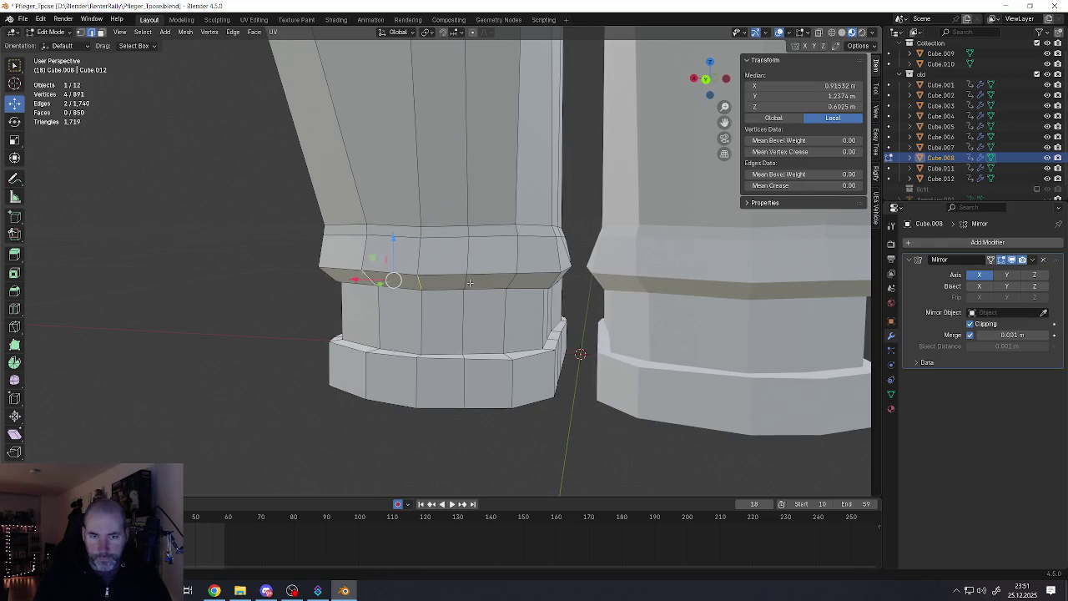
{"action": "mouse_move", "coordinate": [469, 283]}
{"action": "middle_mouse_down"}
{"action": "mouse_move", "coordinate": [476, 262]}
{"action": "mouse_move", "coordinate": [457, 306]}
{"action": "middle_mouse_up"}
{"action": "key", "text": "g"}
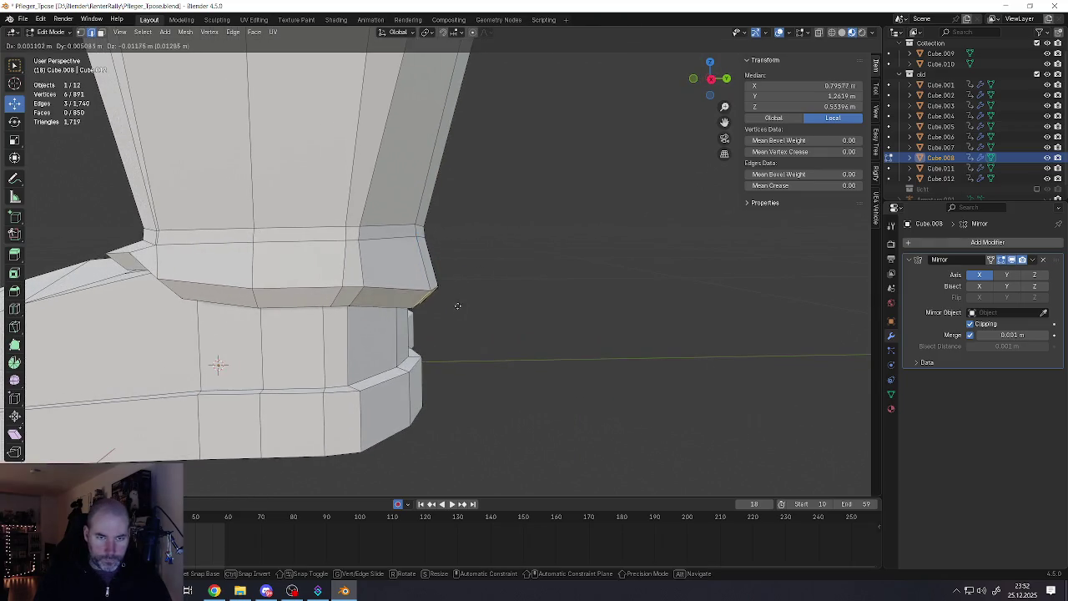
{"action": "left_click", "coordinate": [457, 306]}
{"action": "scroll", "coordinate": [430, 257], "scroll_direction": "down", "scroll_amount": 5}
{"action": "scroll", "coordinate": [459, 260], "scroll_direction": "up", "scroll_amount": 1}
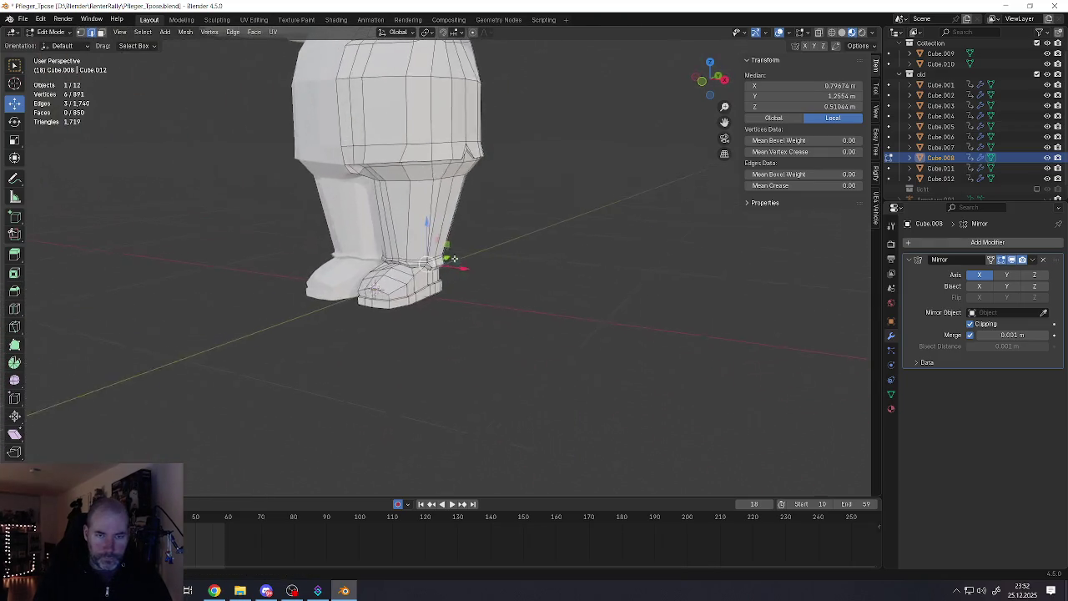
Frame the lower legs from the front and re-enter Edit Mode on the leg mesh
{"action": "key", "text": "Tab"}
{"action": "middle_click_drag", "start_coordinate": [454, 259], "coordinate": [453, 278]}
{"action": "scroll", "coordinate": [433, 235], "scroll_direction": "up", "scroll_amount": 3}
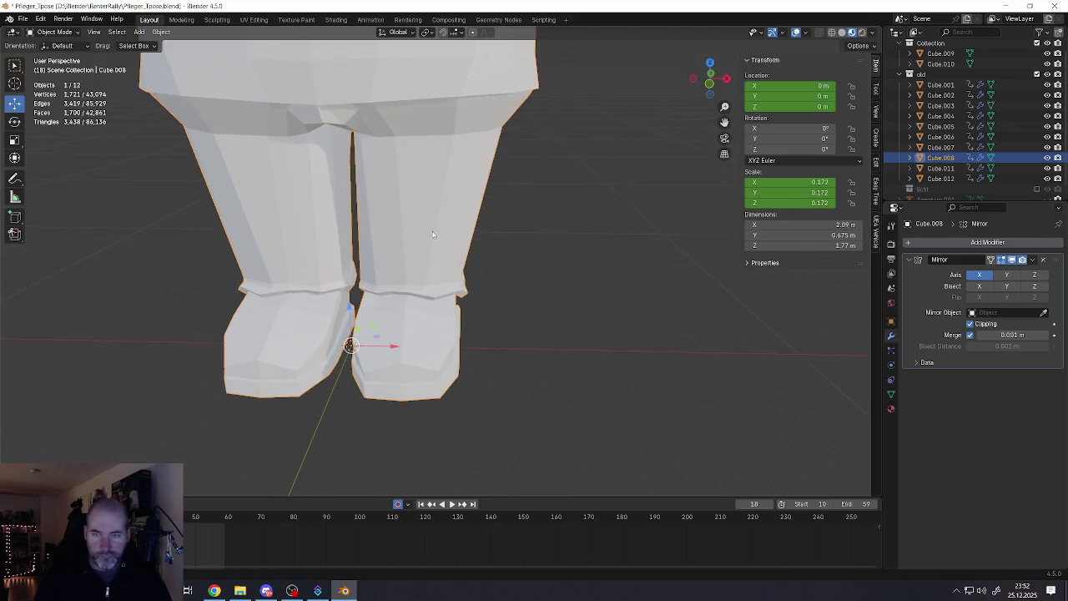
{"action": "scroll", "coordinate": [433, 235], "scroll_direction": "up", "scroll_amount": 1}
{"action": "scroll", "coordinate": [433, 235], "scroll_direction": "up", "scroll_amount": 1}
{"action": "key", "text": "Tab"}
{"action": "scroll", "coordinate": [284, 432], "scroll_direction": "up", "scroll_amount": 2}
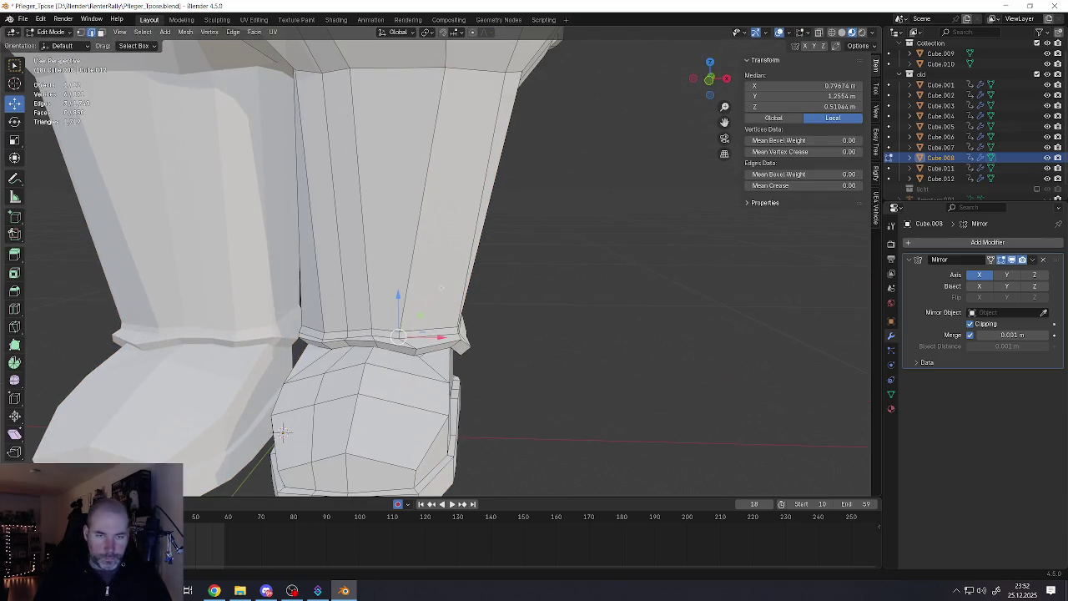
Insert three horizontal loop cuts around the lower trouser leg, then return to Object Mode
{"action": "key", "text": "ctrl+r"}
{"action": "scroll", "coordinate": [451, 279], "scroll_direction": "up", "scroll_amount": 2}
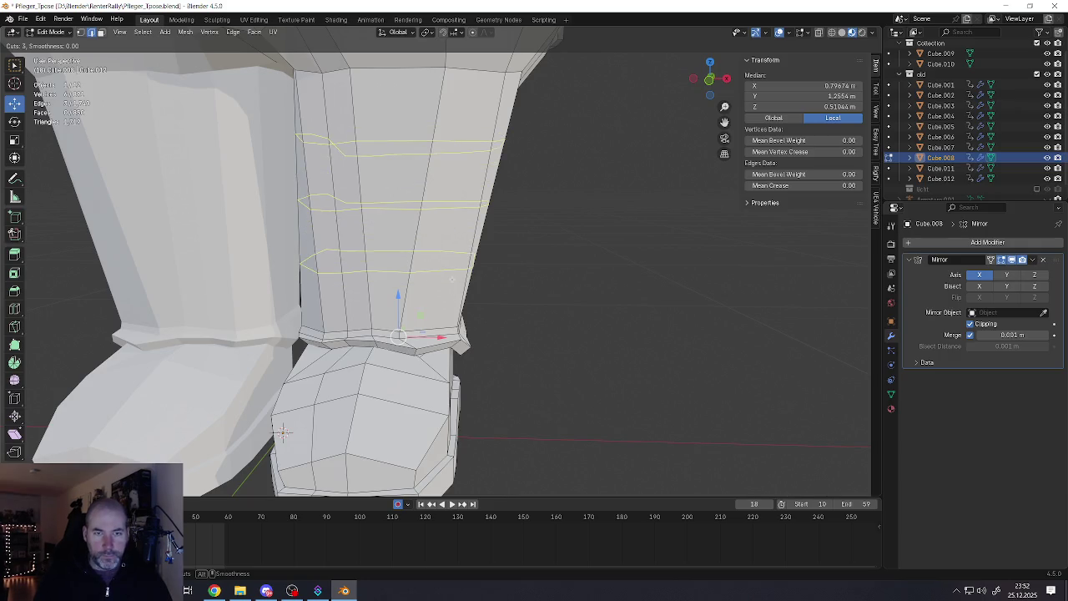
{"action": "left_click", "coordinate": [446, 292]}
{"action": "left_click", "coordinate": [446, 296]}
{"action": "middle_click_drag", "start_coordinate": [445, 296], "coordinate": [408, 208]}
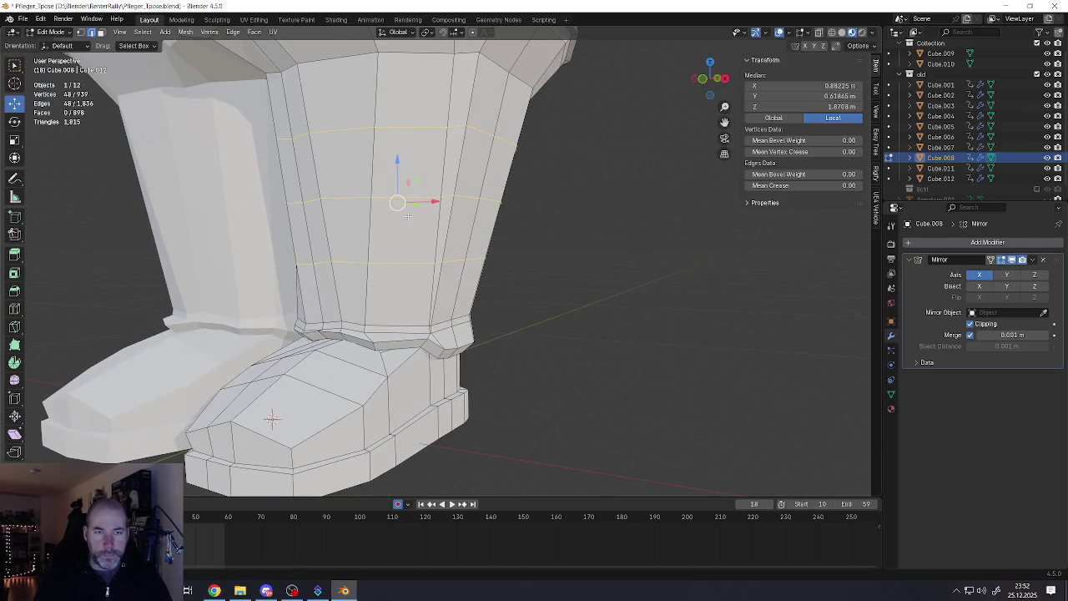
{"action": "left_click", "coordinate": [408, 208], "text": "alt"}
{"action": "left_click", "coordinate": [407, 252], "text": "alt"}
{"action": "middle_click_drag", "start_coordinate": [407, 253], "coordinate": [441, 252]}
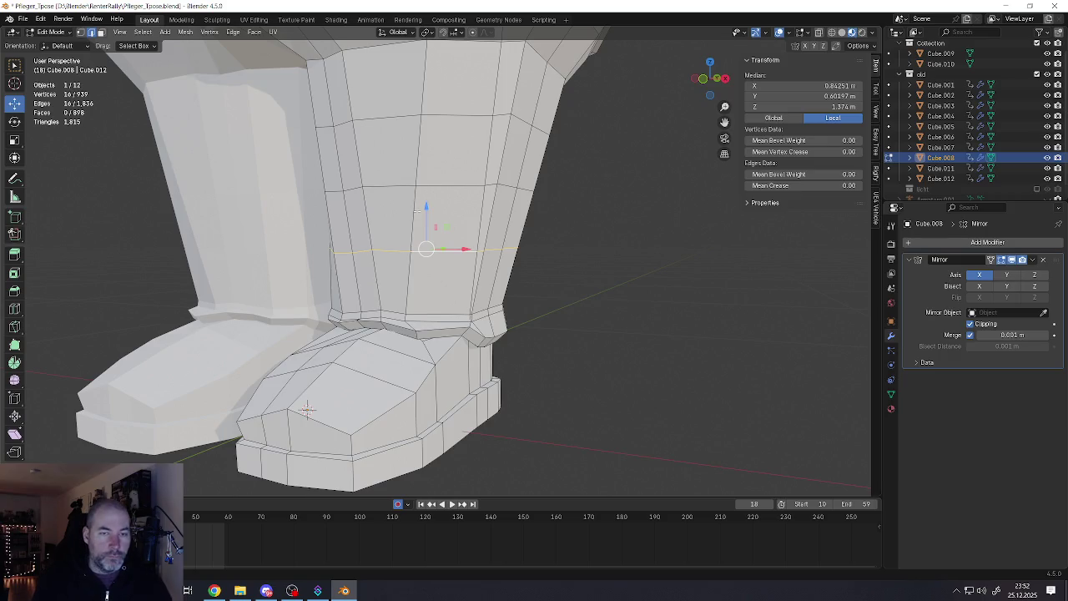
{"action": "middle_click_drag", "start_coordinate": [424, 205], "coordinate": [412, 217]}
{"action": "key", "text": "Tab"}
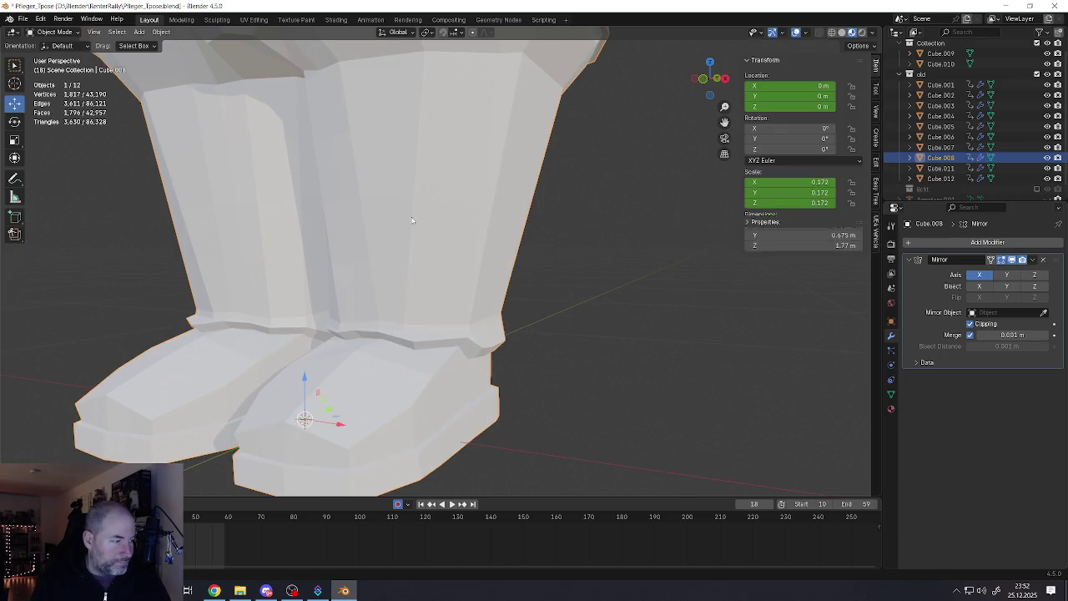
Save Pfleger_Tpose.blend via File > Save, then view the legs from near-front
{"action": "left_click", "coordinate": [23, 19]}
{"action": "left_click", "coordinate": [49, 87]}
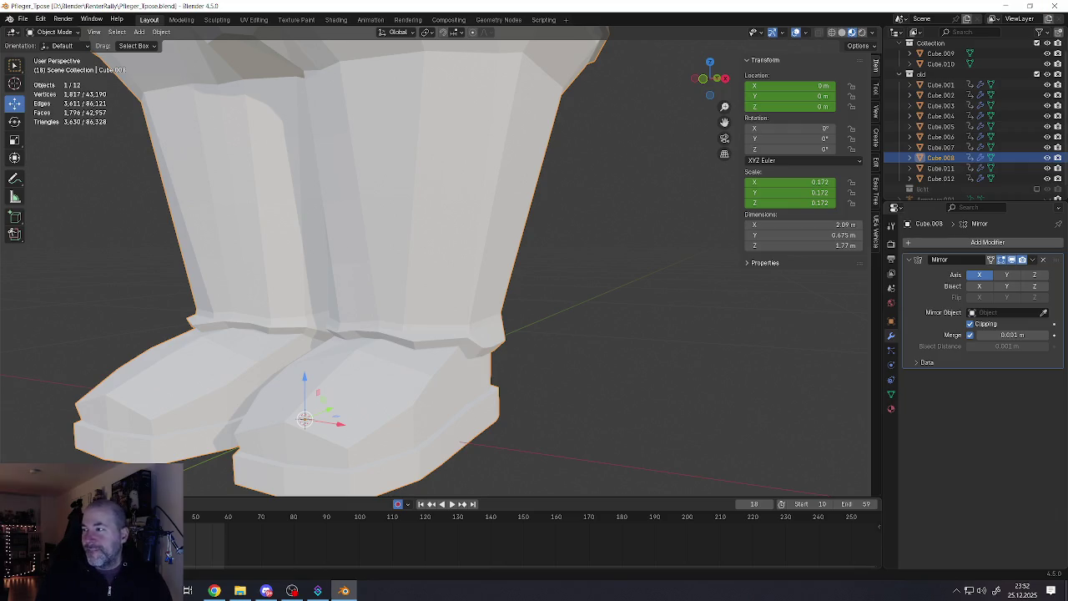
{"action": "key", "text": "alt+Tab"}
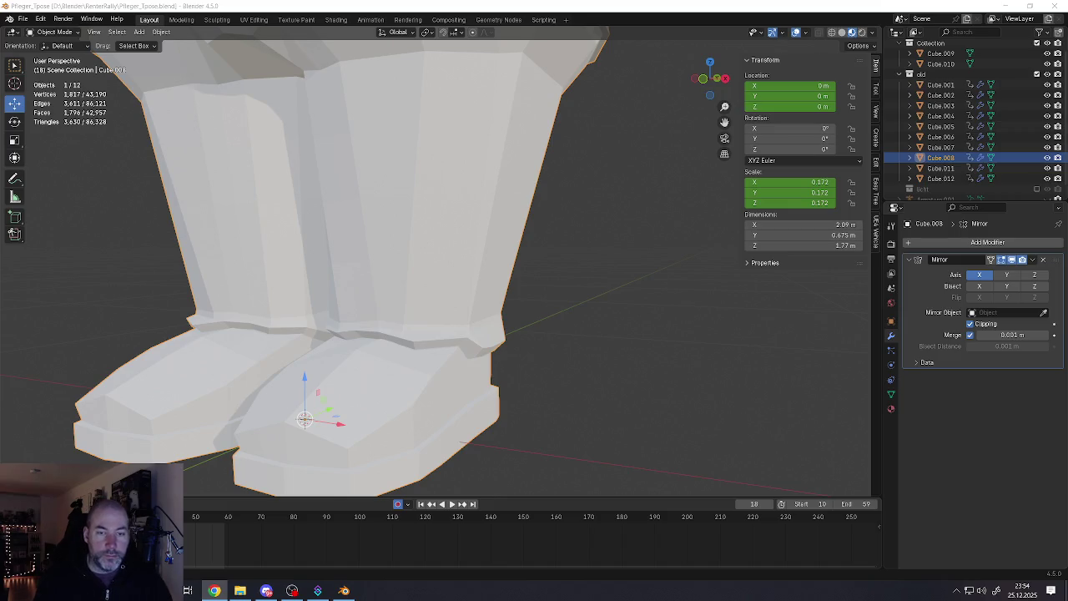
{"action": "scroll", "coordinate": [445, 296], "scroll_direction": "down", "scroll_amount": 3}
{"action": "middle_click_drag", "start_coordinate": [444, 296], "coordinate": [492, 333]}
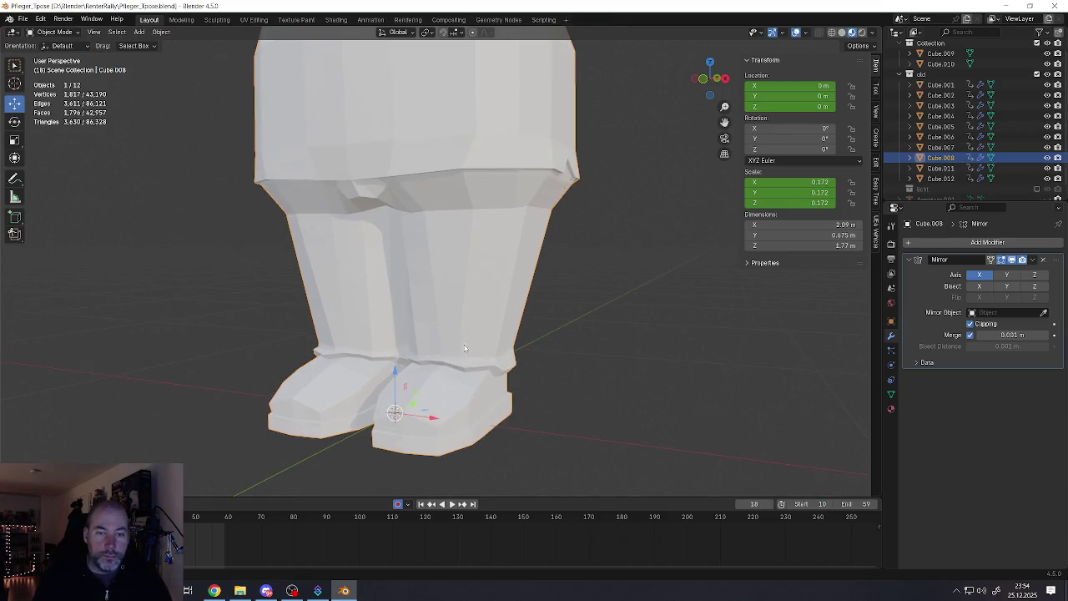
Bevel the selected leg loop into a narrow two-segment band and tilt it slightly
{"action": "key", "text": "Tab"}
{"action": "scroll", "coordinate": [492, 333], "scroll_direction": "up", "scroll_amount": 5}
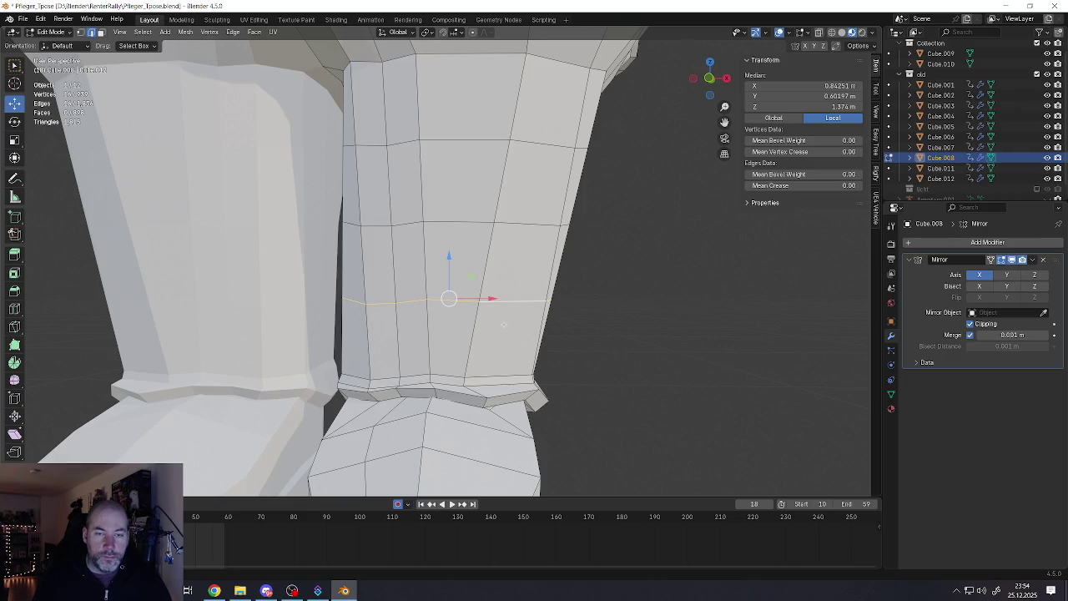
{"action": "key", "text": "ctrl+b"}
{"action": "scroll", "coordinate": [573, 337], "scroll_direction": "up", "scroll_amount": 1}
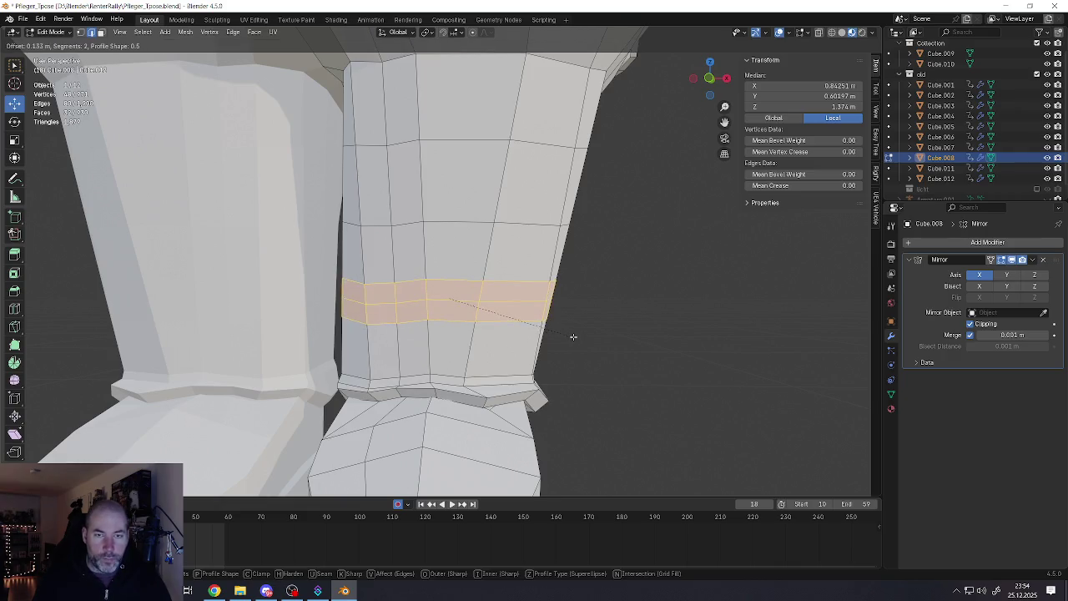
{"action": "left_click", "coordinate": [563, 326]}
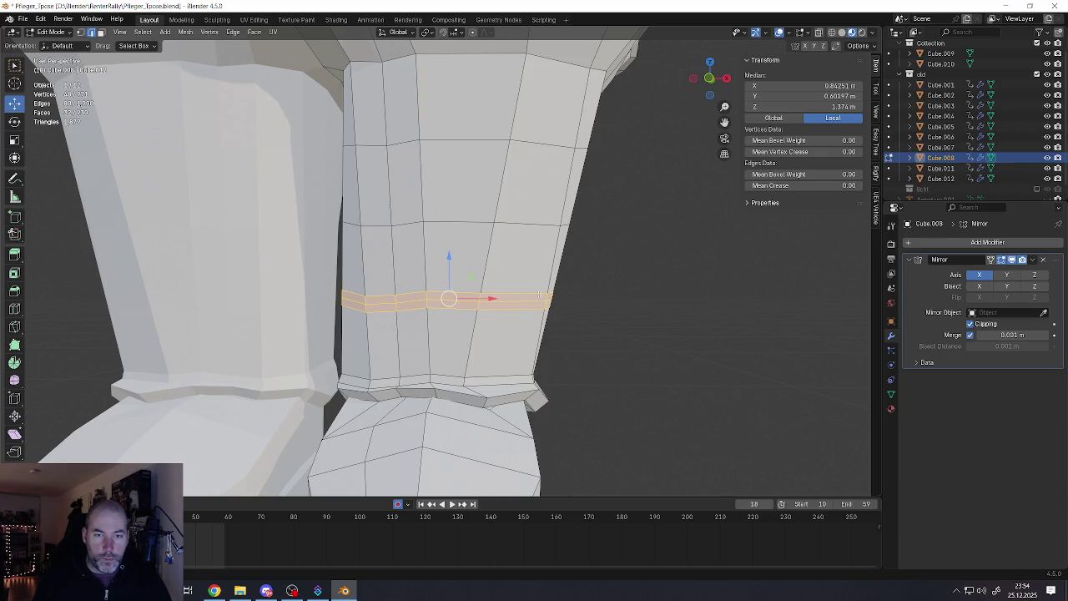
{"action": "key", "text": "r"}
{"action": "key", "text": "Escape"}
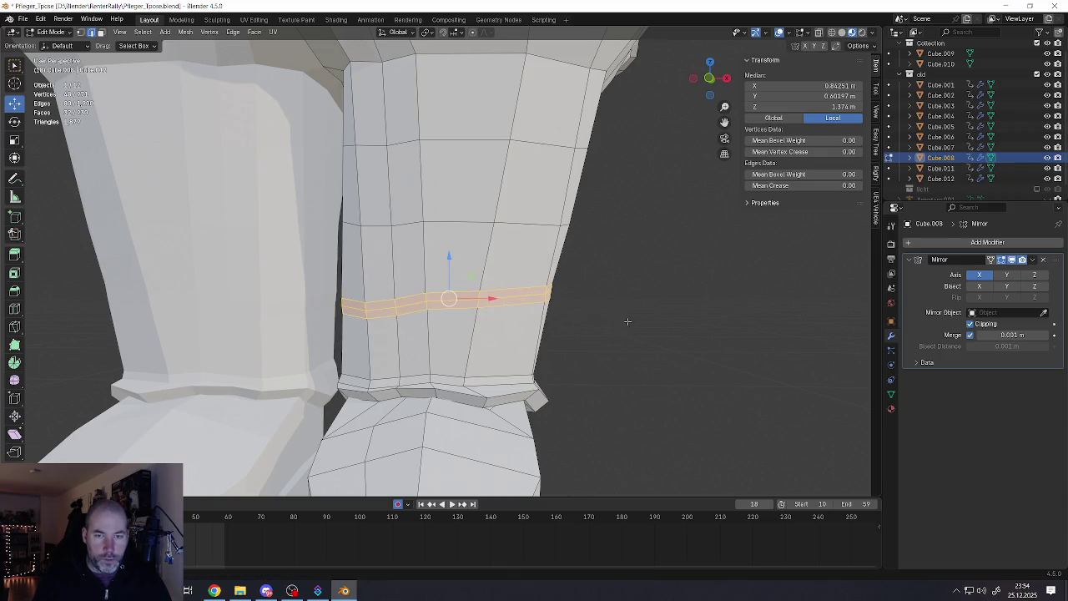
{"action": "key", "text": "r"}
{"action": "left_click", "coordinate": [597, 320]}
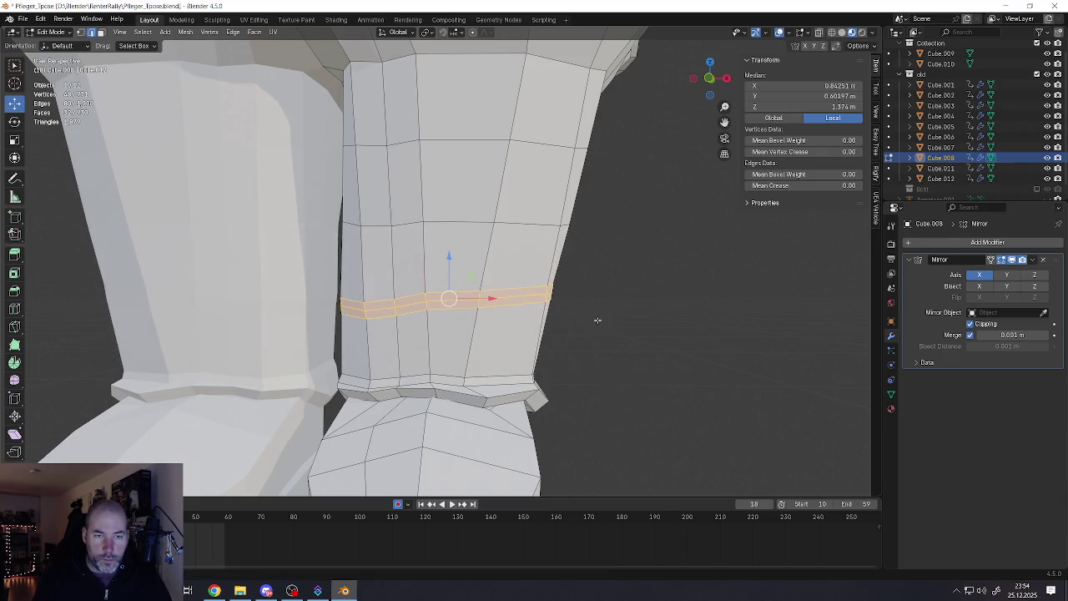
Select a higher edge loop on the leg and bevel it into a second band
{"action": "left_click", "coordinate": [519, 297]}
{"action": "scroll", "coordinate": [512, 299], "scroll_direction": "up", "scroll_amount": 2}
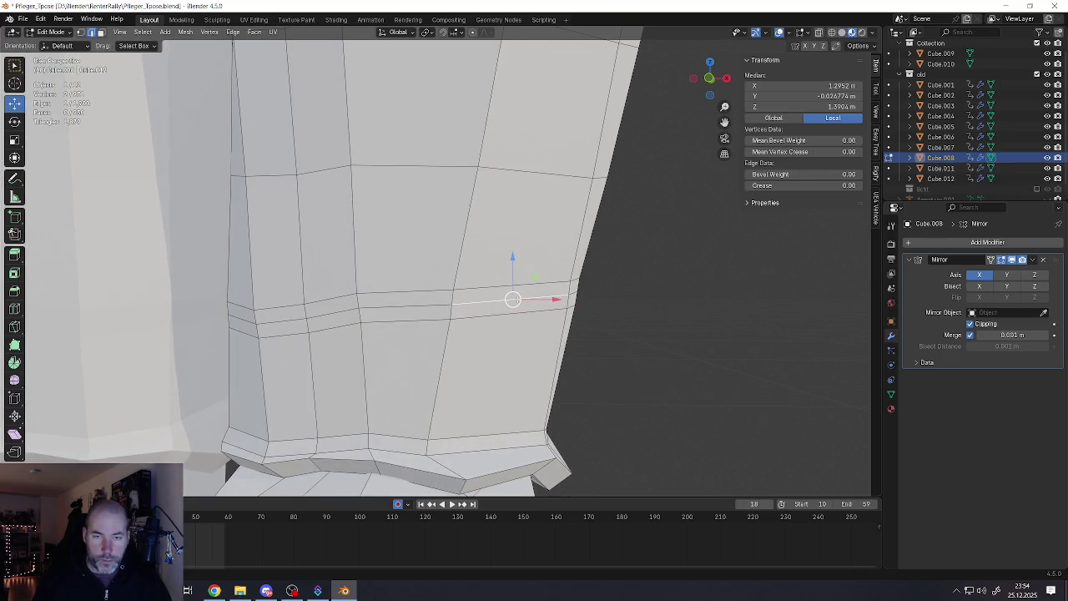
{"action": "left_click", "coordinate": [424, 297], "text": "alt"}
{"action": "scroll", "coordinate": [423, 297], "scroll_direction": "down", "scroll_amount": 4}
{"action": "scroll", "coordinate": [424, 297], "scroll_direction": "up", "scroll_amount": 1}
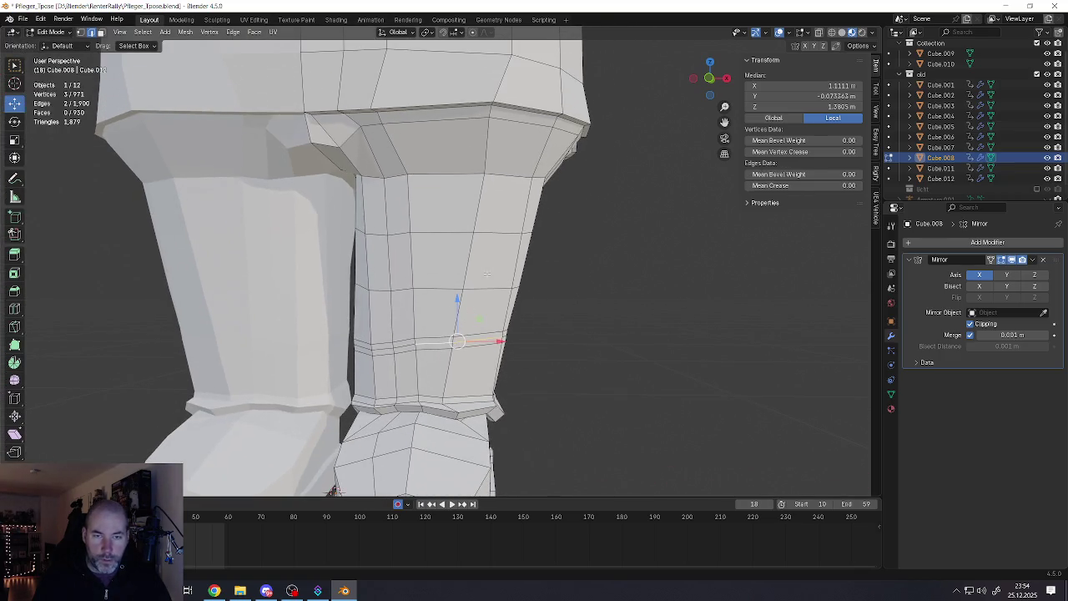
{"action": "left_click", "coordinate": [480, 236], "text": "alt"}
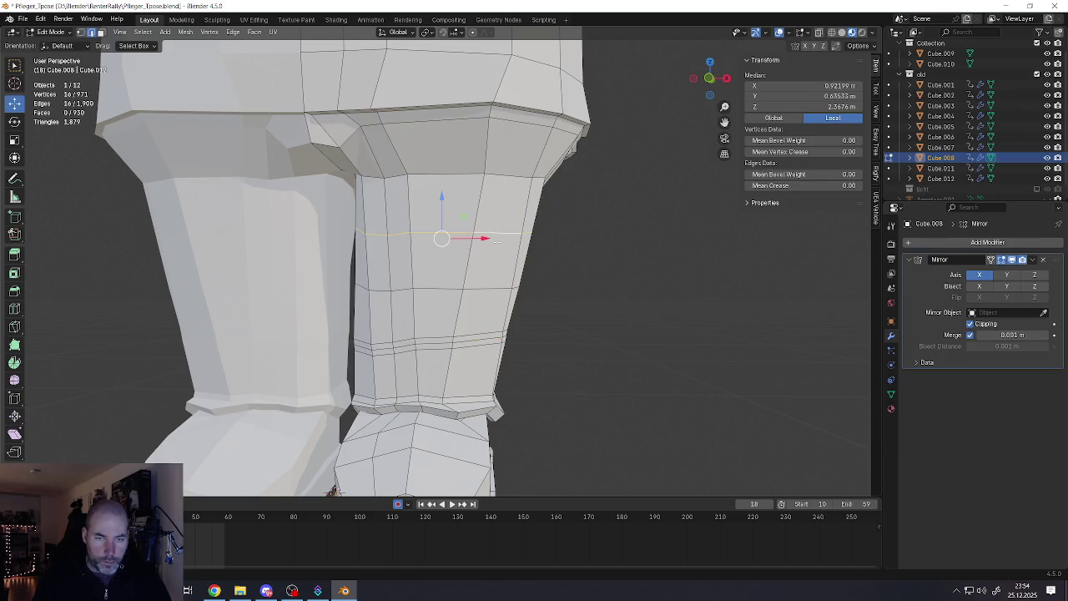
{"action": "key", "text": "ctrl+b"}
{"action": "left_click", "coordinate": [567, 267]}
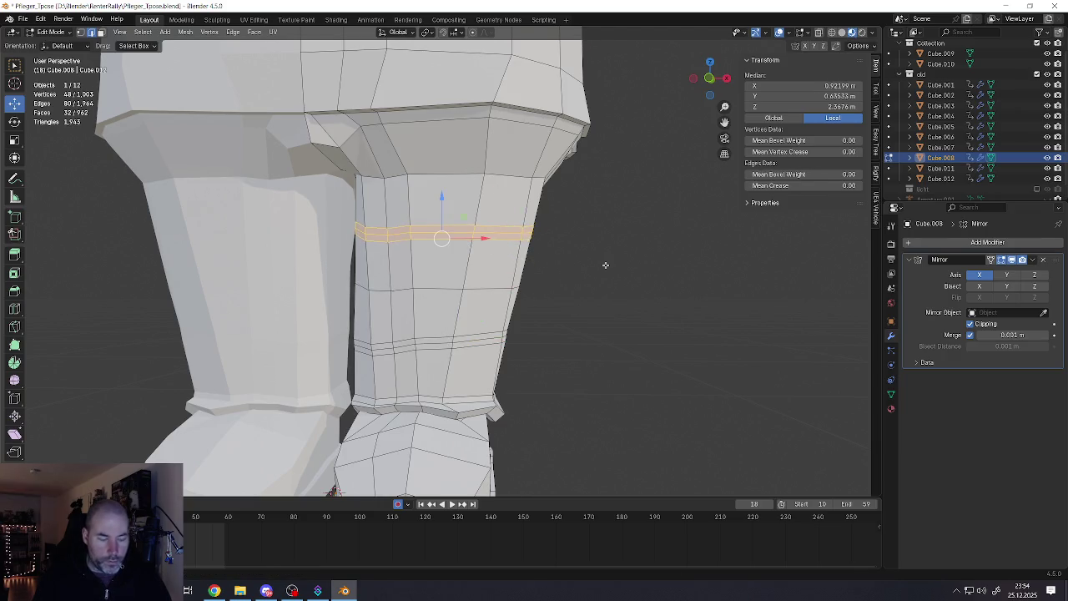
{"action": "scroll", "coordinate": [484, 251], "scroll_direction": "down", "scroll_amount": 3}
{"action": "scroll", "coordinate": [484, 250], "scroll_direction": "up", "scroll_amount": 2}
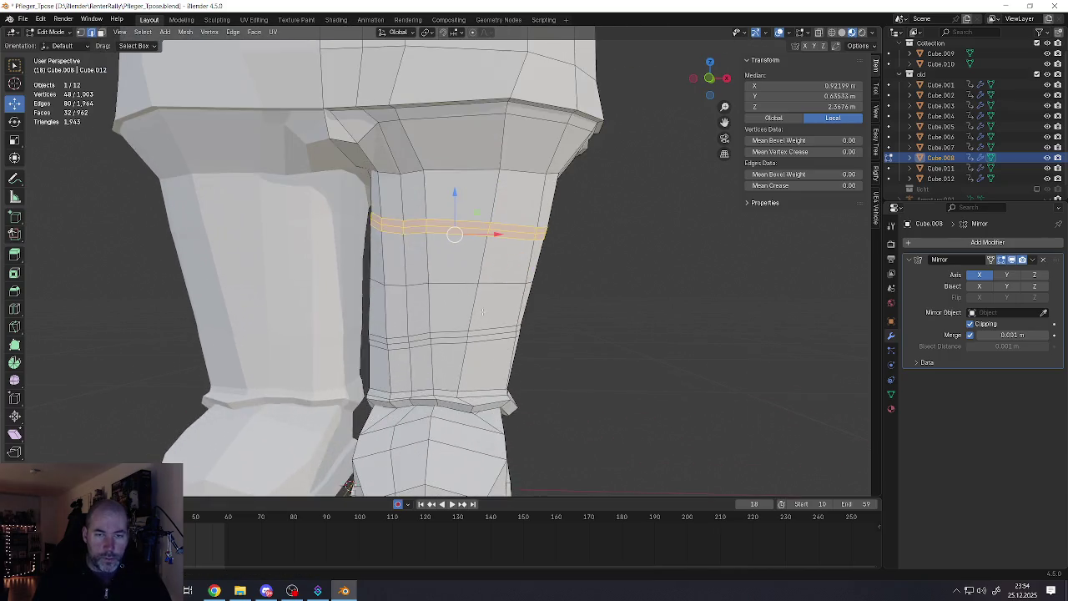
{"action": "key", "text": "Tab"}
{"action": "scroll", "coordinate": [482, 310], "scroll_direction": "down", "scroll_amount": 2}
{"action": "scroll", "coordinate": [488, 313], "scroll_direction": "down", "scroll_amount": 2}
{"action": "scroll", "coordinate": [488, 313], "scroll_direction": "up", "scroll_amount": 1}
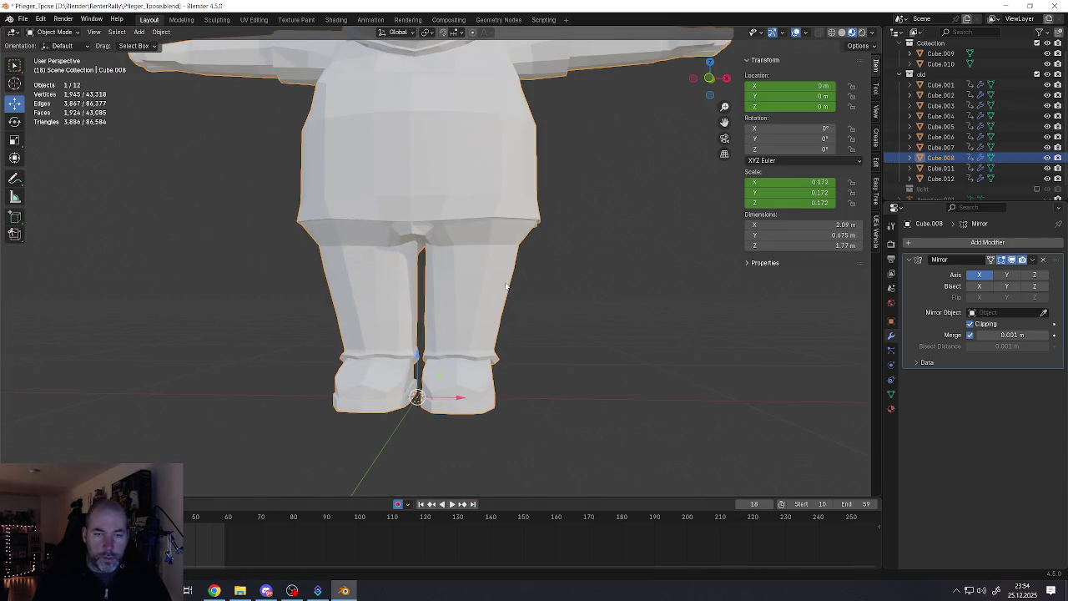
{"action": "scroll", "coordinate": [480, 309], "scroll_direction": "up", "scroll_amount": 1}
{"action": "scroll", "coordinate": [474, 306], "scroll_direction": "up", "scroll_amount": 2}
Back in leg edit mode, move the inner crotch vertex onto the centre line at X=0
{"action": "key", "text": "Tab"}
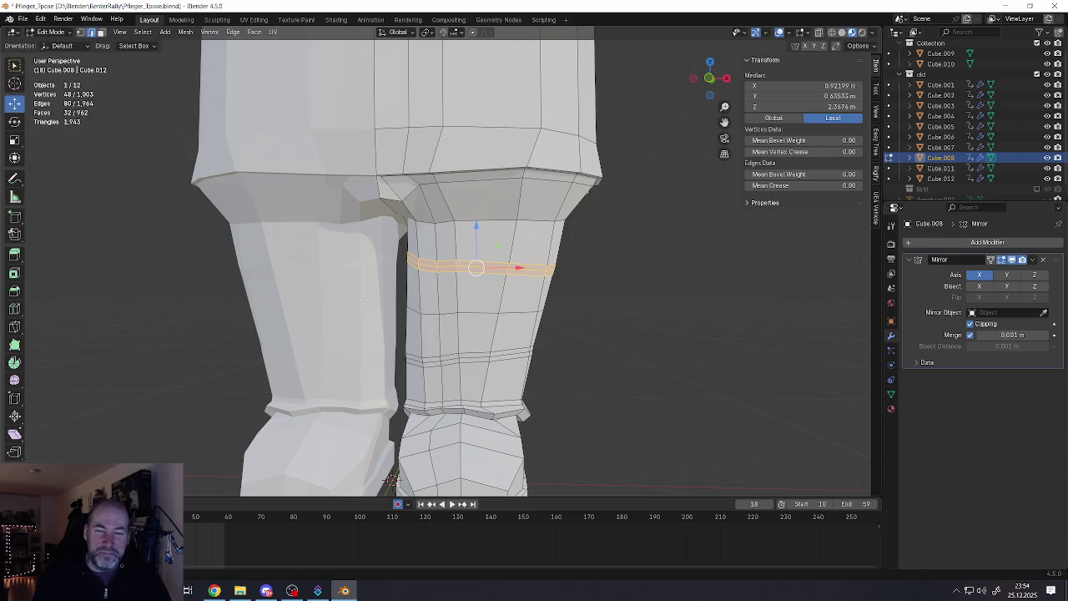
{"action": "scroll", "coordinate": [442, 259], "scroll_direction": "down", "scroll_amount": 2}
{"action": "scroll", "coordinate": [442, 259], "scroll_direction": "down", "scroll_amount": 1}
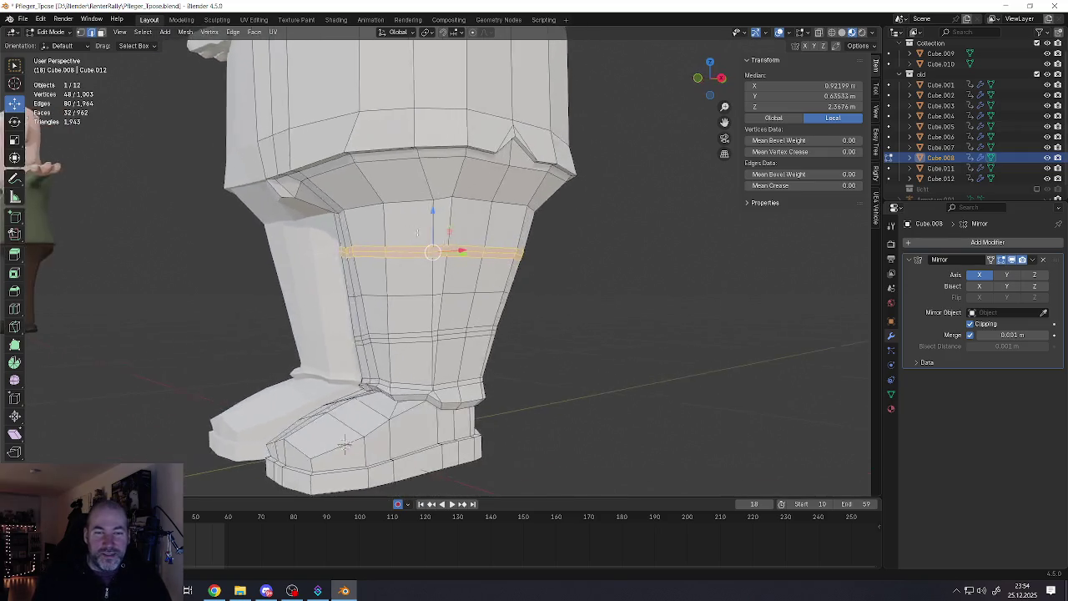
{"action": "scroll", "coordinate": [442, 258], "scroll_direction": "up", "scroll_amount": 1}
{"action": "scroll", "coordinate": [442, 258], "scroll_direction": "down", "scroll_amount": 2}
{"action": "scroll", "coordinate": [417, 233], "scroll_direction": "up", "scroll_amount": 1}
{"action": "scroll", "coordinate": [417, 234], "scroll_direction": "up", "scroll_amount": 2}
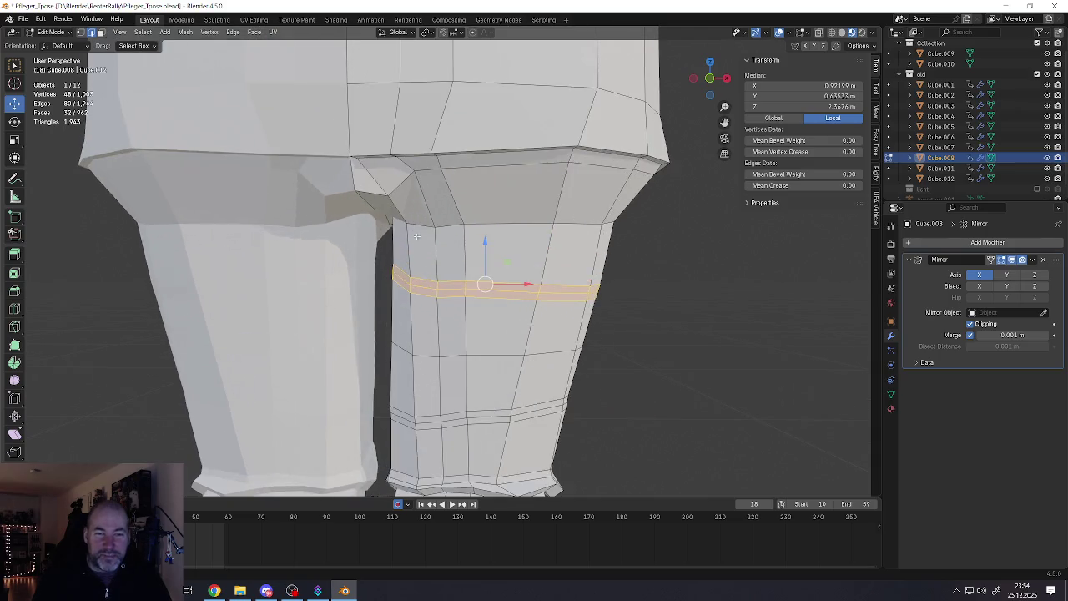
{"action": "left_click", "coordinate": [409, 221], "text": "alt"}
{"action": "middle_click_drag", "start_coordinate": [409, 220], "coordinate": [400, 192]}
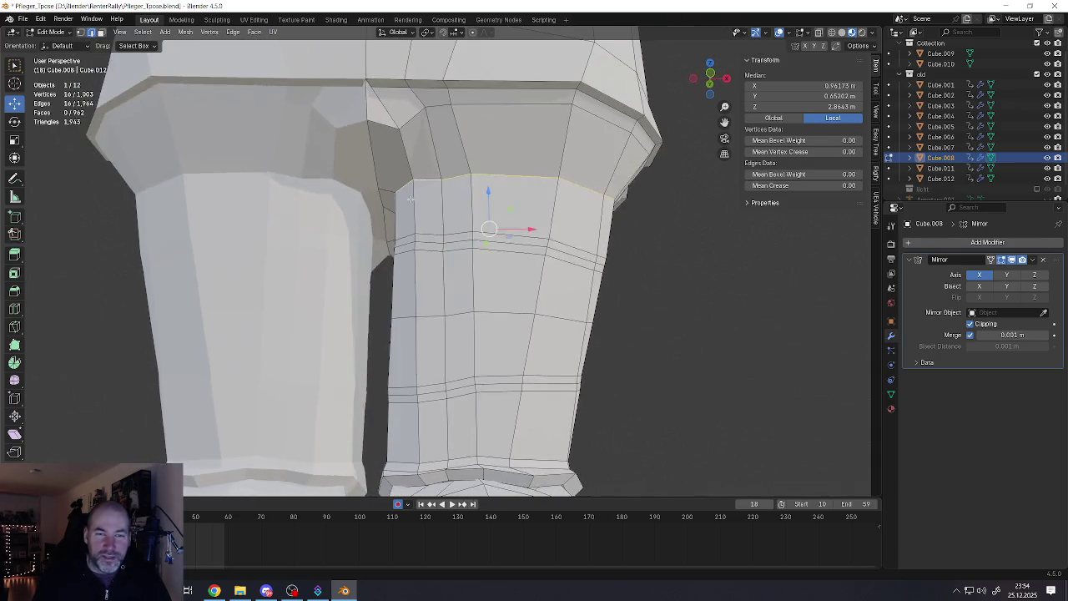
{"action": "key", "text": "1"}
{"action": "left_click", "coordinate": [401, 192]}
{"action": "key", "text": "g"}
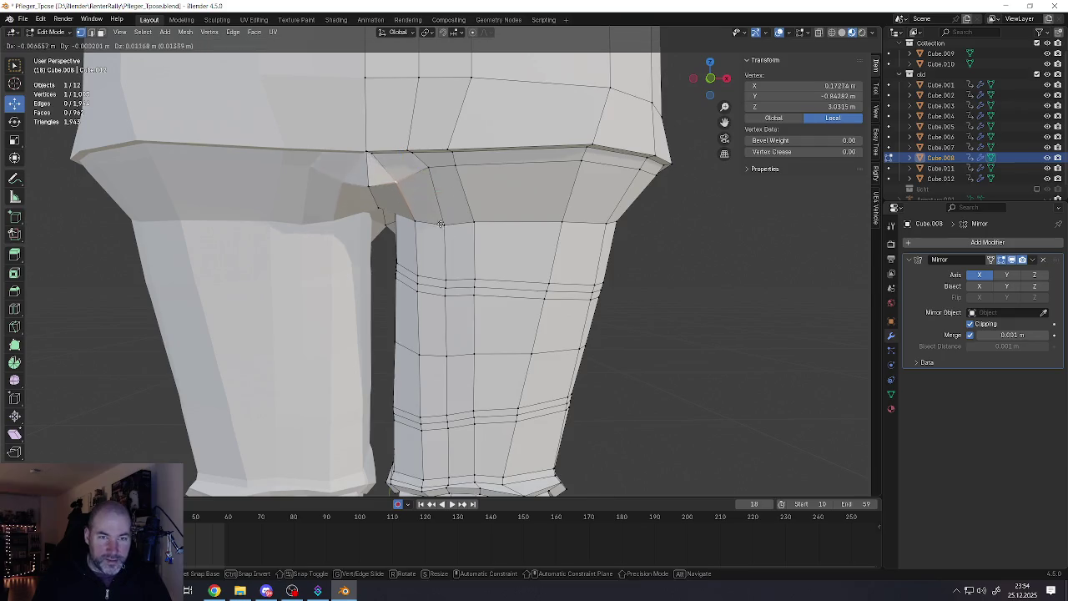
{"action": "left_click", "coordinate": [439, 216]}
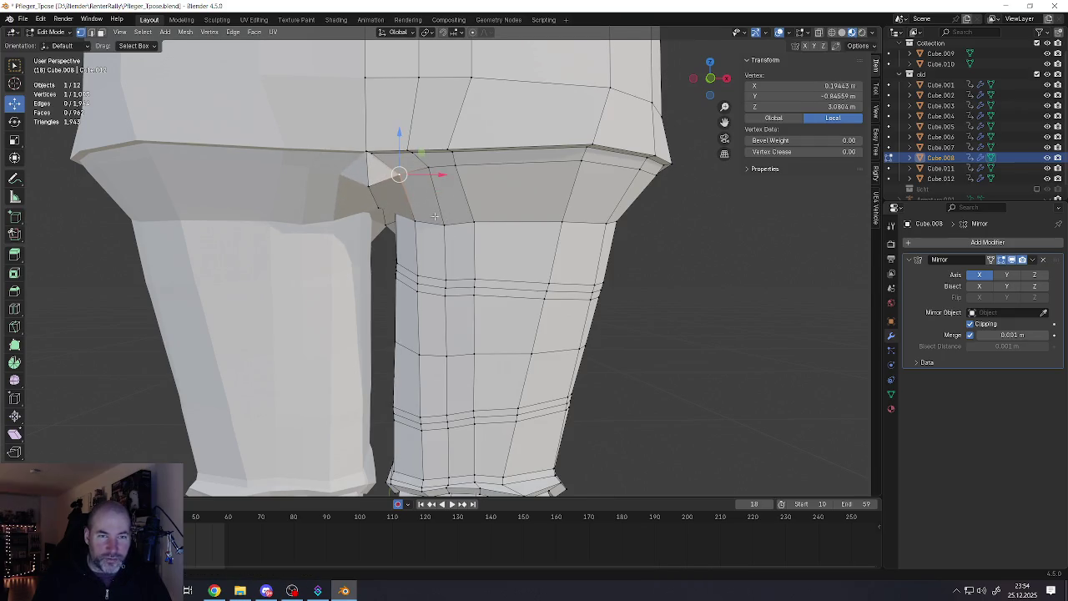
Select the vertex path where leg meets hip, lower it along Z, then raise it slightly
{"action": "scroll", "coordinate": [389, 207], "scroll_direction": "down", "scroll_amount": 2}
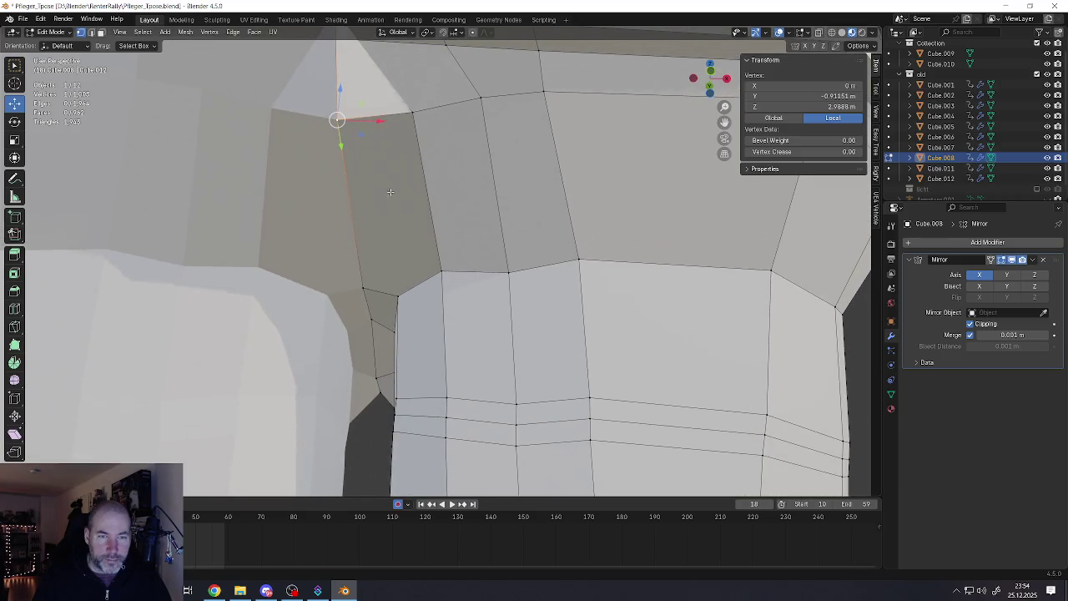
{"action": "middle_click_drag", "start_coordinate": [390, 207], "coordinate": [372, 293]}
{"action": "left_click", "coordinate": [372, 277], "text": "ctrl"}
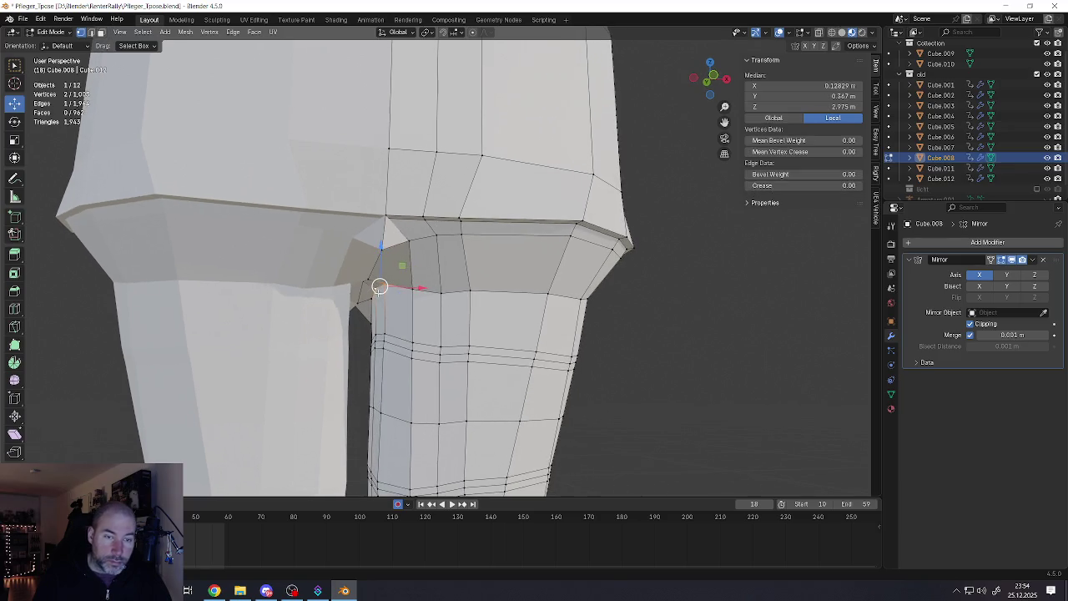
{"action": "key", "text": "g"}
{"action": "key", "text": "z"}
{"action": "left_click", "coordinate": [377, 260]}
{"action": "middle_click_drag", "start_coordinate": [377, 260], "coordinate": [376, 275]}
{"action": "key", "text": "g"}
{"action": "key", "text": "z"}
{"action": "left_click", "coordinate": [382, 284]}
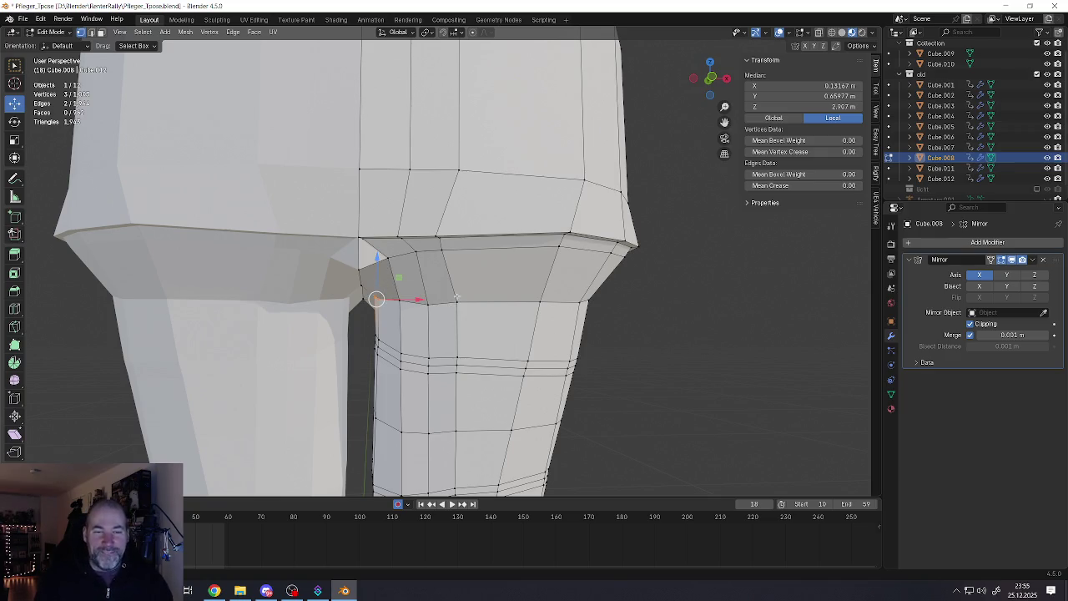
{"action": "scroll", "coordinate": [456, 296], "scroll_direction": "down", "scroll_amount": 5}
{"action": "middle_click_drag", "start_coordinate": [456, 296], "coordinate": [432, 404], "text": "shift"}
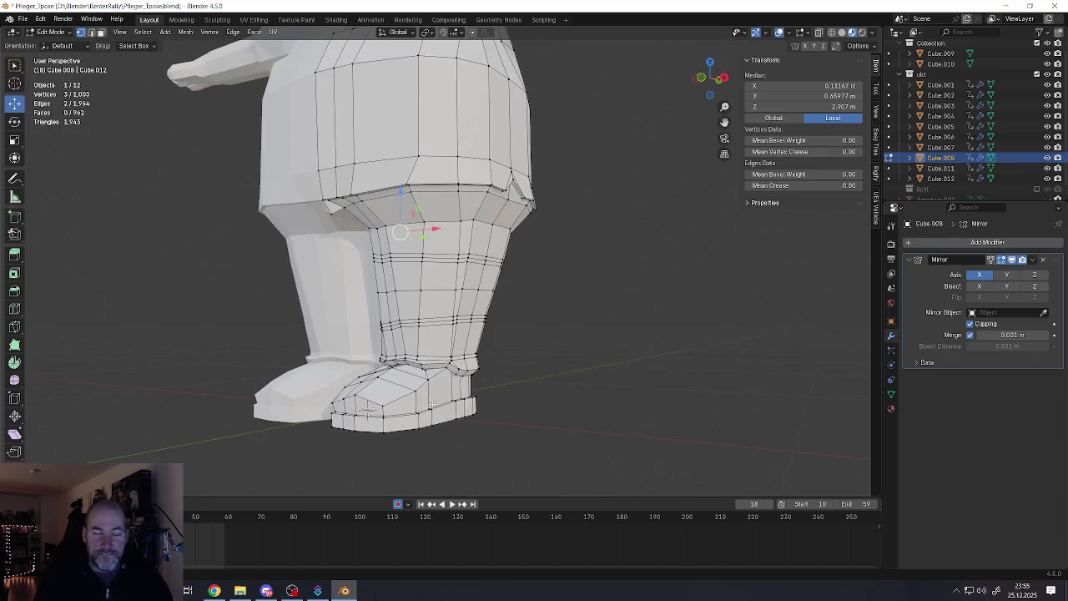
In edge select mode, nudge the first ankle-seam edge into place
{"action": "key", "text": "alt+Tab"}
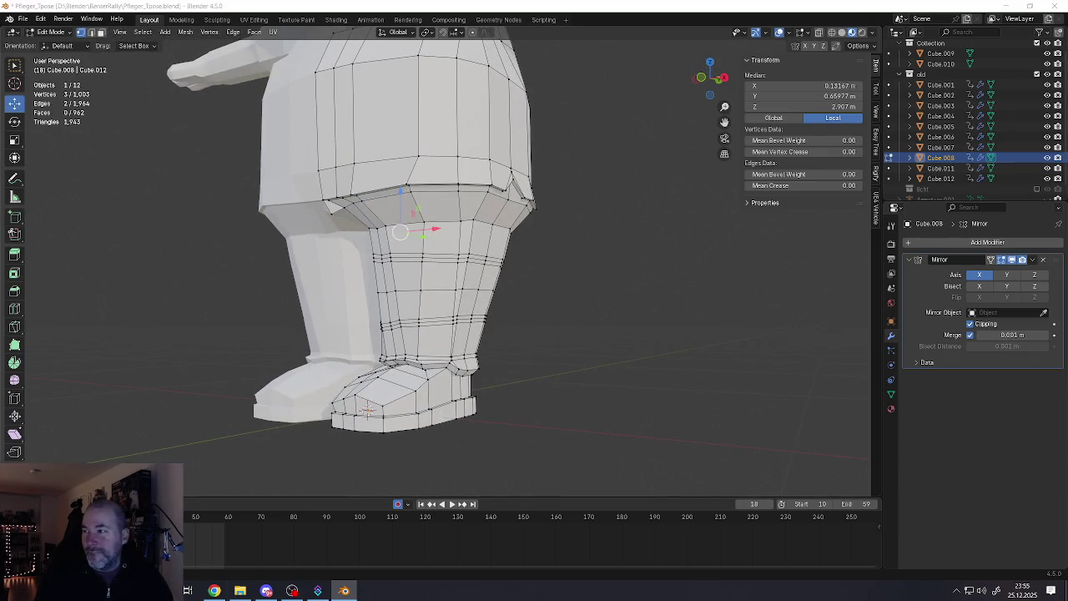
{"action": "mouse_move", "coordinate": [498, 326]}
{"action": "middle_mouse_down"}
{"action": "mouse_move", "coordinate": [434, 381]}
{"action": "mouse_move", "coordinate": [425, 276]}
{"action": "middle_mouse_up"}
{"action": "scroll", "coordinate": [434, 381], "scroll_direction": "up", "scroll_amount": 4}
{"action": "scroll", "coordinate": [425, 276], "scroll_direction": "up", "scroll_amount": 3}
{"action": "scroll", "coordinate": [424, 276], "scroll_direction": "up", "scroll_amount": 1}
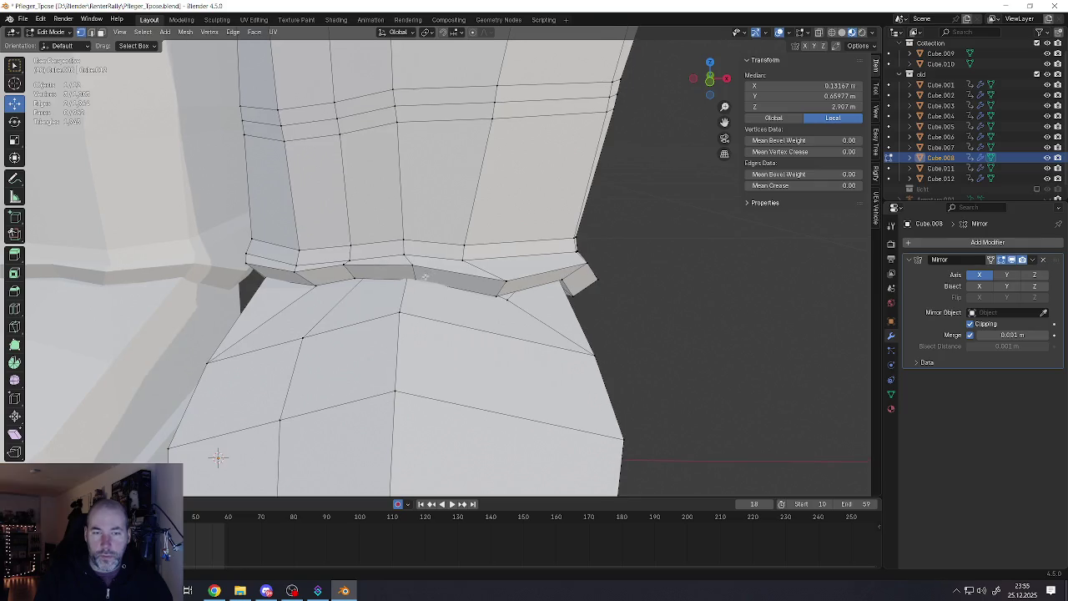
{"action": "key", "text": "2"}
{"action": "left_click", "coordinate": [414, 271]}
{"action": "key", "text": "g"}
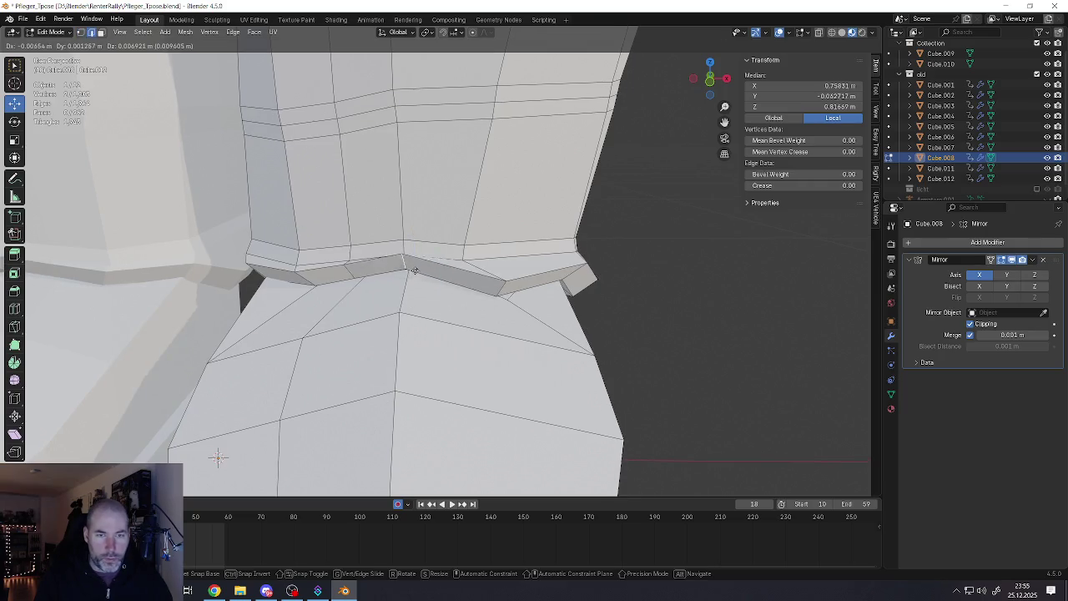
{"action": "left_click", "coordinate": [416, 272]}
Move the next ankle-seam edge to the left and then slightly up
{"action": "left_click", "coordinate": [501, 292]}
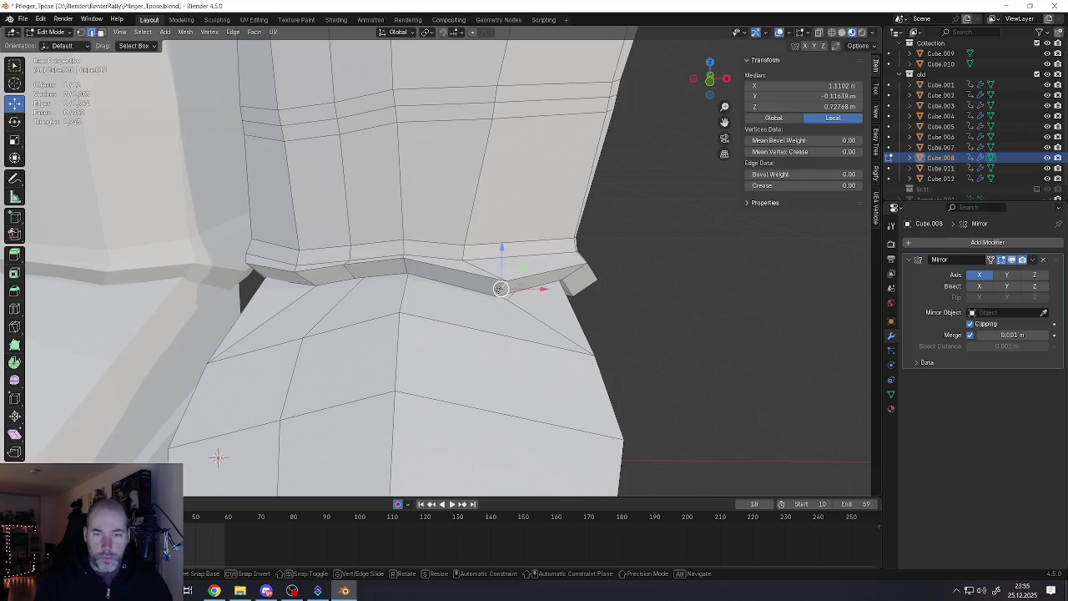
{"action": "key", "text": "g"}
{"action": "left_click", "coordinate": [466, 280]}
{"action": "key", "text": "g"}
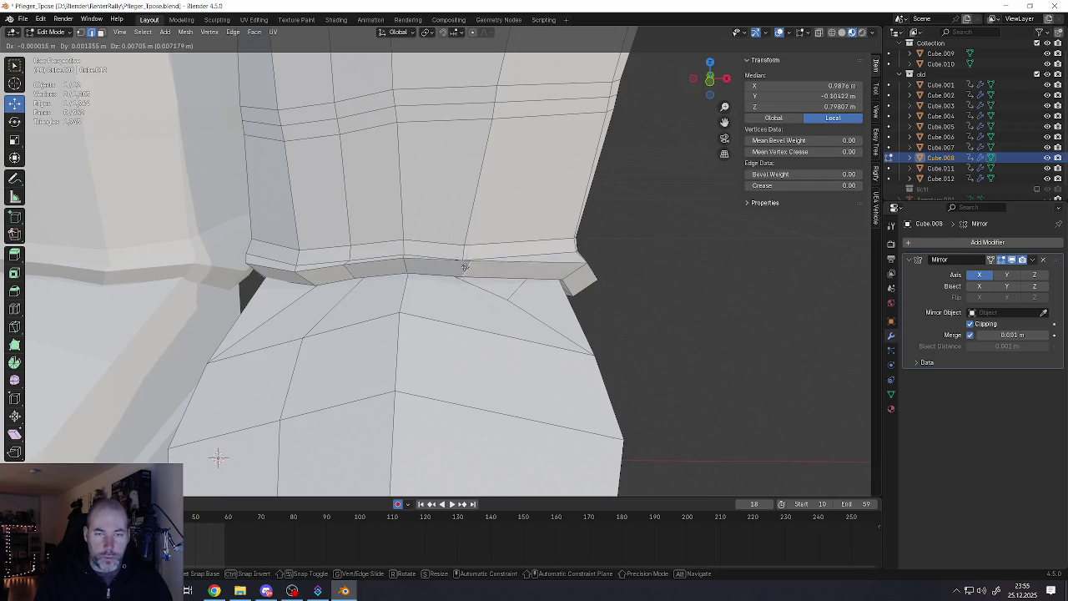
{"action": "left_click", "coordinate": [464, 273]}
{"action": "scroll", "coordinate": [412, 301], "scroll_direction": "down", "scroll_amount": 3}
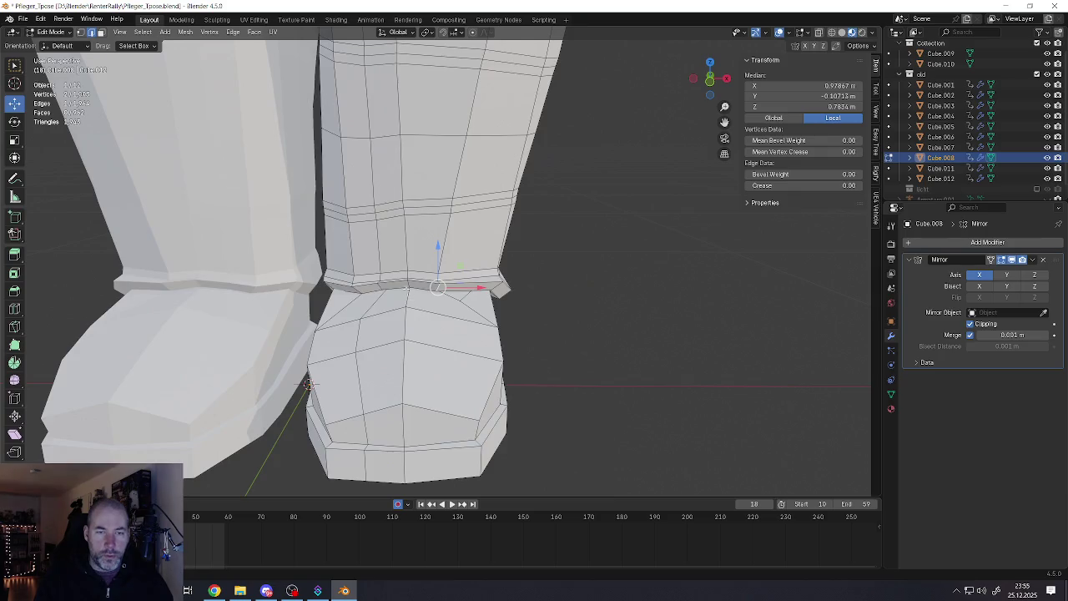
Bevel the boot's ankle edge loop and a lower boot edge loop with Ctrl+B
{"action": "middle_click_drag", "start_coordinate": [411, 301], "coordinate": [317, 343]}
{"action": "left_click", "coordinate": [317, 343], "text": "alt"}
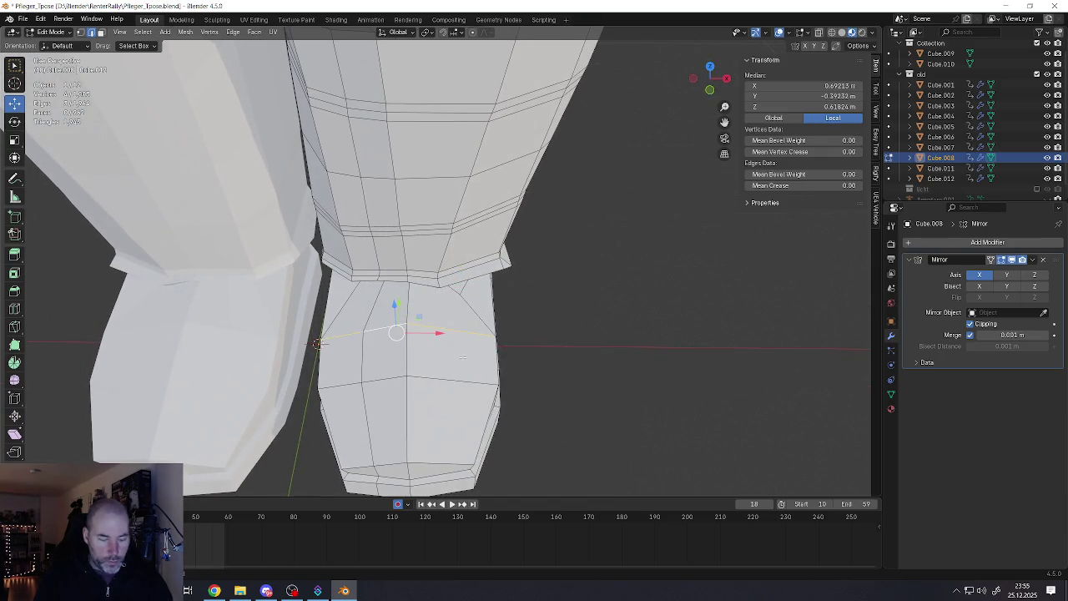
{"action": "key", "text": "ctrl+b"}
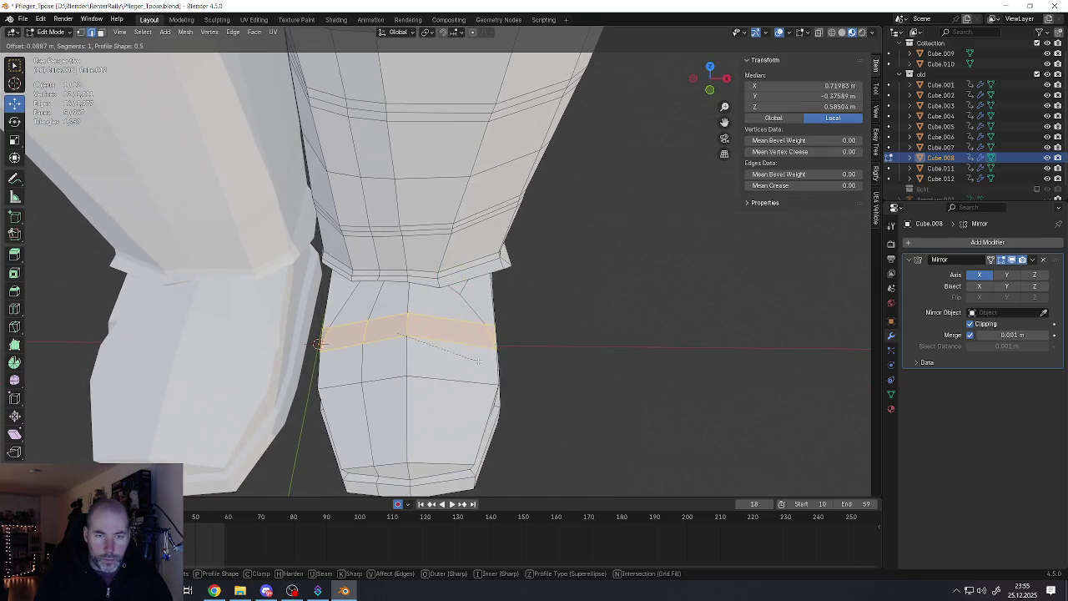
{"action": "left_click", "coordinate": [467, 367]}
{"action": "left_click", "coordinate": [424, 386], "text": "alt"}
{"action": "key", "text": "ctrl+b"}
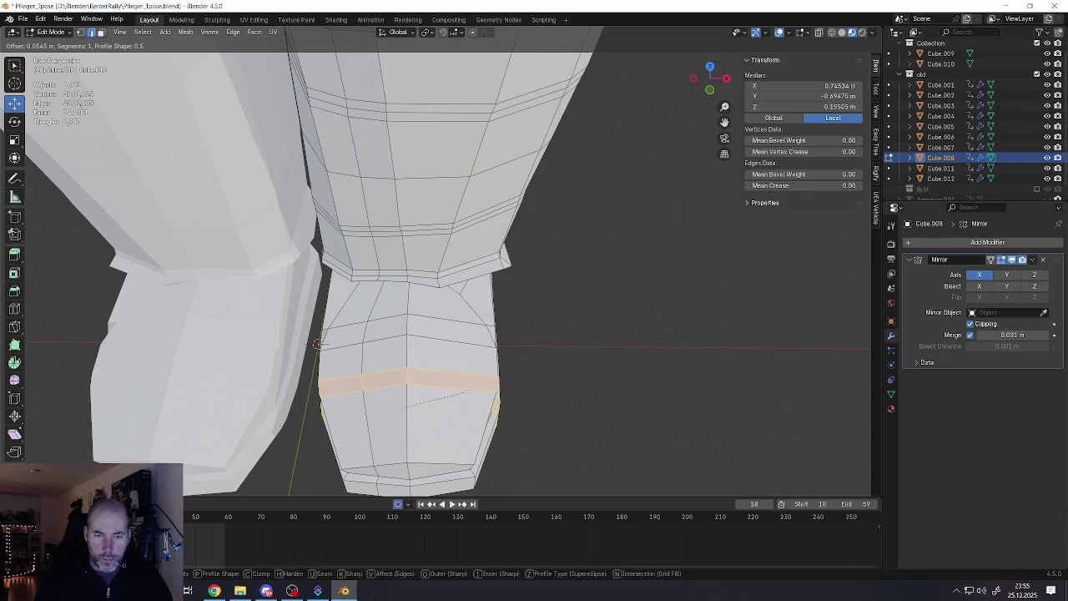
{"action": "left_click", "coordinate": [317, 343]}
Vertex-bevel a boot side vertex and the toe-tip vertex to round the toe corners
{"action": "middle_click_drag", "start_coordinate": [317, 343], "coordinate": [284, 251]}
{"action": "scroll", "coordinate": [262, 209], "scroll_direction": "up", "scroll_amount": 4}
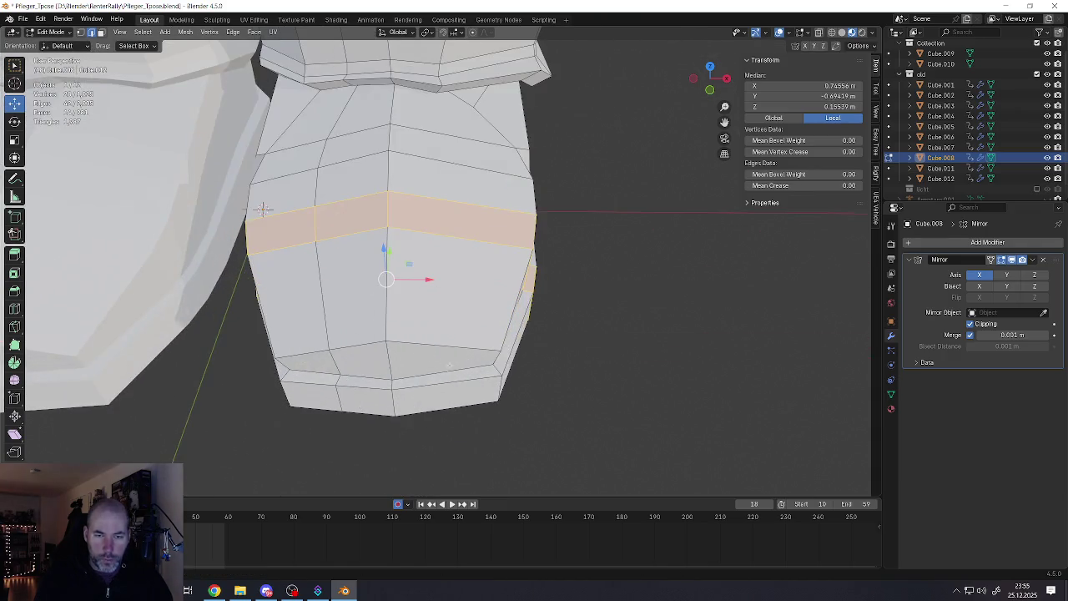
{"action": "left_click", "coordinate": [495, 376]}
{"action": "key", "text": "ctrl+shift+b"}
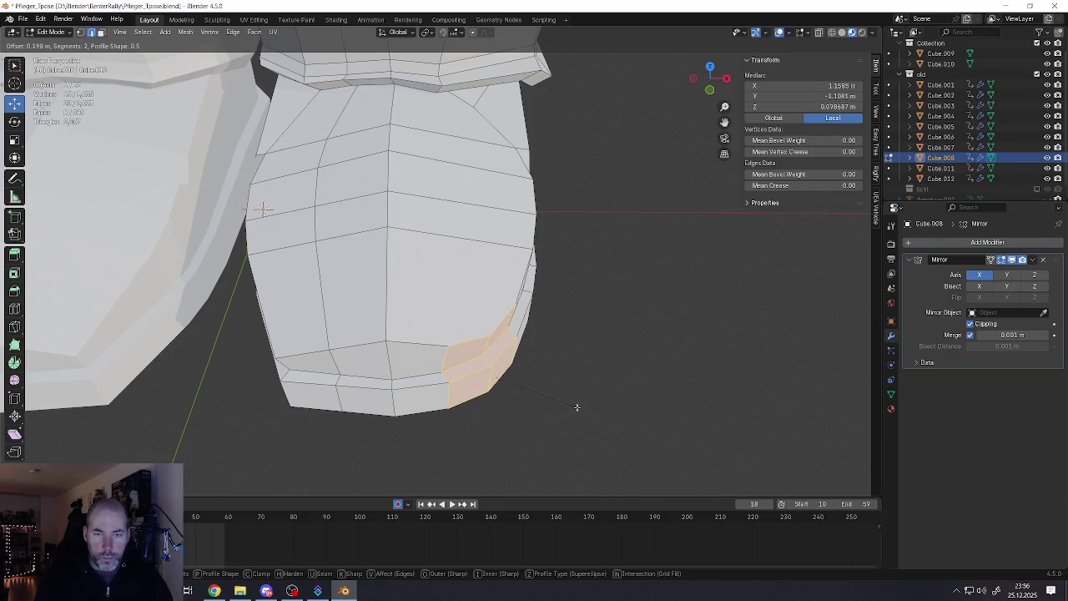
{"action": "left_click", "coordinate": [574, 406]}
{"action": "middle_click_drag", "start_coordinate": [574, 406], "coordinate": [436, 299]}
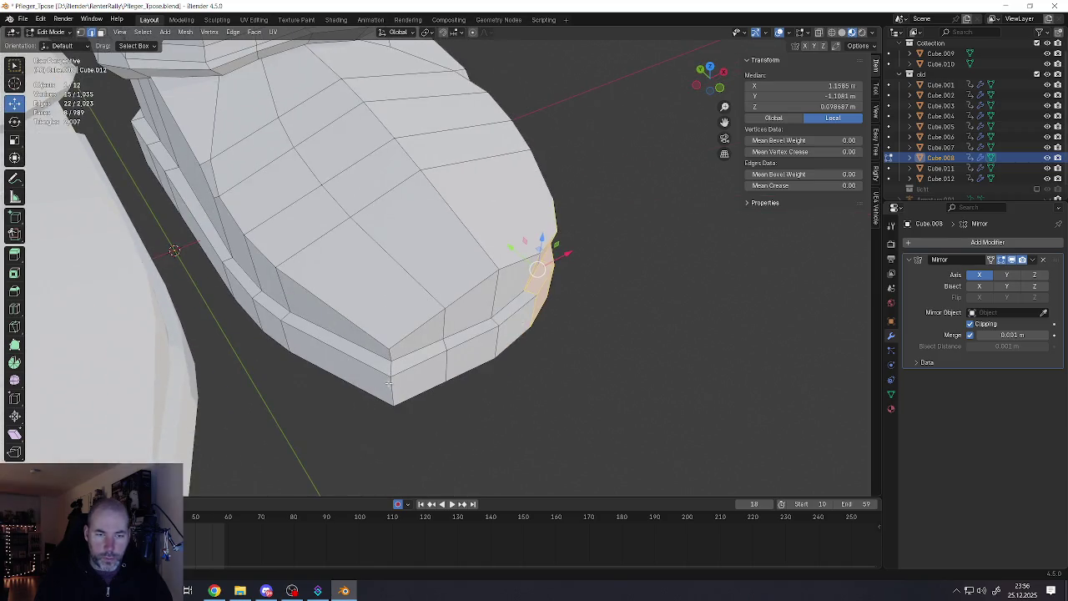
{"action": "left_click", "coordinate": [391, 377]}
{"action": "key", "text": "ctrl+shift+b"}
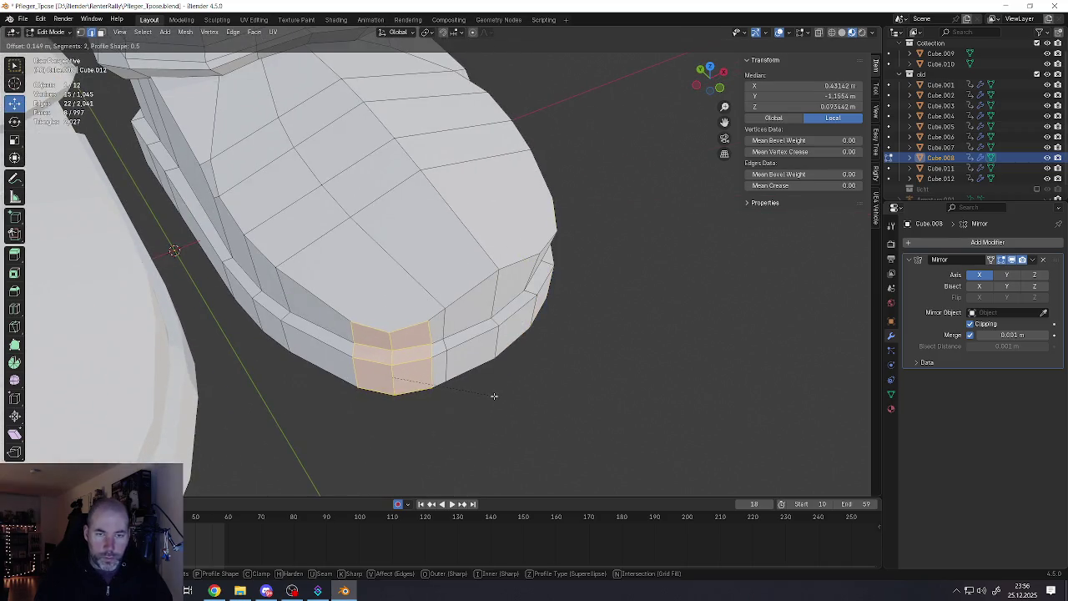
{"action": "left_click", "coordinate": [493, 394]}
{"action": "mouse_move", "coordinate": [492, 395]}
{"action": "middle_mouse_down"}
{"action": "mouse_move", "coordinate": [457, 305]}
{"action": "mouse_move", "coordinate": [456, 334]}
{"action": "mouse_move", "coordinate": [456, 317]}
{"action": "mouse_move", "coordinate": [407, 309]}
{"action": "mouse_move", "coordinate": [417, 361]}
{"action": "middle_mouse_up"}
{"action": "left_click", "coordinate": [502, 346], "text": "alt"}
Join two boot vertices with a new edge (J) and reposition them
{"action": "left_click", "coordinate": [417, 360], "text": "alt"}
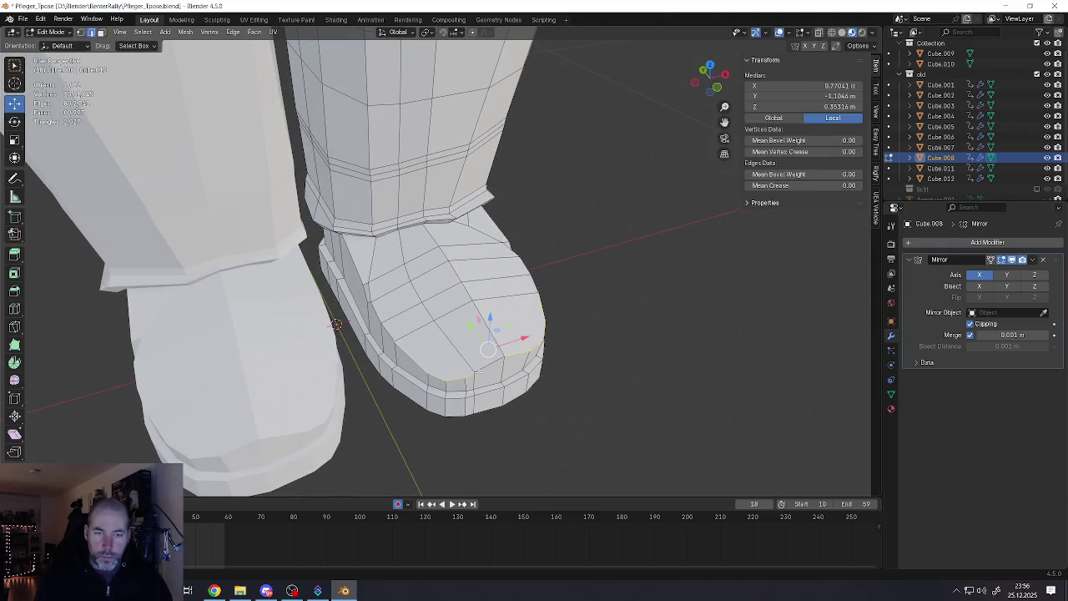
{"action": "middle_click_drag", "start_coordinate": [487, 370], "coordinate": [416, 328]}
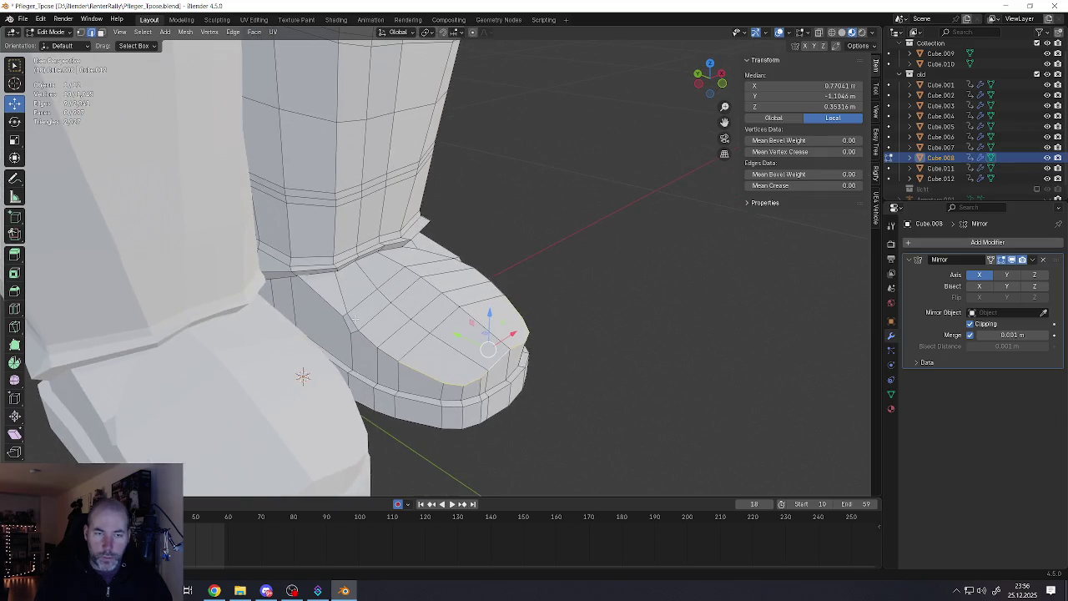
{"action": "left_click", "coordinate": [351, 328], "text": "alt"}
{"action": "key", "text": "1"}
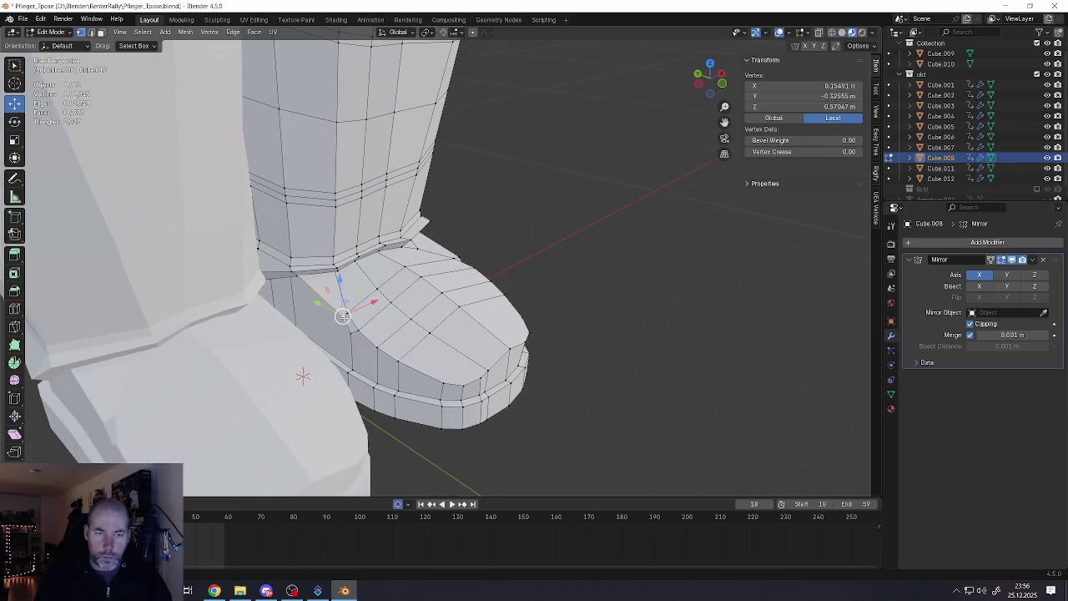
{"action": "key", "text": "2"}
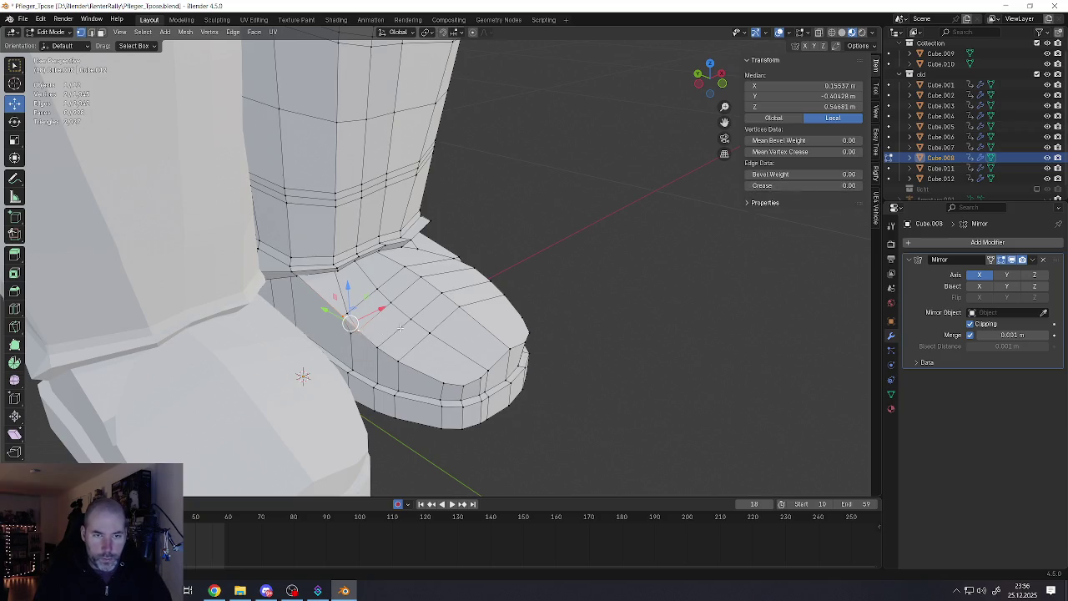
{"action": "middle_click_drag", "start_coordinate": [351, 327], "coordinate": [392, 334]}
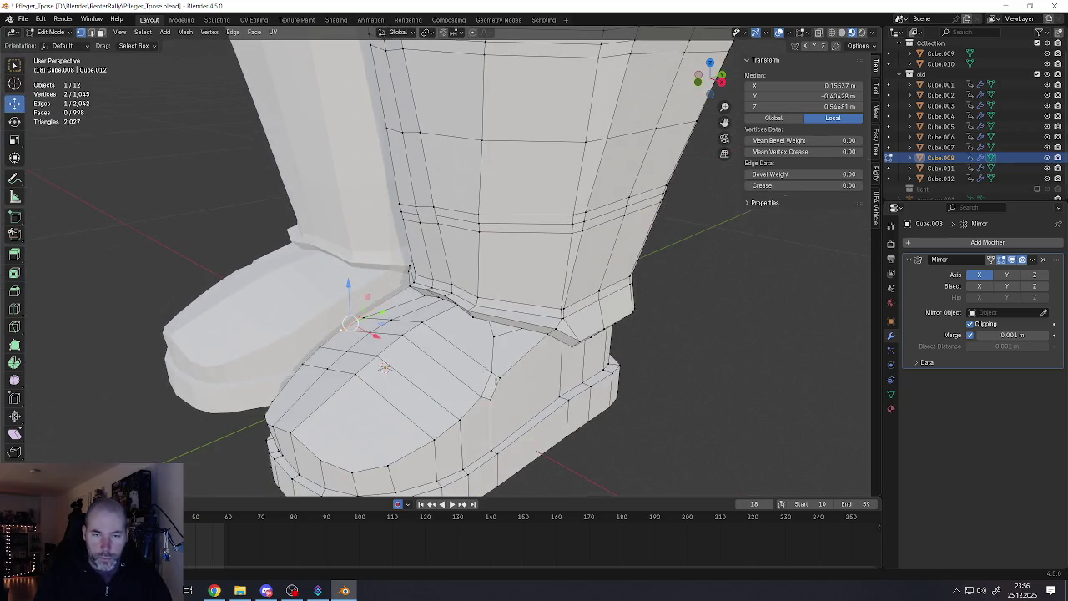
{"action": "left_click", "coordinate": [491, 383]}
{"action": "key", "text": "j"}
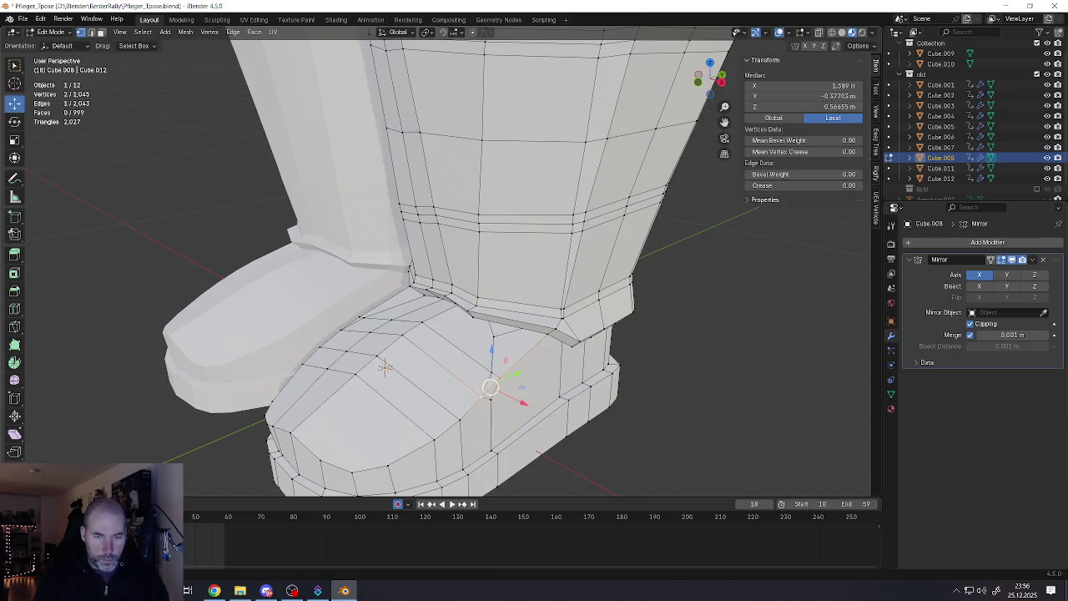
{"action": "key", "text": "g"}
{"action": "left_click", "coordinate": [470, 407]}
Select the edge loop running along the boot's top and bottom and bevel it
{"action": "left_click", "coordinate": [488, 388], "text": "alt"}
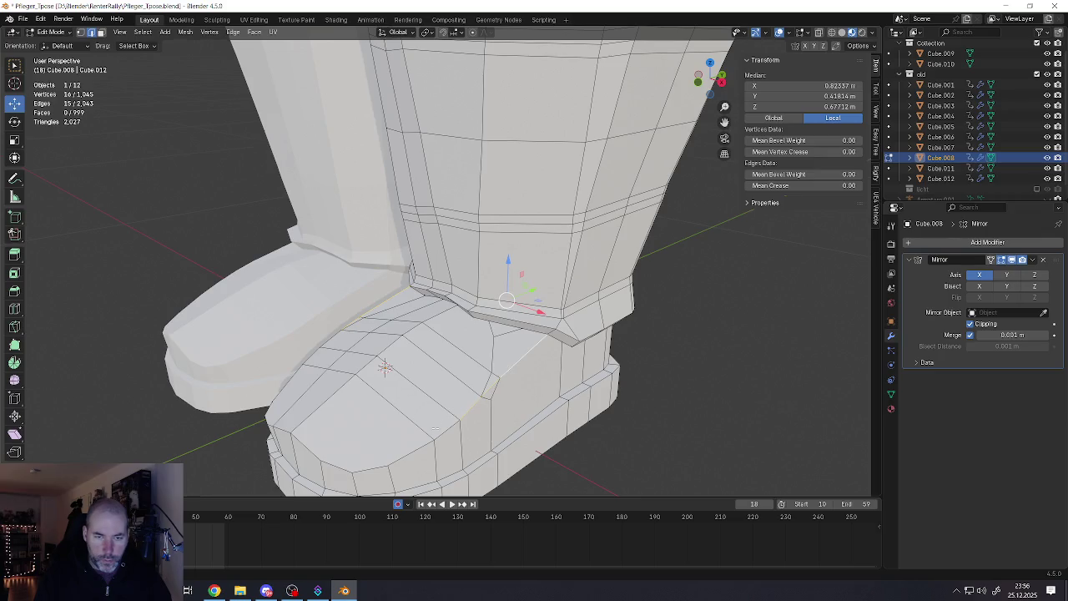
{"action": "mouse_move", "coordinate": [444, 430]}
{"action": "middle_mouse_down"}
{"action": "mouse_move", "coordinate": [474, 332]}
{"action": "mouse_move", "coordinate": [561, 419]}
{"action": "middle_mouse_up"}
{"action": "left_click", "coordinate": [475, 332], "text": "ctrl"}
{"action": "left_click", "coordinate": [611, 429], "text": "ctrl"}
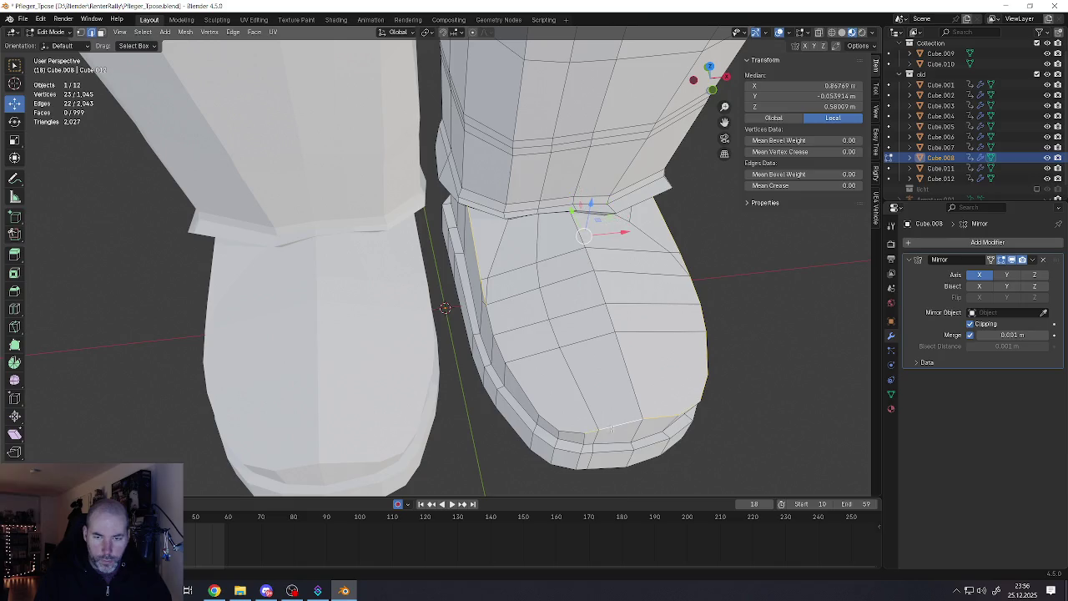
{"action": "left_click", "coordinate": [534, 401], "text": "ctrl"}
{"action": "left_click", "coordinate": [498, 344], "text": "ctrl"}
{"action": "mouse_move", "coordinate": [494, 291]}
{"action": "middle_mouse_down"}
{"action": "mouse_move", "coordinate": [468, 228]}
{"action": "mouse_move", "coordinate": [585, 249]}
{"action": "mouse_move", "coordinate": [509, 303]}
{"action": "mouse_move", "coordinate": [570, 290]}
{"action": "mouse_move", "coordinate": [584, 317]}
{"action": "middle_mouse_up"}
{"action": "scroll", "coordinate": [501, 242], "scroll_direction": "up", "scroll_amount": 5}
{"action": "scroll", "coordinate": [509, 304], "scroll_direction": "down", "scroll_amount": 5}
{"action": "scroll", "coordinate": [570, 289], "scroll_direction": "down", "scroll_amount": 3}
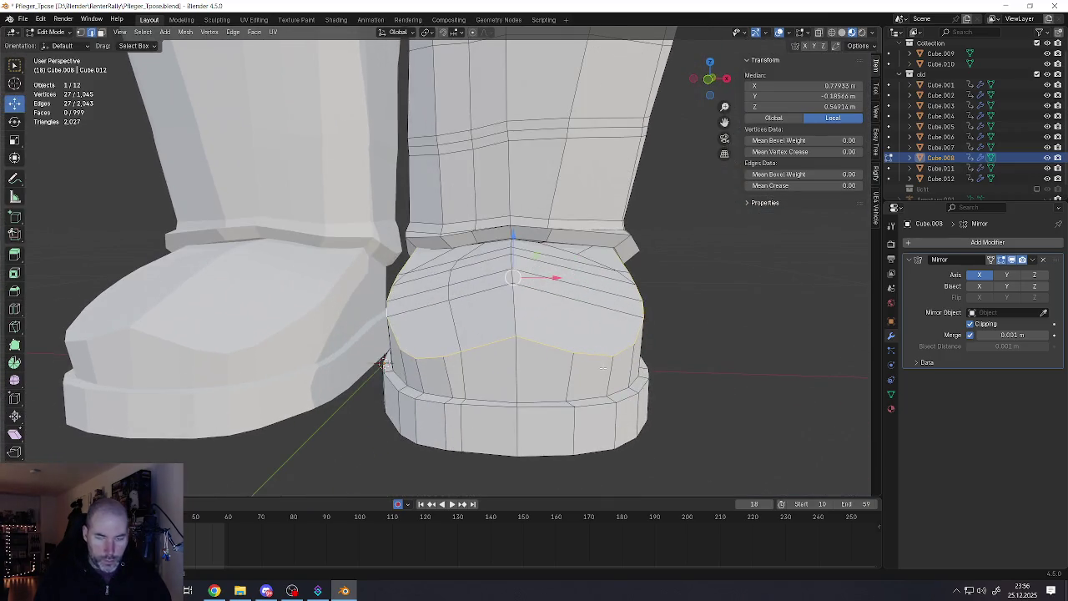
{"action": "key", "text": "ctrl+b"}
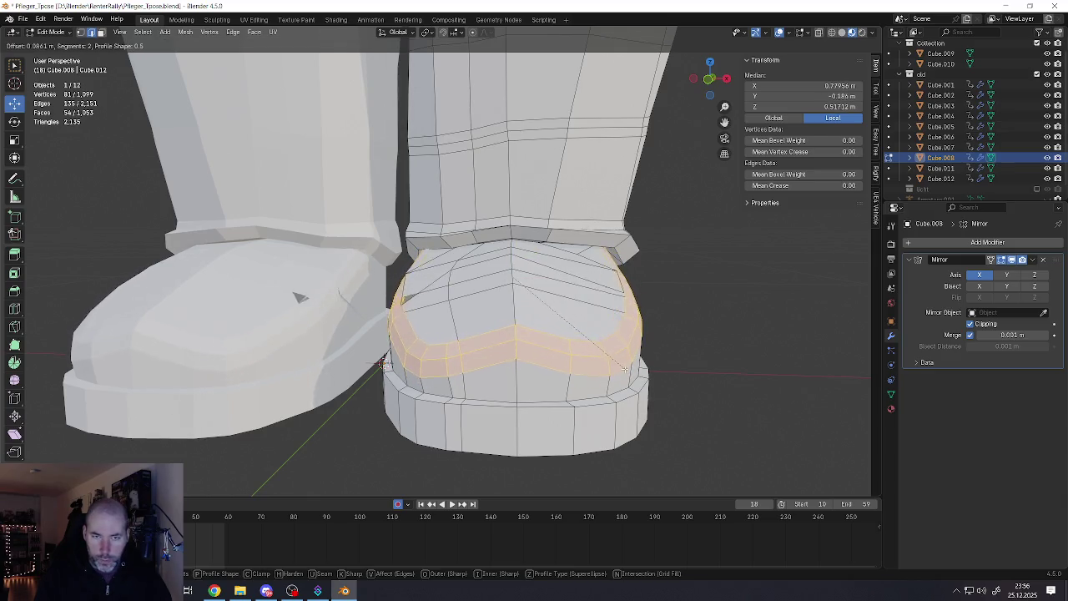
{"action": "scroll", "coordinate": [383, 364], "scroll_direction": "down", "scroll_amount": 1}
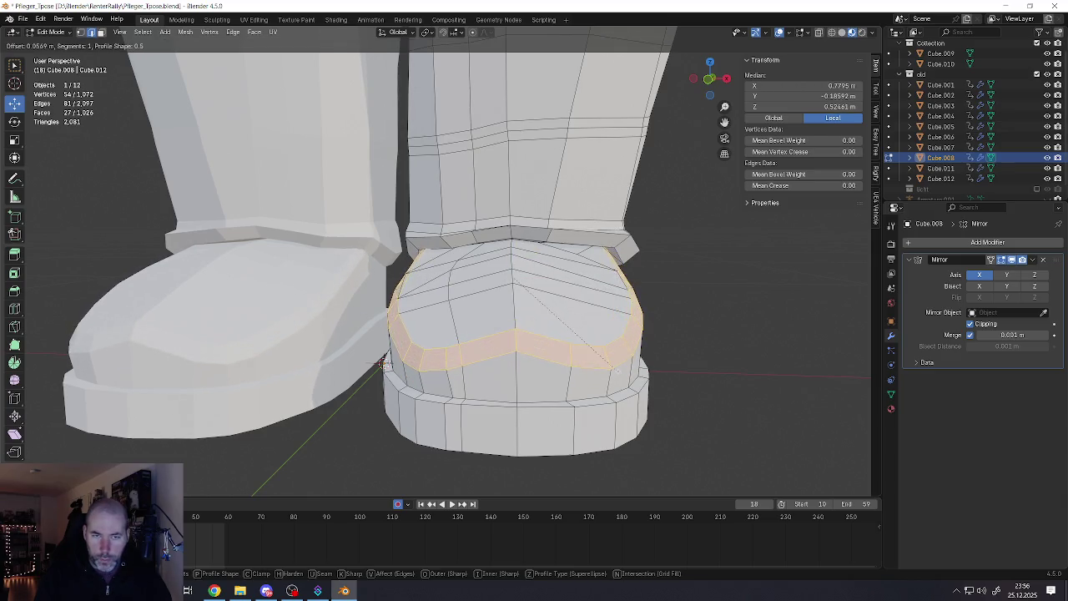
{"action": "left_click", "coordinate": [383, 364]}
Select the toe vertices and round them outward with the To Sphere tool
{"action": "middle_click_drag", "start_coordinate": [382, 364], "coordinate": [590, 354]}
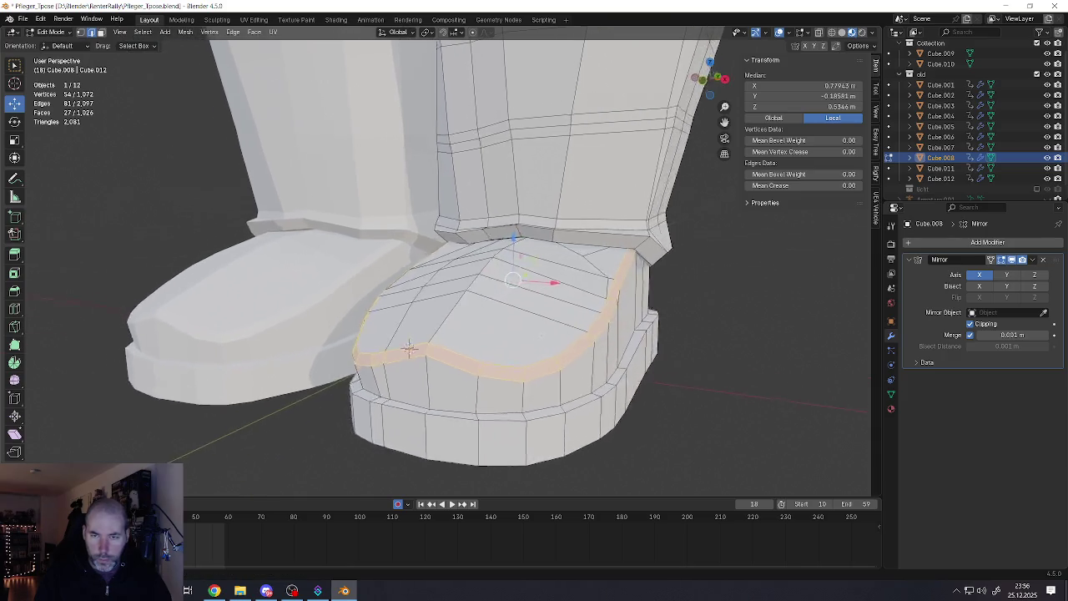
{"action": "key", "text": "1"}
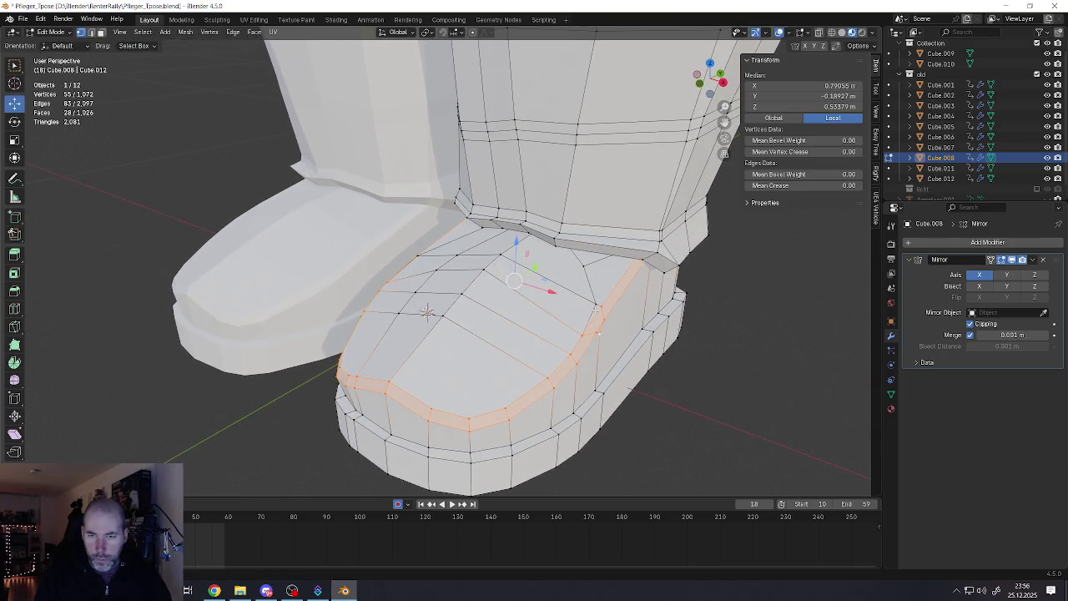
{"action": "middle_click_drag", "start_coordinate": [601, 333], "coordinate": [614, 272]}
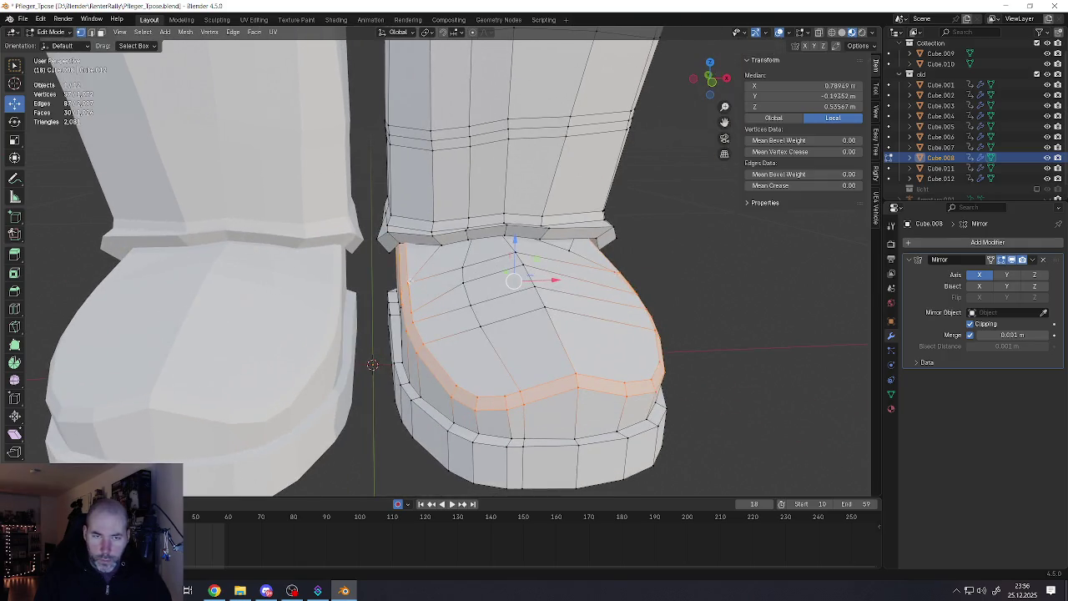
{"action": "middle_click_drag", "start_coordinate": [372, 365], "coordinate": [379, 401]}
{"action": "left_click", "coordinate": [450, 331], "text": "shift"}
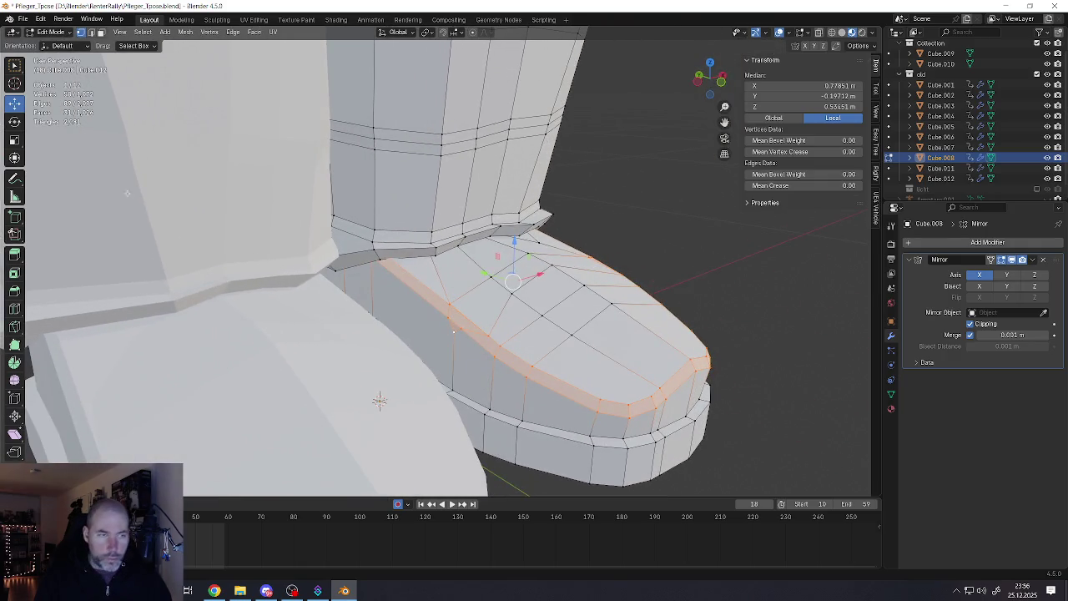
{"action": "left_click", "coordinate": [14, 380]}
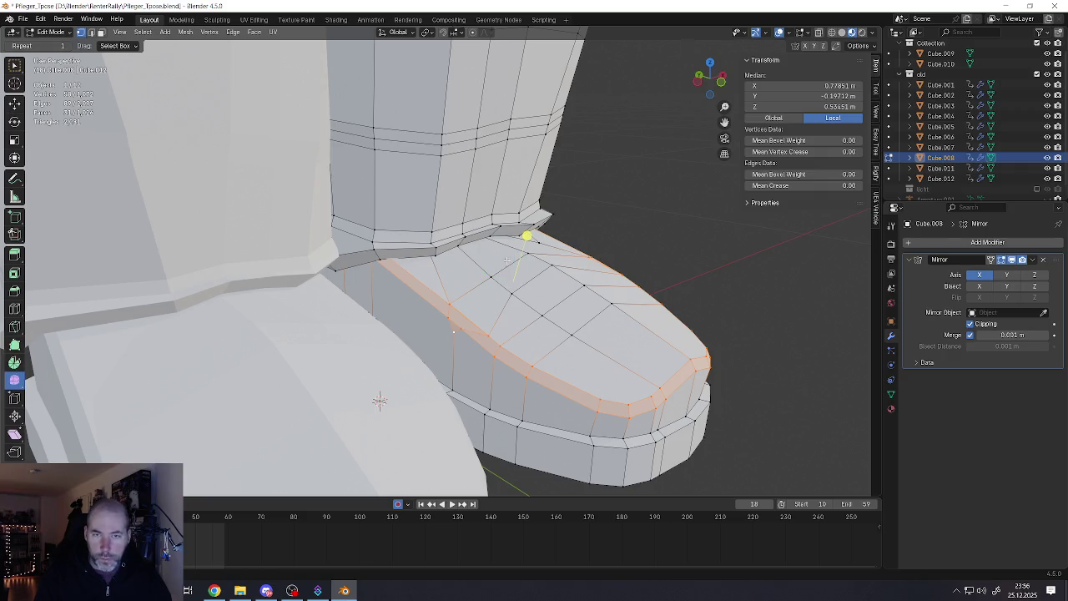
{"action": "mouse_move", "coordinate": [526, 236]}
{"action": "left_mouse_down"}
{"action": "mouse_move", "coordinate": [760, 340]}
{"action": "mouse_move", "coordinate": [700, 321]}
{"action": "left_mouse_up"}
{"action": "mouse_move", "coordinate": [701, 321]}
{"action": "middle_mouse_down"}
{"action": "mouse_move", "coordinate": [630, 285]}
{"action": "mouse_move", "coordinate": [263, 429]}
{"action": "middle_mouse_up"}
Select the edge loop around the toe and lower it to about Z 0.398 m
{"action": "left_click", "coordinate": [442, 356]}
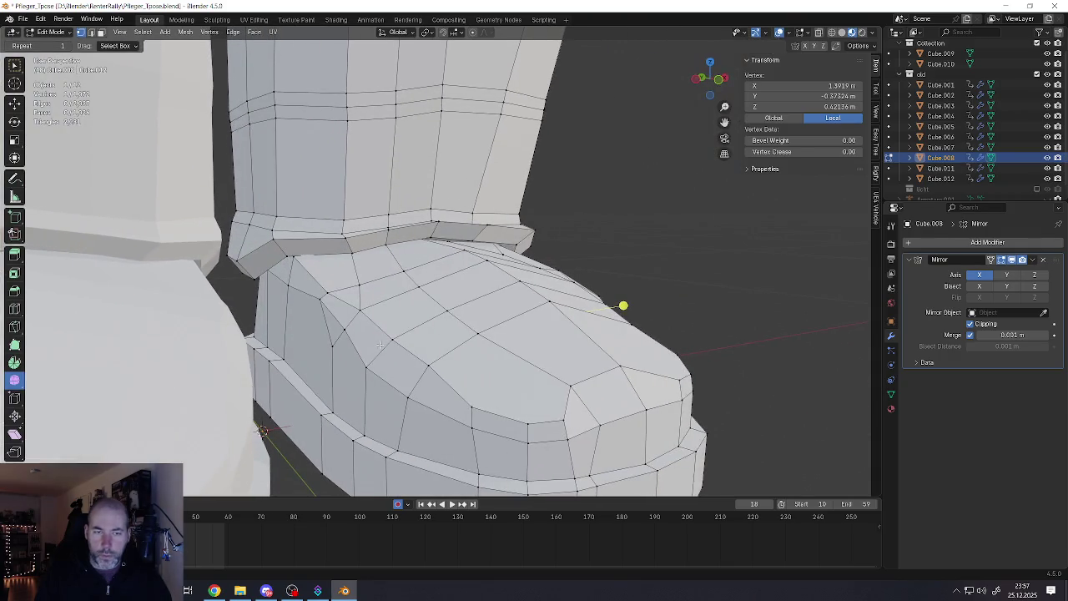
{"action": "left_click", "coordinate": [334, 345], "text": "shift"}
{"action": "left_click", "coordinate": [16, 104]}
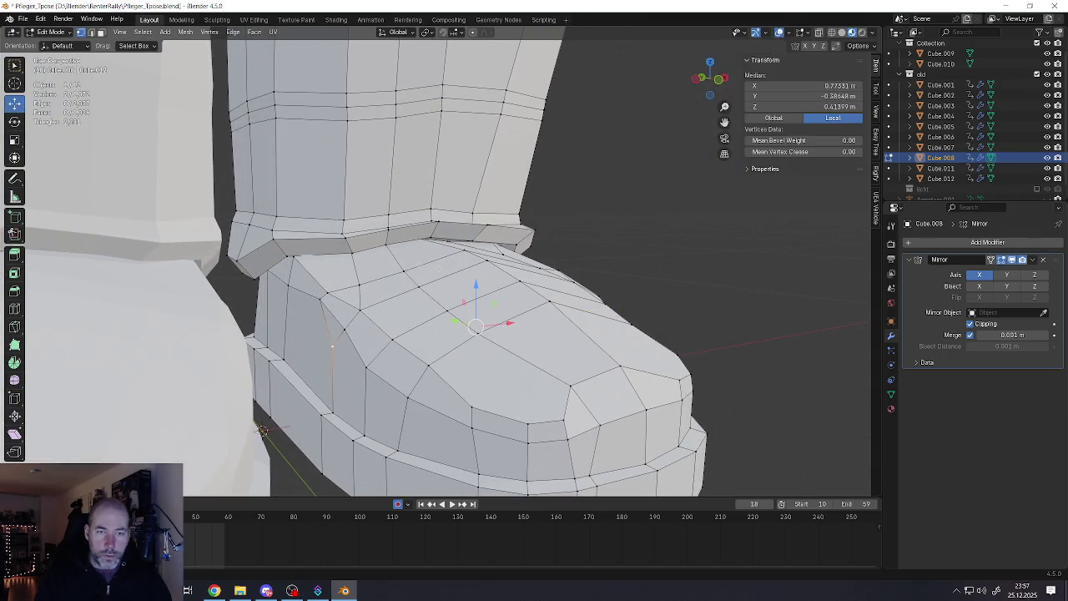
{"action": "left_click", "coordinate": [357, 348]}
{"action": "left_click", "coordinate": [355, 348], "text": "alt"}
{"action": "middle_click_drag", "start_coordinate": [355, 348], "coordinate": [439, 265]}
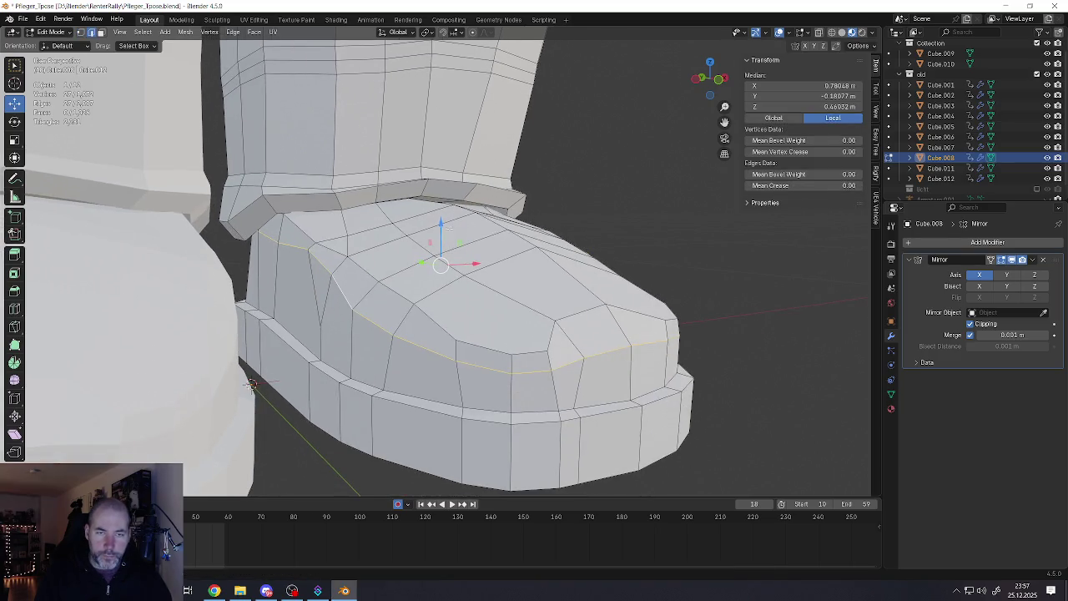
{"action": "left_click_drag", "start_coordinate": [442, 224], "coordinate": [451, 324]}
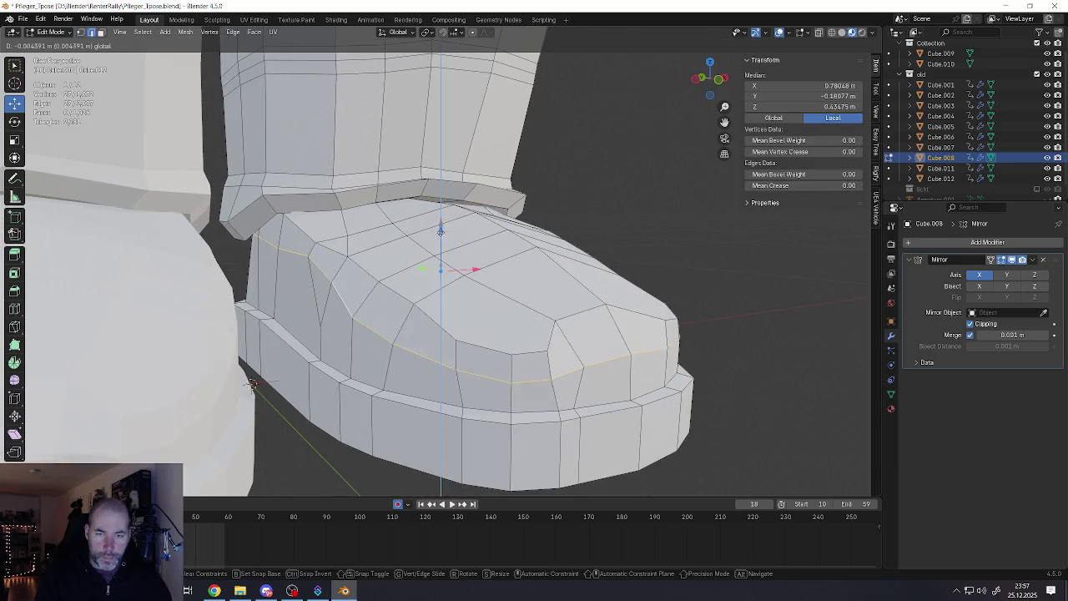
{"action": "left_click", "coordinate": [447, 325], "text": "alt"}
{"action": "scroll", "coordinate": [567, 381], "scroll_direction": "up", "scroll_amount": 3}
{"action": "middle_click_drag", "start_coordinate": [568, 381], "coordinate": [591, 317]}
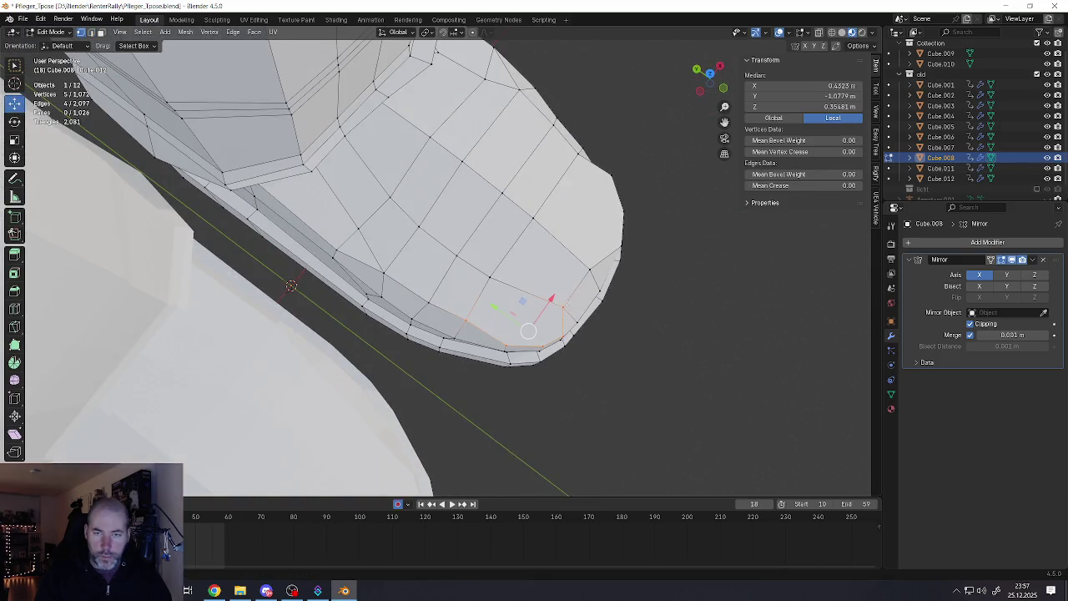
Lower the front edge of the boot toe along Z
{"action": "left_click", "coordinate": [582, 279]}
{"action": "mouse_move", "coordinate": [582, 280]}
{"action": "middle_mouse_down"}
{"action": "mouse_move", "coordinate": [555, 282]}
{"action": "mouse_move", "coordinate": [596, 266]}
{"action": "mouse_move", "coordinate": [499, 317]}
{"action": "mouse_move", "coordinate": [479, 200]}
{"action": "mouse_move", "coordinate": [584, 317]}
{"action": "middle_mouse_up"}
{"action": "key", "text": "g"}
{"action": "key", "text": "z"}
{"action": "left_click", "coordinate": [596, 265]}
Reshape the boot's side vertices, raising one and sliding two along X
{"action": "left_click", "coordinate": [594, 321]}
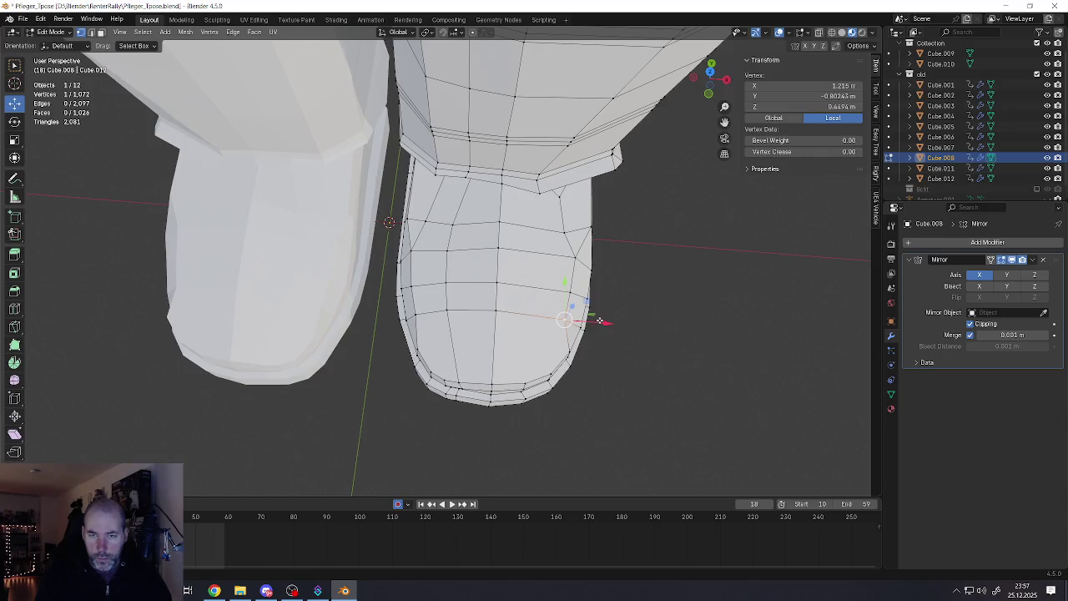
{"action": "key", "text": "g"}
{"action": "left_click", "coordinate": [594, 297]}
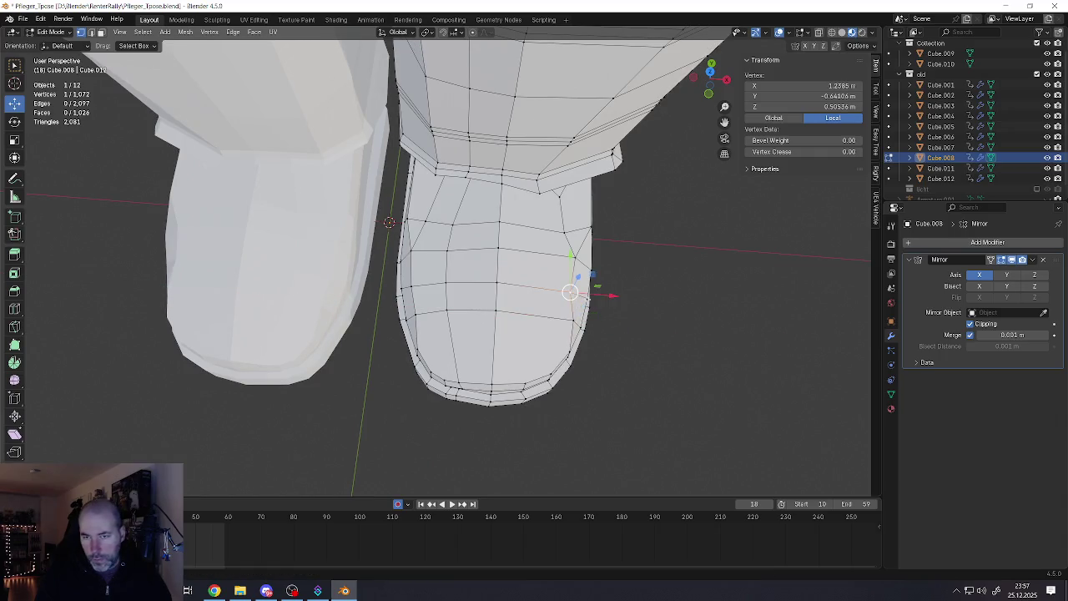
{"action": "key", "text": "g"}
{"action": "key", "text": "Escape"}
{"action": "left_click_drag", "start_coordinate": [570, 292], "coordinate": [564, 232]}
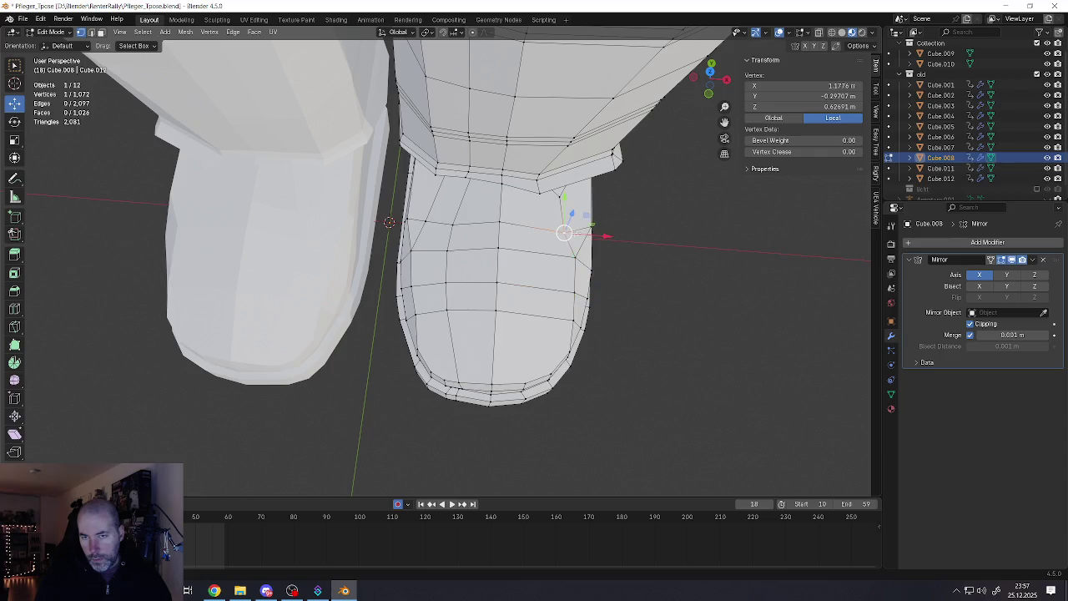
{"action": "key", "text": "g"}
{"action": "key", "text": "x"}
{"action": "left_click", "coordinate": [576, 230]}
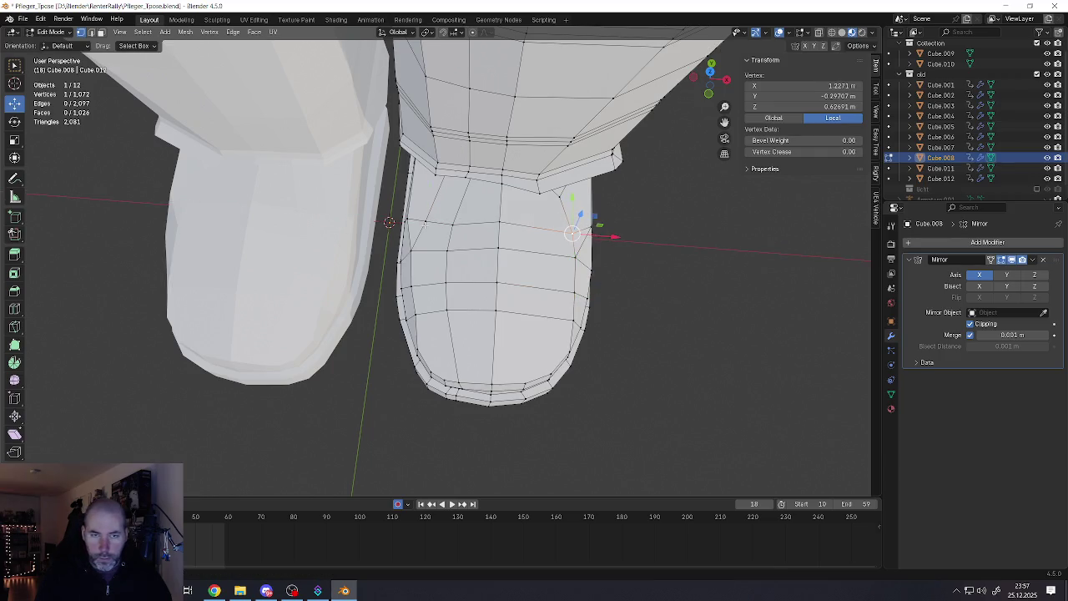
{"action": "left_click", "coordinate": [425, 224]}
{"action": "key", "text": "g"}
{"action": "key", "text": "x"}
{"action": "left_click", "coordinate": [459, 225]}
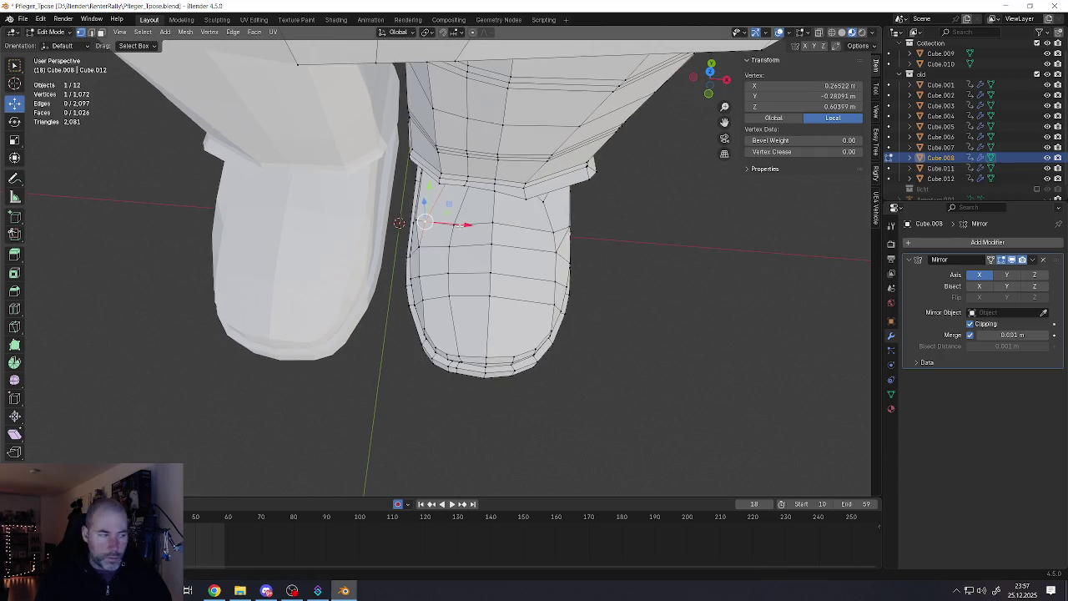
Return to Object Mode and view both finished boots from the front
{"action": "mouse_move", "coordinate": [459, 226]}
{"action": "middle_mouse_down"}
{"action": "mouse_move", "coordinate": [478, 287]}
{"action": "mouse_move", "coordinate": [471, 302]}
{"action": "middle_mouse_up"}
{"action": "key", "text": "Tab"}
{"action": "scroll", "coordinate": [504, 241], "scroll_direction": "down", "scroll_amount": 2}
{"action": "scroll", "coordinate": [478, 287], "scroll_direction": "up", "scroll_amount": 4}
{"action": "scroll", "coordinate": [484, 250], "scroll_direction": "down", "scroll_amount": 4}
{"action": "scroll", "coordinate": [463, 290], "scroll_direction": "up", "scroll_amount": 2}
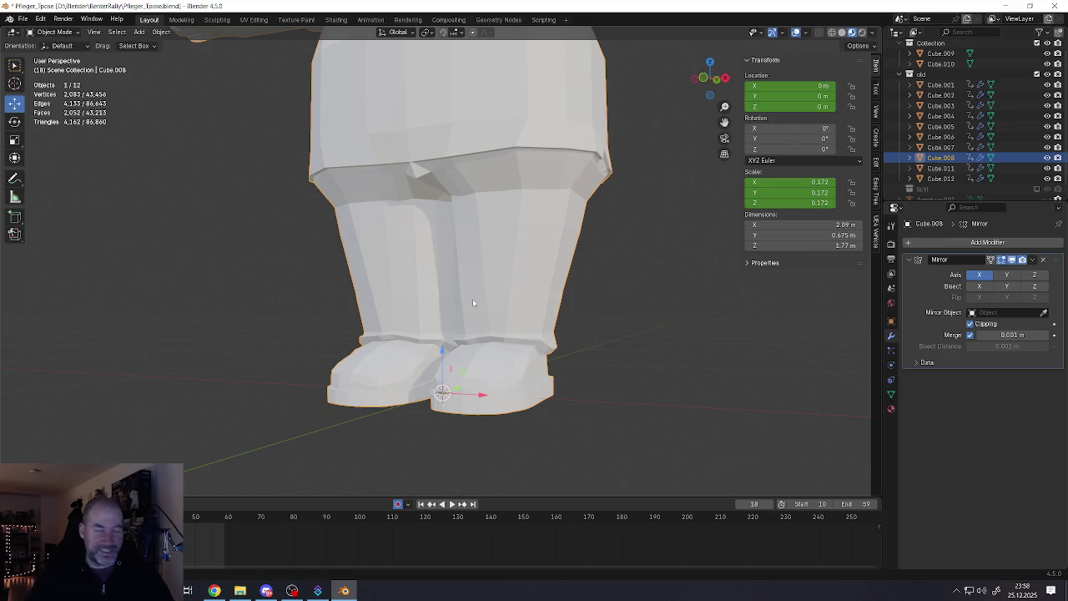
{"action": "middle_click_drag", "start_coordinate": [472, 303], "coordinate": [492, 348]}
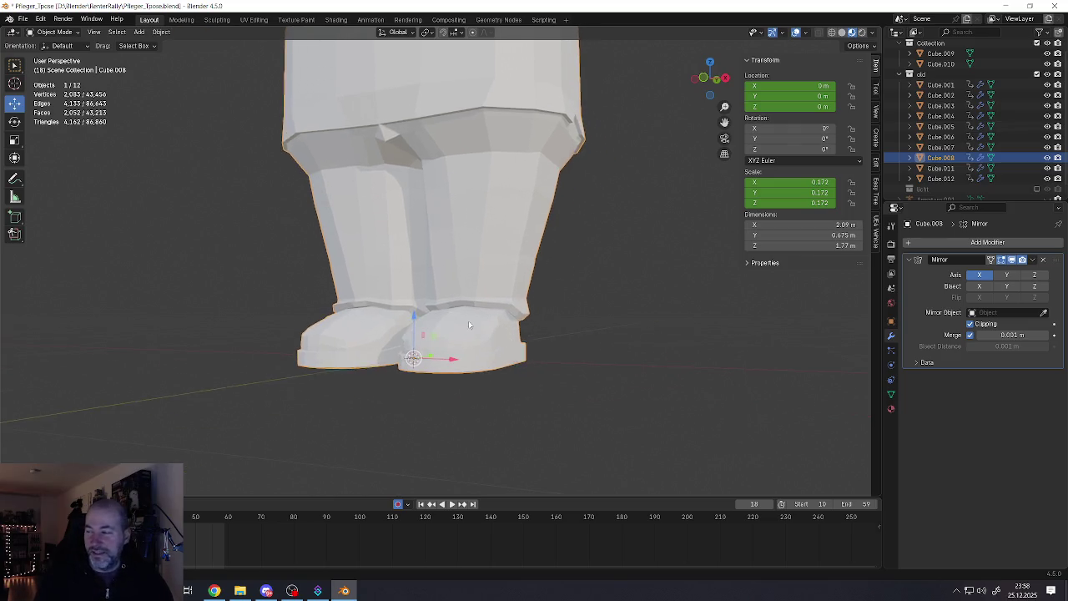
Return Cube.008 to Edit Mode, deselect everything and frame the shirt hem
{"action": "scroll", "coordinate": [492, 348], "scroll_direction": "down", "scroll_amount": 6}
{"action": "key", "text": "Tab"}
{"action": "scroll", "coordinate": [497, 310], "scroll_direction": "up", "scroll_amount": 2}
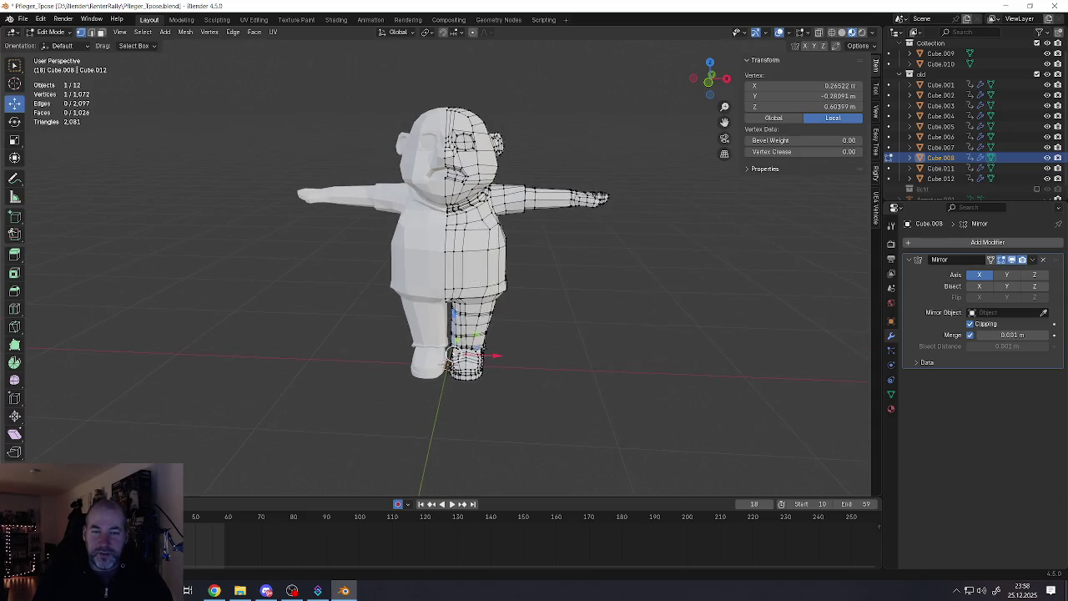
{"action": "scroll", "coordinate": [497, 310], "scroll_direction": "up", "scroll_amount": 4}
{"action": "scroll", "coordinate": [498, 310], "scroll_direction": "up", "scroll_amount": 3}
{"action": "scroll", "coordinate": [495, 250], "scroll_direction": "up", "scroll_amount": 2}
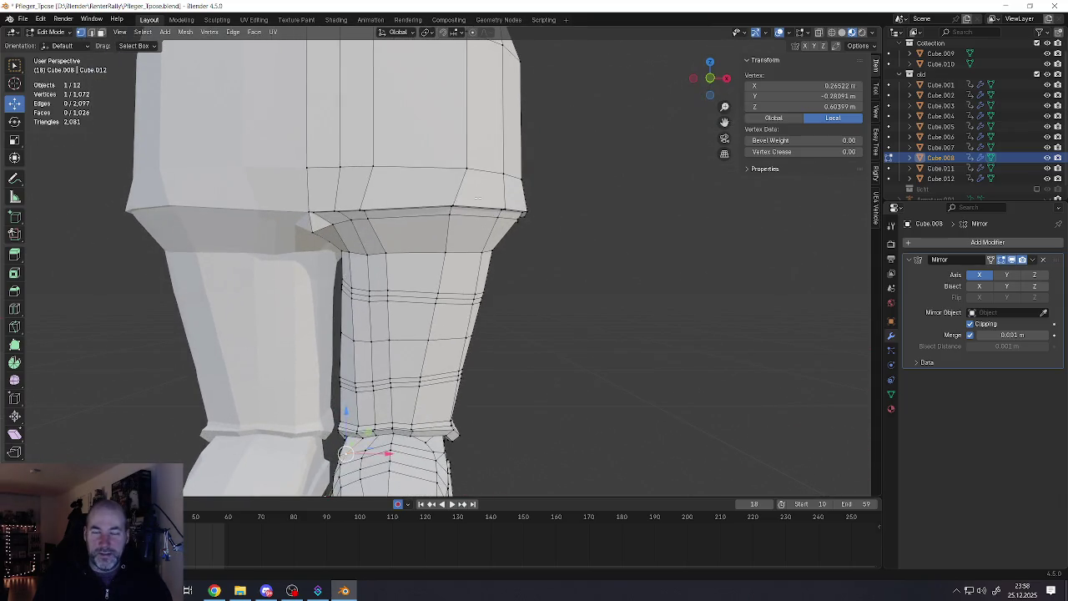
{"action": "key", "text": "alt+a"}
{"action": "scroll", "coordinate": [494, 208], "scroll_direction": "up", "scroll_amount": 3}
{"action": "mouse_move", "coordinate": [501, 211]}
{"action": "middle_mouse_down"}
{"action": "mouse_move", "coordinate": [516, 215]}
{"action": "mouse_move", "coordinate": [467, 207]}
{"action": "middle_mouse_up"}
{"action": "scroll", "coordinate": [504, 214], "scroll_direction": "down", "scroll_amount": 8}
{"action": "scroll", "coordinate": [436, 203], "scroll_direction": "up", "scroll_amount": 6}
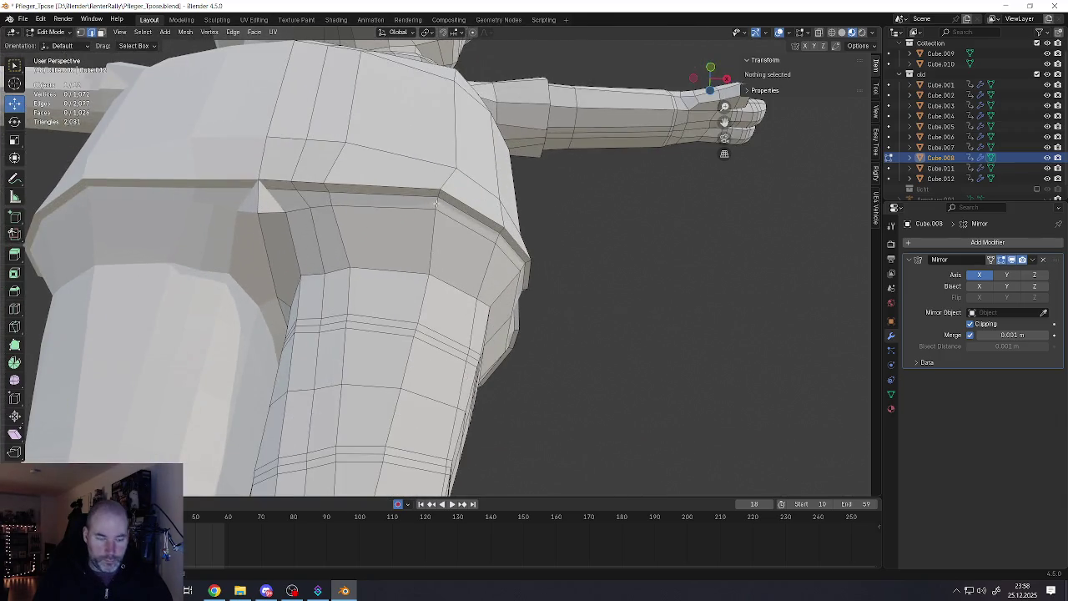
Add a centred loop cut along the shirt hem and raise it slightly along Z
{"action": "key", "text": "ctrl+r"}
{"action": "left_click", "coordinate": [438, 190]}
{"action": "right_click", "coordinate": [439, 191]}
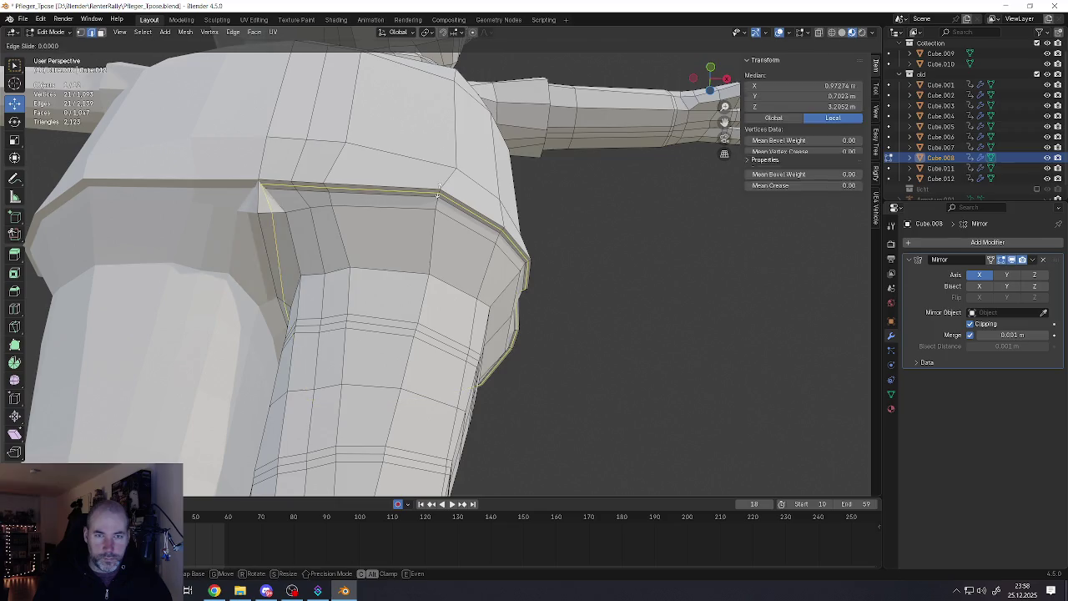
{"action": "middle_click_drag", "start_coordinate": [440, 192], "coordinate": [456, 248]}
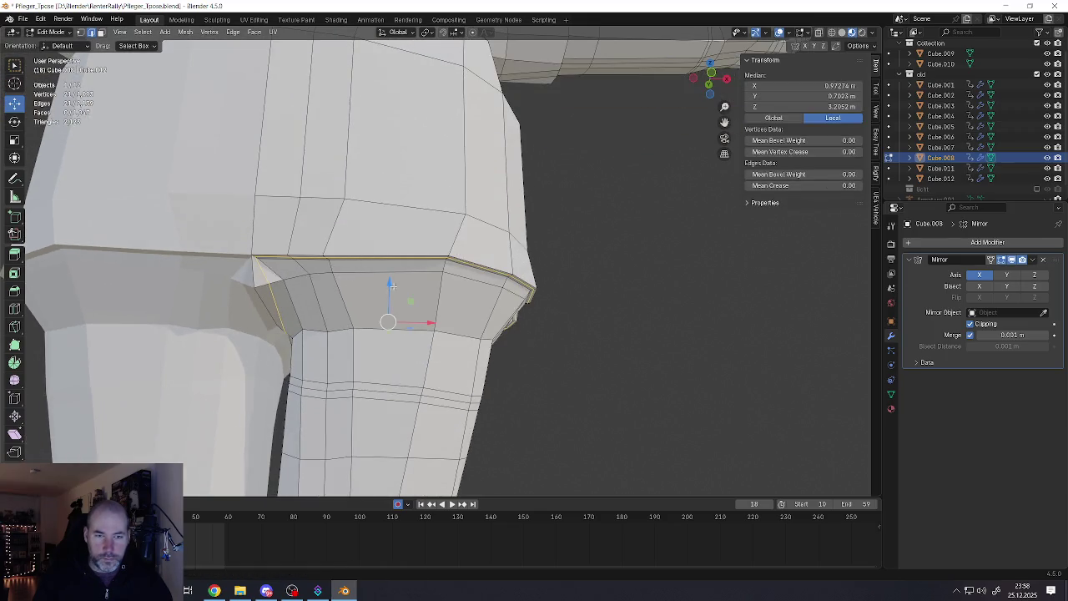
{"action": "key", "text": "g"}
{"action": "key", "text": "z"}
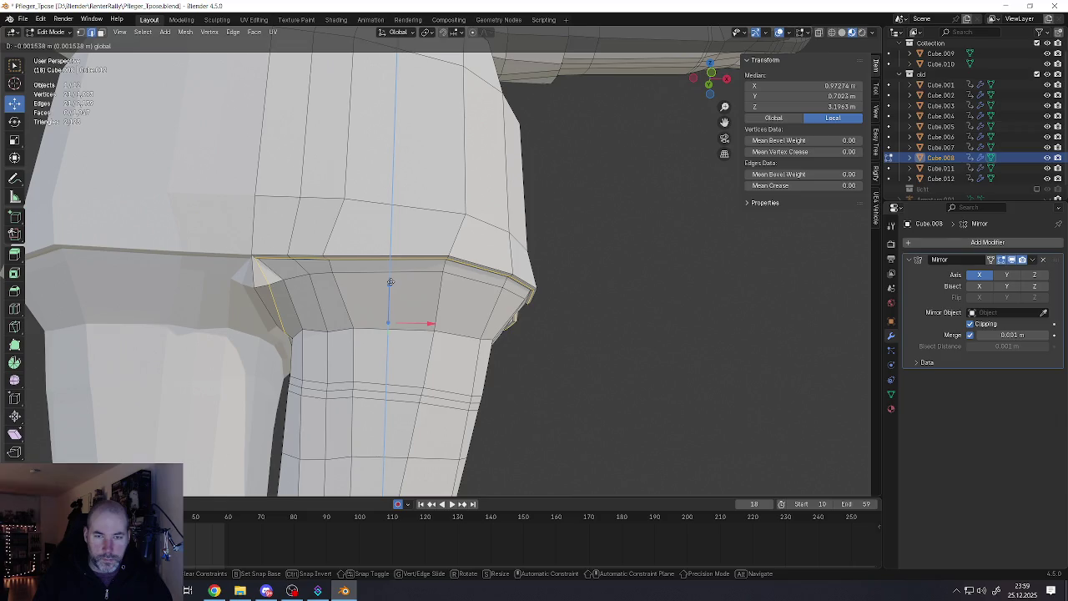
{"action": "left_click", "coordinate": [389, 282]}
Nudge the hem's corner vertex up onto the hem edge where it meets the leg
{"action": "scroll", "coordinate": [367, 267], "scroll_direction": "up", "scroll_amount": 2}
{"action": "scroll", "coordinate": [351, 259], "scroll_direction": "up", "scroll_amount": 2}
{"action": "middle_click_drag", "start_coordinate": [334, 250], "coordinate": [298, 241]}
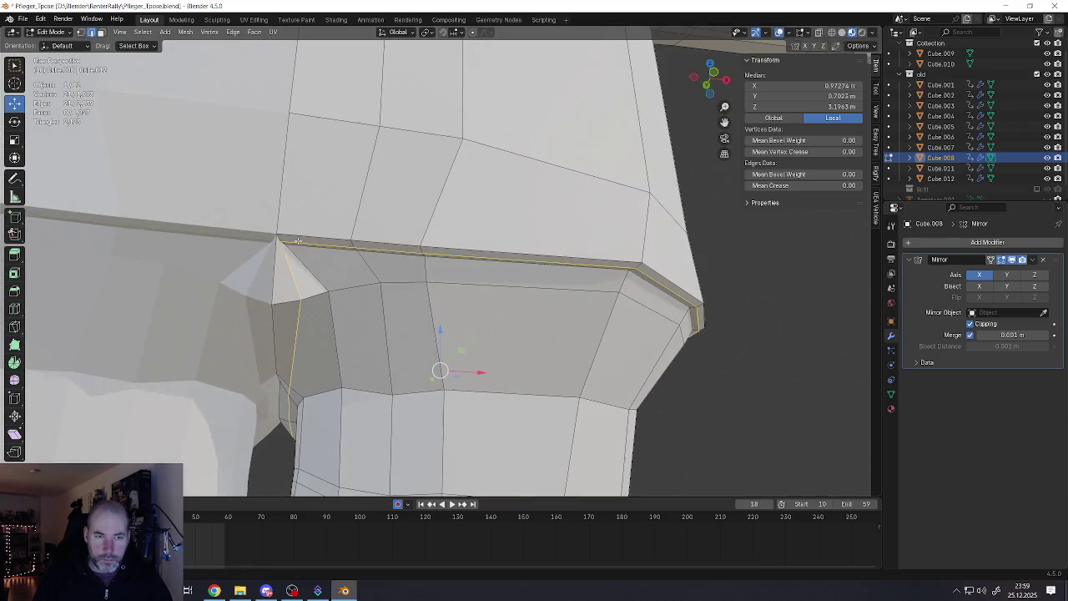
{"action": "scroll", "coordinate": [298, 241], "scroll_direction": "up", "scroll_amount": 2}
{"action": "scroll", "coordinate": [298, 241], "scroll_direction": "up", "scroll_amount": 1}
{"action": "left_click", "coordinate": [286, 244]}
{"action": "key", "text": "g"}
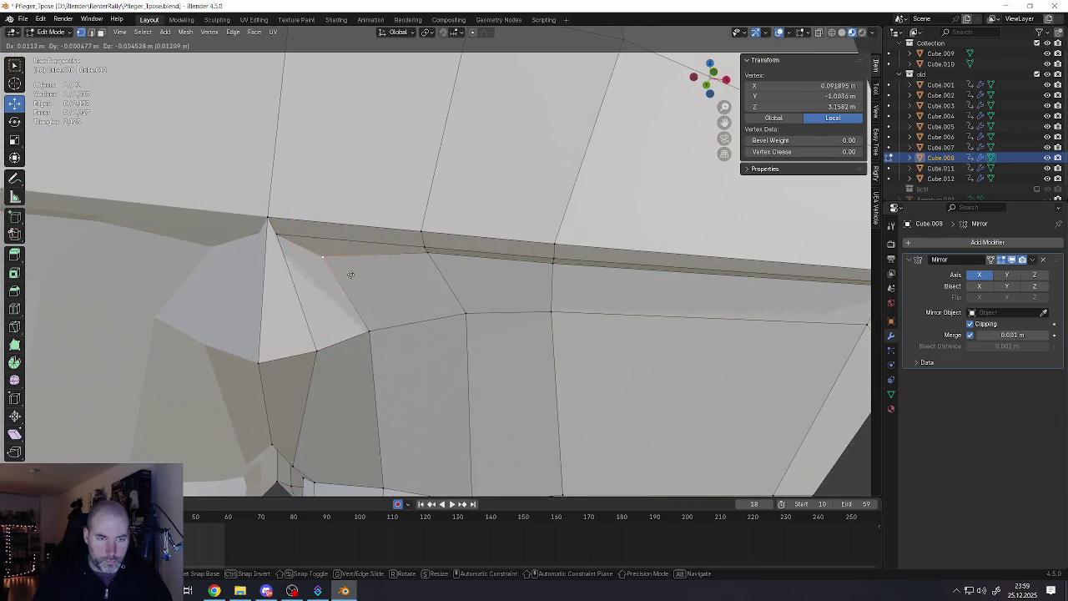
{"action": "left_click", "coordinate": [360, 280]}
{"action": "left_click_drag", "start_coordinate": [333, 263], "coordinate": [310, 238]}
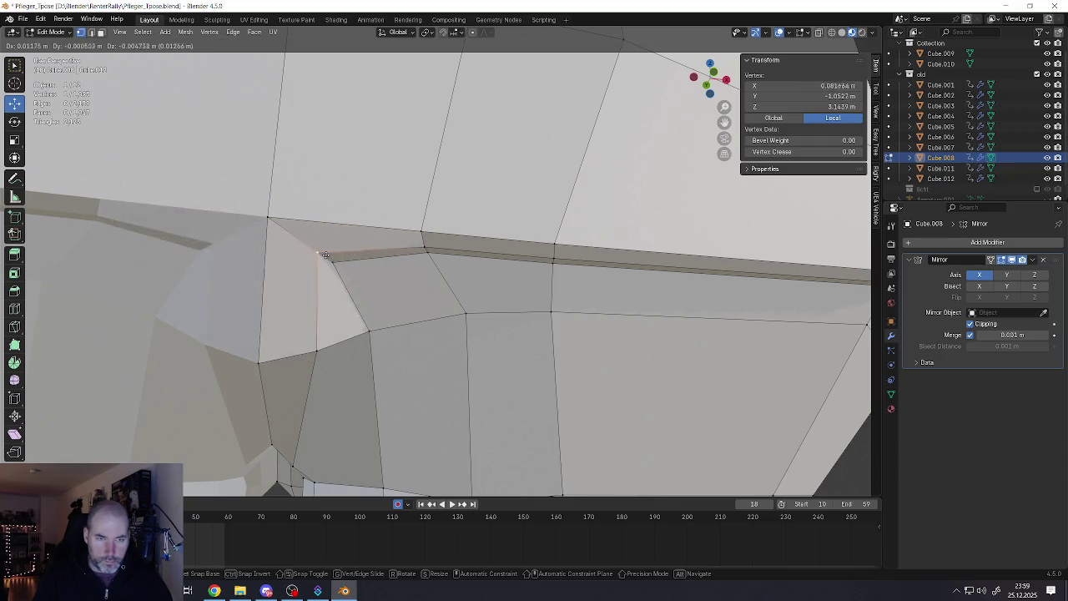
Move the inner-leg hem vertex to about X 0.51817 m, Z 3.2422 m
{"action": "scroll", "coordinate": [310, 237], "scroll_direction": "down", "scroll_amount": 4}
{"action": "scroll", "coordinate": [322, 239], "scroll_direction": "down", "scroll_amount": 1}
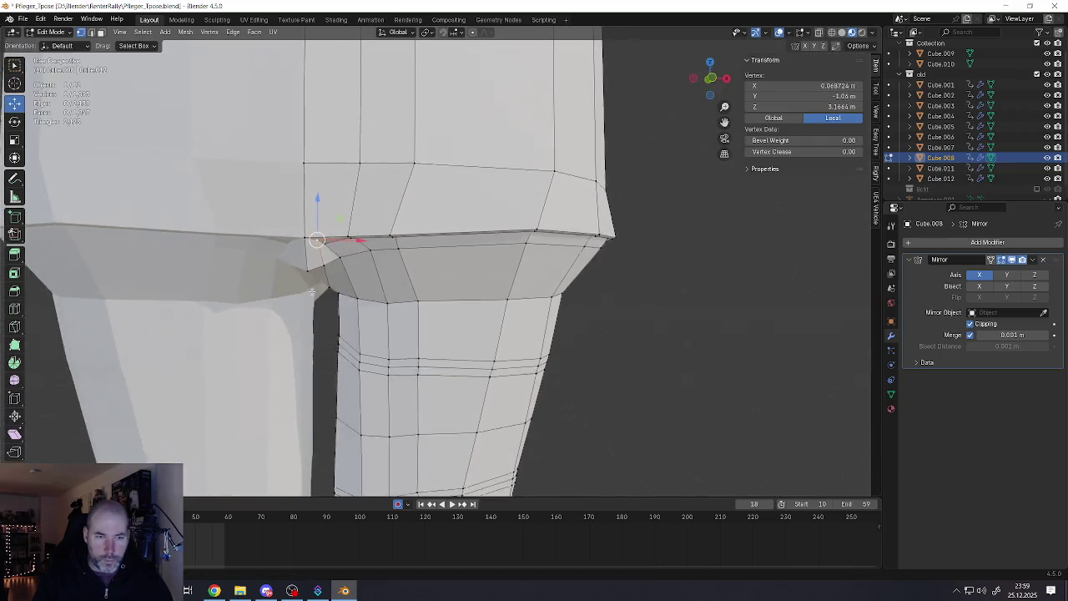
{"action": "scroll", "coordinate": [324, 230], "scroll_direction": "down", "scroll_amount": 2}
{"action": "scroll", "coordinate": [327, 222], "scroll_direction": "down", "scroll_amount": 2}
{"action": "scroll", "coordinate": [363, 265], "scroll_direction": "up", "scroll_amount": 3}
{"action": "middle_click_drag", "start_coordinate": [359, 250], "coordinate": [352, 220]}
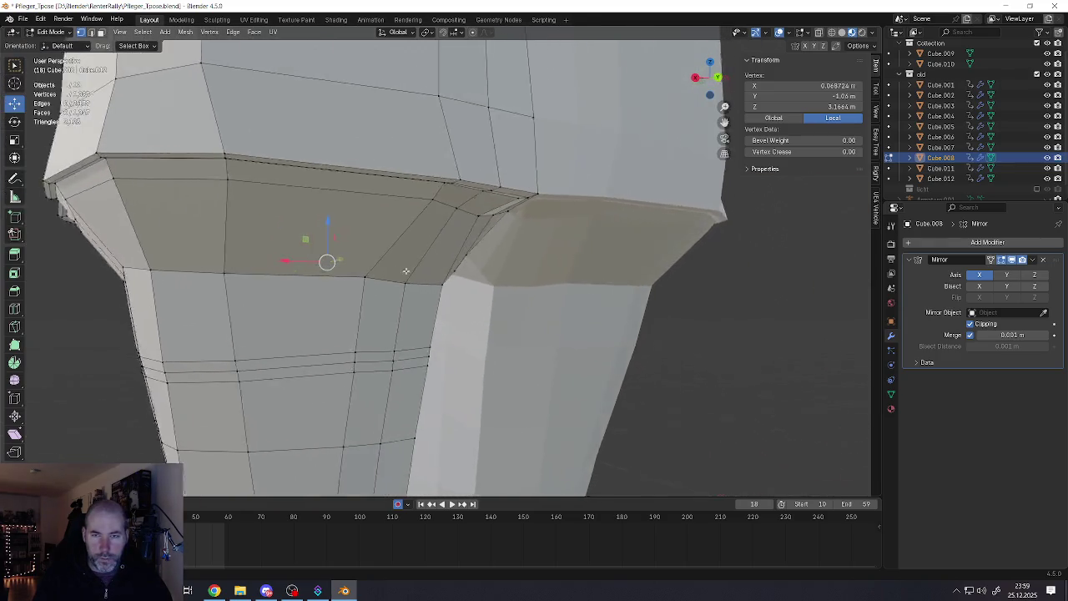
{"action": "scroll", "coordinate": [402, 181], "scroll_direction": "up", "scroll_amount": 1}
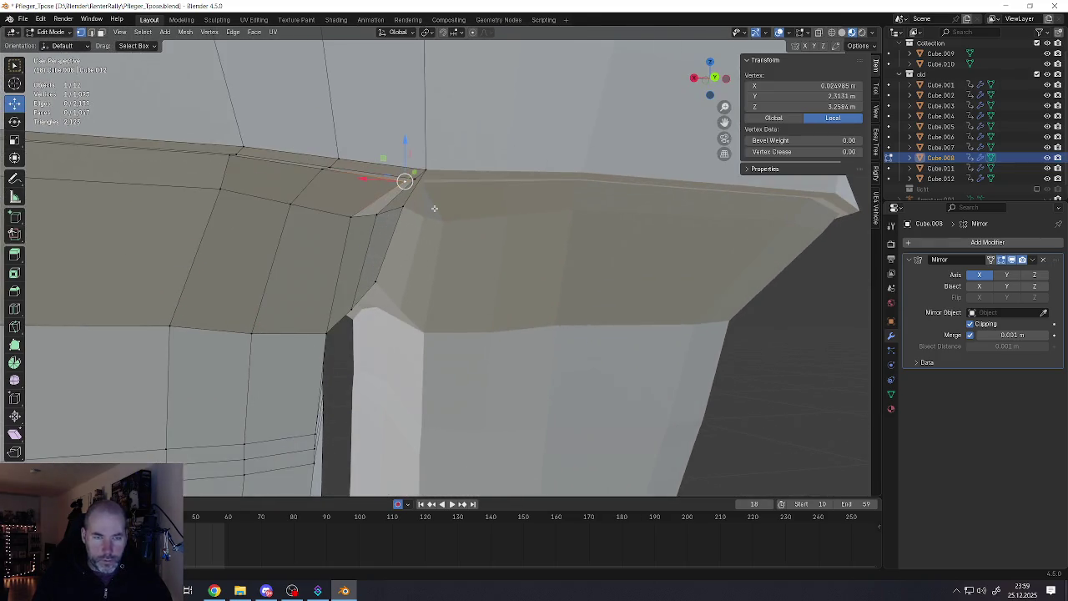
{"action": "mouse_move", "coordinate": [402, 181]}
{"action": "left_mouse_down"}
{"action": "mouse_move", "coordinate": [365, 192]}
{"action": "mouse_move", "coordinate": [370, 179]}
{"action": "mouse_move", "coordinate": [314, 182]}
{"action": "left_mouse_up"}
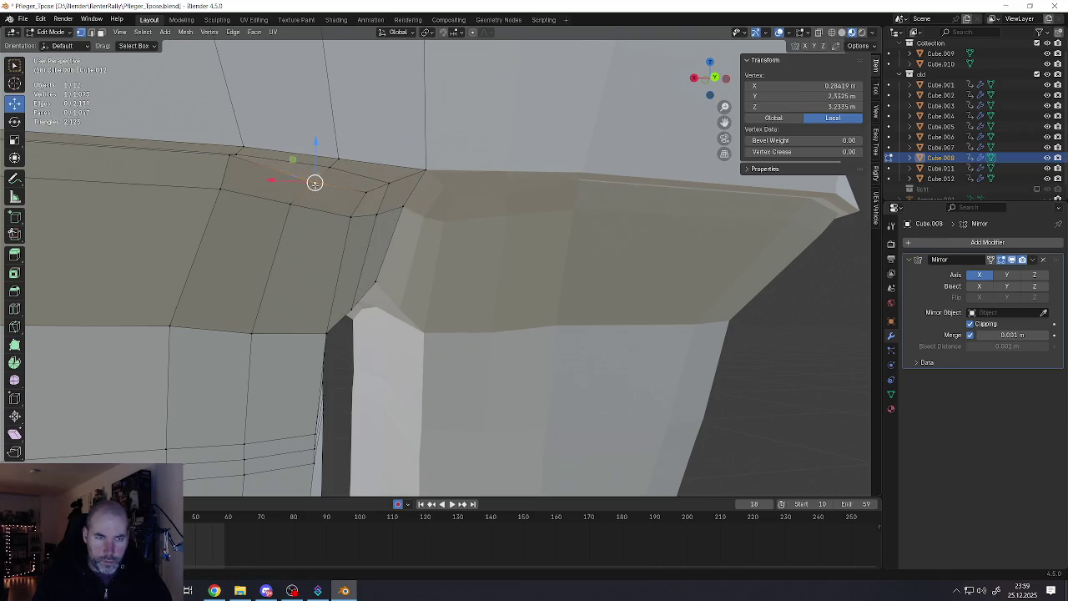
{"action": "left_click", "coordinate": [232, 159]}
{"action": "scroll", "coordinate": [250, 184], "scroll_direction": "down", "scroll_amount": 3}
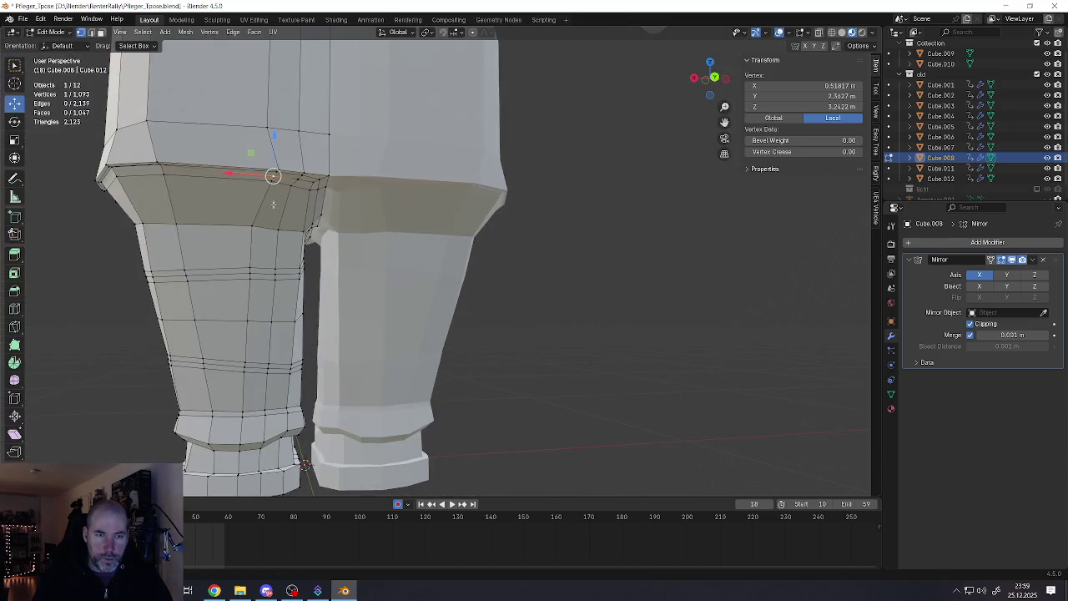
{"action": "mouse_move", "coordinate": [284, 200]}
{"action": "middle_mouse_down"}
{"action": "mouse_move", "coordinate": [406, 232]}
{"action": "mouse_move", "coordinate": [392, 217]}
{"action": "middle_mouse_up"}
{"action": "scroll", "coordinate": [417, 246], "scroll_direction": "down", "scroll_amount": 3}
{"action": "scroll", "coordinate": [391, 214], "scroll_direction": "up", "scroll_amount": 3}
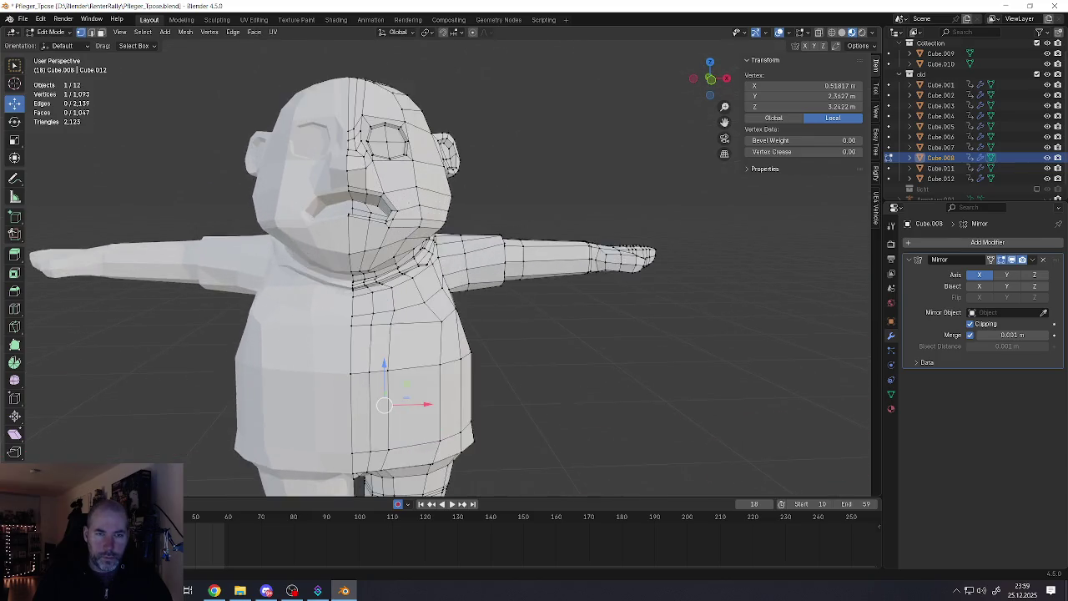
Bevel the mouth edge loop into a band
{"action": "scroll", "coordinate": [391, 213], "scroll_direction": "up", "scroll_amount": 3}
{"action": "scroll", "coordinate": [391, 214], "scroll_direction": "up", "scroll_amount": 3}
{"action": "left_click", "coordinate": [394, 210], "text": "alt"}
{"action": "scroll", "coordinate": [395, 208], "scroll_direction": "up", "scroll_amount": 1}
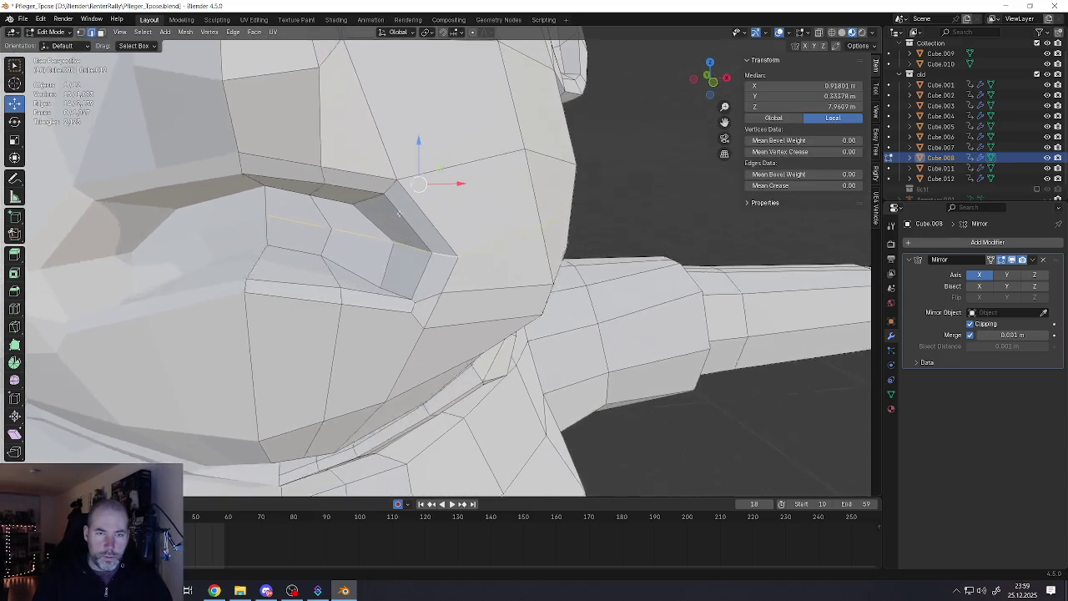
{"action": "scroll", "coordinate": [396, 208], "scroll_direction": "up", "scroll_amount": 2}
{"action": "key", "text": "ctrl+b"}
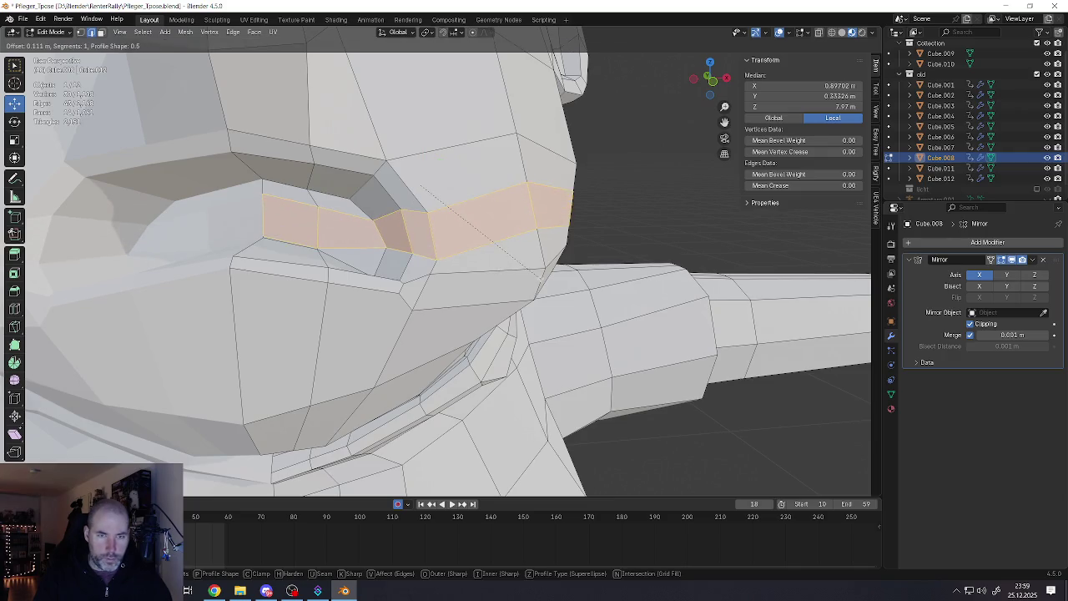
{"action": "left_click", "coordinate": [536, 277]}
Bevel the single vertex at the mouth corner
{"action": "scroll", "coordinate": [493, 219], "scroll_direction": "down", "scroll_amount": 5}
{"action": "middle_click_drag", "start_coordinate": [492, 220], "coordinate": [493, 221]}
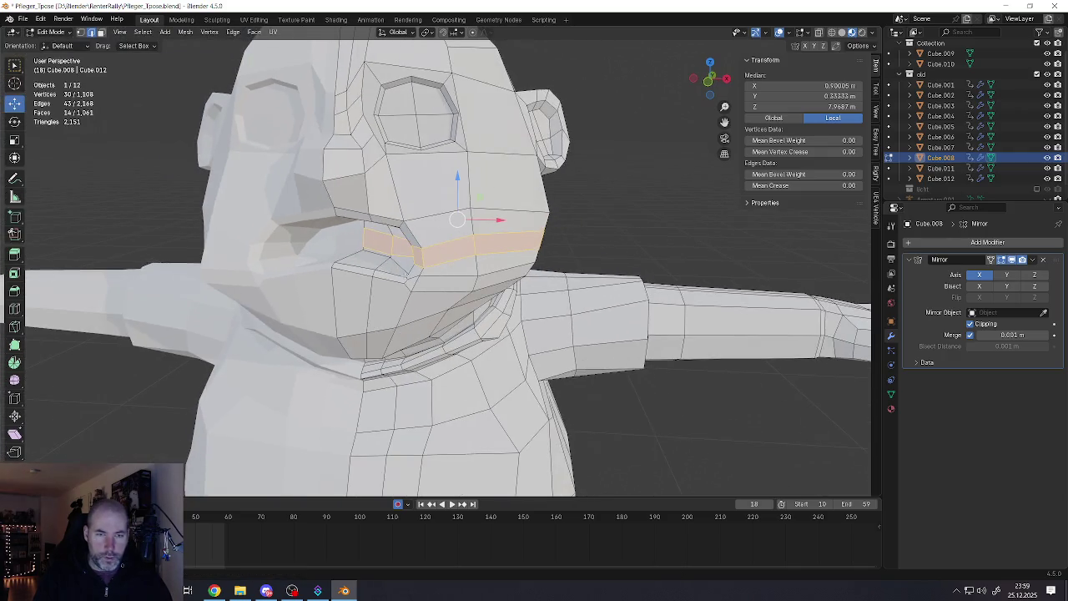
{"action": "scroll", "coordinate": [492, 221], "scroll_direction": "up", "scroll_amount": 5}
{"action": "scroll", "coordinate": [409, 278], "scroll_direction": "down", "scroll_amount": 2}
{"action": "left_click", "coordinate": [454, 333]}
{"action": "middle_click_drag", "start_coordinate": [454, 334], "coordinate": [442, 276]}
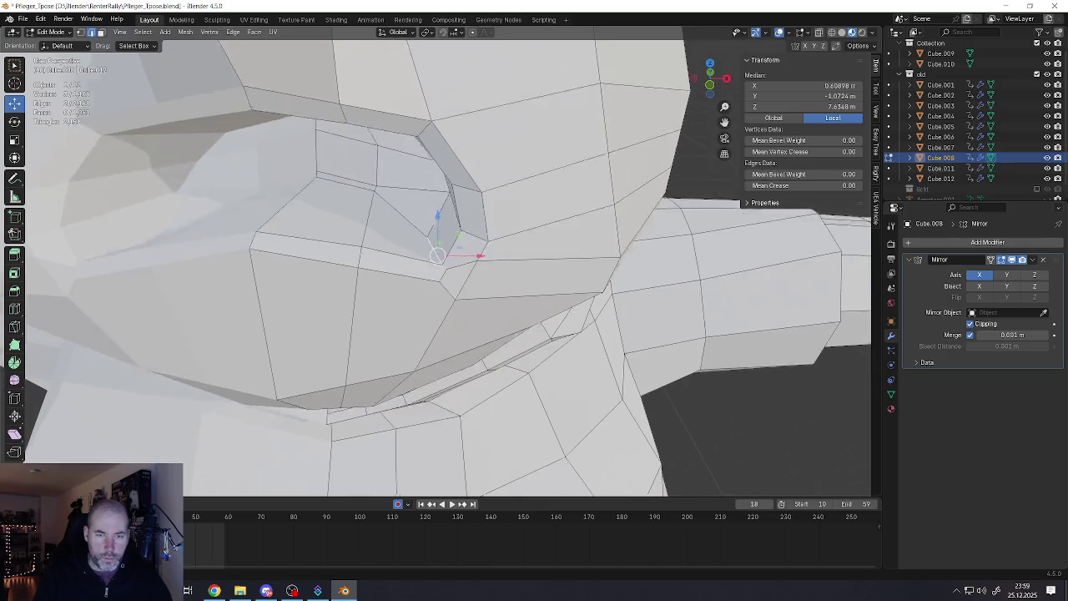
{"action": "scroll", "coordinate": [437, 257], "scroll_direction": "up", "scroll_amount": 2}
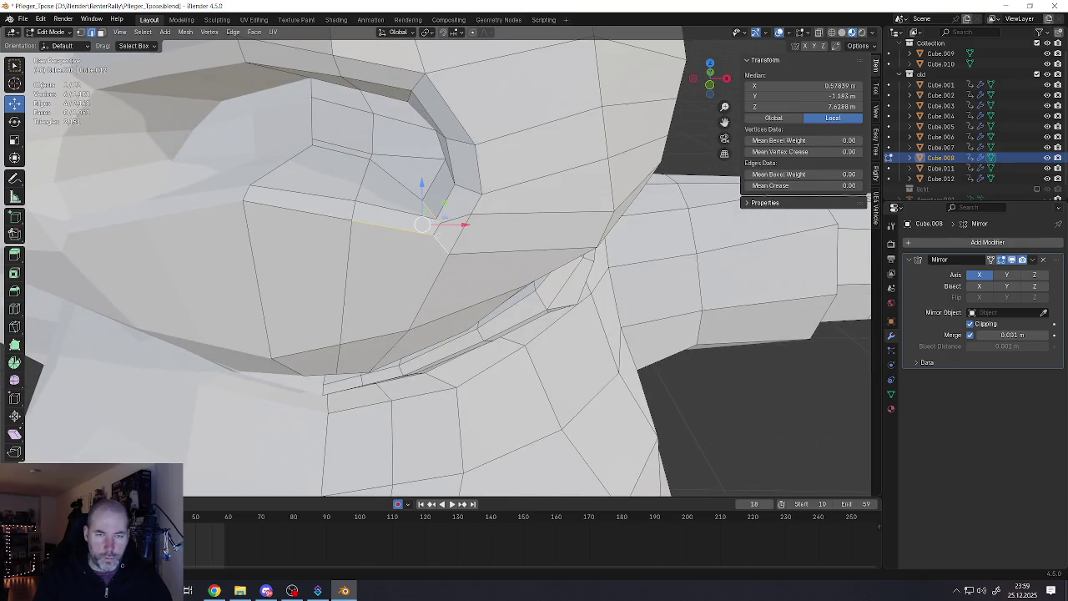
{"action": "mouse_move", "coordinate": [440, 241]}
{"action": "middle_mouse_down"}
{"action": "mouse_move", "coordinate": [478, 269]}
{"action": "mouse_move", "coordinate": [427, 241]}
{"action": "middle_mouse_up"}
{"action": "key", "text": "ctrl+shift+b"}
{"action": "left_click", "coordinate": [503, 278]}
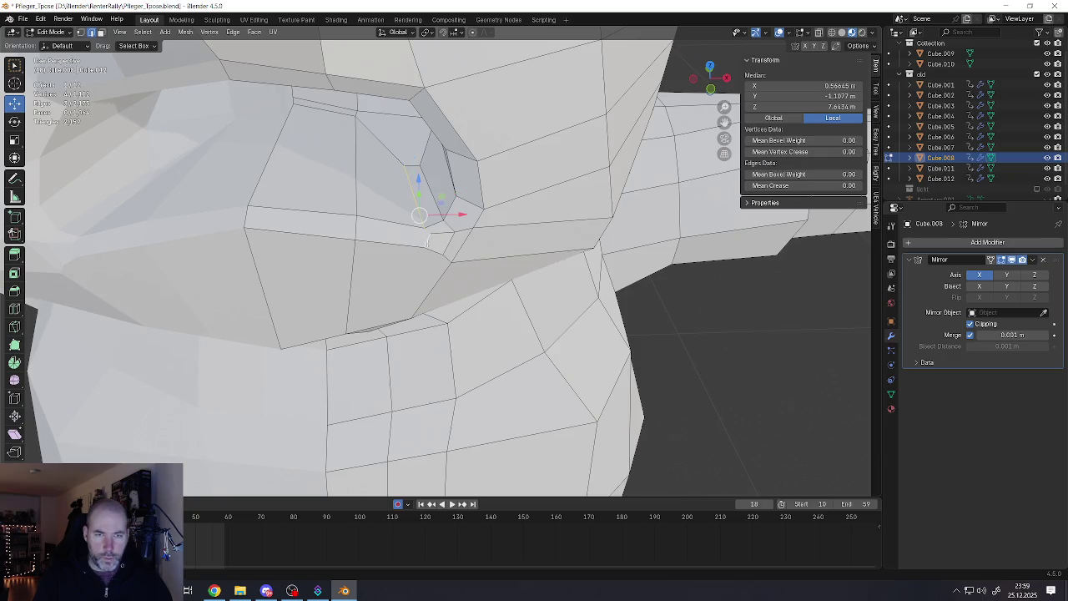
Reposition the mouth-corner vertex along the X axis
{"action": "key", "text": "g"}
{"action": "key", "text": "x"}
{"action": "left_click", "coordinate": [433, 216]}
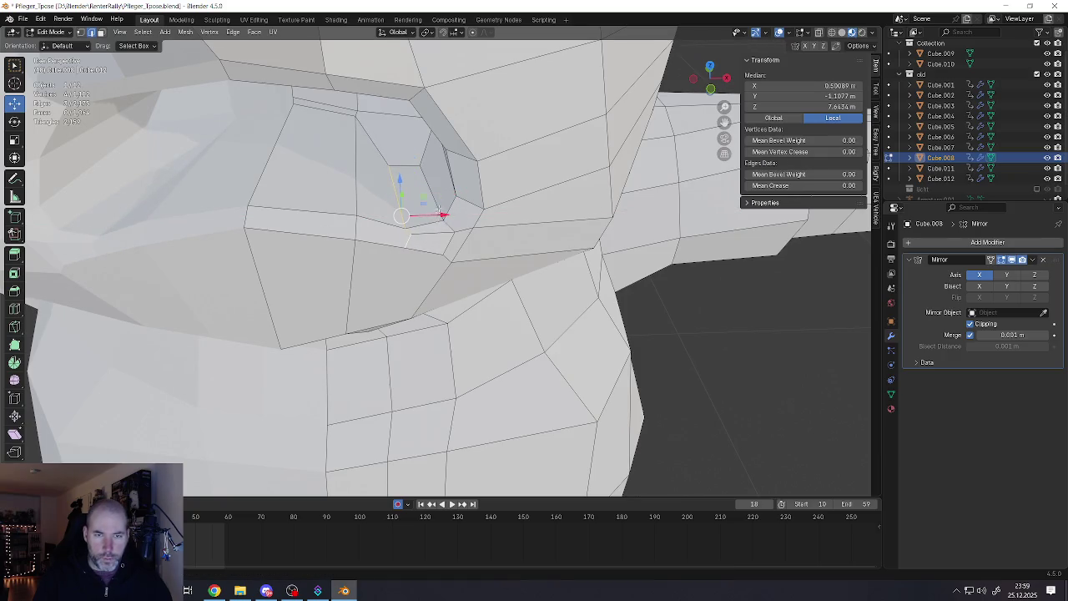
{"action": "key", "text": "g"}
{"action": "left_click", "coordinate": [461, 233]}
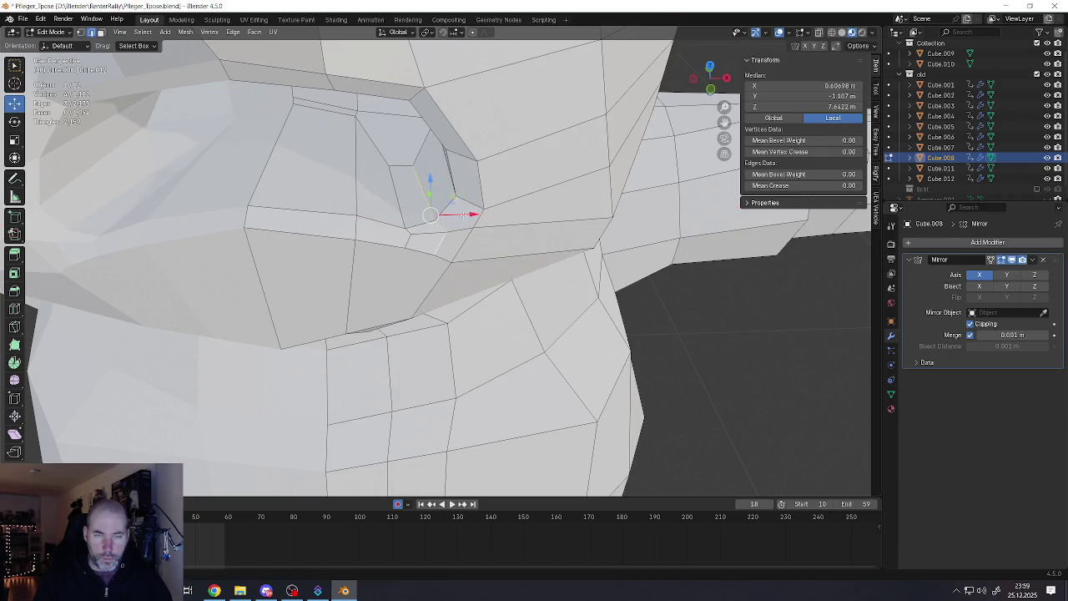
Box-select the faces around the mouth opening and smooth them with the Smooth tool
{"action": "middle_click_drag", "start_coordinate": [438, 216], "coordinate": [437, 179]}
{"action": "left_click", "coordinate": [436, 172]}
{"action": "left_click", "coordinate": [436, 174], "text": "alt"}
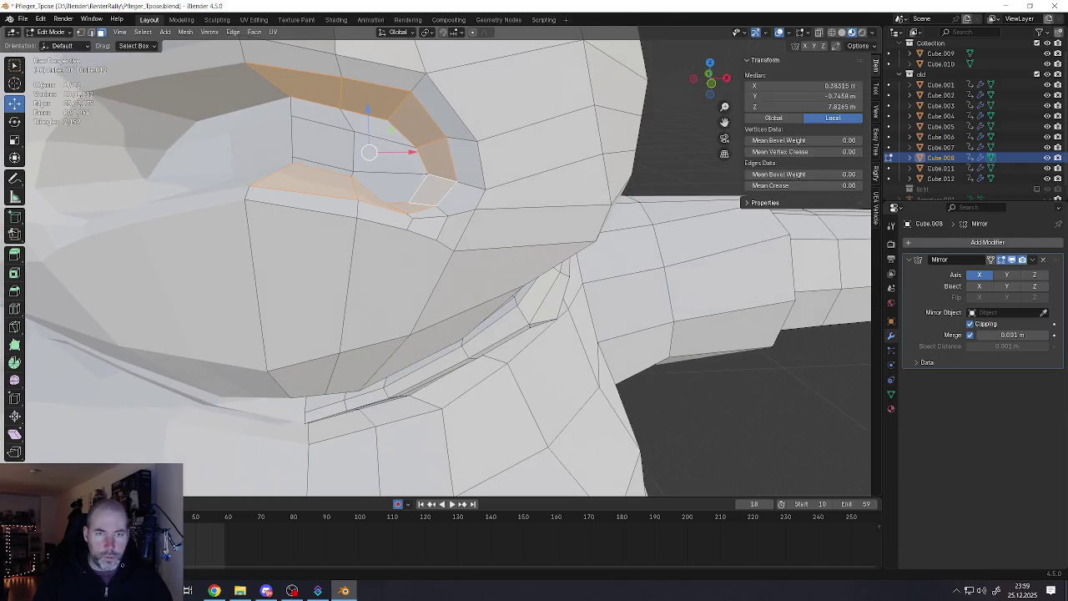
{"action": "left_click", "coordinate": [392, 176]}
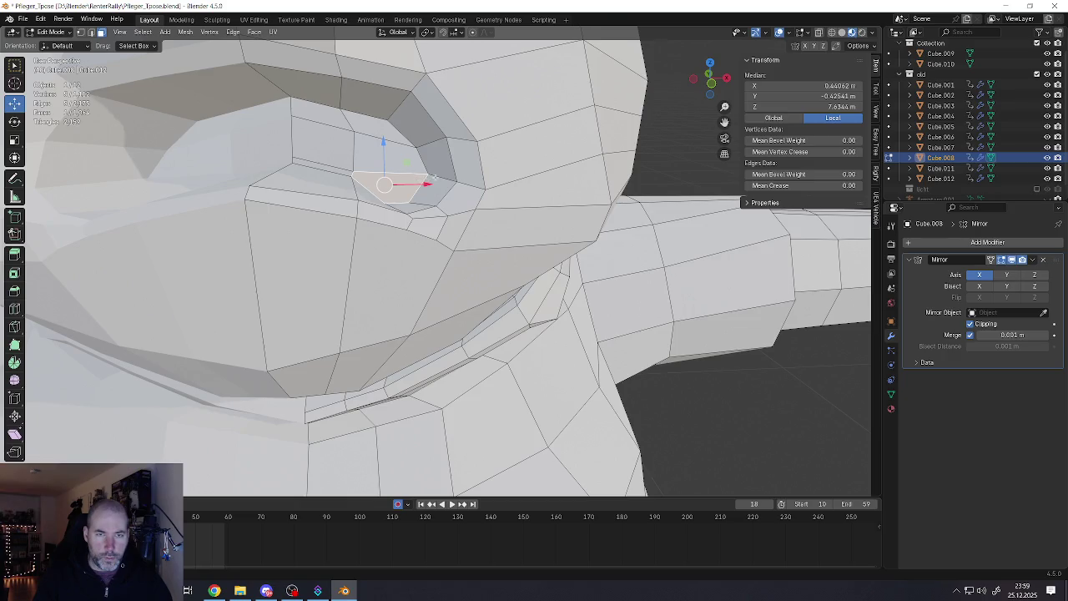
{"action": "left_click", "coordinate": [433, 179], "text": "alt"}
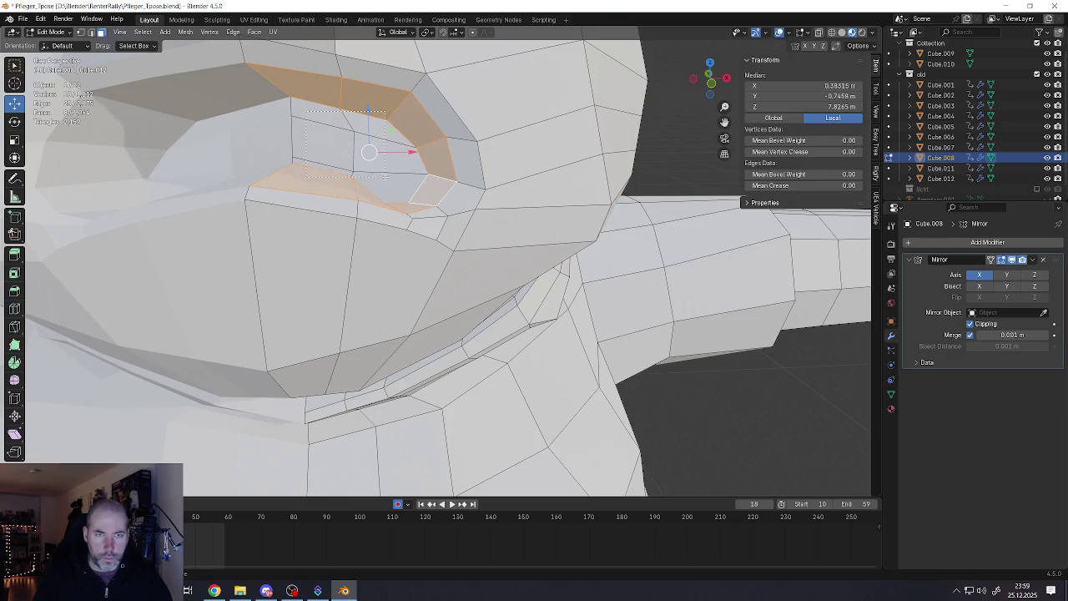
{"action": "left_click_drag", "start_coordinate": [386, 177], "coordinate": [385, 178]}
{"action": "middle_click_drag", "start_coordinate": [385, 178], "coordinate": [250, 144]}
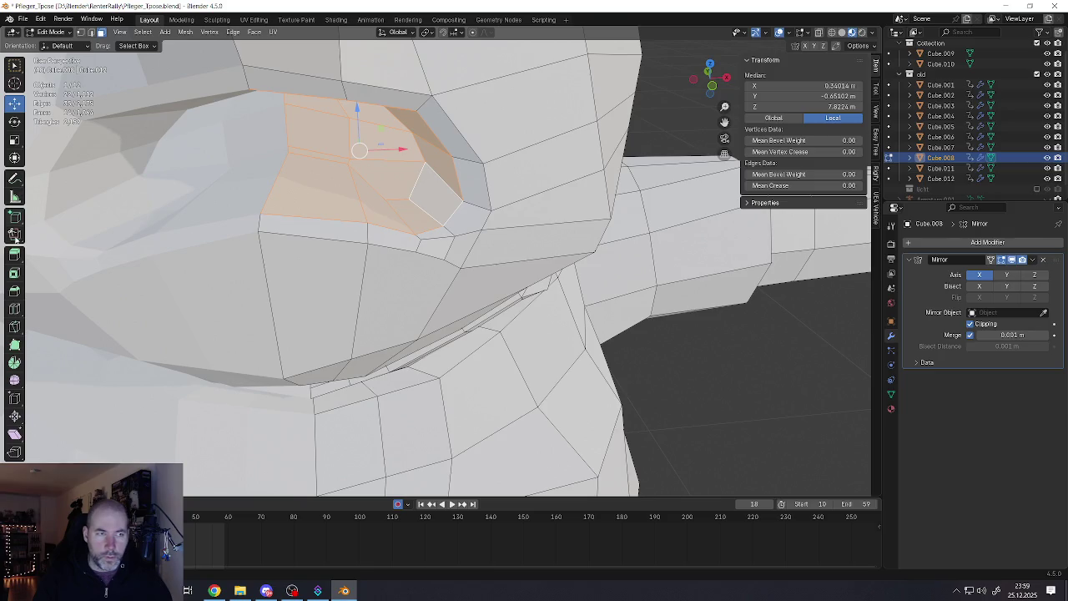
{"action": "left_click", "coordinate": [13, 381]}
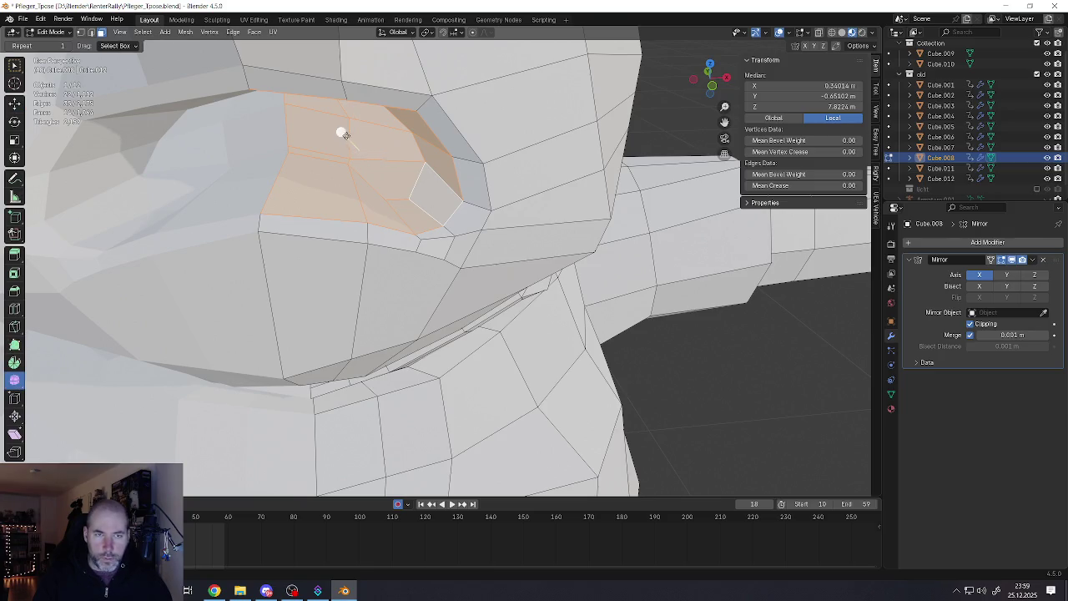
{"action": "left_click_drag", "start_coordinate": [345, 135], "coordinate": [376, 135]}
{"action": "middle_click_drag", "start_coordinate": [376, 135], "coordinate": [386, 484]}
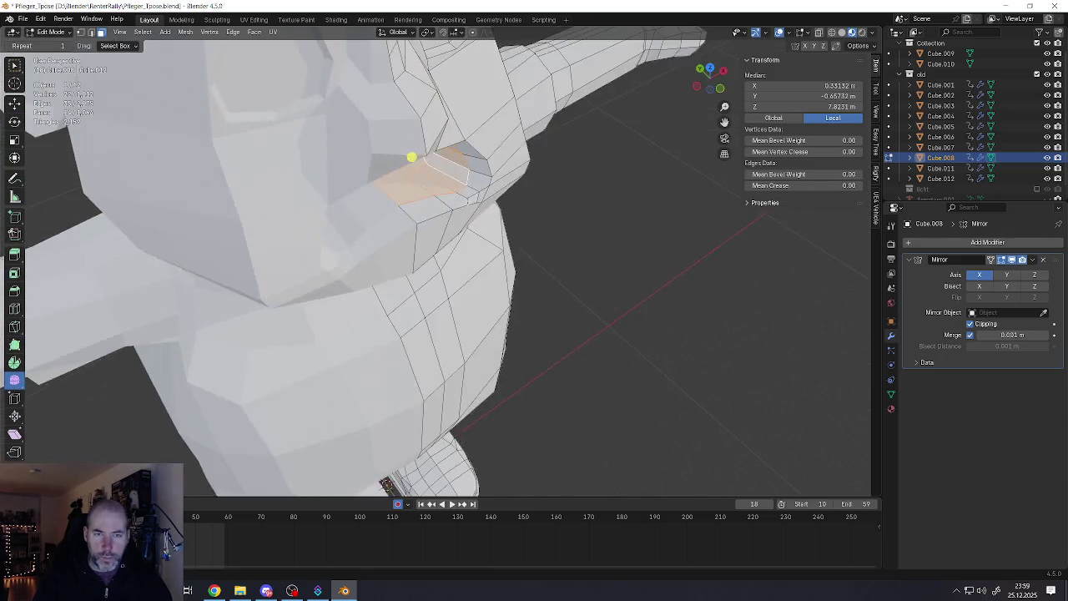
In vertex mode with nothing selected, add a loop cut near the mouth corner
{"action": "key", "text": "Tab"}
{"action": "scroll", "coordinate": [386, 333], "scroll_direction": "down", "scroll_amount": 5}
{"action": "scroll", "coordinate": [451, 232], "scroll_direction": "up", "scroll_amount": 5}
{"action": "mouse_move", "coordinate": [476, 113]}
{"action": "middle_mouse_down"}
{"action": "mouse_move", "coordinate": [452, 232]}
{"action": "mouse_move", "coordinate": [441, 230]}
{"action": "mouse_move", "coordinate": [444, 209]}
{"action": "middle_mouse_up"}
{"action": "key", "text": "Tab"}
{"action": "key", "text": "1"}
{"action": "key", "text": "alt+a"}
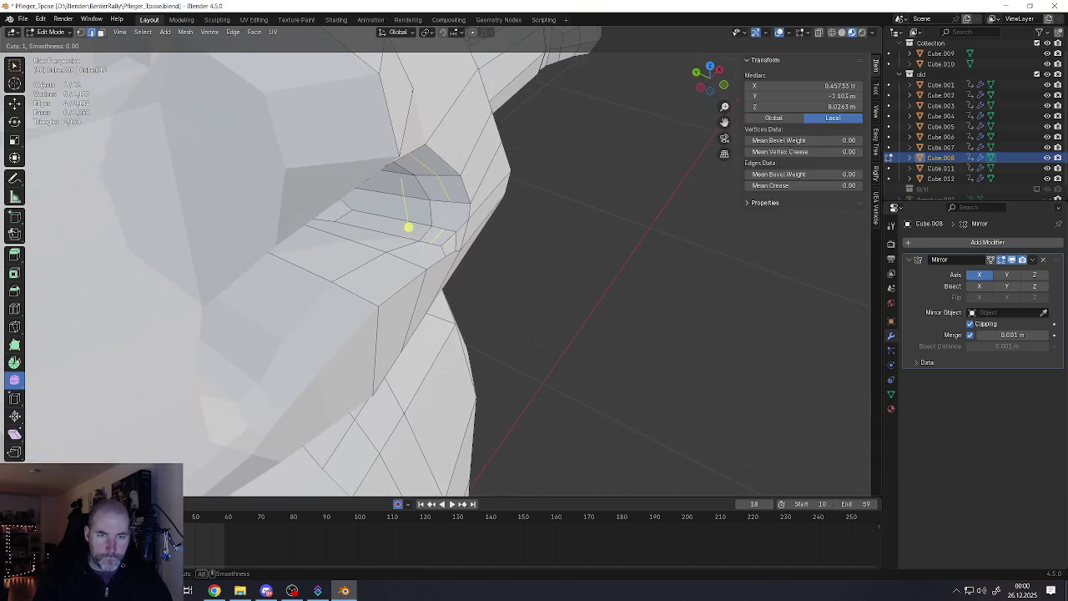
{"action": "left_click", "coordinate": [445, 202]}
{"action": "key", "text": "ctrl+r"}
{"action": "left_click", "coordinate": [403, 254]}
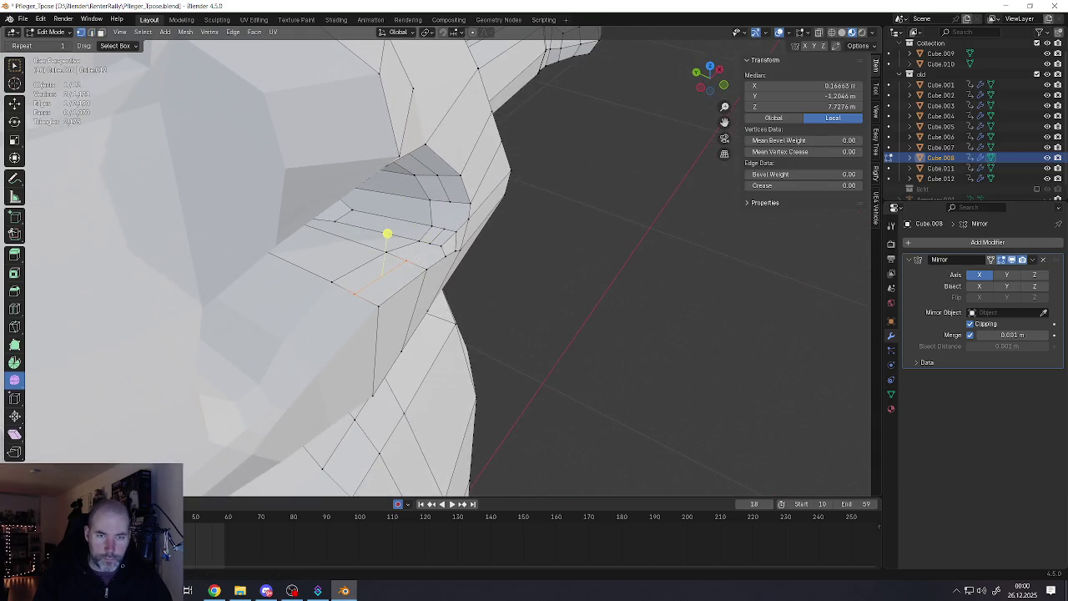
Select the chain of neighbouring vertices at the mouth corner
{"action": "left_click", "coordinate": [427, 209]}
{"action": "left_click", "coordinate": [428, 209], "text": "shift"}
{"action": "left_click", "coordinate": [446, 203]}
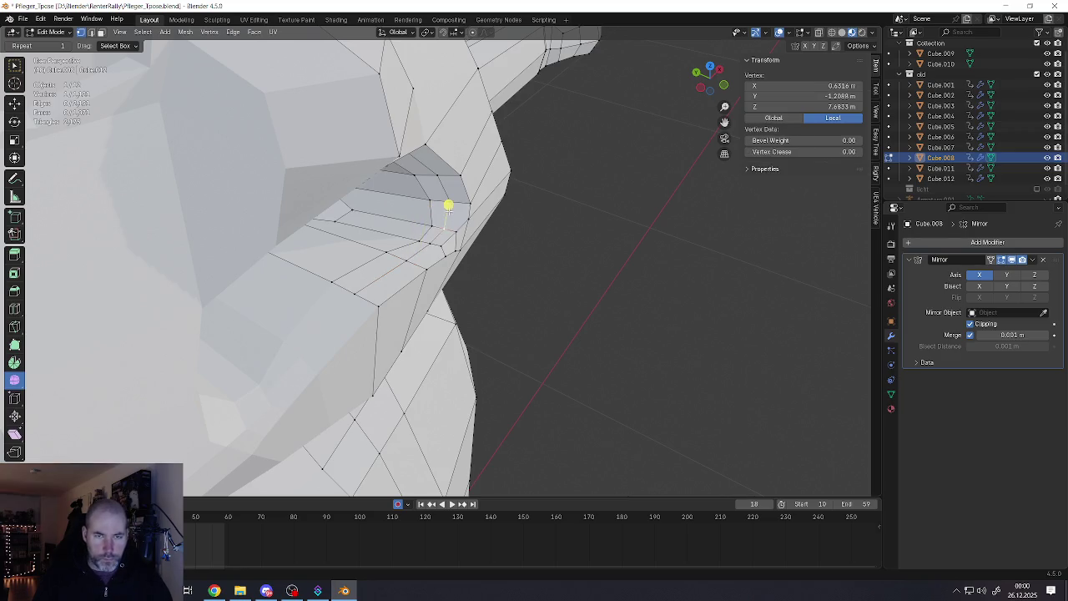
{"action": "left_click", "coordinate": [451, 203], "text": "shift"}
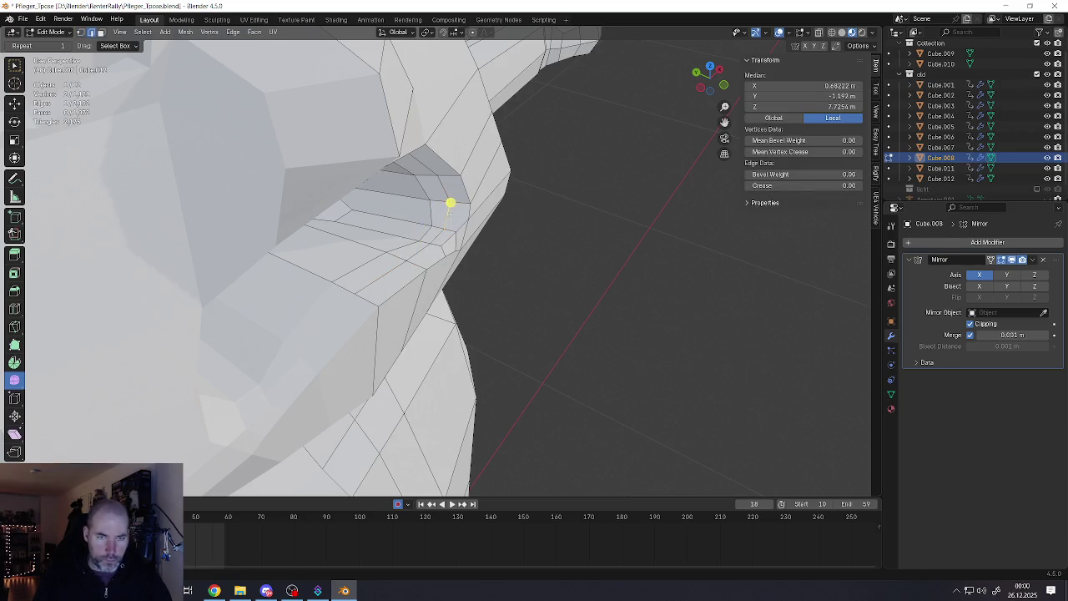
{"action": "left_click", "coordinate": [450, 209], "text": "alt"}
{"action": "mouse_move", "coordinate": [419, 222]}
{"action": "middle_mouse_down"}
{"action": "mouse_move", "coordinate": [361, 202]}
{"action": "mouse_move", "coordinate": [398, 209]}
{"action": "middle_mouse_up"}
Push the mouth rim edge loop outward about 0.057 m with shrink/fatten
{"action": "key", "text": "alt+a"}
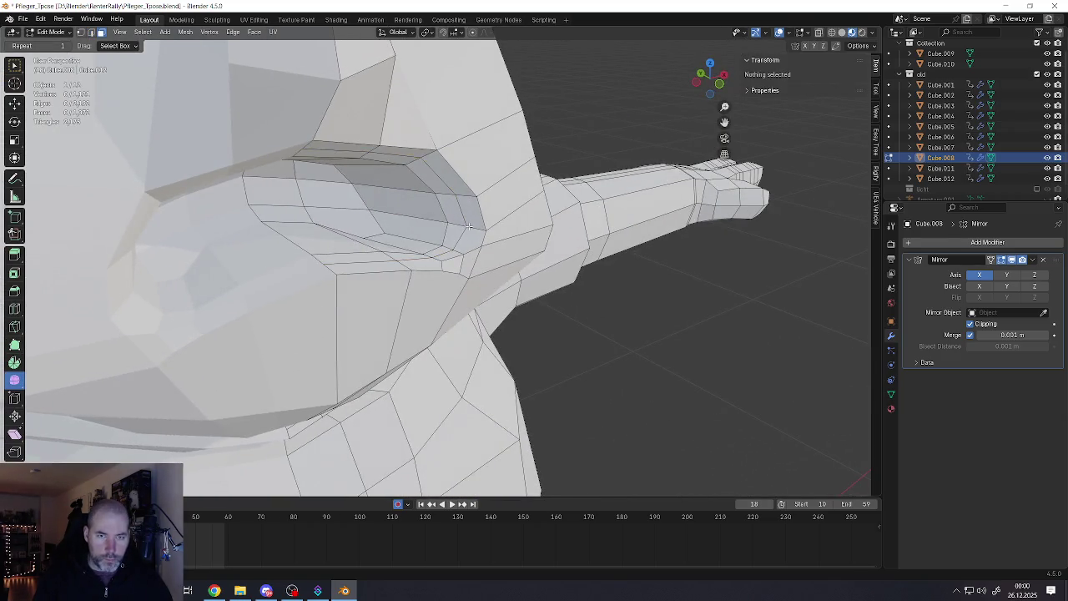
{"action": "left_click", "coordinate": [469, 226], "text": "alt"}
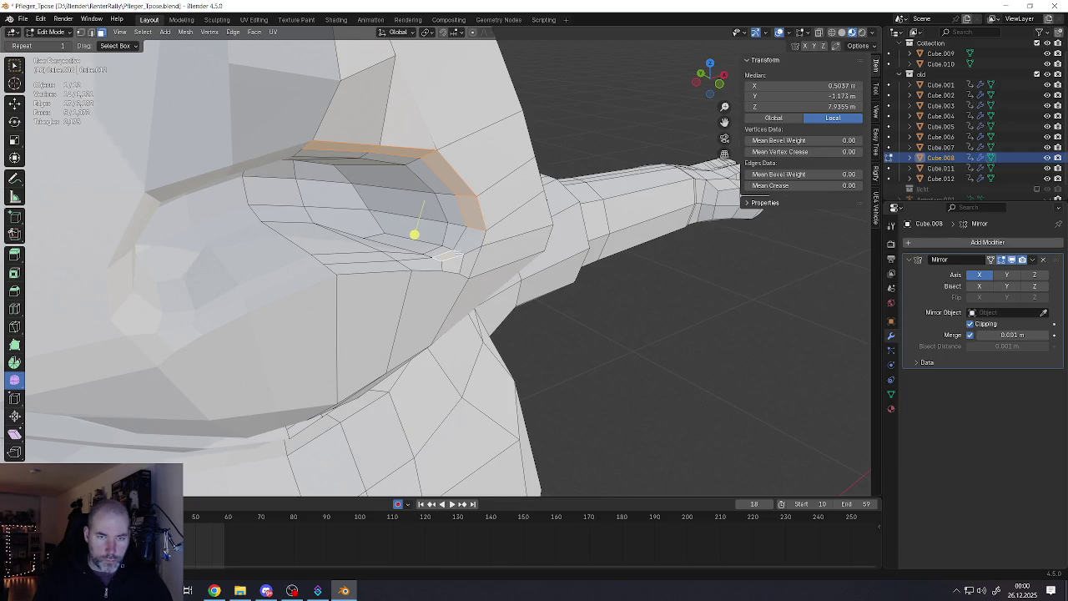
{"action": "mouse_move", "coordinate": [415, 234]}
{"action": "middle_mouse_down"}
{"action": "mouse_move", "coordinate": [425, 241]}
{"action": "mouse_move", "coordinate": [431, 209]}
{"action": "middle_mouse_up"}
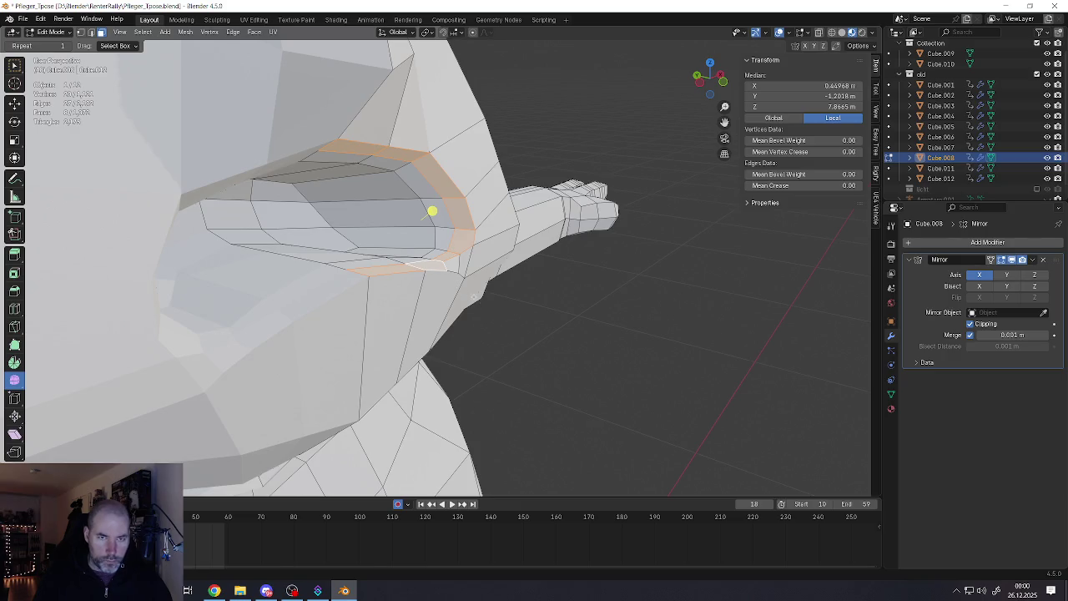
{"action": "key", "text": "alt+s"}
{"action": "right_click", "coordinate": [432, 210]}
{"action": "key", "text": "alt+s"}
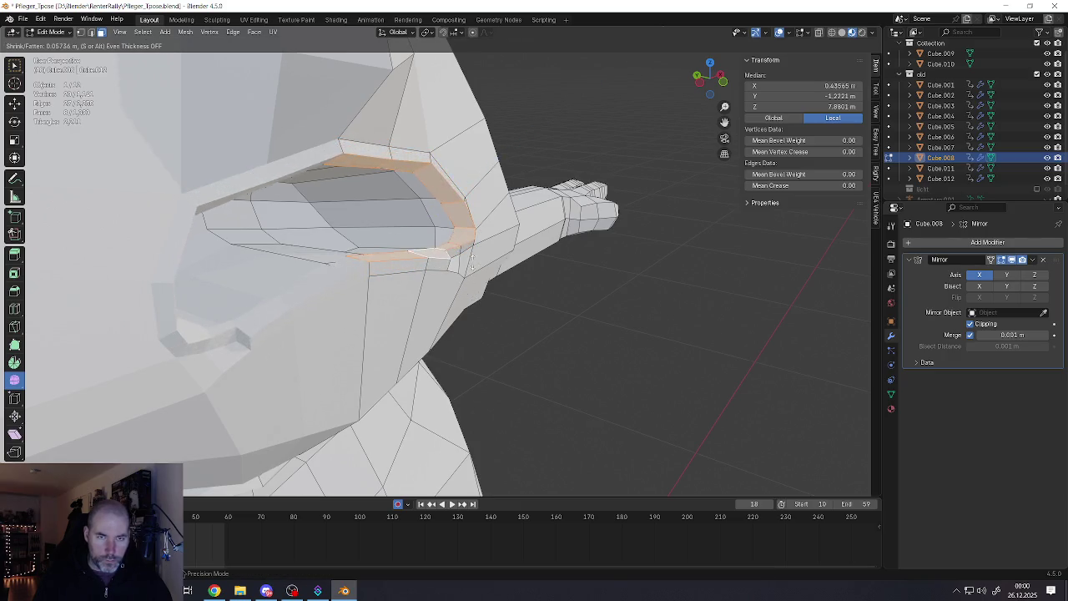
{"action": "left_click", "coordinate": [432, 209]}
{"action": "scroll", "coordinate": [432, 210], "scroll_direction": "up", "scroll_amount": 3}
{"action": "middle_click_drag", "start_coordinate": [431, 210], "coordinate": [398, 205]}
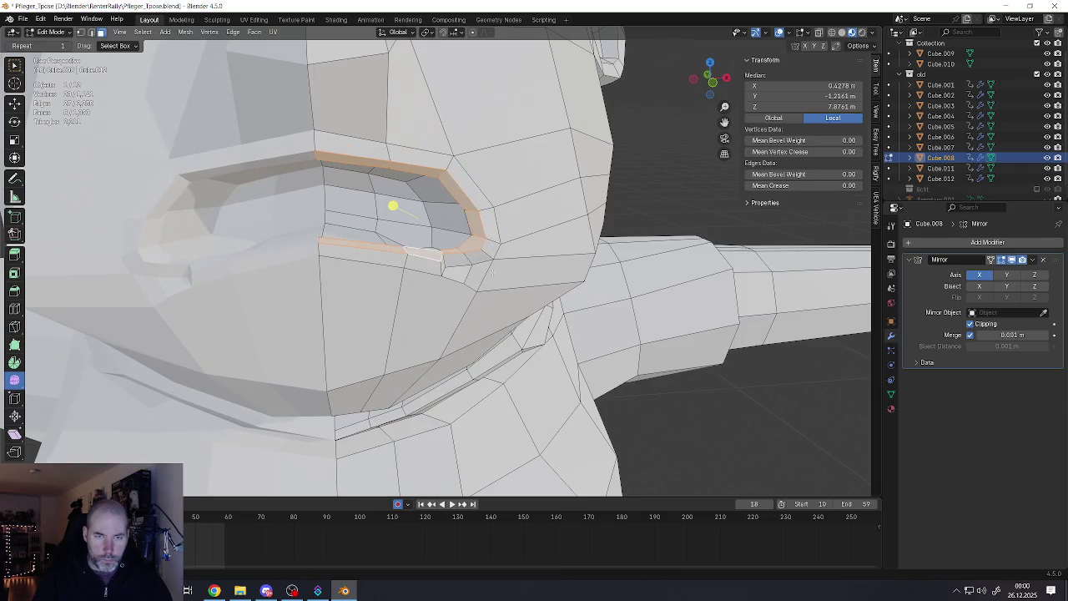
{"action": "scroll", "coordinate": [393, 206], "scroll_direction": "up", "scroll_amount": 2}
{"action": "key", "text": "1"}
{"action": "left_click", "coordinate": [476, 250]}
{"action": "scroll", "coordinate": [485, 271], "scroll_direction": "up", "scroll_amount": 2}
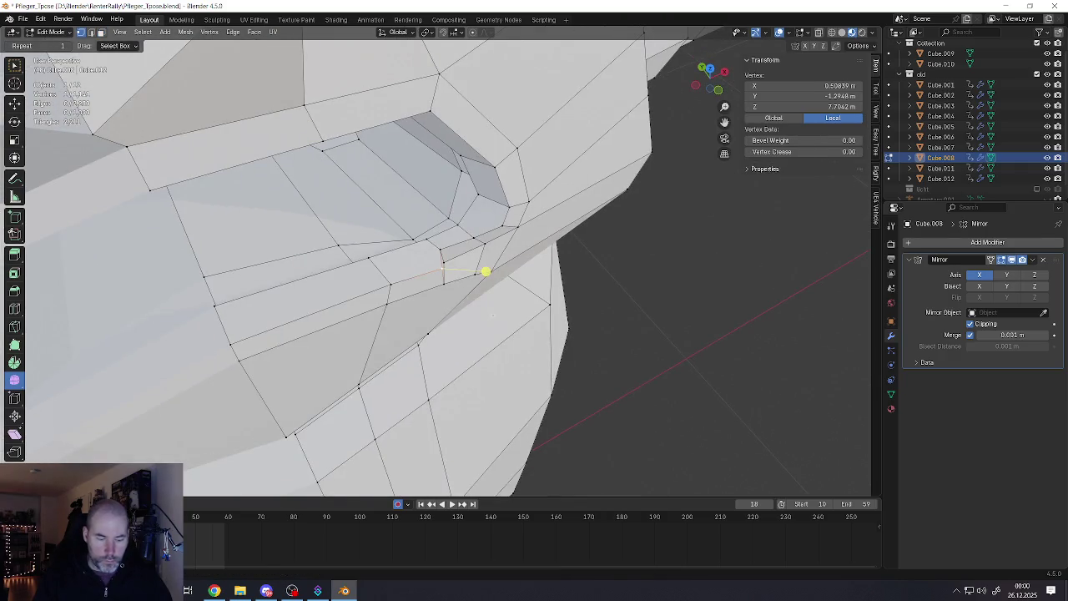
Move the mouth-corner vertex to X 0.4815 m and select the neck edge loop
{"action": "key", "text": "g"}
{"action": "left_click", "coordinate": [477, 310]}
{"action": "mouse_move", "coordinate": [455, 293]}
{"action": "middle_mouse_down"}
{"action": "mouse_move", "coordinate": [489, 300]}
{"action": "mouse_move", "coordinate": [374, 312]}
{"action": "middle_mouse_up"}
{"action": "key", "text": "g"}
{"action": "left_click", "coordinate": [474, 310]}
{"action": "scroll", "coordinate": [447, 309], "scroll_direction": "down", "scroll_amount": 2}
{"action": "scroll", "coordinate": [409, 303], "scroll_direction": "down", "scroll_amount": 2}
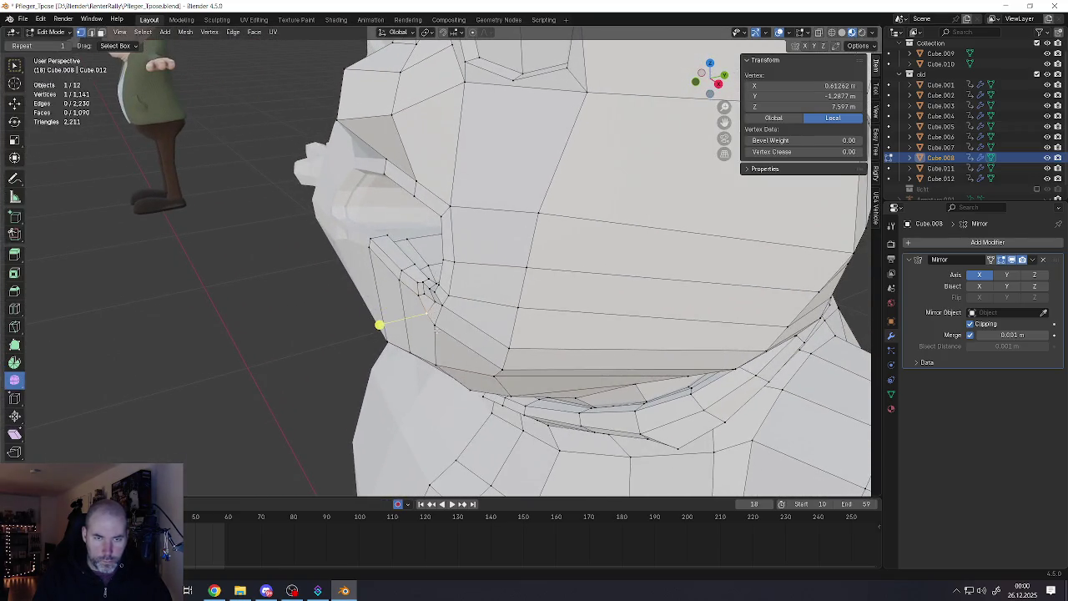
{"action": "left_click", "coordinate": [435, 326], "text": "shift"}
{"action": "mouse_move", "coordinate": [436, 326]}
{"action": "middle_mouse_down"}
{"action": "mouse_move", "coordinate": [444, 320]}
{"action": "mouse_move", "coordinate": [449, 341]}
{"action": "middle_mouse_up"}
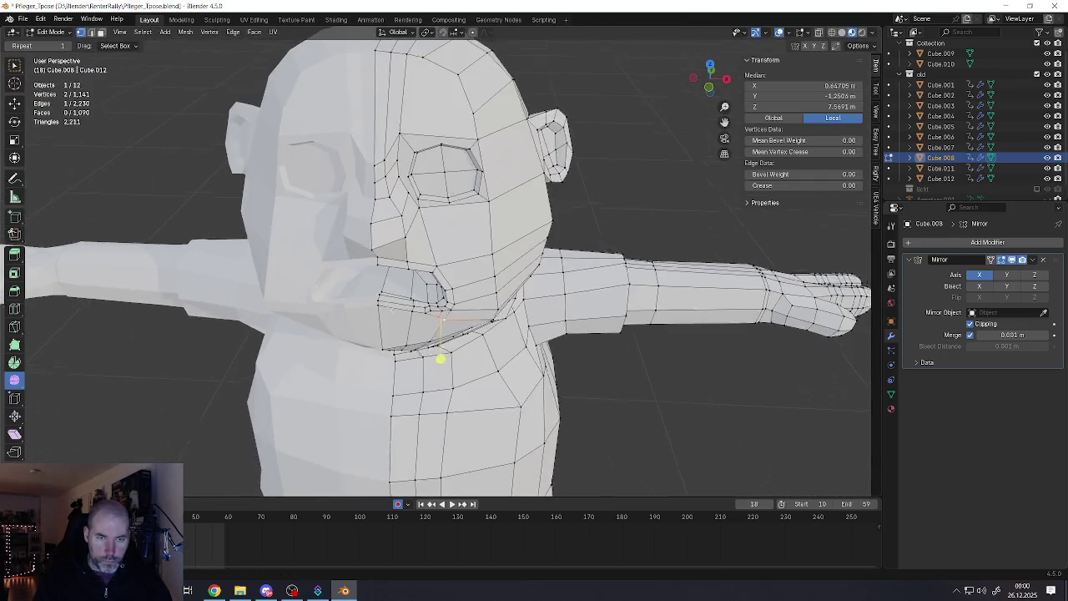
{"action": "left_click", "coordinate": [440, 327], "text": "alt"}
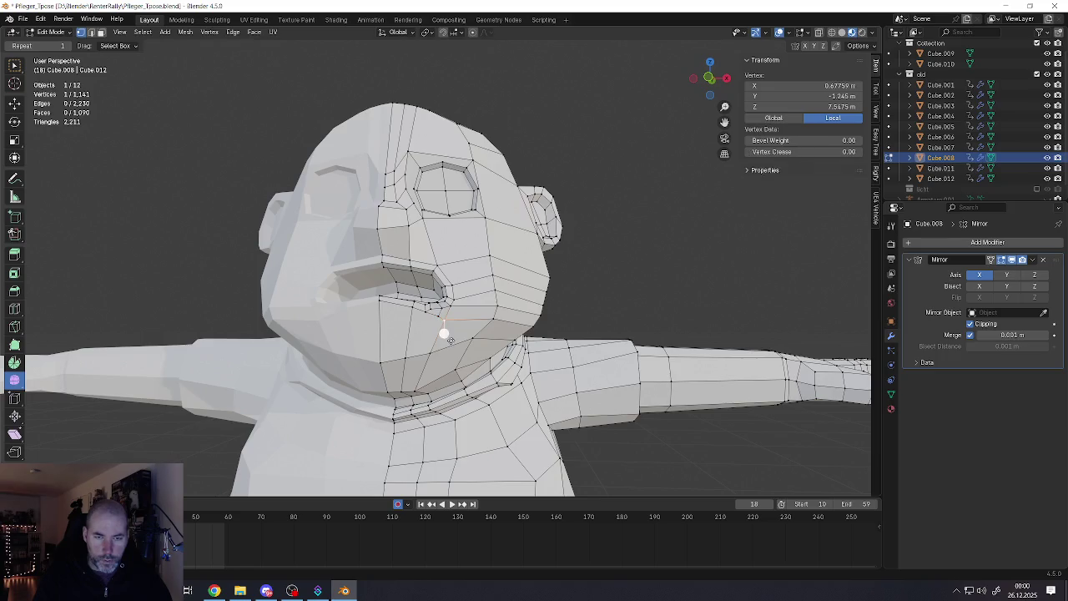
{"action": "middle_click_drag", "start_coordinate": [489, 358], "coordinate": [489, 361]}
{"action": "middle_click_drag", "start_coordinate": [426, 332], "coordinate": [467, 325]}
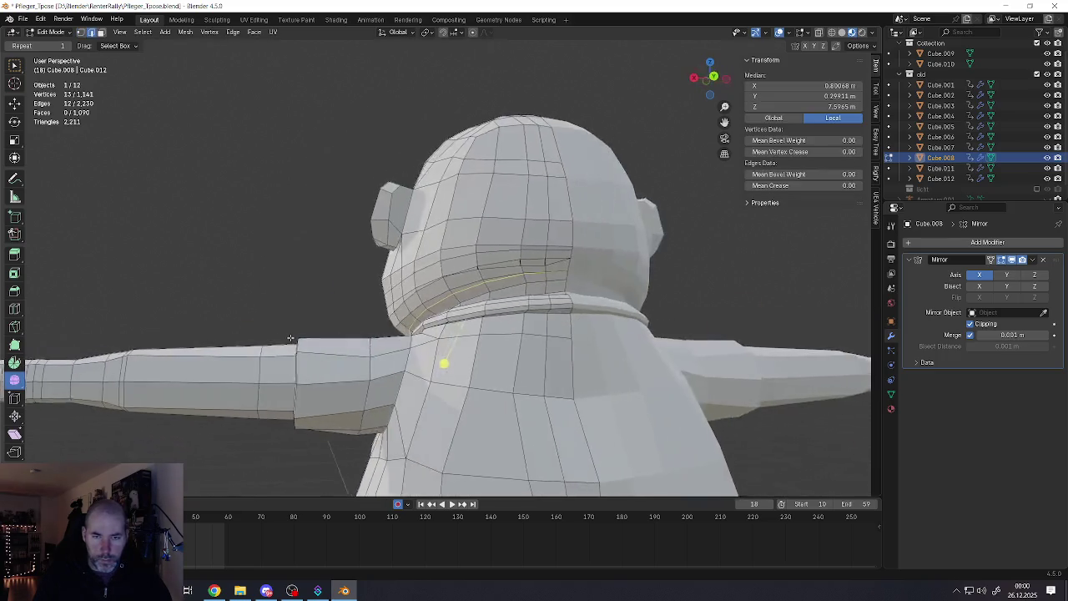
Box-select the faces at the back of the head and scale them down slightly
{"action": "scroll", "coordinate": [520, 278], "scroll_direction": "up", "scroll_amount": 5}
{"action": "scroll", "coordinate": [521, 278], "scroll_direction": "down", "scroll_amount": 3}
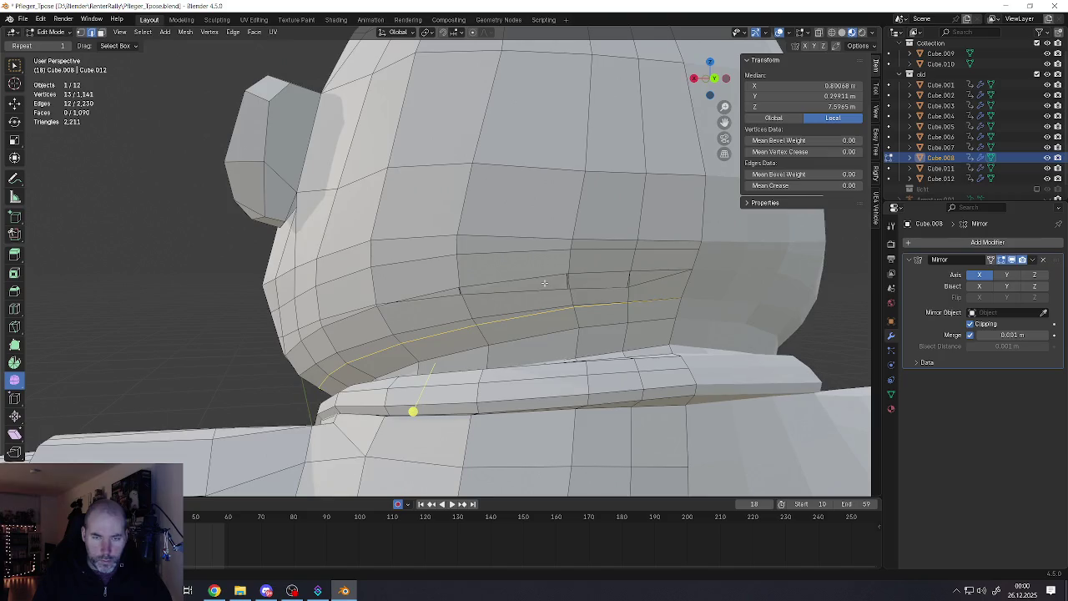
{"action": "scroll", "coordinate": [545, 283], "scroll_direction": "down", "scroll_amount": 2}
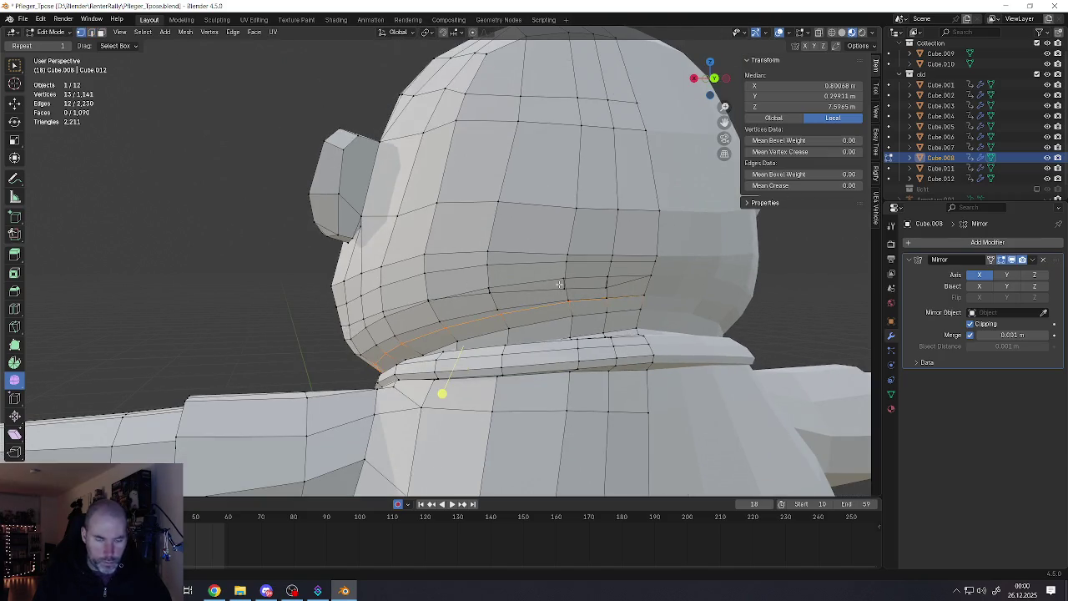
{"action": "left_click_drag", "start_coordinate": [421, 236], "coordinate": [658, 305]}
{"action": "left_click", "coordinate": [644, 297]}
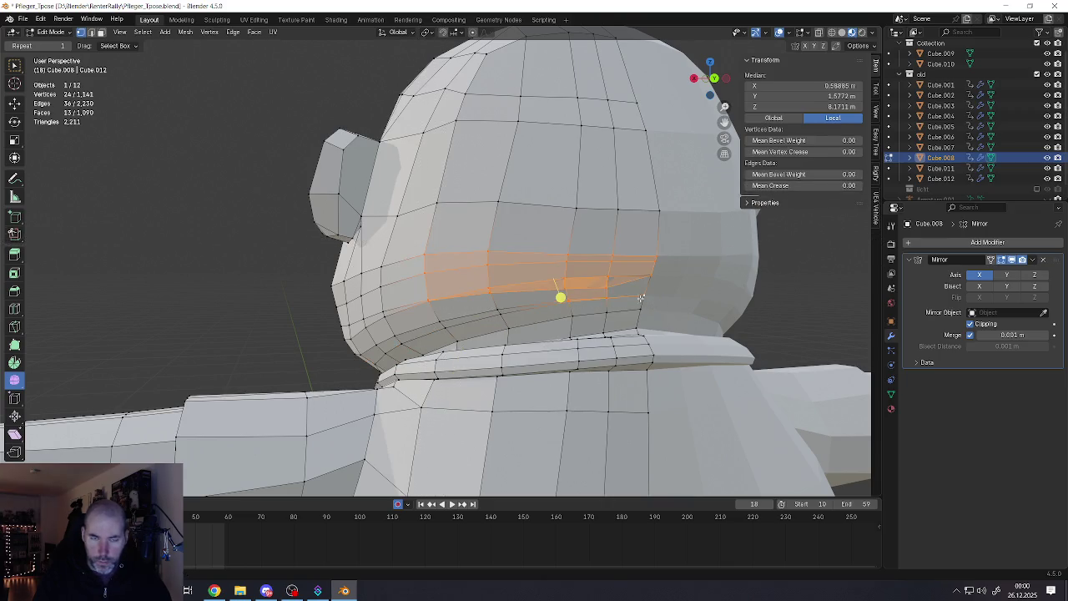
{"action": "key", "text": "s"}
{"action": "left_click", "coordinate": [558, 297]}
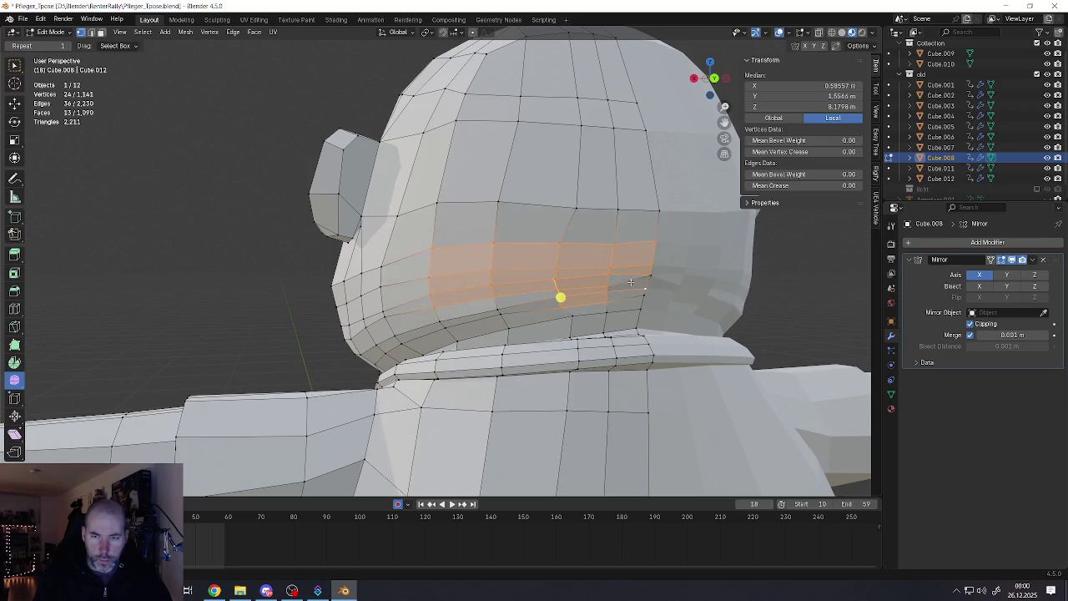
Nudge the mouth-corner vertex and scale the cheek patch beside it to about 0.8
{"action": "left_click", "coordinate": [668, 290]}
{"action": "scroll", "coordinate": [667, 285], "scroll_direction": "up", "scroll_amount": 2}
{"action": "key", "text": "g"}
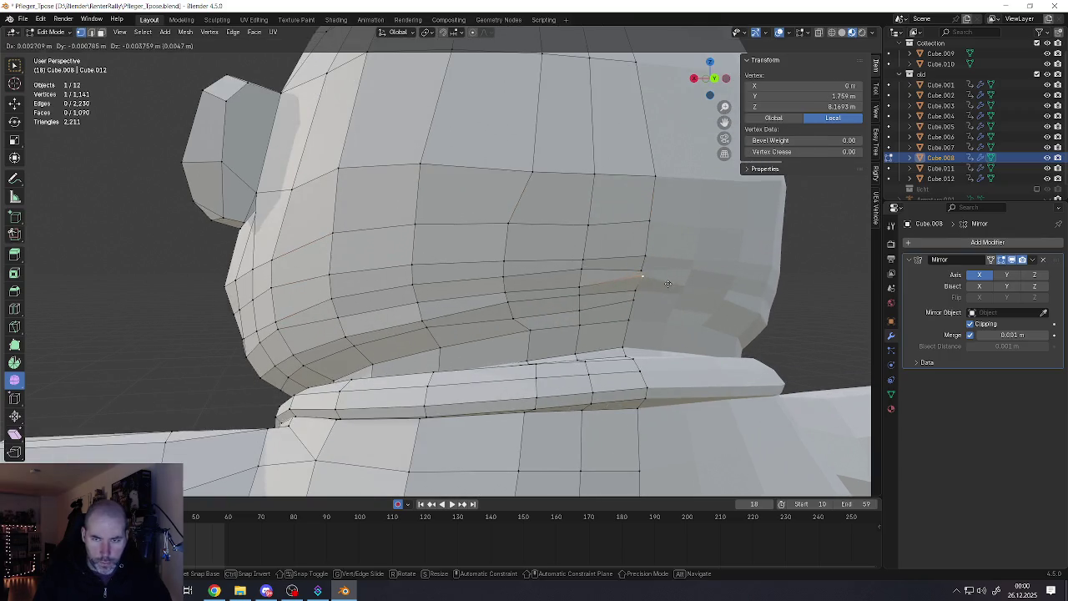
{"action": "left_click", "coordinate": [661, 287]}
{"action": "scroll", "coordinate": [665, 306], "scroll_direction": "down", "scroll_amount": 3}
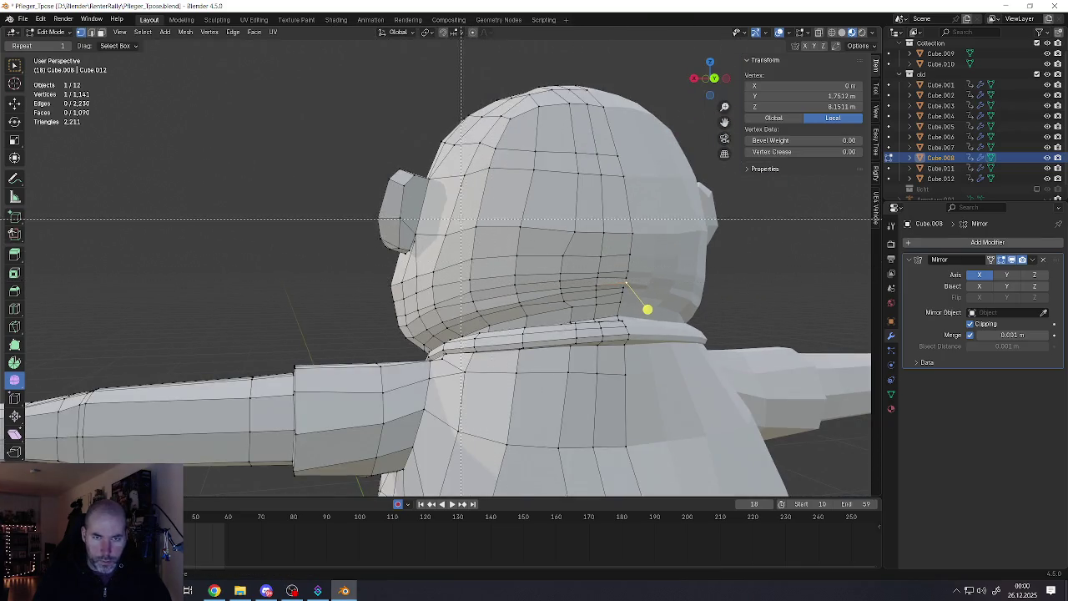
{"action": "left_click_drag", "start_coordinate": [670, 310], "coordinate": [670, 310]}
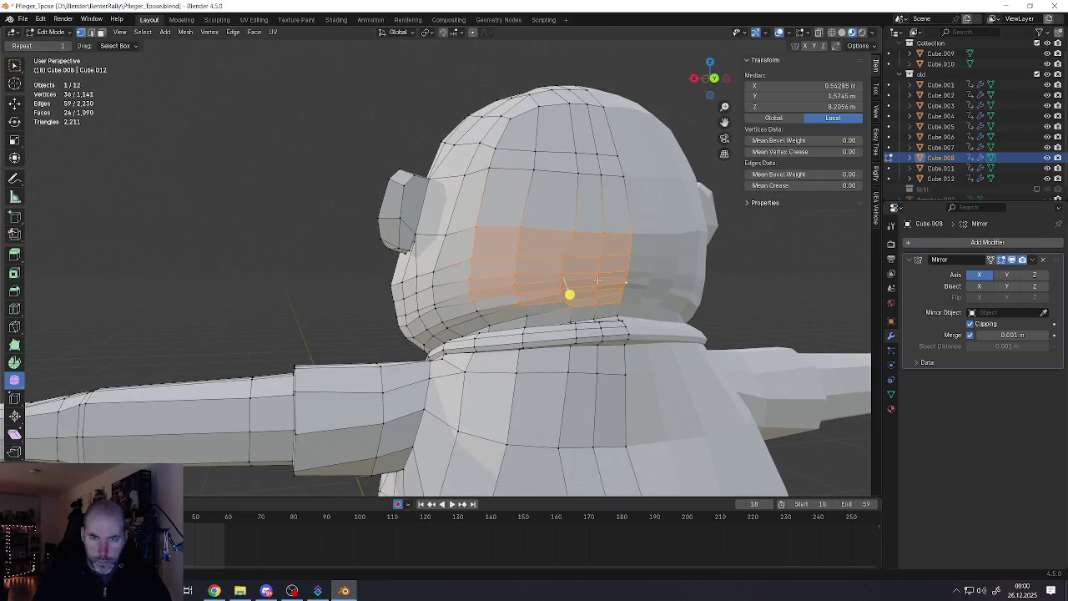
{"action": "key", "text": "s"}
{"action": "left_click", "coordinate": [773, 351]}
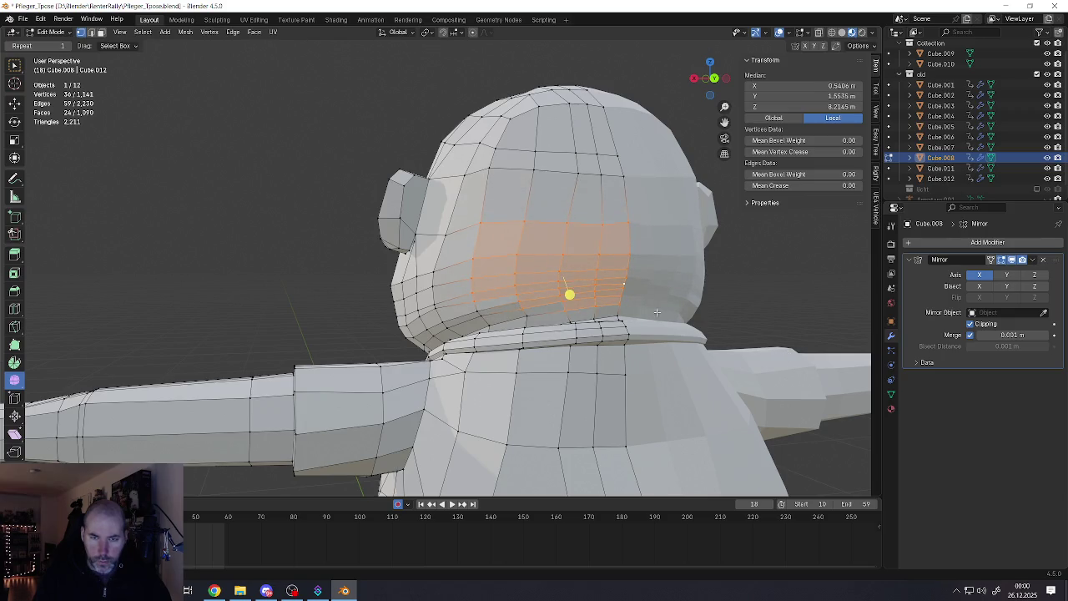
Grow a jaw face-loop selection into a wider band, then view the character in Object Mode
{"action": "mouse_move", "coordinate": [773, 351]}
{"action": "middle_mouse_down"}
{"action": "mouse_move", "coordinate": [568, 292]}
{"action": "mouse_move", "coordinate": [501, 289]}
{"action": "mouse_move", "coordinate": [490, 319]}
{"action": "mouse_move", "coordinate": [495, 312]}
{"action": "middle_mouse_up"}
{"action": "scroll", "coordinate": [559, 293], "scroll_direction": "up", "scroll_amount": 3}
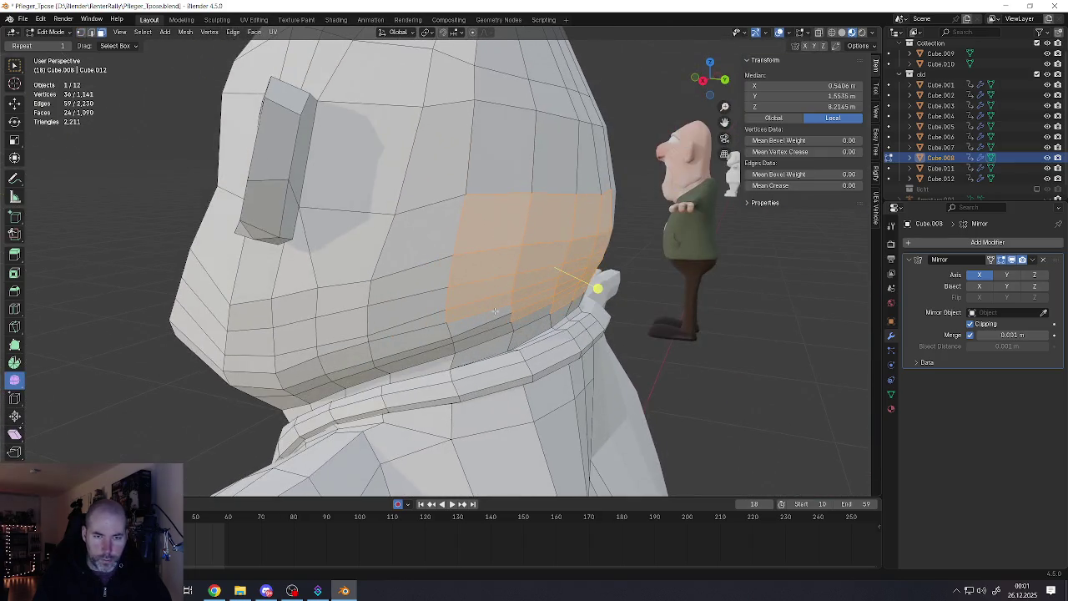
{"action": "left_click", "coordinate": [509, 317], "text": "alt"}
{"action": "key", "text": "ctrl+KP_Add"}
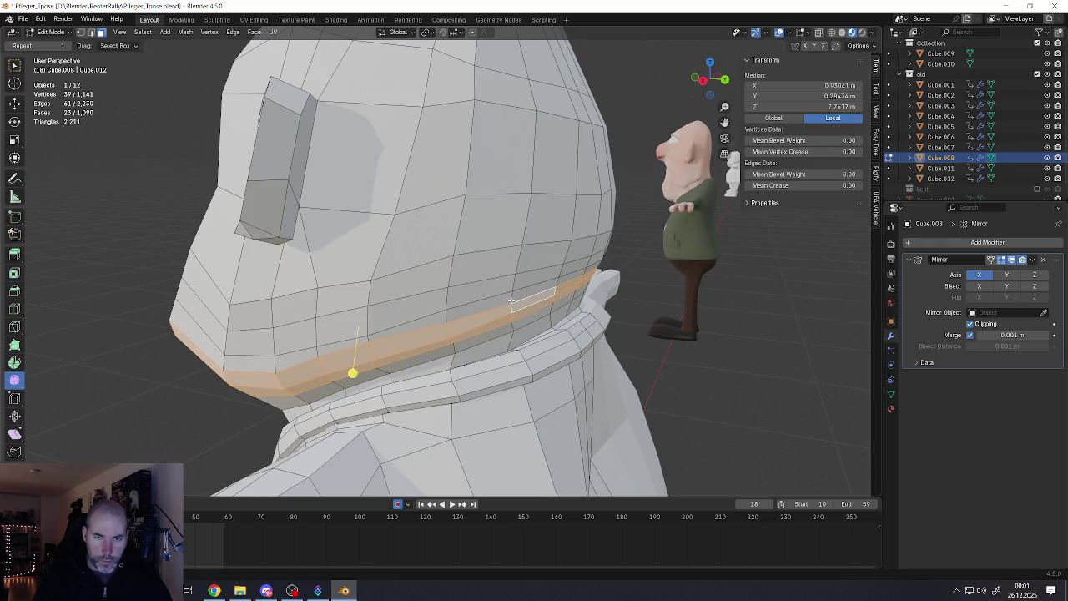
{"action": "key", "text": "ctrl+KP_Add"}
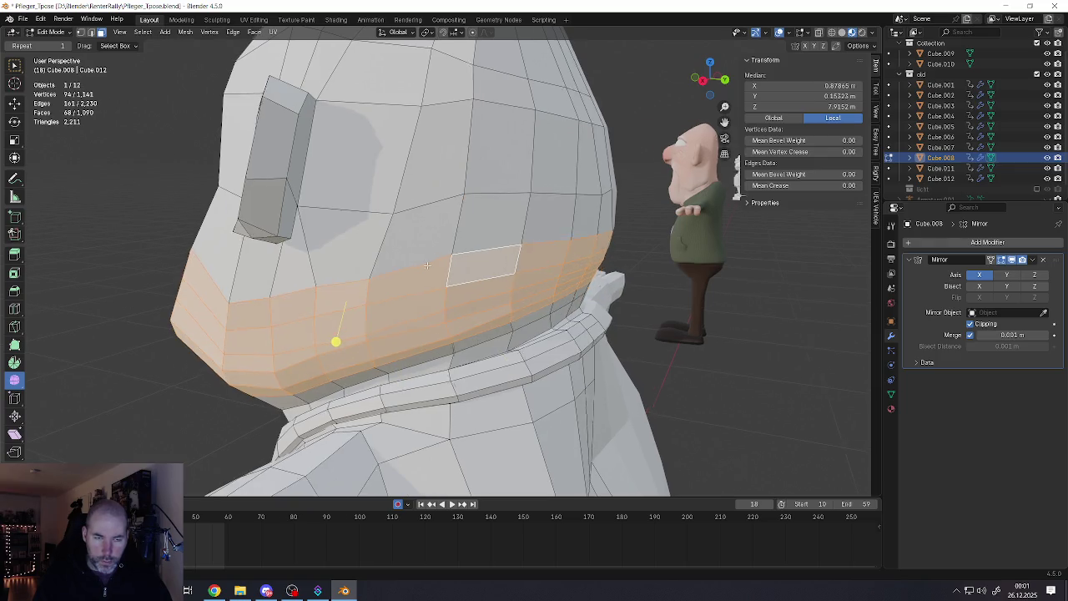
{"action": "scroll", "coordinate": [534, 280], "scroll_direction": "down", "scroll_amount": 5}
{"action": "mouse_move", "coordinate": [534, 279]}
{"action": "middle_mouse_down"}
{"action": "mouse_move", "coordinate": [559, 284]}
{"action": "mouse_move", "coordinate": [526, 292]}
{"action": "middle_mouse_up"}
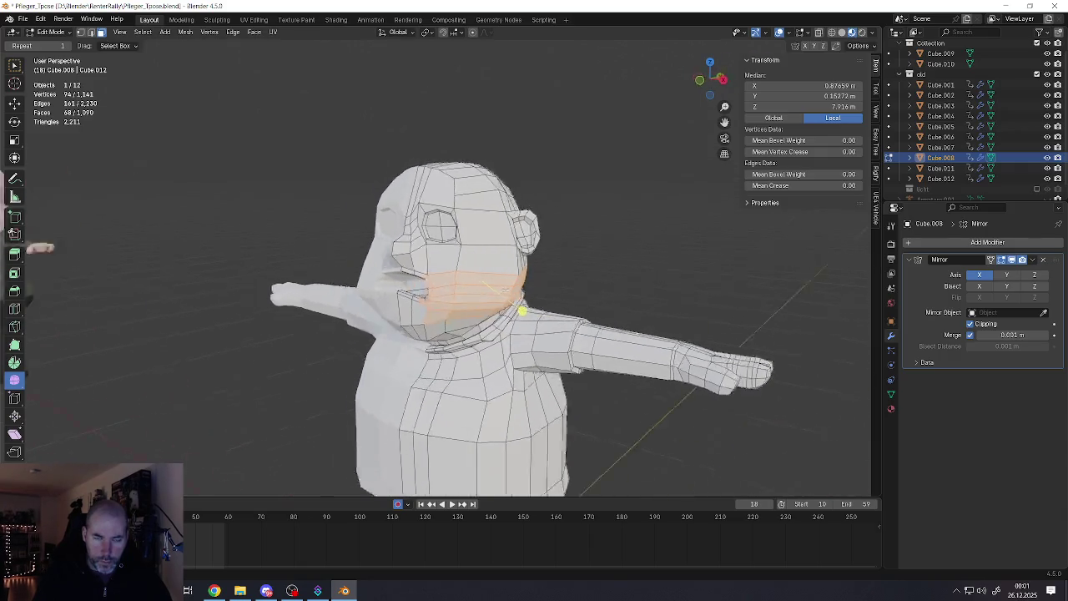
{"action": "mouse_move", "coordinate": [518, 312]}
{"action": "middle_mouse_down"}
{"action": "mouse_move", "coordinate": [507, 272]}
{"action": "mouse_move", "coordinate": [411, 295]}
{"action": "mouse_move", "coordinate": [385, 272]}
{"action": "mouse_move", "coordinate": [434, 251]}
{"action": "middle_mouse_up"}
{"action": "key", "text": "Tab"}
{"action": "scroll", "coordinate": [507, 272], "scroll_direction": "down", "scroll_amount": 5}
{"action": "scroll", "coordinate": [433, 250], "scroll_direction": "up", "scroll_amount": 2}
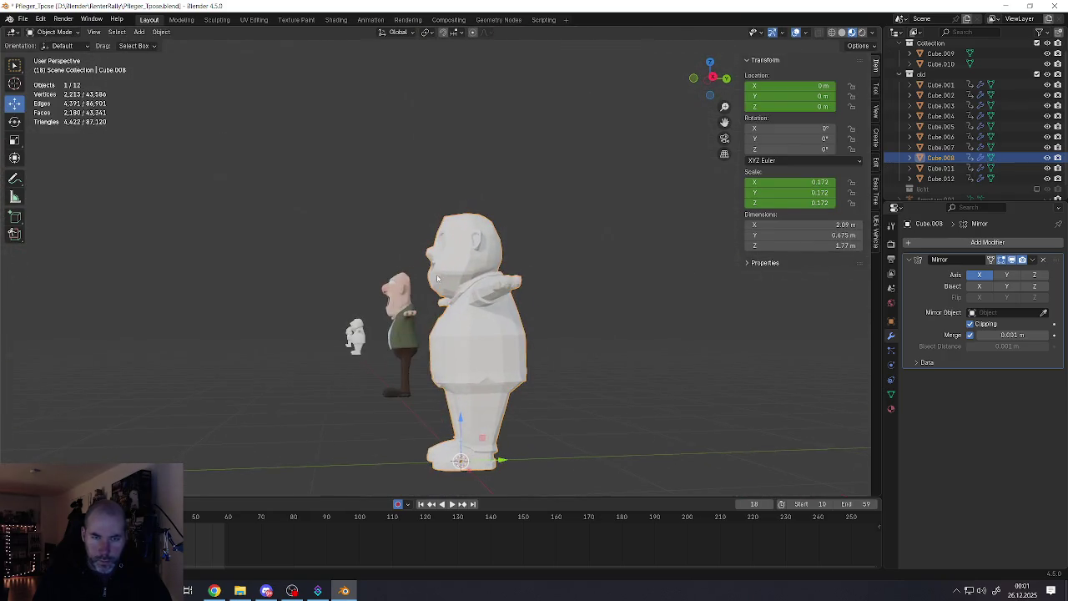
Add a vertical edge loop on the side of the head and slide it to X 1.1334 m
{"action": "scroll", "coordinate": [475, 249], "scroll_direction": "up", "scroll_amount": 5}
{"action": "key", "text": "Tab"}
{"action": "key", "text": "ctrl+r"}
{"action": "left_click", "coordinate": [565, 292]}
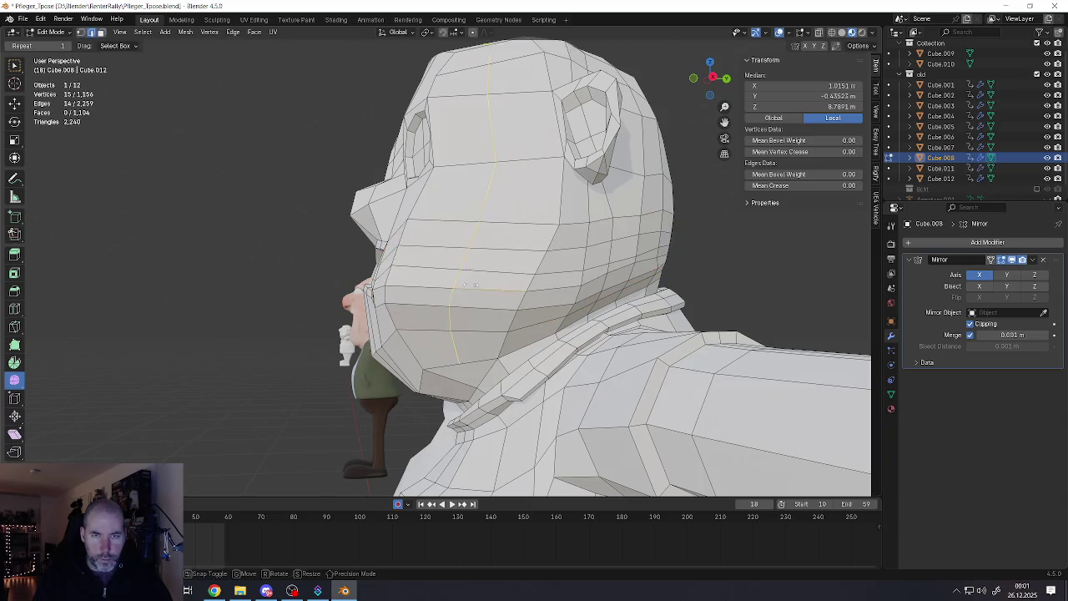
{"action": "scroll", "coordinate": [468, 187], "scroll_direction": "down", "scroll_amount": 4}
{"action": "mouse_move", "coordinate": [468, 187]}
{"action": "middle_mouse_down"}
{"action": "mouse_move", "coordinate": [527, 205]}
{"action": "mouse_move", "coordinate": [527, 230]}
{"action": "middle_mouse_up"}
{"action": "scroll", "coordinate": [527, 231], "scroll_direction": "up", "scroll_amount": 4}
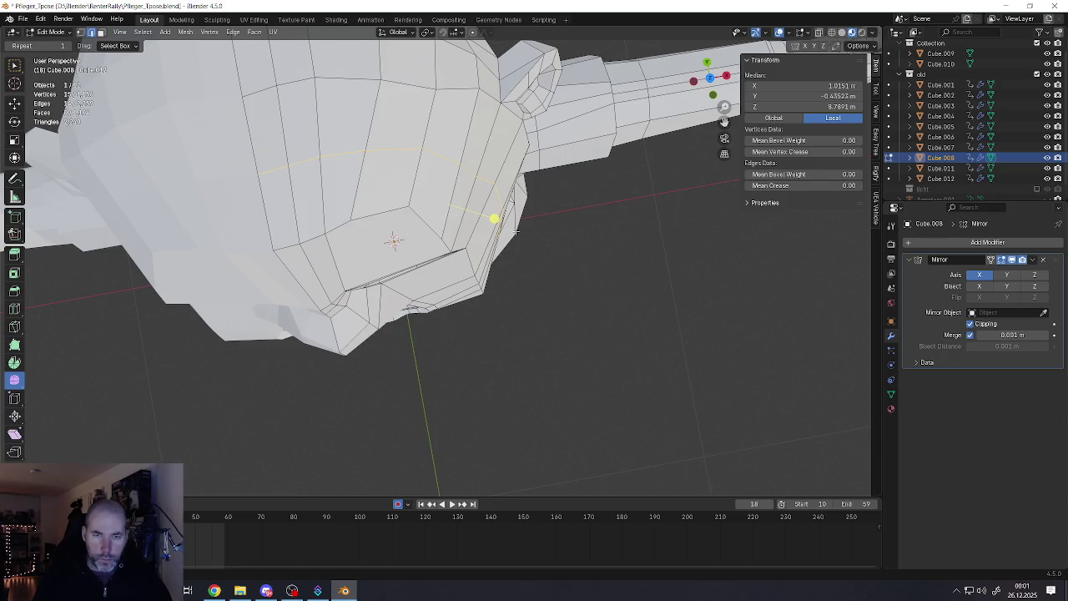
{"action": "key", "text": "g"}
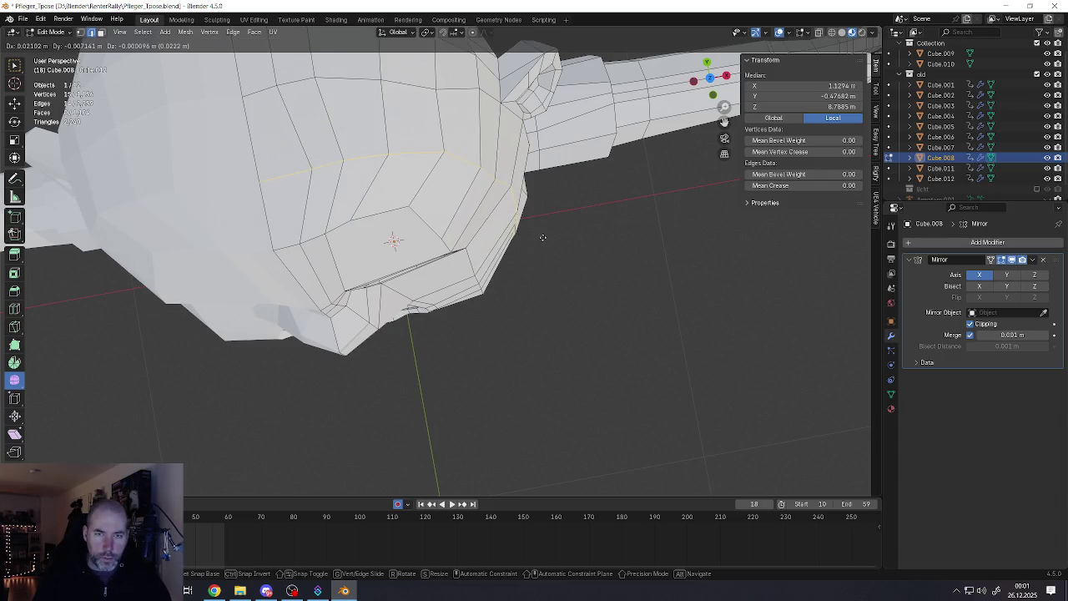
{"action": "left_click", "coordinate": [543, 237]}
Orbit to a low front view of the head and begin another loop cut around it
{"action": "mouse_move", "coordinate": [508, 222]}
{"action": "middle_mouse_down"}
{"action": "mouse_move", "coordinate": [510, 170]}
{"action": "mouse_move", "coordinate": [491, 127]}
{"action": "mouse_move", "coordinate": [512, 151]}
{"action": "middle_mouse_up"}
{"action": "middle_click_drag", "start_coordinate": [360, 334], "coordinate": [400, 337]}
{"action": "key", "text": "ctrl+r"}
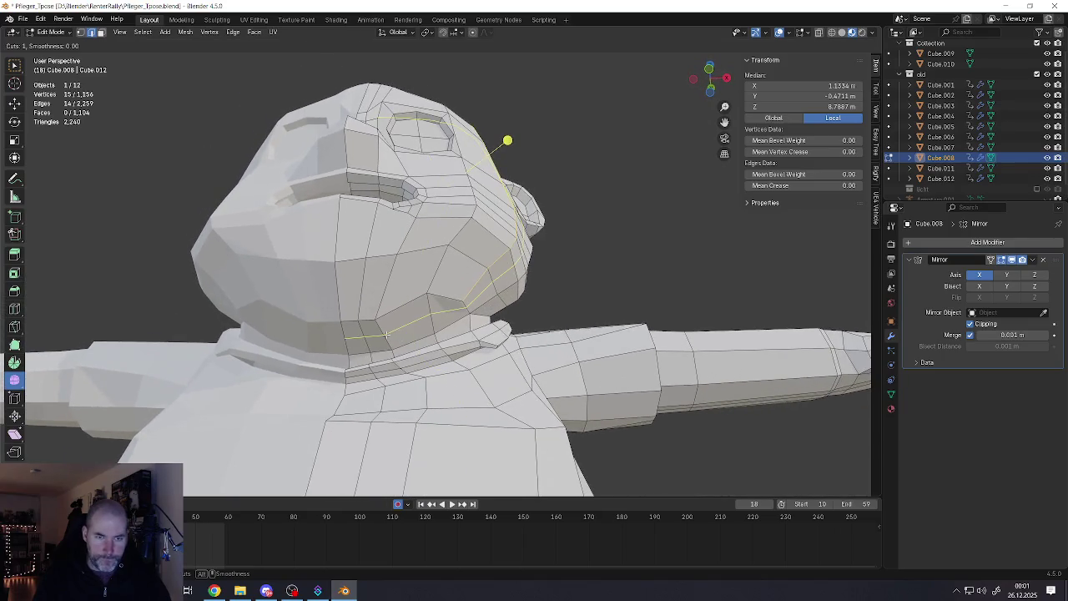
Commit the loop around the head and subdivide the edge below the jaw
{"action": "left_click", "coordinate": [386, 335]}
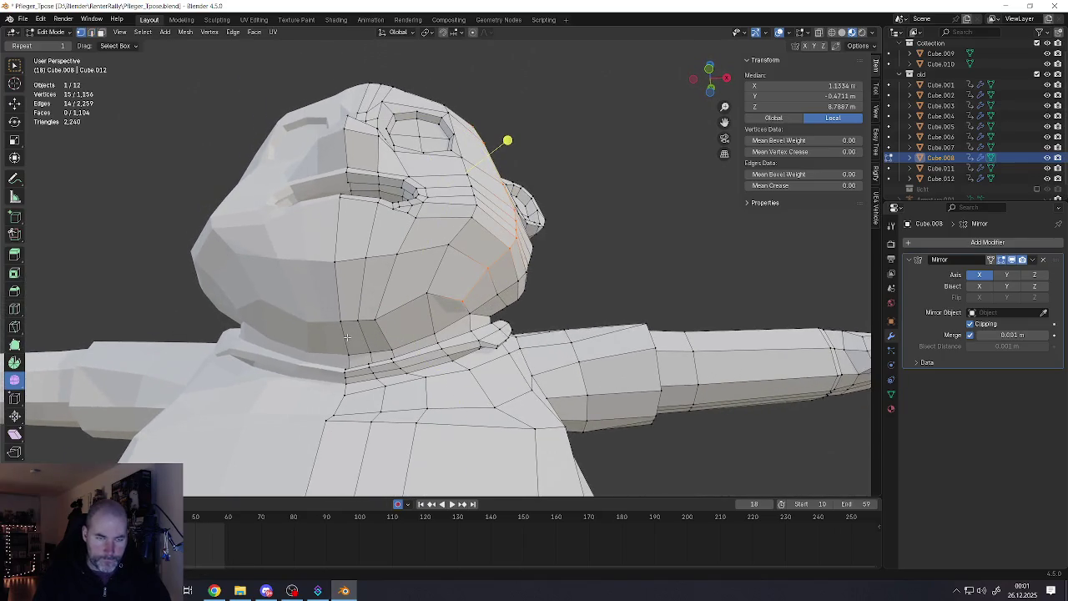
{"action": "key", "text": "2"}
{"action": "left_click", "coordinate": [347, 338]}
{"action": "key", "text": "ctrl+e"}
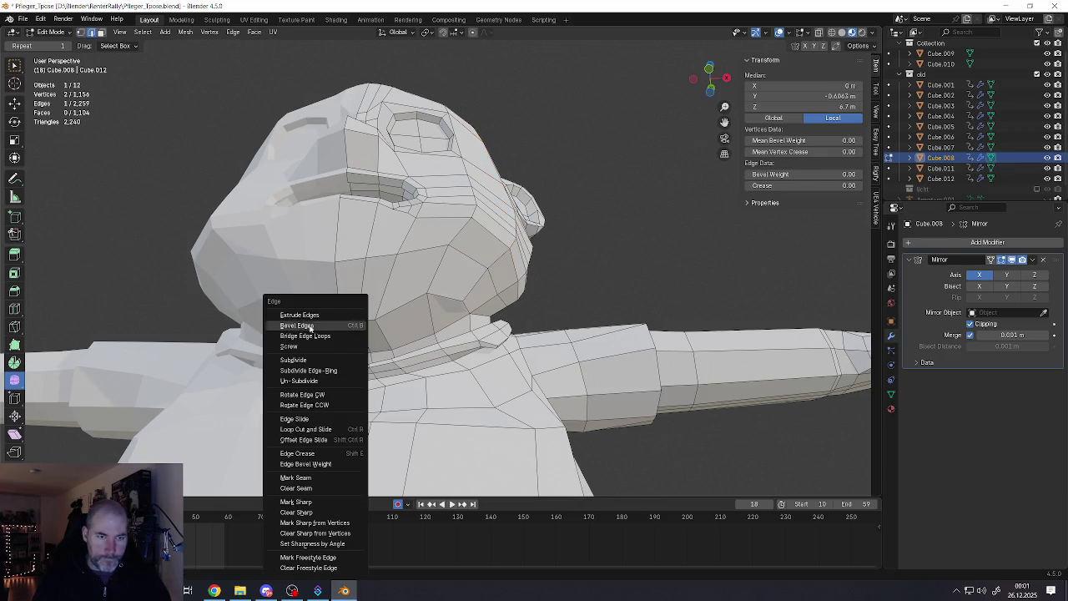
{"action": "left_click", "coordinate": [294, 360]}
Connect the new jaw vertex to a neighbouring vertex with a new edge
{"action": "key", "text": "alt+a"}
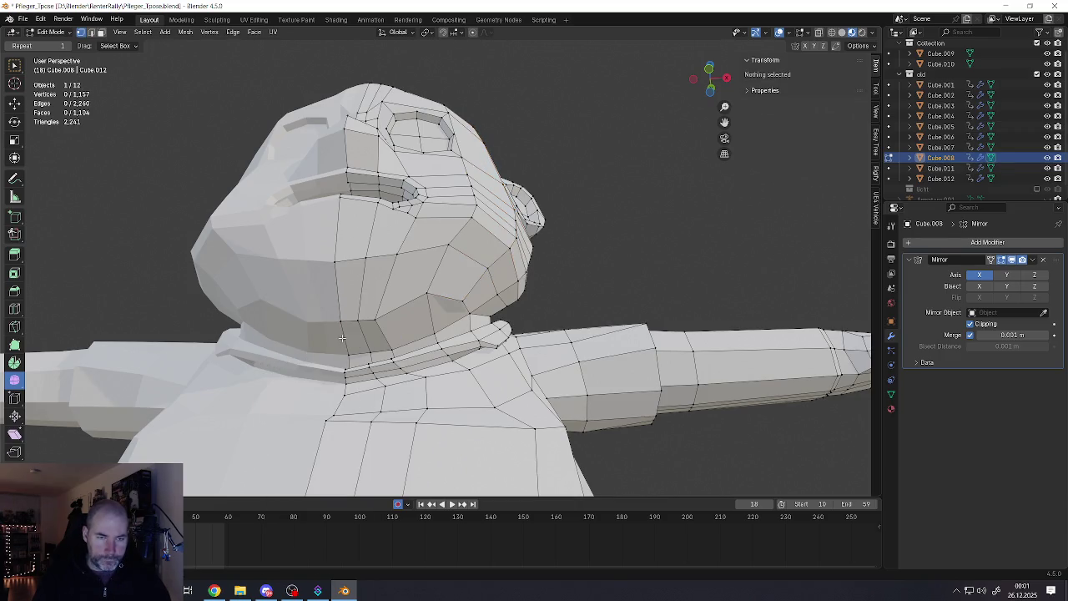
{"action": "left_click", "coordinate": [347, 340]}
{"action": "left_click", "coordinate": [418, 356], "text": "shift"}
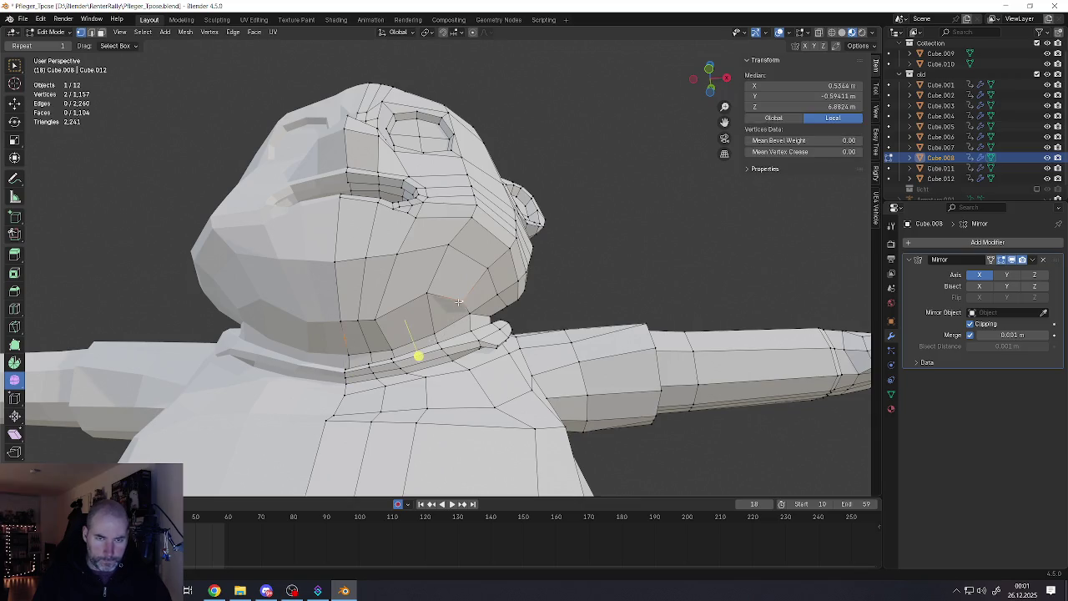
{"action": "key", "text": "j"}
Select the open edge loop under the jaw and view the whole character
{"action": "left_click", "coordinate": [452, 347]}
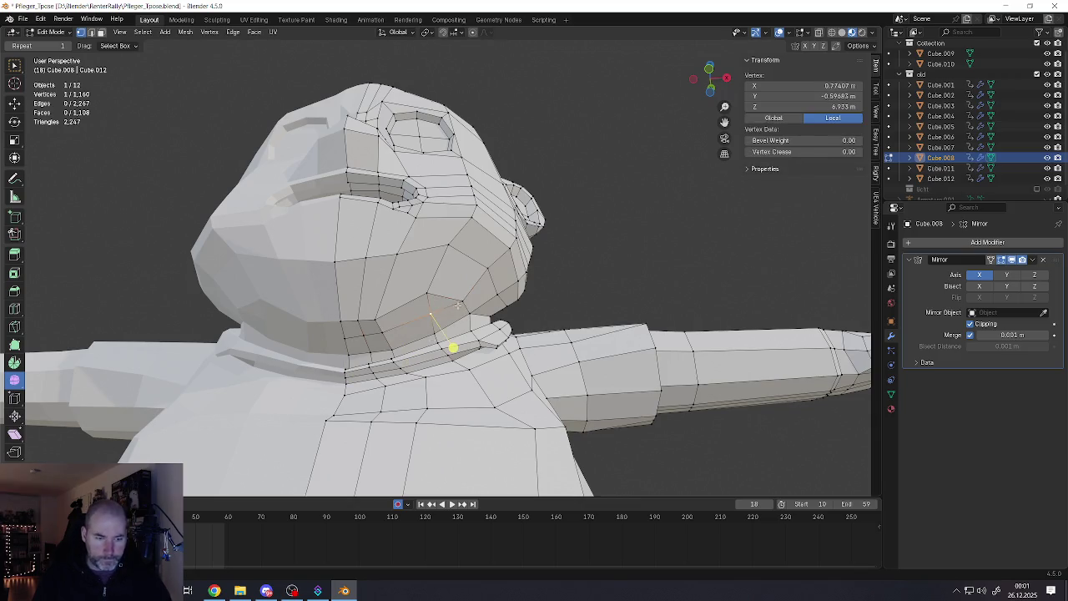
{"action": "left_click", "coordinate": [452, 342], "text": "alt"}
{"action": "scroll", "coordinate": [493, 236], "scroll_direction": "down", "scroll_amount": 3}
{"action": "mouse_move", "coordinate": [493, 236]}
{"action": "middle_mouse_down"}
{"action": "mouse_move", "coordinate": [444, 291]}
{"action": "mouse_move", "coordinate": [483, 274]}
{"action": "middle_mouse_up"}
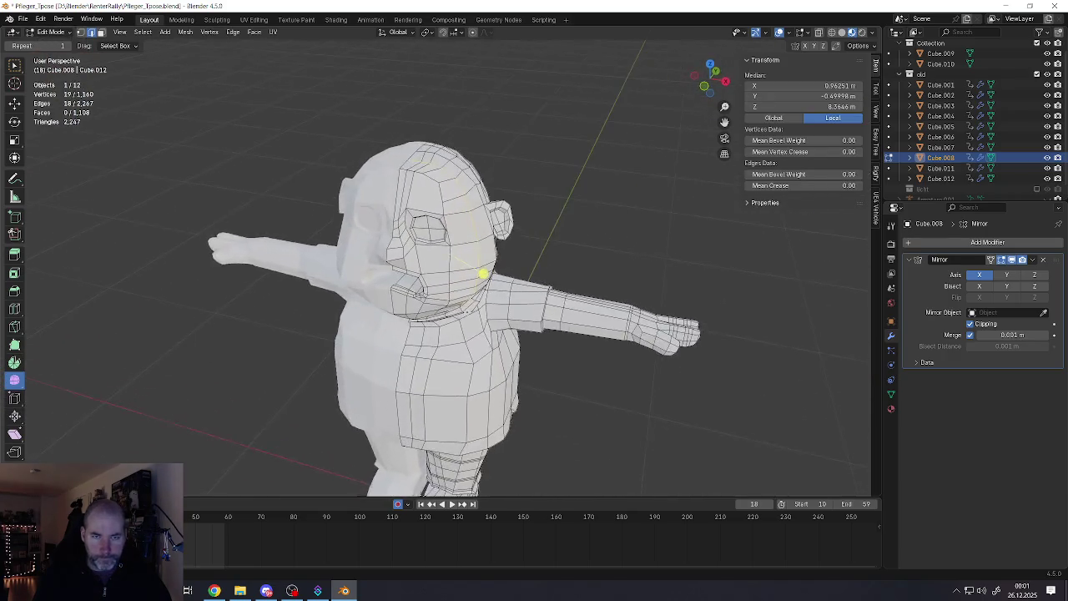
Extrude the selected edge loop into a strip of faces over the side of the head
{"action": "scroll", "coordinate": [483, 273], "scroll_direction": "up", "scroll_amount": 4}
{"action": "middle_click_drag", "start_coordinate": [463, 198], "coordinate": [477, 165]}
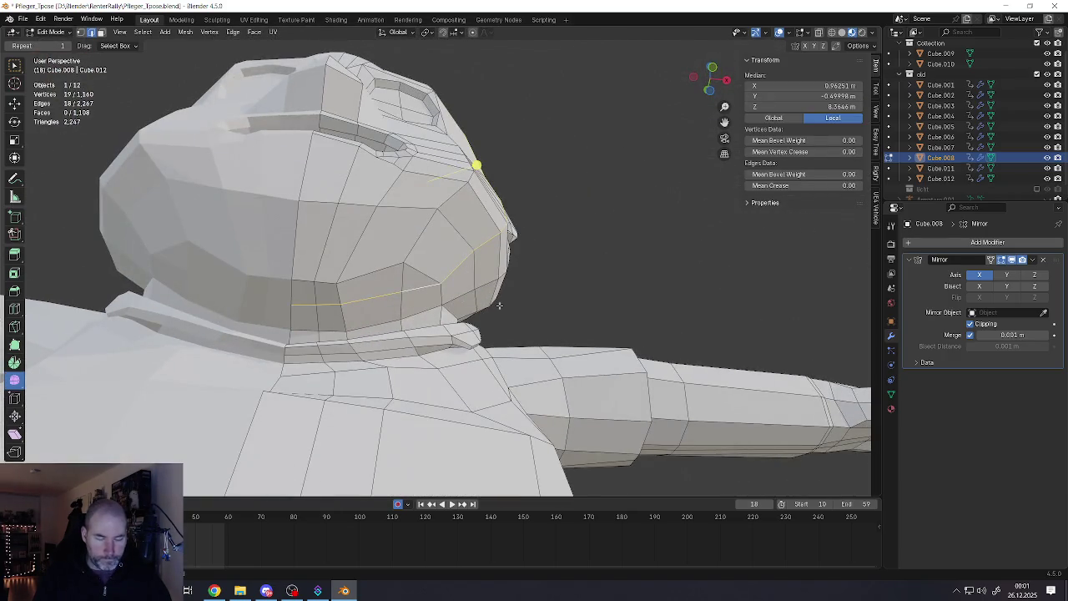
{"action": "key", "text": "e"}
{"action": "left_click", "coordinate": [503, 310]}
{"action": "mouse_move", "coordinate": [503, 310]}
{"action": "middle_mouse_down"}
{"action": "mouse_move", "coordinate": [396, 269]}
{"action": "mouse_move", "coordinate": [403, 310]}
{"action": "middle_mouse_up"}
{"action": "scroll", "coordinate": [397, 269], "scroll_direction": "down", "scroll_amount": 2}
{"action": "scroll", "coordinate": [403, 311], "scroll_direction": "down", "scroll_amount": 2}
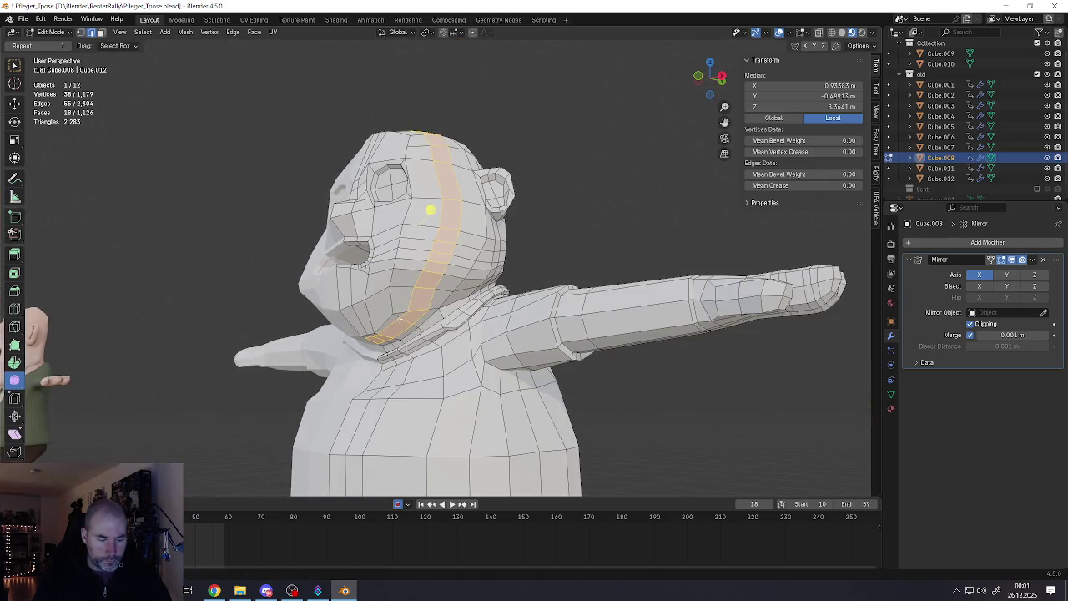
Scale the new band of faces up by about 1.09 in face select mode
{"action": "key", "text": "3"}
{"action": "scroll", "coordinate": [400, 319], "scroll_direction": "up", "scroll_amount": 4}
{"action": "scroll", "coordinate": [398, 302], "scroll_direction": "down", "scroll_amount": 2}
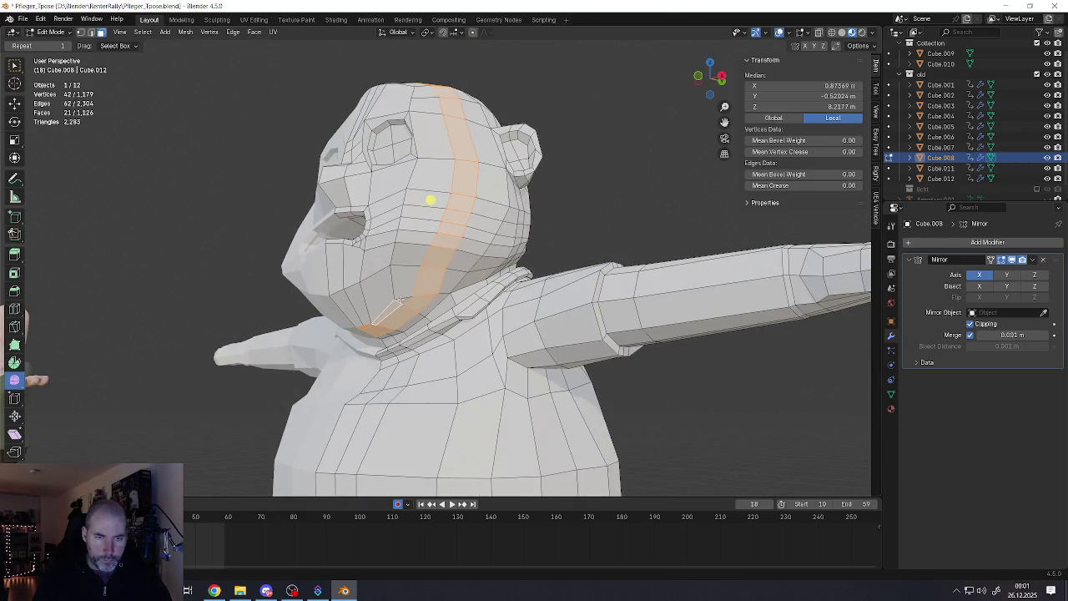
{"action": "middle_click_drag", "start_coordinate": [425, 244], "coordinate": [469, 229]}
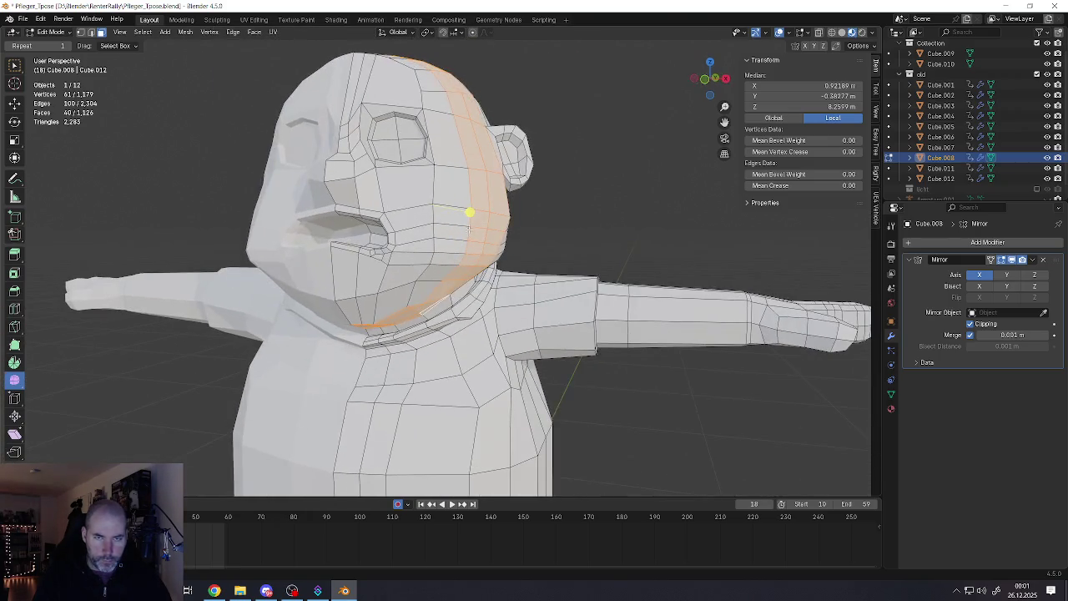
{"action": "key", "text": "s"}
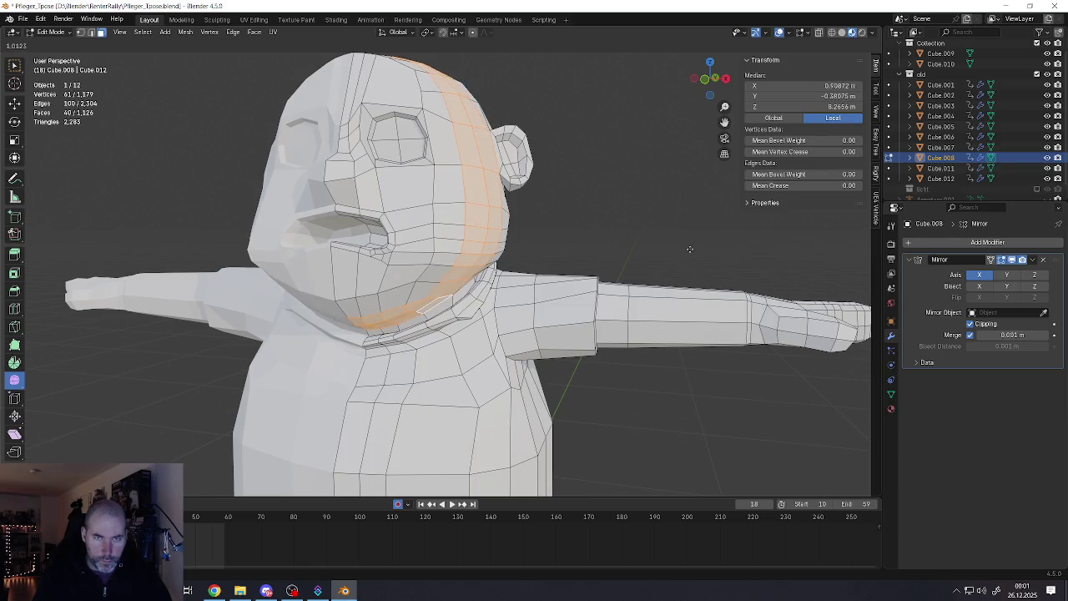
{"action": "left_click", "coordinate": [689, 248]}
{"action": "key", "text": "alt+Tab"}
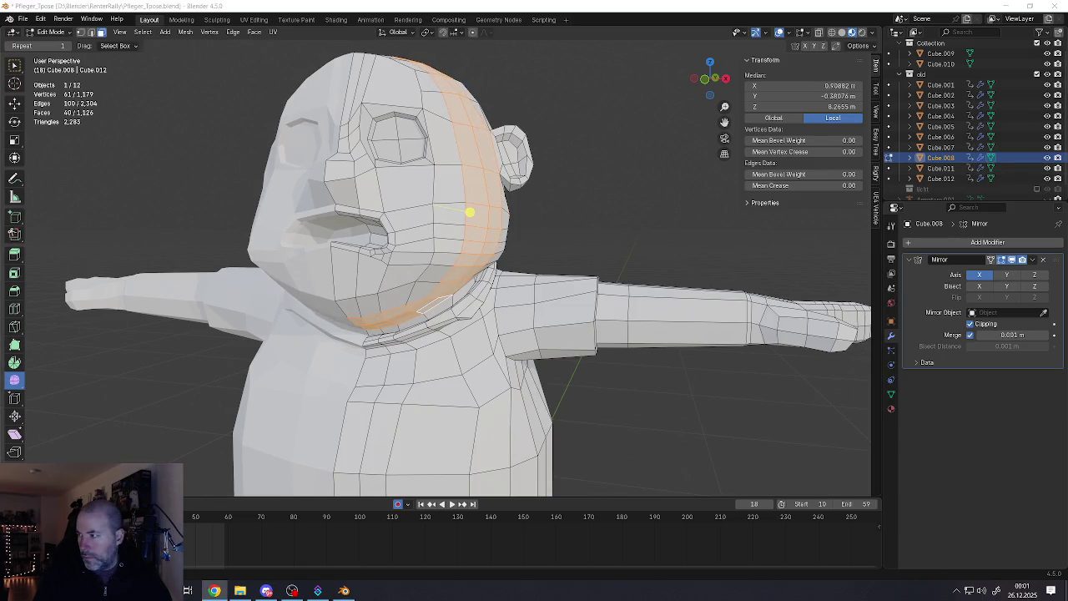
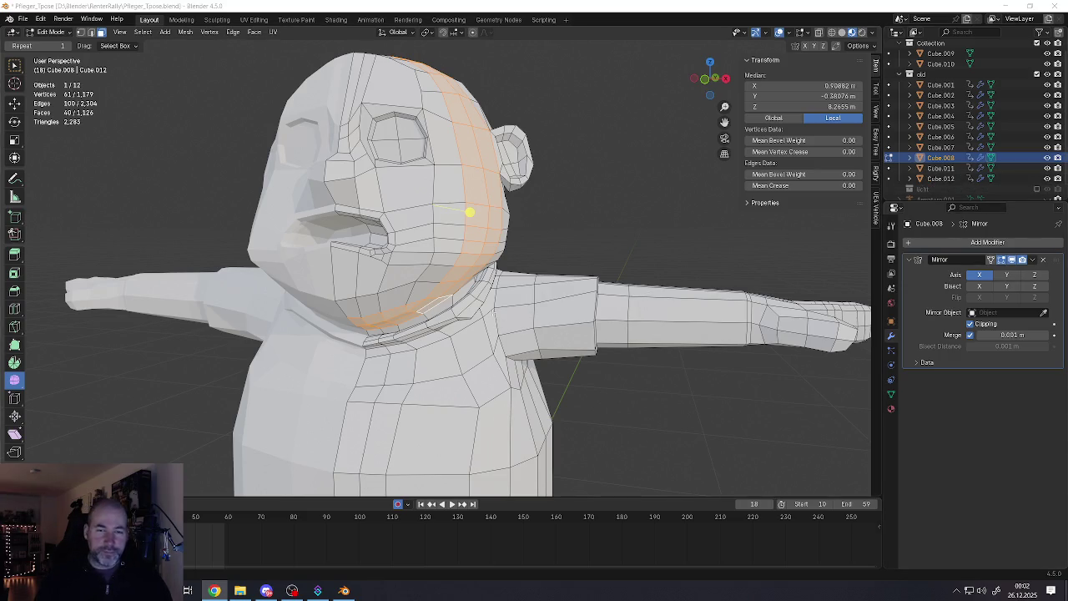
Clear the previous face selection and frame the ear from the front
{"action": "left_click", "coordinate": [469, 212]}
{"action": "scroll", "coordinate": [492, 259], "scroll_direction": "down", "scroll_amount": 3}
{"action": "scroll", "coordinate": [518, 271], "scroll_direction": "down", "scroll_amount": 3}
{"action": "middle_click_drag", "start_coordinate": [529, 248], "coordinate": [542, 247]}
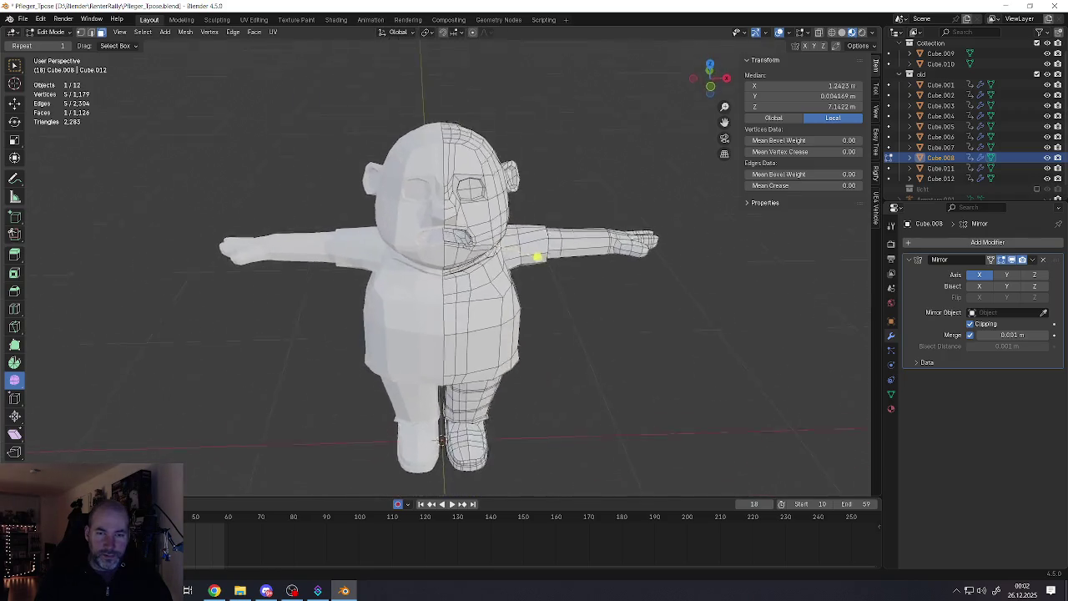
{"action": "scroll", "coordinate": [536, 255], "scroll_direction": "up", "scroll_amount": 2}
{"action": "scroll", "coordinate": [520, 270], "scroll_direction": "up", "scroll_amount": 5}
{"action": "scroll", "coordinate": [459, 376], "scroll_direction": "up", "scroll_amount": 3}
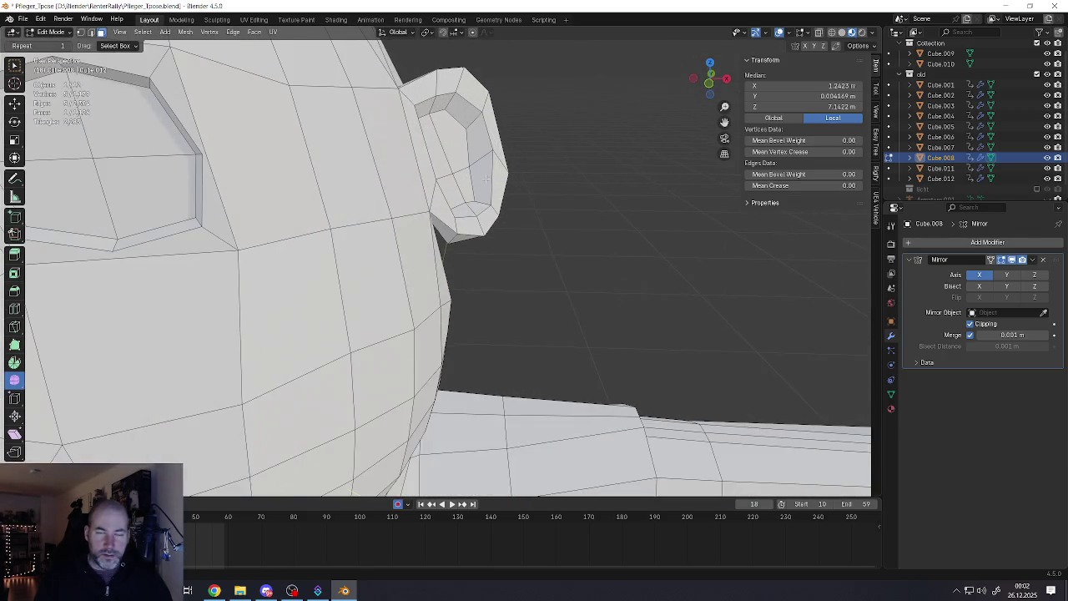
{"action": "mouse_move", "coordinate": [461, 204]}
{"action": "middle_mouse_down"}
{"action": "mouse_move", "coordinate": [461, 215]}
{"action": "mouse_move", "coordinate": [437, 209]}
{"action": "mouse_move", "coordinate": [372, 146]}
{"action": "middle_mouse_up"}
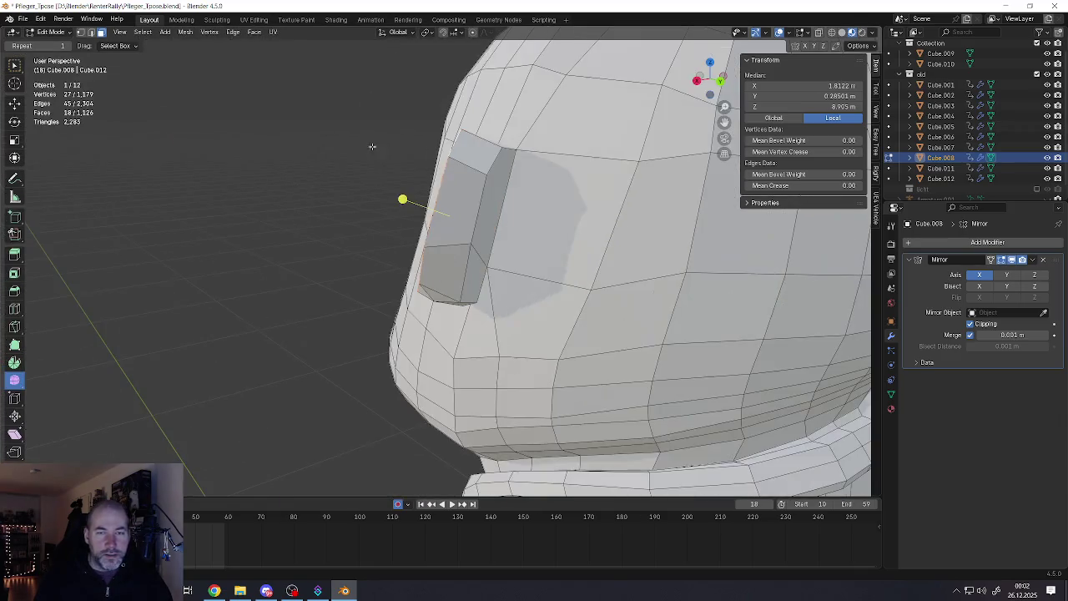
Select the strip of faces running through the ear, checking it from the side
{"action": "left_click", "coordinate": [463, 159], "text": "alt+shift"}
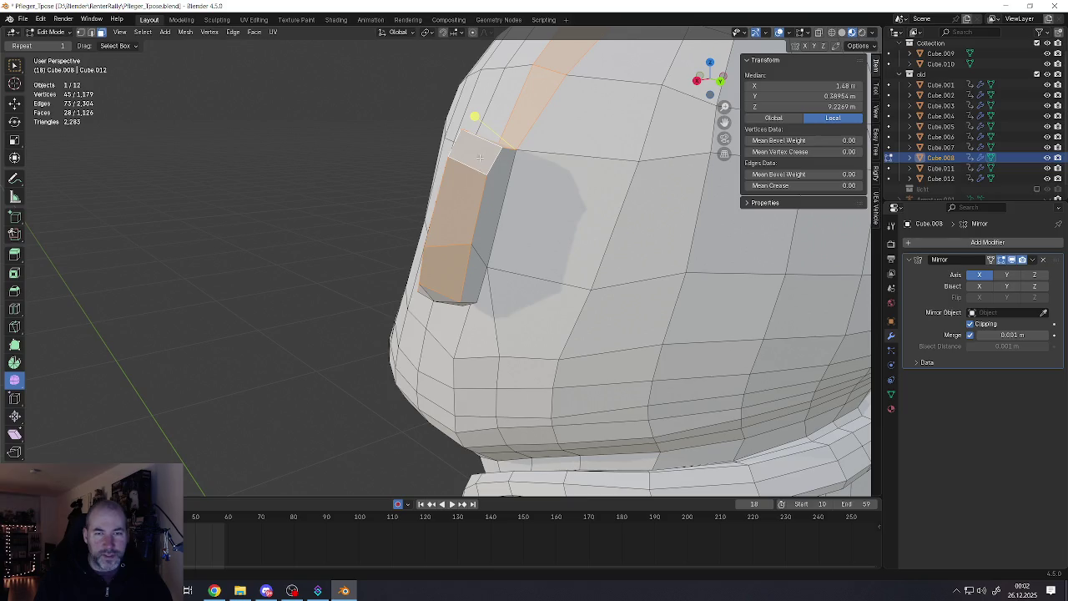
{"action": "left_click", "coordinate": [480, 157]}
{"action": "mouse_move", "coordinate": [479, 157]}
{"action": "middle_mouse_down"}
{"action": "mouse_move", "coordinate": [491, 135]}
{"action": "mouse_move", "coordinate": [478, 263]}
{"action": "middle_mouse_up"}
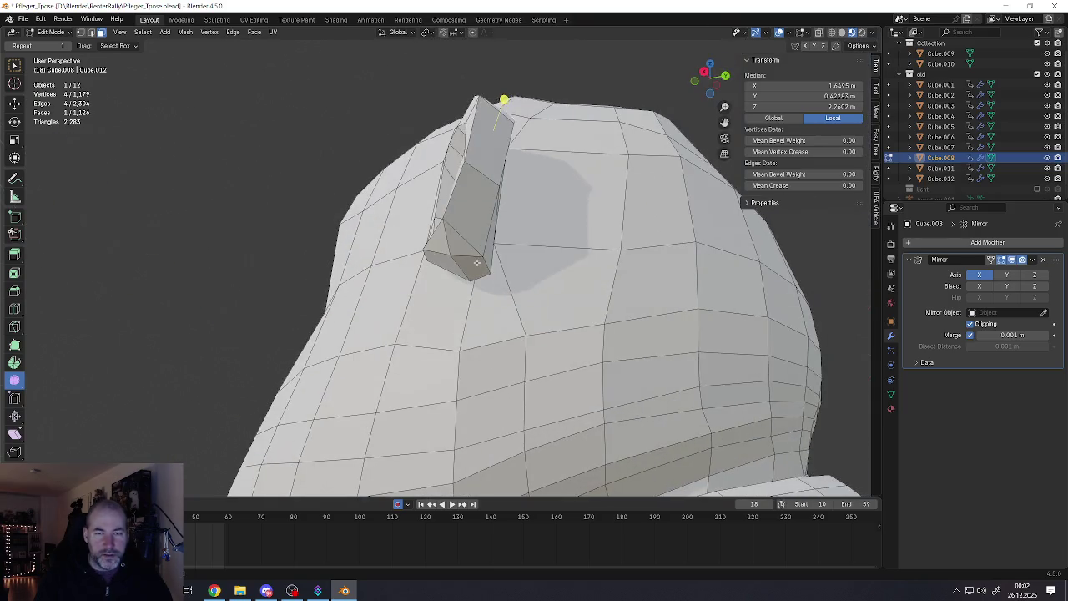
{"action": "left_click", "coordinate": [465, 264], "text": "ctrl"}
{"action": "middle_click_drag", "start_coordinate": [435, 223], "coordinate": [521, 259]}
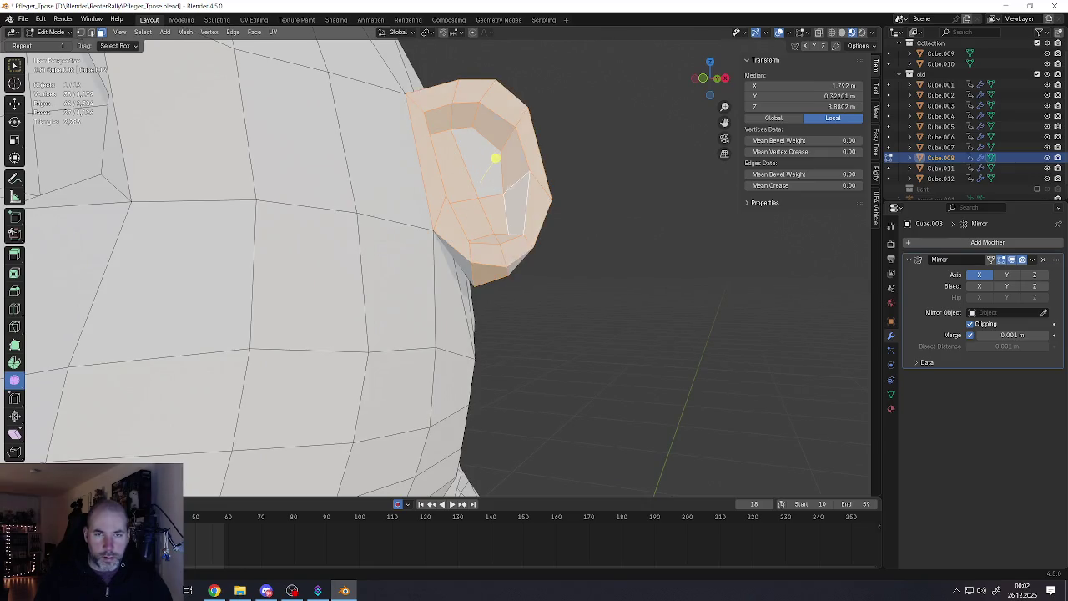
{"action": "middle_click_drag", "start_coordinate": [495, 170], "coordinate": [437, 154]}
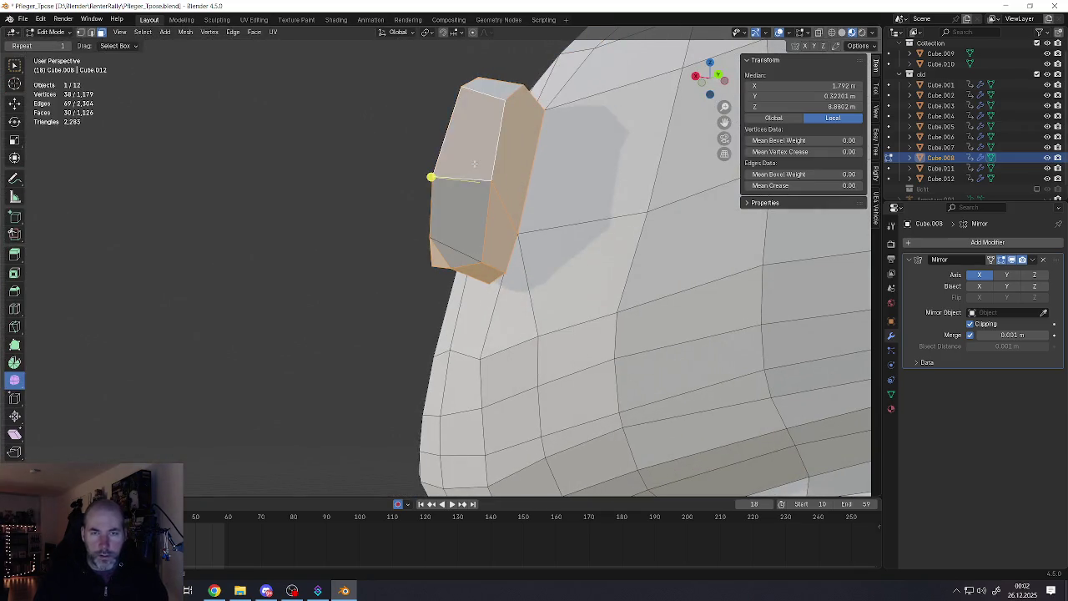
{"action": "mouse_move", "coordinate": [455, 258]}
{"action": "middle_mouse_down"}
{"action": "mouse_move", "coordinate": [663, 167]}
{"action": "mouse_move", "coordinate": [534, 172]}
{"action": "middle_mouse_up"}
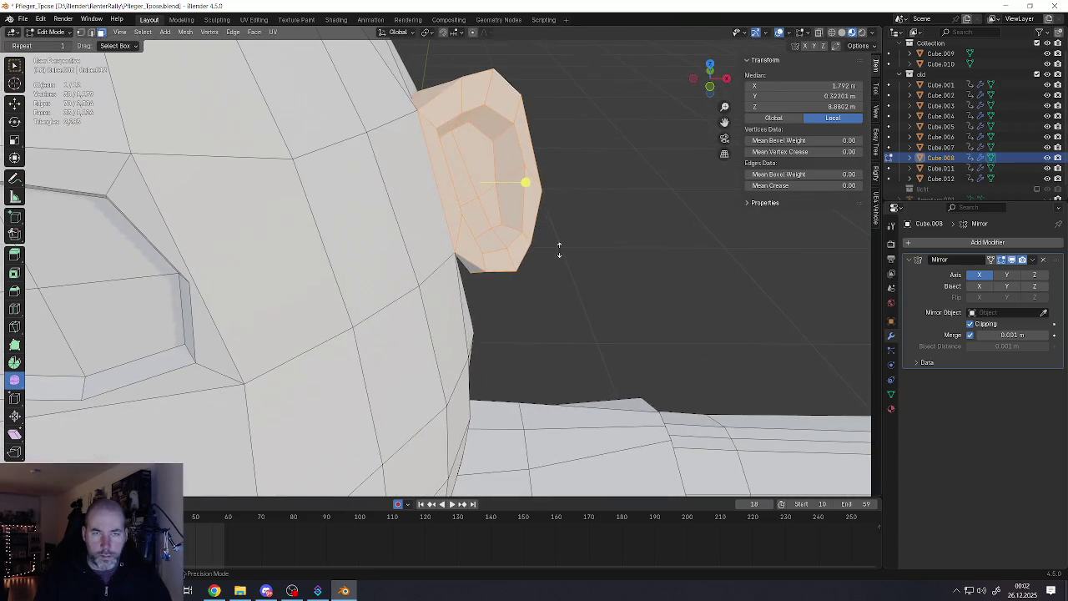
Fatten the selected ear faces outward with Alt+S to thicken the ear
{"action": "key", "text": "alt+s"}
{"action": "left_click", "coordinate": [575, 185]}
{"action": "scroll", "coordinate": [527, 178], "scroll_direction": "down", "scroll_amount": 3}
{"action": "scroll", "coordinate": [522, 167], "scroll_direction": "down", "scroll_amount": 2}
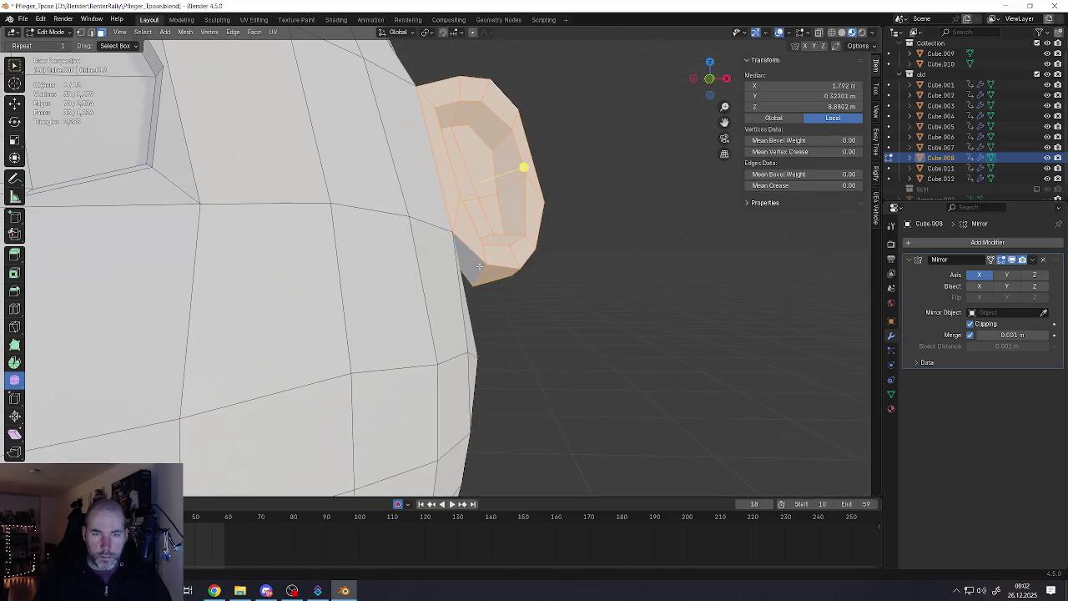
{"action": "middle_click_drag", "start_coordinate": [522, 167], "coordinate": [479, 222]}
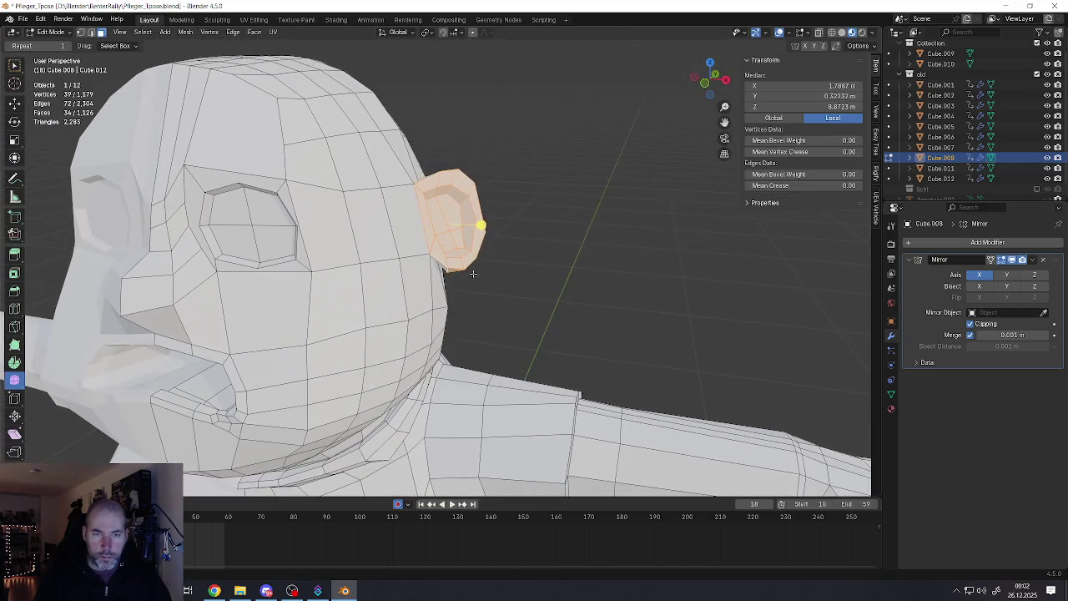
Scale the ear up and shift it toward the face
{"action": "key", "text": "s"}
{"action": "left_click", "coordinate": [509, 274]}
{"action": "middle_click_drag", "start_coordinate": [509, 274], "coordinate": [491, 275]}
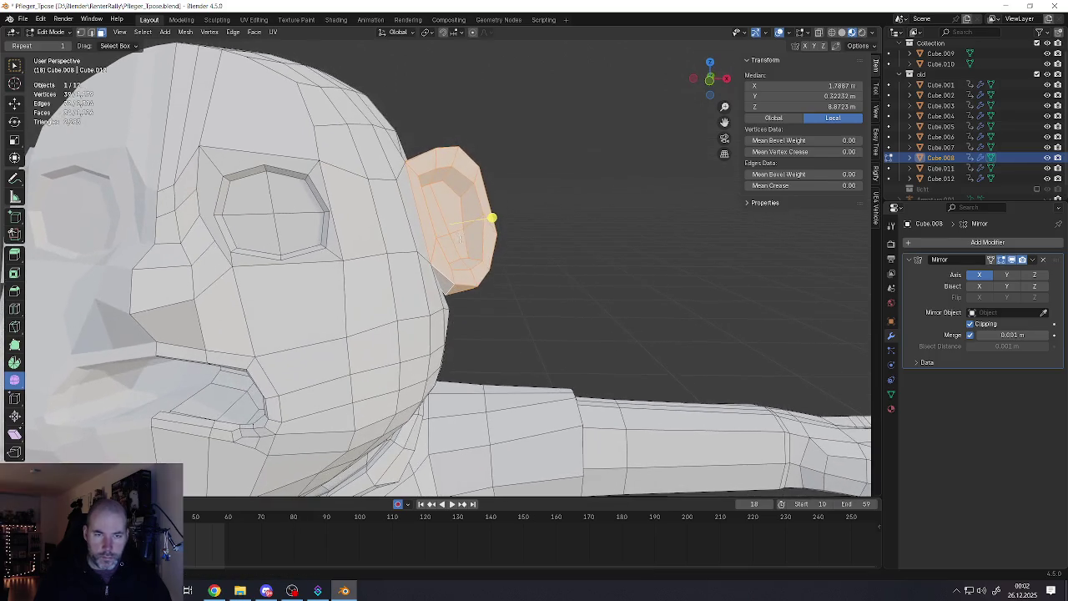
{"action": "key", "text": "g"}
{"action": "left_click", "coordinate": [487, 285]}
{"action": "scroll", "coordinate": [498, 237], "scroll_direction": "down", "scroll_amount": 3}
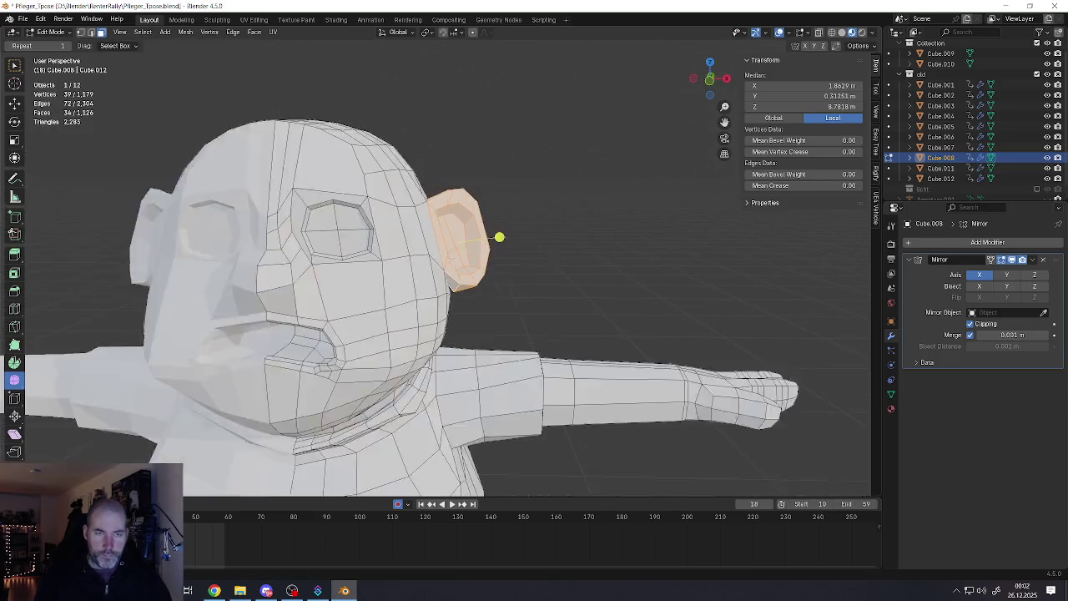
{"action": "scroll", "coordinate": [498, 237], "scroll_direction": "down", "scroll_amount": 2}
Shrink the ear slightly and nudge it into place
{"action": "key", "text": "s"}
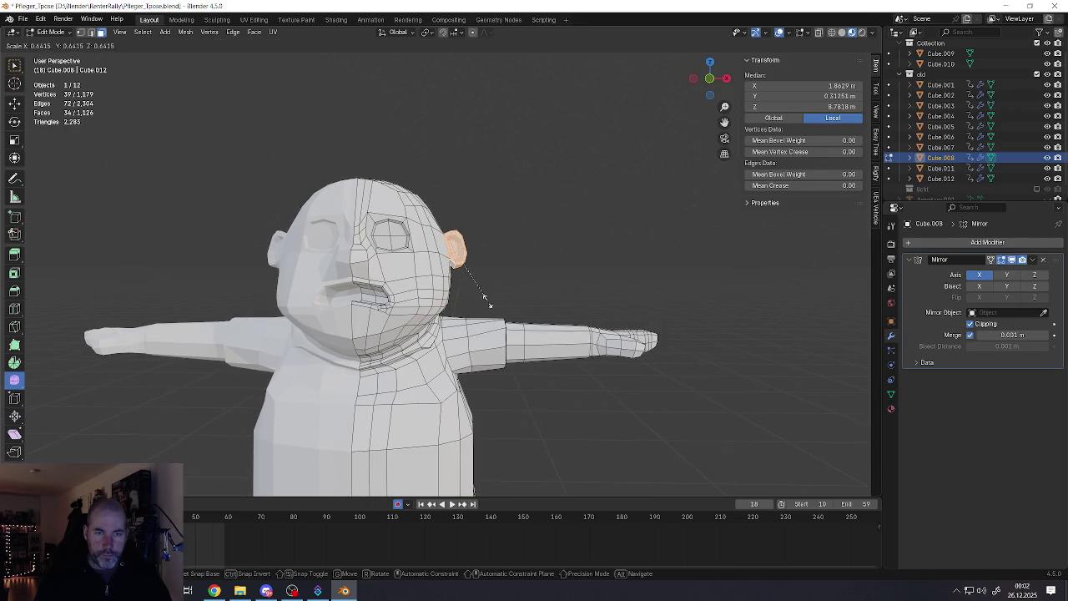
{"action": "left_click", "coordinate": [495, 301]}
{"action": "scroll", "coordinate": [496, 250], "scroll_direction": "down", "scroll_amount": 2}
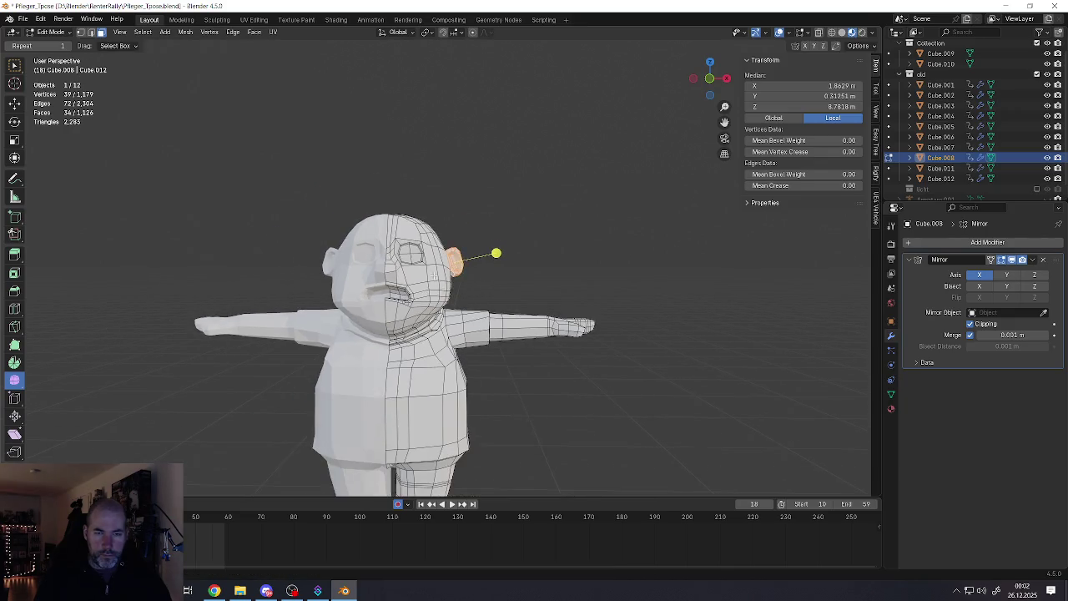
{"action": "scroll", "coordinate": [515, 240], "scroll_direction": "up", "scroll_amount": 4}
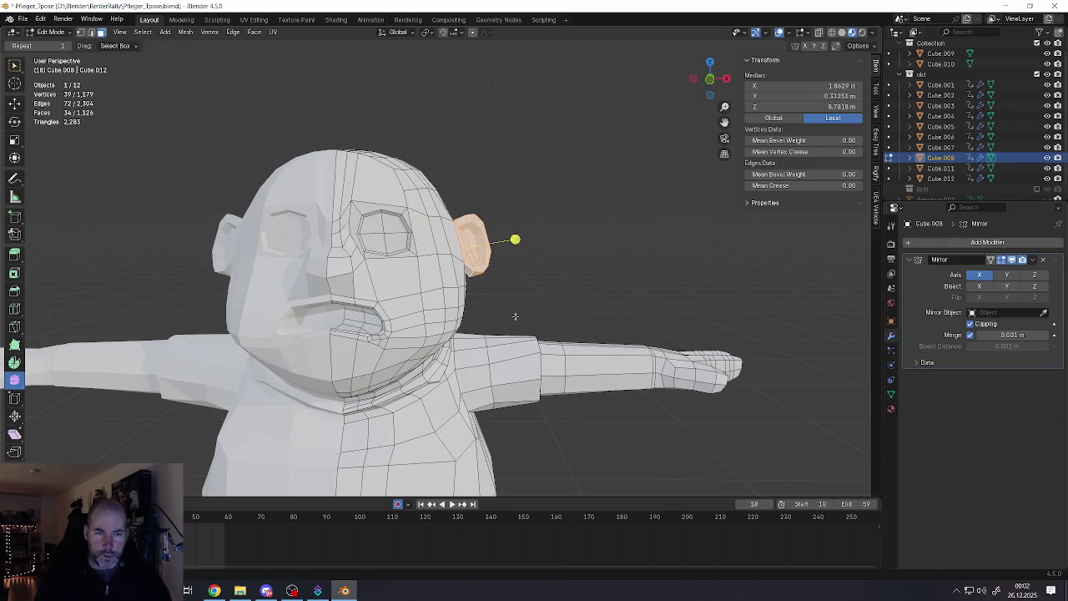
{"action": "key", "text": "g"}
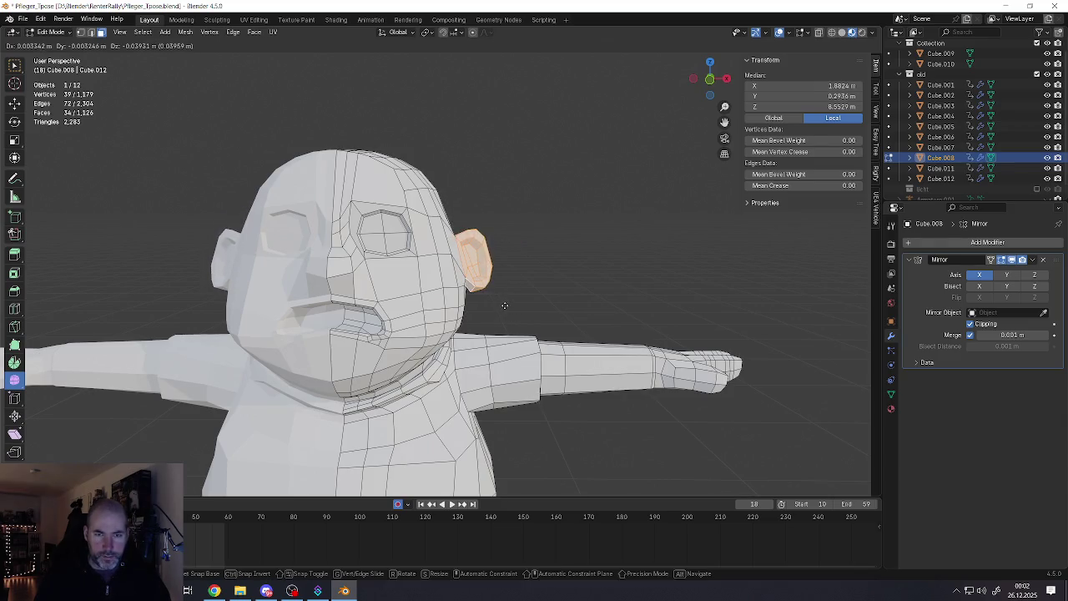
{"action": "left_click", "coordinate": [505, 306]}
{"action": "scroll", "coordinate": [505, 275], "scroll_direction": "up", "scroll_amount": 2}
Raise the ear a little on the side of the head and return to Object Mode
{"action": "mouse_move", "coordinate": [503, 242]}
{"action": "middle_mouse_down"}
{"action": "mouse_move", "coordinate": [333, 245]}
{"action": "mouse_move", "coordinate": [357, 286]}
{"action": "mouse_move", "coordinate": [512, 296]}
{"action": "middle_mouse_up"}
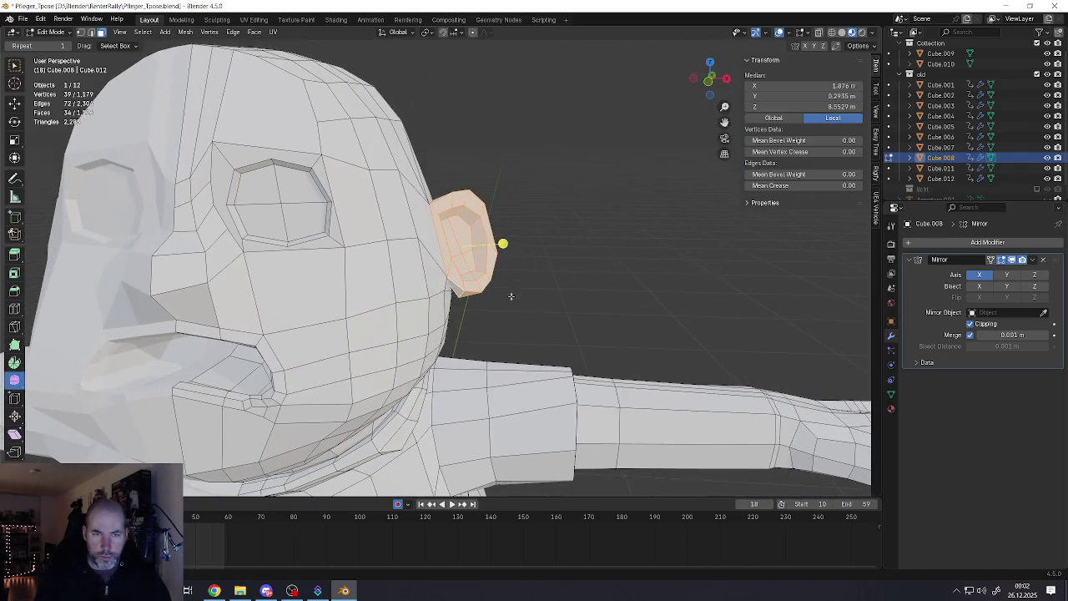
{"action": "key", "text": "g"}
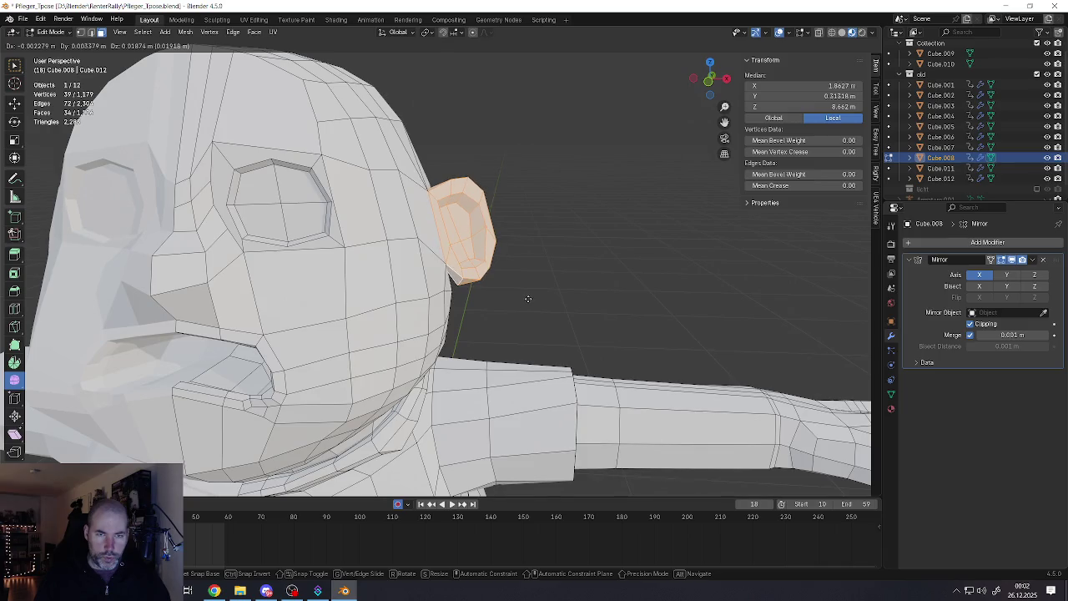
{"action": "left_click", "coordinate": [528, 299]}
{"action": "mouse_move", "coordinate": [500, 232]}
{"action": "middle_mouse_down"}
{"action": "mouse_move", "coordinate": [443, 210]}
{"action": "mouse_move", "coordinate": [465, 220]}
{"action": "mouse_move", "coordinate": [495, 293]}
{"action": "mouse_move", "coordinate": [482, 279]}
{"action": "middle_mouse_up"}
{"action": "scroll", "coordinate": [495, 293], "scroll_direction": "down", "scroll_amount": 3}
{"action": "scroll", "coordinate": [488, 286], "scroll_direction": "up", "scroll_amount": 3}
{"action": "scroll", "coordinate": [482, 280], "scroll_direction": "down", "scroll_amount": 3}
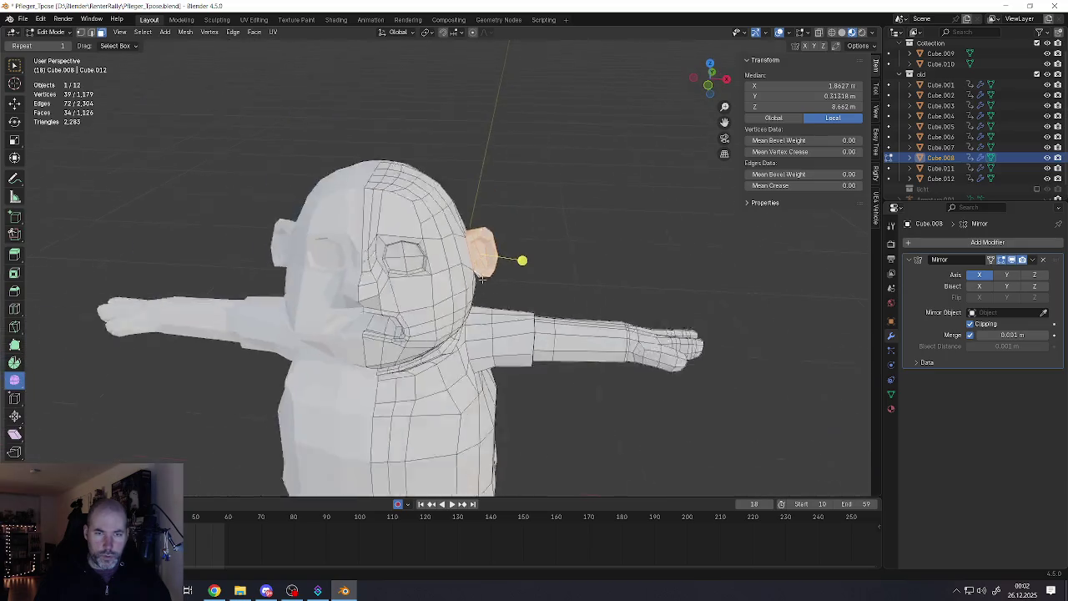
{"action": "scroll", "coordinate": [482, 280], "scroll_direction": "down", "scroll_amount": 3}
{"action": "scroll", "coordinate": [482, 280], "scroll_direction": "down", "scroll_amount": 4}
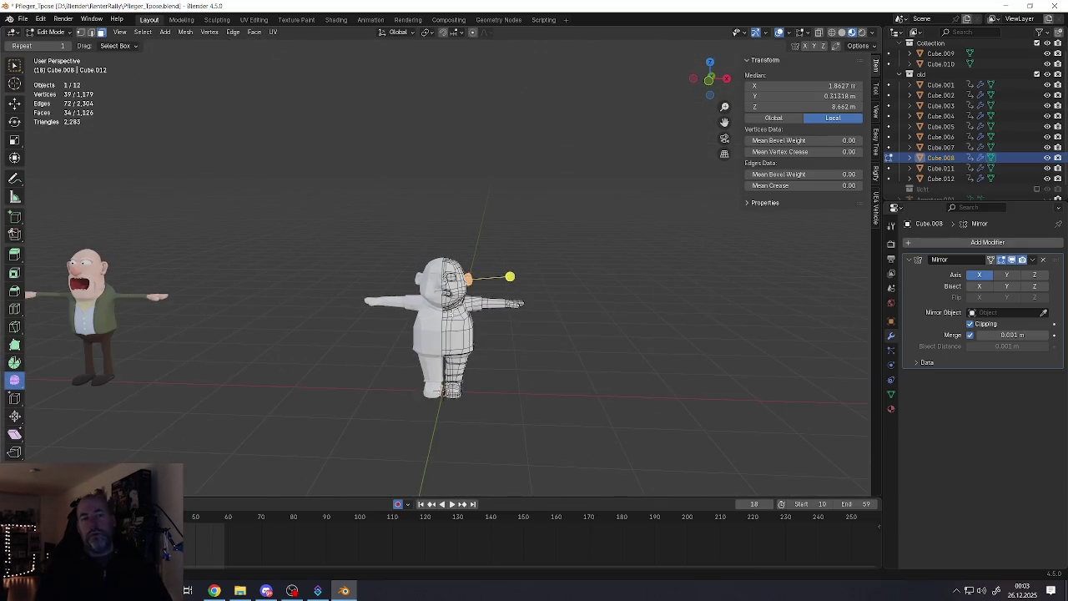
{"action": "key", "text": "Tab"}
{"action": "scroll", "coordinate": [450, 345], "scroll_direction": "up", "scroll_amount": 2}
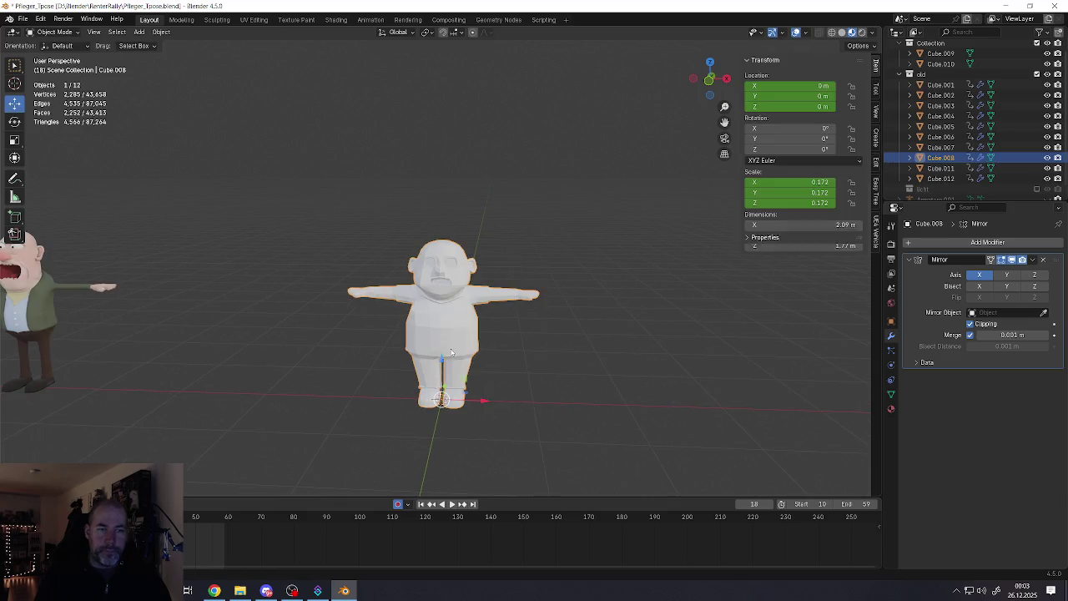
{"action": "mouse_move", "coordinate": [409, 333]}
{"action": "middle_mouse_down", "text": "shift"}
{"action": "mouse_move", "coordinate": [528, 334]}
{"action": "mouse_move", "coordinate": [307, 270]}
{"action": "mouse_move", "coordinate": [424, 320]}
{"action": "mouse_move", "coordinate": [397, 293]}
{"action": "mouse_move", "coordinate": [425, 291]}
{"action": "mouse_move", "coordinate": [424, 312]}
{"action": "mouse_move", "coordinate": [445, 294]}
{"action": "mouse_move", "coordinate": [390, 244]}
{"action": "mouse_move", "coordinate": [467, 291]}
{"action": "mouse_move", "coordinate": [543, 302]}
{"action": "mouse_move", "coordinate": [498, 304]}
{"action": "middle_mouse_up", "text": "shift"}
{"action": "scroll", "coordinate": [484, 326], "scroll_direction": "up", "scroll_amount": 5}
{"action": "scroll", "coordinate": [445, 295], "scroll_direction": "down", "scroll_amount": 2}
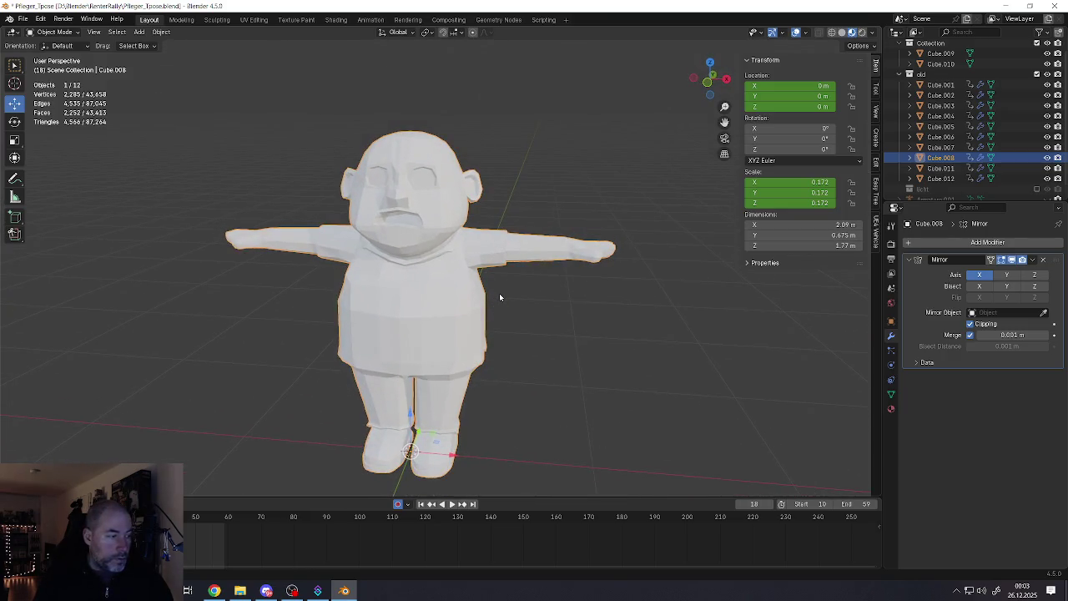
{"action": "mouse_move", "coordinate": [499, 297]}
{"action": "middle_mouse_down"}
{"action": "mouse_move", "coordinate": [441, 286]}
{"action": "mouse_move", "coordinate": [500, 280]}
{"action": "middle_mouse_up"}
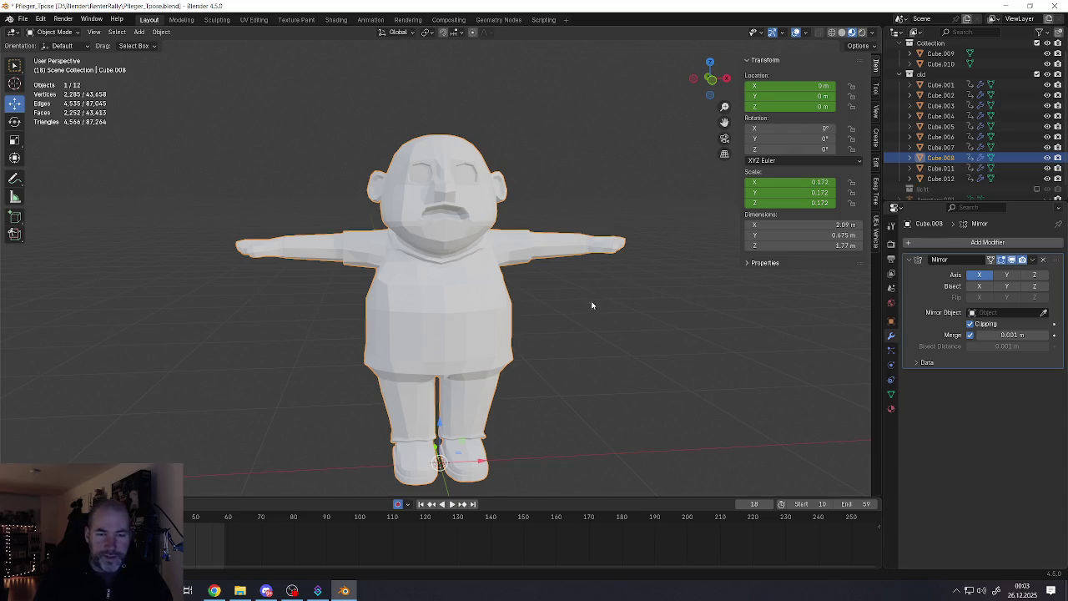
{"action": "mouse_move", "coordinate": [591, 306]}
{"action": "middle_mouse_down"}
{"action": "mouse_move", "coordinate": [517, 401]}
{"action": "mouse_move", "coordinate": [493, 335]}
{"action": "middle_mouse_up"}
{"action": "scroll", "coordinate": [507, 421], "scroll_direction": "up", "scroll_amount": 4}
{"action": "key", "text": "Tab"}
{"action": "scroll", "coordinate": [493, 359], "scroll_direction": "up", "scroll_amount": 4}
Select the bottom edge loop of the trouser leg and move it
{"action": "scroll", "coordinate": [517, 356], "scroll_direction": "down", "scroll_amount": 3}
{"action": "left_click", "coordinate": [543, 148], "text": "alt"}
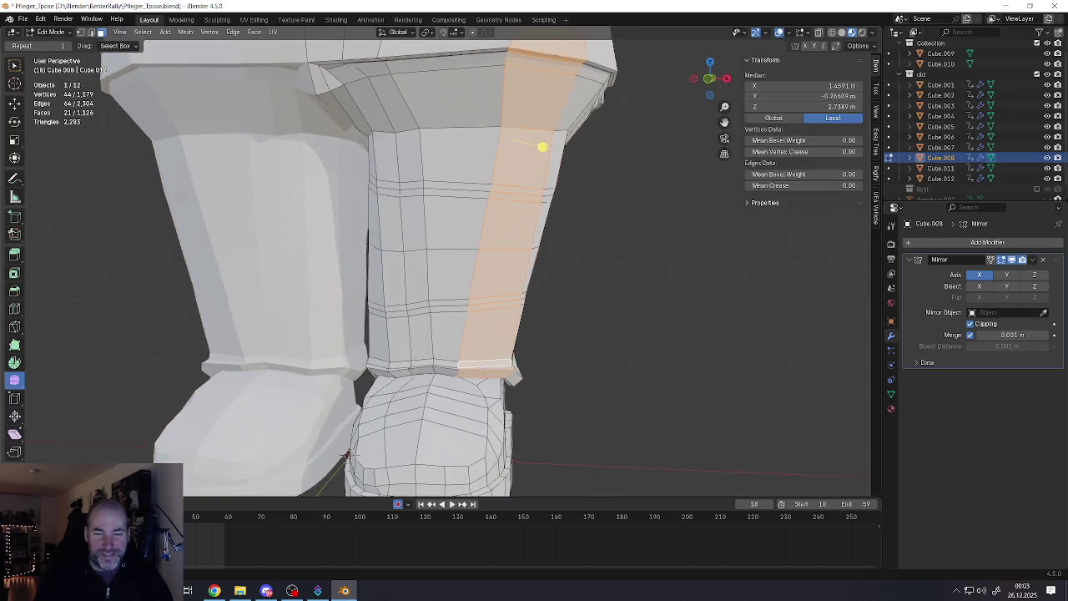
{"action": "scroll", "coordinate": [543, 148], "scroll_direction": "up", "scroll_amount": 4}
{"action": "left_click", "coordinate": [421, 364], "text": "alt"}
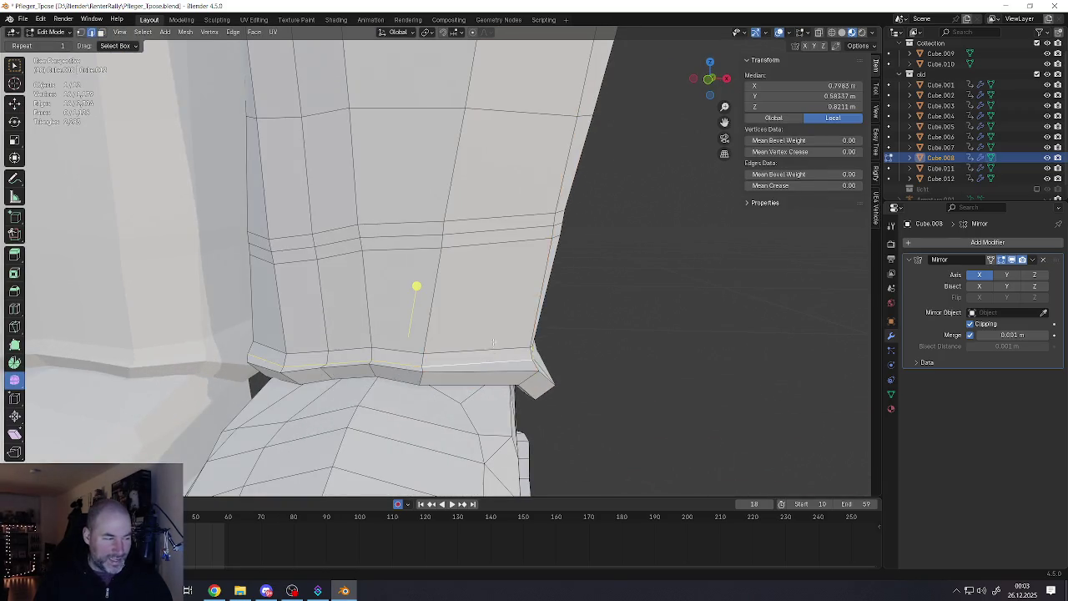
{"action": "middle_click_drag", "start_coordinate": [493, 341], "coordinate": [501, 334]}
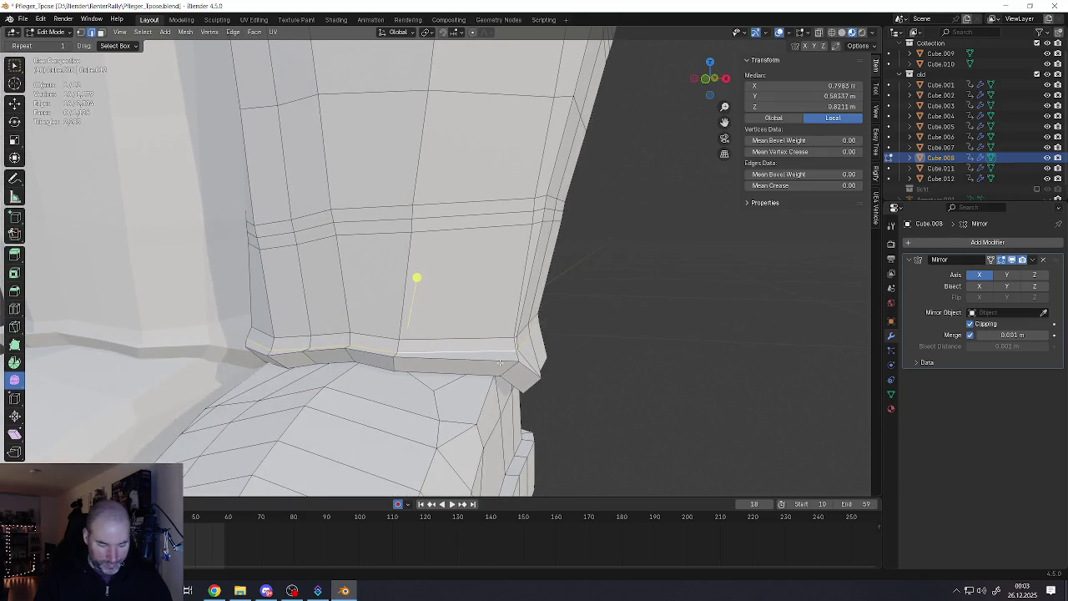
{"action": "key", "text": "g"}
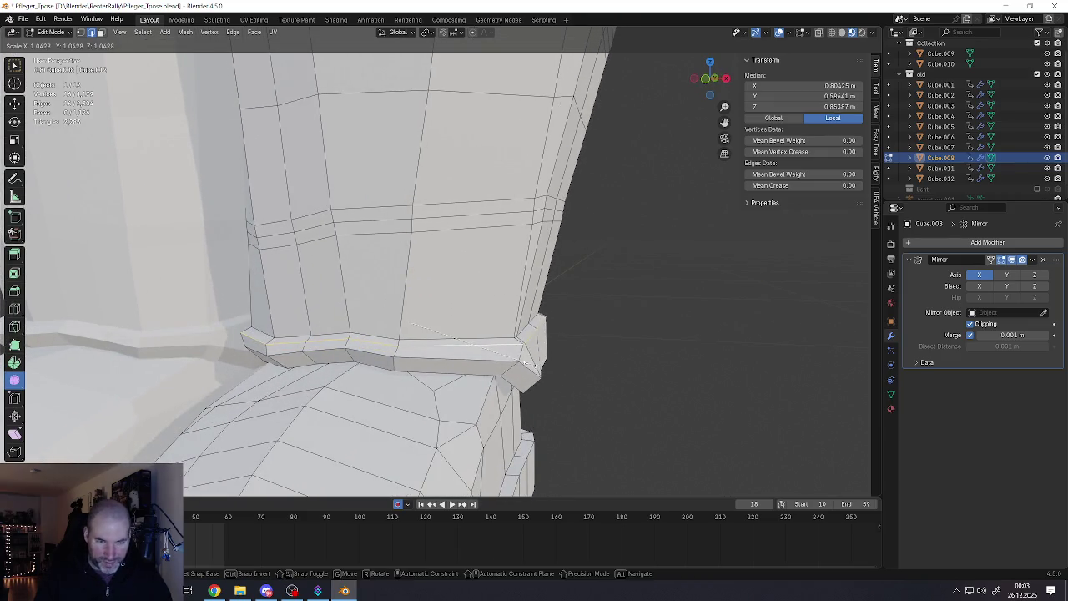
{"action": "left_click", "coordinate": [412, 270]}
Widen the trouser hem loop in two small moves
{"action": "key", "text": "g"}
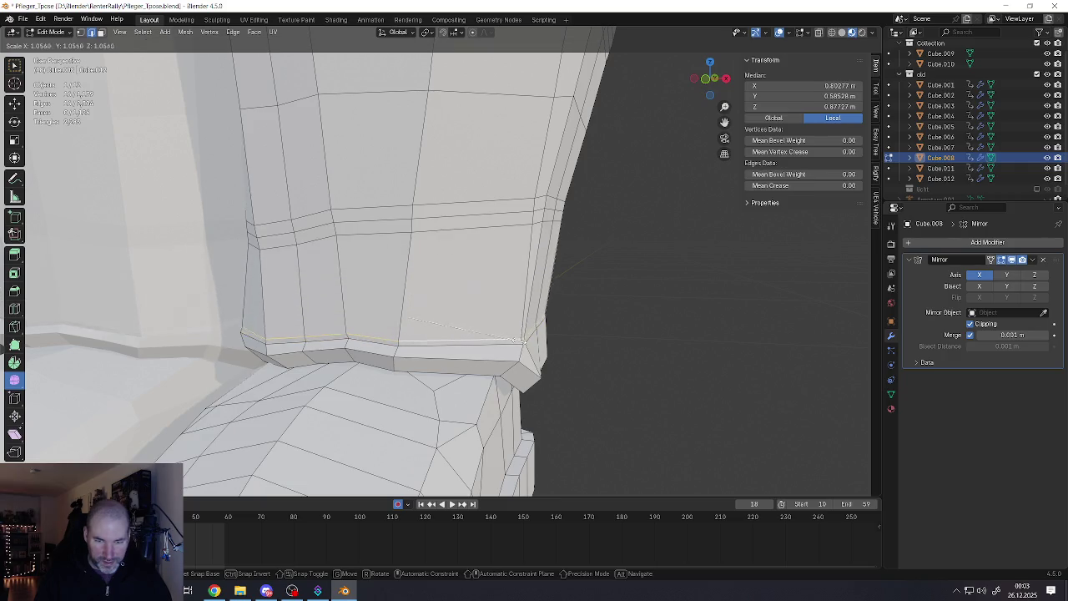
{"action": "left_click", "coordinate": [434, 334]}
{"action": "key", "text": "g"}
{"action": "left_click", "coordinate": [437, 336]}
{"action": "mouse_move", "coordinate": [437, 336]}
{"action": "middle_mouse_down"}
{"action": "mouse_move", "coordinate": [392, 327]}
{"action": "mouse_move", "coordinate": [516, 327]}
{"action": "middle_mouse_up"}
Tidy the hem by moving a hem edge vertex and the corner vertex
{"action": "left_click", "coordinate": [348, 359]}
{"action": "middle_click_drag", "start_coordinate": [349, 397], "coordinate": [358, 369]}
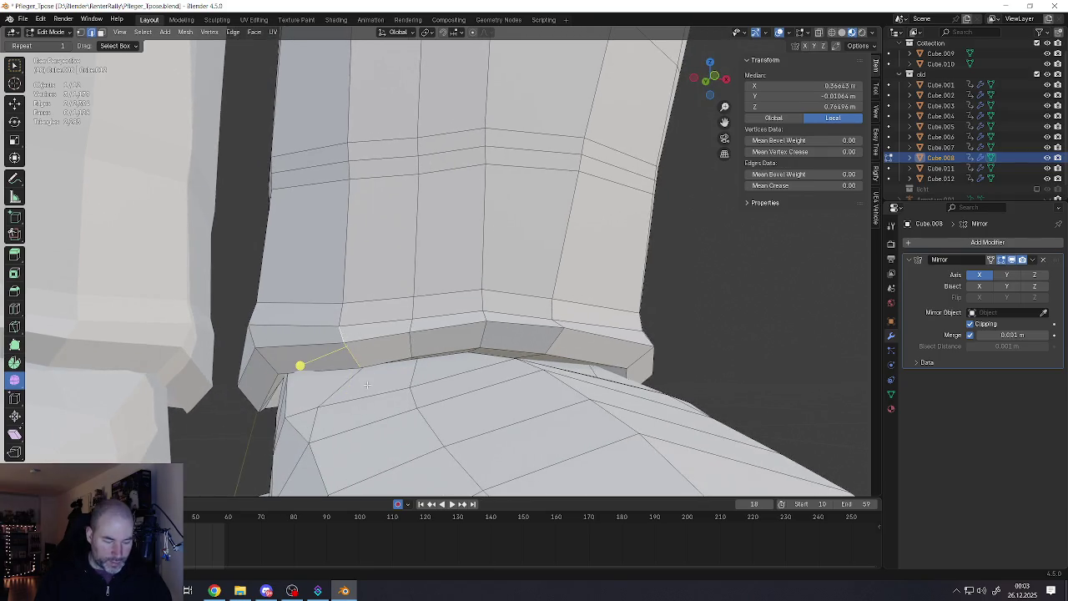
{"action": "key", "text": "g"}
{"action": "left_click", "coordinate": [336, 377]}
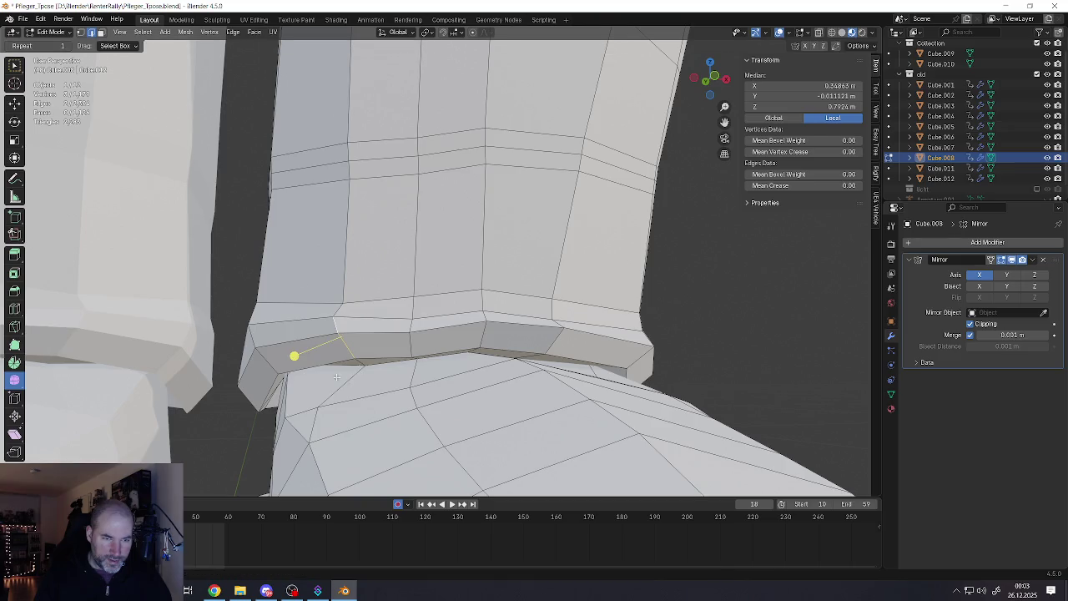
{"action": "left_click", "coordinate": [278, 373]}
{"action": "key", "text": "g"}
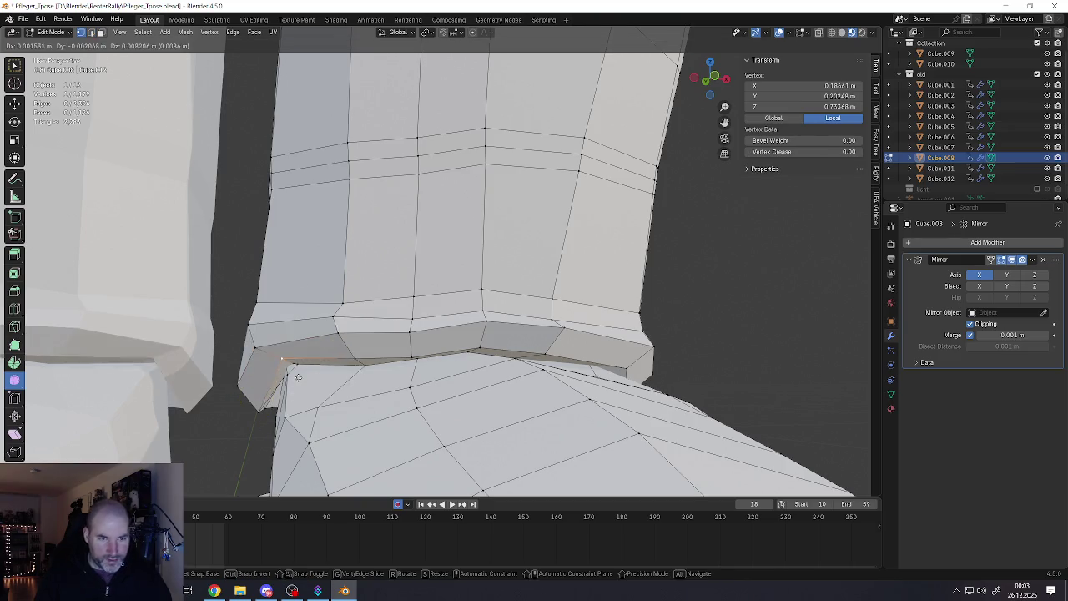
{"action": "left_click", "coordinate": [267, 412]}
{"action": "mouse_move", "coordinate": [267, 412]}
{"action": "middle_mouse_down"}
{"action": "mouse_move", "coordinate": [447, 370]}
{"action": "mouse_move", "coordinate": [443, 379]}
{"action": "middle_mouse_up"}
Select a hem edge, frame the whole character, and switch to Object Mode
{"action": "left_click", "coordinate": [447, 370]}
{"action": "scroll", "coordinate": [381, 370], "scroll_direction": "down", "scroll_amount": 4}
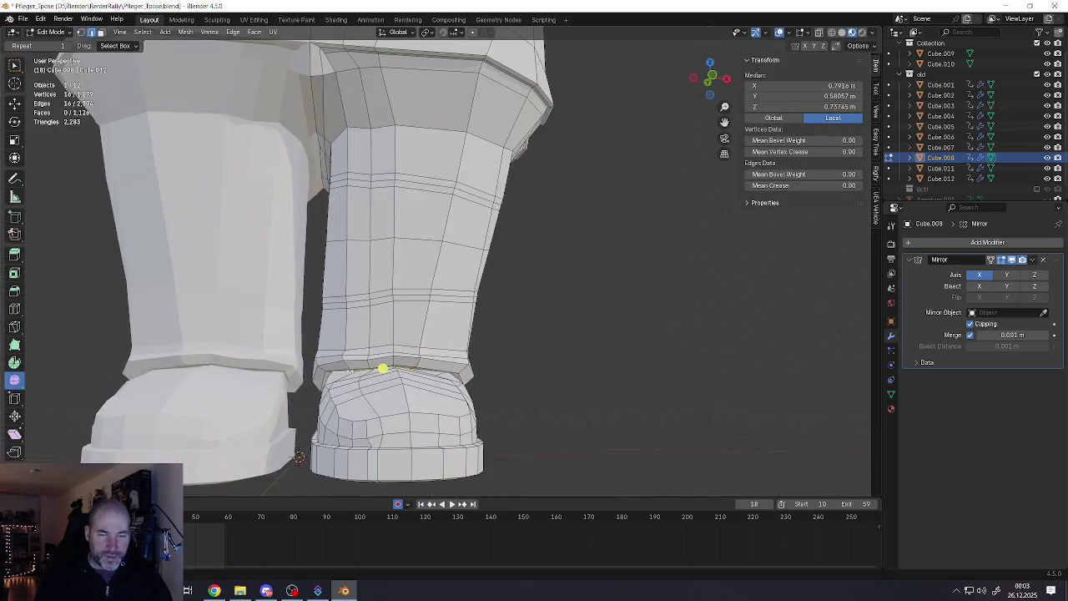
{"action": "scroll", "coordinate": [362, 366], "scroll_direction": "down", "scroll_amount": 2}
{"action": "middle_click_drag", "start_coordinate": [362, 366], "coordinate": [409, 375]}
{"action": "key", "text": "Tab"}
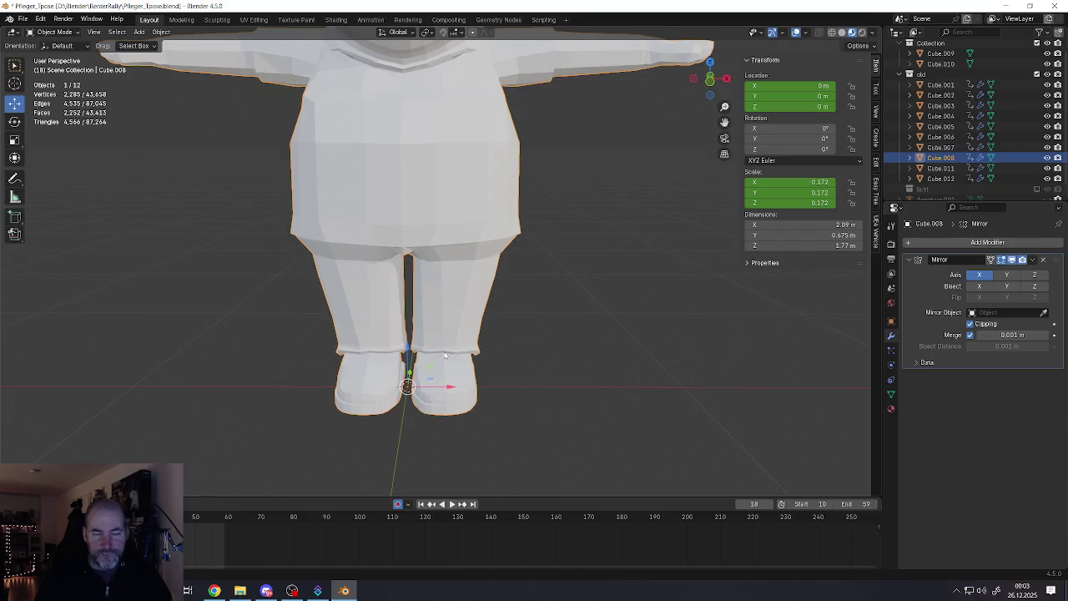
Orbit and zoom around the character to inspect its sides and upper body
{"action": "middle_click_drag", "start_coordinate": [450, 302], "coordinate": [458, 273]}
{"action": "scroll", "coordinate": [442, 329], "scroll_direction": "up", "scroll_amount": 3}
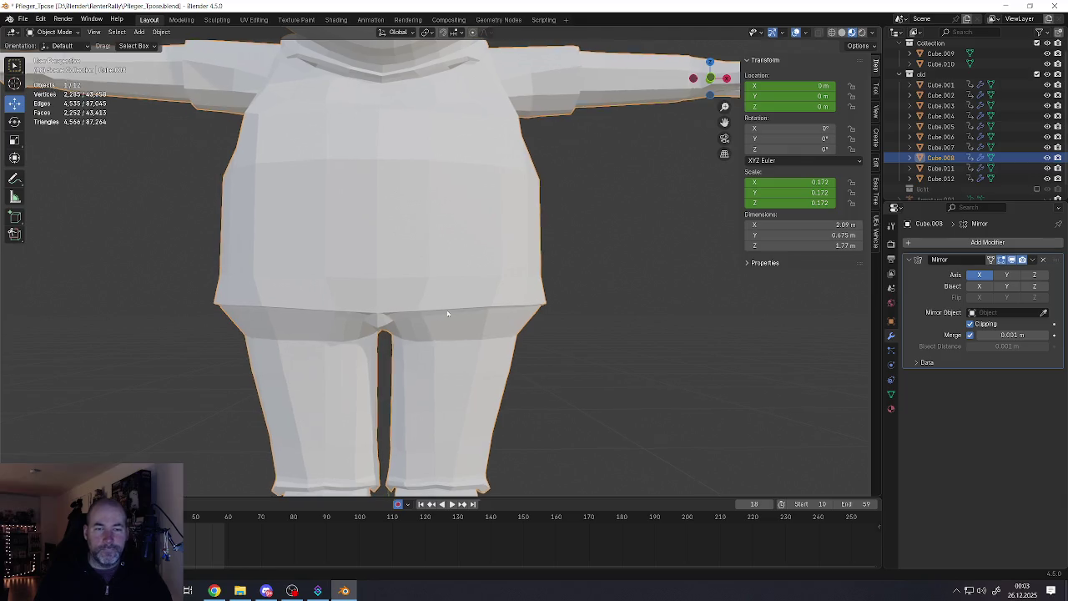
{"action": "middle_click_drag", "start_coordinate": [443, 312], "coordinate": [469, 322]}
{"action": "scroll", "coordinate": [469, 308], "scroll_direction": "down", "scroll_amount": 3}
{"action": "scroll", "coordinate": [488, 325], "scroll_direction": "up", "scroll_amount": 3}
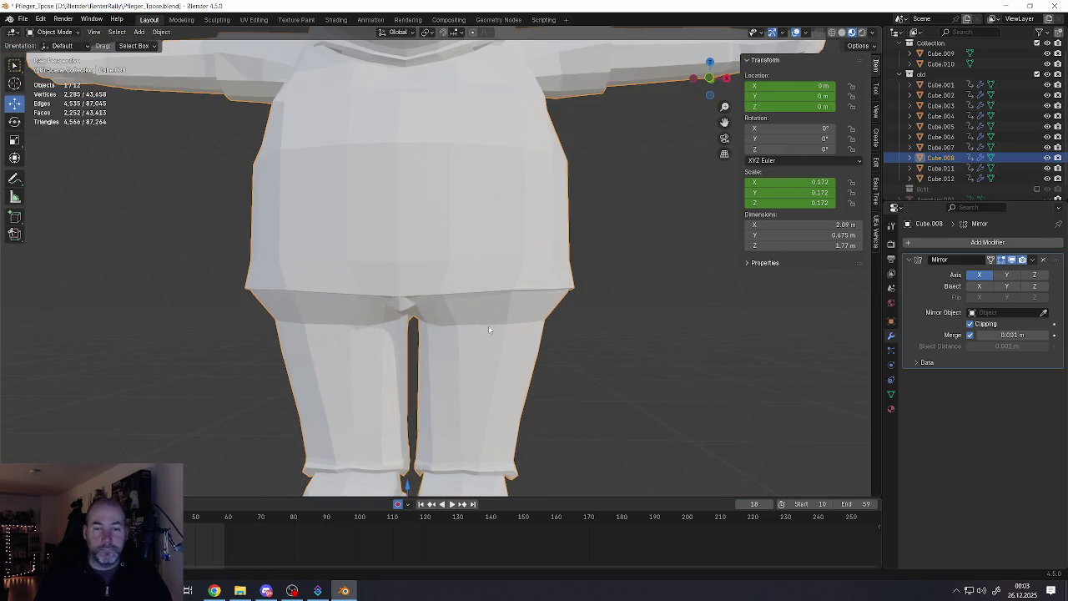
{"action": "scroll", "coordinate": [488, 325], "scroll_direction": "down", "scroll_amount": 2}
{"action": "mouse_move", "coordinate": [499, 320]}
{"action": "middle_mouse_down"}
{"action": "mouse_move", "coordinate": [312, 317]}
{"action": "mouse_move", "coordinate": [461, 334]}
{"action": "mouse_move", "coordinate": [483, 317]}
{"action": "middle_mouse_up"}
{"action": "scroll", "coordinate": [484, 317], "scroll_direction": "down", "scroll_amount": 1}
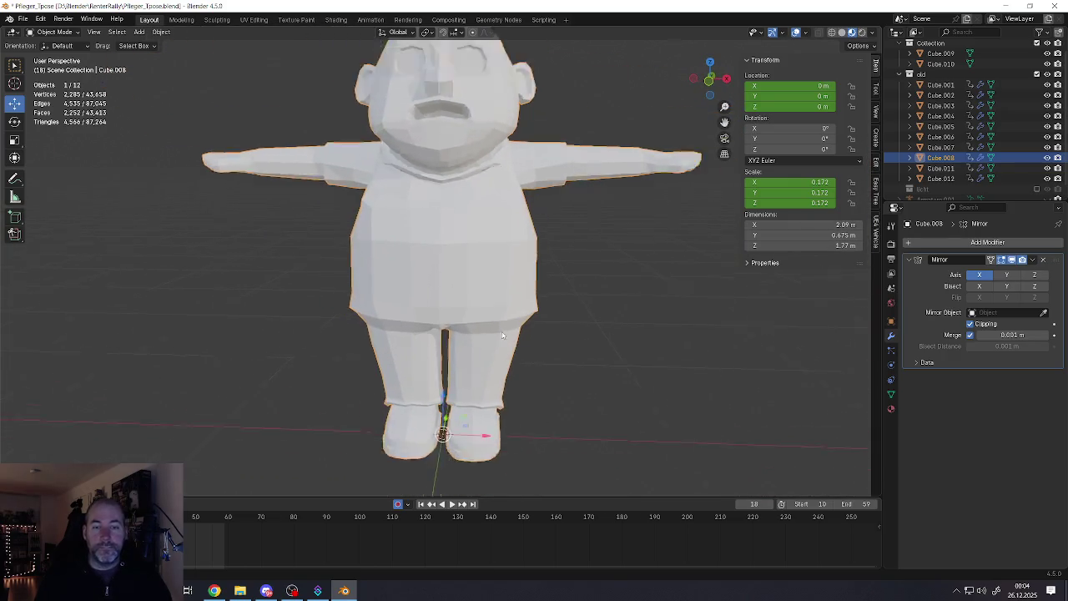
{"action": "scroll", "coordinate": [484, 317], "scroll_direction": "down", "scroll_amount": 2}
{"action": "scroll", "coordinate": [484, 315], "scroll_direction": "down", "scroll_amount": 1}
{"action": "scroll", "coordinate": [474, 323], "scroll_direction": "up", "scroll_amount": 3}
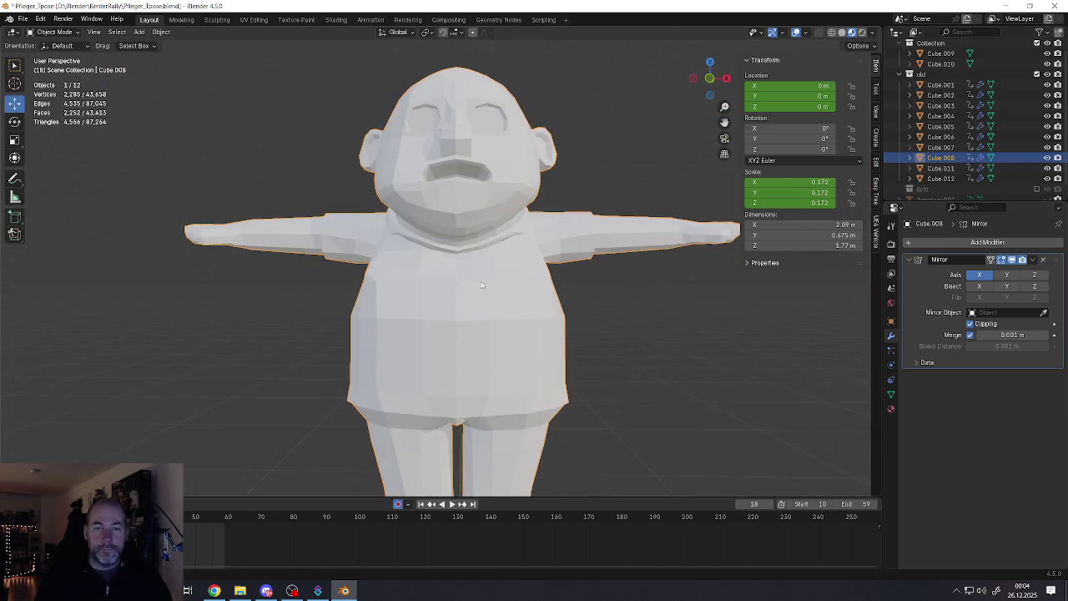
{"action": "mouse_move", "coordinate": [474, 323]}
{"action": "middle_mouse_down"}
{"action": "mouse_move", "coordinate": [517, 294]}
{"action": "mouse_move", "coordinate": [492, 305]}
{"action": "middle_mouse_up"}
{"action": "scroll", "coordinate": [492, 304], "scroll_direction": "up", "scroll_amount": 3}
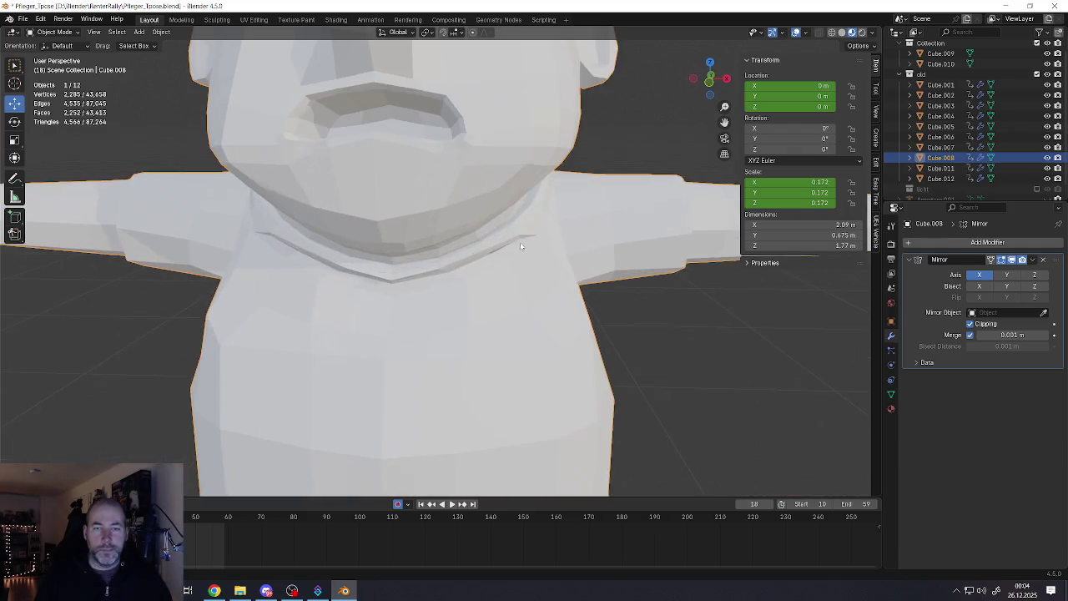
Enter Edit Mode, zoom into the neck, and select a collar face
{"action": "key", "text": "Tab"}
{"action": "scroll", "coordinate": [519, 242], "scroll_direction": "up", "scroll_amount": 4}
{"action": "middle_click_drag", "start_coordinate": [520, 242], "coordinate": [525, 234]}
{"action": "left_click", "coordinate": [541, 237]}
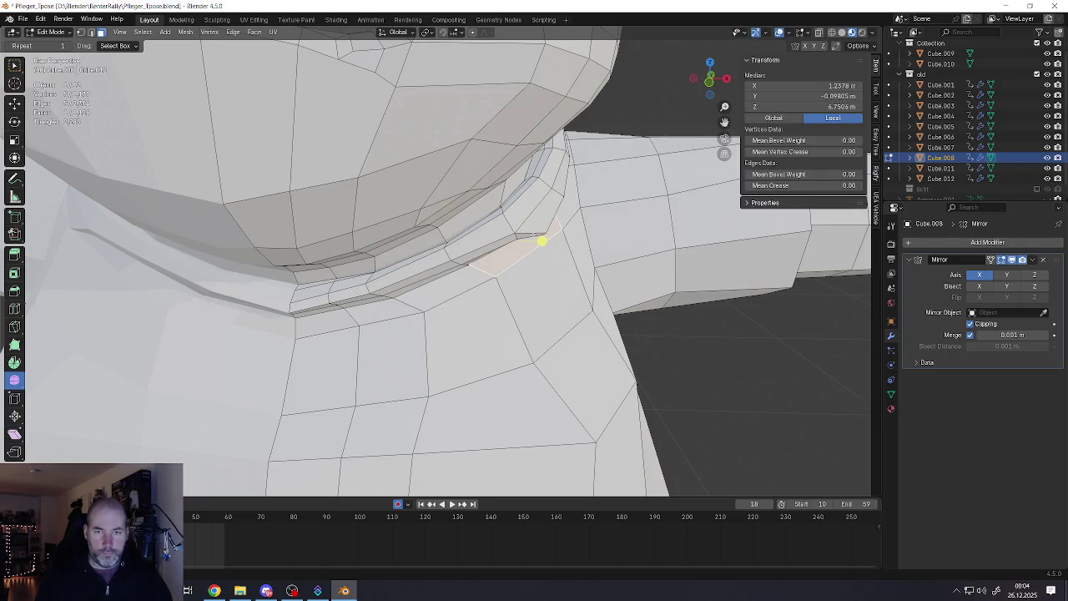
Select an edge at the side of the neck and drag the neck vertices into position
{"action": "left_click", "coordinate": [544, 277]}
{"action": "scroll", "coordinate": [545, 276], "scroll_direction": "down", "scroll_amount": 2}
{"action": "scroll", "coordinate": [545, 275], "scroll_direction": "down", "scroll_amount": 2}
{"action": "scroll", "coordinate": [555, 296], "scroll_direction": "down", "scroll_amount": 4}
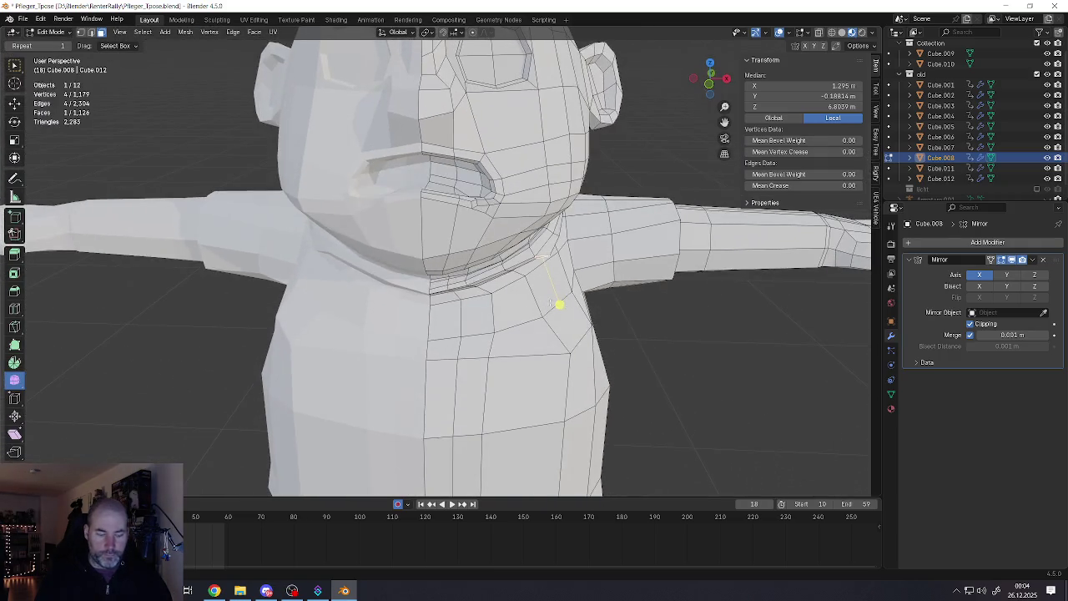
{"action": "mouse_move", "coordinate": [559, 304]}
{"action": "left_mouse_down"}
{"action": "mouse_move", "coordinate": [554, 352]}
{"action": "mouse_move", "coordinate": [575, 317]}
{"action": "left_mouse_up"}
{"action": "mouse_move", "coordinate": [575, 317]}
{"action": "middle_mouse_down"}
{"action": "mouse_move", "coordinate": [579, 286]}
{"action": "mouse_move", "coordinate": [536, 291]}
{"action": "mouse_move", "coordinate": [538, 322]}
{"action": "mouse_move", "coordinate": [584, 317]}
{"action": "mouse_move", "coordinate": [575, 317]}
{"action": "middle_mouse_up"}
{"action": "scroll", "coordinate": [555, 333], "scroll_direction": "down", "scroll_amount": 2}
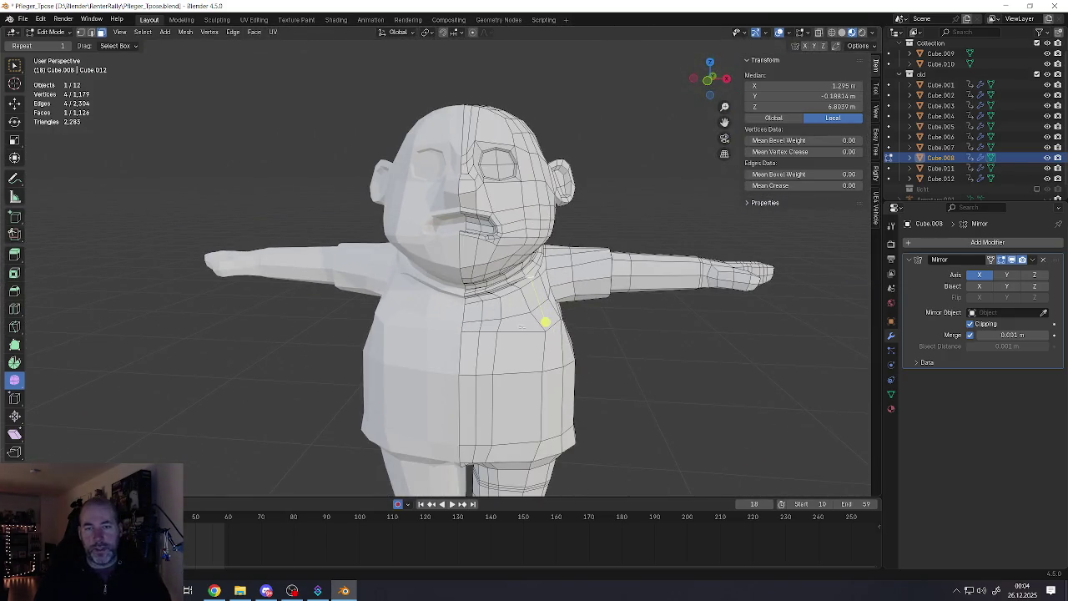
{"action": "scroll", "coordinate": [544, 322], "scroll_direction": "down", "scroll_amount": 2}
Review the neck shape in Object Mode, then go back into Edit Mode
{"action": "key", "text": "Tab"}
{"action": "scroll", "coordinate": [517, 284], "scroll_direction": "down", "scroll_amount": 1}
{"action": "scroll", "coordinate": [512, 290], "scroll_direction": "down", "scroll_amount": 2}
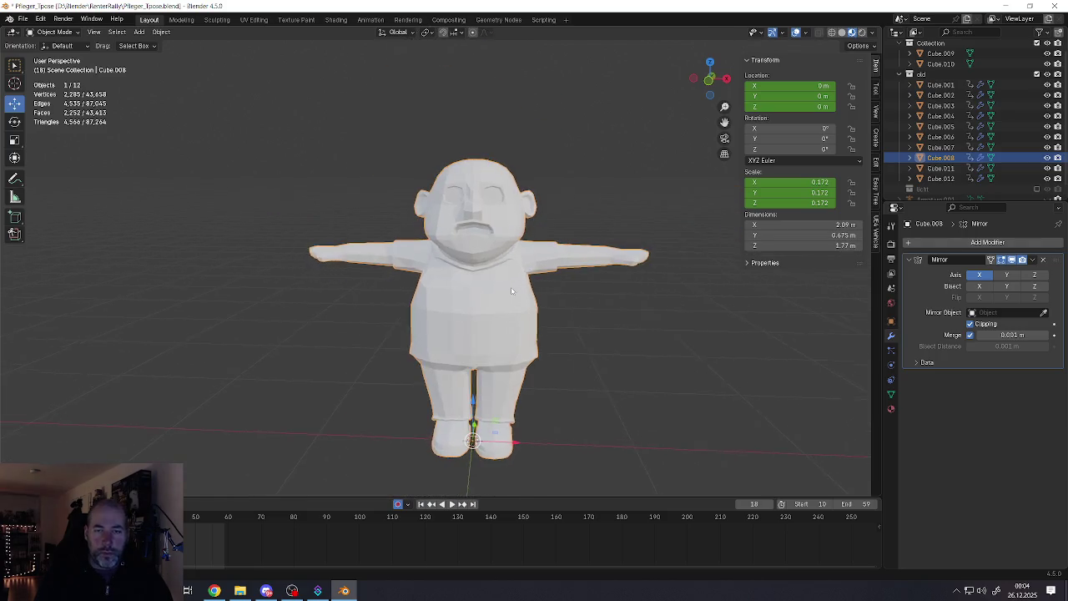
{"action": "scroll", "coordinate": [518, 301], "scroll_direction": "up", "scroll_amount": 3}
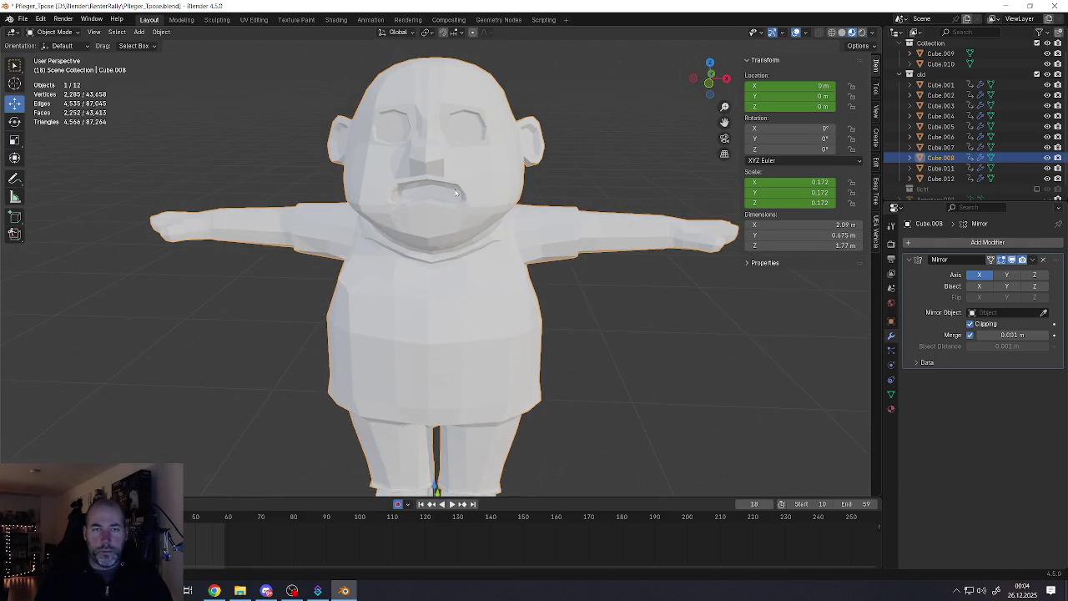
{"action": "scroll", "coordinate": [457, 198], "scroll_direction": "up", "scroll_amount": 1}
{"action": "scroll", "coordinate": [465, 218], "scroll_direction": "up", "scroll_amount": 2}
{"action": "key", "text": "Tab"}
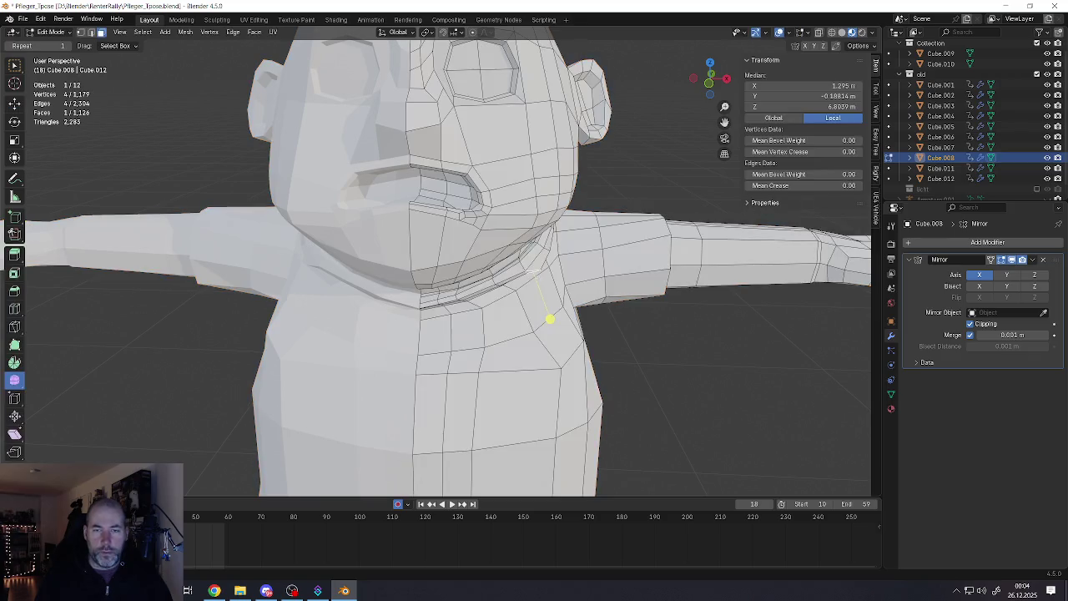
Reposition the selected neck geometry and the collar vertices
{"action": "mouse_move", "coordinate": [536, 282]}
{"action": "middle_mouse_down"}
{"action": "mouse_move", "coordinate": [548, 309]}
{"action": "mouse_move", "coordinate": [565, 249]}
{"action": "mouse_move", "coordinate": [724, 121]}
{"action": "middle_mouse_up"}
{"action": "key", "text": "g"}
{"action": "left_click", "coordinate": [553, 293]}
{"action": "scroll", "coordinate": [565, 249], "scroll_direction": "up", "scroll_amount": 2}
{"action": "middle_click_drag", "start_coordinate": [493, 367], "coordinate": [520, 362]}
{"action": "key", "text": "g"}
{"action": "left_click", "coordinate": [541, 321]}
Move the collar selection once more to refine its position
{"action": "scroll", "coordinate": [482, 350], "scroll_direction": "down", "scroll_amount": 2}
{"action": "scroll", "coordinate": [517, 365], "scroll_direction": "down", "scroll_amount": 4}
{"action": "scroll", "coordinate": [519, 362], "scroll_direction": "up", "scroll_amount": 3}
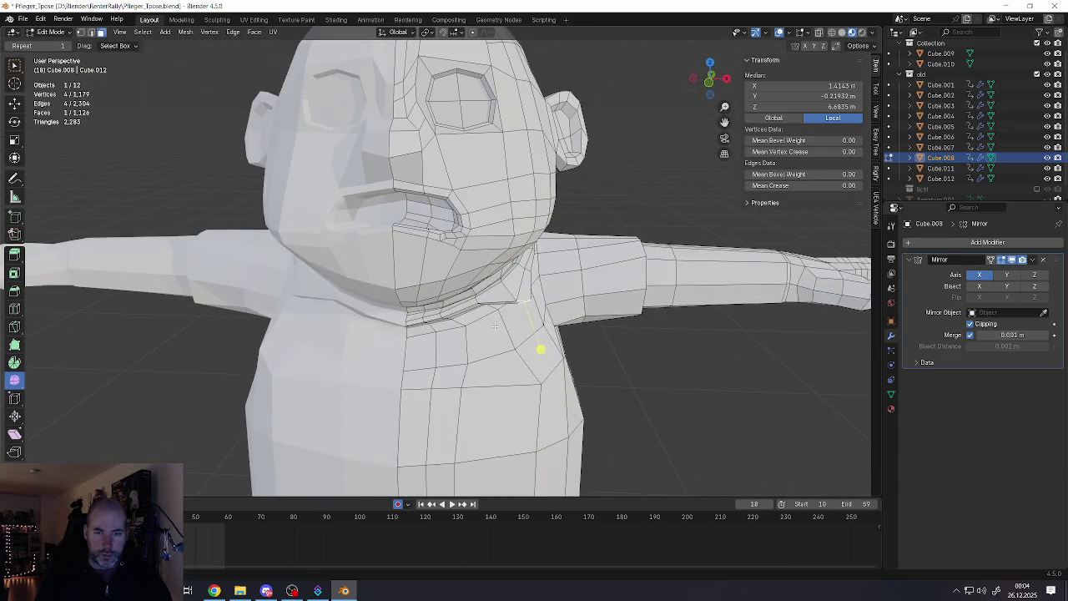
{"action": "key", "text": "g"}
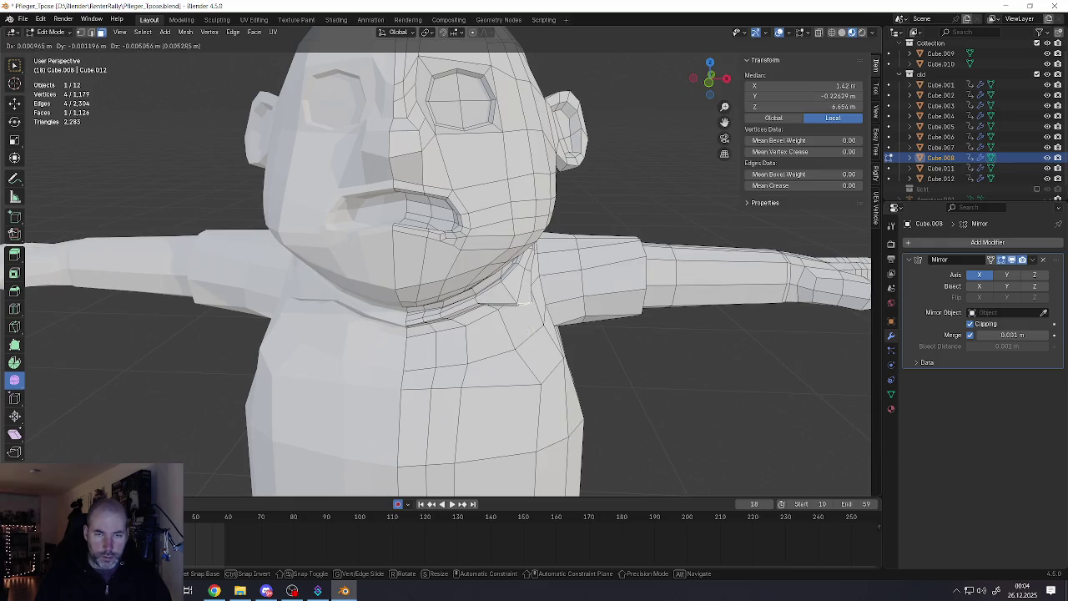
{"action": "left_click", "coordinate": [519, 304]}
{"action": "scroll", "coordinate": [585, 333], "scroll_direction": "up", "scroll_amount": 3}
{"action": "scroll", "coordinate": [633, 316], "scroll_direction": "up", "scroll_amount": 2}
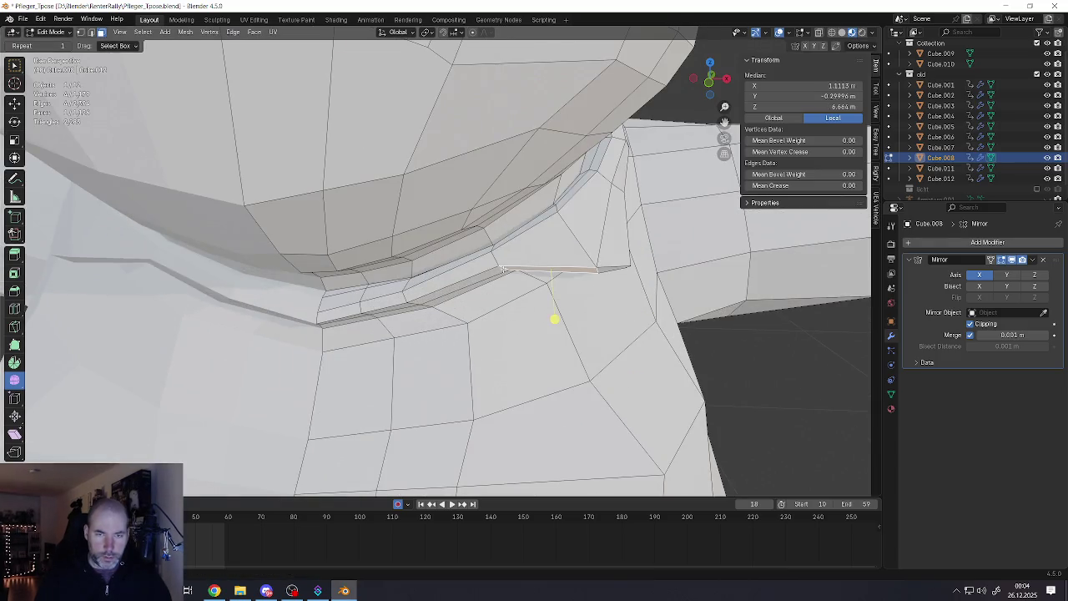
Select another collar edge near the shoulder and lower it
{"action": "left_click", "coordinate": [503, 281]}
{"action": "key", "text": "g"}
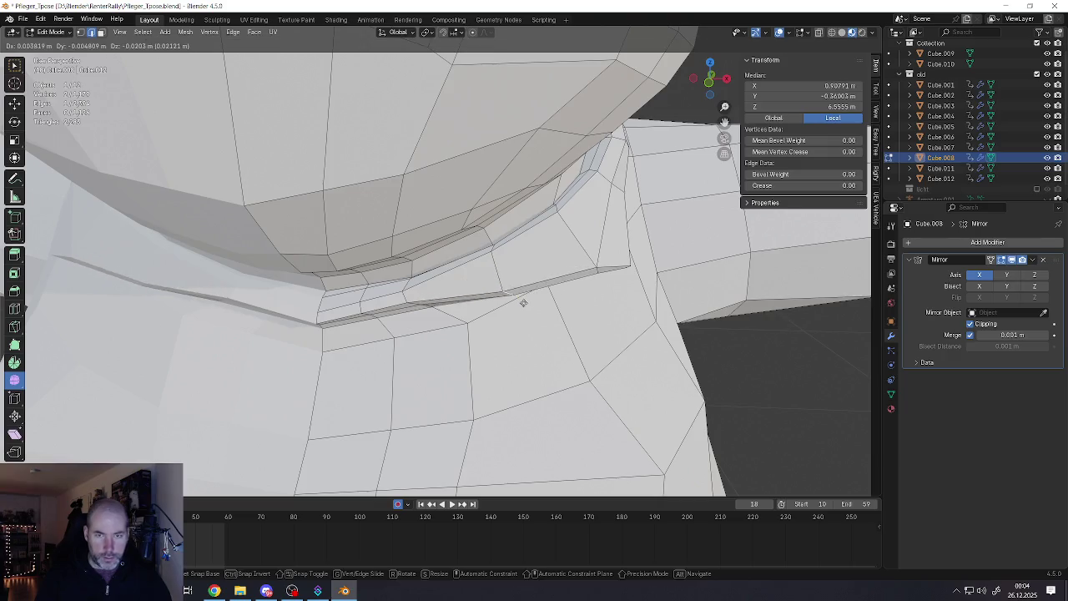
{"action": "left_click", "coordinate": [522, 331]}
{"action": "scroll", "coordinate": [525, 335], "scroll_direction": "down", "scroll_amount": 5}
{"action": "scroll", "coordinate": [531, 341], "scroll_direction": "down", "scroll_amount": 1}
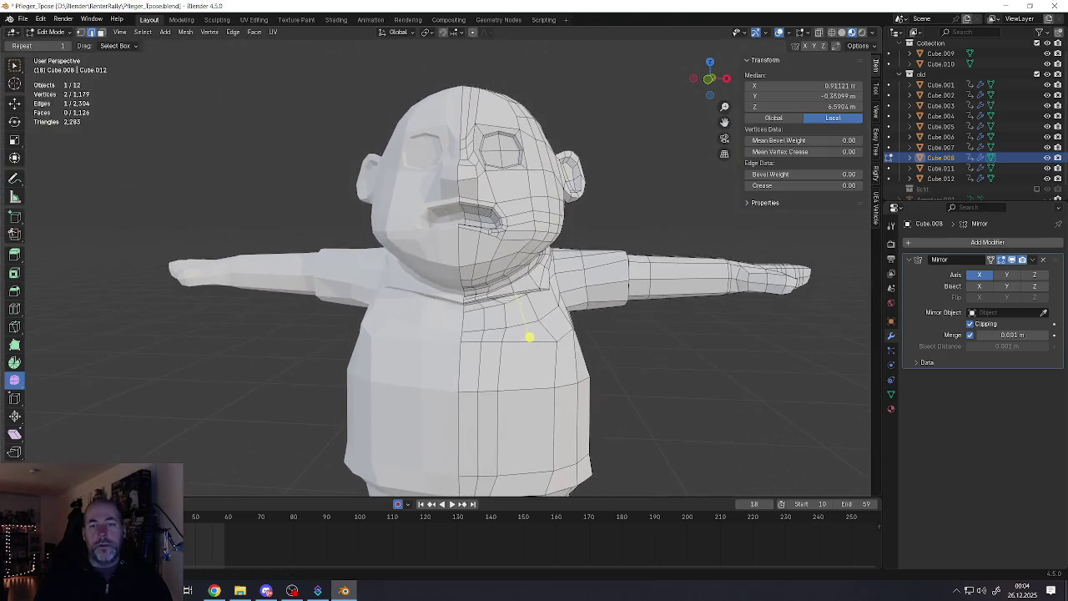
Check the neck and collar in Object Mode, then reopen Edit Mode
{"action": "key", "text": "Tab"}
{"action": "scroll", "coordinate": [525, 334], "scroll_direction": "down", "scroll_amount": 4}
{"action": "scroll", "coordinate": [514, 308], "scroll_direction": "up", "scroll_amount": 2}
{"action": "scroll", "coordinate": [509, 304], "scroll_direction": "down", "scroll_amount": 1}
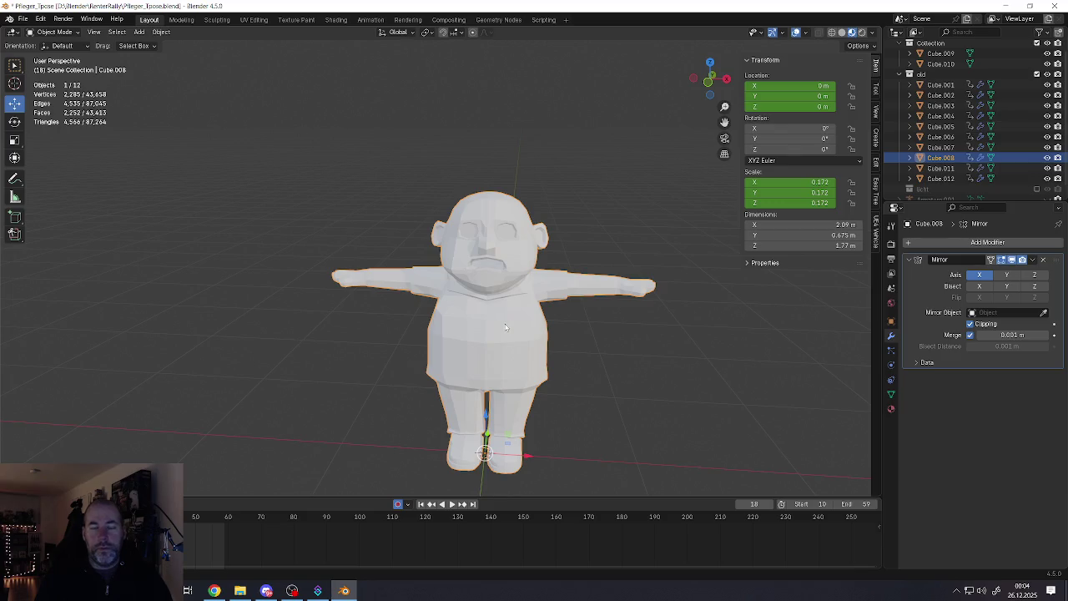
{"action": "scroll", "coordinate": [501, 317], "scroll_direction": "up", "scroll_amount": 1}
{"action": "scroll", "coordinate": [493, 292], "scroll_direction": "up", "scroll_amount": 2}
{"action": "scroll", "coordinate": [480, 251], "scroll_direction": "up", "scroll_amount": 2}
{"action": "scroll", "coordinate": [468, 220], "scroll_direction": "up", "scroll_amount": 2}
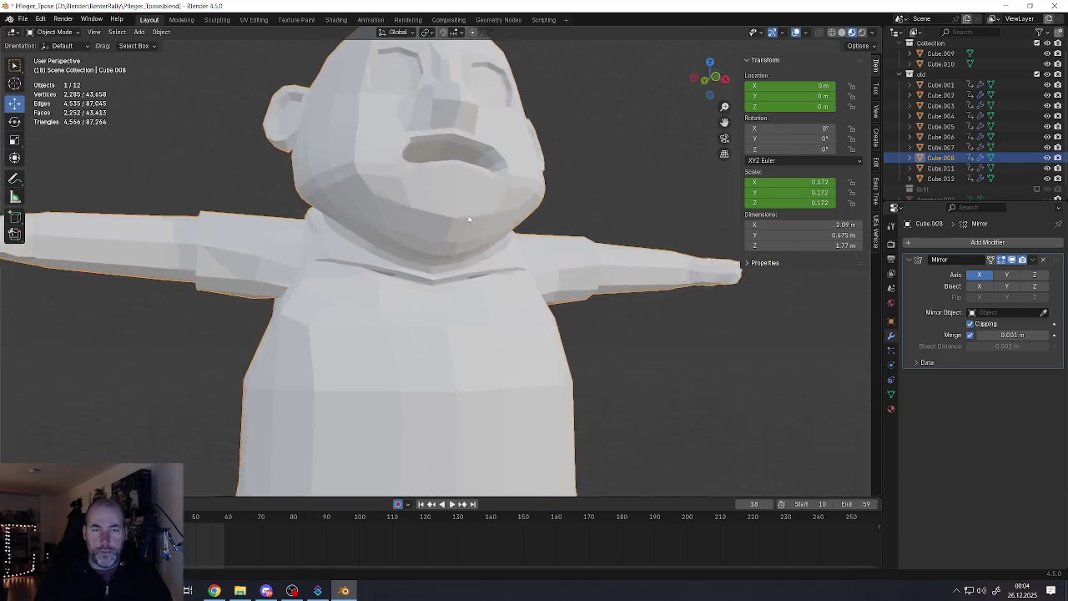
{"action": "mouse_move", "coordinate": [468, 219]}
{"action": "middle_mouse_down"}
{"action": "mouse_move", "coordinate": [549, 237]}
{"action": "mouse_move", "coordinate": [443, 247]}
{"action": "middle_mouse_up"}
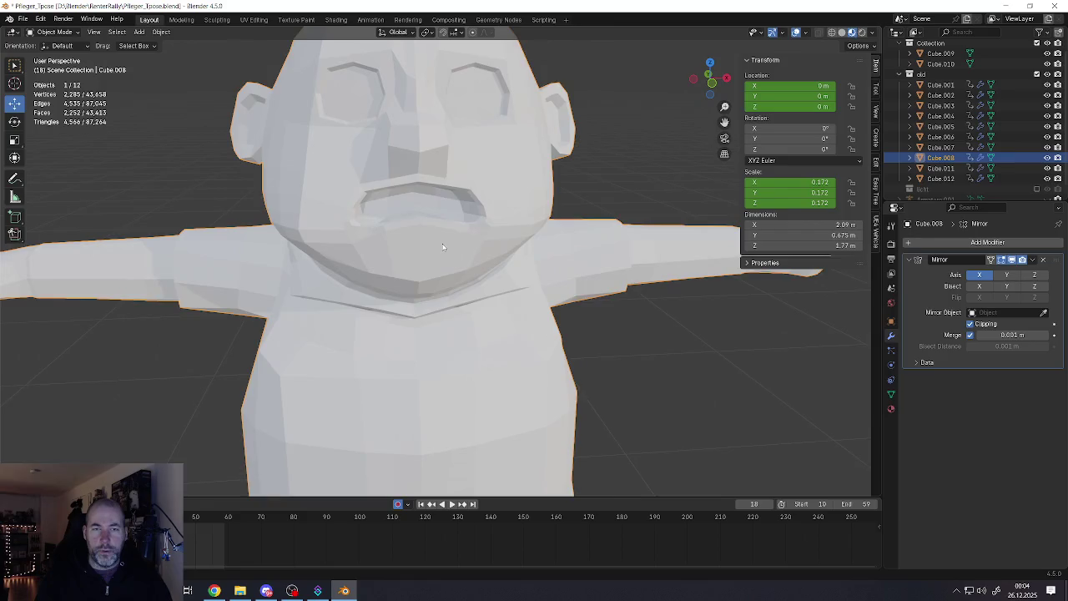
{"action": "scroll", "coordinate": [446, 250], "scroll_direction": "down", "scroll_amount": 5}
{"action": "scroll", "coordinate": [463, 258], "scroll_direction": "down", "scroll_amount": 2}
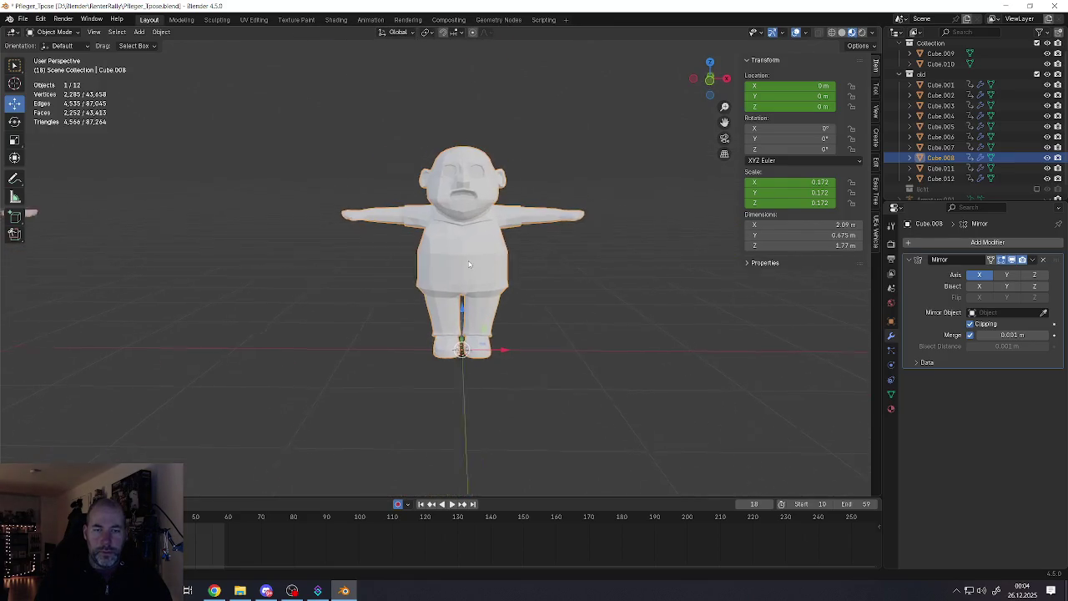
{"action": "scroll", "coordinate": [479, 268], "scroll_direction": "up", "scroll_amount": 2}
{"action": "scroll", "coordinate": [492, 274], "scroll_direction": "up", "scroll_amount": 2}
{"action": "key", "text": "Tab"}
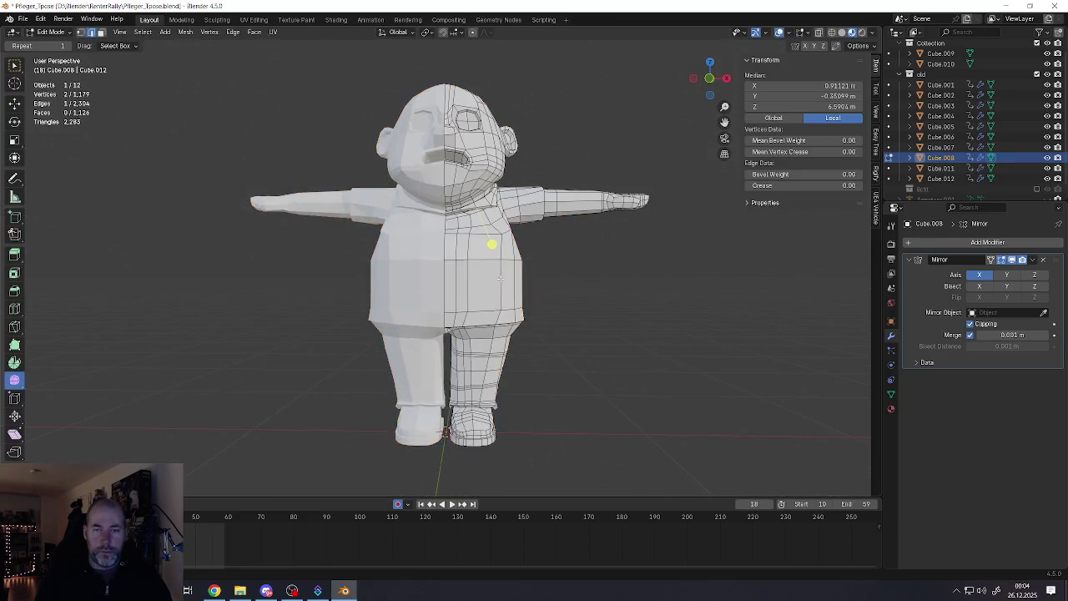
Bevel the chest loop and the loop near the shirt hem into bands, adding an extra torso loop
{"action": "scroll", "coordinate": [499, 278], "scroll_direction": "up", "scroll_amount": 2}
{"action": "key", "text": "ctrl+b"}
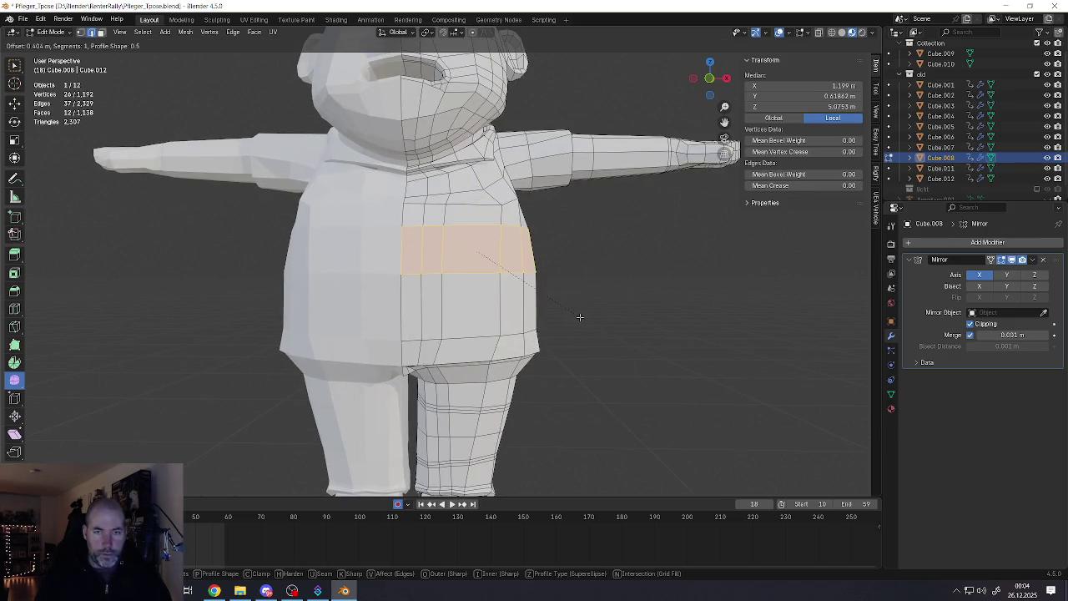
{"action": "left_click", "coordinate": [582, 316]}
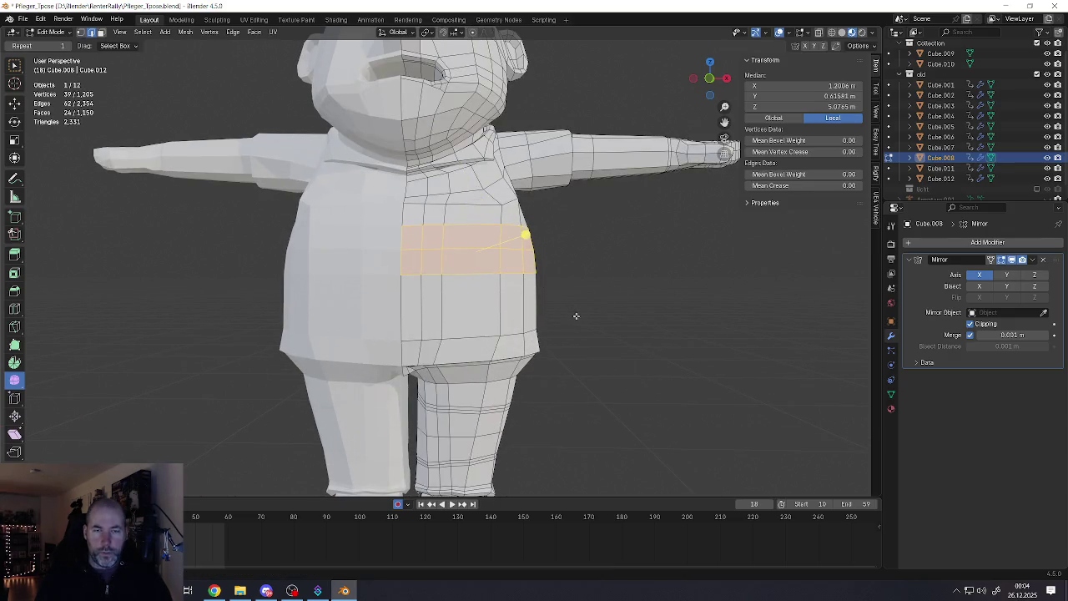
{"action": "left_click", "coordinate": [484, 335], "text": "alt"}
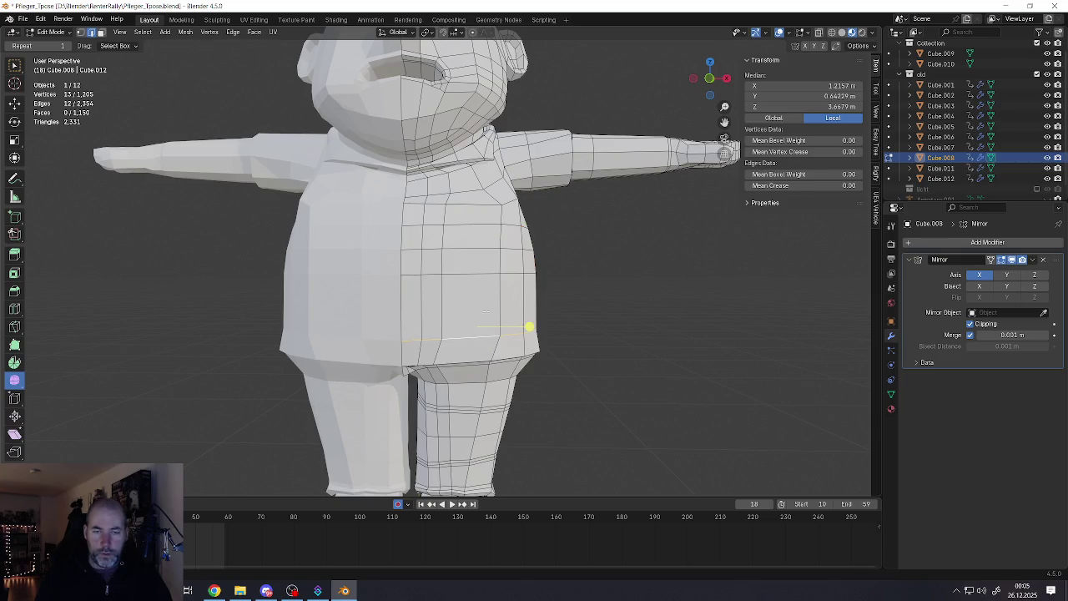
{"action": "middle_click_drag", "start_coordinate": [485, 312], "coordinate": [490, 303]}
{"action": "key", "text": "ctrl+b"}
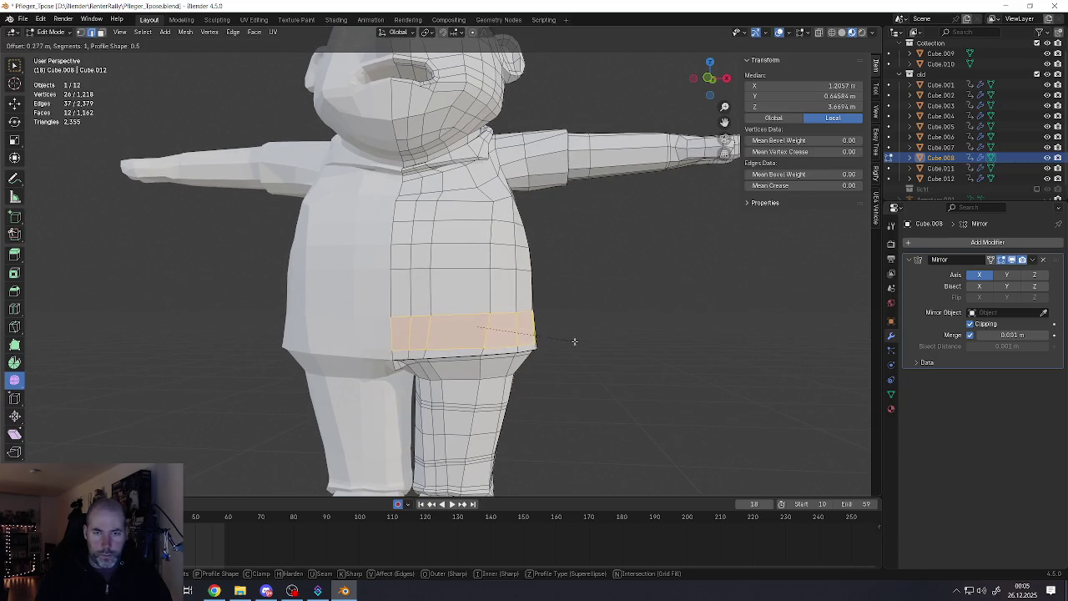
{"action": "left_click", "coordinate": [568, 338]}
{"action": "left_click", "coordinate": [529, 326]}
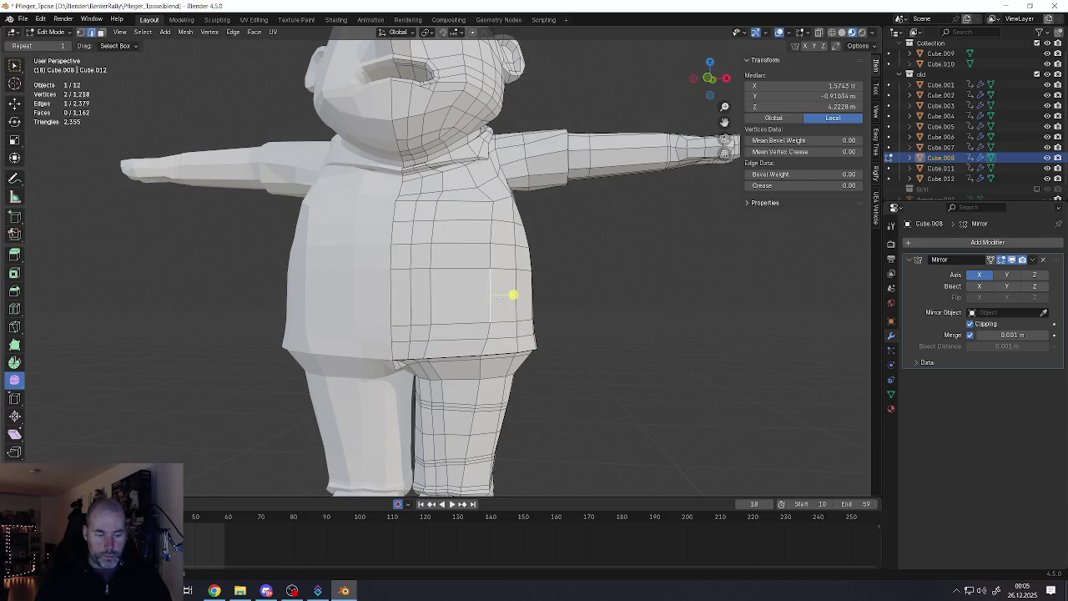
Reposition an upper-back vertex to smooth the back, then select the torso's vertical centre loop
{"action": "scroll", "coordinate": [526, 298], "scroll_direction": "down", "scroll_amount": 3}
{"action": "middle_click_drag", "start_coordinate": [481, 287], "coordinate": [403, 271]}
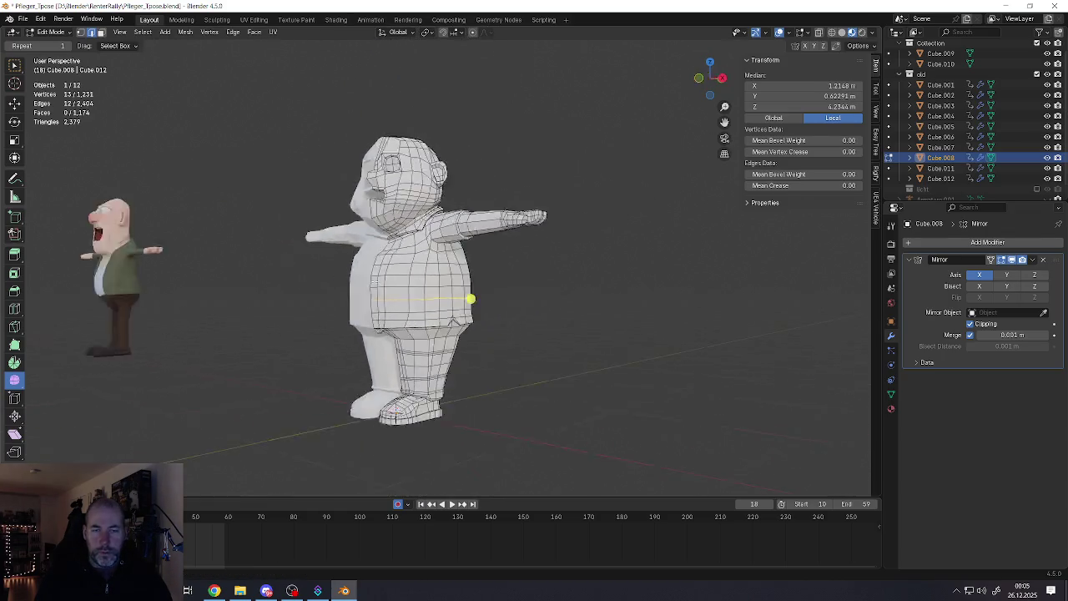
{"action": "scroll", "coordinate": [403, 272], "scroll_direction": "up", "scroll_amount": 3}
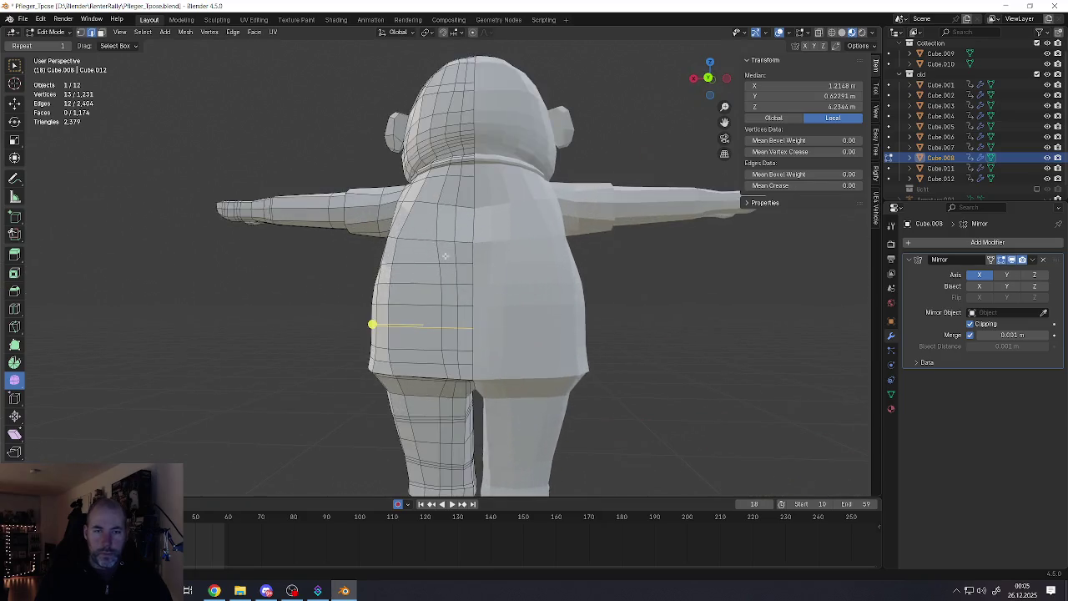
{"action": "left_click", "coordinate": [443, 212]}
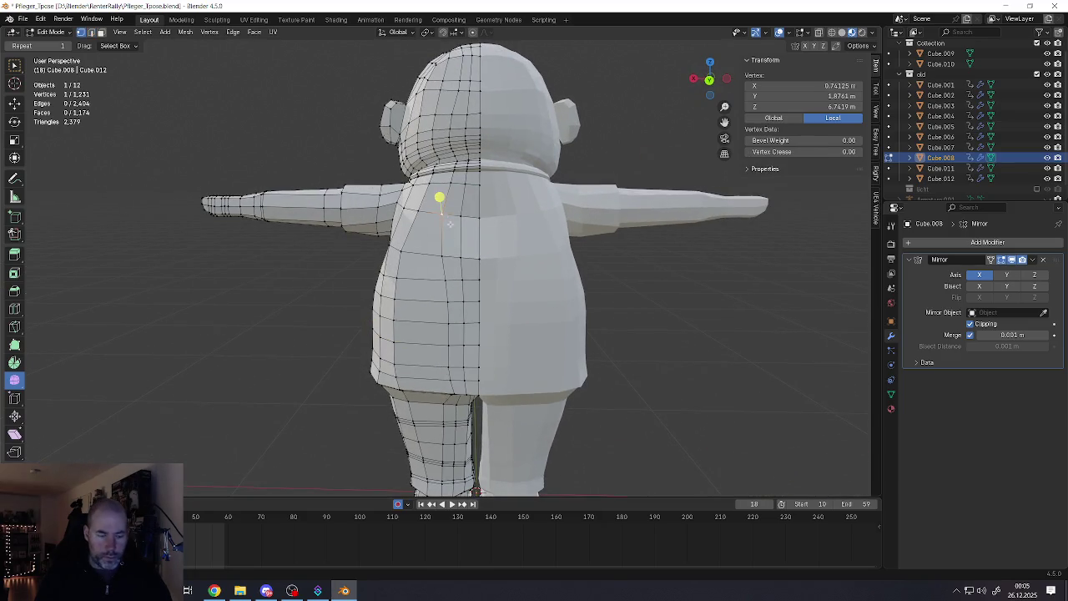
{"action": "left_click", "coordinate": [465, 230]}
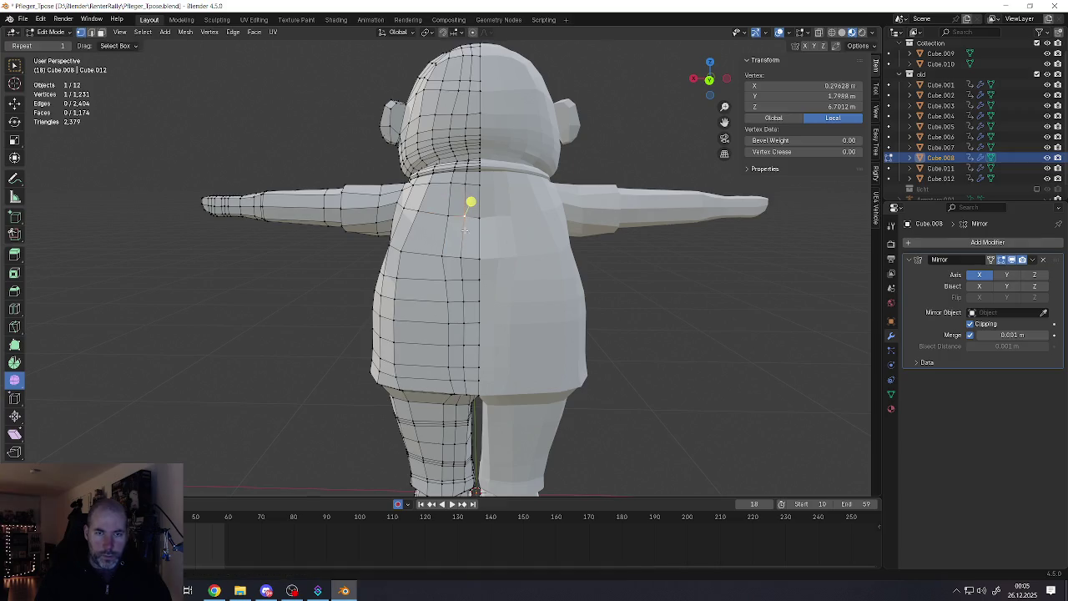
{"action": "key", "text": "g"}
{"action": "left_click", "coordinate": [467, 243]}
{"action": "key", "text": "g"}
{"action": "left_click", "coordinate": [446, 243]}
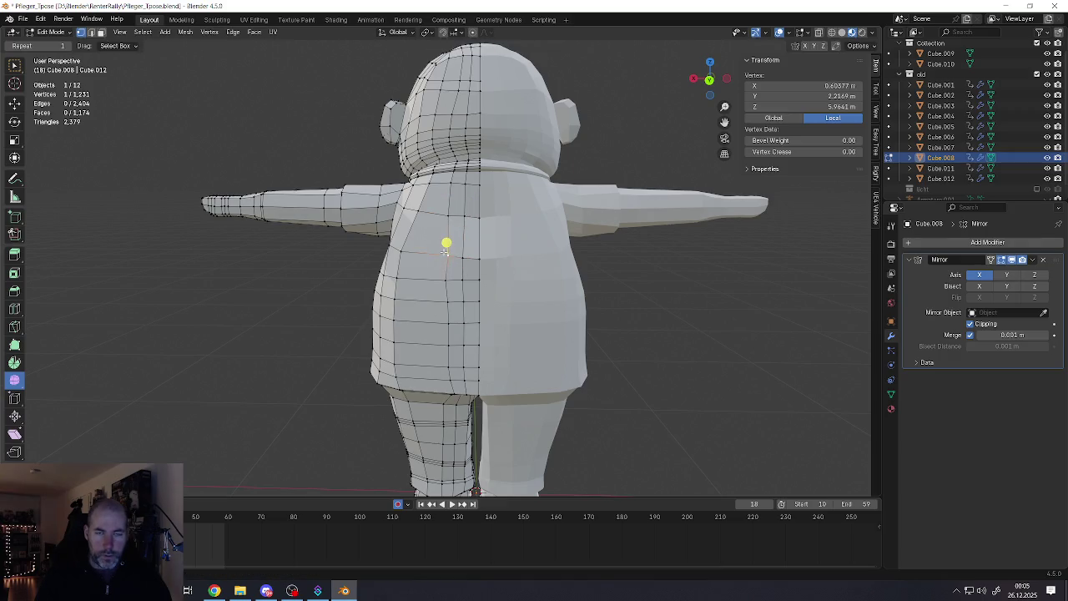
{"action": "key", "text": "g"}
{"action": "left_click", "coordinate": [441, 243]}
{"action": "mouse_move", "coordinate": [441, 243]}
{"action": "middle_mouse_down"}
{"action": "mouse_move", "coordinate": [536, 335]}
{"action": "mouse_move", "coordinate": [467, 250]}
{"action": "middle_mouse_up"}
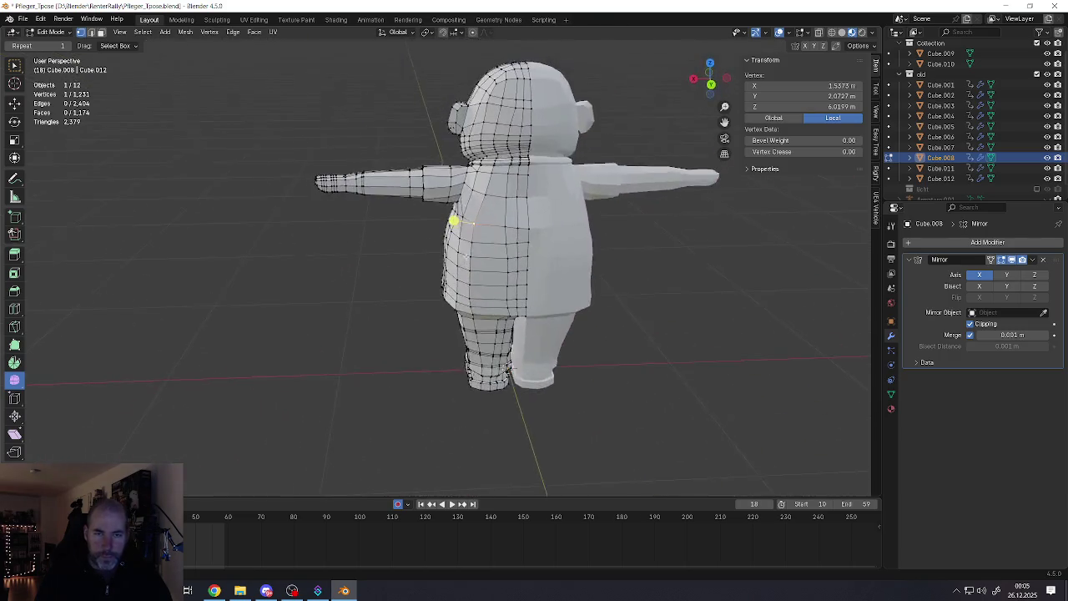
{"action": "left_click", "coordinate": [492, 301], "text": "alt"}
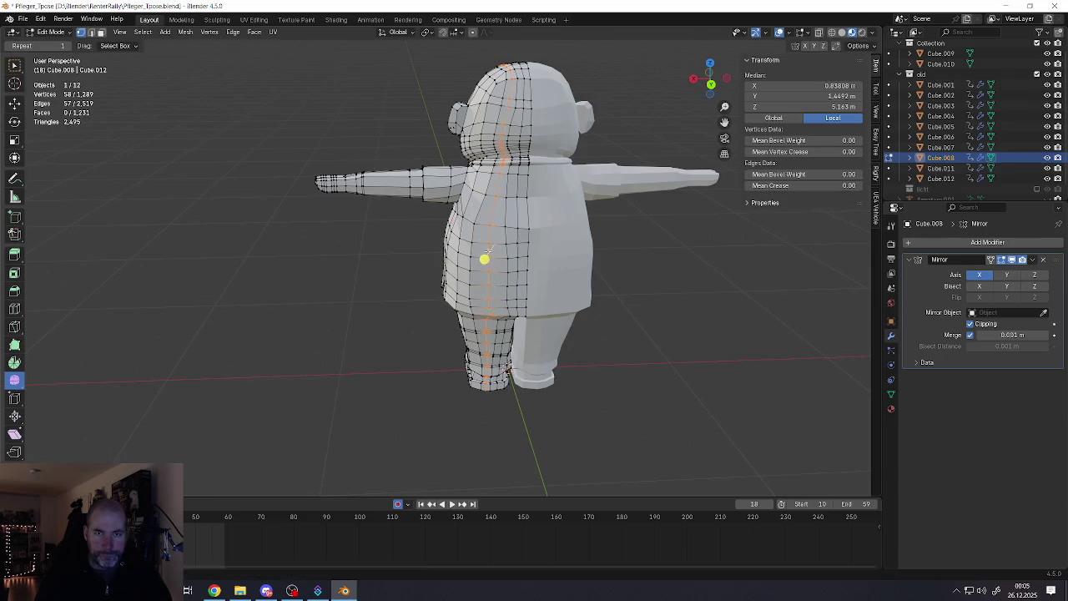
Shift the torso's centre edge loop slightly to a new position
{"action": "mouse_move", "coordinate": [493, 301]}
{"action": "middle_mouse_down"}
{"action": "mouse_move", "coordinate": [621, 285]}
{"action": "mouse_move", "coordinate": [534, 275]}
{"action": "mouse_move", "coordinate": [477, 222]}
{"action": "mouse_move", "coordinate": [487, 193]}
{"action": "middle_mouse_up"}
{"action": "scroll", "coordinate": [516, 268], "scroll_direction": "up", "scroll_amount": 3}
{"action": "mouse_move", "coordinate": [516, 269]}
{"action": "middle_mouse_down"}
{"action": "mouse_move", "coordinate": [493, 241]}
{"action": "mouse_move", "coordinate": [509, 209]}
{"action": "mouse_move", "coordinate": [472, 220]}
{"action": "middle_mouse_up"}
{"action": "key", "text": "g"}
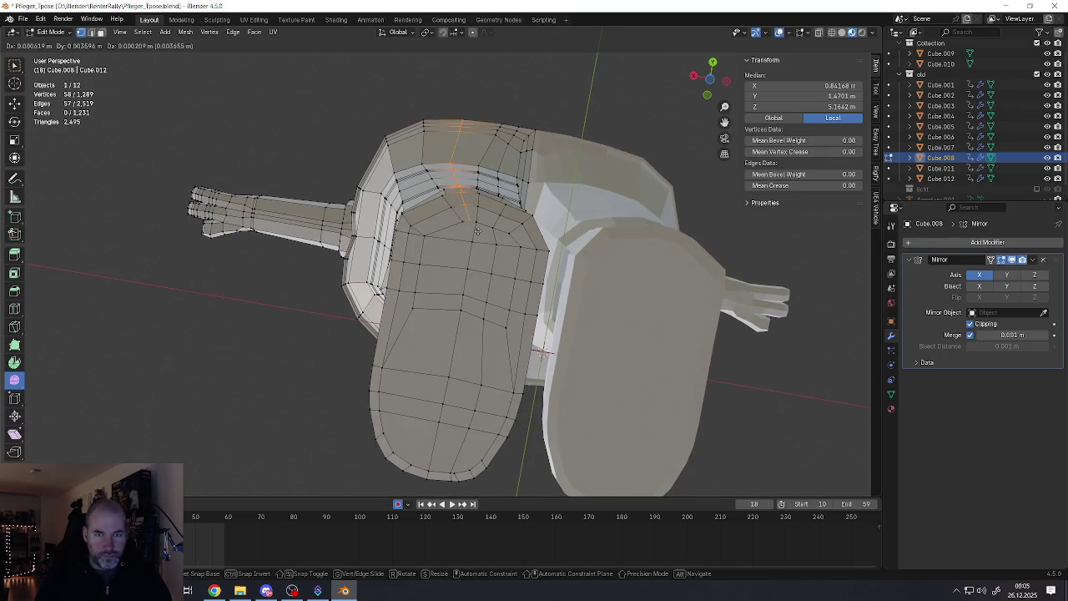
{"action": "left_click", "coordinate": [478, 238]}
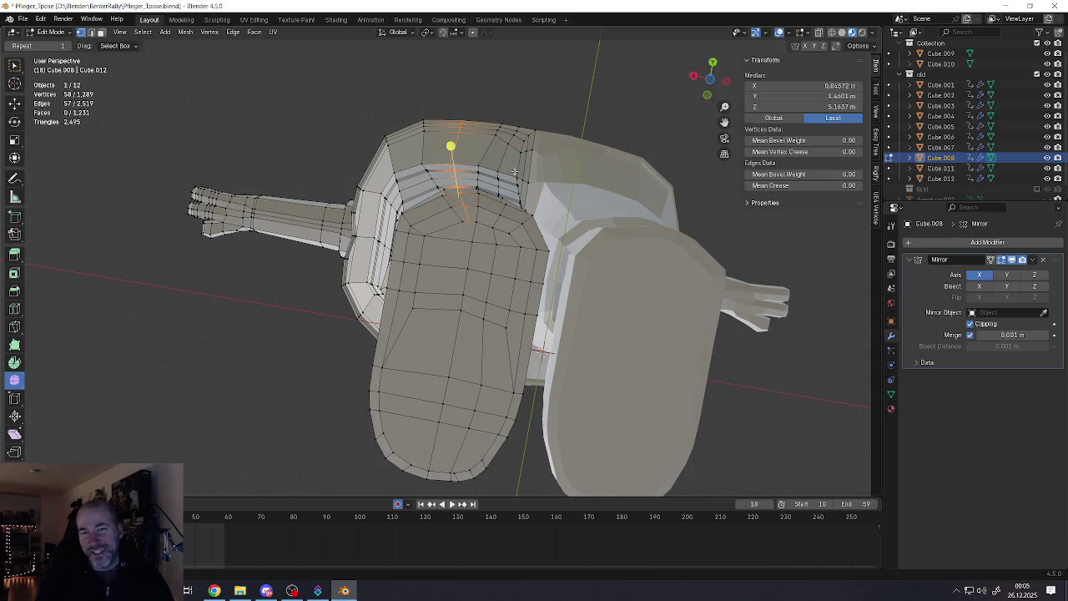
Nudge a shoulder-seam vertex and the adjoining shoulder faces slightly outward
{"action": "middle_click_drag", "start_coordinate": [514, 172], "coordinate": [484, 250]}
{"action": "scroll", "coordinate": [472, 330], "scroll_direction": "up", "scroll_amount": 2}
{"action": "scroll", "coordinate": [473, 330], "scroll_direction": "up", "scroll_amount": 2}
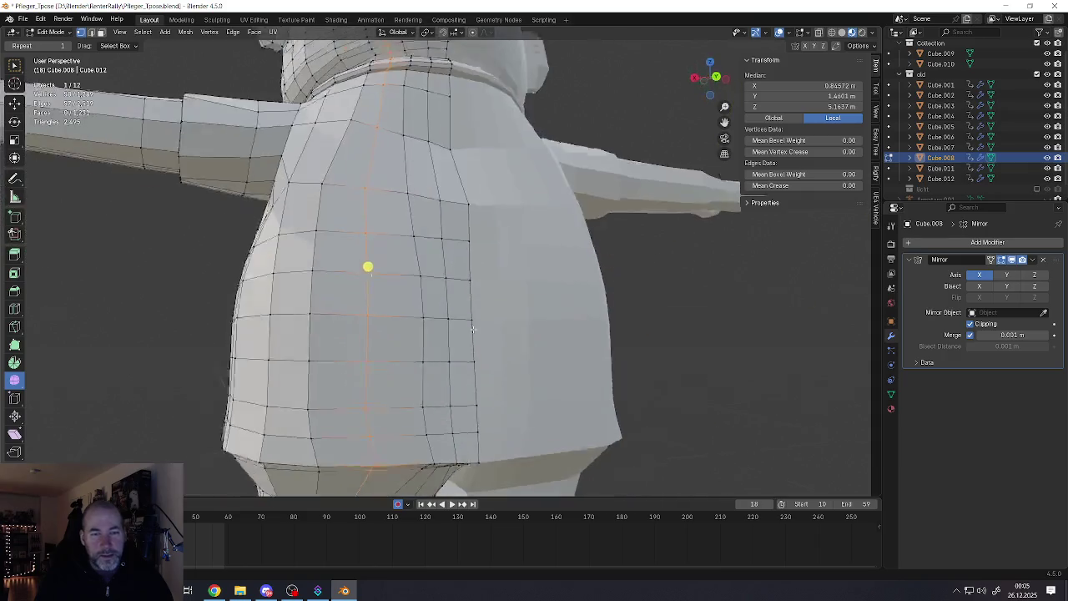
{"action": "middle_click_drag", "start_coordinate": [472, 329], "coordinate": [439, 242]}
{"action": "left_click", "coordinate": [440, 242]}
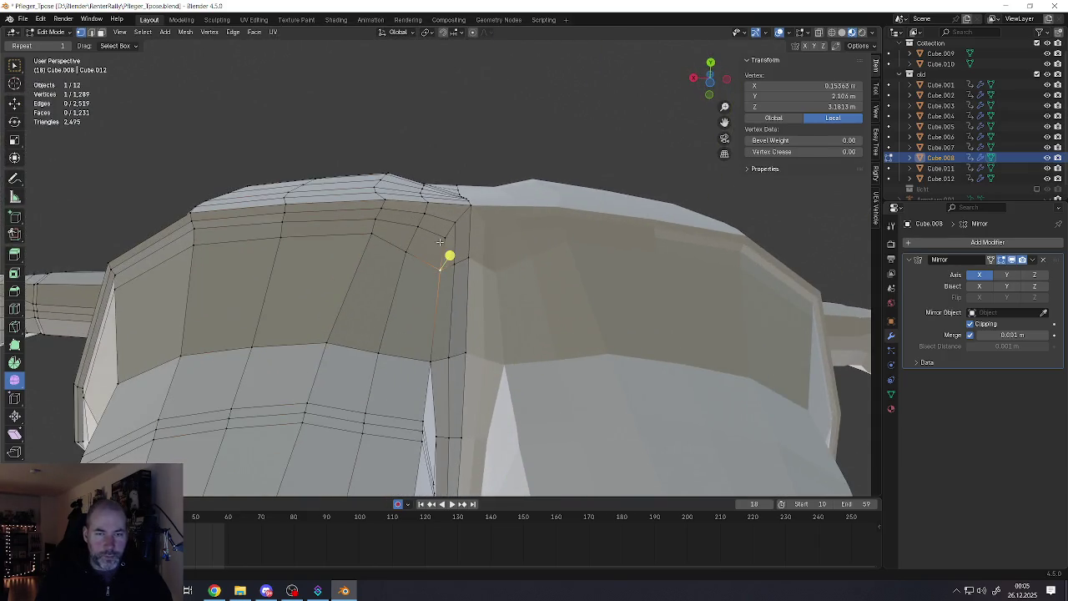
{"action": "key", "text": "g"}
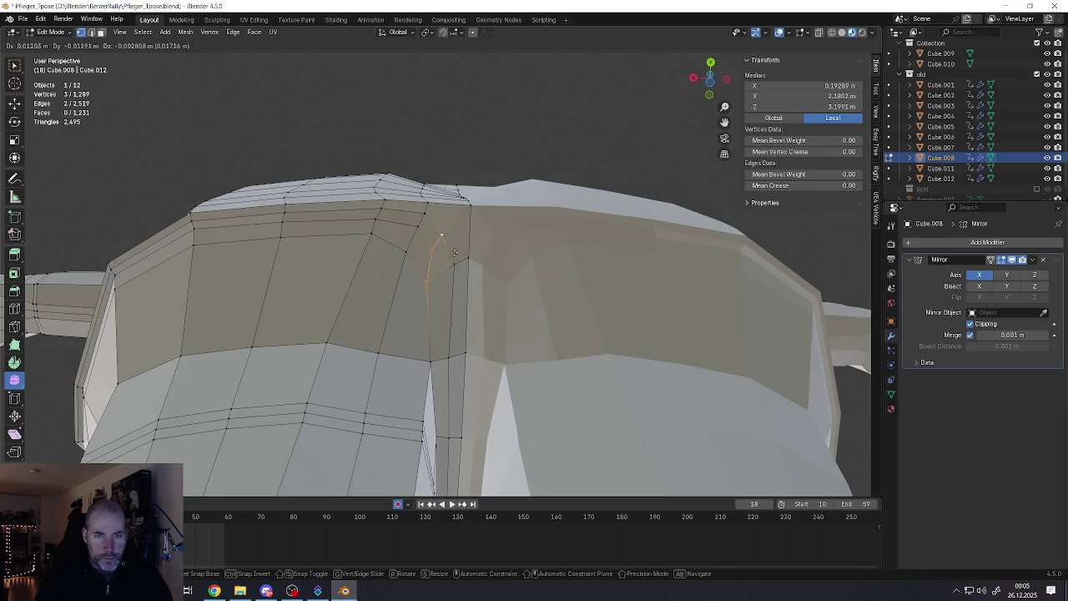
{"action": "left_click", "coordinate": [422, 252]}
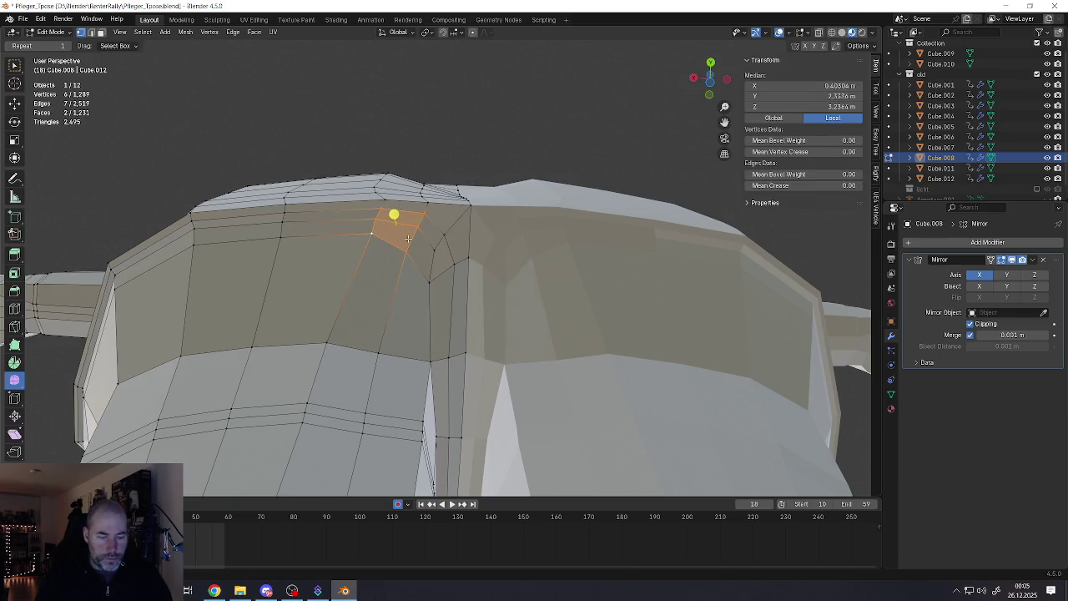
{"action": "key", "text": "g"}
{"action": "left_click", "coordinate": [400, 252]}
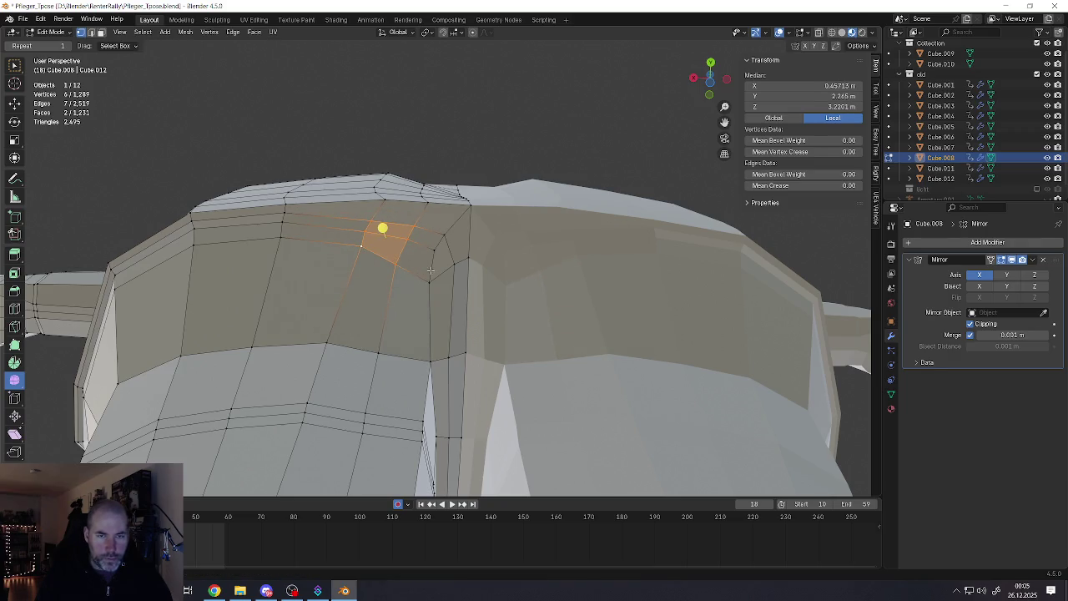
Move a second shoulder-seam vertex down and left to refine the shoulder shape
{"action": "left_click", "coordinate": [432, 260]}
{"action": "key", "text": "g"}
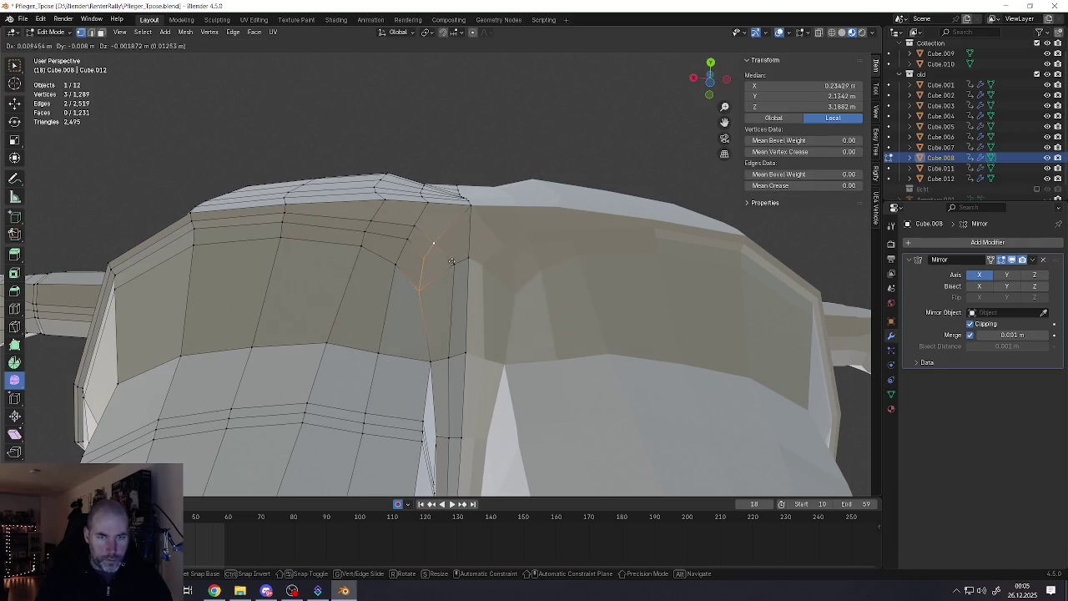
{"action": "left_click", "coordinate": [457, 260]}
{"action": "scroll", "coordinate": [458, 265], "scroll_direction": "down", "scroll_amount": 4}
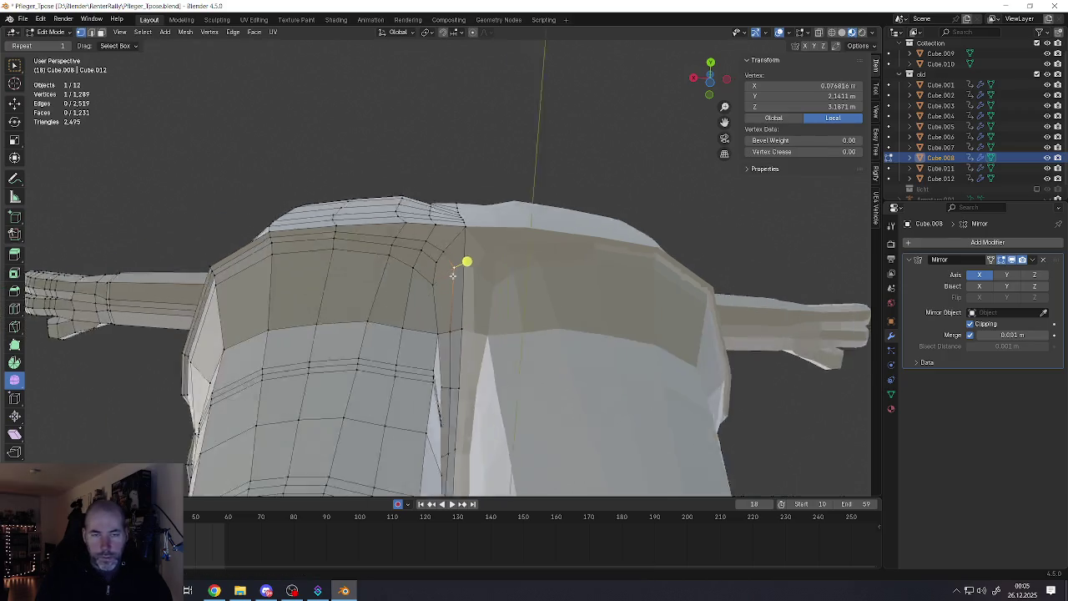
{"action": "middle_click_drag", "start_coordinate": [457, 265], "coordinate": [460, 272]}
{"action": "scroll", "coordinate": [458, 279], "scroll_direction": "up", "scroll_amount": 4}
{"action": "key", "text": "g"}
{"action": "left_click", "coordinate": [456, 285]}
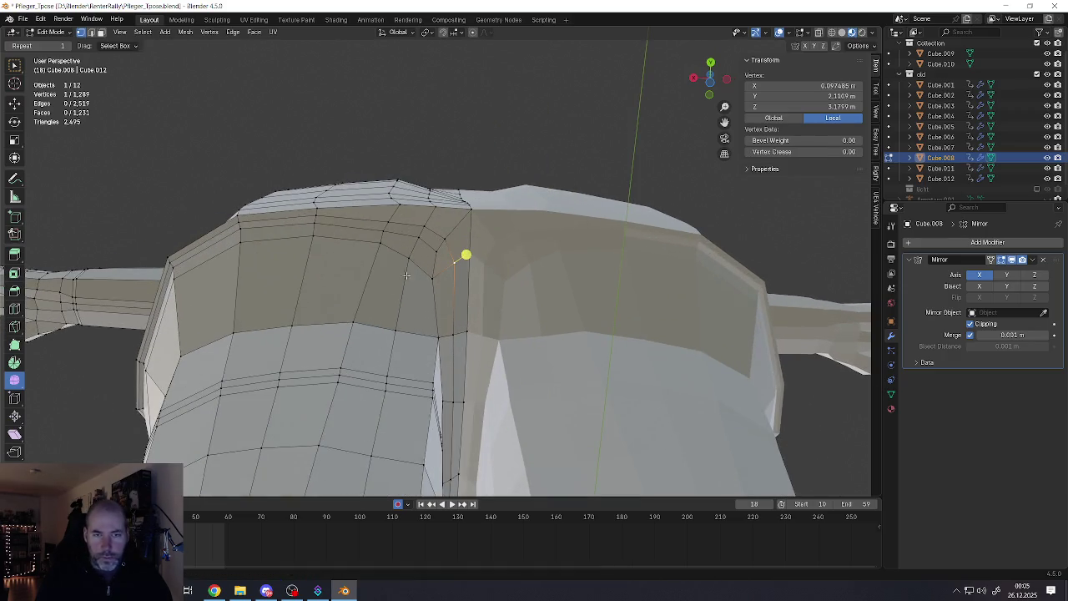
Orbit to inspect the shoulder from below and the character from behind
{"action": "scroll", "coordinate": [322, 241], "scroll_direction": "down", "scroll_amount": 4}
{"action": "mouse_move", "coordinate": [322, 241]}
{"action": "middle_mouse_down"}
{"action": "mouse_move", "coordinate": [484, 178]}
{"action": "mouse_move", "coordinate": [529, 231]}
{"action": "mouse_move", "coordinate": [492, 192]}
{"action": "mouse_move", "coordinate": [434, 196]}
{"action": "mouse_move", "coordinate": [392, 217]}
{"action": "mouse_move", "coordinate": [467, 200]}
{"action": "mouse_move", "coordinate": [400, 222]}
{"action": "middle_mouse_up"}
{"action": "scroll", "coordinate": [493, 192], "scroll_direction": "down", "scroll_amount": 4}
{"action": "scroll", "coordinate": [450, 209], "scroll_direction": "up", "scroll_amount": 2}
{"action": "mouse_move", "coordinate": [443, 330]}
{"action": "middle_mouse_down"}
{"action": "mouse_move", "coordinate": [441, 322]}
{"action": "mouse_move", "coordinate": [460, 326]}
{"action": "mouse_move", "coordinate": [462, 360]}
{"action": "middle_mouse_up"}
{"action": "middle_click_drag", "start_coordinate": [367, 167], "coordinate": [418, 211]}
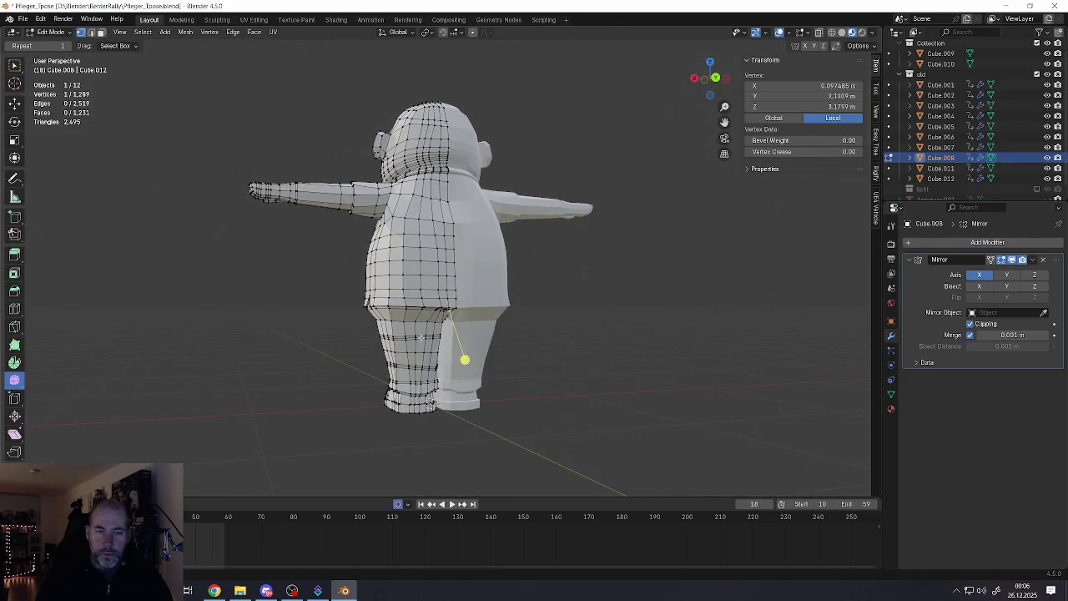
Dissolve two adjacent horizontal edge loops on the leg
{"action": "scroll", "coordinate": [420, 336], "scroll_direction": "up", "scroll_amount": 5}
{"action": "left_click", "coordinate": [393, 334], "text": "alt"}
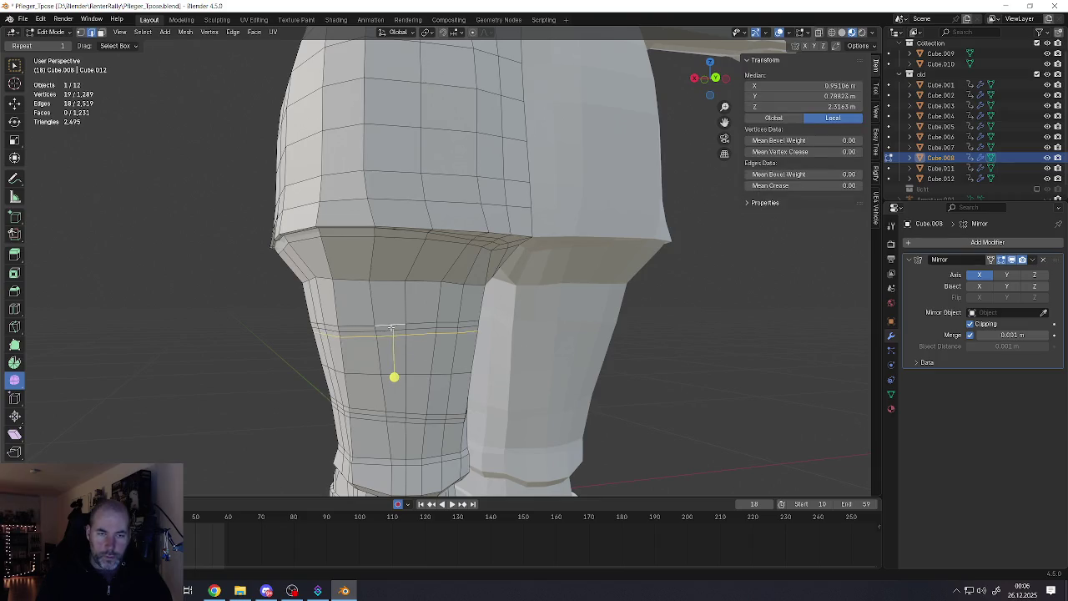
{"action": "left_click", "coordinate": [390, 327], "text": "alt+shift"}
{"action": "scroll", "coordinate": [390, 327], "scroll_direction": "down", "scroll_amount": 4, "text": "shift"}
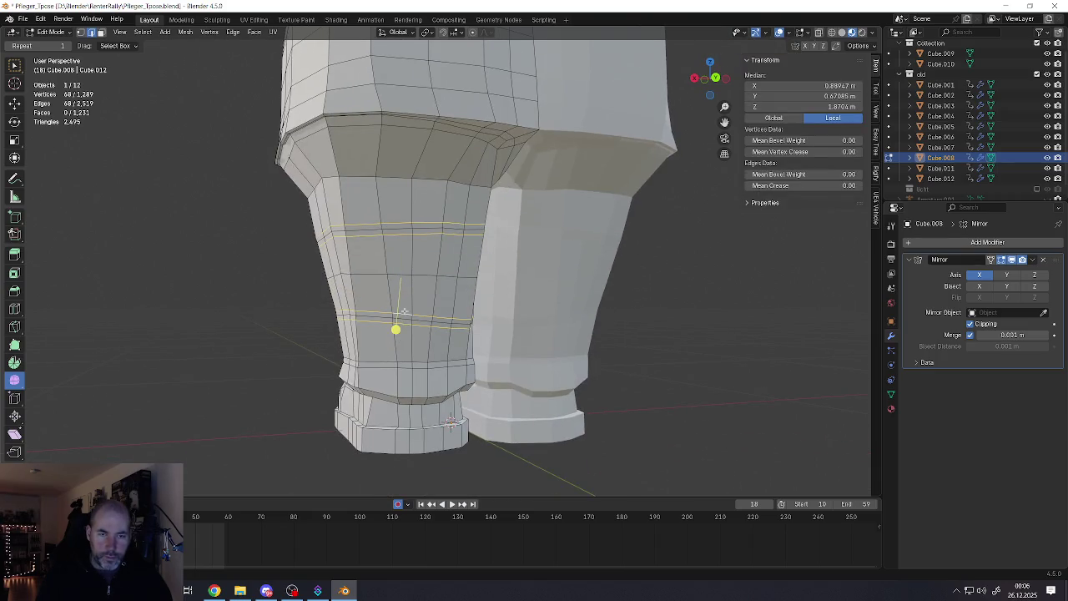
{"action": "key", "text": "x"}
{"action": "left_click", "coordinate": [406, 313]}
Bevel the edge loop at the top of the shin into a band
{"action": "scroll", "coordinate": [501, 291], "scroll_direction": "up", "scroll_amount": 3}
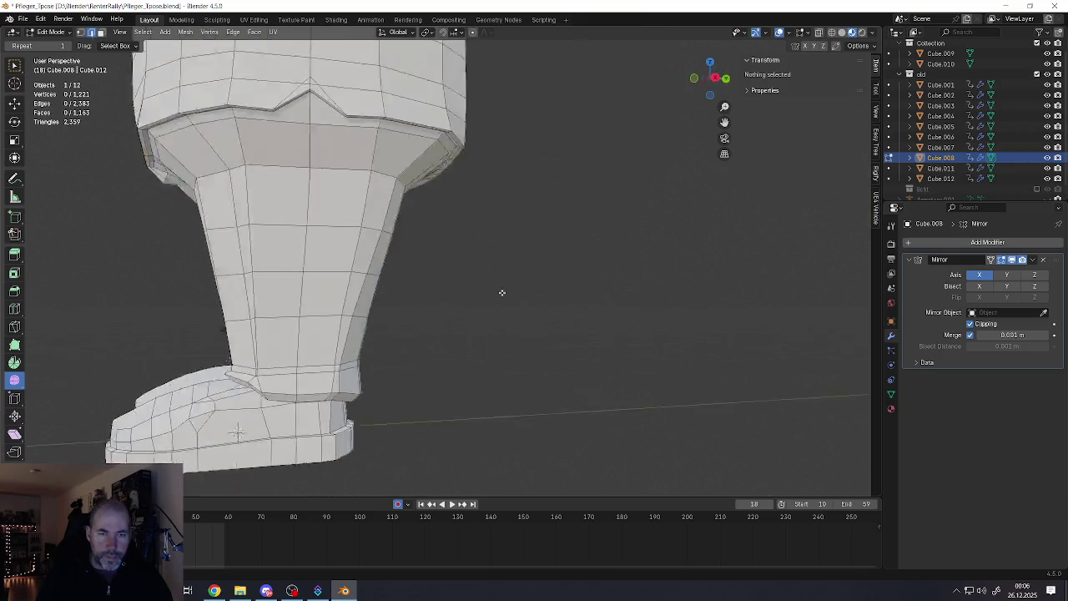
{"action": "scroll", "coordinate": [393, 279], "scroll_direction": "up", "scroll_amount": 2}
{"action": "scroll", "coordinate": [393, 279], "scroll_direction": "down", "scroll_amount": 5}
{"action": "scroll", "coordinate": [417, 267], "scroll_direction": "up", "scroll_amount": 1}
{"action": "scroll", "coordinate": [430, 263], "scroll_direction": "up", "scroll_amount": 2}
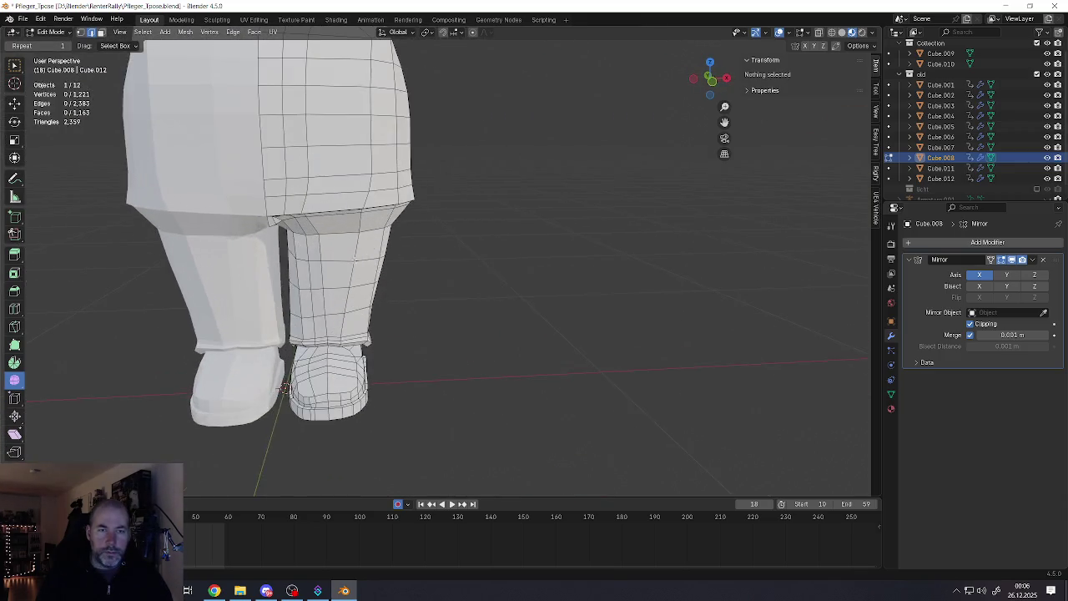
{"action": "scroll", "coordinate": [438, 259], "scroll_direction": "up", "scroll_amount": 2}
{"action": "scroll", "coordinate": [439, 258], "scroll_direction": "up", "scroll_amount": 2}
{"action": "left_click", "coordinate": [452, 237], "text": "alt"}
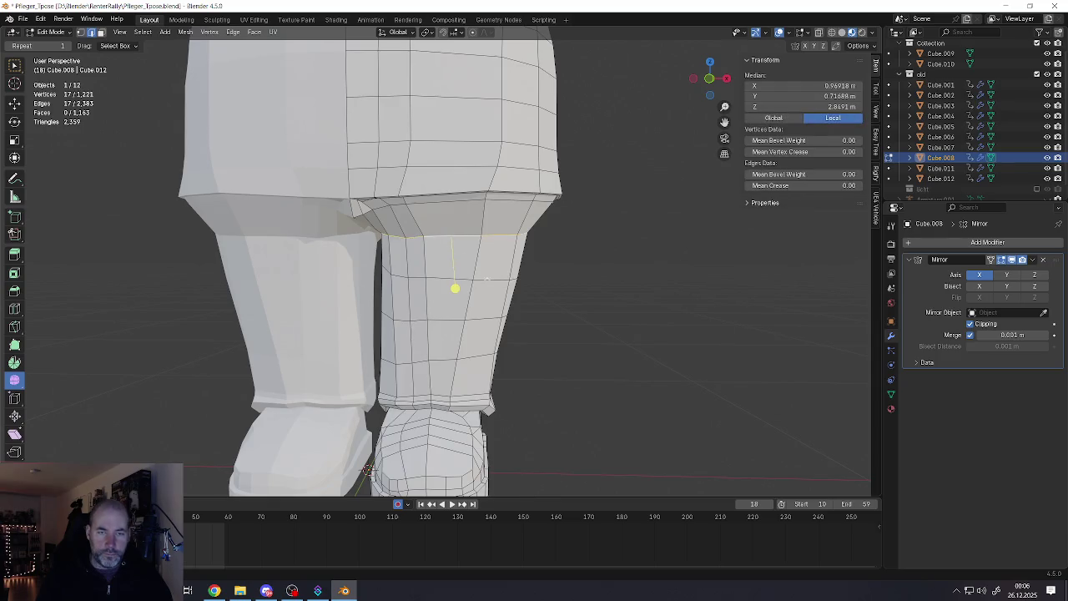
{"action": "key", "text": "ctrl+b"}
{"action": "left_click", "coordinate": [514, 287]}
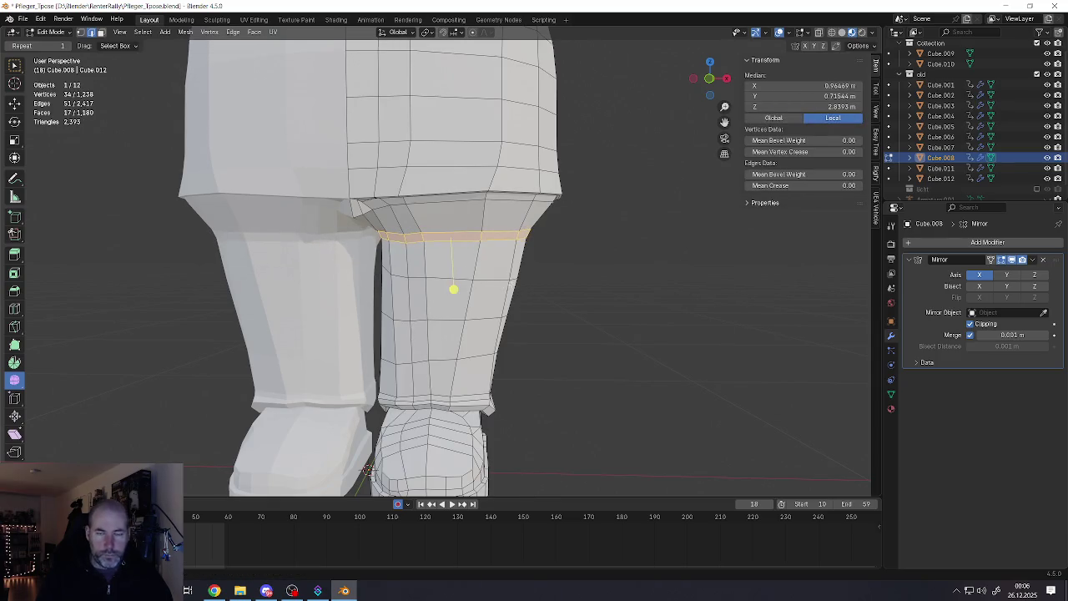
In Object Mode, duplicate the character in place as Cube.013
{"action": "scroll", "coordinate": [455, 286], "scroll_direction": "down", "scroll_amount": 4}
{"action": "scroll", "coordinate": [490, 309], "scroll_direction": "up", "scroll_amount": 2}
{"action": "scroll", "coordinate": [485, 292], "scroll_direction": "up", "scroll_amount": 2}
{"action": "scroll", "coordinate": [500, 311], "scroll_direction": "down", "scroll_amount": 1}
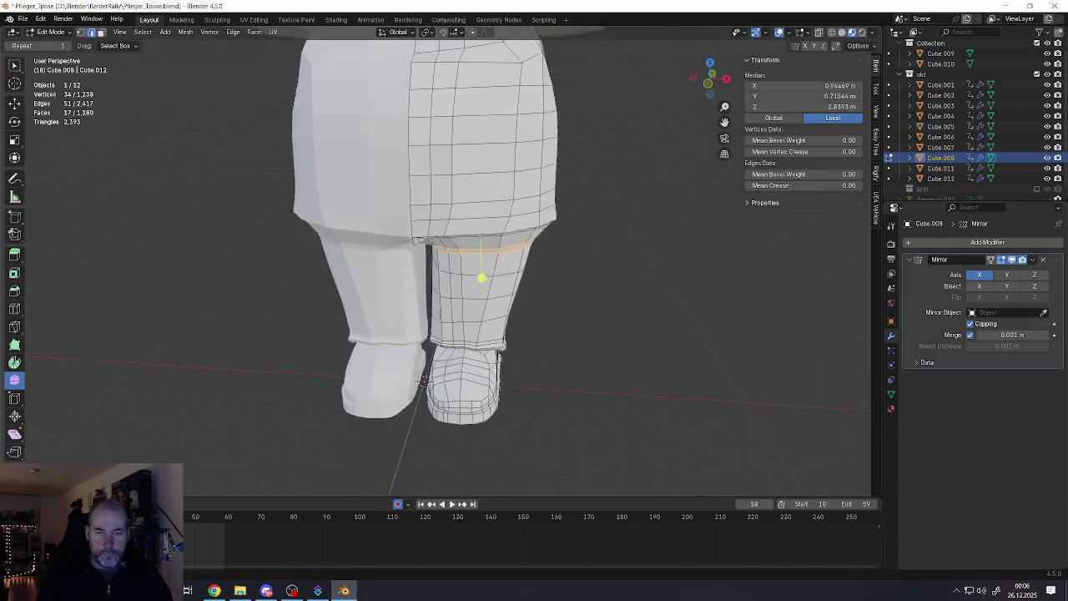
{"action": "scroll", "coordinate": [496, 309], "scroll_direction": "down", "scroll_amount": 2}
{"action": "key", "text": "Tab"}
{"action": "scroll", "coordinate": [492, 307], "scroll_direction": "down", "scroll_amount": 2}
{"action": "scroll", "coordinate": [487, 304], "scroll_direction": "down", "scroll_amount": 2}
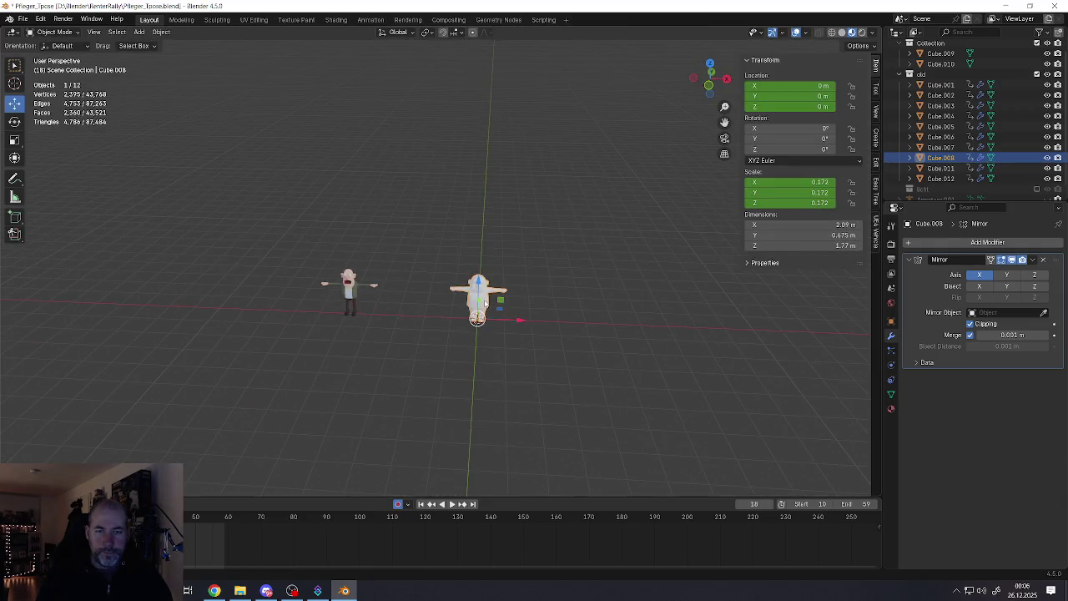
{"action": "key", "text": "shift+d"}
{"action": "right_click", "coordinate": [418, 334]}
{"action": "middle_click_drag", "start_coordinate": [377, 330], "coordinate": [591, 337]}
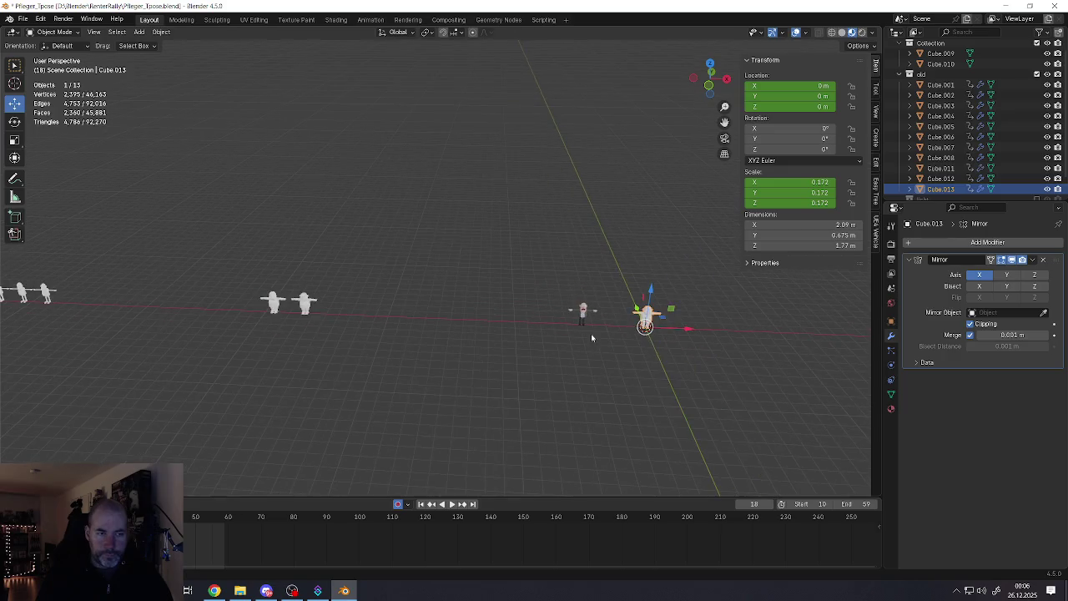
Move the duplicate along X to about -24.48 m within the row of figures
{"action": "key", "text": "g"}
{"action": "key", "text": "x"}
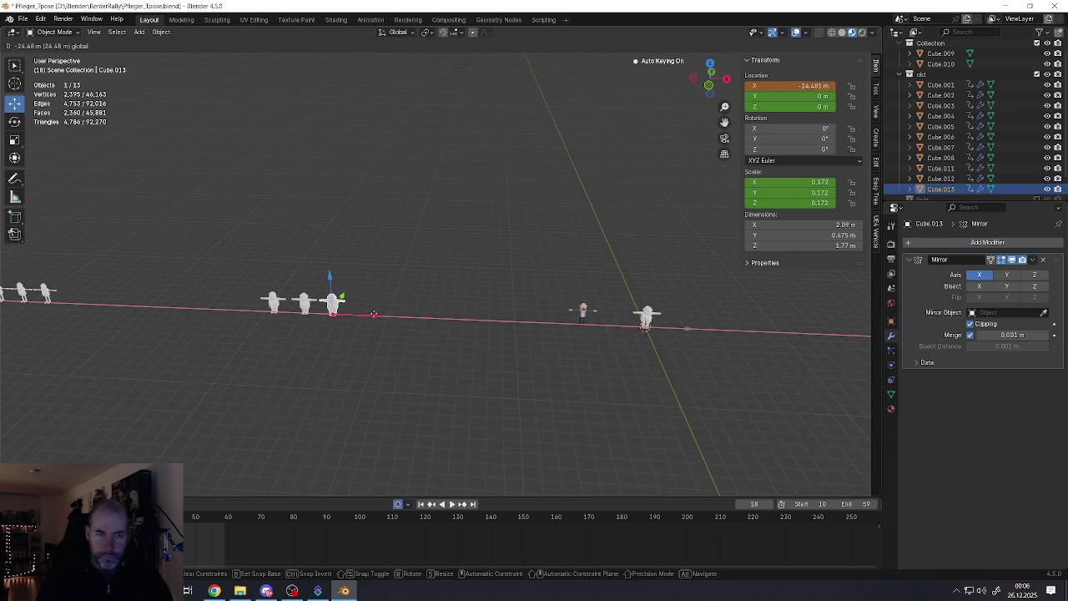
{"action": "left_click", "coordinate": [374, 313]}
{"action": "scroll", "coordinate": [300, 308], "scroll_direction": "up", "scroll_amount": 4}
{"action": "scroll", "coordinate": [300, 308], "scroll_direction": "up", "scroll_amount": 5}
{"action": "scroll", "coordinate": [351, 292], "scroll_direction": "up", "scroll_amount": 2}
Clear the selection, then select neighbouring figures in the row, ending on Cube.004
{"action": "left_click", "coordinate": [365, 285]}
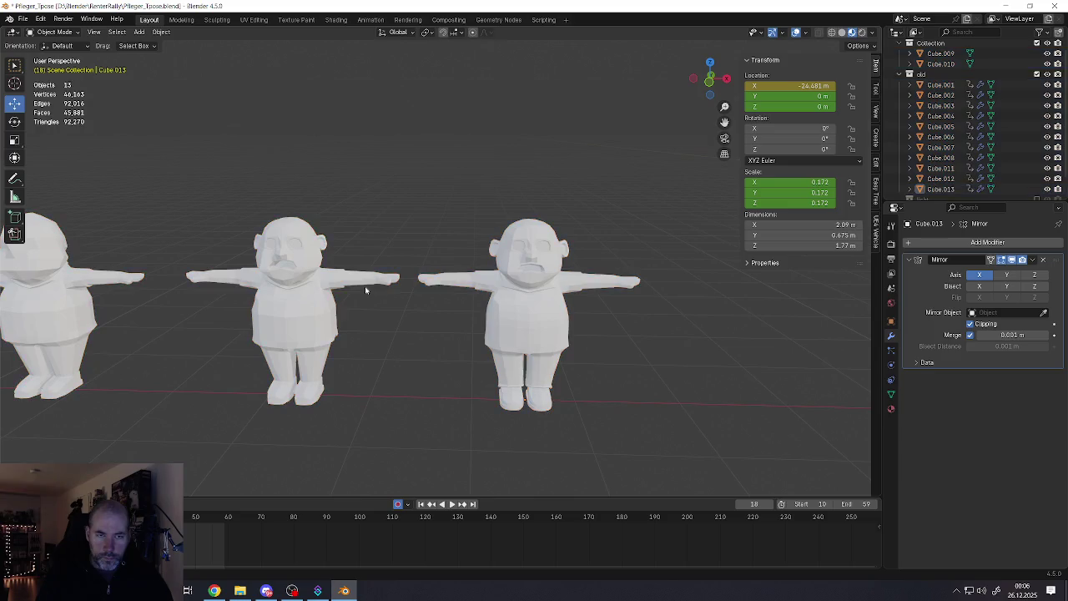
{"action": "scroll", "coordinate": [373, 307], "scroll_direction": "down", "scroll_amount": 5}
{"action": "mouse_move", "coordinate": [220, 317]}
{"action": "middle_mouse_down"}
{"action": "mouse_move", "coordinate": [484, 320]}
{"action": "mouse_move", "coordinate": [340, 318]}
{"action": "middle_mouse_up"}
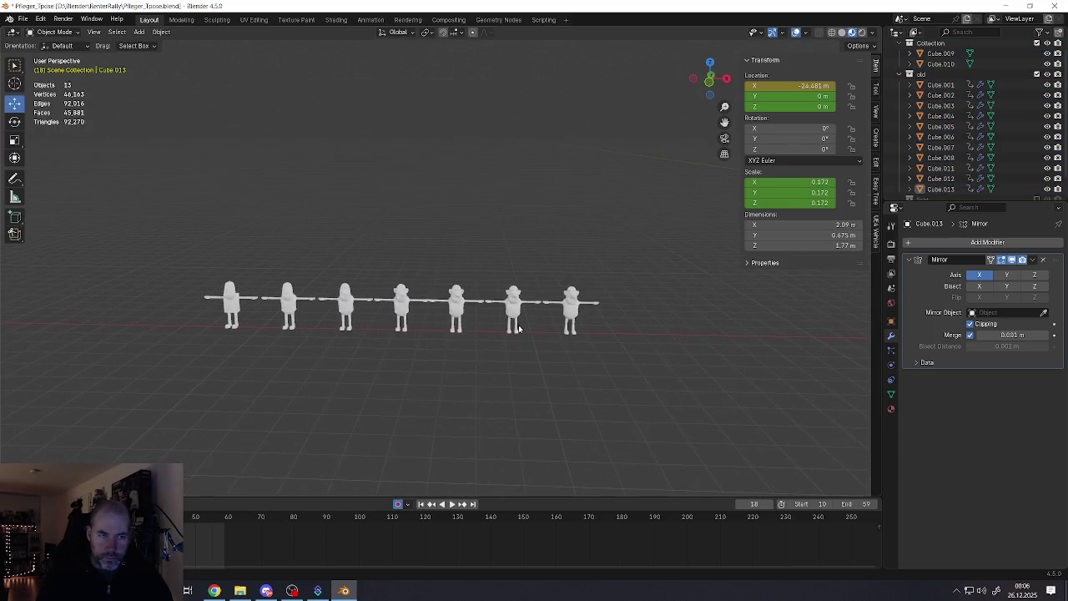
{"action": "scroll", "coordinate": [339, 317], "scroll_direction": "up", "scroll_amount": 2}
{"action": "left_click", "coordinate": [354, 304]}
{"action": "scroll", "coordinate": [386, 274], "scroll_direction": "up", "scroll_amount": 2}
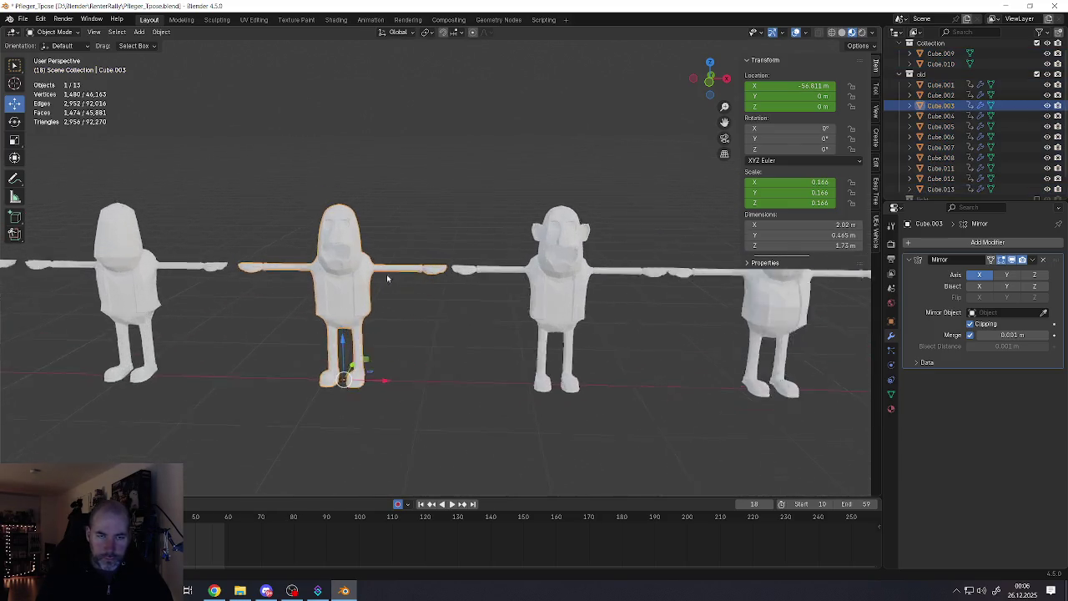
{"action": "scroll", "coordinate": [386, 282], "scroll_direction": "up", "scroll_amount": 2}
{"action": "middle_click_drag", "start_coordinate": [387, 286], "coordinate": [217, 275], "text": "shift"}
{"action": "left_click", "coordinate": [448, 286]}
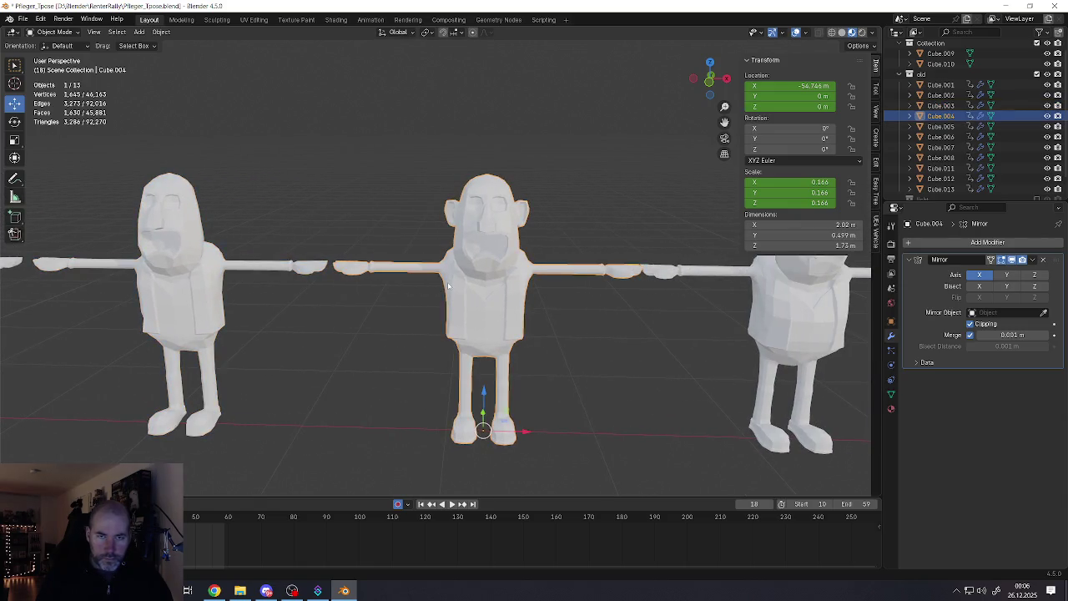
{"action": "mouse_move", "coordinate": [448, 286]}
{"action": "middle_mouse_down", "text": "shift"}
{"action": "mouse_move", "coordinate": [457, 249]}
{"action": "mouse_move", "coordinate": [424, 273]}
{"action": "mouse_move", "coordinate": [448, 264]}
{"action": "mouse_move", "coordinate": [400, 234]}
{"action": "middle_mouse_up", "text": "shift"}
{"action": "scroll", "coordinate": [448, 264], "scroll_direction": "up", "scroll_amount": 2}
Enter Edit Mode on Cube.005 and orbit around its torso and arm
{"action": "left_click", "coordinate": [450, 263]}
{"action": "key", "text": "Tab"}
{"action": "scroll", "coordinate": [467, 259], "scroll_direction": "down", "scroll_amount": 2}
{"action": "scroll", "coordinate": [392, 225], "scroll_direction": "up", "scroll_amount": 2}
{"action": "scroll", "coordinate": [385, 219], "scroll_direction": "up", "scroll_amount": 2}
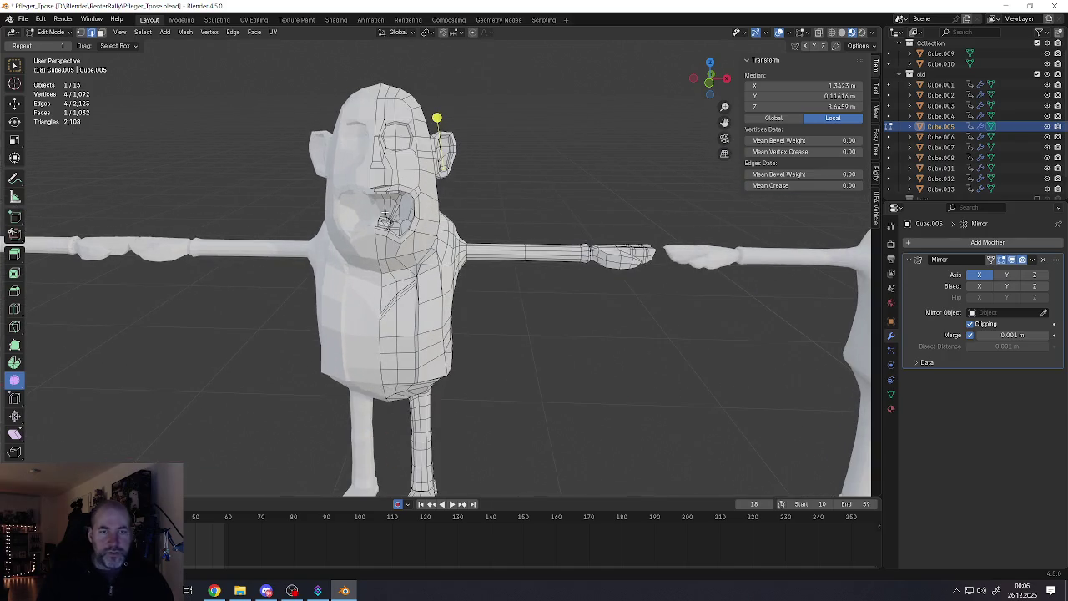
{"action": "scroll", "coordinate": [384, 221], "scroll_direction": "down", "scroll_amount": 2}
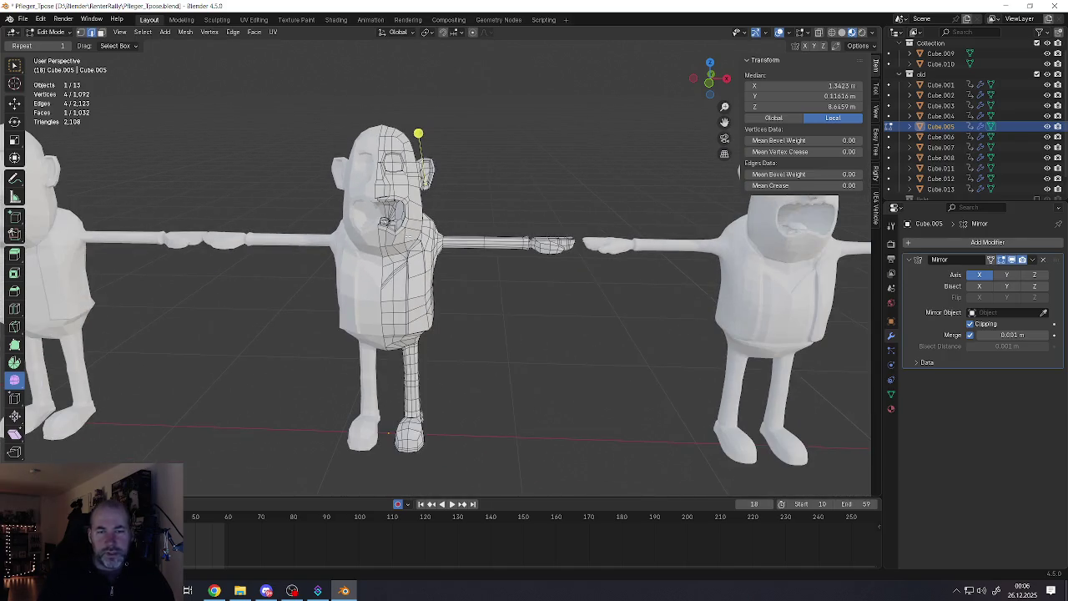
{"action": "middle_click_drag", "start_coordinate": [426, 248], "coordinate": [551, 283]}
{"action": "scroll", "coordinate": [559, 287], "scroll_direction": "up", "scroll_amount": 3}
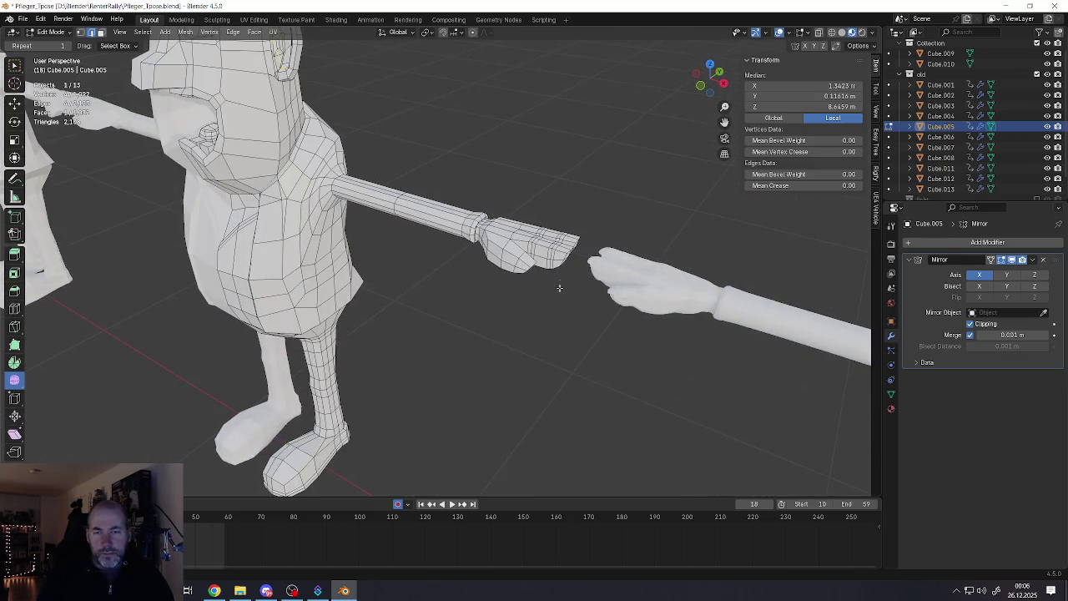
{"action": "middle_click_drag", "start_coordinate": [479, 268], "coordinate": [484, 267]}
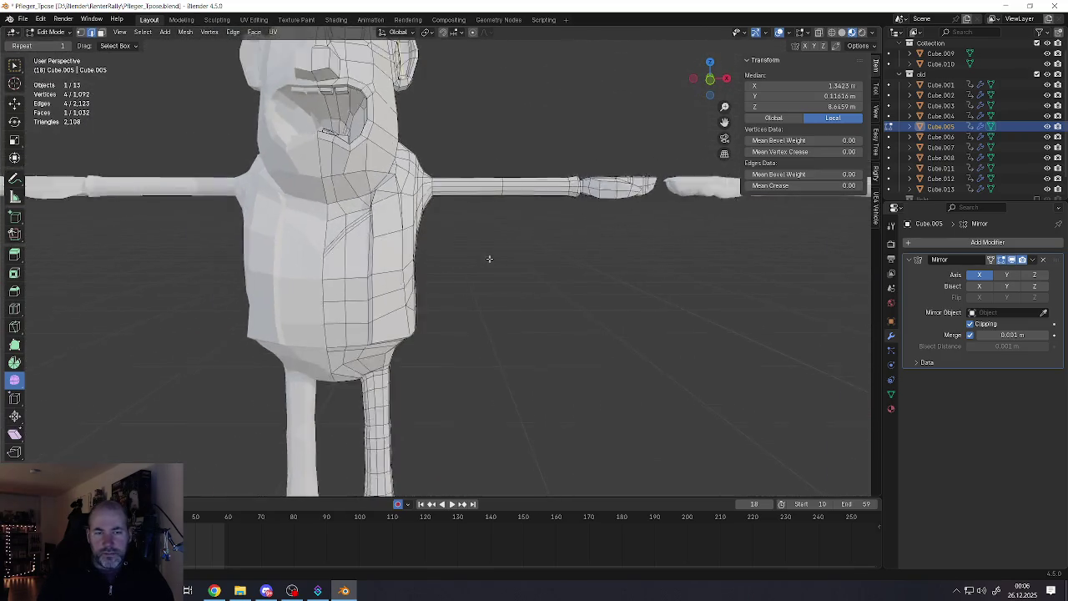
{"action": "scroll", "coordinate": [483, 268], "scroll_direction": "down", "scroll_amount": 3}
Switch out of Cube.005 and select the centre figure Cube.006
{"action": "key", "text": "Tab"}
{"action": "key", "text": "Tab"}
{"action": "mouse_move", "coordinate": [565, 279]}
{"action": "middle_mouse_down", "text": "shift"}
{"action": "mouse_move", "coordinate": [393, 277]}
{"action": "mouse_move", "coordinate": [429, 251]}
{"action": "middle_mouse_up", "text": "shift"}
{"action": "key", "text": "Tab"}
{"action": "key", "text": "Tab"}
{"action": "key", "text": "Tab"}
{"action": "left_click", "coordinate": [468, 271]}
{"action": "key", "text": "Tab"}
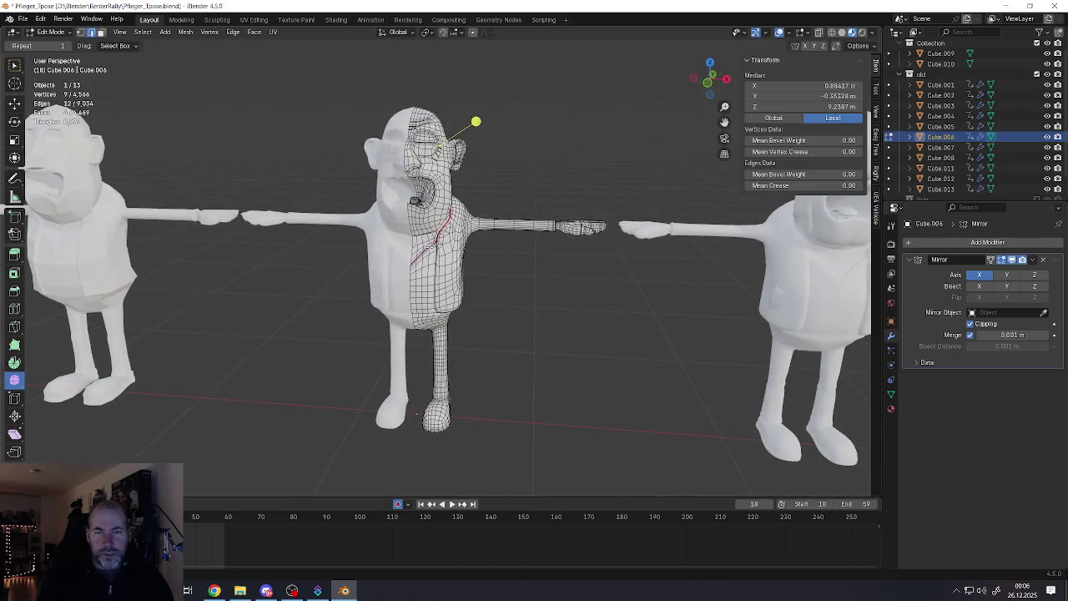
{"action": "scroll", "coordinate": [429, 251], "scroll_direction": "down", "scroll_amount": 4}
{"action": "scroll", "coordinate": [776, 262], "scroll_direction": "down", "scroll_amount": 3}
Frame the white cartoon man, select Cube.008 and enter Edit Mode close on his face
{"action": "key", "text": "Tab"}
{"action": "key", "text": "KP_Decimal"}
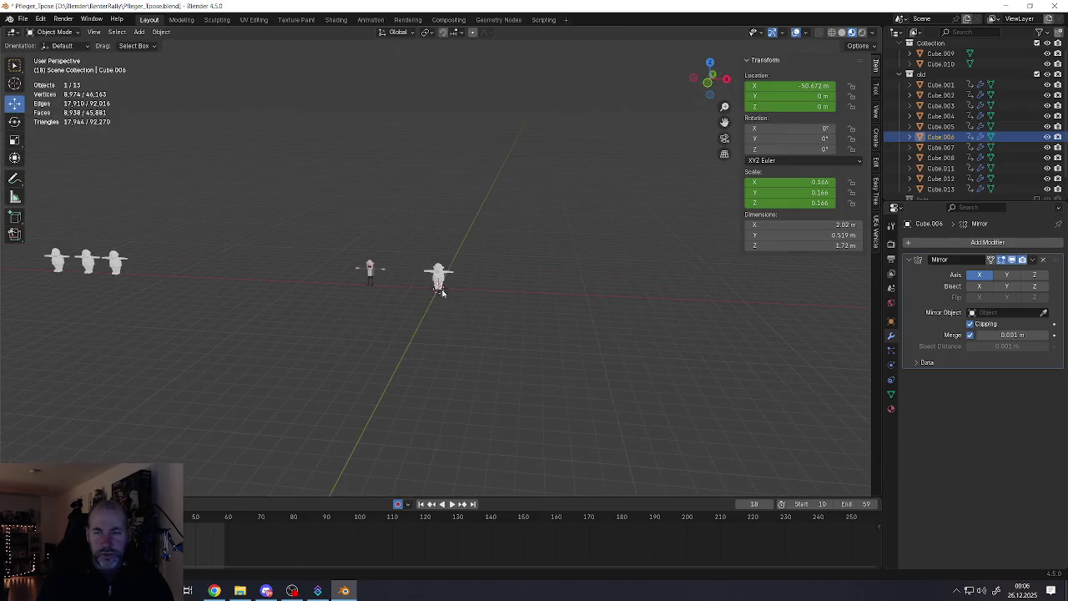
{"action": "scroll", "coordinate": [445, 277], "scroll_direction": "up", "scroll_amount": 4}
{"action": "scroll", "coordinate": [434, 258], "scroll_direction": "down", "scroll_amount": 3}
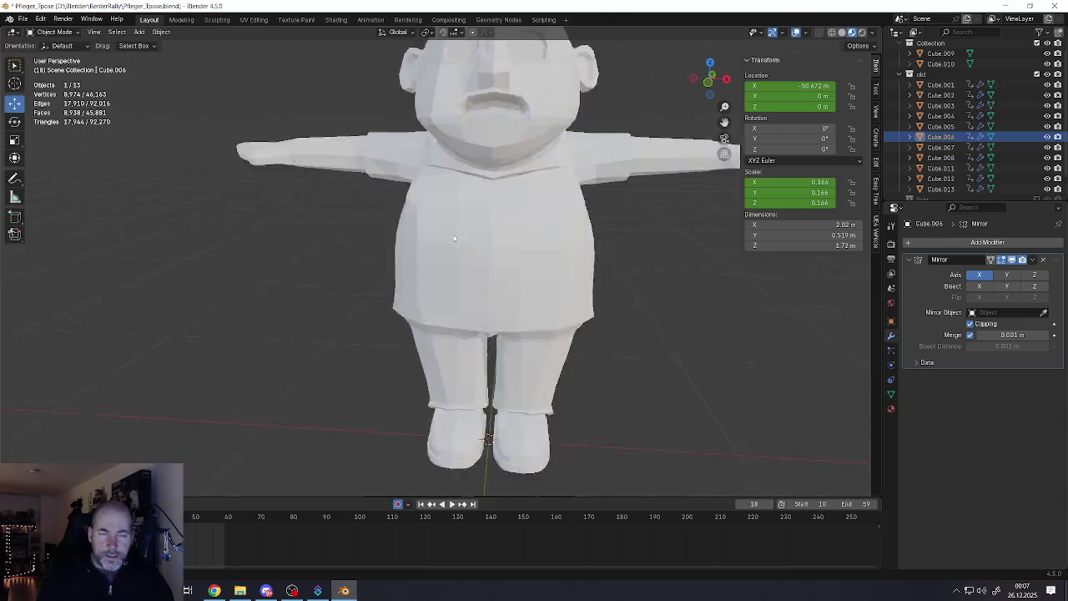
{"action": "middle_click_drag", "start_coordinate": [478, 267], "coordinate": [458, 250]}
{"action": "scroll", "coordinate": [455, 251], "scroll_direction": "up", "scroll_amount": 3}
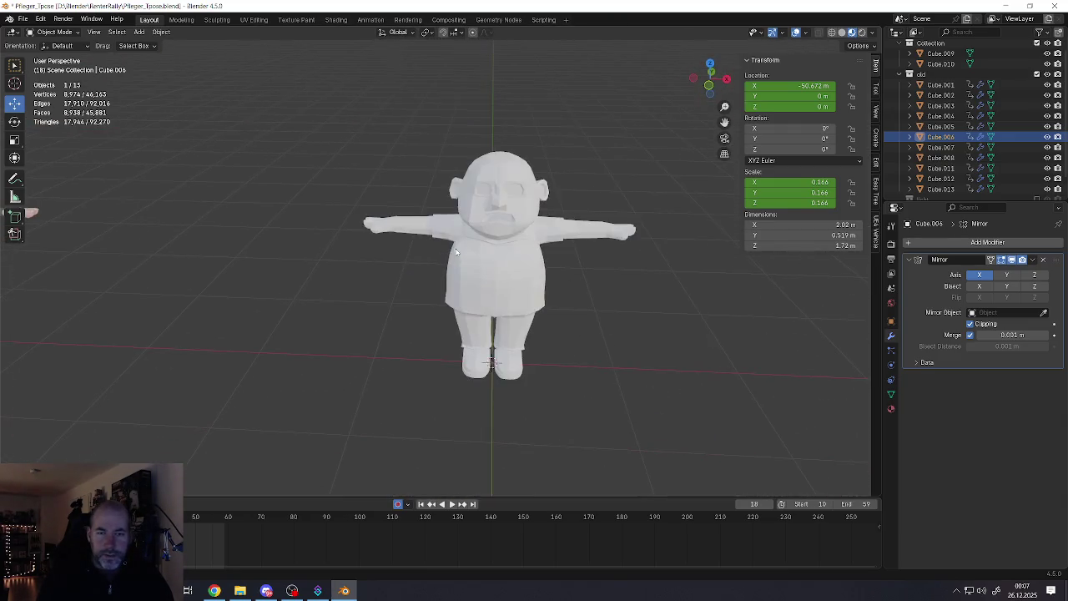
{"action": "left_click", "coordinate": [495, 249]}
{"action": "scroll", "coordinate": [496, 242], "scroll_direction": "up", "scroll_amount": 2}
{"action": "scroll", "coordinate": [498, 221], "scroll_direction": "up", "scroll_amount": 3}
{"action": "key", "text": "Tab"}
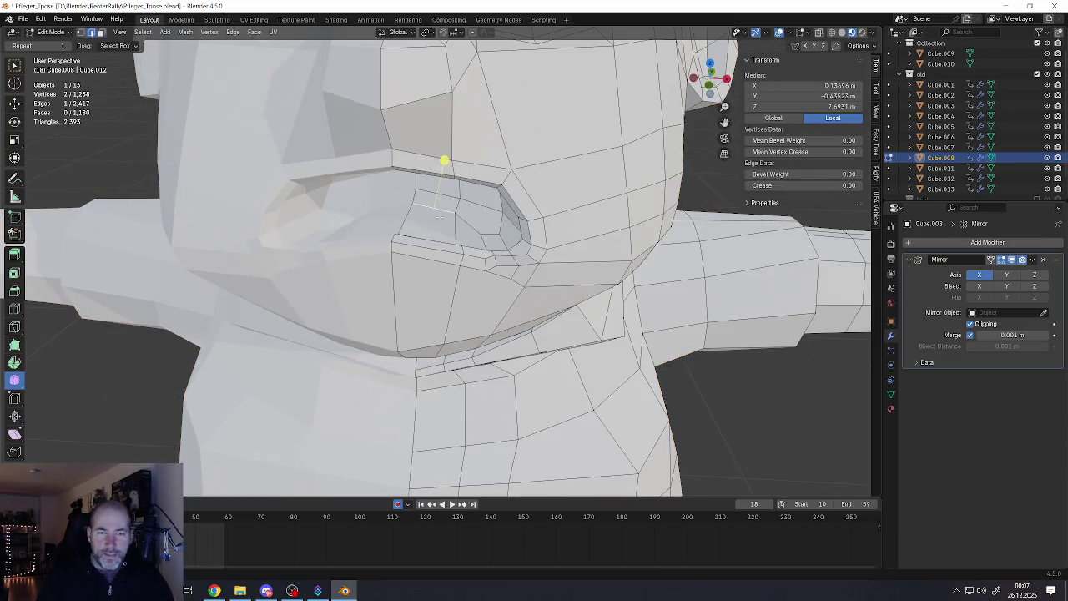
Extrude a face inside the upper mouth into a small tooth block
{"action": "scroll", "coordinate": [432, 224], "scroll_direction": "up", "scroll_amount": 2}
{"action": "left_click", "coordinate": [432, 223]}
{"action": "mouse_move", "coordinate": [432, 223]}
{"action": "middle_mouse_down"}
{"action": "mouse_move", "coordinate": [429, 191]}
{"action": "mouse_move", "coordinate": [465, 205]}
{"action": "middle_mouse_up"}
{"action": "key", "text": "e"}
{"action": "left_click", "coordinate": [458, 238]}
Shape the tooth block by moving its top edge and one vertex into place
{"action": "scroll", "coordinate": [428, 190], "scroll_direction": "up", "scroll_amount": 2}
{"action": "key", "text": "2"}
{"action": "left_click", "coordinate": [465, 200]}
{"action": "key", "text": "g"}
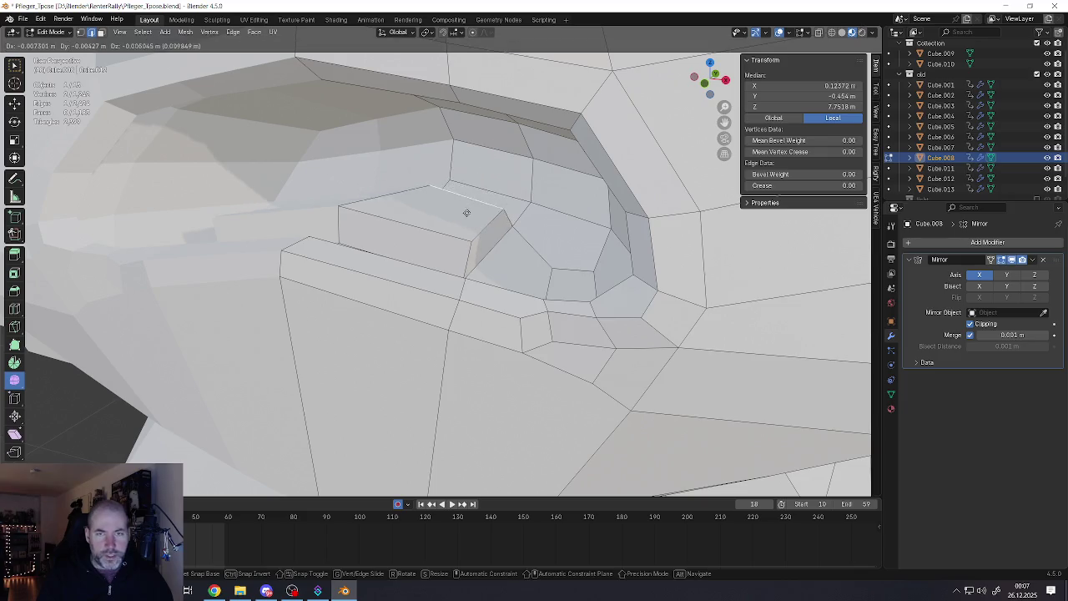
{"action": "left_click", "coordinate": [459, 224]}
{"action": "scroll", "coordinate": [479, 159], "scroll_direction": "down", "scroll_amount": 2}
{"action": "scroll", "coordinate": [479, 159], "scroll_direction": "down", "scroll_amount": 2}
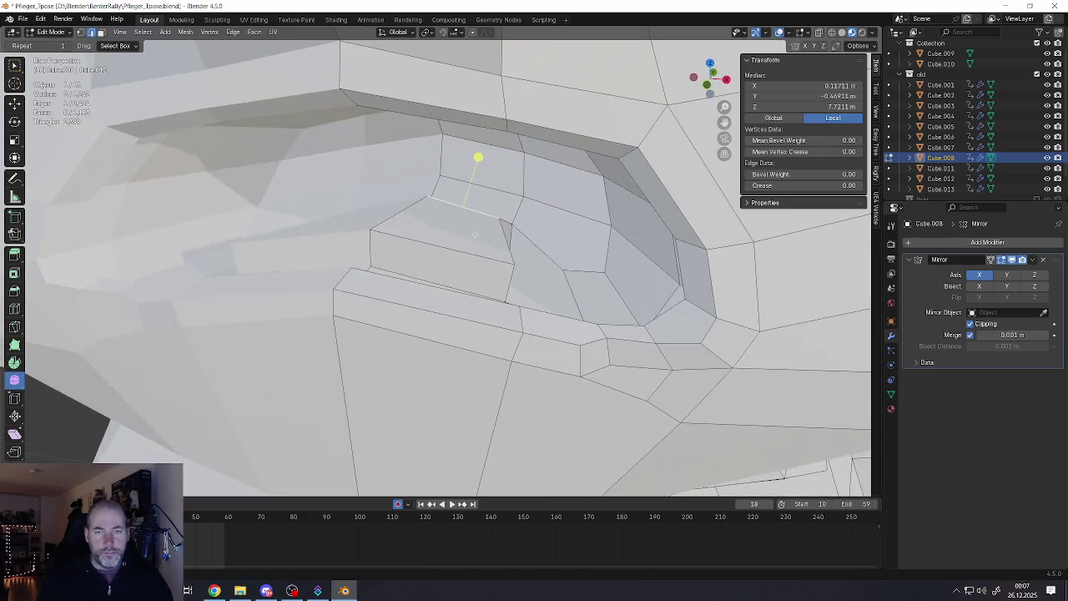
{"action": "scroll", "coordinate": [485, 176], "scroll_direction": "down", "scroll_amount": 4}
{"action": "scroll", "coordinate": [486, 176], "scroll_direction": "up", "scroll_amount": 4}
{"action": "scroll", "coordinate": [480, 164], "scroll_direction": "up", "scroll_amount": 2}
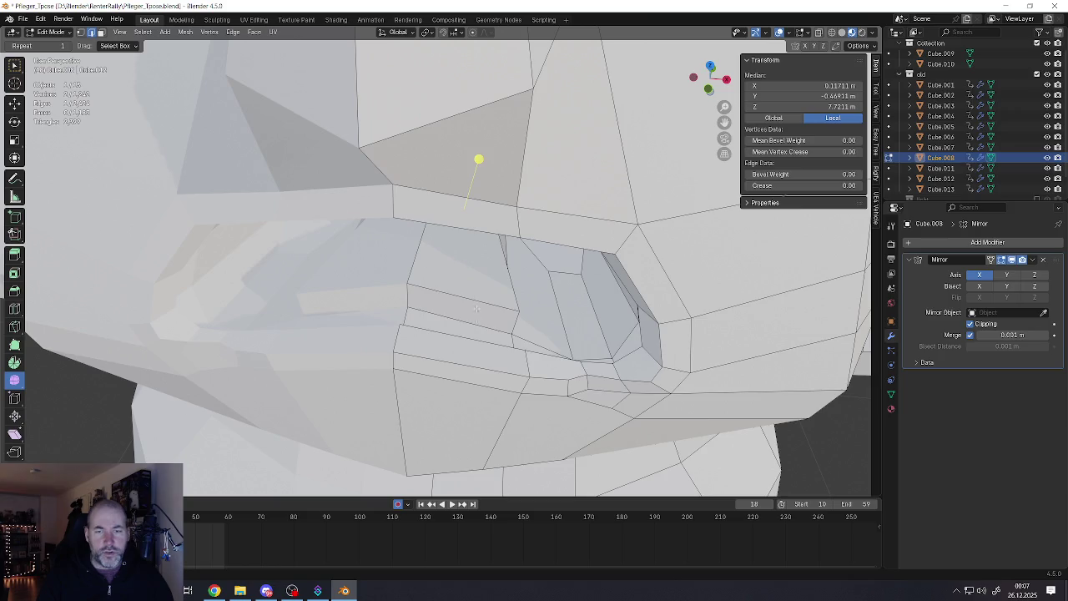
{"action": "scroll", "coordinate": [478, 158], "scroll_direction": "up", "scroll_amount": 3}
{"action": "scroll", "coordinate": [478, 158], "scroll_direction": "down", "scroll_amount": 2}
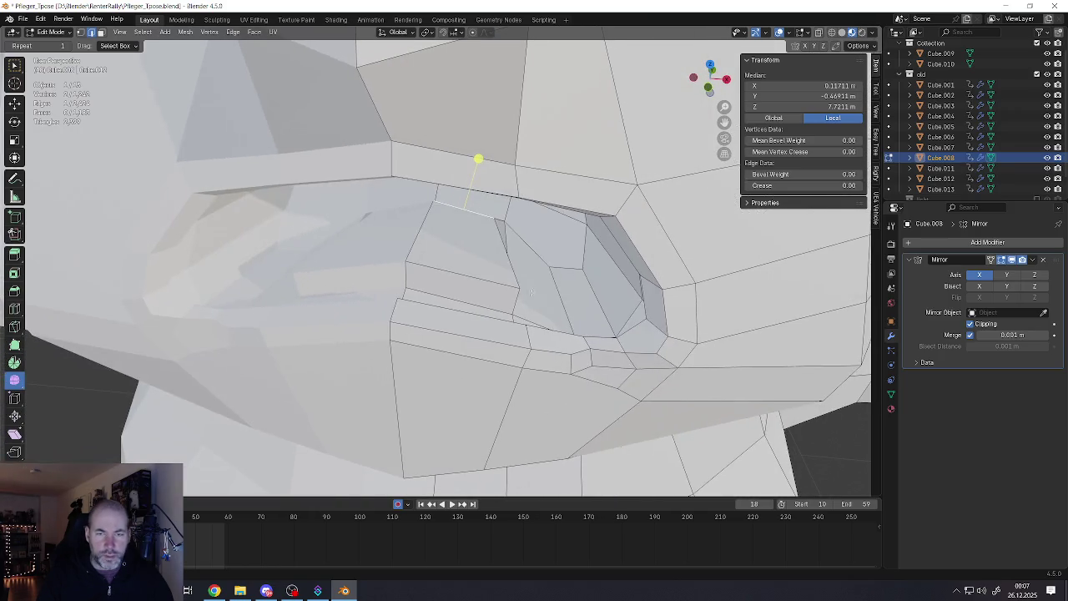
{"action": "key", "text": "g"}
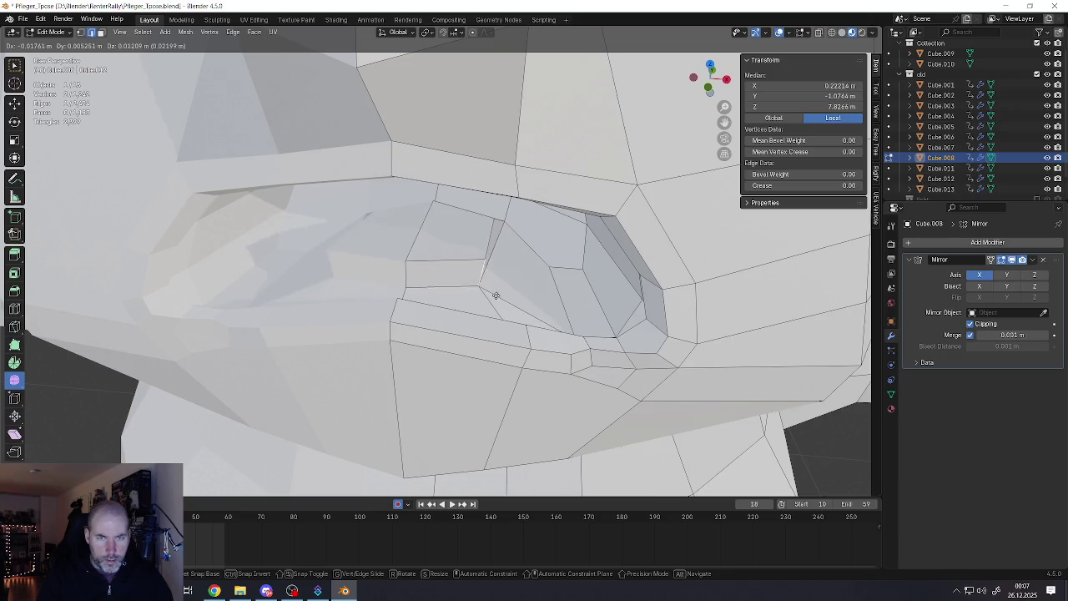
{"action": "left_click", "coordinate": [492, 293]}
Bevel two corner vertices of the tooth block
{"action": "mouse_move", "coordinate": [476, 298]}
{"action": "middle_mouse_down"}
{"action": "mouse_move", "coordinate": [465, 281]}
{"action": "mouse_move", "coordinate": [498, 282]}
{"action": "mouse_move", "coordinate": [511, 300]}
{"action": "middle_mouse_up"}
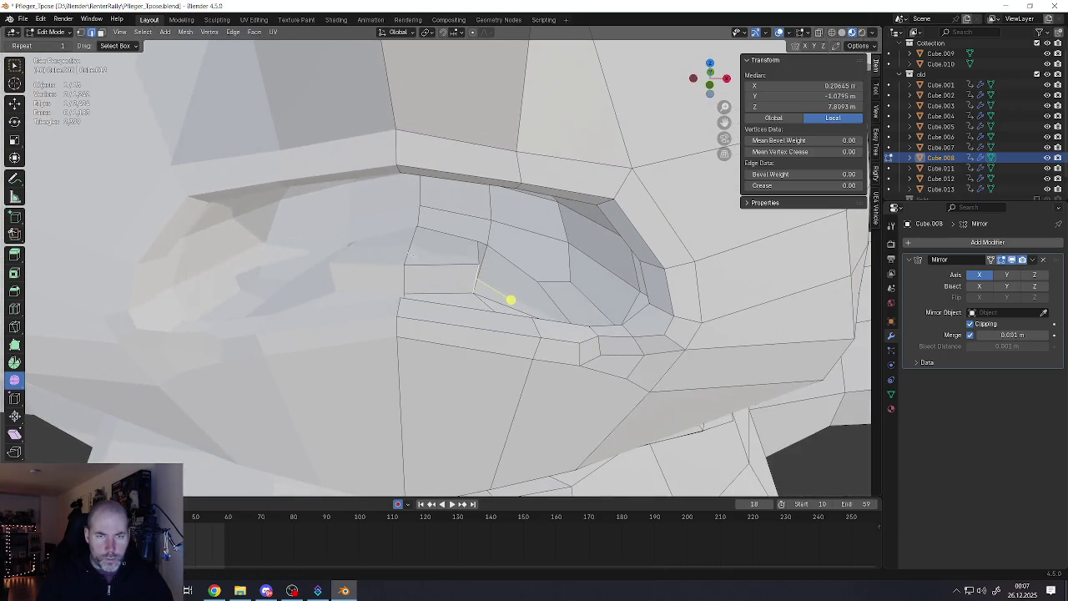
{"action": "left_click", "coordinate": [406, 269]}
{"action": "mouse_move", "coordinate": [406, 269]}
{"action": "middle_mouse_down"}
{"action": "mouse_move", "coordinate": [403, 237]}
{"action": "mouse_move", "coordinate": [383, 223]}
{"action": "mouse_move", "coordinate": [467, 276]}
{"action": "mouse_move", "coordinate": [453, 309]}
{"action": "mouse_move", "coordinate": [470, 312]}
{"action": "middle_mouse_up"}
{"action": "left_click", "coordinate": [456, 282], "text": "shift"}
{"action": "key", "text": "ctrl+b"}
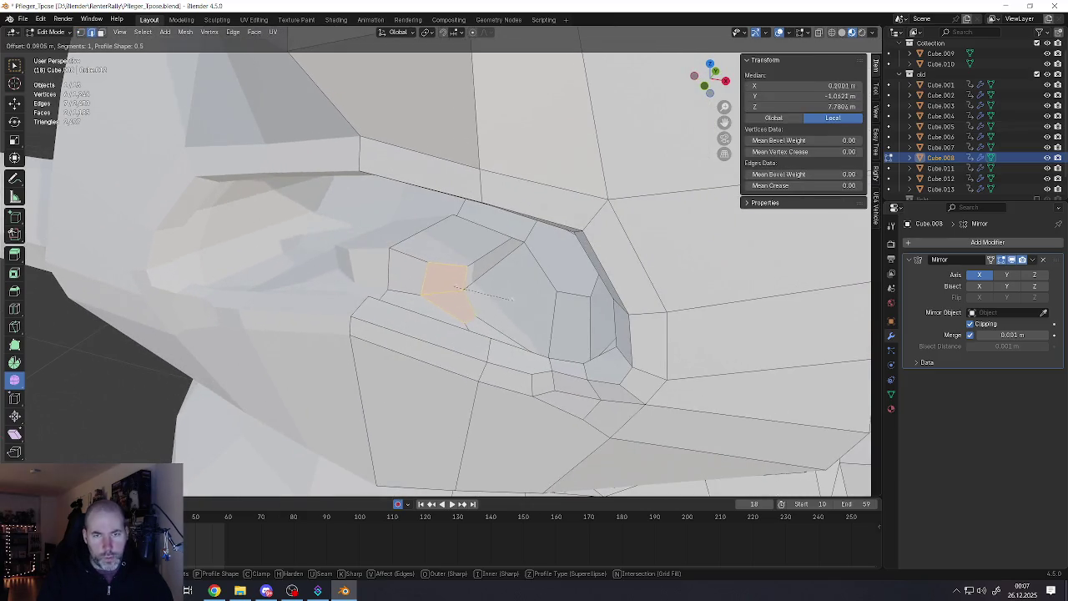
{"action": "left_click", "coordinate": [503, 297]}
Bevel one edge of the tooth, then return to Object Mode
{"action": "mouse_move", "coordinate": [470, 279]}
{"action": "middle_mouse_down"}
{"action": "mouse_move", "coordinate": [493, 268]}
{"action": "mouse_move", "coordinate": [428, 250]}
{"action": "mouse_move", "coordinate": [434, 300]}
{"action": "mouse_move", "coordinate": [408, 215]}
{"action": "mouse_move", "coordinate": [417, 230]}
{"action": "middle_mouse_up"}
{"action": "left_click", "coordinate": [428, 250]}
{"action": "key", "text": "ctrl+b"}
{"action": "left_click", "coordinate": [443, 309]}
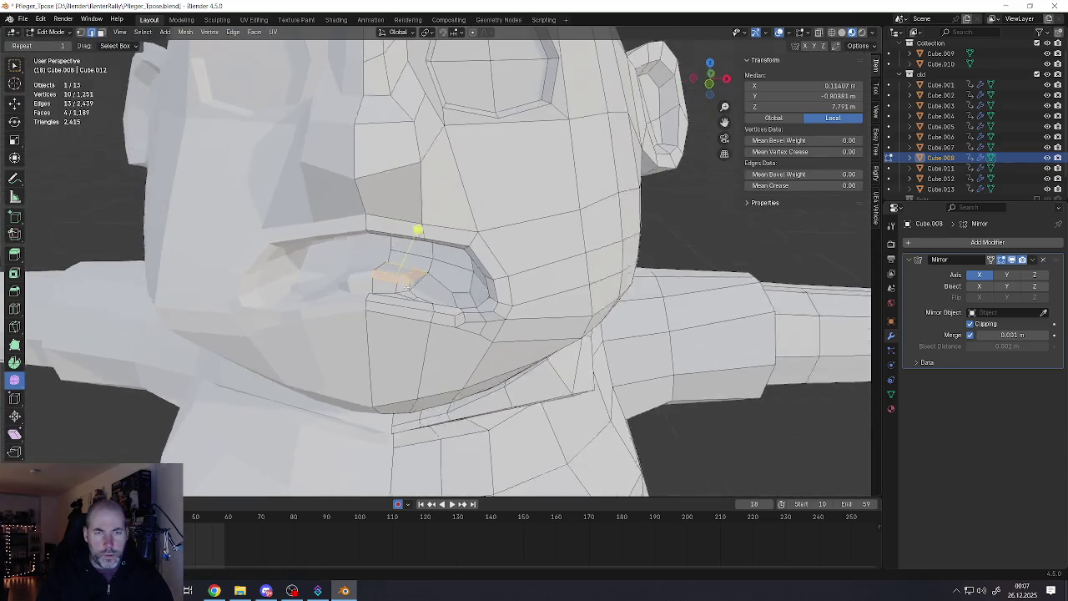
{"action": "scroll", "coordinate": [408, 285], "scroll_direction": "up", "scroll_amount": 3}
{"action": "key", "text": "Tab"}
{"action": "scroll", "coordinate": [384, 267], "scroll_direction": "up", "scroll_amount": 3}
Back in Edit Mode, add an edge loop through the upper lip
{"action": "scroll", "coordinate": [375, 258], "scroll_direction": "up", "scroll_amount": 3}
{"action": "scroll", "coordinate": [371, 253], "scroll_direction": "up", "scroll_amount": 2}
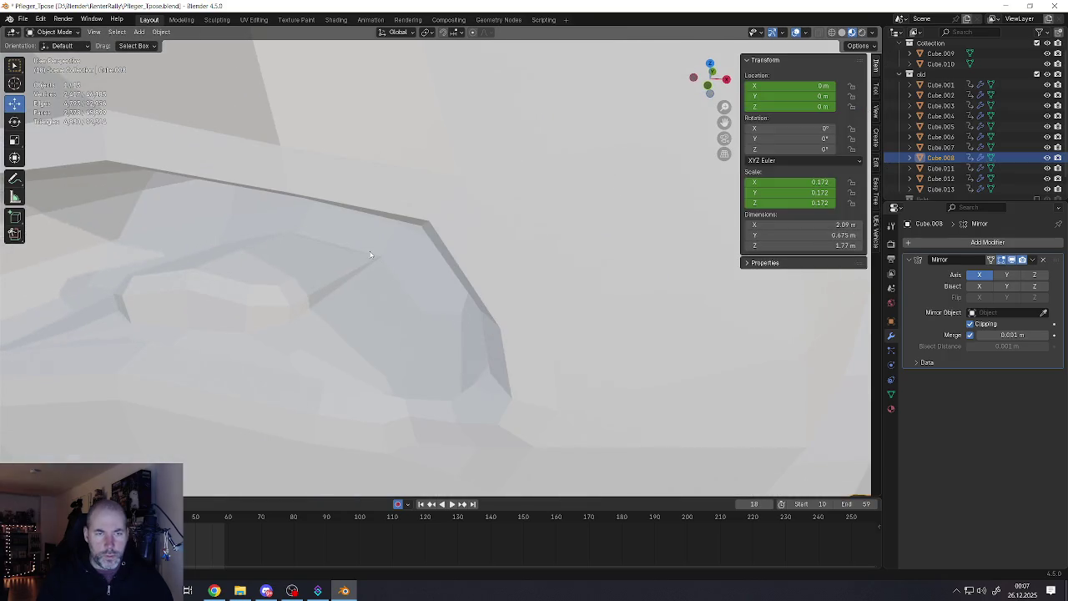
{"action": "scroll", "coordinate": [370, 253], "scroll_direction": "down", "scroll_amount": 5}
{"action": "key", "text": "Tab"}
{"action": "mouse_move", "coordinate": [370, 251]}
{"action": "middle_mouse_down"}
{"action": "mouse_move", "coordinate": [370, 212]}
{"action": "mouse_move", "coordinate": [353, 198]}
{"action": "middle_mouse_up"}
{"action": "scroll", "coordinate": [367, 208], "scroll_direction": "up", "scroll_amount": 2}
{"action": "scroll", "coordinate": [354, 198], "scroll_direction": "up", "scroll_amount": 2}
{"action": "scroll", "coordinate": [355, 192], "scroll_direction": "up", "scroll_amount": 2}
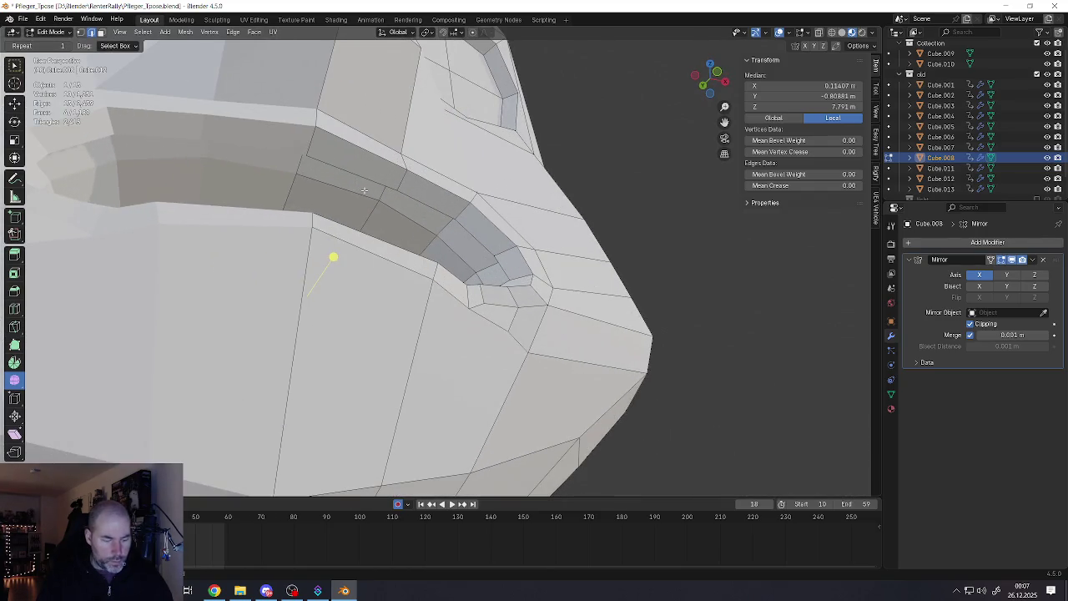
{"action": "key", "text": "ctrl+r"}
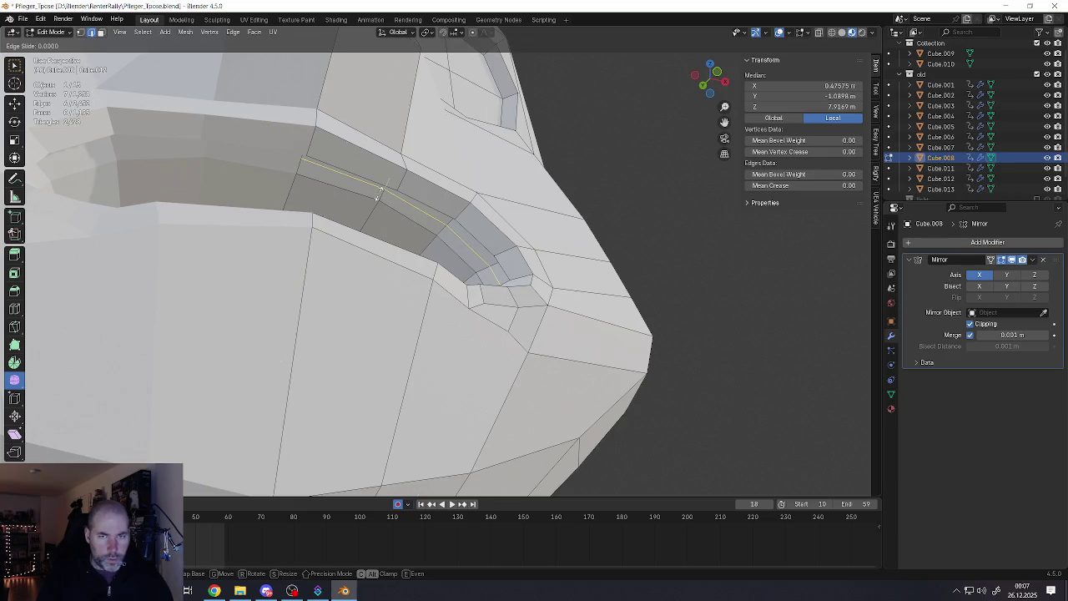
{"action": "left_click", "coordinate": [379, 192]}
Add a centred edge loop at the mouth corner and select vertices nearby
{"action": "mouse_move", "coordinate": [417, 231]}
{"action": "middle_mouse_down"}
{"action": "mouse_move", "coordinate": [443, 295]}
{"action": "mouse_move", "coordinate": [453, 251]}
{"action": "mouse_move", "coordinate": [476, 238]}
{"action": "middle_mouse_up"}
{"action": "key", "text": "ctrl+r"}
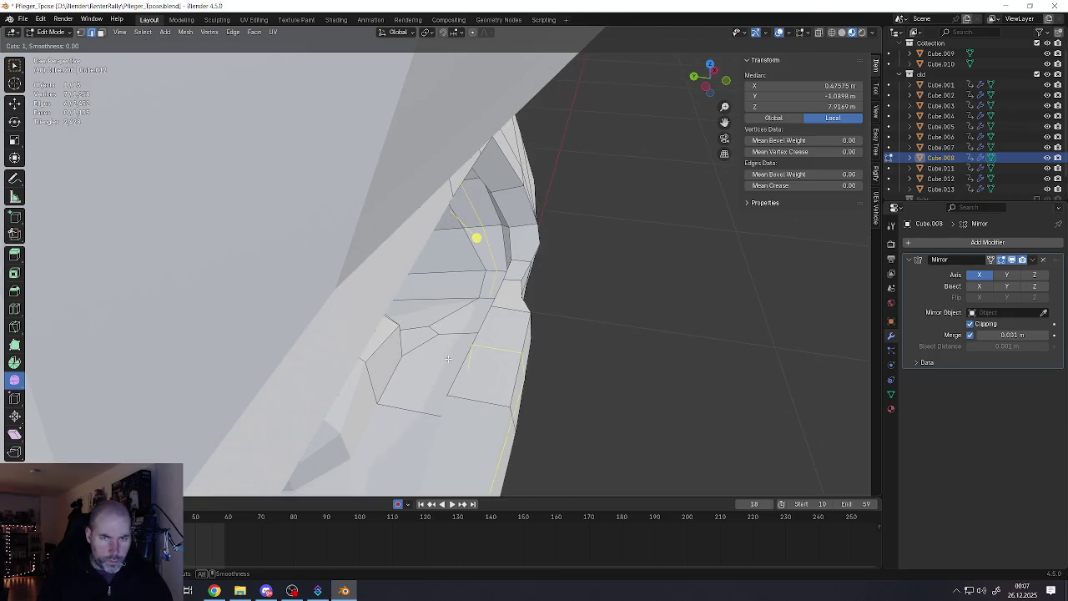
{"action": "left_click", "coordinate": [469, 328]}
{"action": "right_click", "coordinate": [466, 329]}
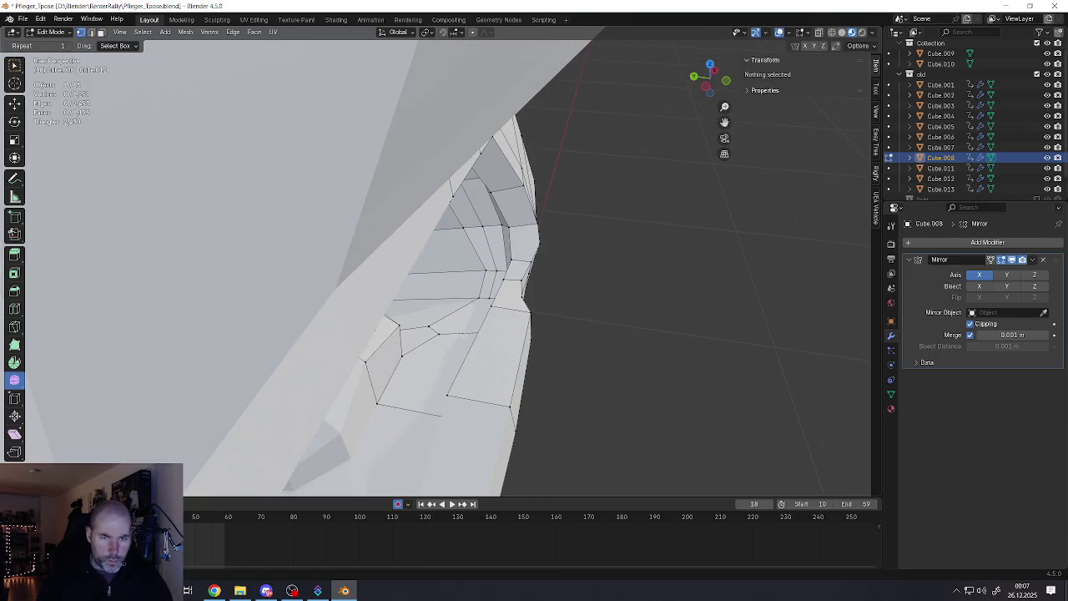
{"action": "left_click", "coordinate": [480, 288]}
{"action": "left_click", "coordinate": [410, 409]}
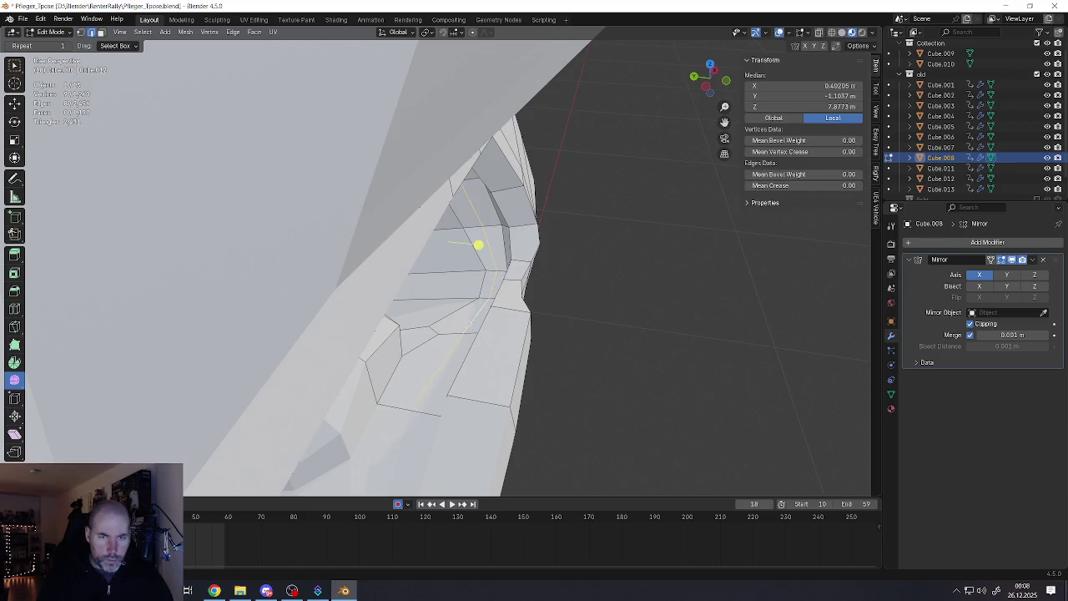
{"action": "mouse_move", "coordinate": [478, 244]}
{"action": "middle_mouse_down"}
{"action": "mouse_move", "coordinate": [436, 220]}
{"action": "mouse_move", "coordinate": [400, 219]}
{"action": "mouse_move", "coordinate": [474, 258]}
{"action": "mouse_move", "coordinate": [419, 267]}
{"action": "middle_mouse_up"}
Try a further loop cut, cancel it, and inspect the lip mesh from below
{"action": "key", "text": "ctrl+r"}
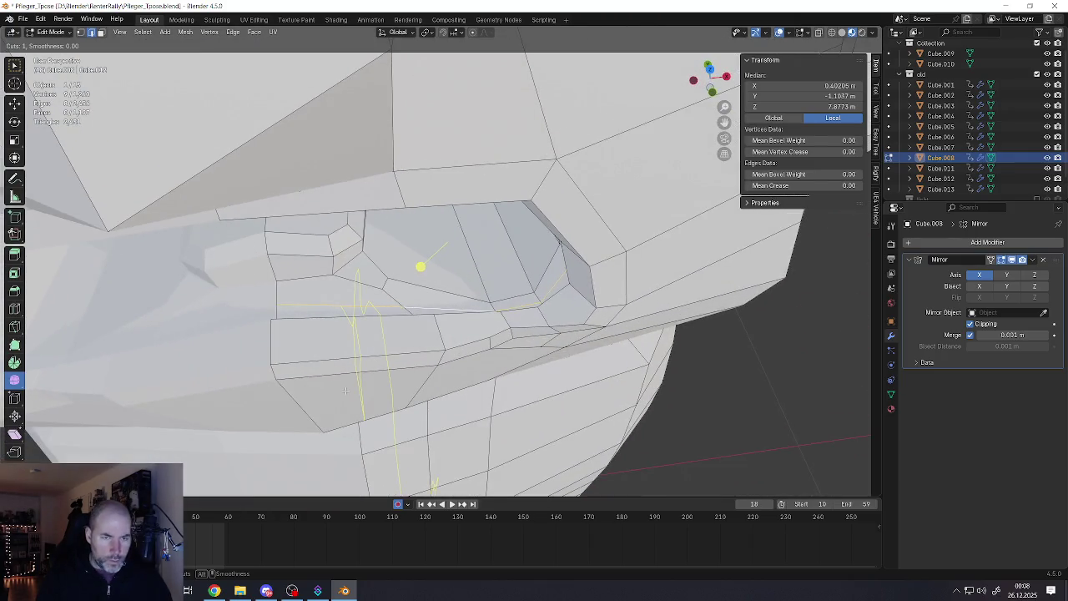
{"action": "key", "text": "Escape"}
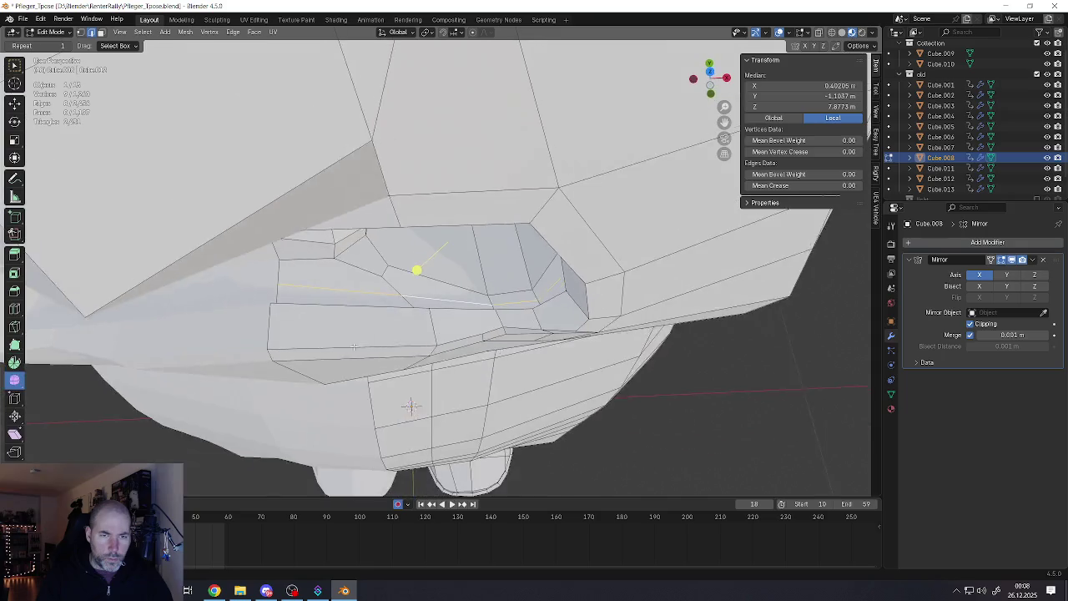
{"action": "middle_click_drag", "start_coordinate": [344, 385], "coordinate": [347, 344]}
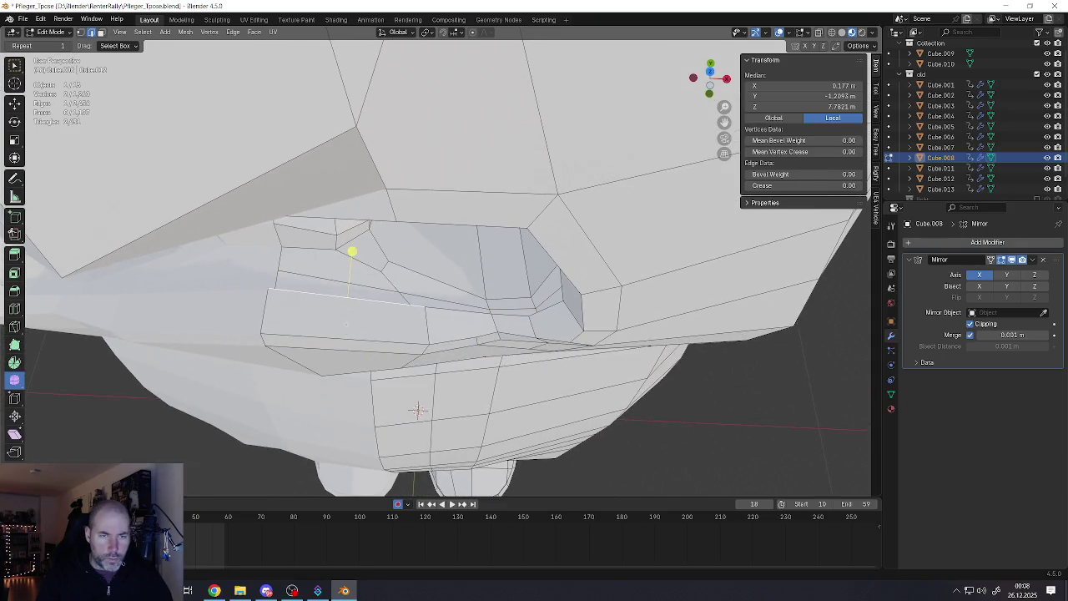
{"action": "mouse_move", "coordinate": [418, 410]}
{"action": "middle_mouse_down"}
{"action": "mouse_move", "coordinate": [422, 255]}
{"action": "mouse_move", "coordinate": [431, 374]}
{"action": "mouse_move", "coordinate": [435, 325]}
{"action": "mouse_move", "coordinate": [274, 230]}
{"action": "mouse_move", "coordinate": [390, 349]}
{"action": "mouse_move", "coordinate": [450, 349]}
{"action": "mouse_move", "coordinate": [221, 248]}
{"action": "mouse_move", "coordinate": [286, 324]}
{"action": "mouse_move", "coordinate": [393, 369]}
{"action": "mouse_move", "coordinate": [335, 405]}
{"action": "mouse_move", "coordinate": [473, 364]}
{"action": "middle_mouse_up"}
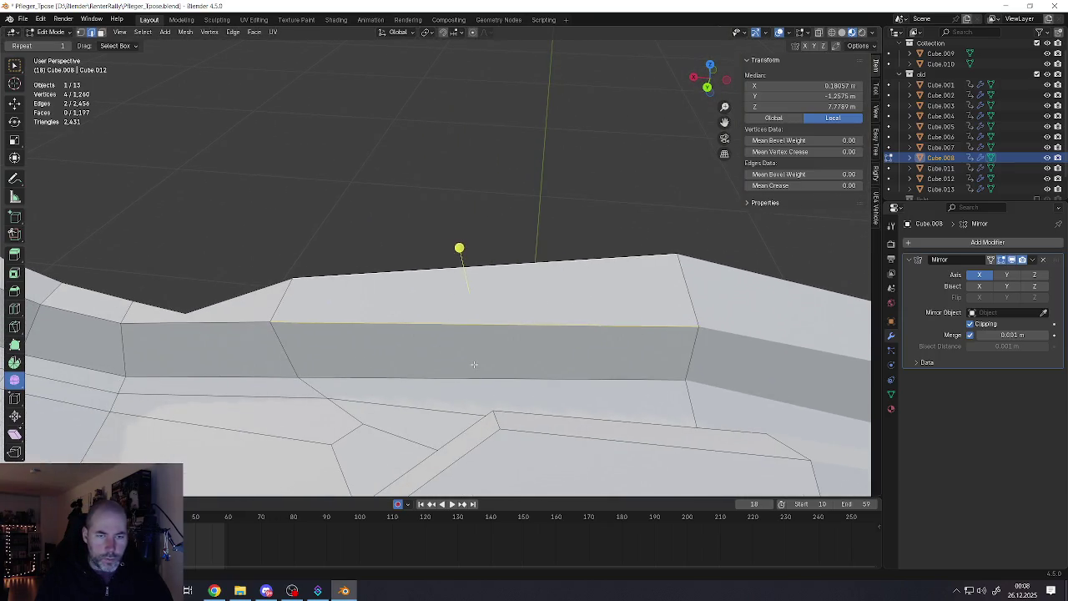
{"action": "middle_click_drag", "start_coordinate": [385, 357], "coordinate": [407, 358]}
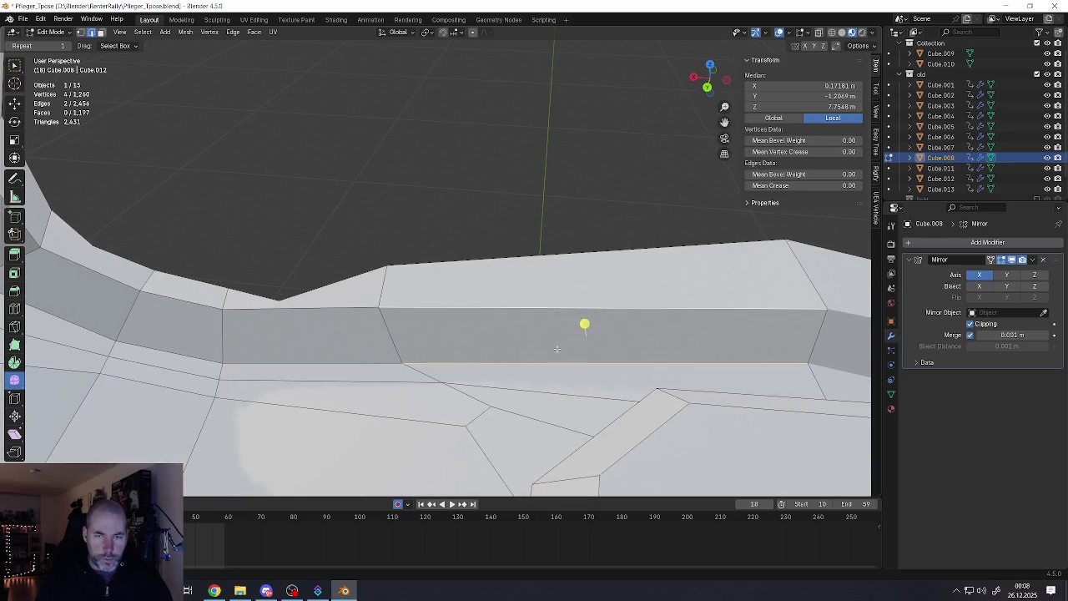
Nudge a lip vertex slightly down and left in several small moves
{"action": "middle_click_drag", "start_coordinate": [584, 323], "coordinate": [580, 326]}
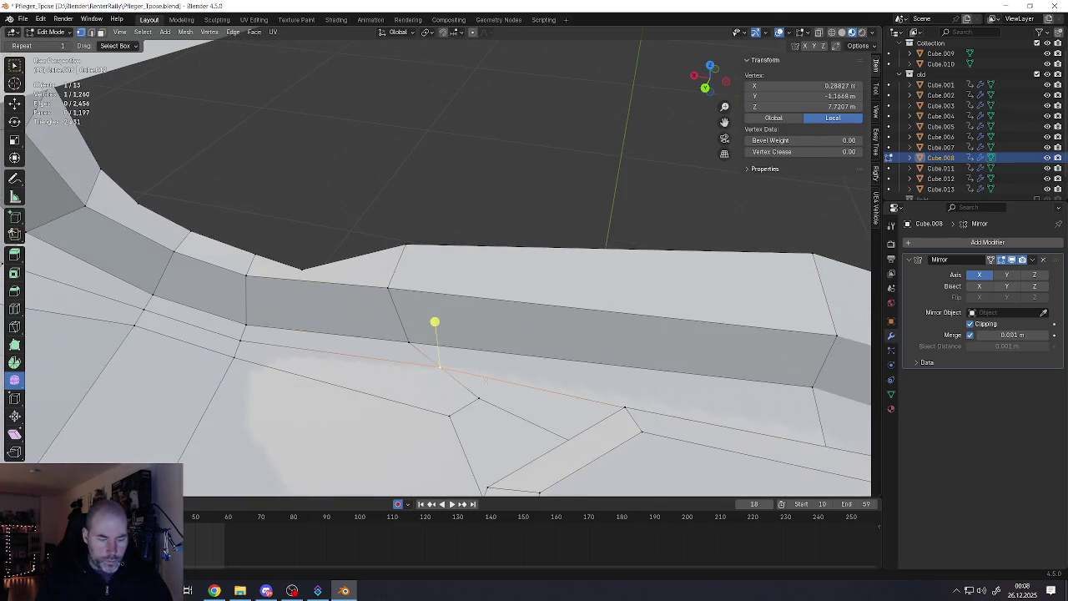
{"action": "key", "text": "g"}
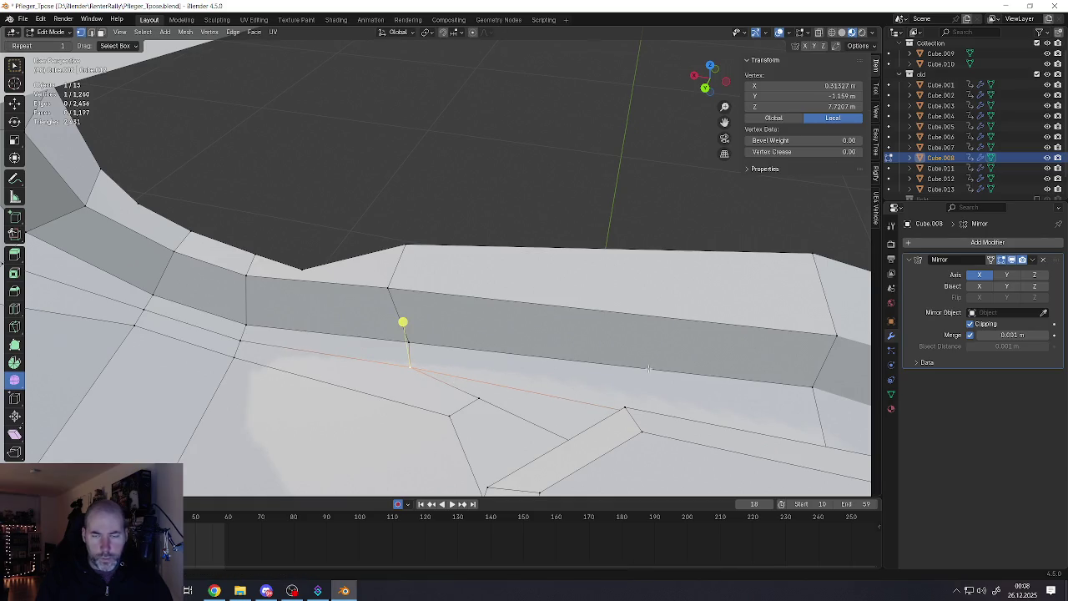
{"action": "middle_click_drag", "start_coordinate": [648, 368], "coordinate": [514, 318]}
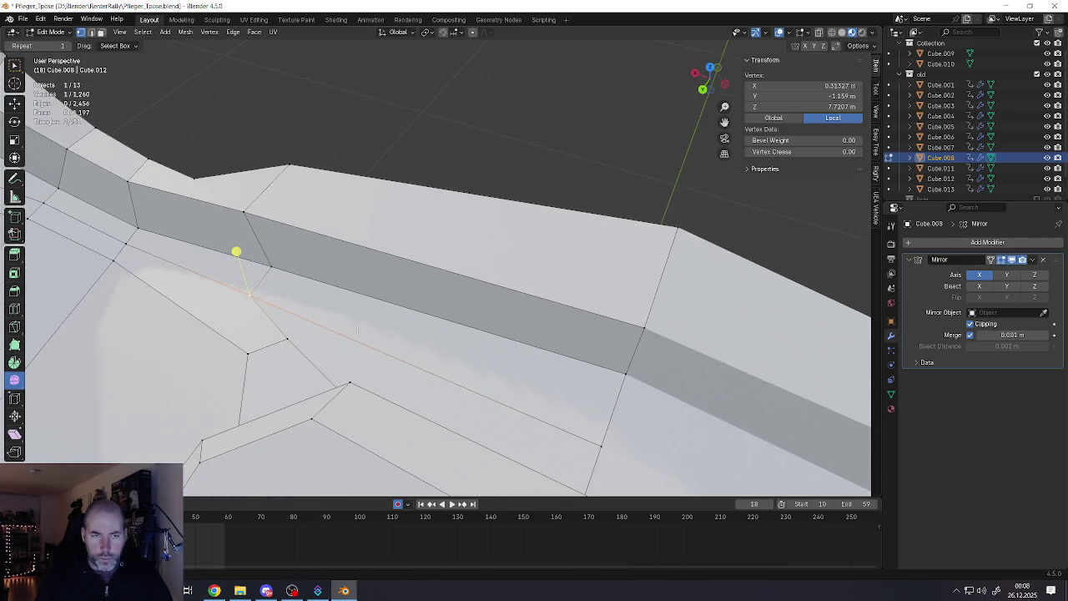
{"action": "key", "text": "g"}
{"action": "left_click", "coordinate": [341, 333]}
{"action": "key", "text": "g"}
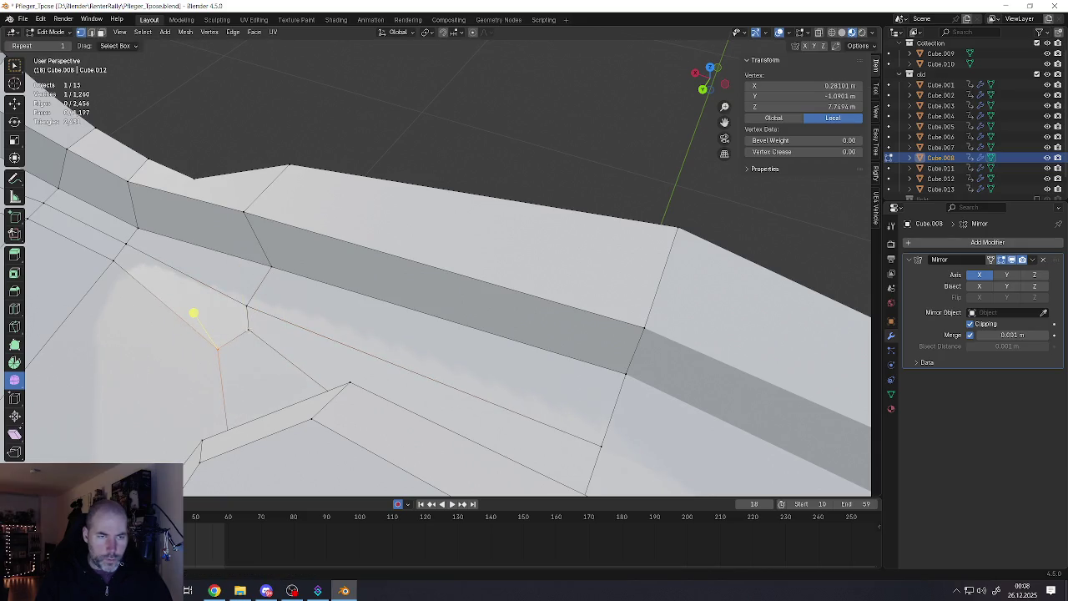
{"action": "left_click", "coordinate": [233, 327]}
{"action": "middle_click_drag", "start_coordinate": [222, 284], "coordinate": [375, 282], "text": "shift"}
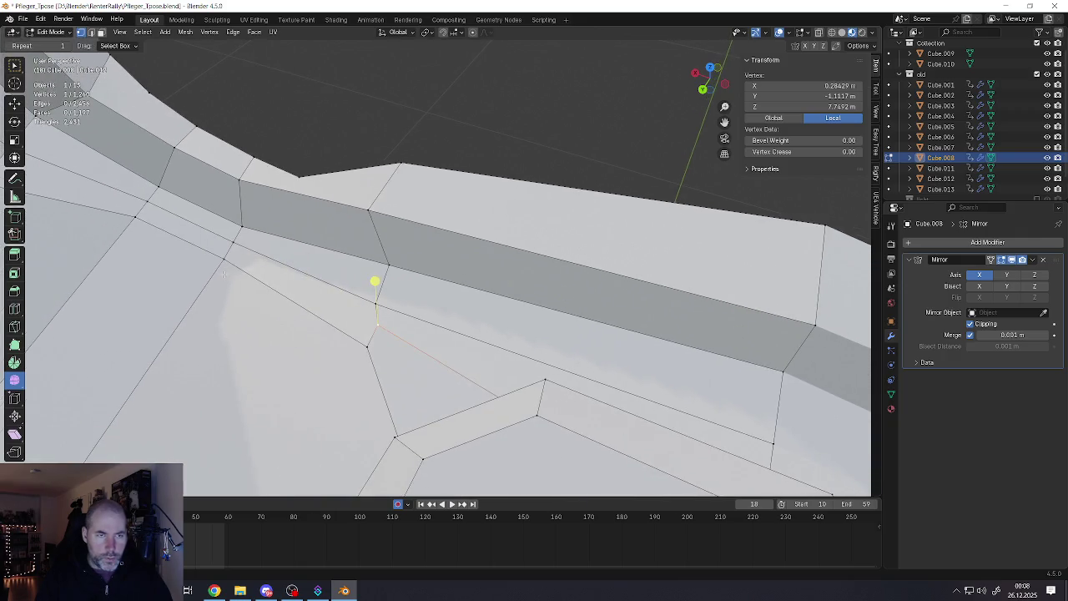
{"action": "key", "text": "g"}
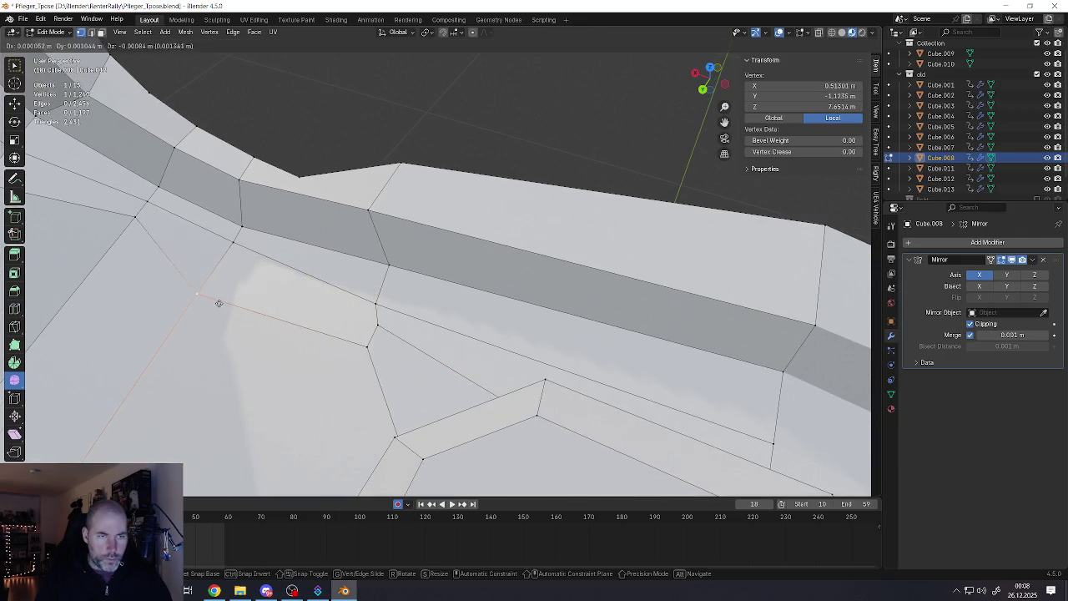
{"action": "left_click", "coordinate": [217, 304]}
{"action": "left_click", "coordinate": [129, 241]}
Move another vertex on the lip into a smoother position
{"action": "left_click", "coordinate": [132, 217]}
{"action": "key", "text": "g"}
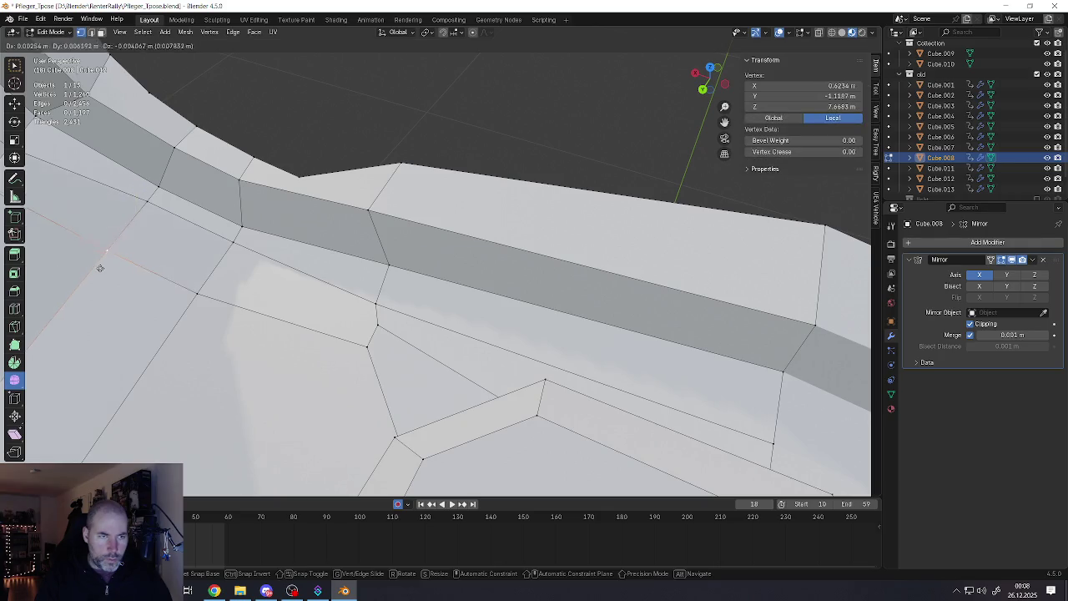
{"action": "left_click", "coordinate": [125, 205]}
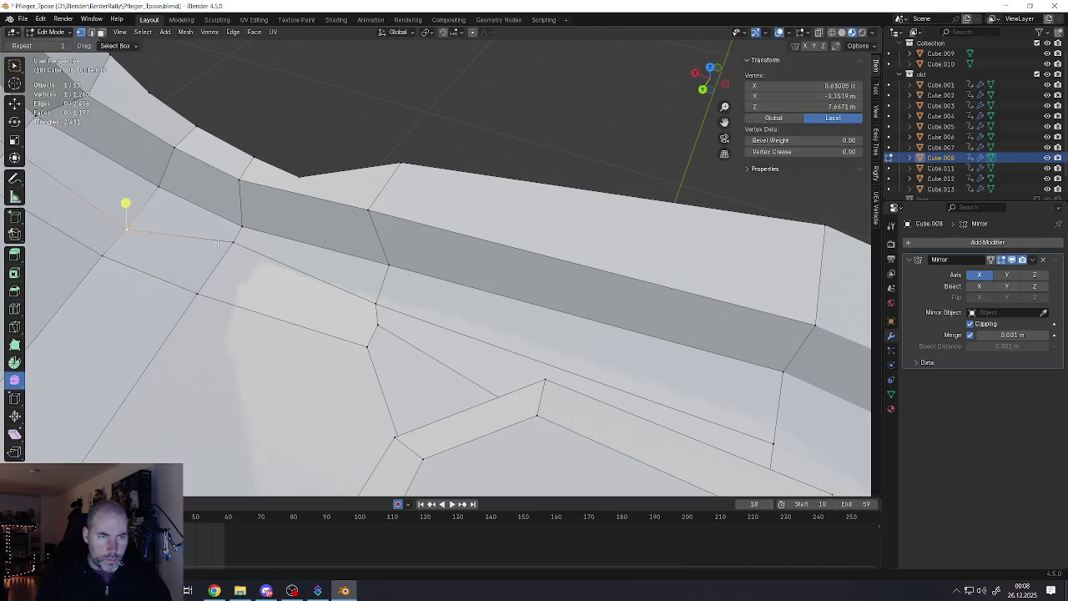
{"action": "scroll", "coordinate": [362, 254], "scroll_direction": "up", "scroll_amount": 5}
{"action": "scroll", "coordinate": [362, 254], "scroll_direction": "down", "scroll_amount": 5}
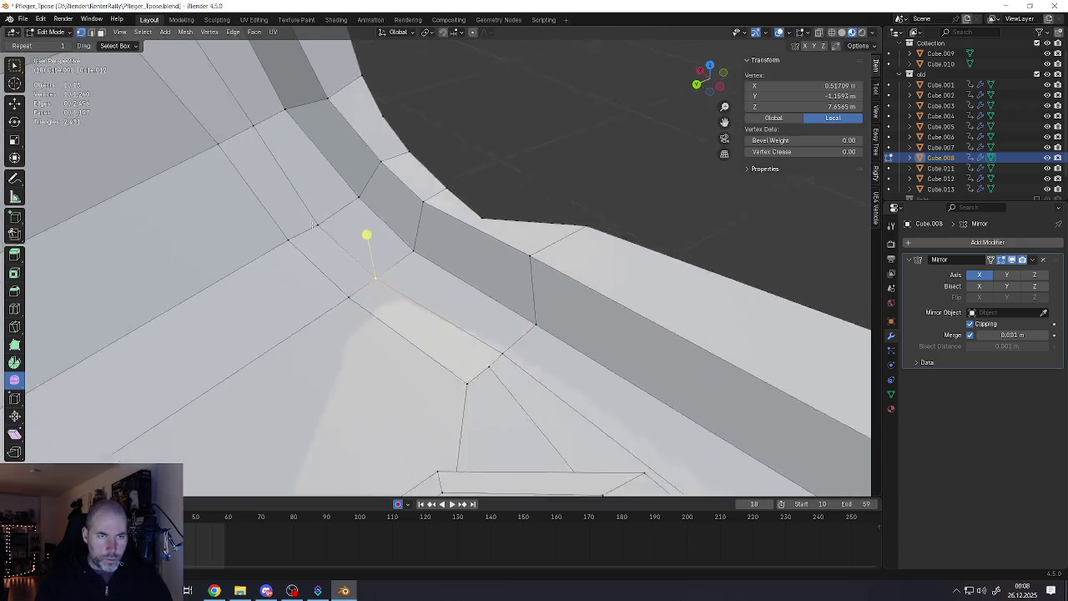
{"action": "middle_click_drag", "start_coordinate": [362, 253], "coordinate": [290, 204]}
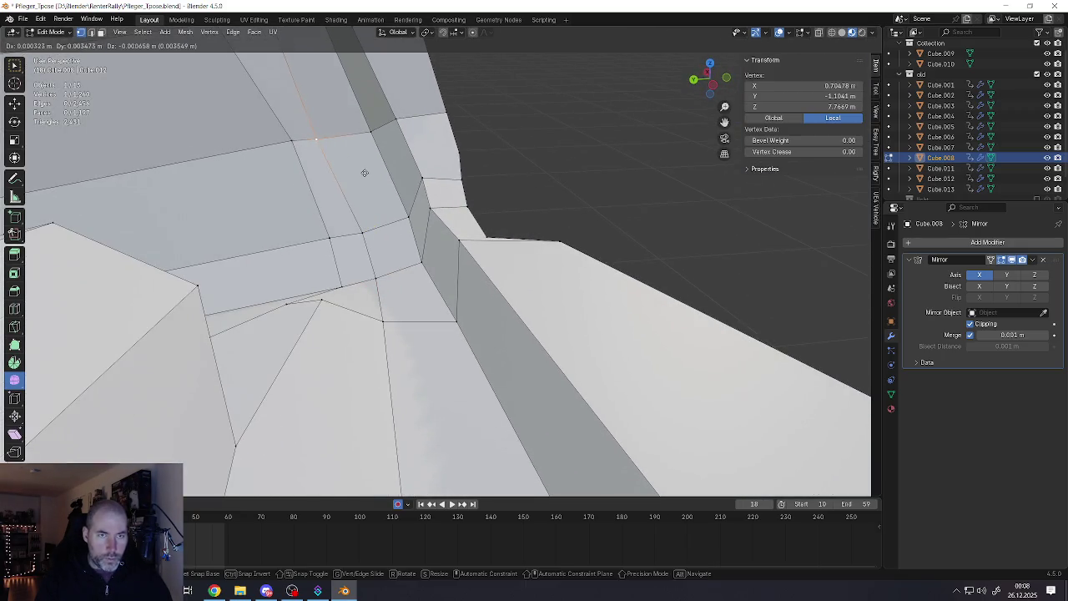
{"action": "mouse_move", "coordinate": [381, 169]}
{"action": "middle_mouse_down"}
{"action": "mouse_move", "coordinate": [389, 243]}
{"action": "mouse_move", "coordinate": [220, 151]}
{"action": "mouse_move", "coordinate": [440, 199]}
{"action": "mouse_move", "coordinate": [361, 138]}
{"action": "mouse_move", "coordinate": [433, 270]}
{"action": "mouse_move", "coordinate": [408, 278]}
{"action": "middle_mouse_up"}
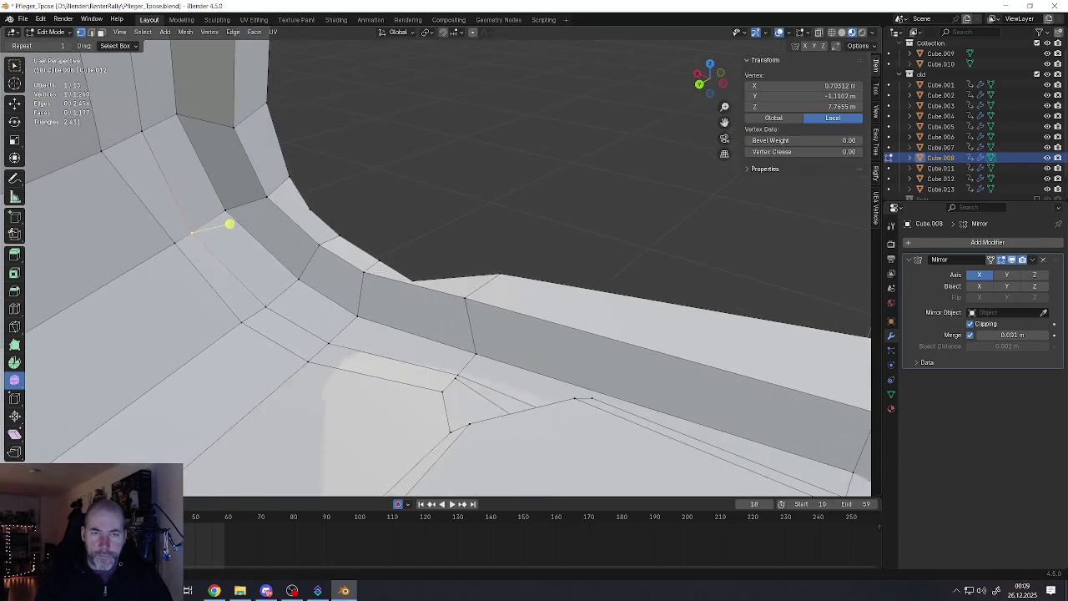
Shift a vertex at the mouth corner and check the result
{"action": "left_click", "coordinate": [408, 278]}
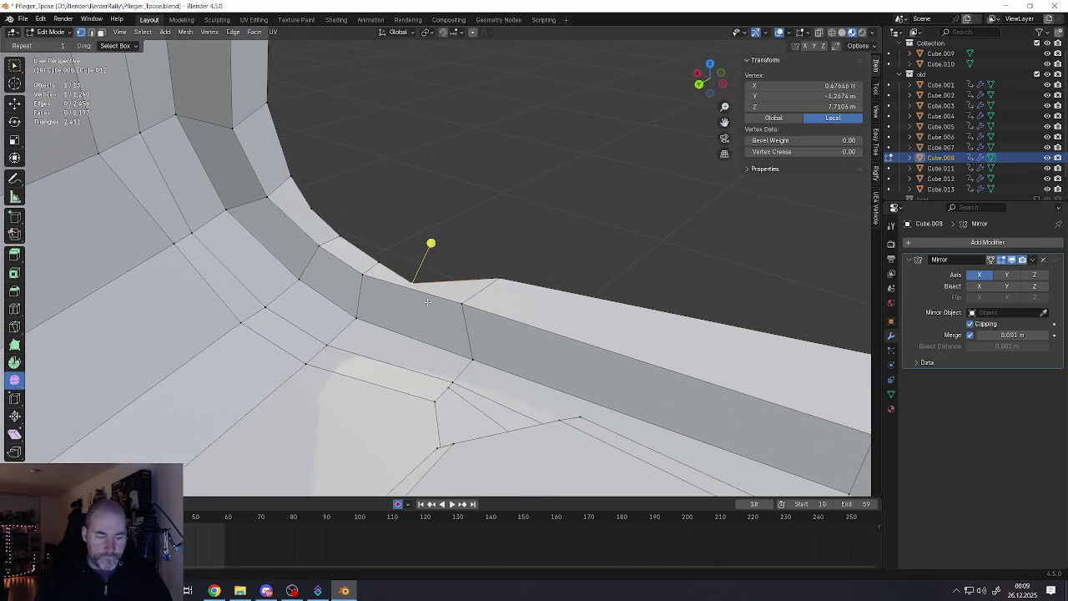
{"action": "key", "text": "g"}
{"action": "left_click", "coordinate": [429, 286]}
{"action": "mouse_move", "coordinate": [429, 286]}
{"action": "middle_mouse_down"}
{"action": "mouse_move", "coordinate": [361, 248]}
{"action": "mouse_move", "coordinate": [357, 267]}
{"action": "middle_mouse_up"}
{"action": "left_click", "coordinate": [428, 308]}
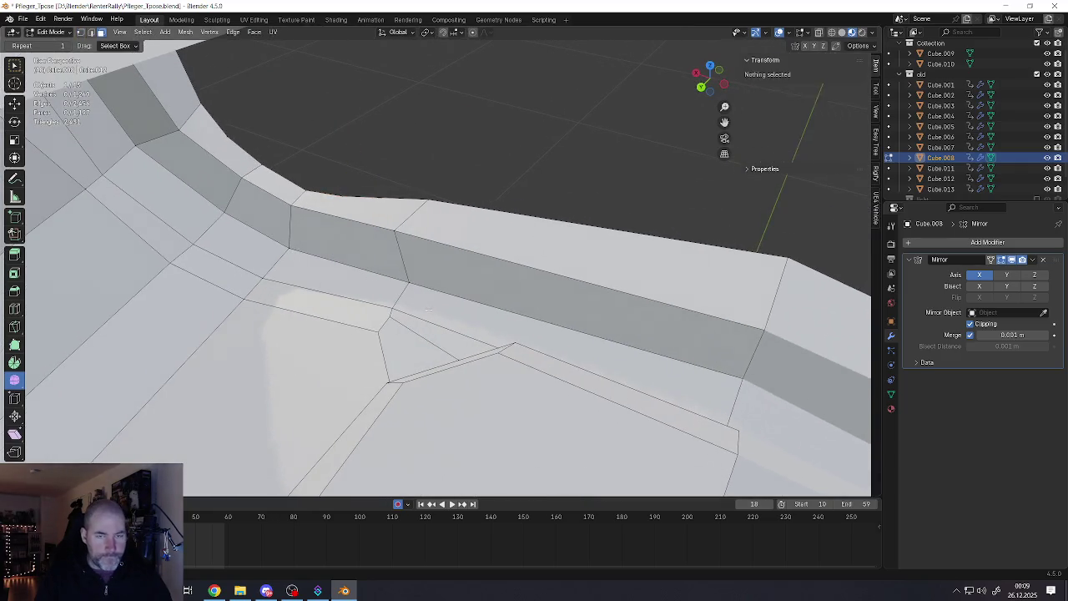
Apply an edge operation to the upper edge of the face below the dark lip band
{"action": "left_click", "coordinate": [428, 309]}
{"action": "key", "text": "ctrl+r"}
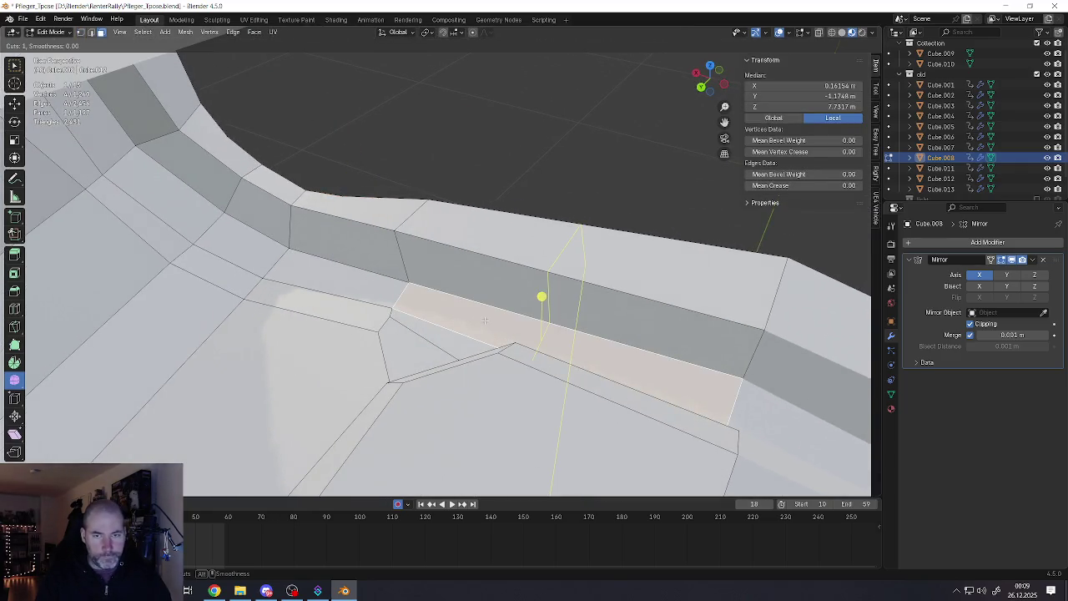
{"action": "key", "text": "Escape"}
{"action": "middle_click_drag", "start_coordinate": [492, 317], "coordinate": [498, 329]}
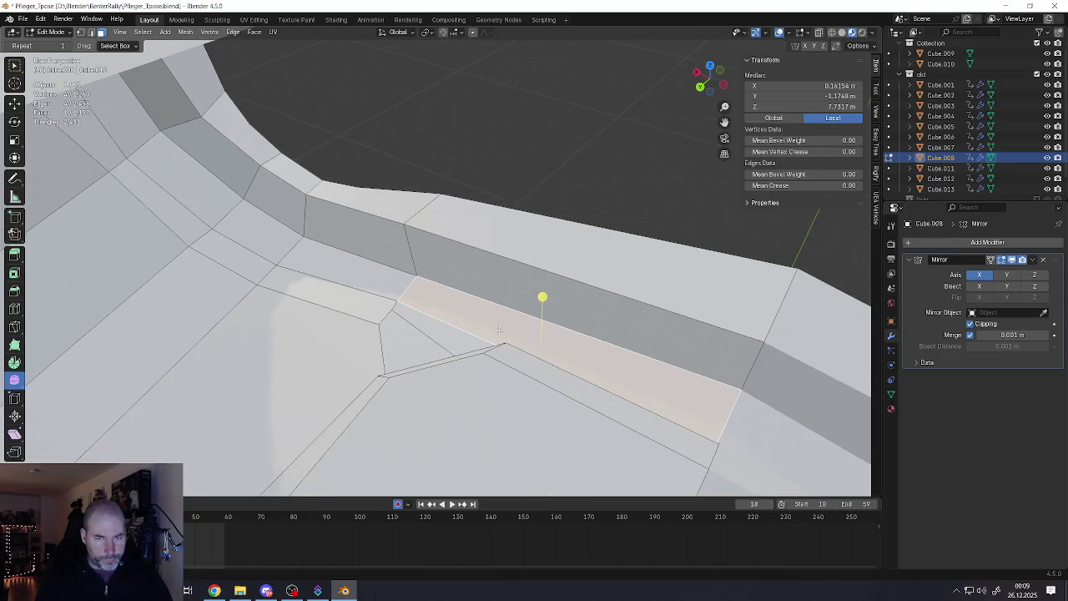
{"action": "key", "text": "2"}
{"action": "left_click", "coordinate": [521, 315]}
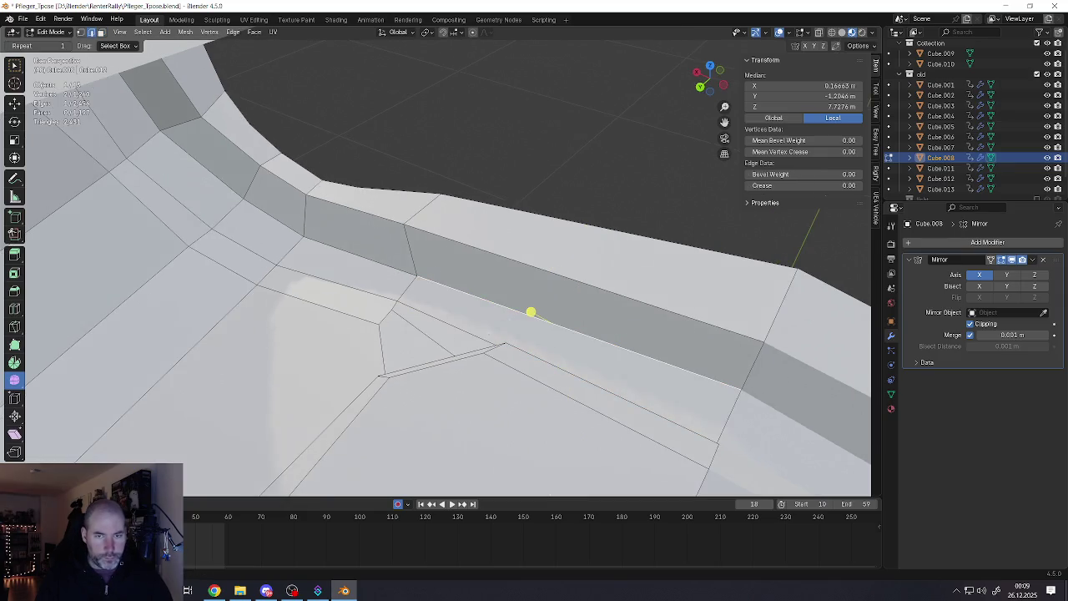
{"action": "right_click", "coordinate": [488, 335]}
{"action": "left_click", "coordinate": [504, 350]}
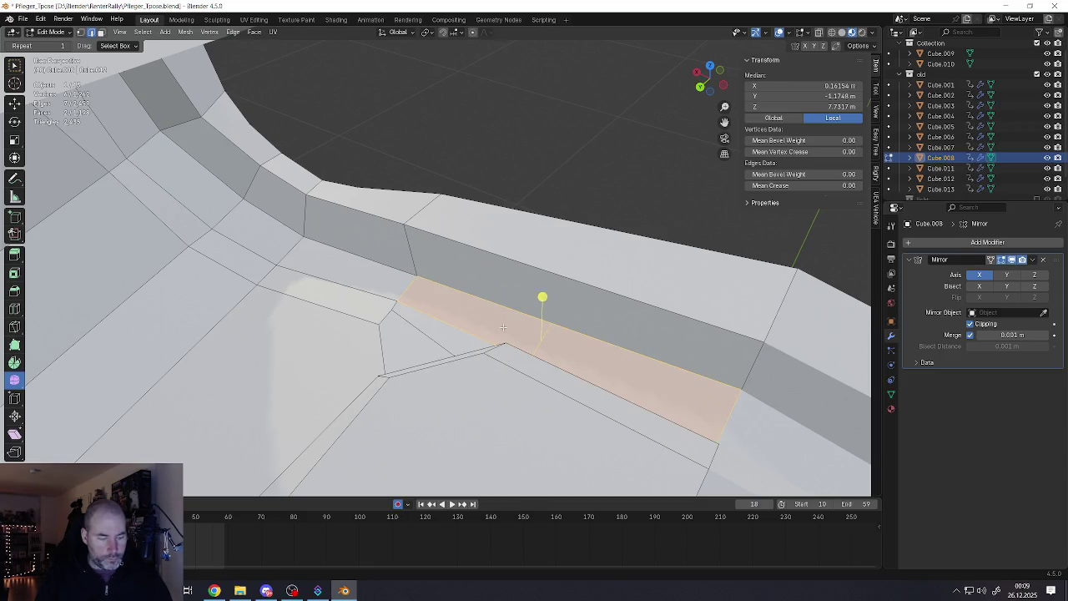
Select the right-hand face of the strip and save the file
{"action": "left_click", "coordinate": [626, 379]}
{"action": "middle_click_drag", "start_coordinate": [626, 380], "coordinate": [472, 273]}
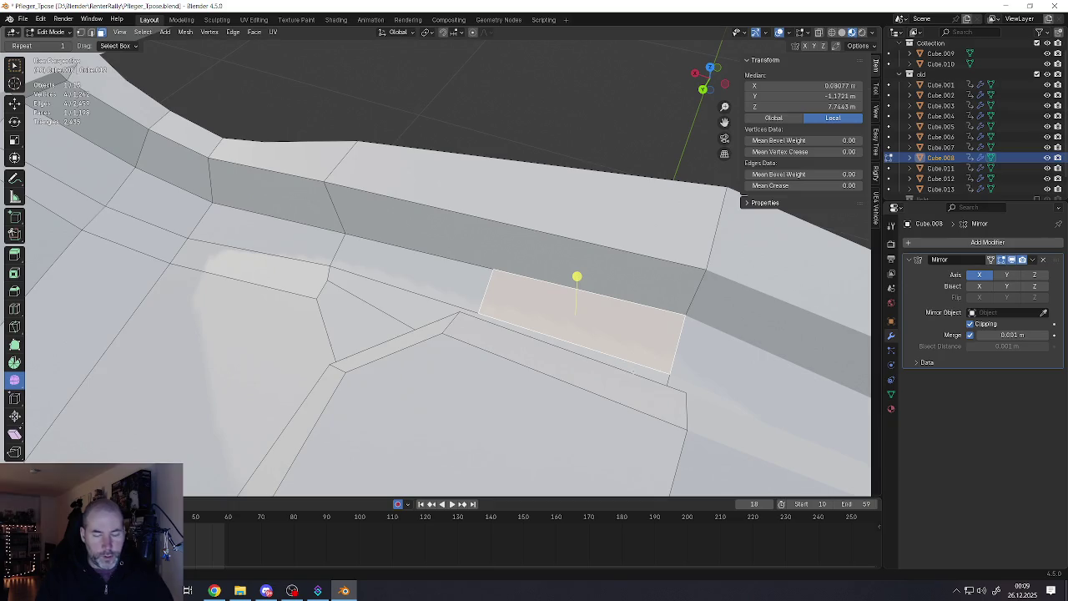
{"action": "key", "text": "Tab"}
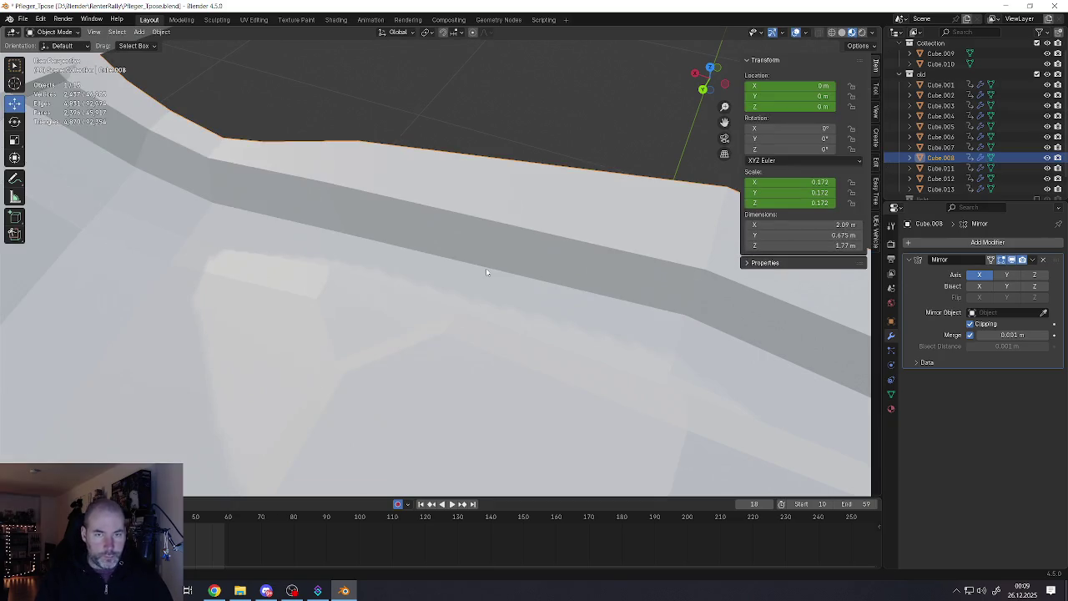
{"action": "key", "text": "ctrl+s"}
{"action": "key", "text": "Tab"}
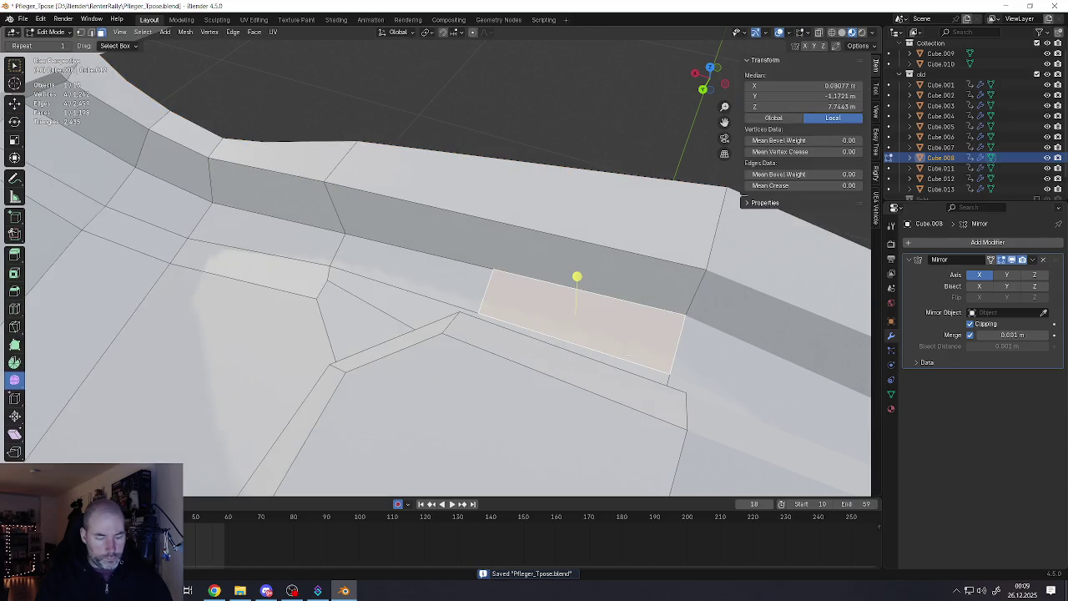
Inset the right-hand face and its left neighbour, narrowing each along X
{"action": "key", "text": "i"}
{"action": "left_click", "coordinate": [622, 353]}
{"action": "key", "text": "s"}
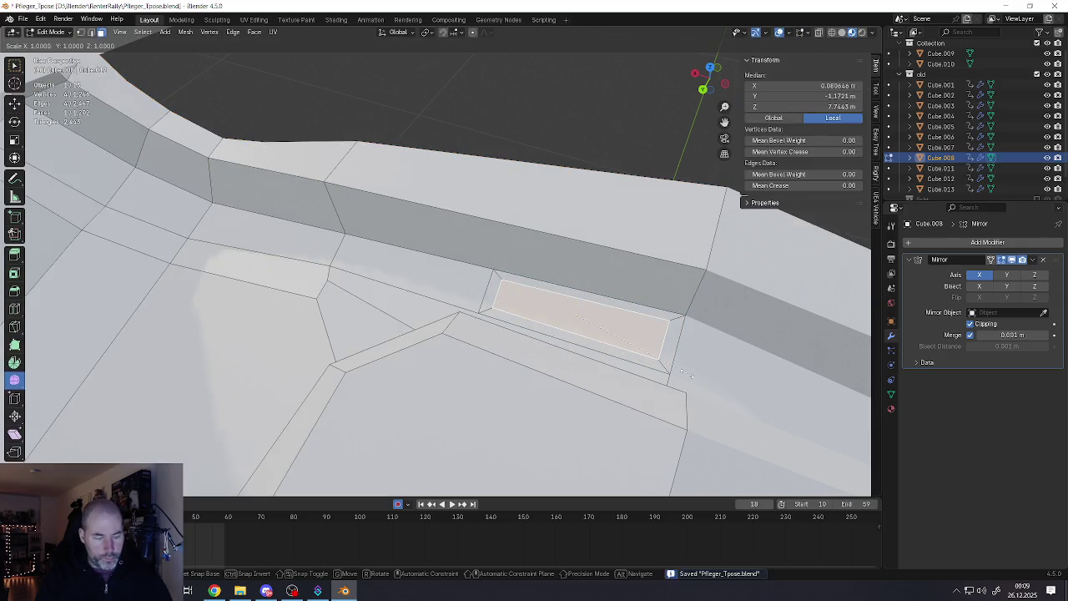
{"action": "key", "text": "x"}
{"action": "left_click", "coordinate": [655, 362]}
{"action": "mouse_move", "coordinate": [575, 276]}
{"action": "middle_mouse_down"}
{"action": "mouse_move", "coordinate": [538, 260]}
{"action": "mouse_move", "coordinate": [534, 284]}
{"action": "middle_mouse_up"}
{"action": "left_click", "coordinate": [502, 270]}
{"action": "key", "text": "i"}
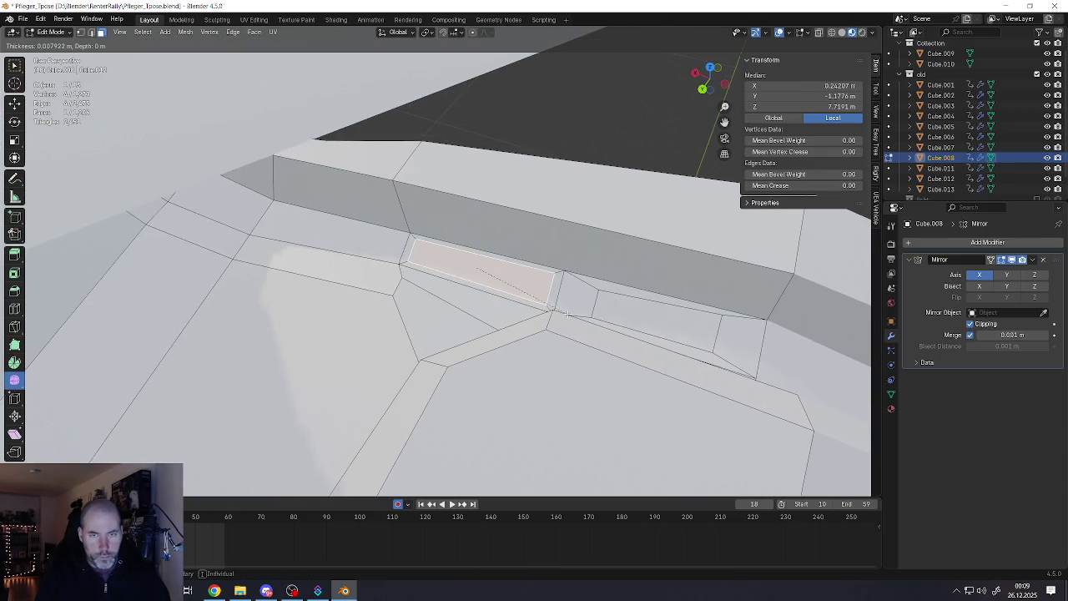
{"action": "left_click", "coordinate": [564, 313]}
{"action": "key", "text": "s"}
{"action": "key", "text": "y"}
{"action": "key", "text": "x"}
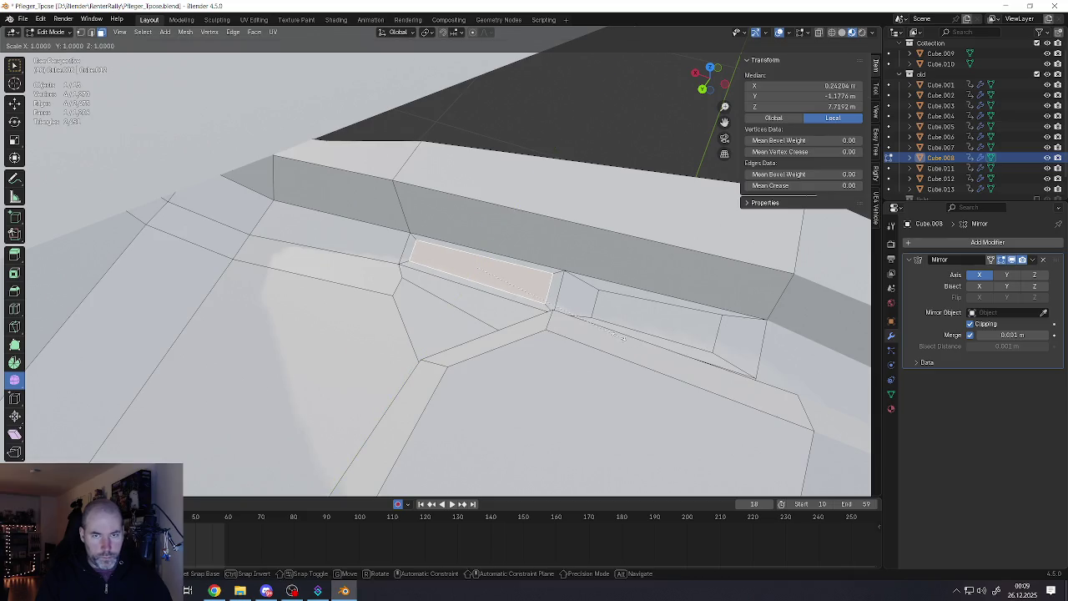
{"action": "left_click", "coordinate": [577, 323]}
Narrow the next selected face along the X axis
{"action": "middle_click_drag", "start_coordinate": [577, 324], "coordinate": [512, 231]}
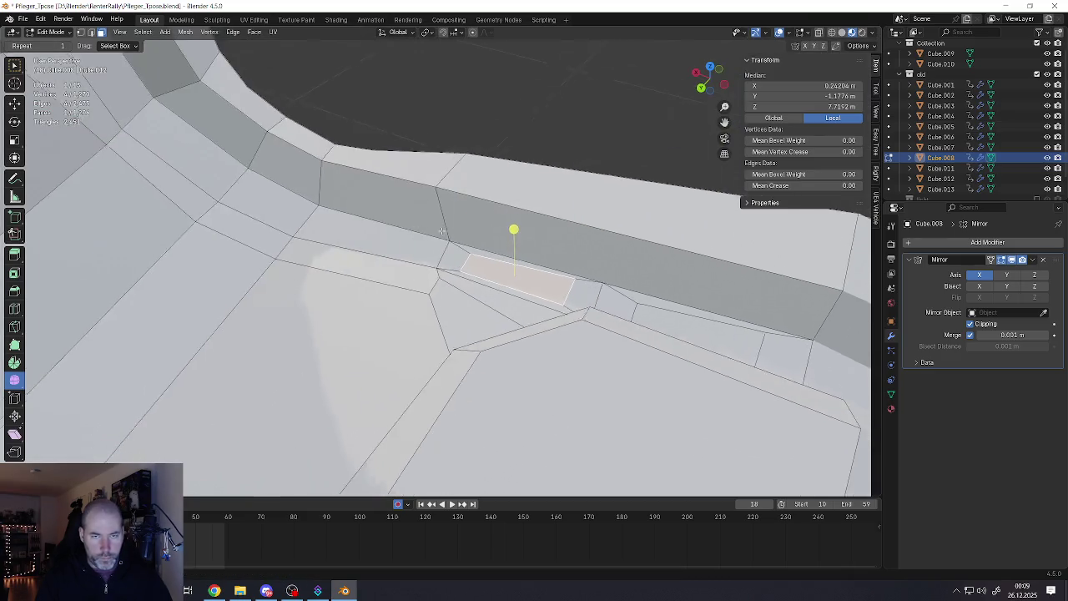
{"action": "right_click", "coordinate": [490, 307]}
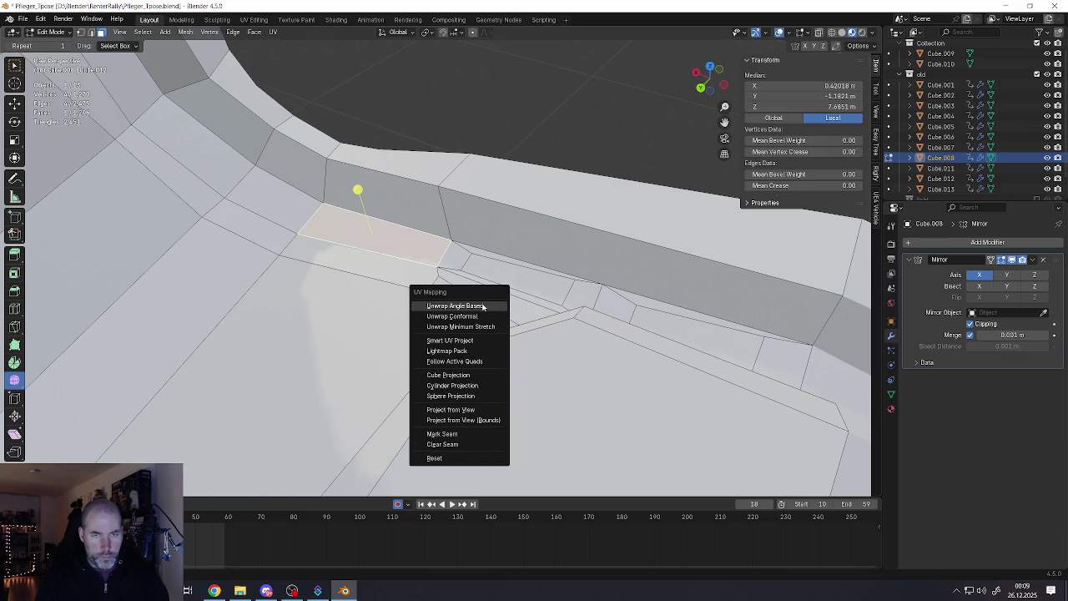
{"action": "left_click", "coordinate": [490, 307]}
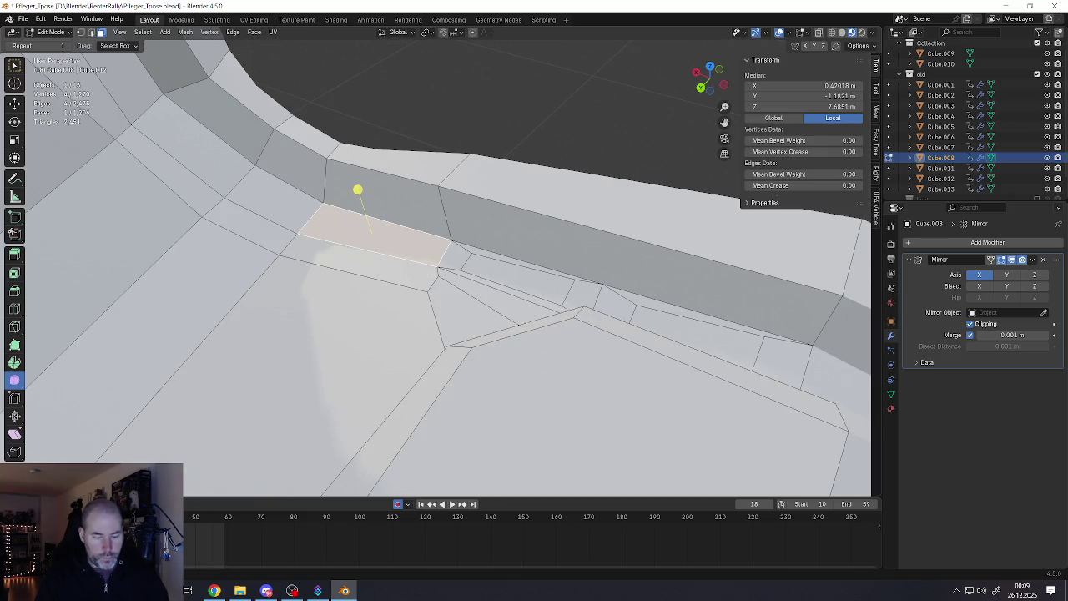
{"action": "key", "text": "s"}
{"action": "key", "text": "Escape"}
{"action": "key", "text": "s"}
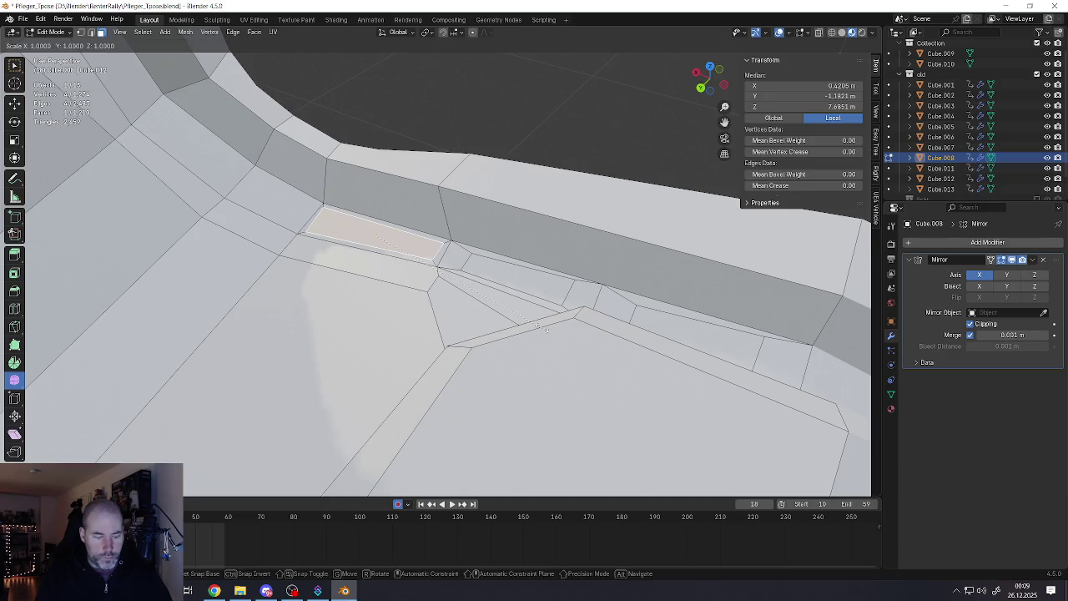
{"action": "key", "text": "x"}
{"action": "left_click", "coordinate": [493, 310]}
Inset the next face along the row inside the mouth
{"action": "middle_click_drag", "start_coordinate": [352, 186], "coordinate": [358, 186]}
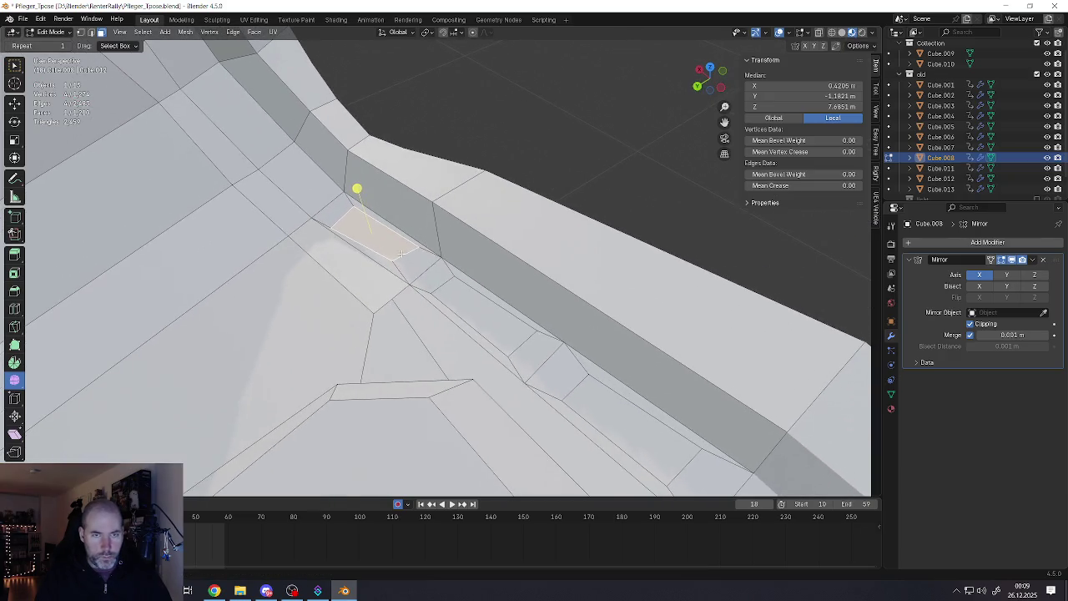
{"action": "key", "text": "1"}
{"action": "mouse_move", "coordinate": [310, 186]}
{"action": "left_mouse_down"}
{"action": "mouse_move", "coordinate": [341, 227]}
{"action": "mouse_move", "coordinate": [395, 263]}
{"action": "left_mouse_up"}
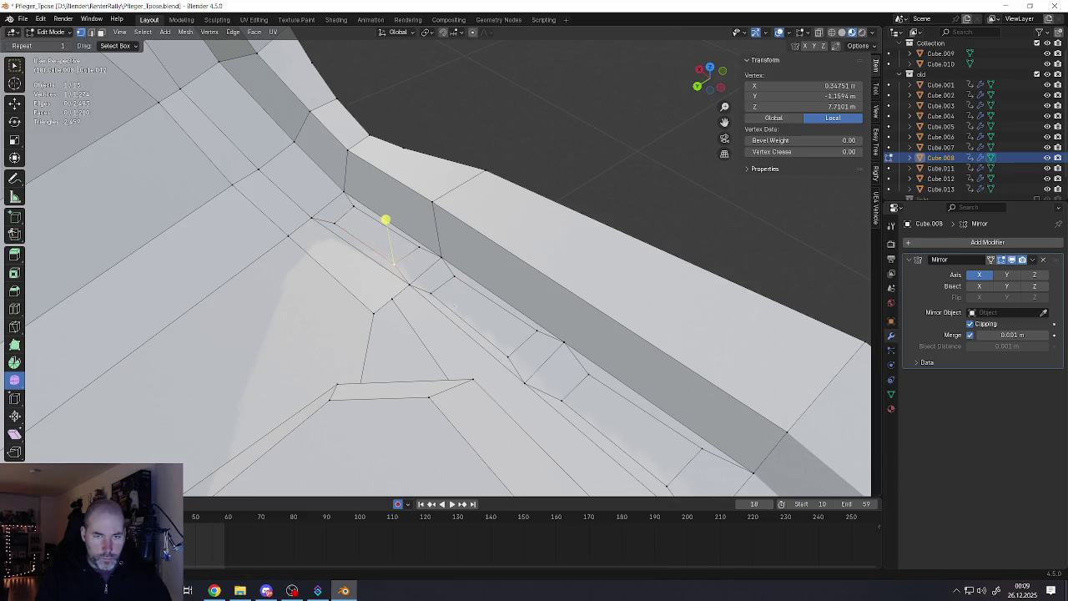
{"action": "mouse_move", "coordinate": [350, 208]}
{"action": "middle_mouse_down"}
{"action": "mouse_move", "coordinate": [321, 208]}
{"action": "mouse_move", "coordinate": [367, 210]}
{"action": "middle_mouse_up"}
{"action": "key", "text": "3"}
{"action": "left_click", "coordinate": [381, 215]}
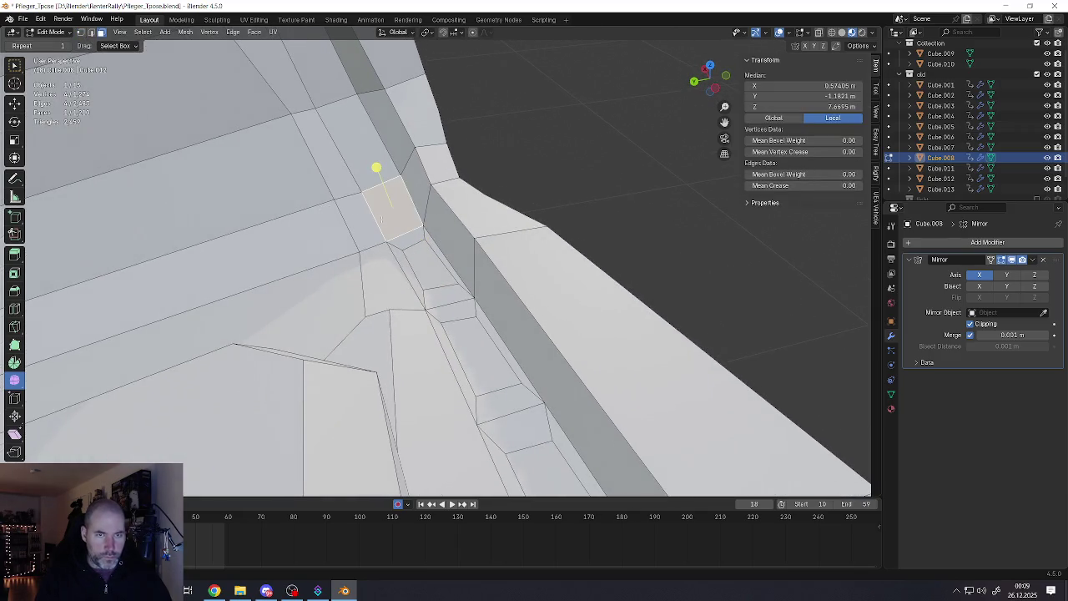
{"action": "key", "text": "i"}
{"action": "left_click", "coordinate": [455, 266]}
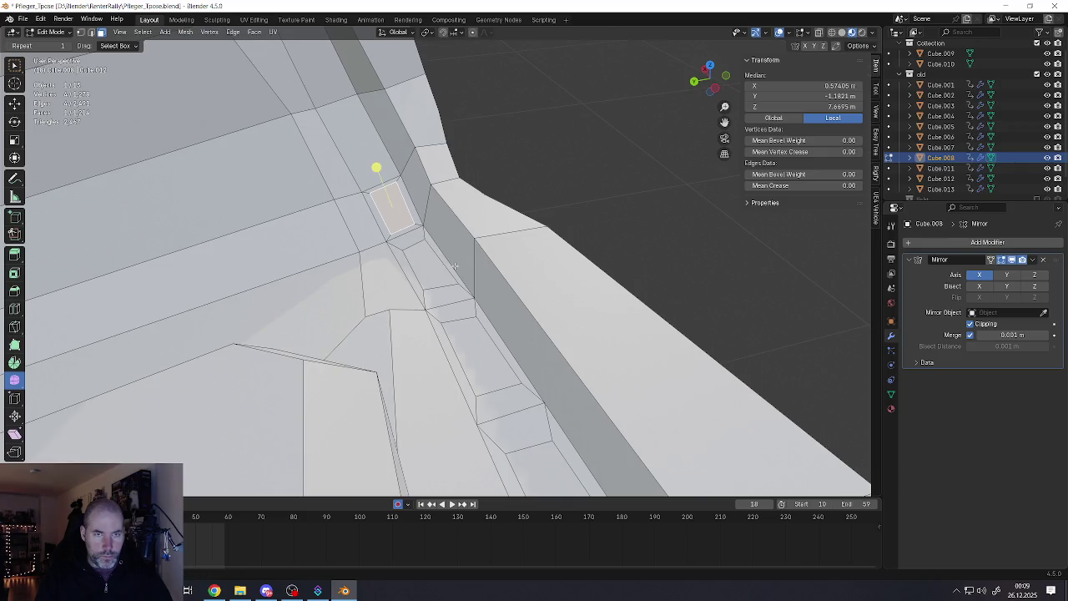
{"action": "middle_click_drag", "start_coordinate": [376, 167], "coordinate": [434, 222]}
{"action": "scroll", "coordinate": [434, 222], "scroll_direction": "up", "scroll_amount": 5}
Zoom in and select the thin inset strip inside the mouth
{"action": "mouse_move", "coordinate": [624, 372]}
{"action": "middle_mouse_down"}
{"action": "mouse_move", "coordinate": [323, 146]}
{"action": "mouse_move", "coordinate": [340, 189]}
{"action": "middle_mouse_up"}
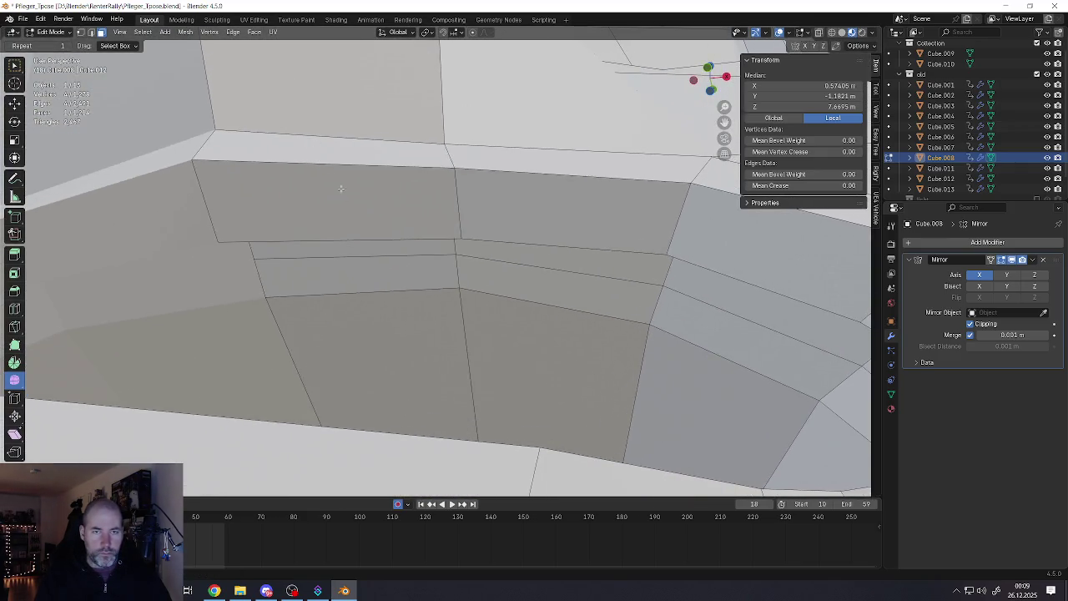
{"action": "left_click", "coordinate": [364, 248]}
{"action": "middle_click_drag", "start_coordinate": [364, 247], "coordinate": [503, 273]}
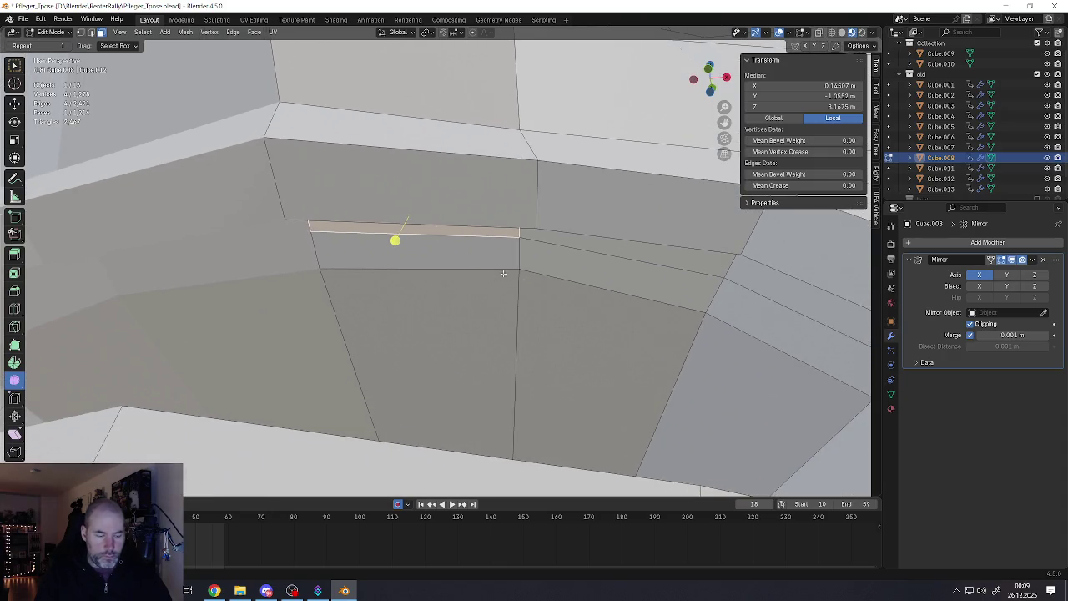
{"action": "middle_click_drag", "start_coordinate": [564, 305], "coordinate": [579, 294]}
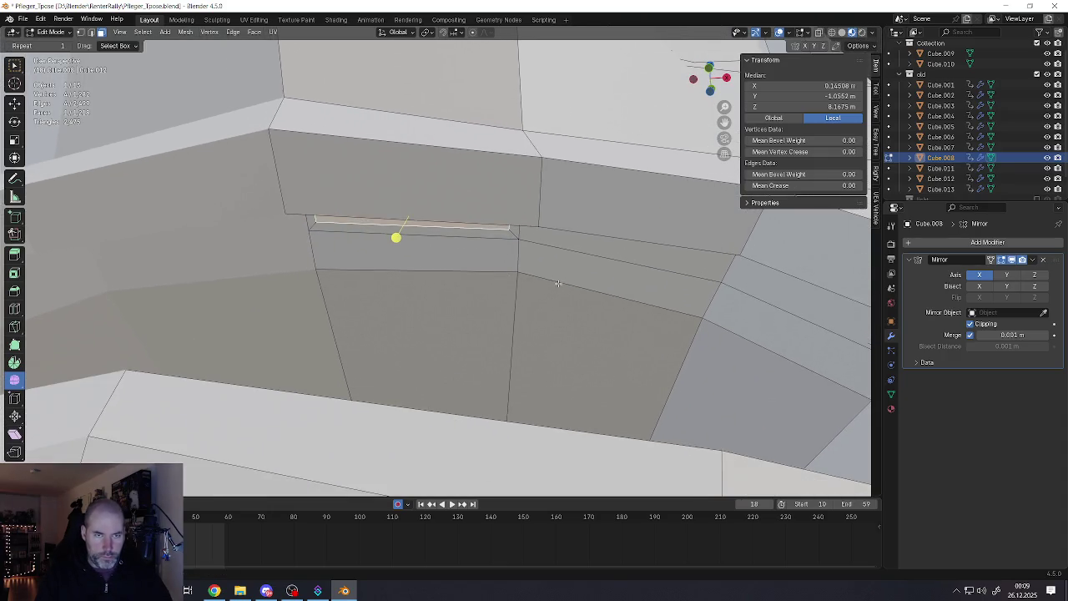
{"action": "key", "text": "s"}
{"action": "key", "text": "Escape"}
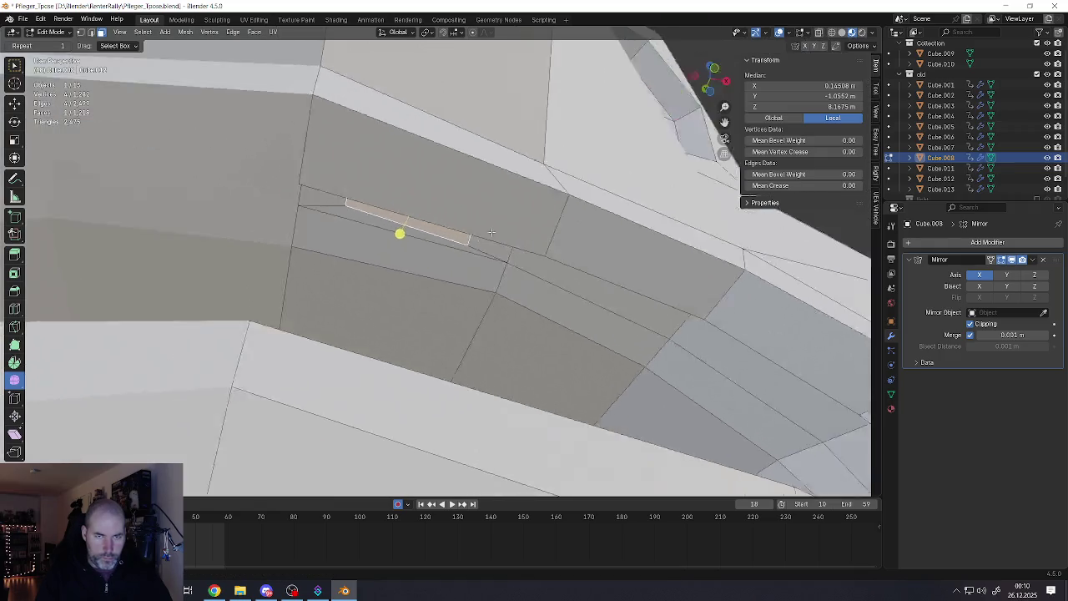
{"action": "mouse_move", "coordinate": [391, 234]}
{"action": "middle_mouse_down"}
{"action": "mouse_move", "coordinate": [567, 254]}
{"action": "mouse_move", "coordinate": [496, 238]}
{"action": "middle_mouse_up"}
In vertex mode, move the vertex at the strip's end to a new position
{"action": "key", "text": "1"}
{"action": "left_click", "coordinate": [412, 247]}
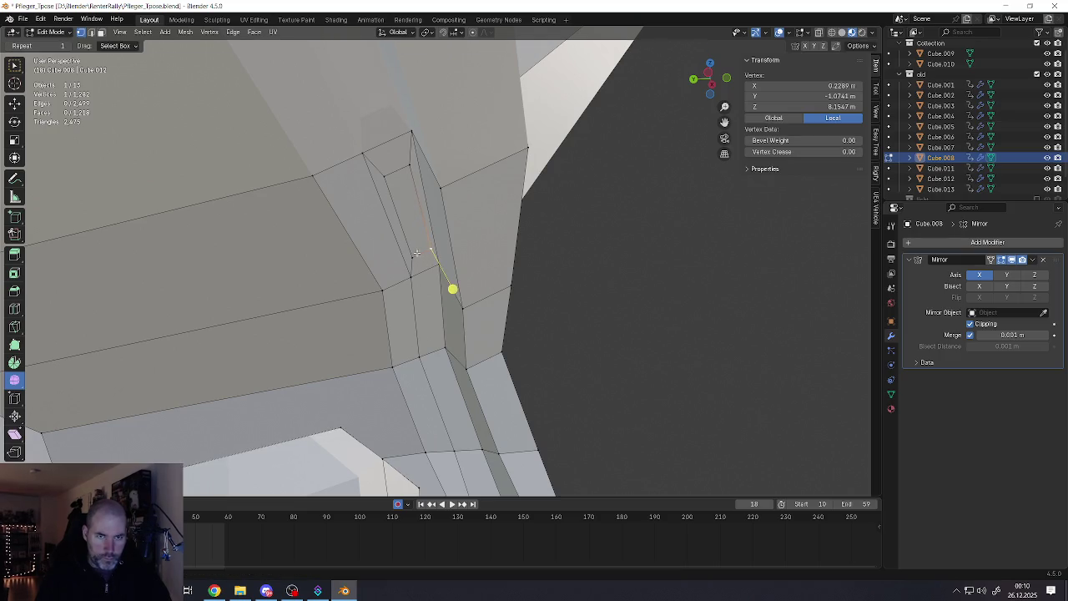
{"action": "key", "text": "g"}
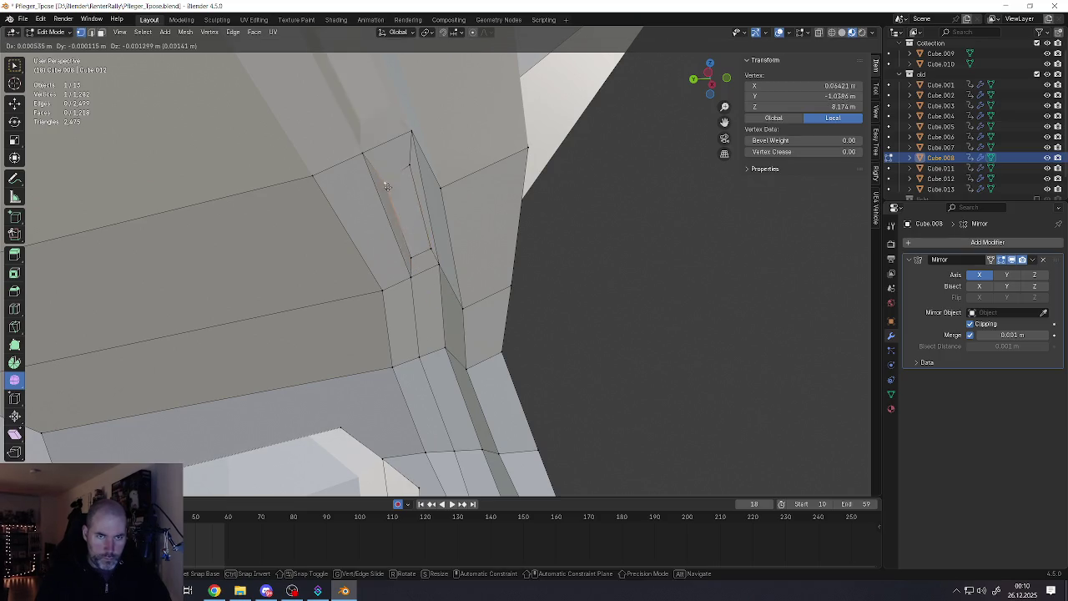
{"action": "left_click", "coordinate": [401, 231]}
{"action": "key", "text": "g"}
{"action": "left_click", "coordinate": [441, 210]}
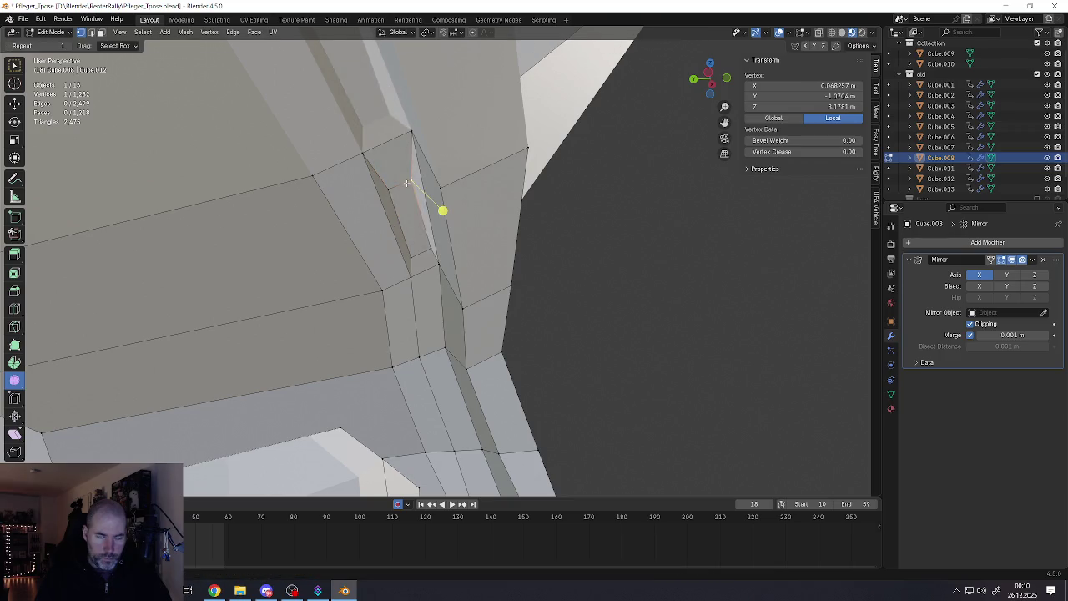
Inset the next face in the row and frame the view on it
{"action": "mouse_move", "coordinate": [402, 184]}
{"action": "middle_mouse_down"}
{"action": "mouse_move", "coordinate": [312, 167]}
{"action": "mouse_move", "coordinate": [458, 248]}
{"action": "middle_mouse_up"}
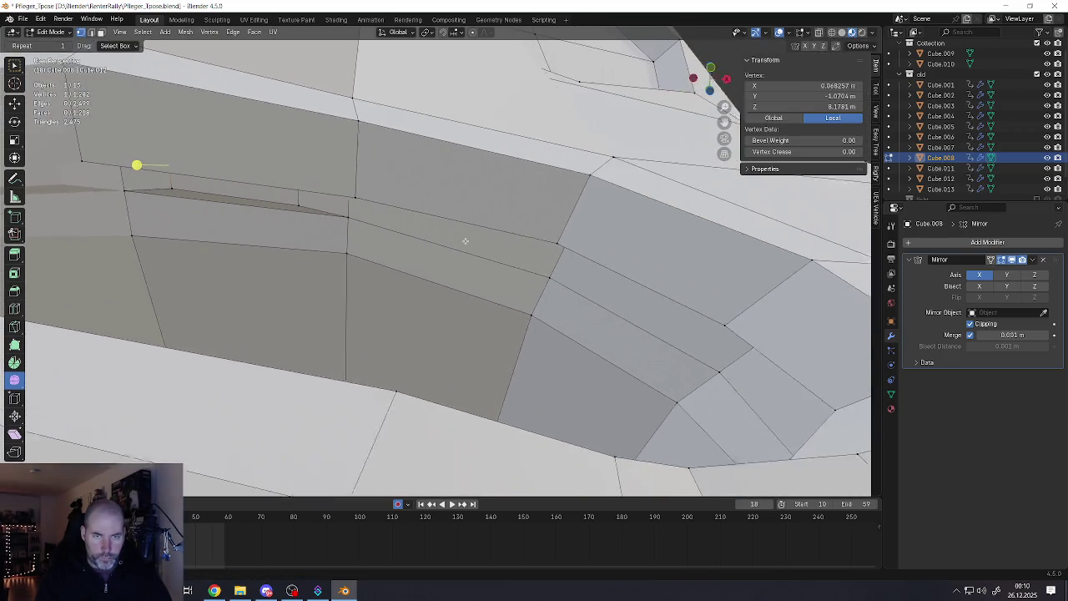
{"action": "key", "text": "3"}
{"action": "left_click", "coordinate": [442, 250]}
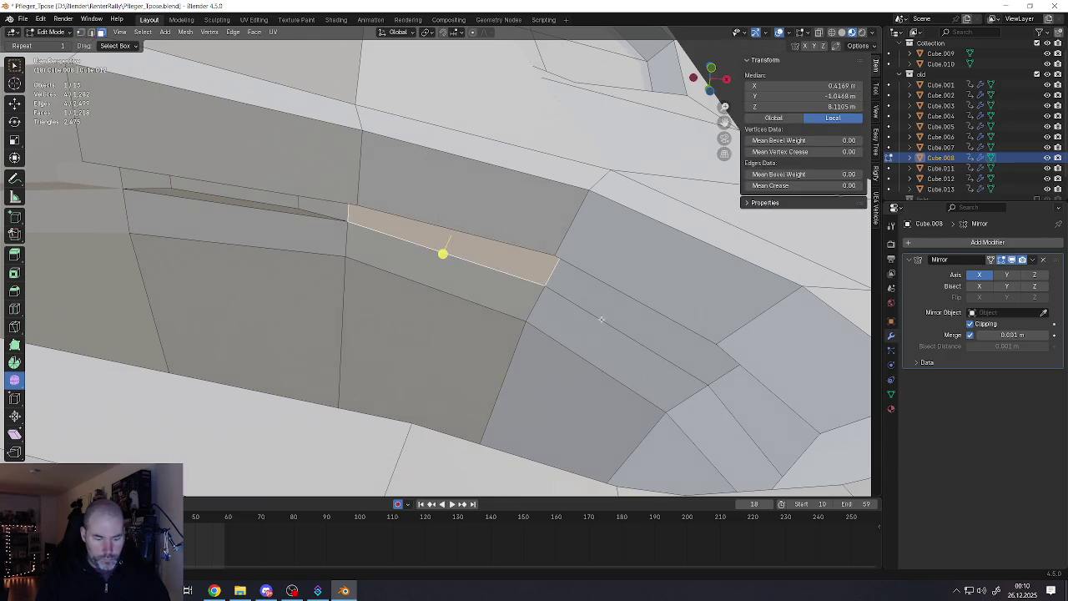
{"action": "key", "text": "i"}
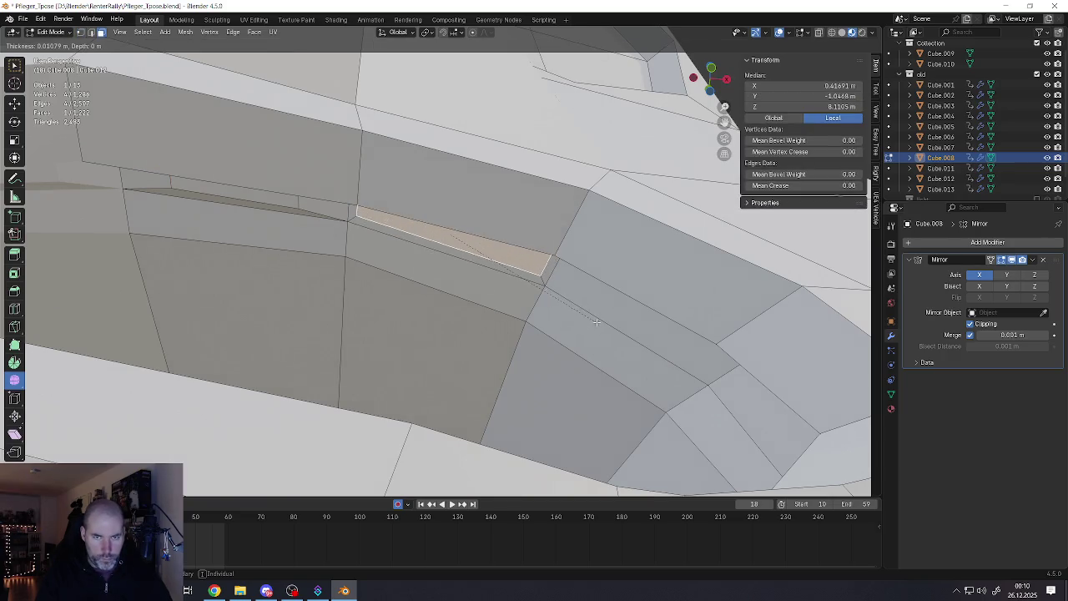
{"action": "left_click", "coordinate": [555, 292]}
{"action": "key", "text": "KP_Decimal"}
{"action": "scroll", "coordinate": [552, 241], "scroll_direction": "down", "scroll_amount": 4}
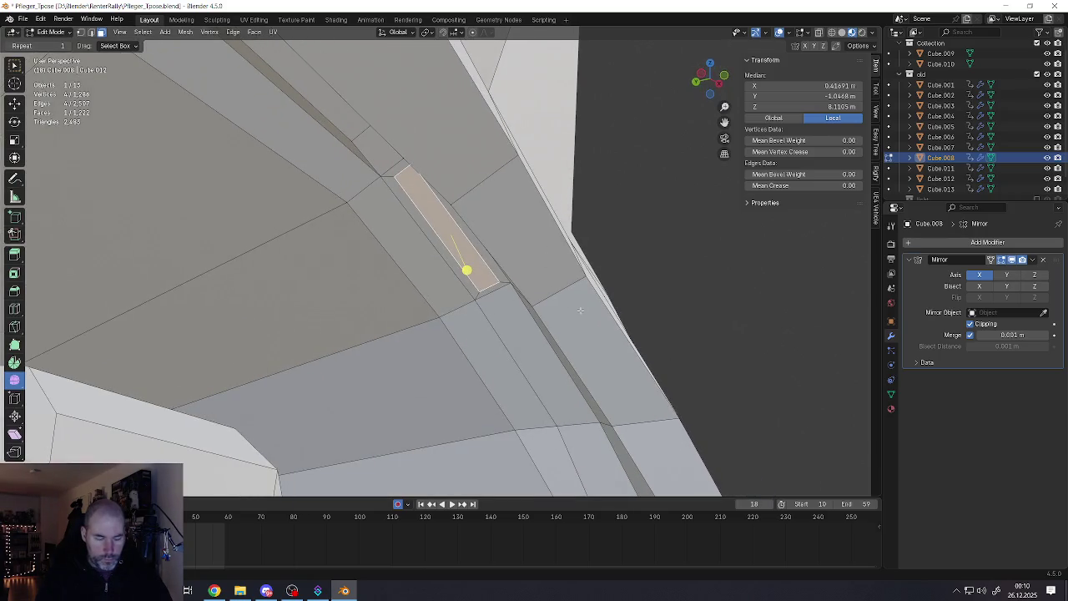
Shorten the narrow face along X and rotate it slightly
{"action": "key", "text": "s"}
{"action": "key", "text": "x"}
{"action": "left_click", "coordinate": [465, 262]}
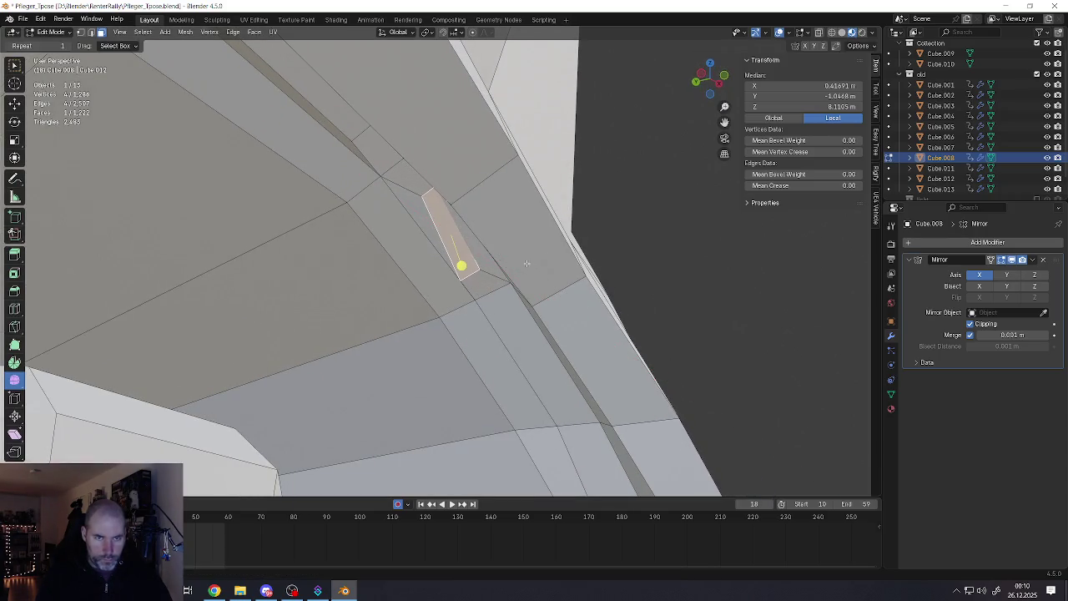
{"action": "key", "text": "r"}
{"action": "left_click", "coordinate": [592, 283]}
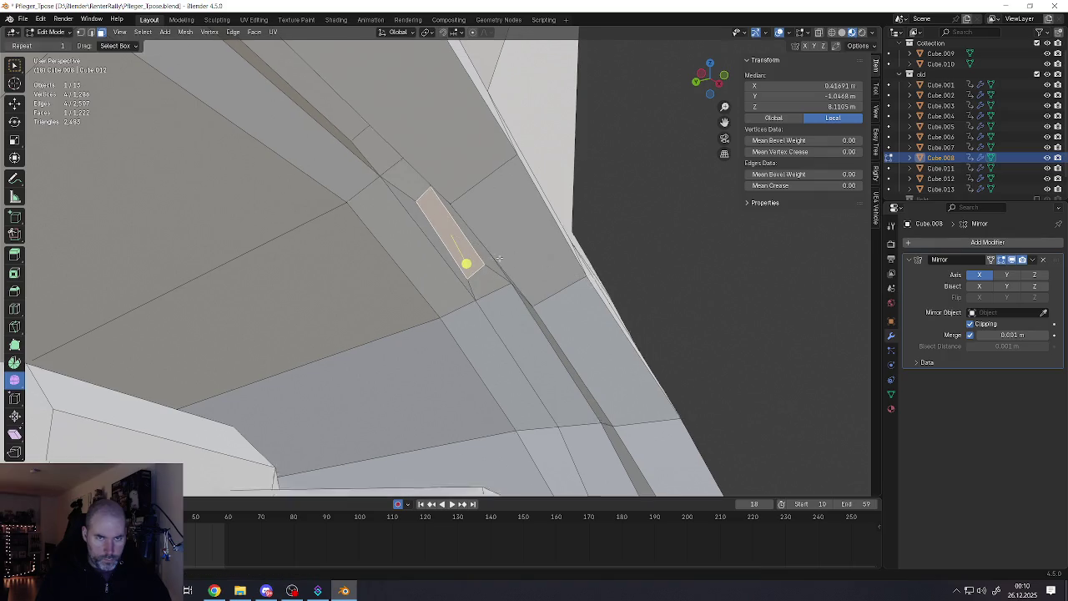
Reposition the face's corner vertex with G and GG edge slide, then deselect
{"action": "middle_click_drag", "start_coordinate": [469, 267], "coordinate": [474, 267]}
{"action": "key", "text": "1"}
{"action": "left_click", "coordinate": [450, 237]}
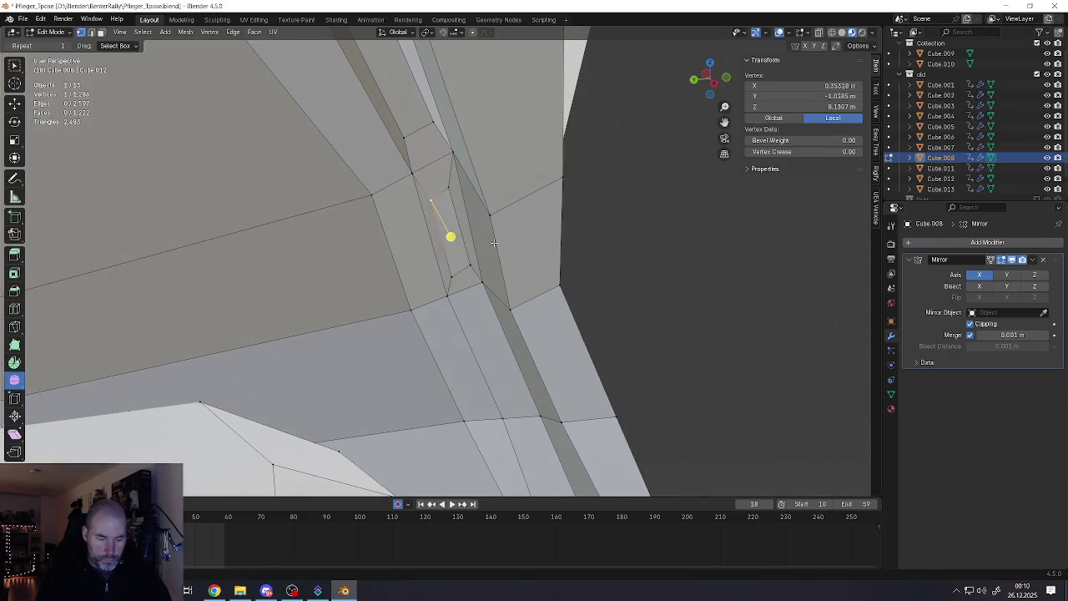
{"action": "key", "text": "g"}
{"action": "left_click", "coordinate": [489, 245]}
{"action": "left_click_drag", "start_coordinate": [455, 274], "coordinate": [448, 274]}
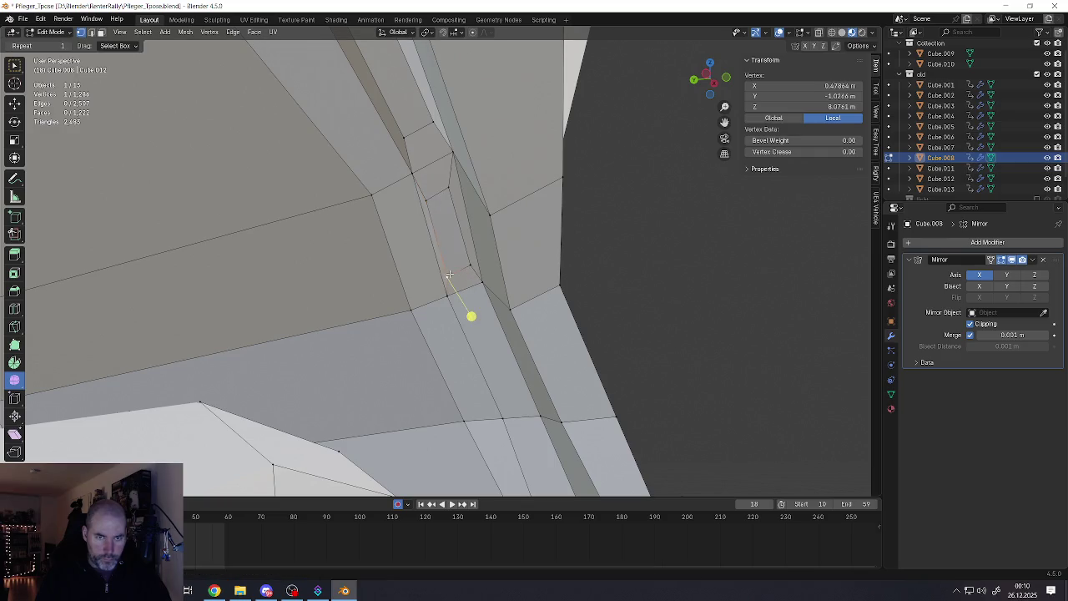
{"action": "left_click", "coordinate": [454, 194]}
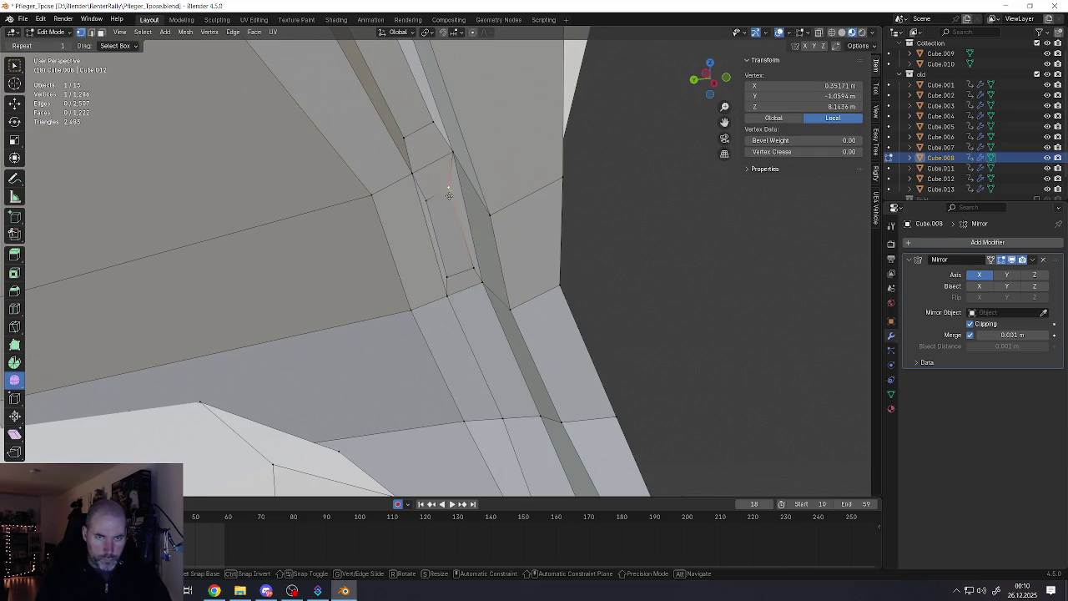
{"action": "key", "text": "g"}
{"action": "left_click", "coordinate": [454, 193]}
{"action": "mouse_move", "coordinate": [459, 209]}
{"action": "middle_mouse_down"}
{"action": "mouse_move", "coordinate": [426, 237]}
{"action": "mouse_move", "coordinate": [410, 433]}
{"action": "mouse_move", "coordinate": [423, 346]}
{"action": "middle_mouse_up"}
{"action": "key", "text": "alt+a"}
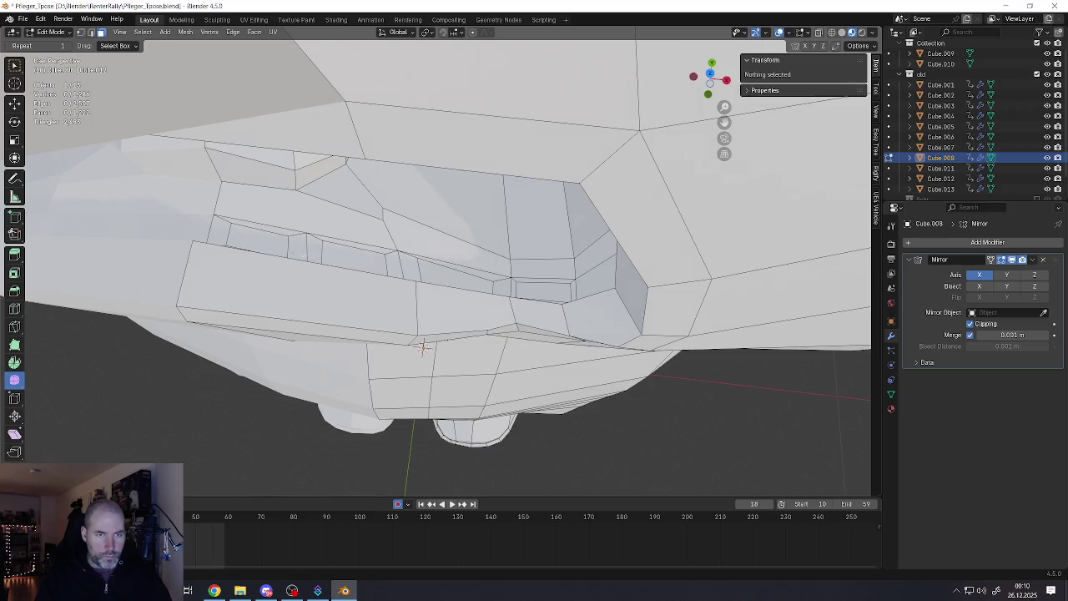
Select the four mouth faces and extrude them into tooth blocks
{"action": "left_click", "coordinate": [255, 234]}
{"action": "left_click", "coordinate": [352, 255], "text": "shift"}
{"action": "left_click", "coordinate": [454, 275], "text": "shift"}
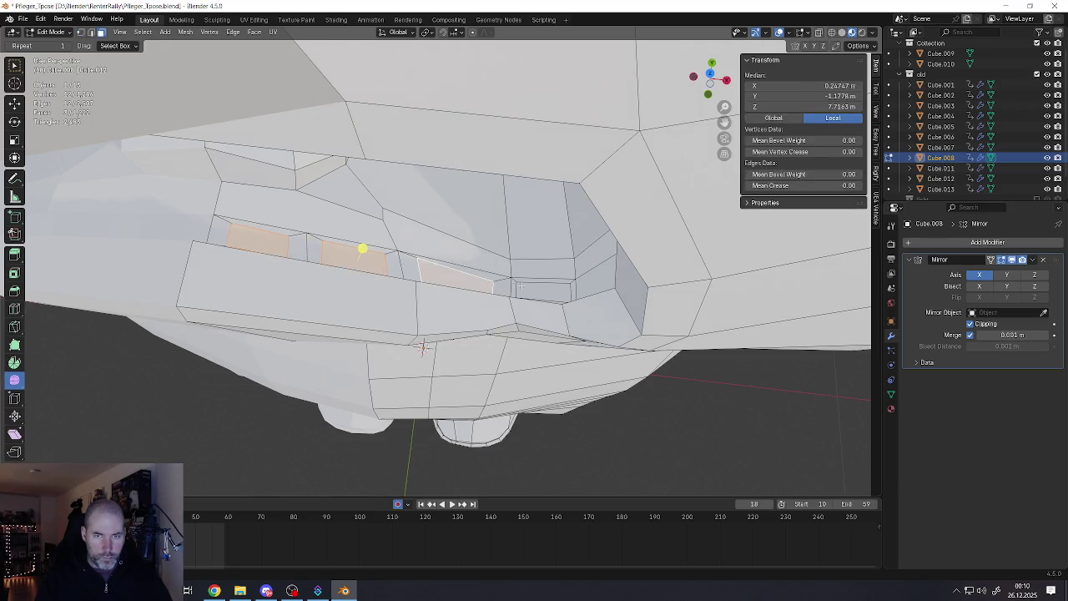
{"action": "left_click", "coordinate": [542, 291], "text": "shift"}
{"action": "middle_click_drag", "start_coordinate": [465, 272], "coordinate": [410, 217]}
{"action": "key", "text": "e"}
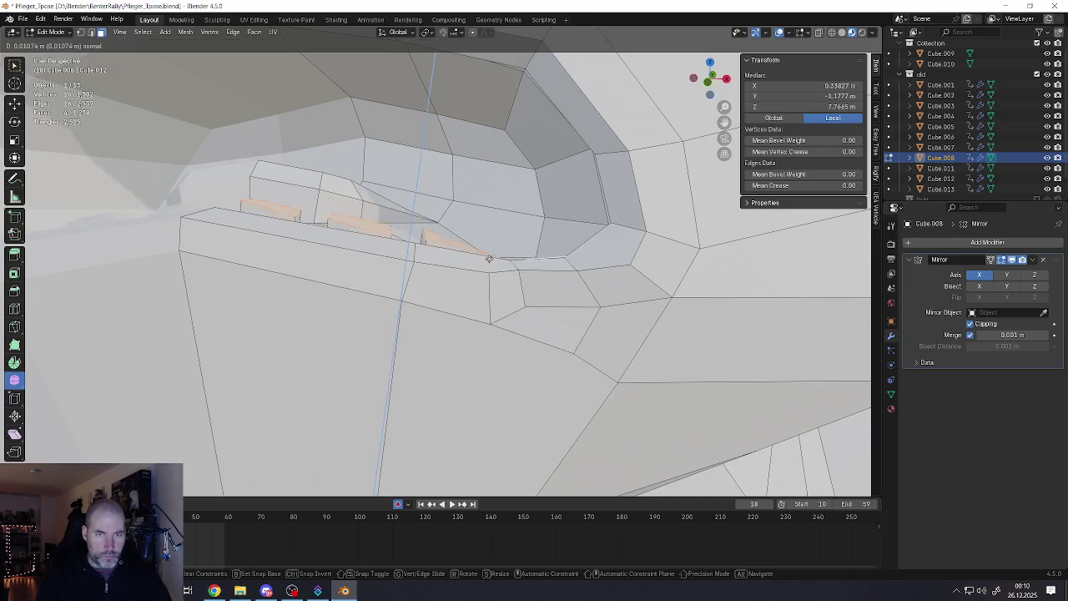
{"action": "left_click", "coordinate": [491, 251]}
{"action": "left_click", "coordinate": [417, 174]}
{"action": "middle_click_drag", "start_coordinate": [417, 174], "coordinate": [417, 174]}
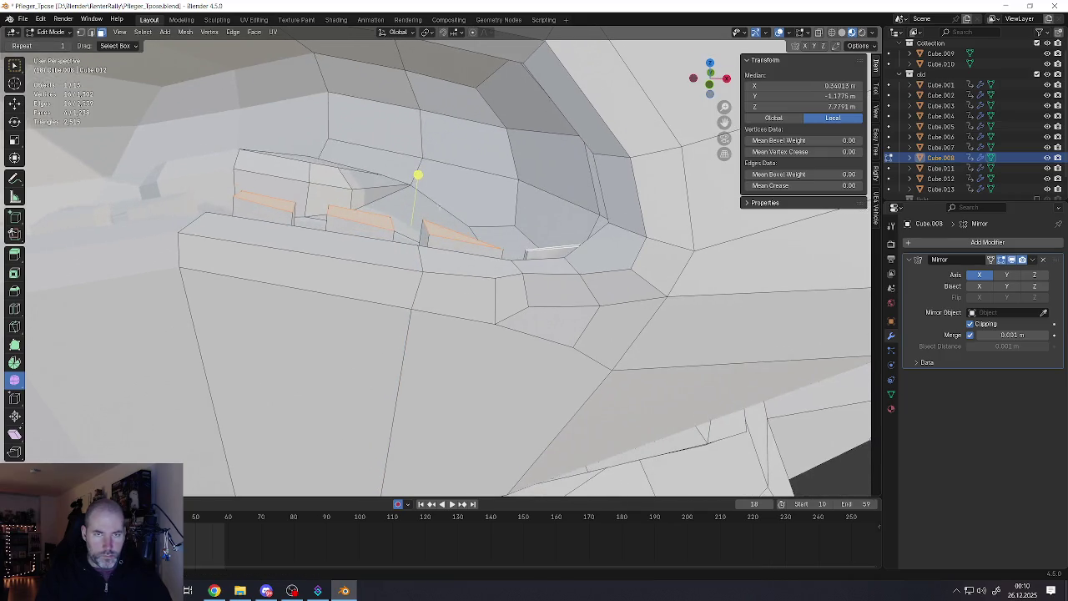
Move the extruded tooth edges into position after cancelling a vertical flatten
{"action": "key", "text": "shift+space"}
{"action": "key", "text": "s"}
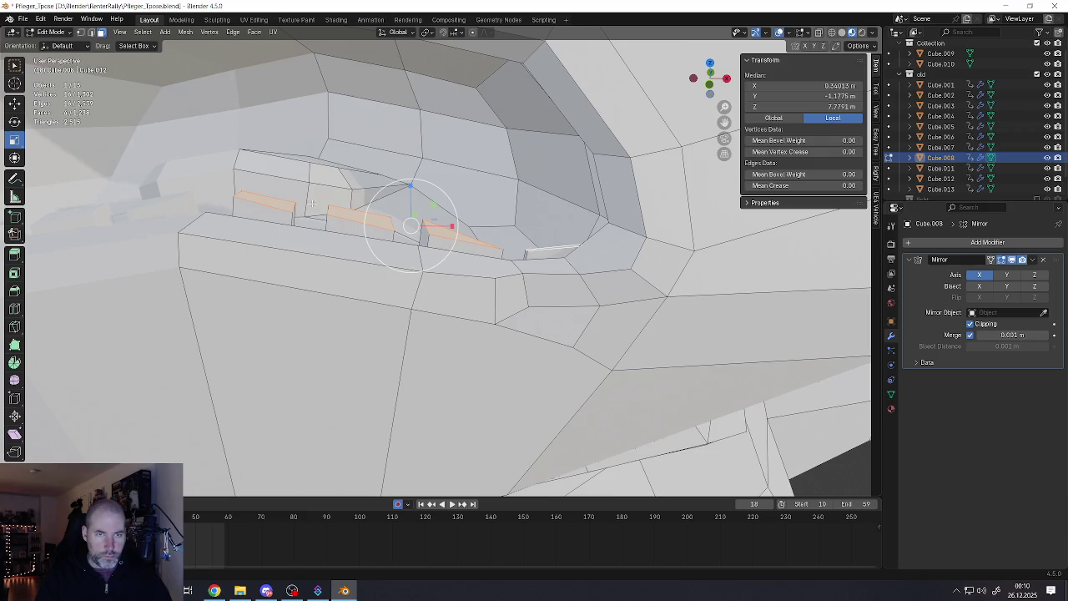
{"action": "left_click", "coordinate": [395, 34]}
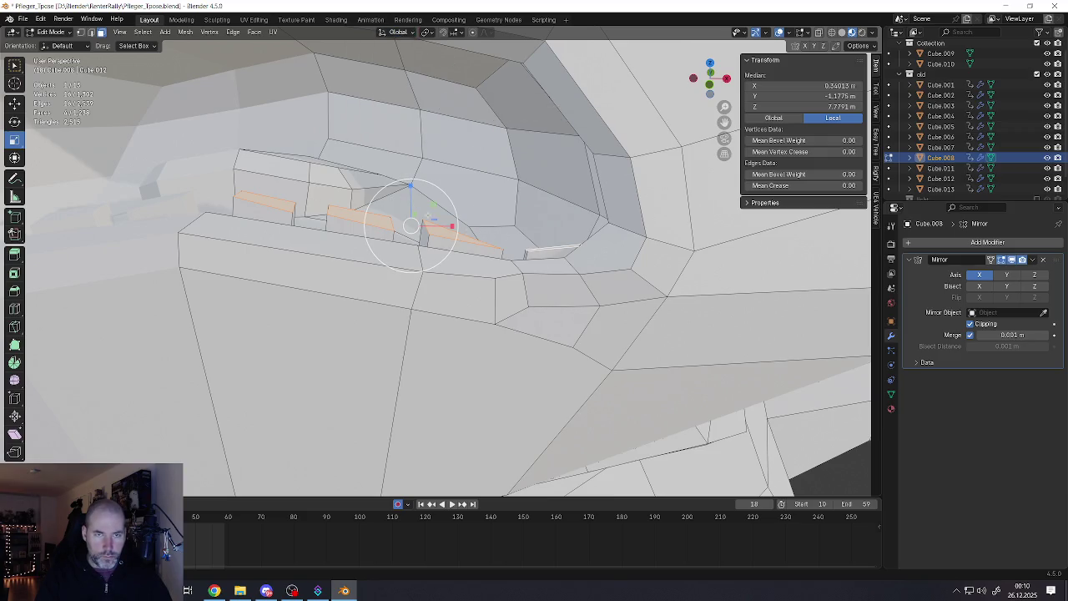
{"action": "left_click_drag", "start_coordinate": [411, 185], "coordinate": [408, 208]}
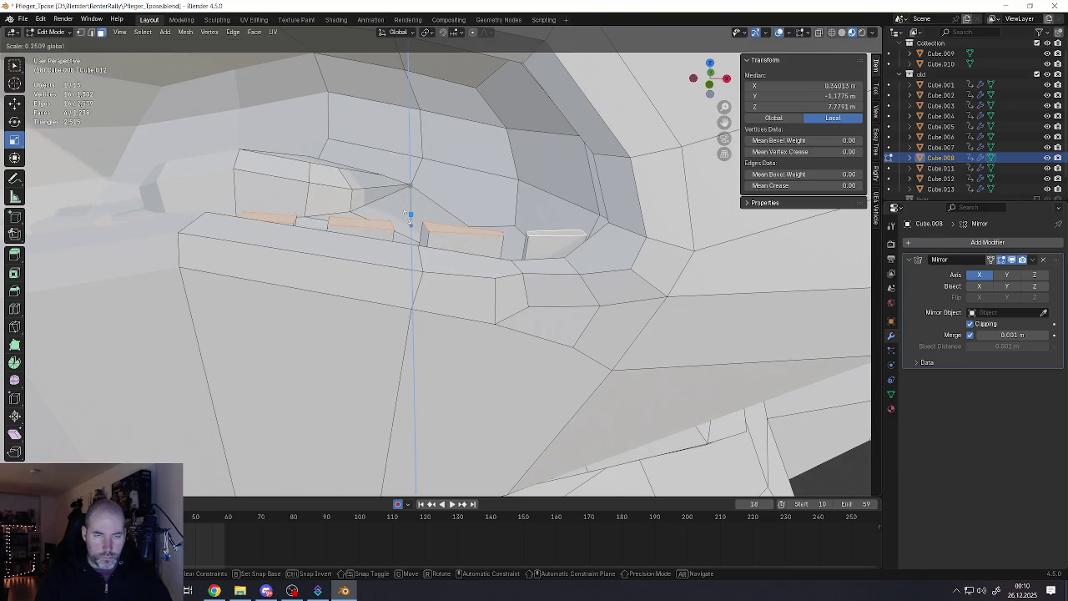
{"action": "key", "text": "Escape"}
{"action": "key", "text": "g"}
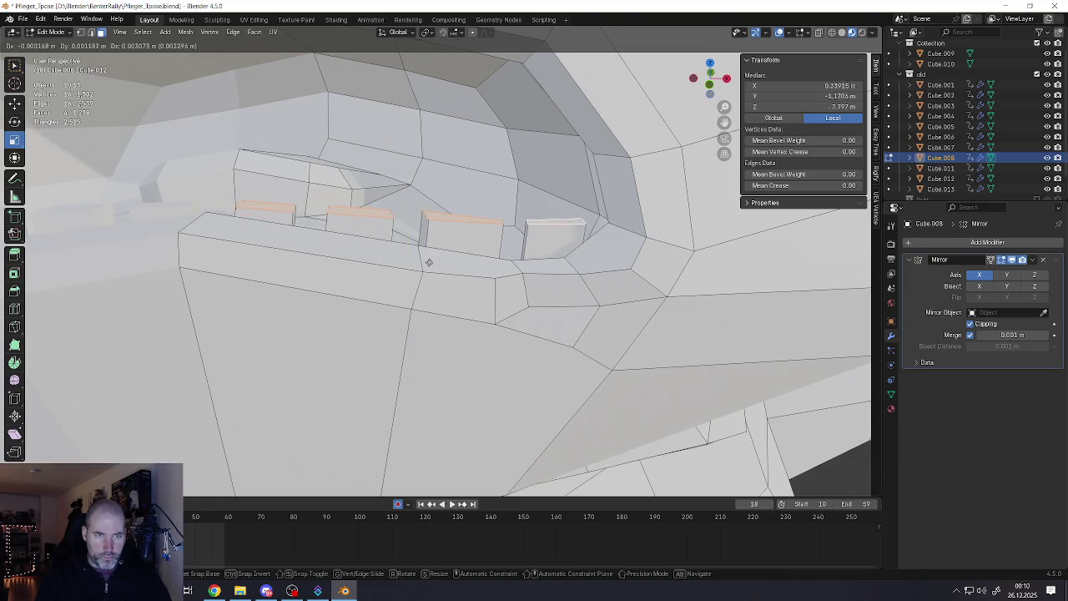
{"action": "left_click", "coordinate": [430, 264]}
Lower the top edges of the last, next and middle teeth to level them
{"action": "left_click", "coordinate": [540, 227]}
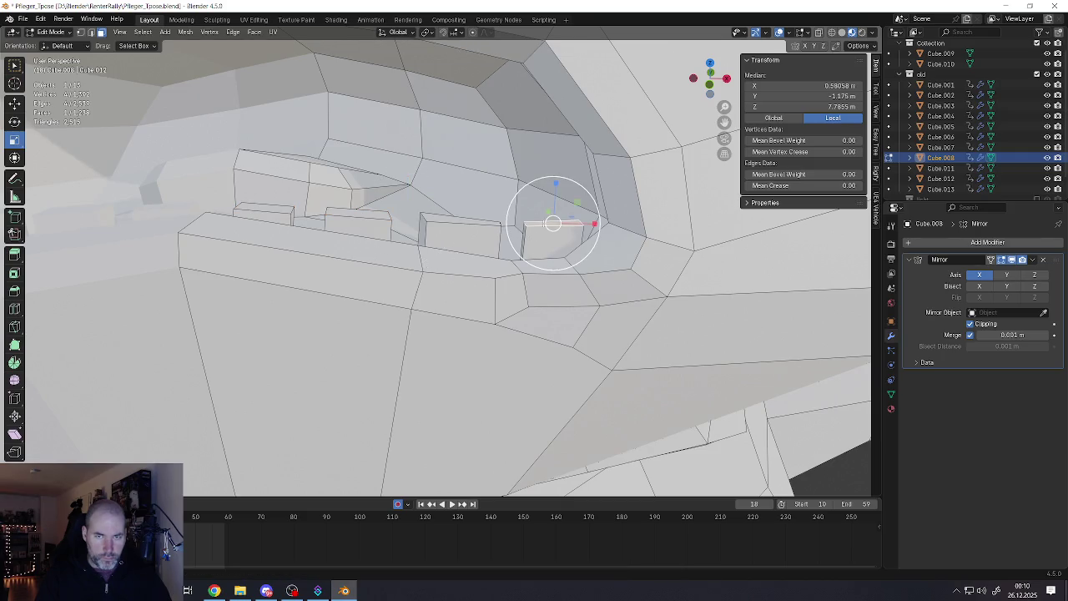
{"action": "key", "text": "g"}
{"action": "left_click", "coordinate": [561, 244]}
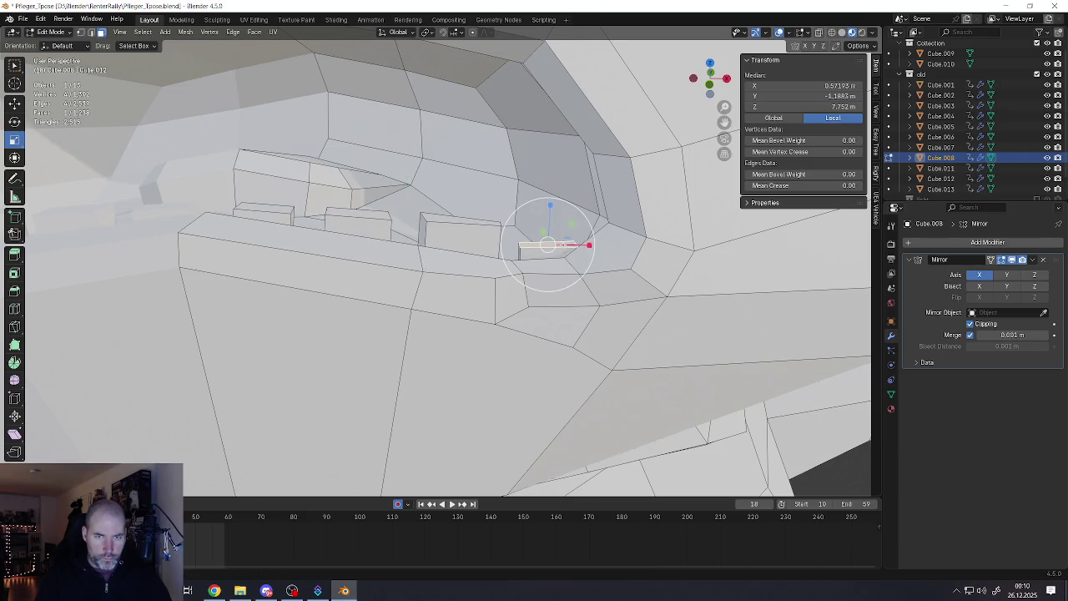
{"action": "left_click", "coordinate": [471, 222]}
{"action": "key", "text": "g"}
{"action": "left_click", "coordinate": [470, 235]}
{"action": "left_click", "coordinate": [369, 219]}
{"action": "key", "text": "g"}
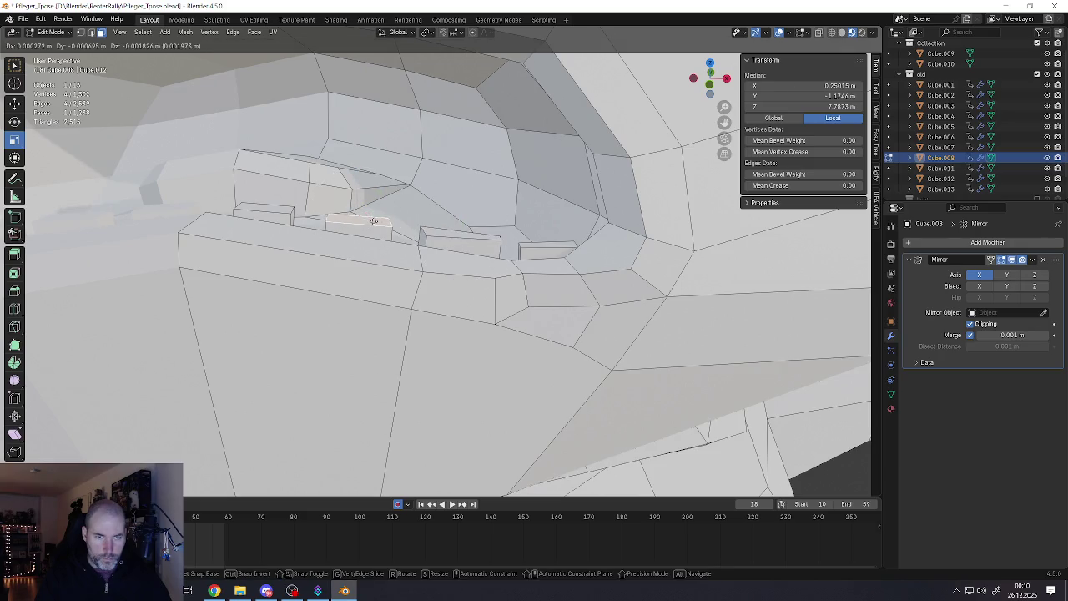
{"action": "left_click", "coordinate": [374, 222]}
Select the upper gum edge loop and flatten it vertically with S Z
{"action": "scroll", "coordinate": [374, 222], "scroll_direction": "down", "scroll_amount": 3}
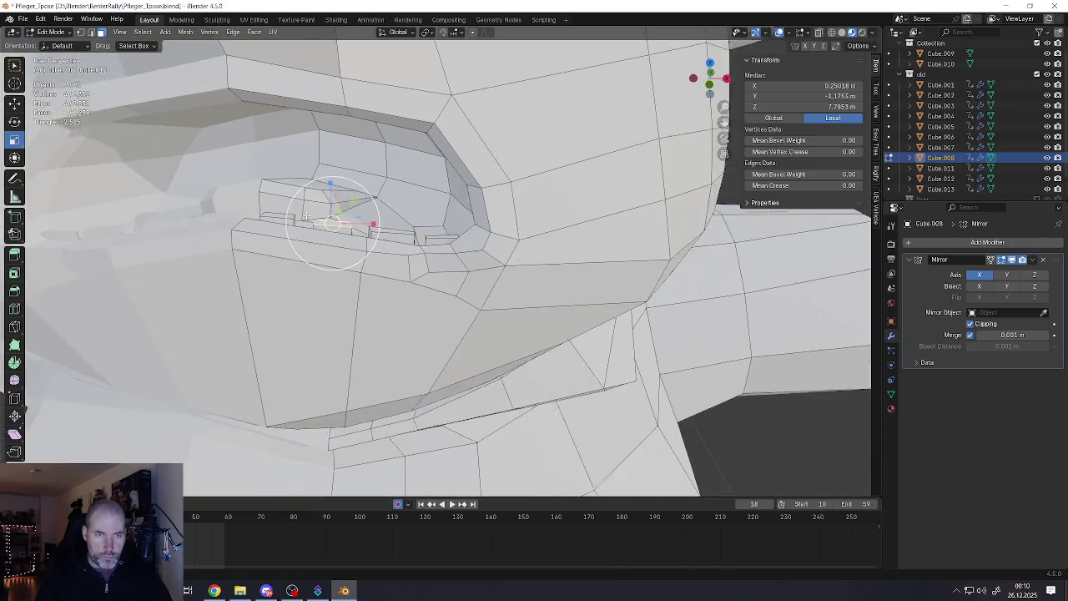
{"action": "mouse_move", "coordinate": [374, 222]}
{"action": "middle_mouse_down"}
{"action": "mouse_move", "coordinate": [381, 196]}
{"action": "mouse_move", "coordinate": [411, 328]}
{"action": "middle_mouse_up"}
{"action": "scroll", "coordinate": [381, 197], "scroll_direction": "up", "scroll_amount": 5}
{"action": "left_click", "coordinate": [410, 328]}
{"action": "left_click", "coordinate": [560, 334], "text": "shift"}
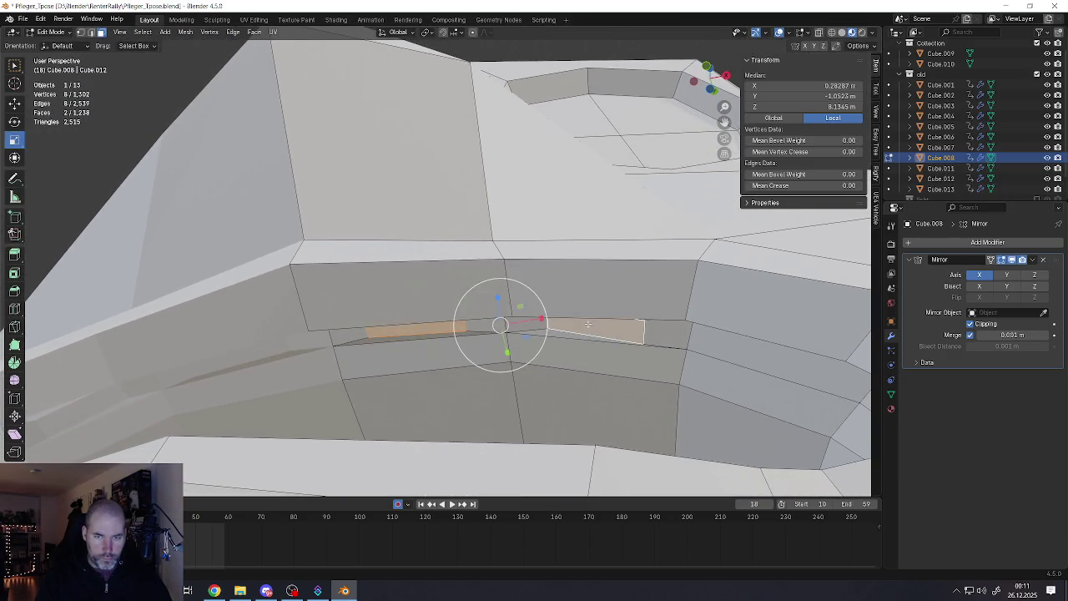
{"action": "mouse_move", "coordinate": [561, 333]}
{"action": "middle_mouse_down"}
{"action": "mouse_move", "coordinate": [539, 267]}
{"action": "mouse_move", "coordinate": [514, 303]}
{"action": "middle_mouse_up"}
{"action": "left_click", "coordinate": [538, 267], "text": "alt"}
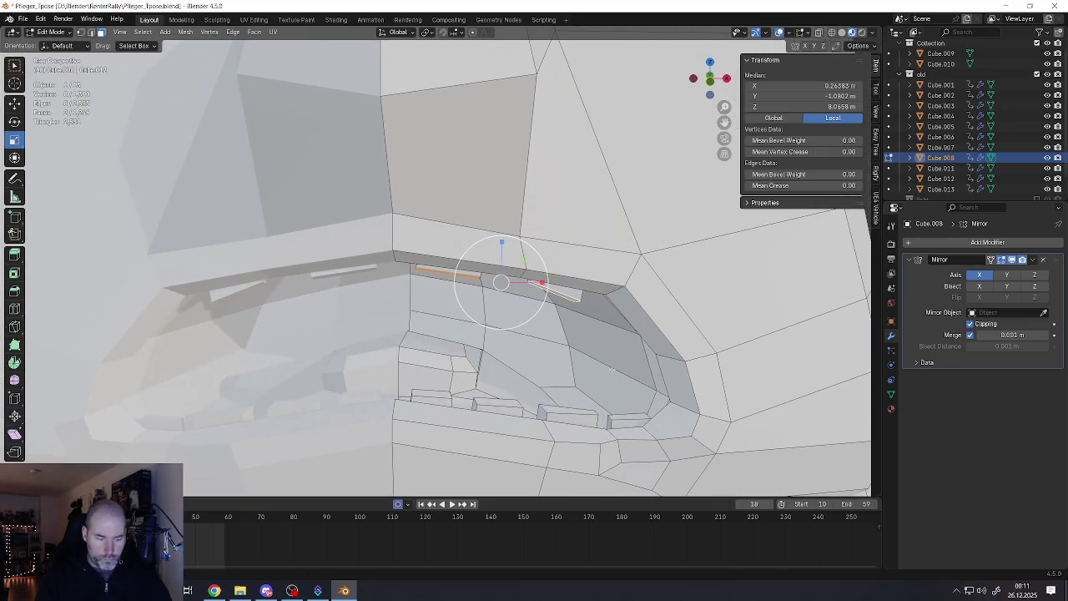
{"action": "key", "text": "s"}
{"action": "key", "text": "z"}
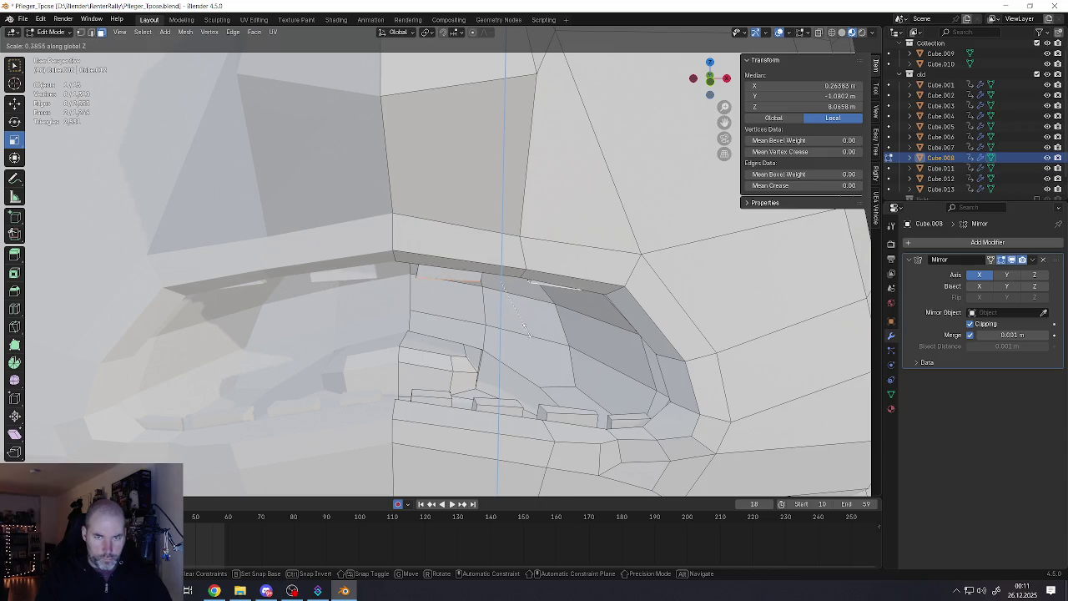
{"action": "left_click", "coordinate": [527, 334]}
Select the small upper tooth slot face and move it into alignment
{"action": "middle_click_drag", "start_coordinate": [528, 333], "coordinate": [459, 279]}
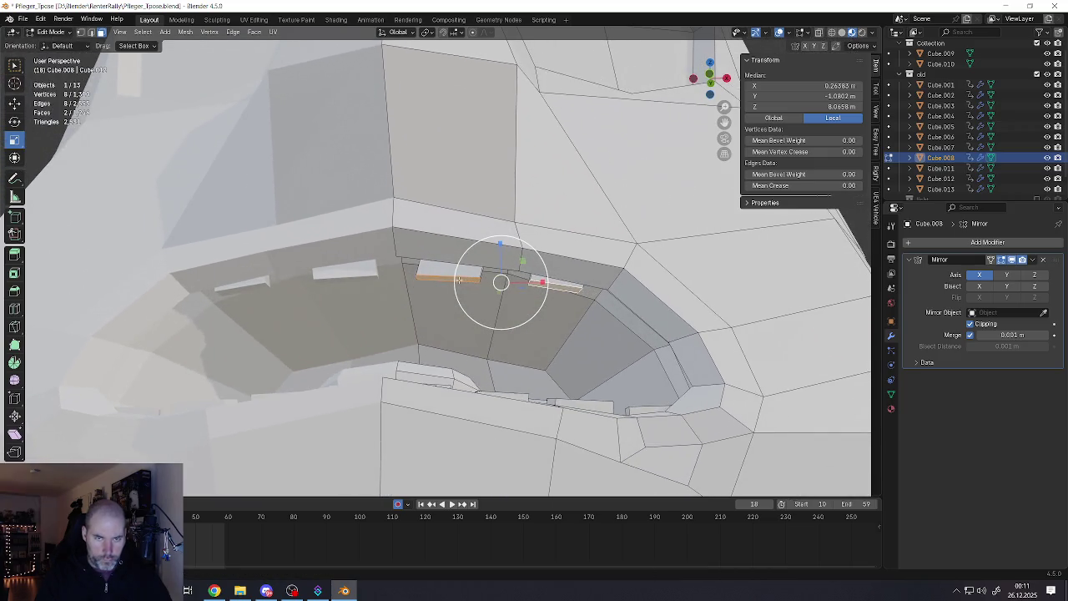
{"action": "left_click", "coordinate": [458, 281]}
{"action": "left_click", "coordinate": [455, 273]}
{"action": "key", "text": "g"}
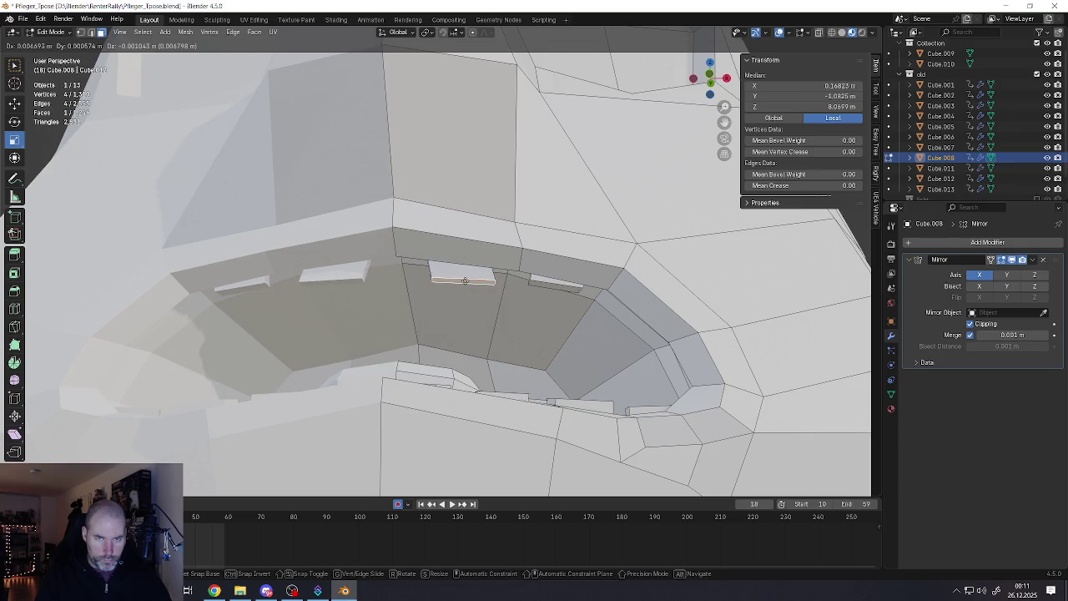
{"action": "left_click", "coordinate": [458, 279]}
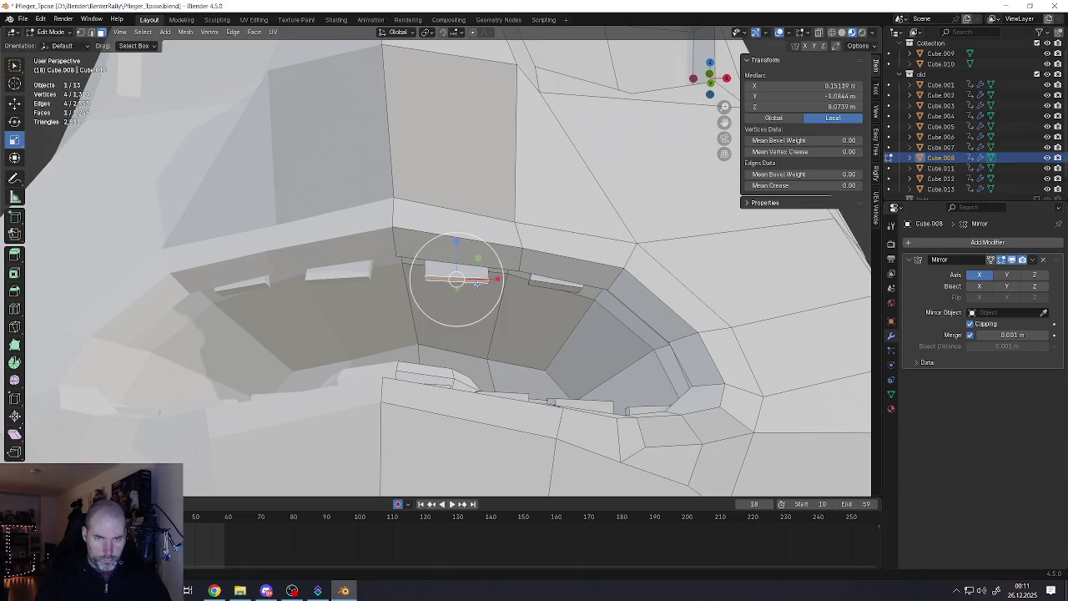
Move the right-hand slot face vertically with G Z, then adjust it freely
{"action": "left_click", "coordinate": [541, 286]}
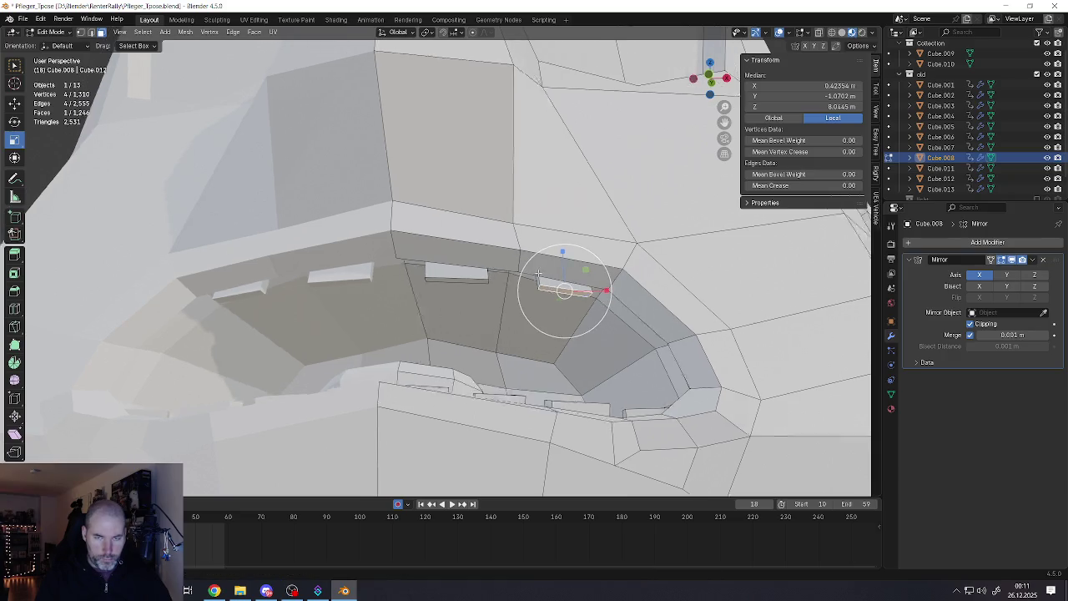
{"action": "middle_click_drag", "start_coordinate": [538, 273], "coordinate": [551, 288]}
{"action": "key", "text": "g"}
{"action": "key", "text": "z"}
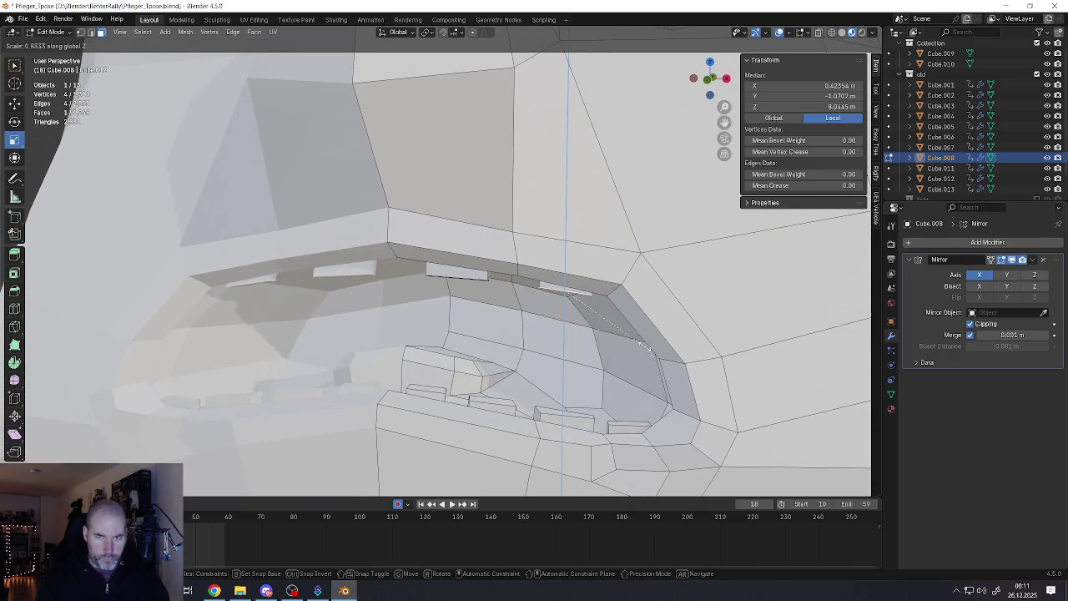
{"action": "left_click", "coordinate": [648, 348]}
{"action": "key", "text": "g"}
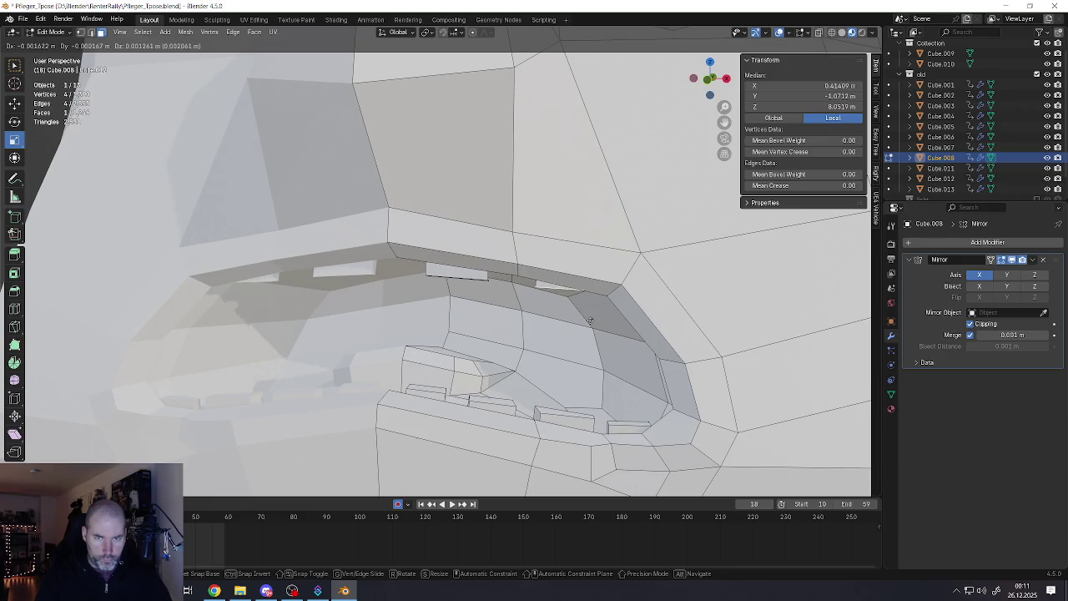
{"action": "left_click", "coordinate": [590, 320]}
{"action": "mouse_move", "coordinate": [590, 320]}
{"action": "middle_mouse_down"}
{"action": "mouse_move", "coordinate": [555, 242]}
{"action": "mouse_move", "coordinate": [551, 284]}
{"action": "mouse_move", "coordinate": [501, 359]}
{"action": "mouse_move", "coordinate": [406, 424]}
{"action": "mouse_move", "coordinate": [406, 257]}
{"action": "mouse_move", "coordinate": [380, 195]}
{"action": "mouse_move", "coordinate": [343, 200]}
{"action": "middle_mouse_up"}
Leave Edit Mode and zoom out to a front view of the character
{"action": "scroll", "coordinate": [551, 283], "scroll_direction": "down", "scroll_amount": 5}
{"action": "key", "text": "Tab"}
{"action": "scroll", "coordinate": [406, 257], "scroll_direction": "down", "scroll_amount": 4}
{"action": "scroll", "coordinate": [407, 257], "scroll_direction": "up", "scroll_amount": 4}
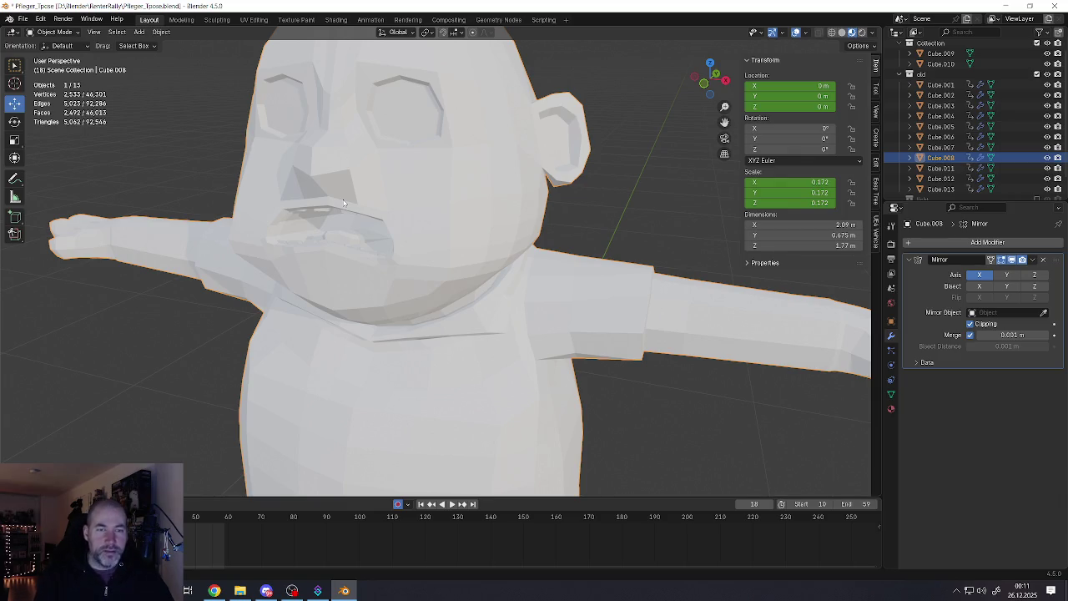
{"action": "scroll", "coordinate": [343, 202], "scroll_direction": "down", "scroll_amount": 3}
{"action": "scroll", "coordinate": [343, 202], "scroll_direction": "down", "scroll_amount": 2}
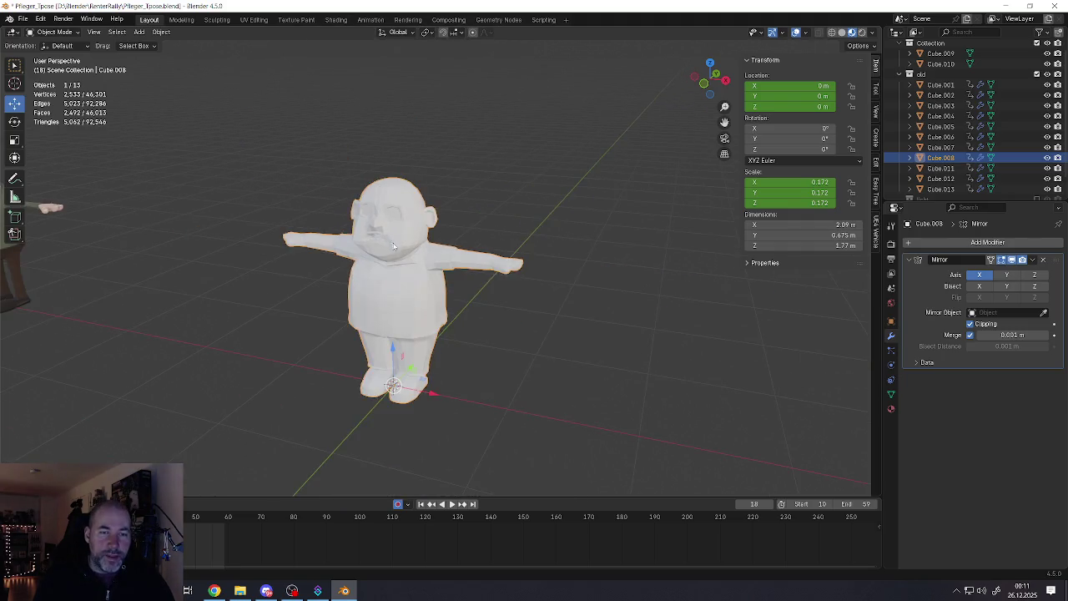
{"action": "mouse_move", "coordinate": [342, 202]}
{"action": "middle_mouse_down"}
{"action": "mouse_move", "coordinate": [405, 250]}
{"action": "mouse_move", "coordinate": [455, 267]}
{"action": "mouse_move", "coordinate": [431, 329]}
{"action": "middle_mouse_up"}
{"action": "scroll", "coordinate": [406, 250], "scroll_direction": "up", "scroll_amount": 5}
{"action": "scroll", "coordinate": [405, 250], "scroll_direction": "up", "scroll_amount": 3}
Return to Object Mode and pull back until both characters are visible
{"action": "key", "text": "Tab"}
{"action": "scroll", "coordinate": [455, 267], "scroll_direction": "up", "scroll_amount": 3}
{"action": "scroll", "coordinate": [455, 267], "scroll_direction": "up", "scroll_amount": 3}
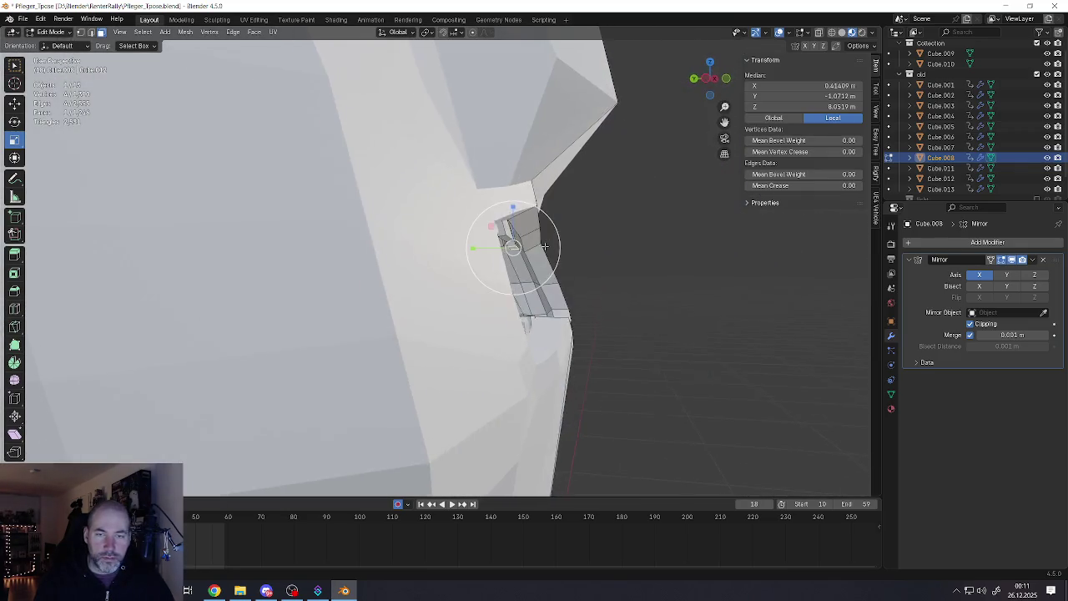
{"action": "scroll", "coordinate": [431, 329], "scroll_direction": "down", "scroll_amount": 3}
{"action": "scroll", "coordinate": [432, 329], "scroll_direction": "down", "scroll_amount": 2}
{"action": "key", "text": "Tab"}
{"action": "scroll", "coordinate": [432, 330], "scroll_direction": "down", "scroll_amount": 3}
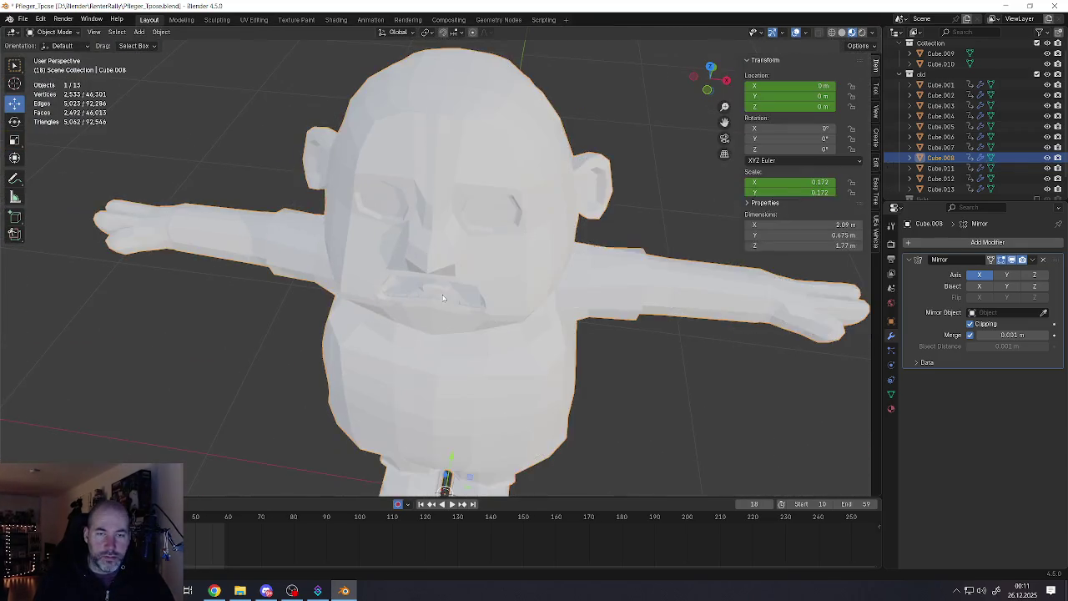
{"action": "scroll", "coordinate": [375, 312], "scroll_direction": "down", "scroll_amount": 4}
{"action": "scroll", "coordinate": [322, 295], "scroll_direction": "down", "scroll_amount": 2}
{"action": "scroll", "coordinate": [452, 287], "scroll_direction": "up", "scroll_amount": 8}
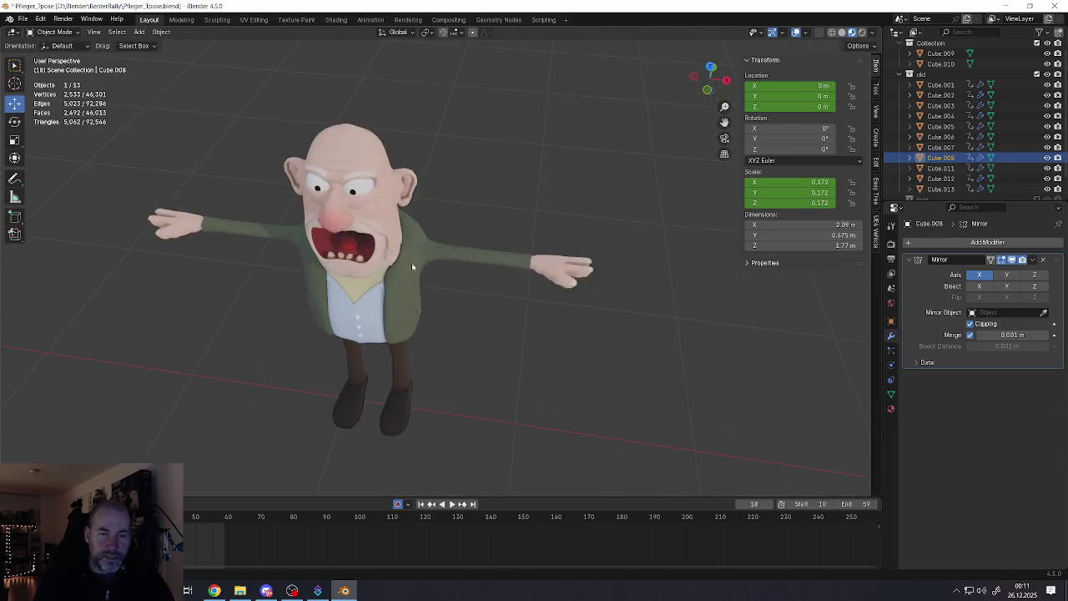
{"action": "scroll", "coordinate": [411, 262], "scroll_direction": "up", "scroll_amount": 3}
{"action": "mouse_move", "coordinate": [385, 271]}
{"action": "middle_mouse_down"}
{"action": "mouse_move", "coordinate": [437, 220]}
{"action": "mouse_move", "coordinate": [438, 153]}
{"action": "middle_mouse_up"}
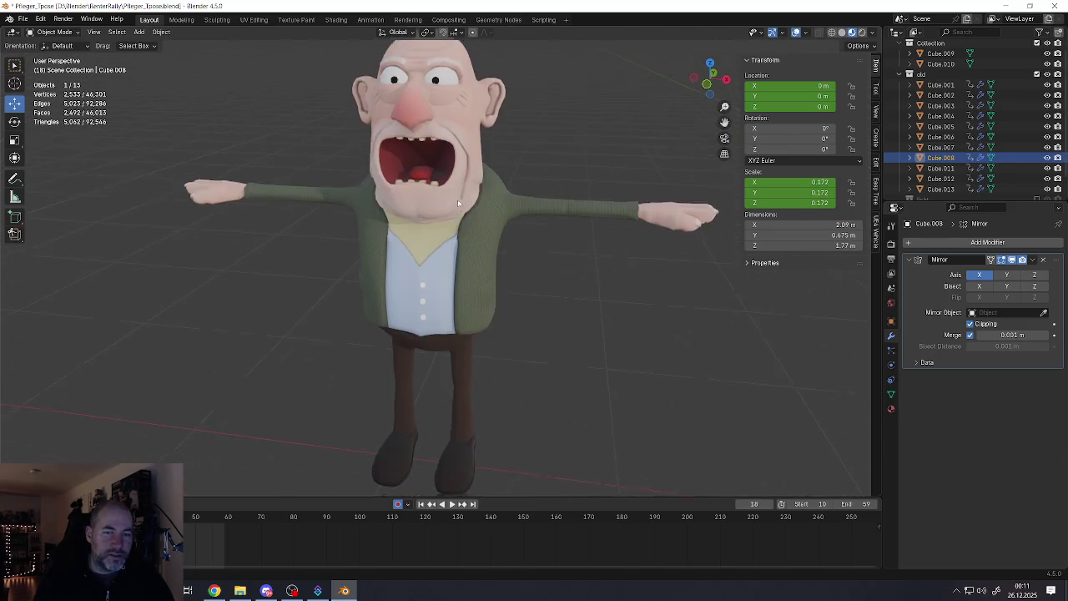
{"action": "left_click", "coordinate": [460, 239]}
{"action": "middle_click_drag", "start_coordinate": [460, 238], "coordinate": [467, 234]}
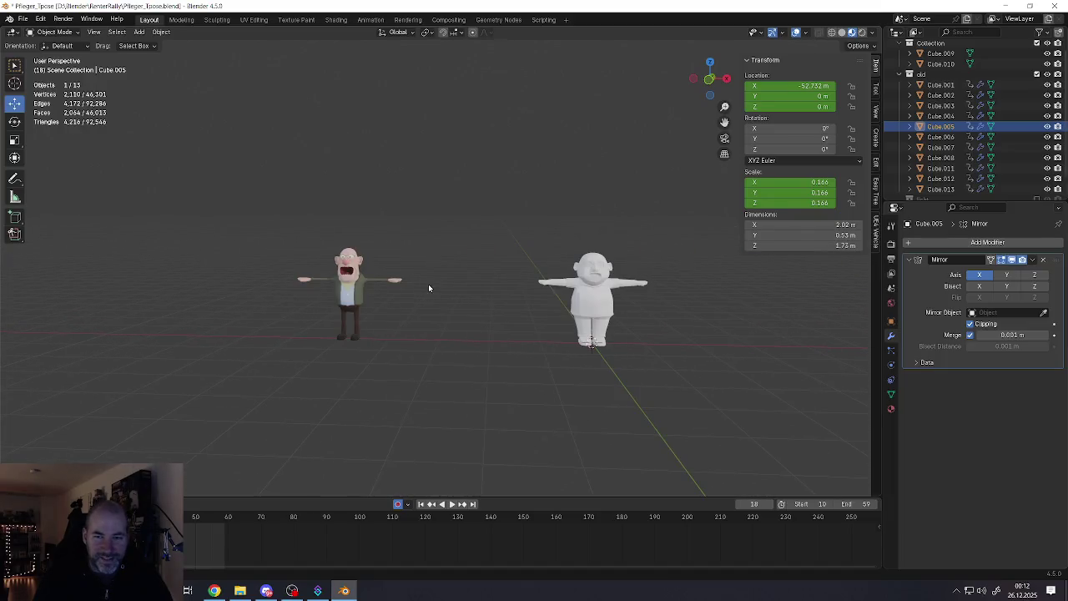
Select the white low-poly man's body, enter Edit Mode and orbit around its face
{"action": "scroll", "coordinate": [490, 297], "scroll_direction": "down", "scroll_amount": 2, "text": "ctrl"}
{"action": "scroll", "coordinate": [490, 296], "scroll_direction": "up", "scroll_amount": 6}
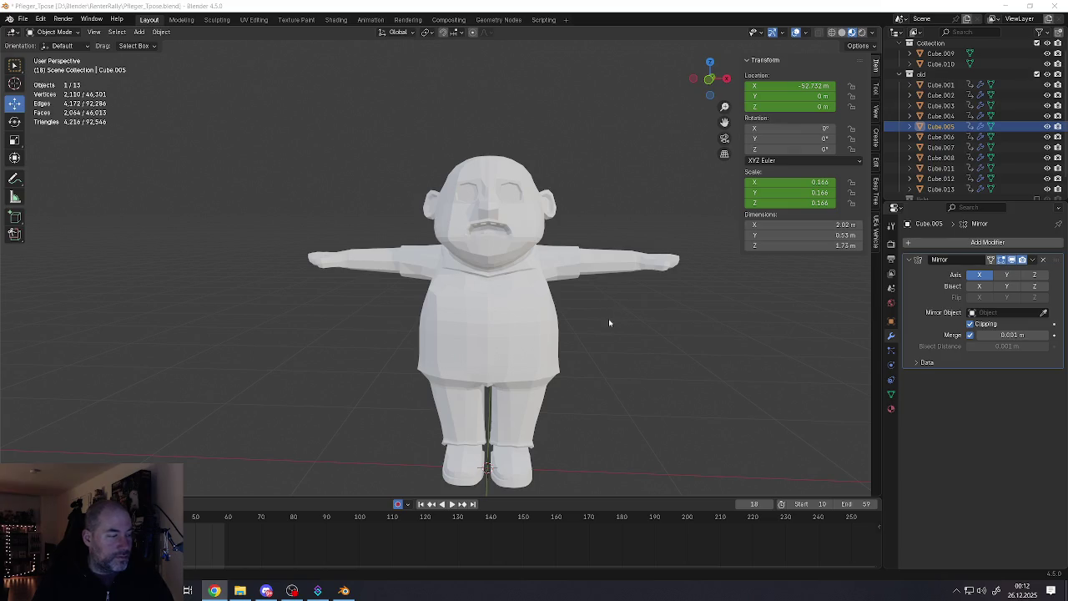
{"action": "left_click", "coordinate": [495, 293]}
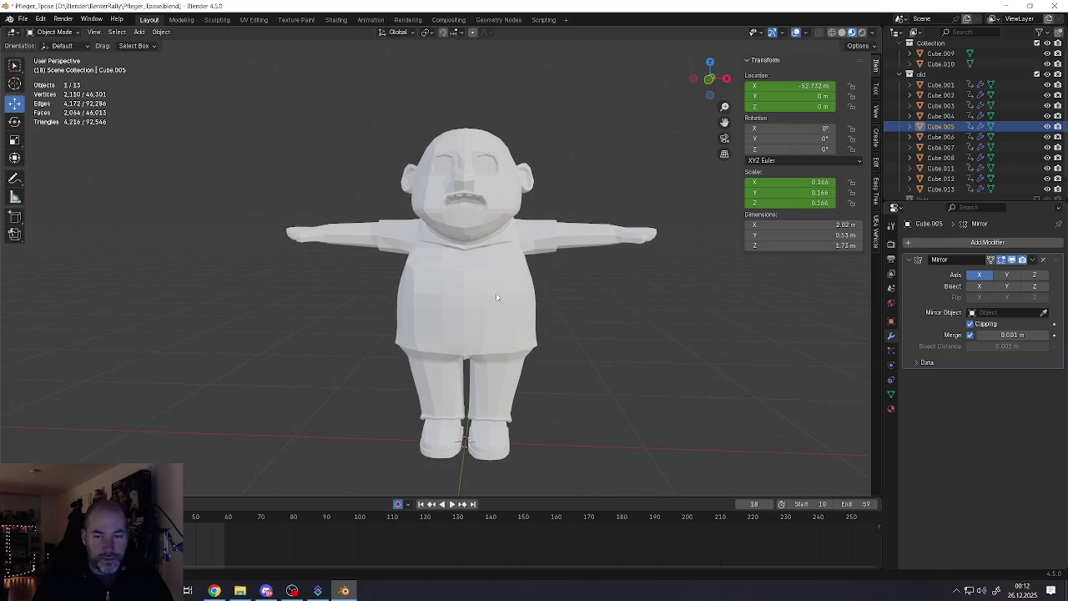
{"action": "key", "text": "Tab"}
{"action": "scroll", "coordinate": [476, 200], "scroll_direction": "up", "scroll_amount": 5}
{"action": "middle_click_drag", "start_coordinate": [476, 200], "coordinate": [534, 209]}
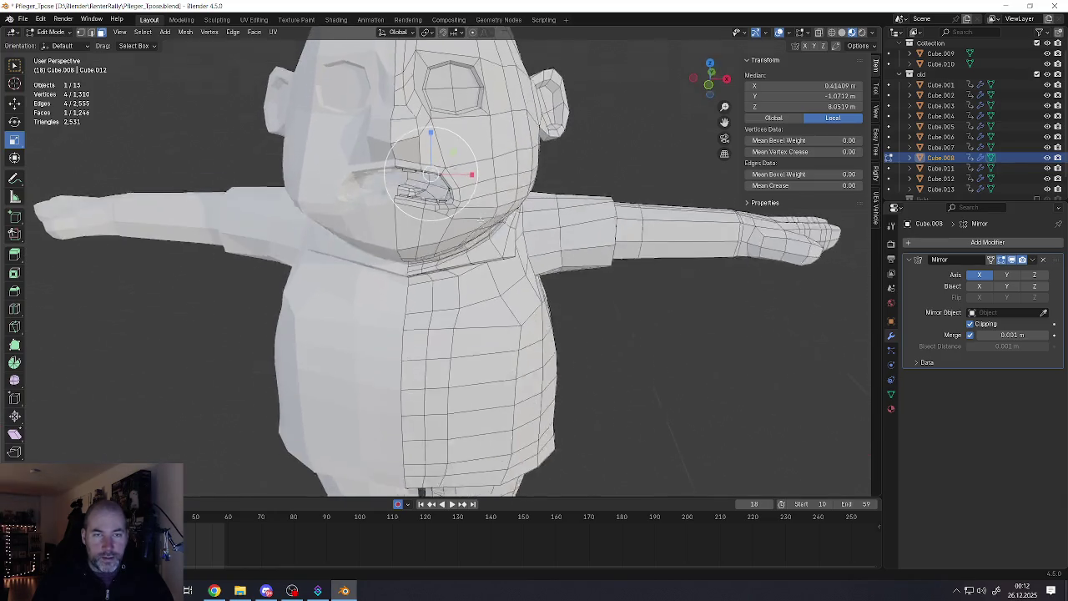
Select the waist edge loop, scale it narrower along X and shift it sideways
{"action": "scroll", "coordinate": [467, 250], "scroll_direction": "down", "scroll_amount": 6}
{"action": "middle_click_drag", "start_coordinate": [468, 250], "coordinate": [500, 254]}
{"action": "middle_click_drag", "start_coordinate": [500, 365], "coordinate": [483, 264]}
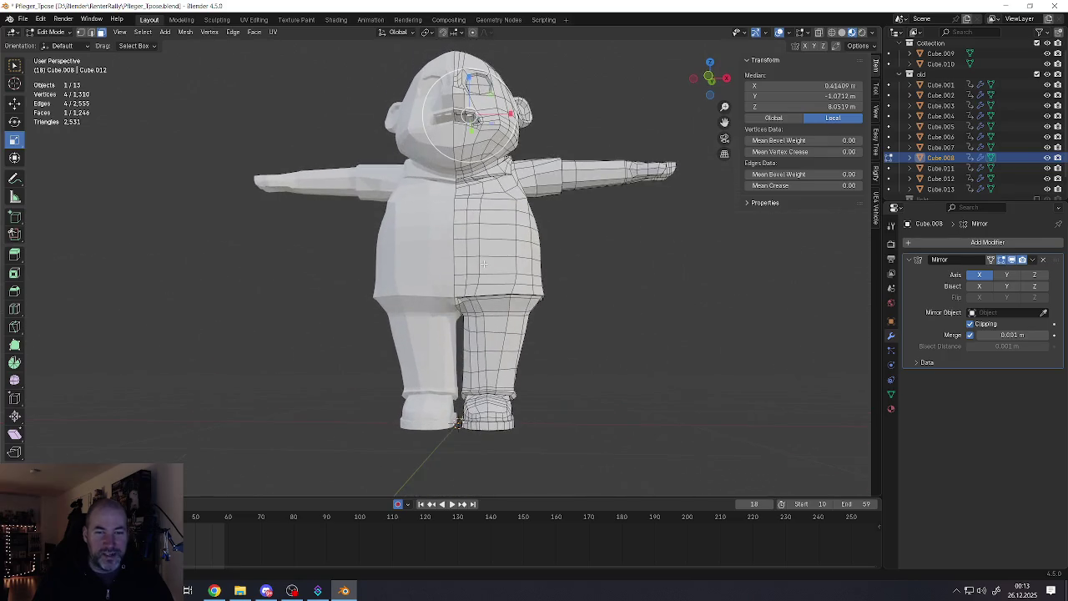
{"action": "scroll", "coordinate": [477, 298], "scroll_direction": "up", "scroll_amount": 5}
{"action": "scroll", "coordinate": [484, 238], "scroll_direction": "up", "scroll_amount": 3}
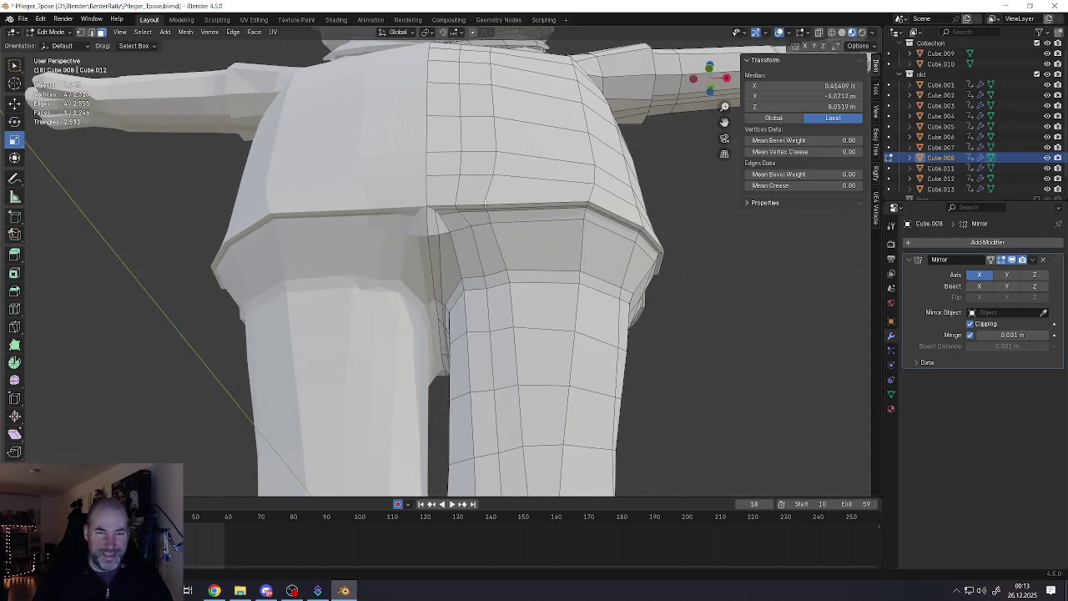
{"action": "left_click", "coordinate": [485, 206]}
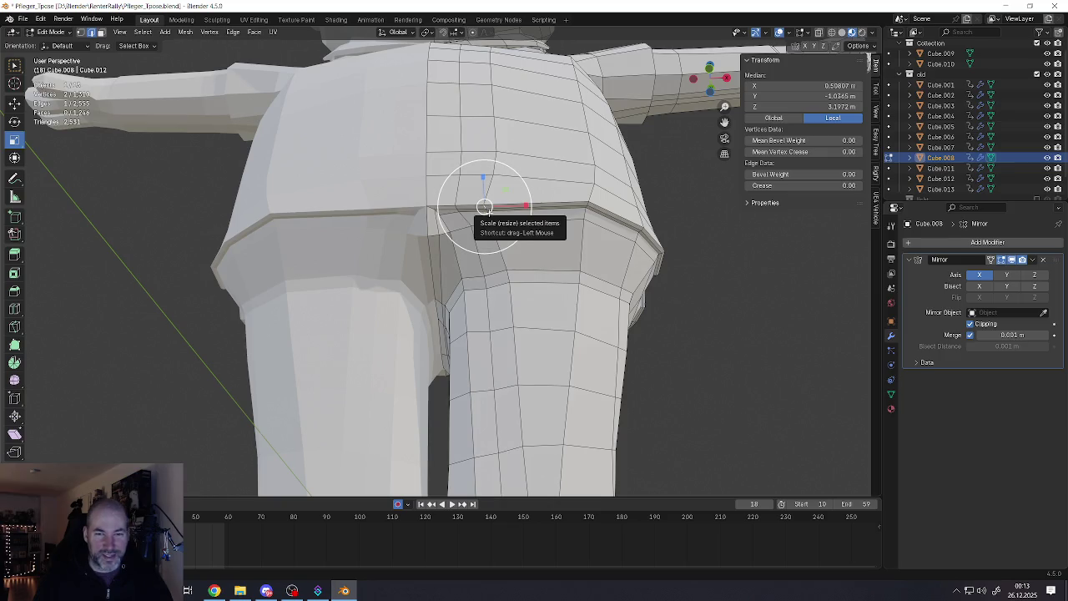
{"action": "left_click", "coordinate": [488, 214], "text": "shift"}
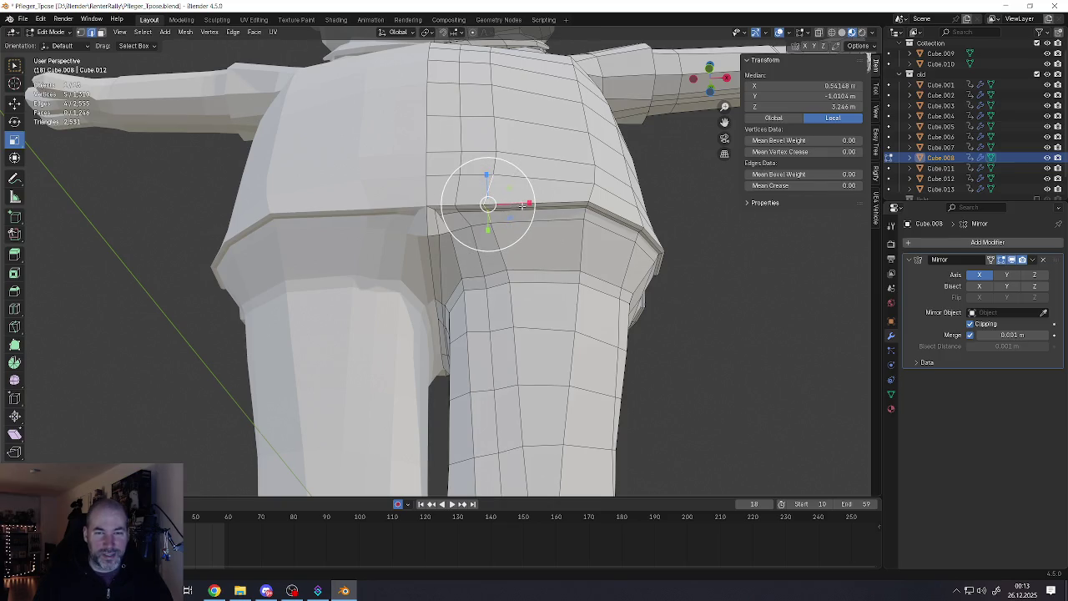
{"action": "key", "text": "s"}
{"action": "key", "text": "x"}
{"action": "left_click", "coordinate": [493, 210]}
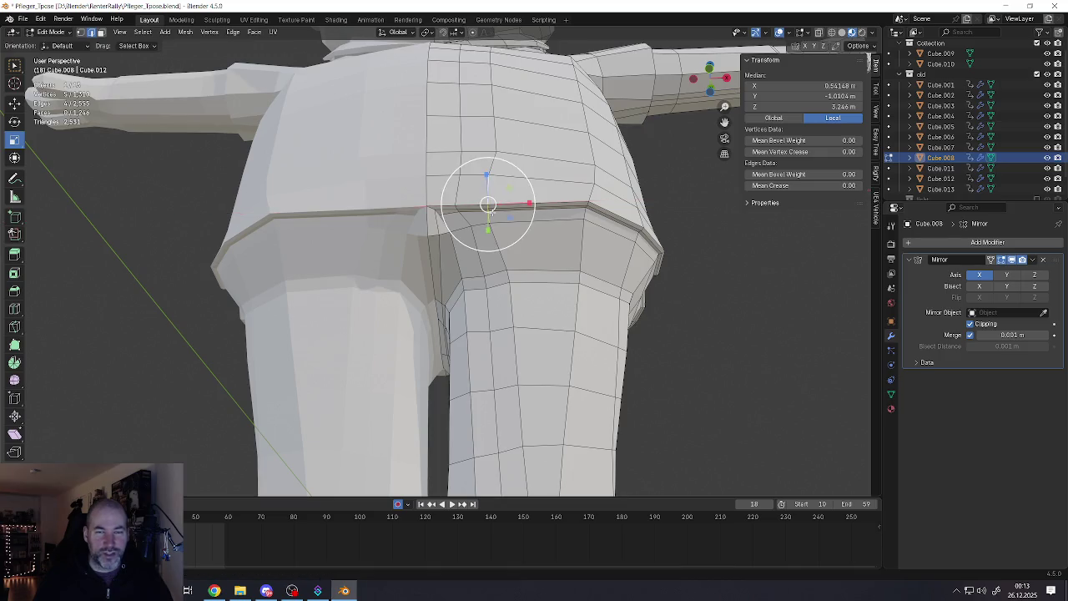
{"action": "left_click", "coordinate": [20, 107]}
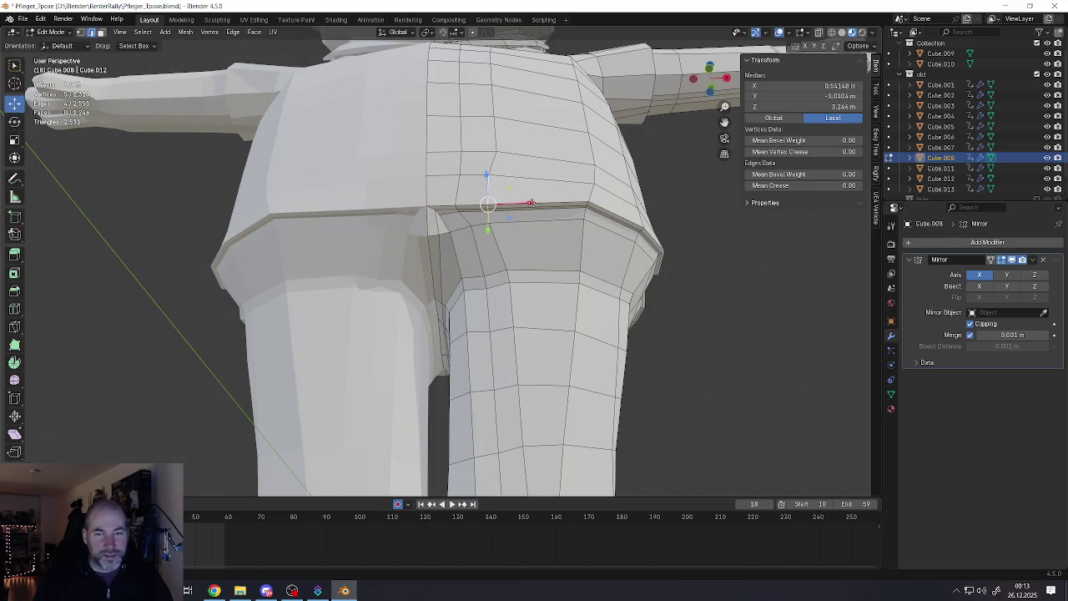
{"action": "left_click_drag", "start_coordinate": [531, 203], "coordinate": [541, 204]}
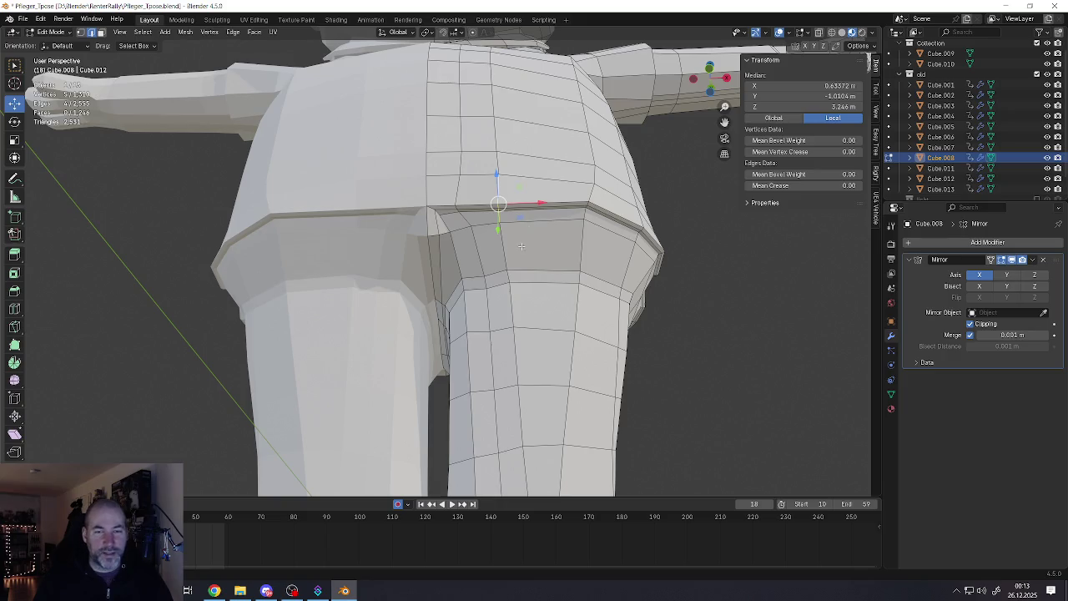
Rescale the waist loop along X and move it sideways with G X
{"action": "scroll", "coordinate": [521, 246], "scroll_direction": "down", "scroll_amount": 4}
{"action": "middle_click_drag", "start_coordinate": [521, 246], "coordinate": [495, 269]}
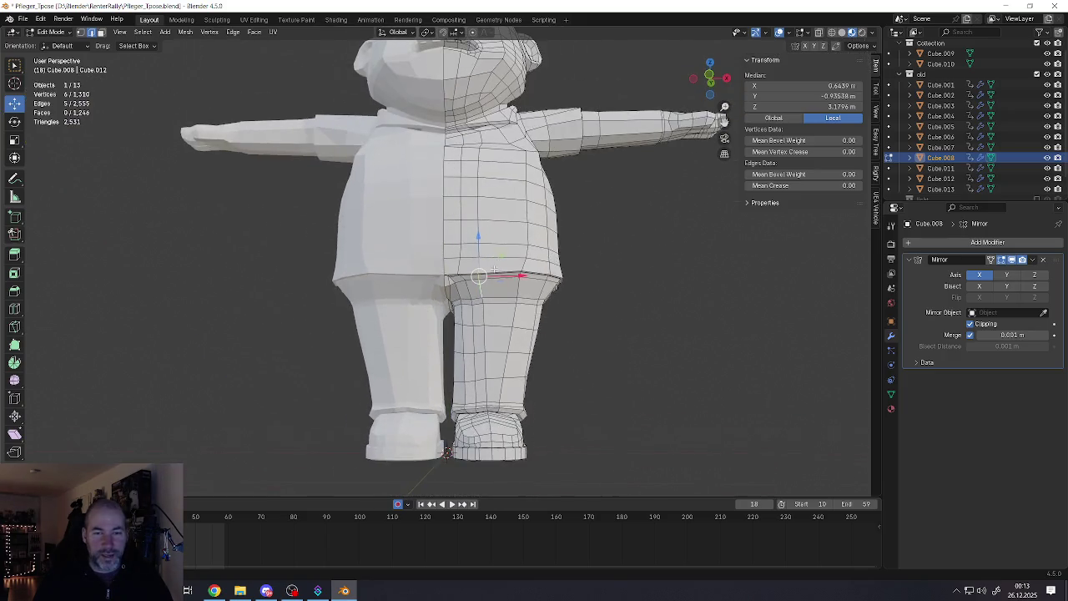
{"action": "scroll", "coordinate": [494, 269], "scroll_direction": "up", "scroll_amount": 3}
{"action": "key", "text": "s"}
{"action": "key", "text": "x"}
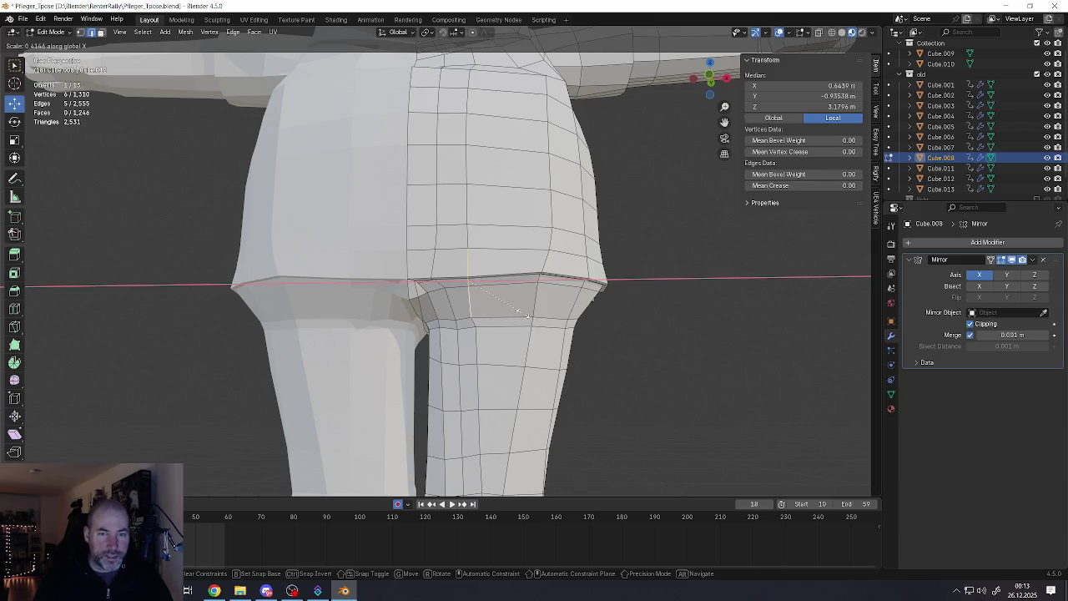
{"action": "left_click", "coordinate": [526, 313]}
{"action": "key", "text": "g"}
{"action": "key", "text": "x"}
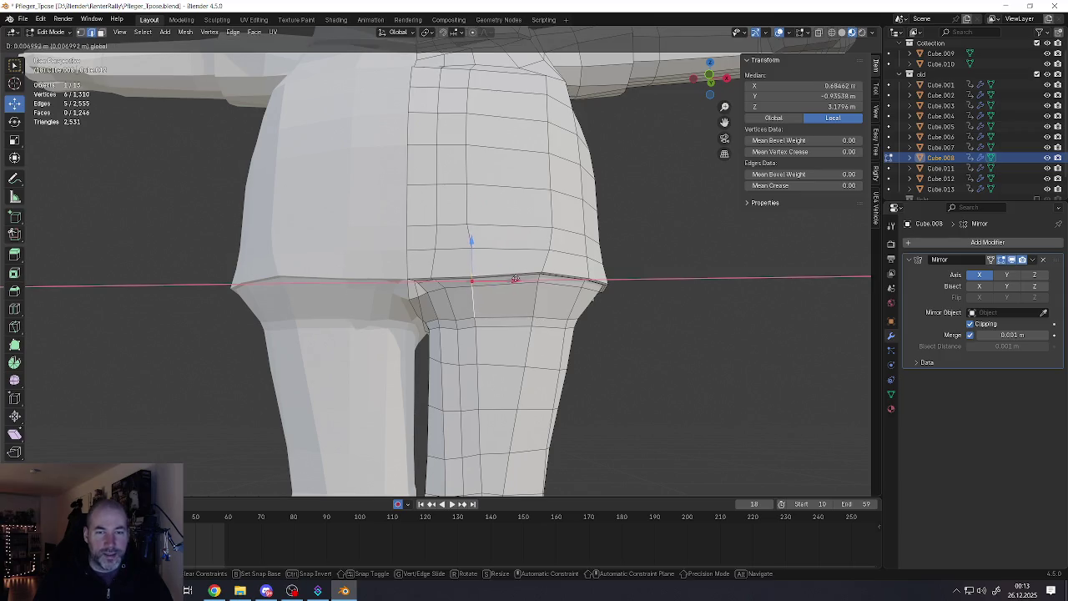
{"action": "left_click", "coordinate": [515, 278]}
Push a single hip vertex outward along X
{"action": "left_click", "coordinate": [470, 224]}
{"action": "key", "text": "g"}
{"action": "key", "text": "x"}
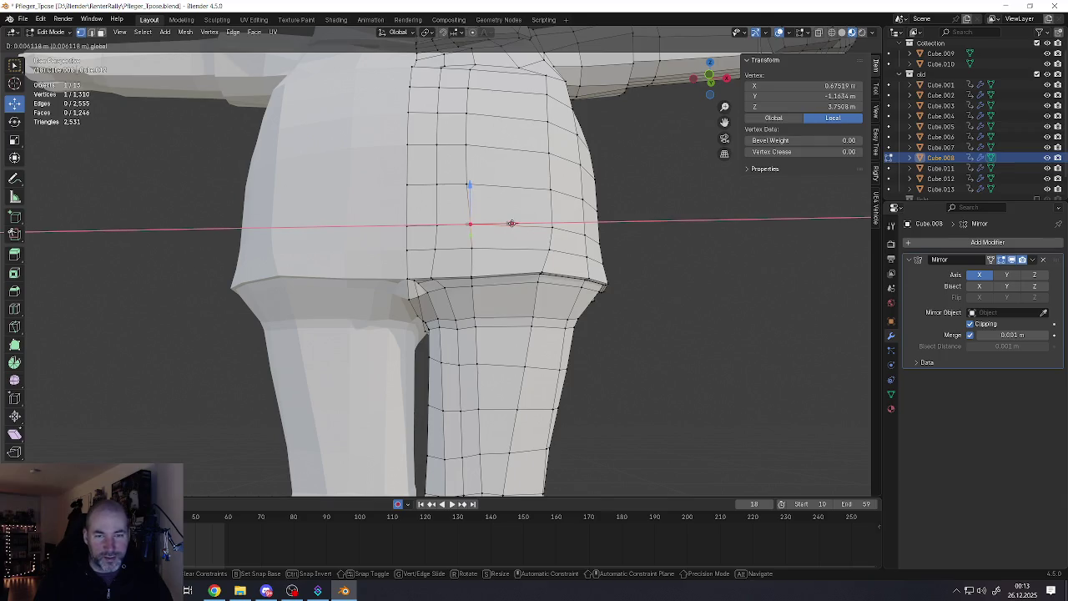
{"action": "left_click", "coordinate": [511, 223]}
{"action": "scroll", "coordinate": [500, 250], "scroll_direction": "down", "scroll_amount": 5}
{"action": "scroll", "coordinate": [501, 250], "scroll_direction": "down", "scroll_amount": 2}
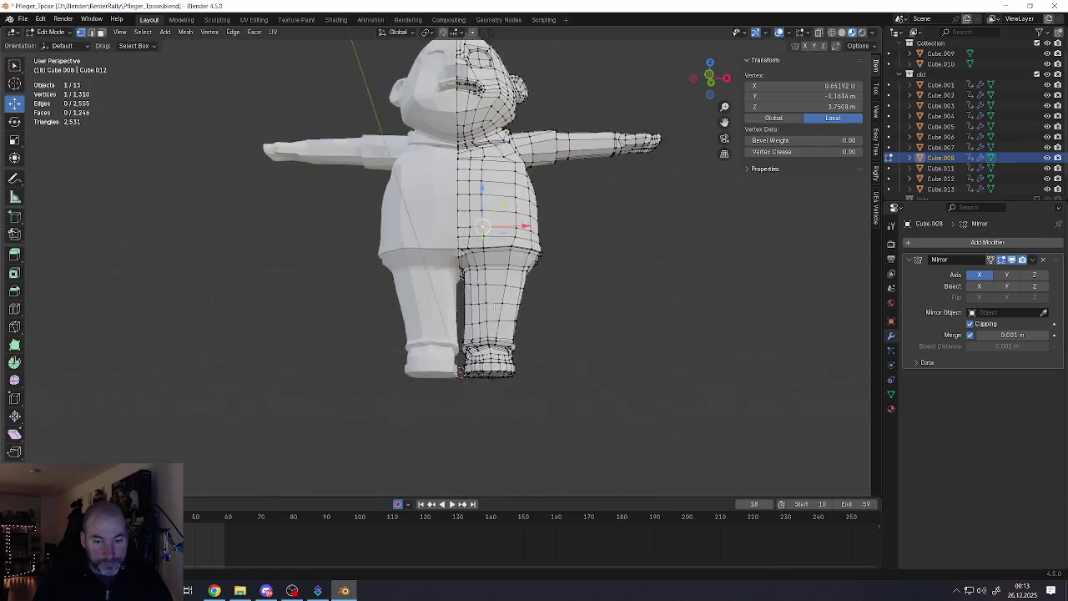
Check the whole figure in Object Mode from a new angle, then return to Edit Mode
{"action": "scroll", "coordinate": [501, 250], "scroll_direction": "down", "scroll_amount": 3}
{"action": "key", "text": "Tab"}
{"action": "scroll", "coordinate": [510, 246], "scroll_direction": "up", "scroll_amount": 3}
{"action": "scroll", "coordinate": [510, 245], "scroll_direction": "down", "scroll_amount": 2}
{"action": "mouse_move", "coordinate": [509, 245]}
{"action": "middle_mouse_down"}
{"action": "mouse_move", "coordinate": [477, 242]}
{"action": "mouse_move", "coordinate": [442, 195]}
{"action": "middle_mouse_up"}
{"action": "scroll", "coordinate": [442, 196], "scroll_direction": "up", "scroll_amount": 4}
{"action": "key", "text": "Tab"}
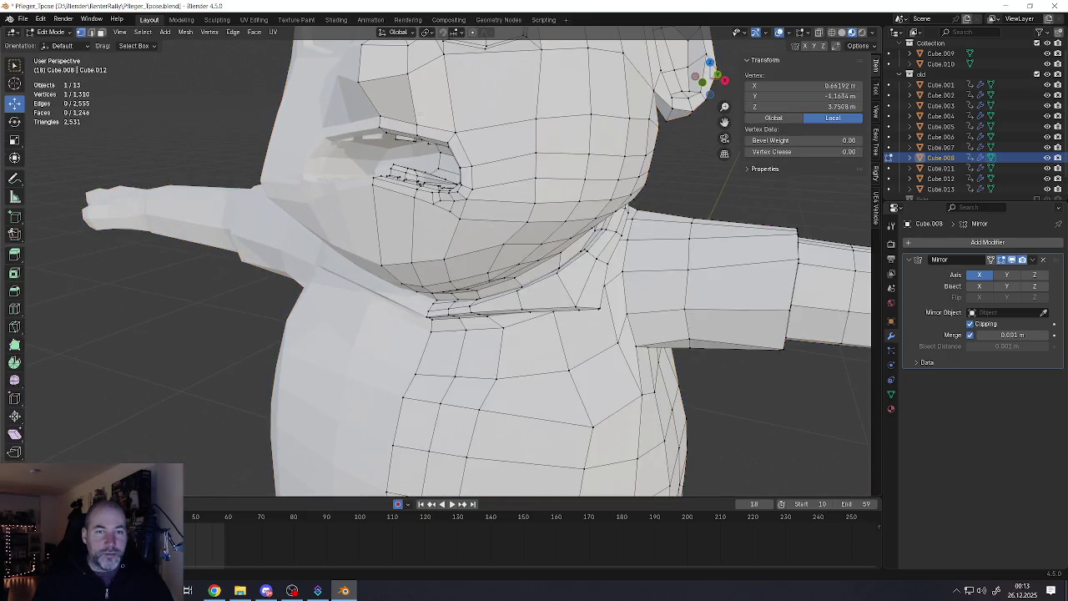
{"action": "scroll", "coordinate": [419, 257], "scroll_direction": "up", "scroll_amount": 2}
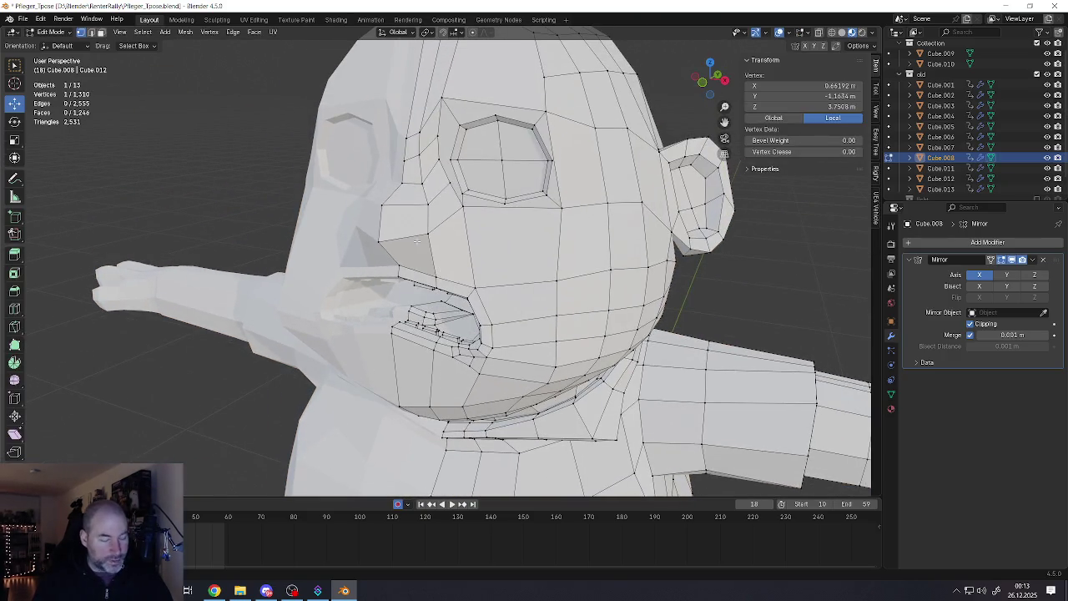
Add an edge loop across the cheek with Ctrl+R
{"action": "key", "text": "ctrl+r"}
{"action": "left_click", "coordinate": [534, 242]}
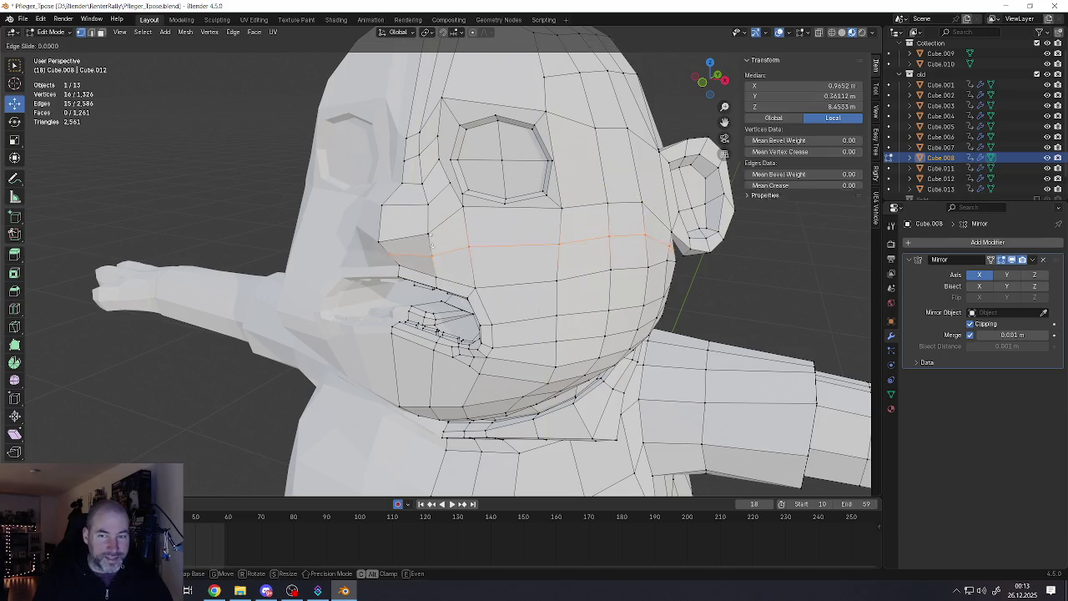
{"action": "left_click", "coordinate": [534, 242]}
{"action": "middle_click_drag", "start_coordinate": [534, 242], "coordinate": [460, 244]}
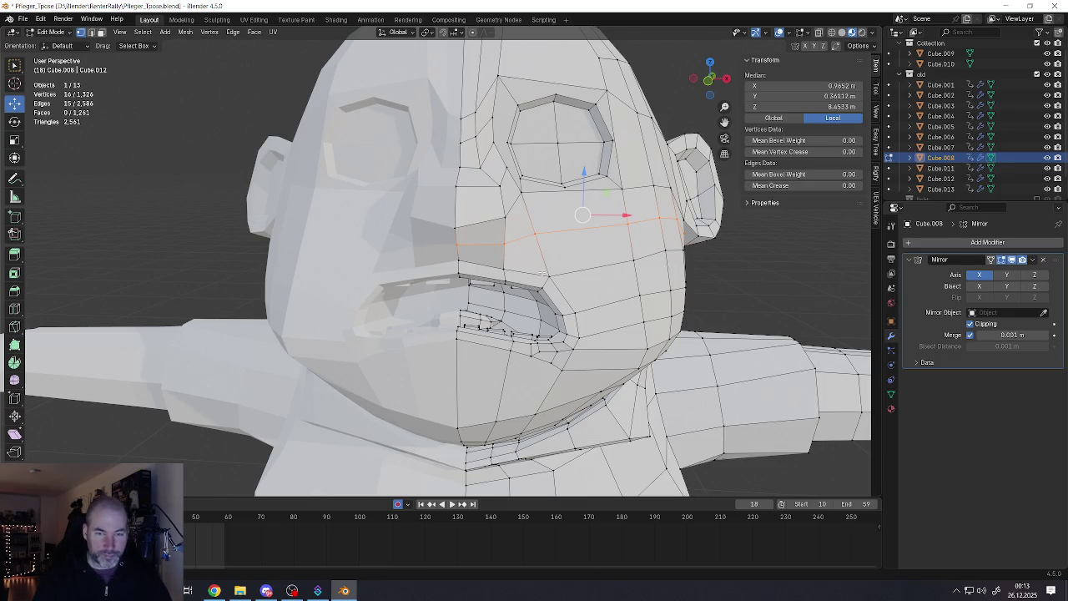
Move the cheek vertices outward and upward, and shift the eye-corner vertex up and left
{"action": "left_click", "coordinate": [463, 245]}
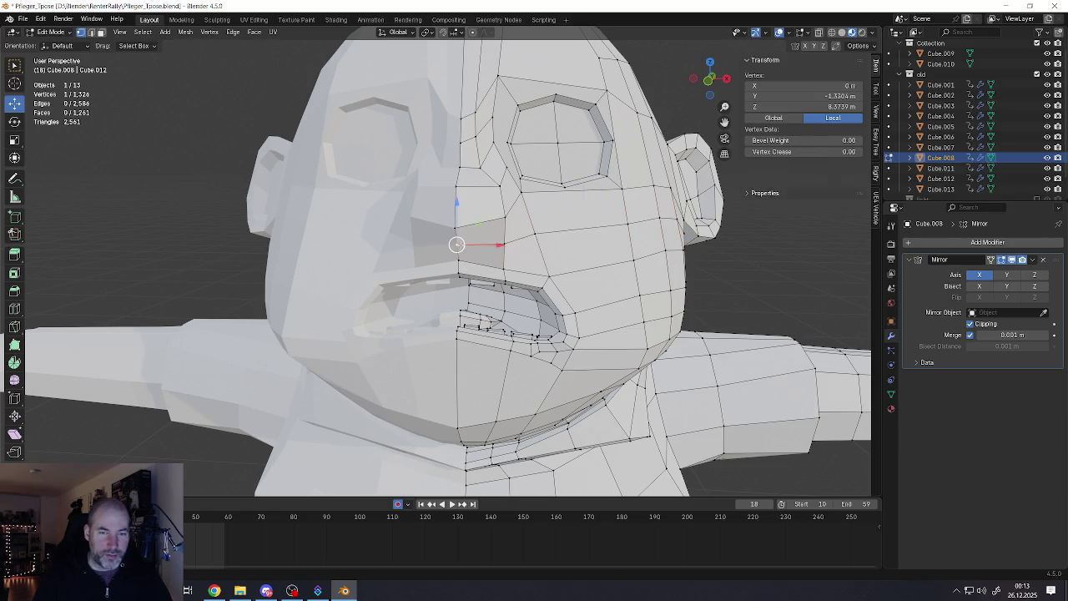
{"action": "mouse_move", "coordinate": [463, 244]}
{"action": "middle_mouse_down"}
{"action": "mouse_move", "coordinate": [472, 221]}
{"action": "mouse_move", "coordinate": [551, 247]}
{"action": "middle_mouse_up"}
{"action": "left_click", "coordinate": [520, 244]}
{"action": "key", "text": "g"}
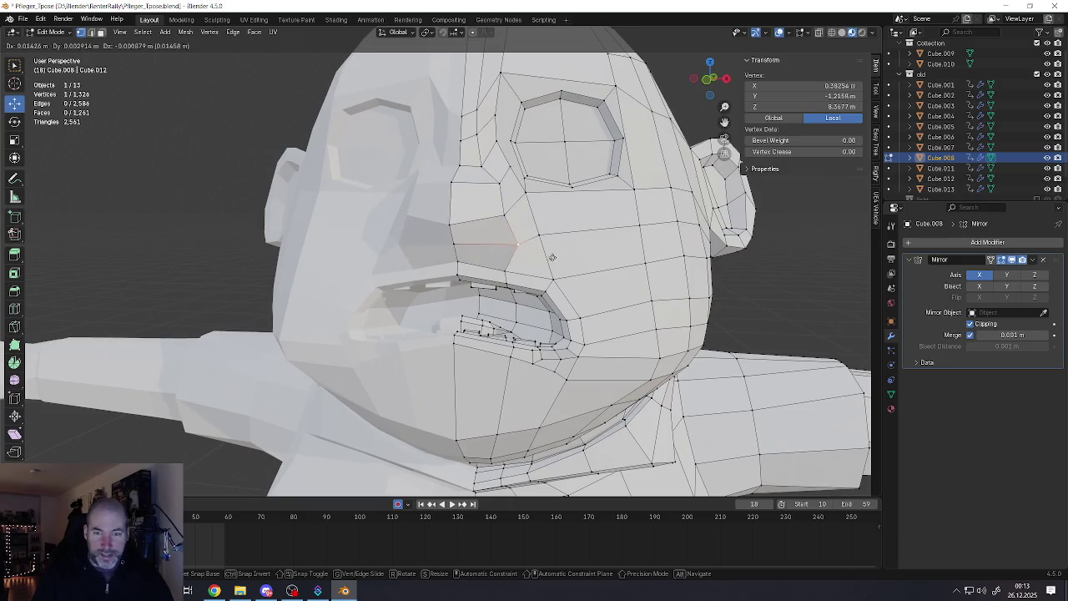
{"action": "left_click", "coordinate": [546, 255]}
{"action": "key", "text": "g"}
{"action": "left_click", "coordinate": [547, 256]}
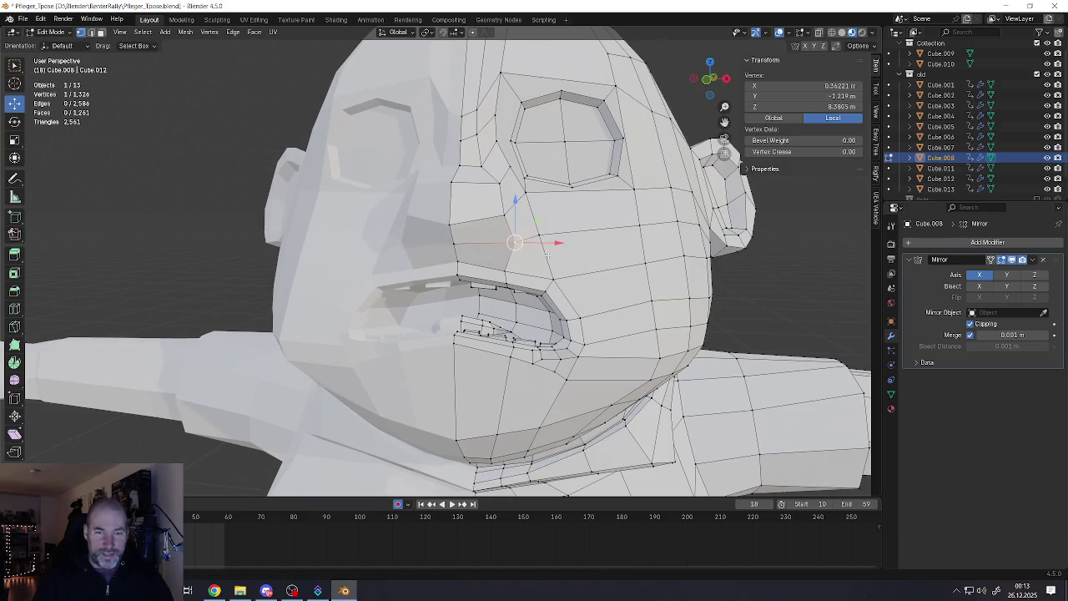
{"action": "key", "text": "g"}
{"action": "left_click", "coordinate": [504, 178]}
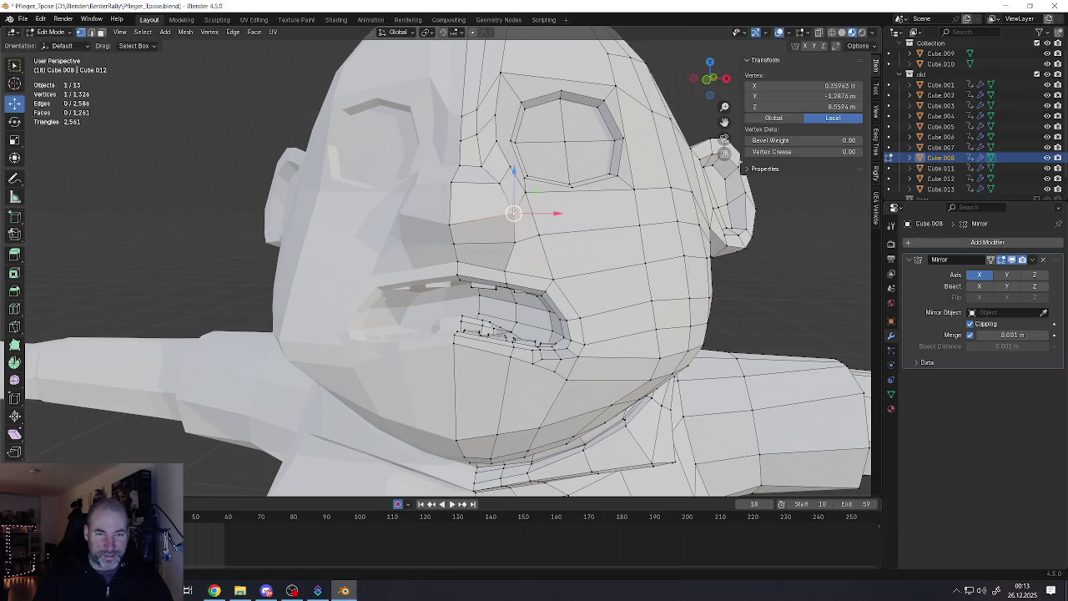
{"action": "key", "text": "g"}
{"action": "left_click", "coordinate": [494, 183]}
{"action": "mouse_move", "coordinate": [494, 184]}
{"action": "middle_mouse_down"}
{"action": "mouse_move", "coordinate": [475, 240]}
{"action": "mouse_move", "coordinate": [517, 247]}
{"action": "mouse_move", "coordinate": [480, 253]}
{"action": "mouse_move", "coordinate": [495, 240]}
{"action": "middle_mouse_up"}
In face select mode, select the nose's underside face and inset it
{"action": "key", "text": "3"}
{"action": "left_click", "coordinate": [483, 227]}
{"action": "left_click", "coordinate": [474, 252], "text": "shift"}
{"action": "left_click", "coordinate": [476, 254]}
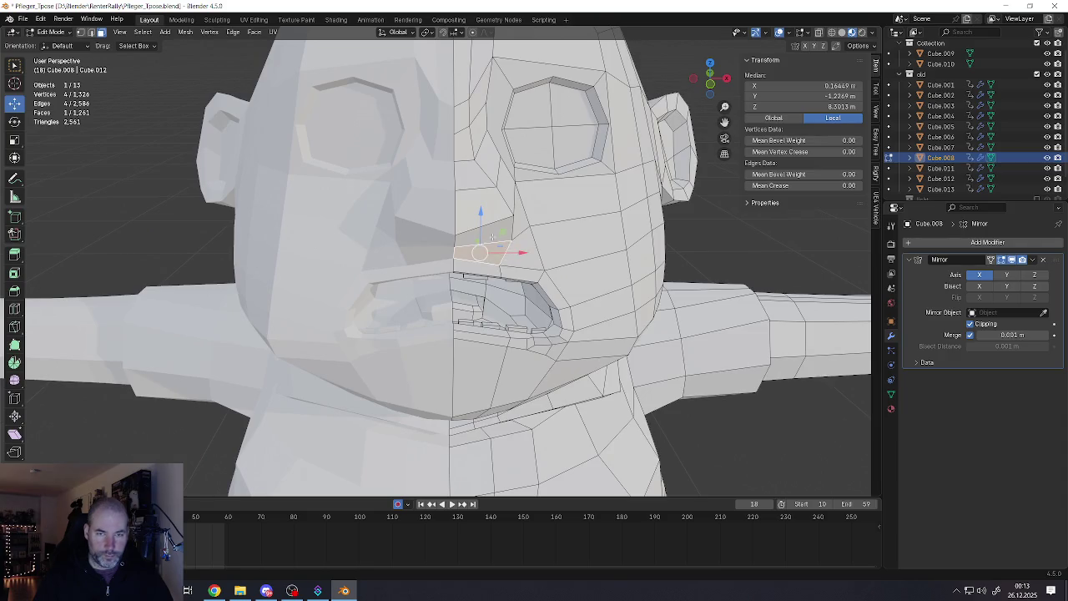
{"action": "key", "text": "i"}
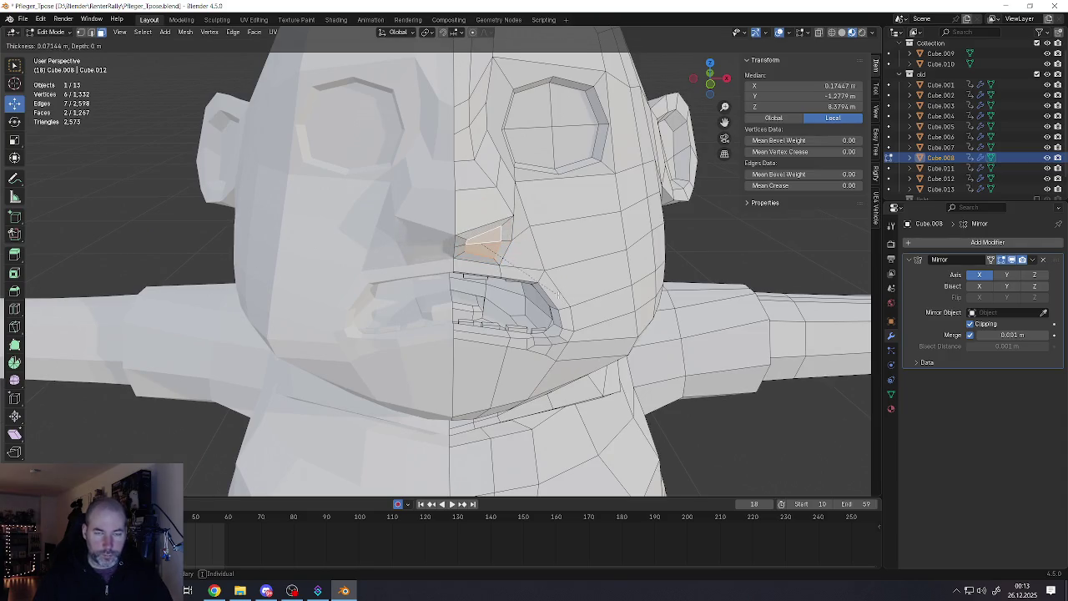
{"action": "left_click", "coordinate": [557, 294]}
Extrude and scale the inset face to form a nostril pushed into the nose
{"action": "mouse_move", "coordinate": [557, 295]}
{"action": "middle_mouse_down"}
{"action": "mouse_move", "coordinate": [534, 284]}
{"action": "mouse_move", "coordinate": [536, 251]}
{"action": "mouse_move", "coordinate": [538, 268]}
{"action": "middle_mouse_up"}
{"action": "key", "text": "e"}
{"action": "left_click", "coordinate": [534, 284]}
{"action": "key", "text": "s"}
{"action": "left_click", "coordinate": [536, 251]}
{"action": "left_click_drag", "start_coordinate": [492, 192], "coordinate": [493, 195]}
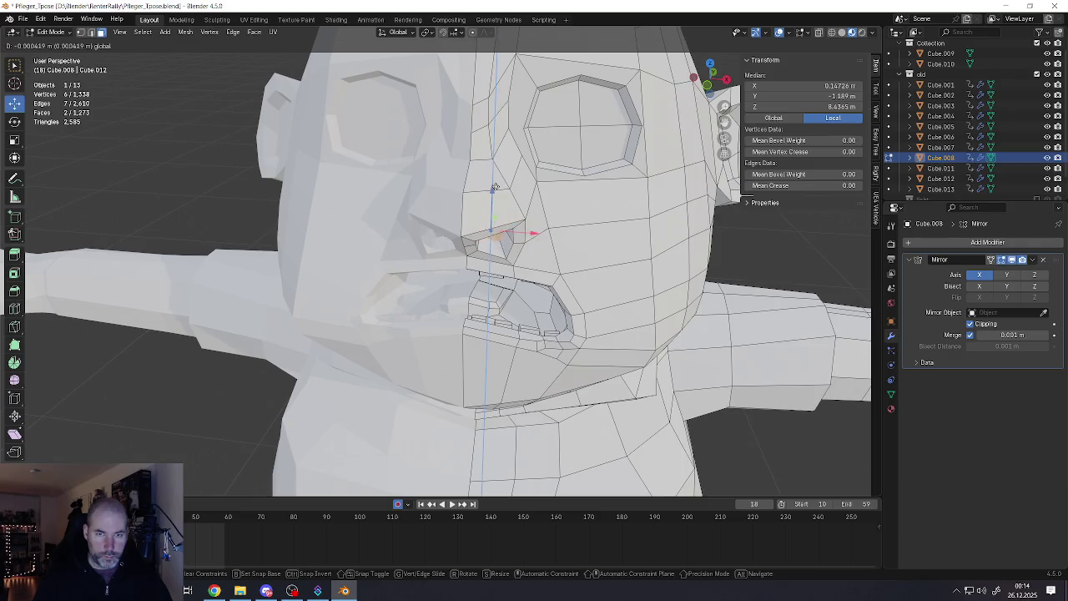
{"action": "middle_click_drag", "start_coordinate": [492, 194], "coordinate": [494, 200]}
{"action": "scroll", "coordinate": [494, 201], "scroll_direction": "down", "scroll_amount": 4}
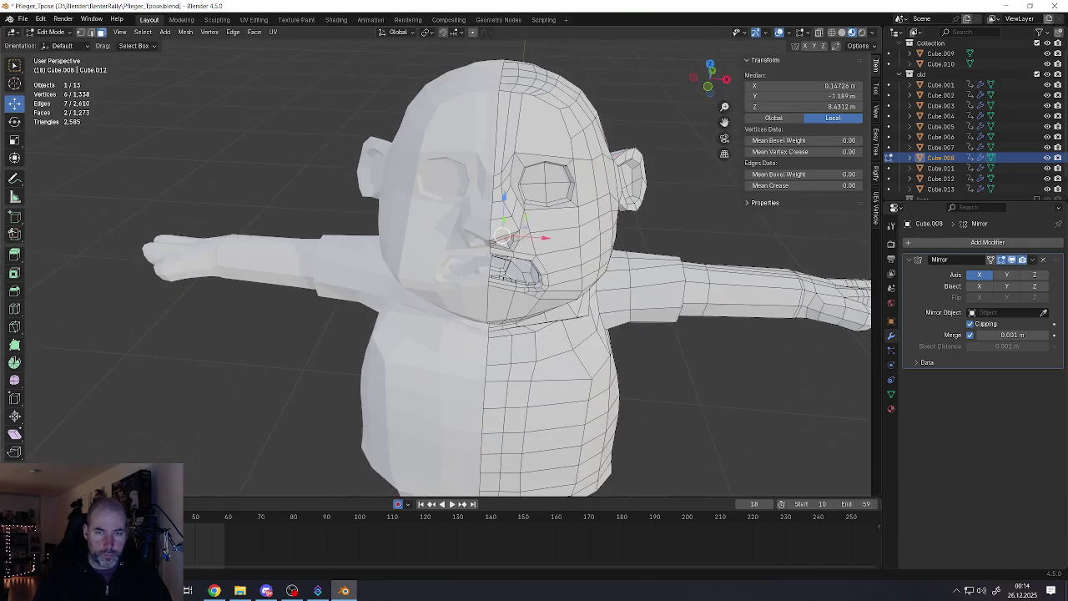
Review the whole figure in Object Mode, then go back into Edit Mode
{"action": "key", "text": "Tab"}
{"action": "scroll", "coordinate": [516, 257], "scroll_direction": "down", "scroll_amount": 3}
{"action": "mouse_move", "coordinate": [515, 257]}
{"action": "middle_mouse_down"}
{"action": "mouse_move", "coordinate": [607, 242]}
{"action": "mouse_move", "coordinate": [501, 200]}
{"action": "middle_mouse_up"}
{"action": "scroll", "coordinate": [473, 174], "scroll_direction": "up", "scroll_amount": 3}
{"action": "scroll", "coordinate": [473, 175], "scroll_direction": "up", "scroll_amount": 3}
{"action": "key", "text": "Tab"}
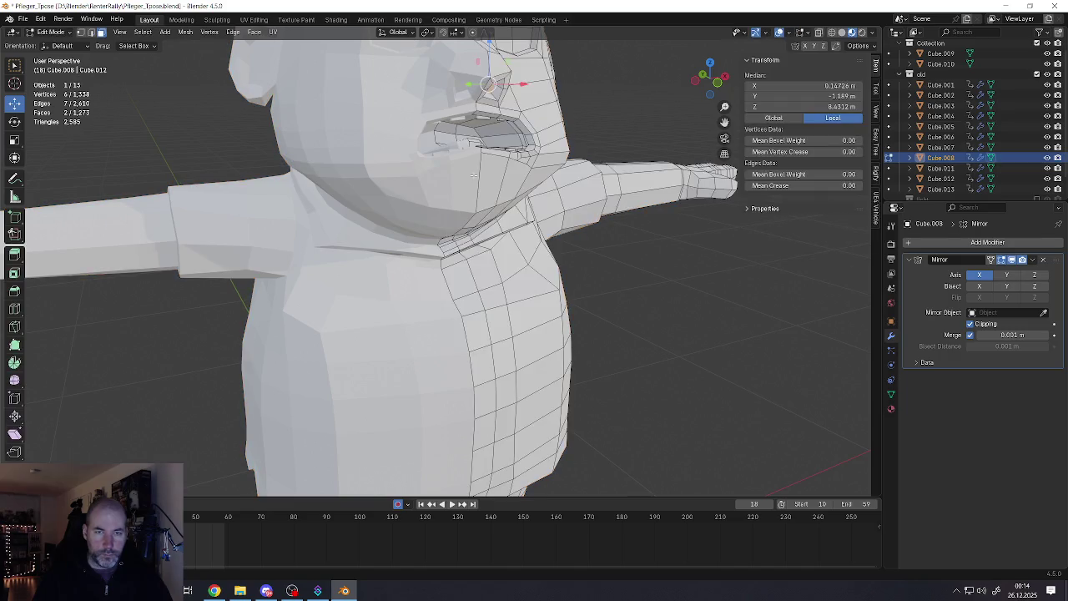
Add a new edge loop with Ctrl+R, leaving it centred
{"action": "key", "text": "ctrl+r"}
{"action": "left_click", "coordinate": [488, 180]}
{"action": "right_click", "coordinate": [488, 179]}
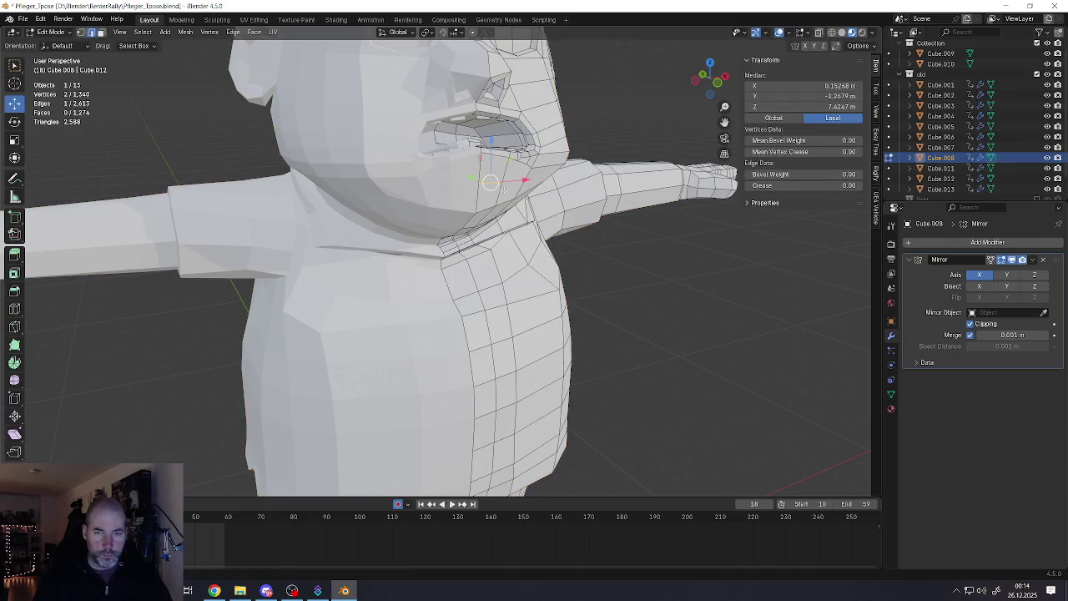
{"action": "middle_click_drag", "start_coordinate": [488, 180], "coordinate": [519, 209]}
{"action": "scroll", "coordinate": [519, 208], "scroll_direction": "up", "scroll_amount": 3}
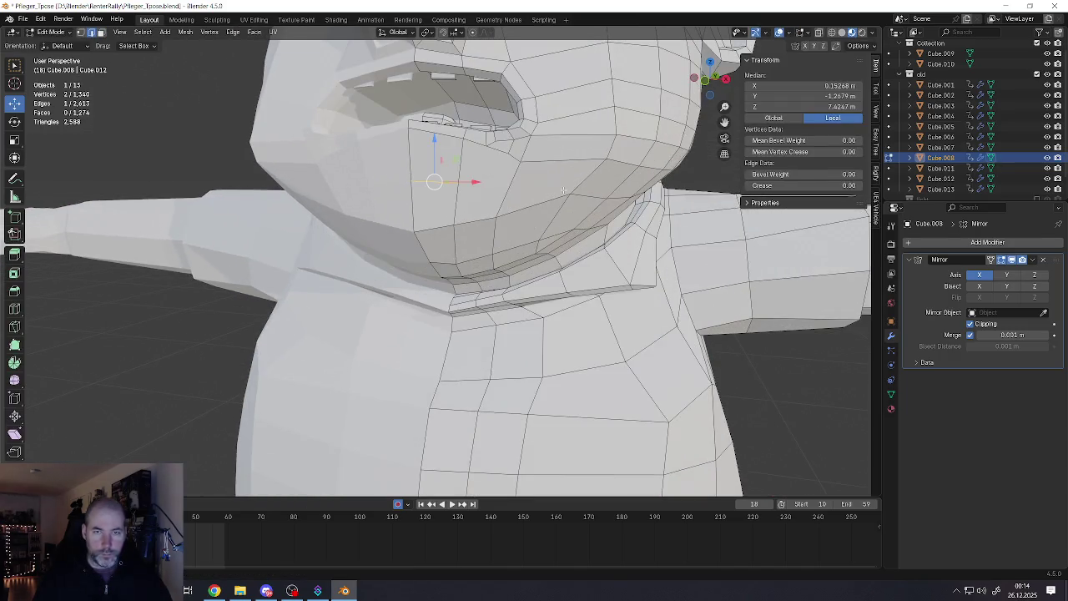
Select the horizontal chin edge loop and bevel it into two loops
{"action": "left_click", "coordinate": [484, 219], "text": "alt"}
{"action": "key", "text": "2"}
{"action": "left_click", "coordinate": [480, 221], "text": "alt"}
{"action": "scroll", "coordinate": [480, 221], "scroll_direction": "down", "scroll_amount": 3}
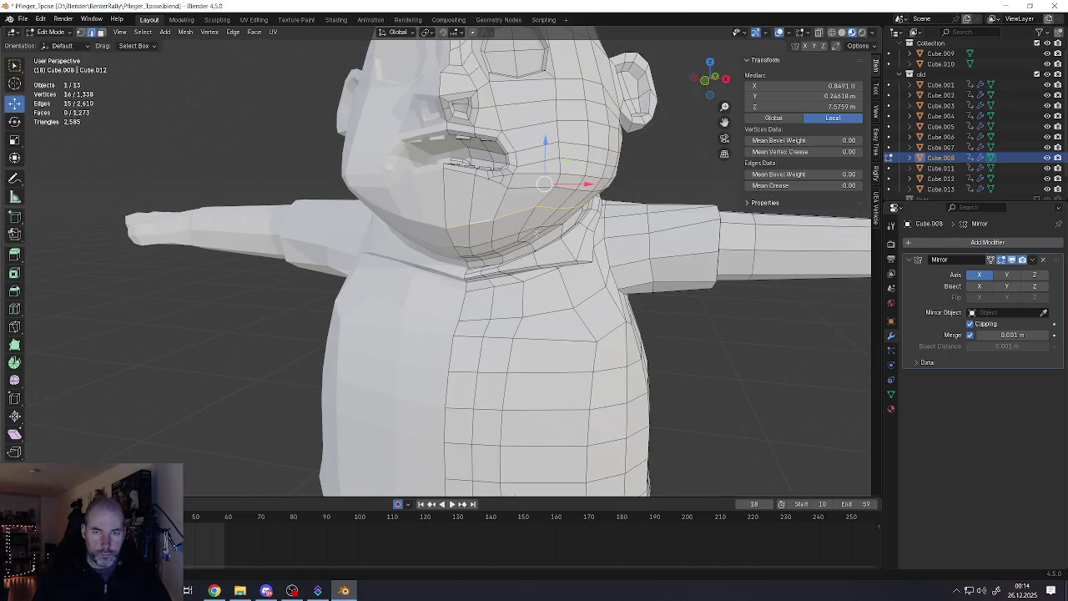
{"action": "key", "text": "ctrl+b"}
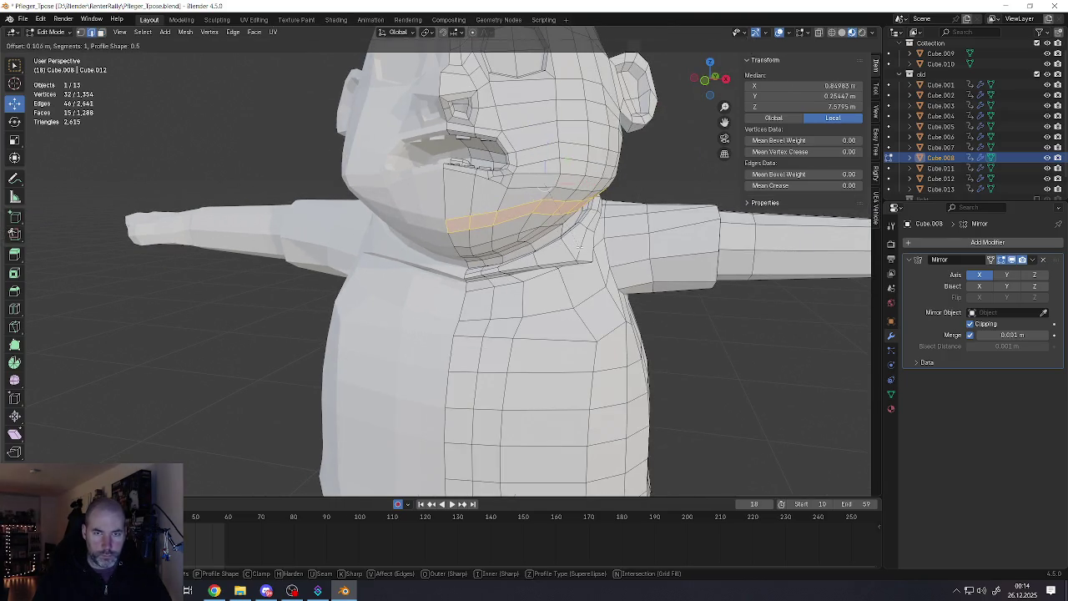
{"action": "left_click", "coordinate": [578, 242]}
Move a cheek vertex below the mouth further outward in several steps
{"action": "key", "text": "1"}
{"action": "left_click", "coordinate": [448, 209]}
{"action": "key", "text": "g"}
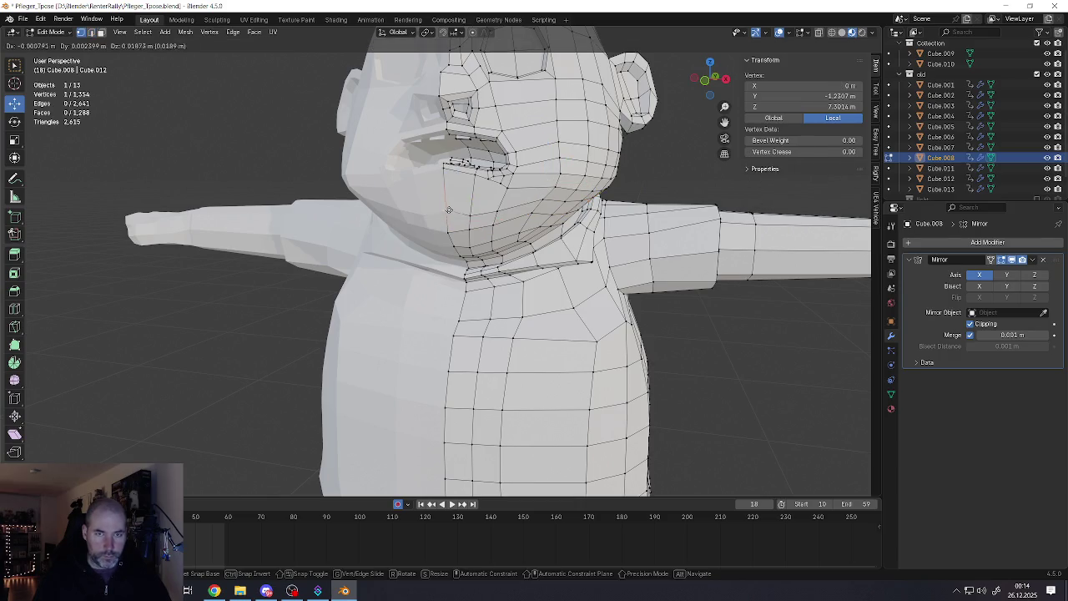
{"action": "left_click", "coordinate": [467, 205]}
{"action": "key", "text": "g"}
{"action": "left_click", "coordinate": [489, 208]}
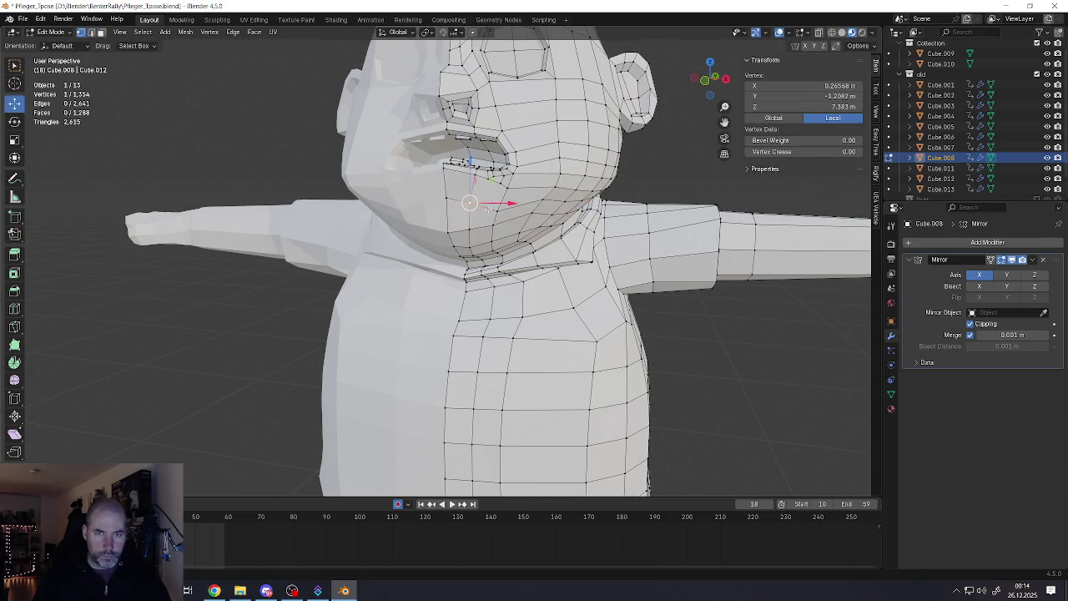
{"action": "key", "text": "g"}
{"action": "left_click", "coordinate": [509, 207]}
{"action": "mouse_move", "coordinate": [509, 206]}
{"action": "middle_mouse_down"}
{"action": "mouse_move", "coordinate": [491, 192]}
{"action": "mouse_move", "coordinate": [416, 203]}
{"action": "middle_mouse_up"}
Move the jaw vertices along the Y axis and push the centre chin vertex forward and down
{"action": "left_click", "coordinate": [490, 191], "text": "shift"}
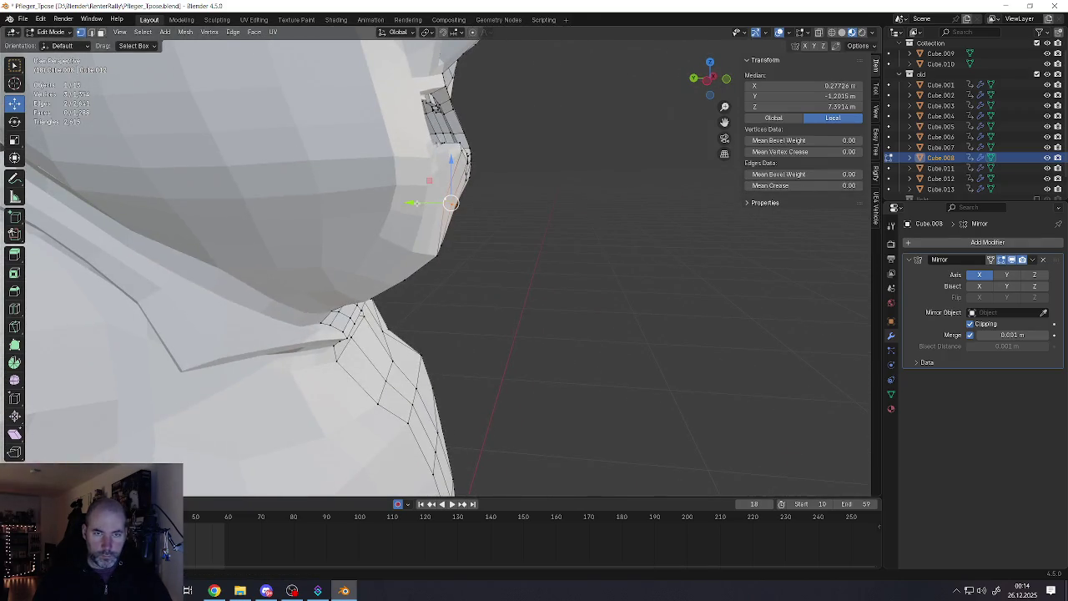
{"action": "key", "text": "g"}
{"action": "key", "text": "y"}
{"action": "left_click", "coordinate": [417, 204]}
{"action": "left_click", "coordinate": [464, 204]}
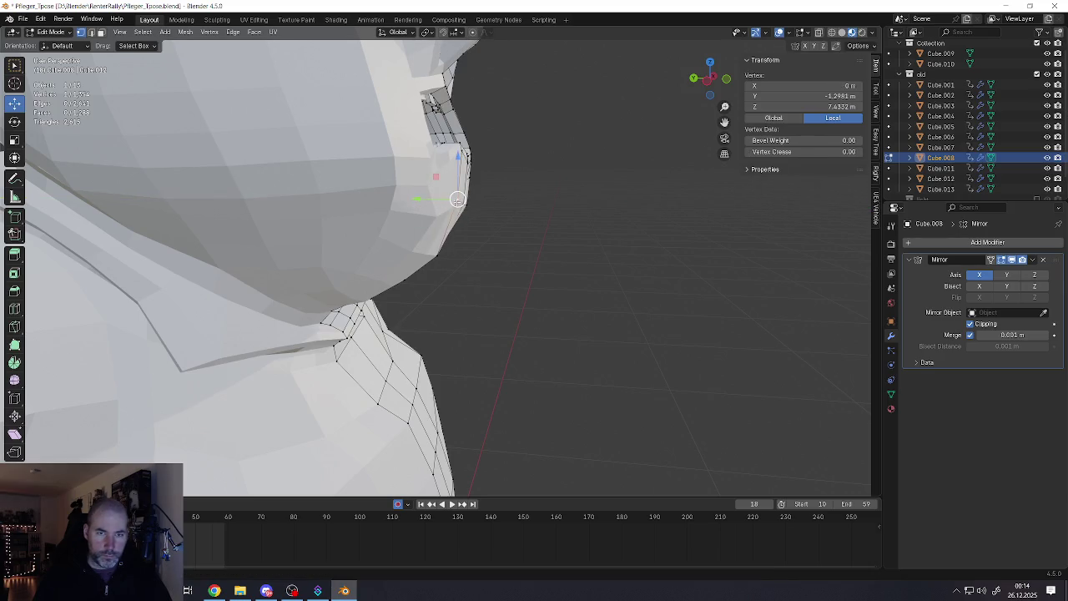
{"action": "middle_click_drag", "start_coordinate": [464, 204], "coordinate": [457, 199]}
{"action": "left_click_drag", "start_coordinate": [427, 198], "coordinate": [432, 198]}
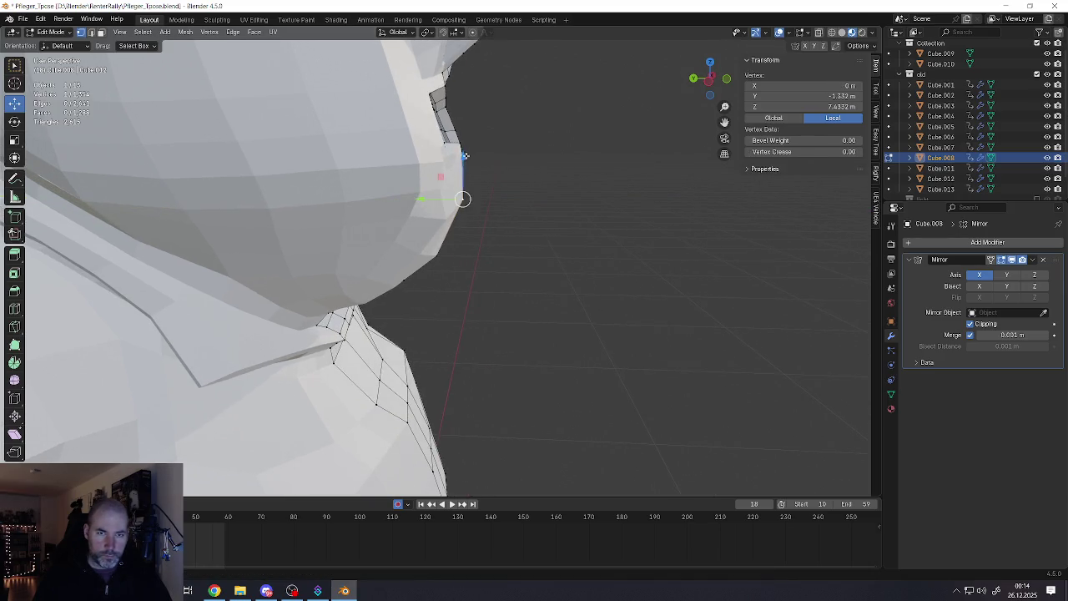
{"action": "left_click_drag", "start_coordinate": [465, 155], "coordinate": [465, 160]}
{"action": "middle_click_drag", "start_coordinate": [464, 160], "coordinate": [455, 203]}
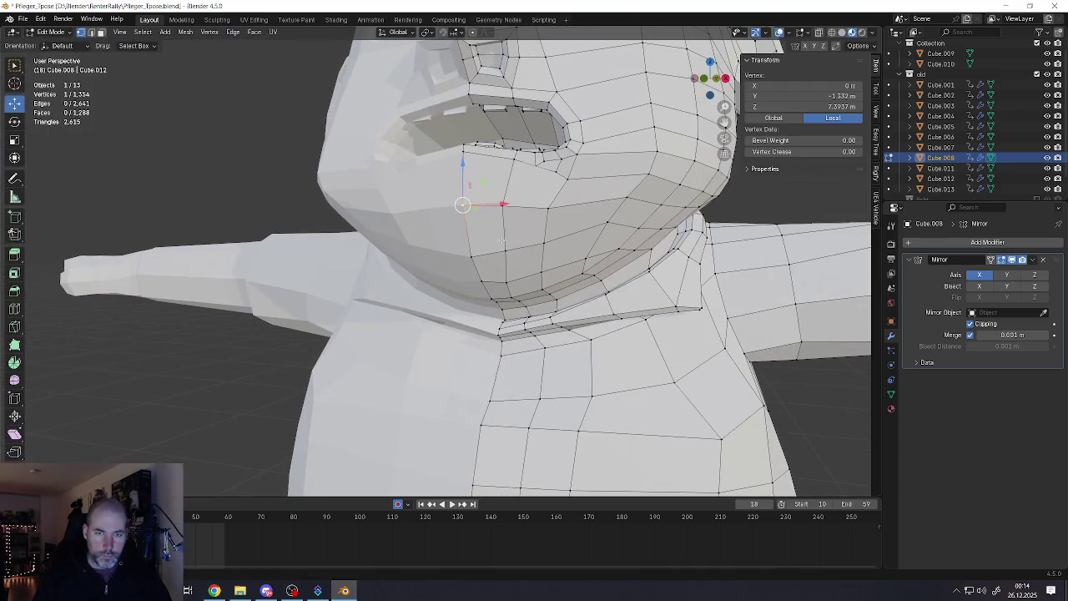
Select the lower jaw vertices near the neck
{"action": "left_click", "coordinate": [504, 248]}
{"action": "left_click", "coordinate": [547, 208]}
{"action": "left_click", "coordinate": [536, 263]}
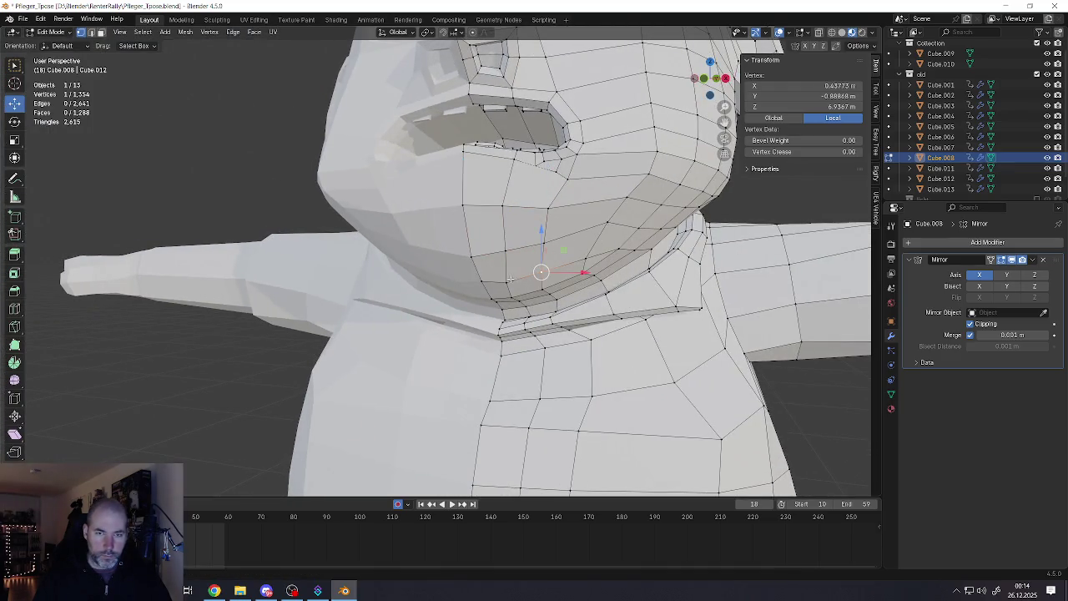
{"action": "left_click", "coordinate": [498, 280], "text": "shift"}
{"action": "left_click", "coordinate": [501, 281], "text": "shift"}
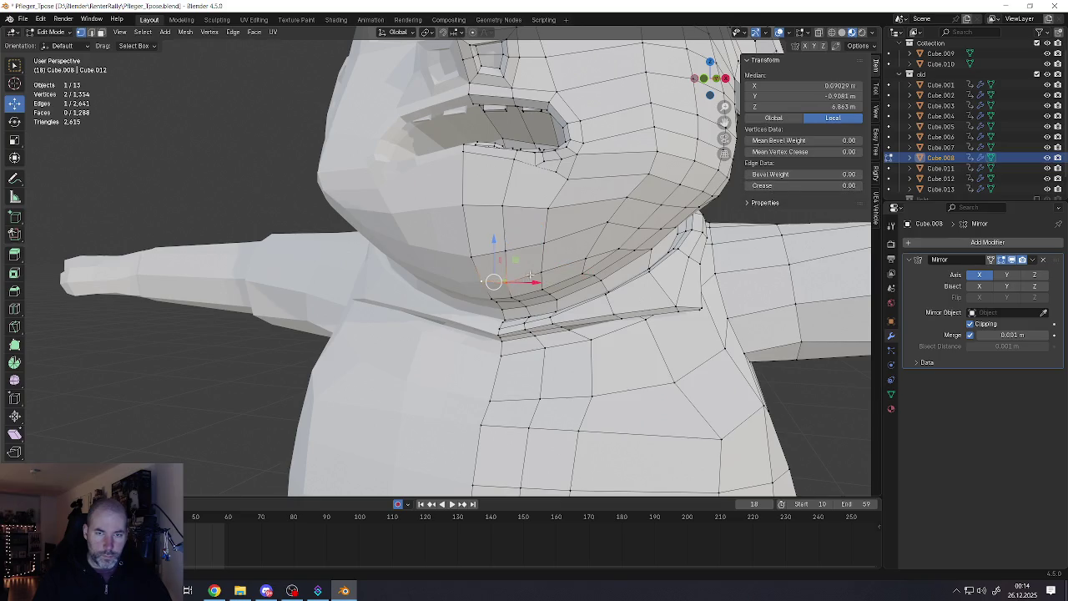
{"action": "middle_click_drag", "start_coordinate": [507, 278], "coordinate": [449, 265]}
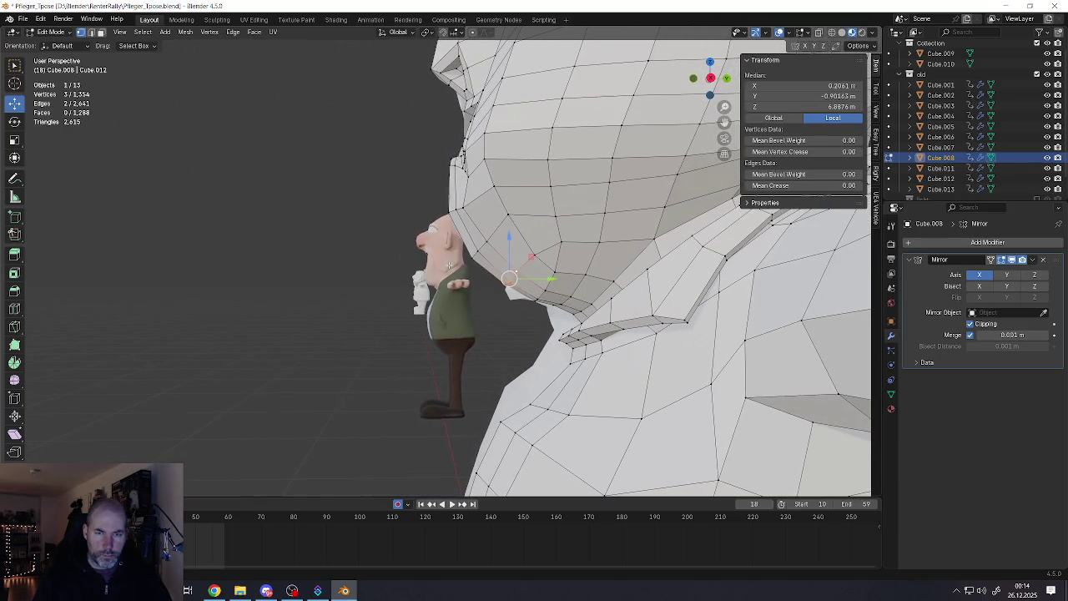
Move the four selected jaw vertices, then reposition the centre chin vertex
{"action": "left_click", "coordinate": [561, 267], "text": "shift"}
{"action": "mouse_move", "coordinate": [510, 278]}
{"action": "middle_mouse_down"}
{"action": "mouse_move", "coordinate": [507, 302]}
{"action": "mouse_move", "coordinate": [548, 267]}
{"action": "mouse_move", "coordinate": [471, 288]}
{"action": "mouse_move", "coordinate": [531, 267]}
{"action": "mouse_move", "coordinate": [525, 292]}
{"action": "mouse_move", "coordinate": [473, 273]}
{"action": "mouse_move", "coordinate": [576, 274]}
{"action": "middle_mouse_up"}
{"action": "key", "text": "g"}
{"action": "left_click", "coordinate": [518, 298]}
{"action": "left_click", "coordinate": [457, 298]}
{"action": "key", "text": "g"}
{"action": "left_click", "coordinate": [529, 295]}
Select several chin vertices and pull them to define the jawline
{"action": "left_click", "coordinate": [476, 276], "text": "shift"}
{"action": "left_click", "coordinate": [517, 284], "text": "shift"}
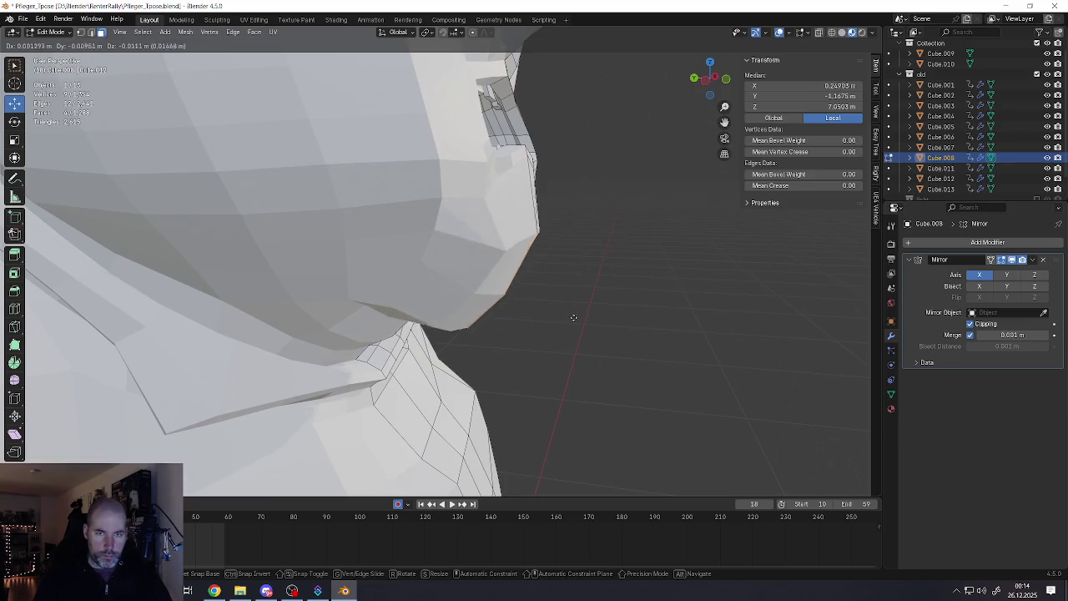
{"action": "key", "text": "g"}
{"action": "left_click", "coordinate": [579, 322]}
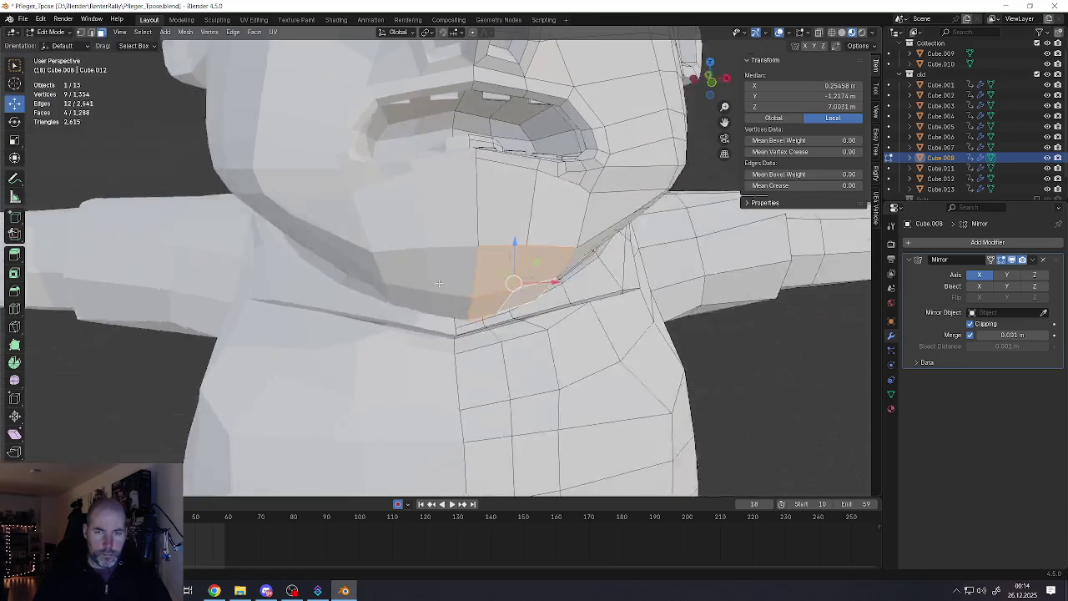
{"action": "mouse_move", "coordinate": [579, 322]}
{"action": "middle_mouse_down"}
{"action": "mouse_move", "coordinate": [509, 284]}
{"action": "mouse_move", "coordinate": [456, 178]}
{"action": "mouse_move", "coordinate": [470, 205]}
{"action": "middle_mouse_up"}
{"action": "scroll", "coordinate": [511, 267], "scroll_direction": "down", "scroll_amount": 4}
{"action": "scroll", "coordinate": [493, 262], "scroll_direction": "up", "scroll_amount": 3}
{"action": "scroll", "coordinate": [493, 262], "scroll_direction": "up", "scroll_amount": 4}
Move the short vertical loop under the chin to separate chin from neck
{"action": "left_click", "coordinate": [494, 262], "text": "alt"}
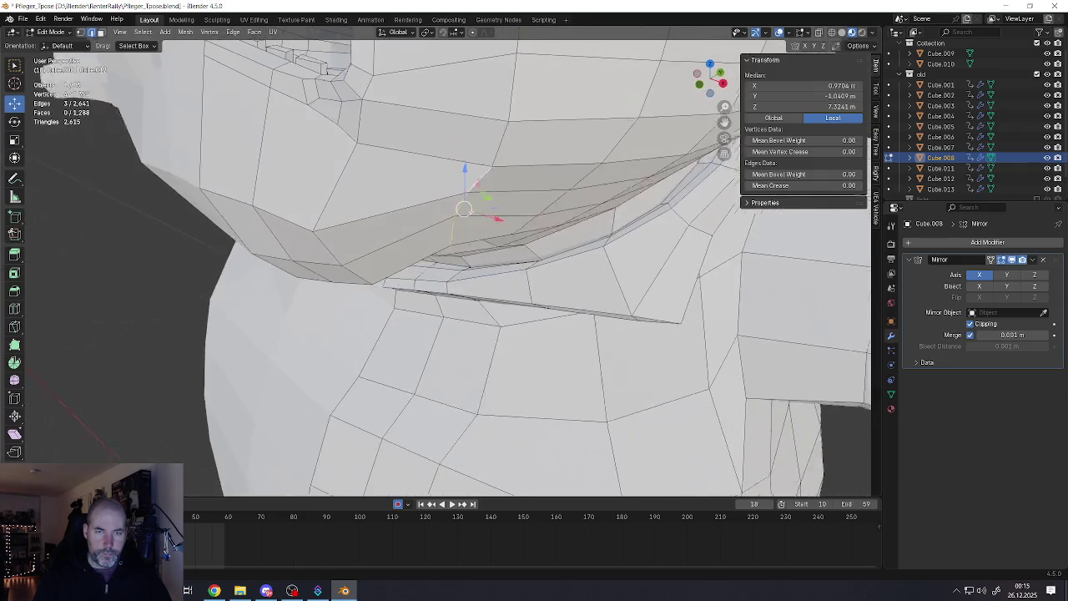
{"action": "key", "text": "g"}
{"action": "left_click", "coordinate": [488, 248]}
{"action": "scroll", "coordinate": [488, 248], "scroll_direction": "down", "scroll_amount": 3}
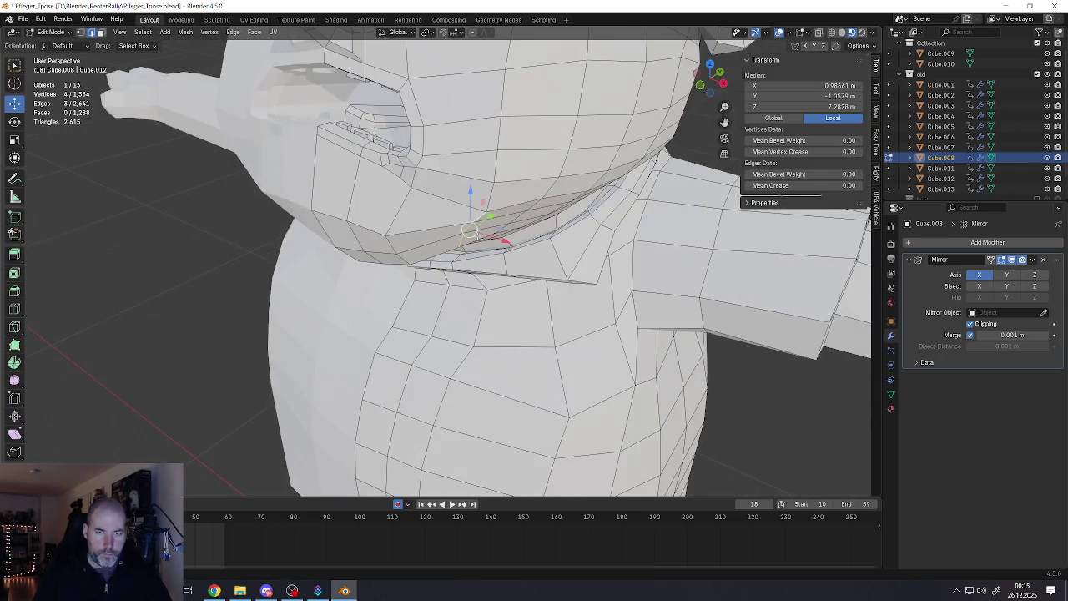
{"action": "middle_click_drag", "start_coordinate": [488, 248], "coordinate": [208, 154]}
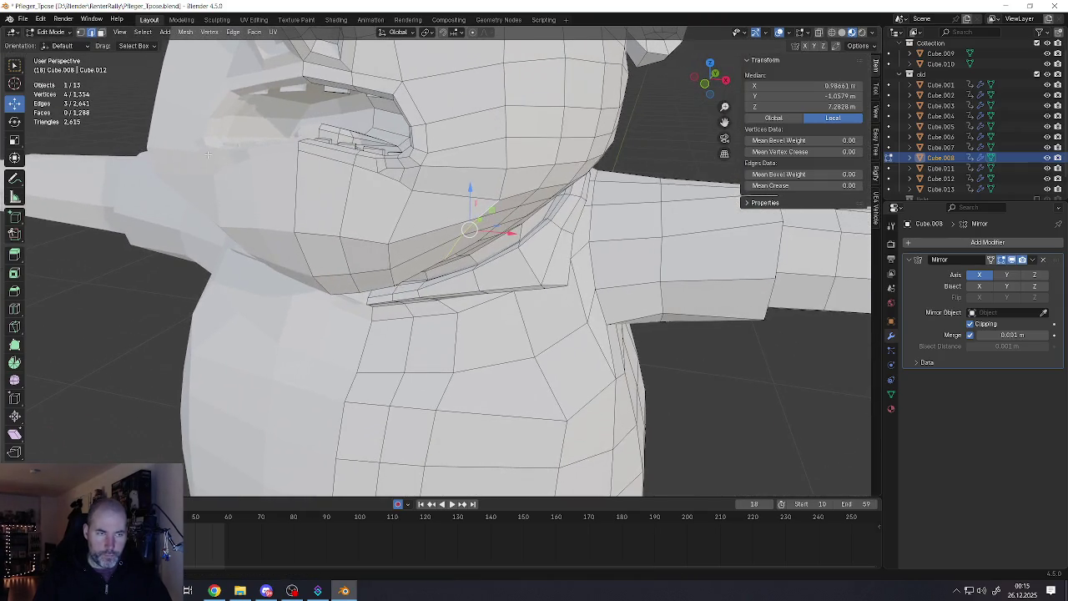
Apply the Smooth Vertices tool to the selected chin vertices
{"action": "left_click", "coordinate": [15, 381]}
{"action": "left_click", "coordinate": [492, 272]}
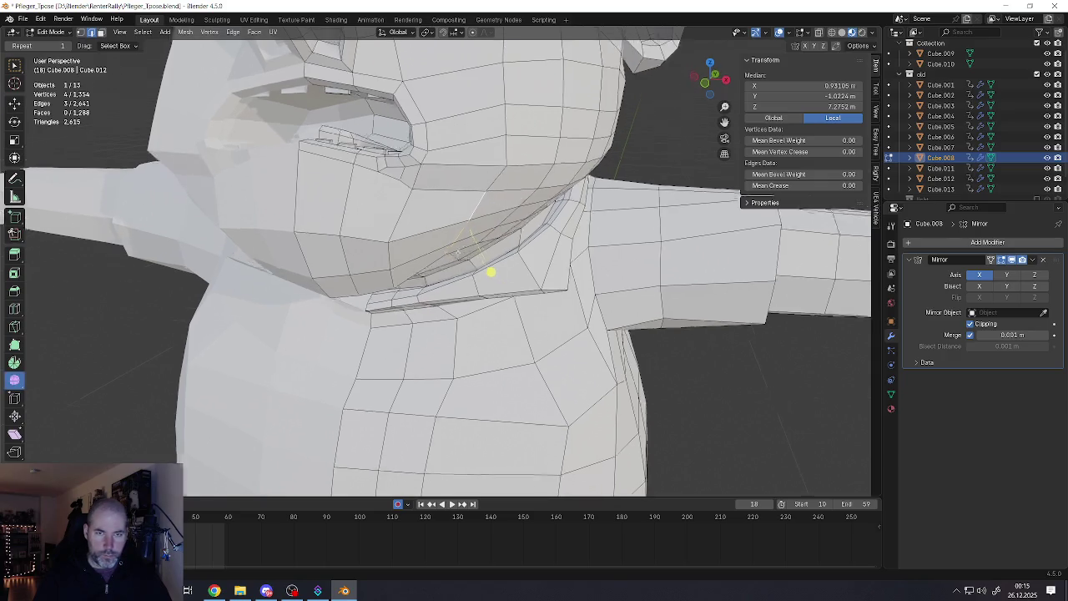
{"action": "mouse_move", "coordinate": [489, 274]}
{"action": "middle_mouse_down"}
{"action": "mouse_move", "coordinate": [501, 245]}
{"action": "mouse_move", "coordinate": [467, 334]}
{"action": "middle_mouse_up"}
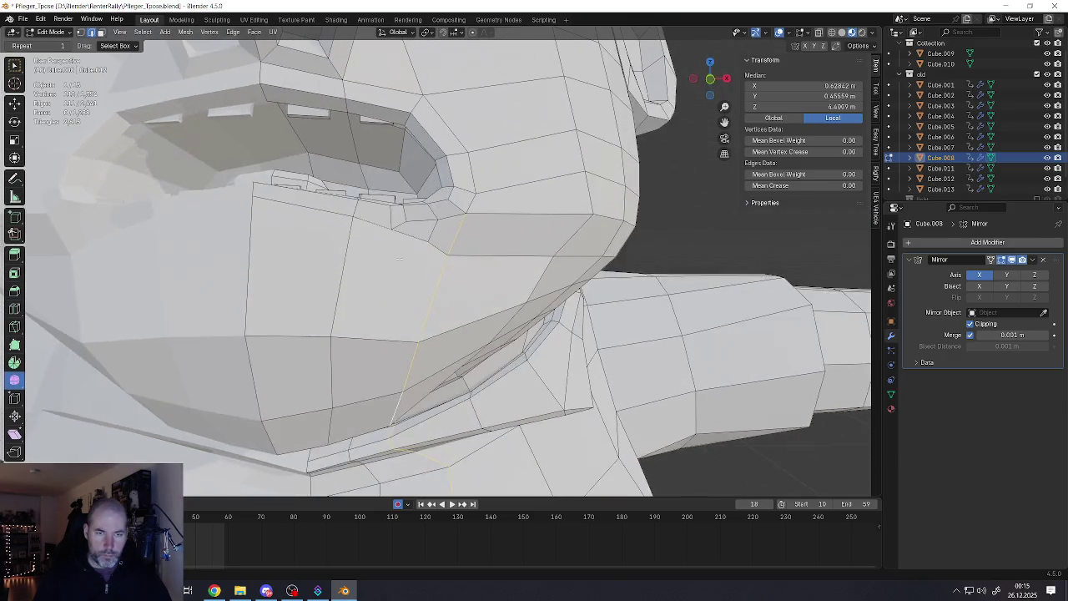
{"action": "scroll", "coordinate": [460, 436], "scroll_direction": "down", "scroll_amount": 4}
Inspect the centre seam loop and select the chin and neck edges
{"action": "left_click", "coordinate": [460, 437], "text": "ctrl"}
{"action": "middle_click_drag", "start_coordinate": [399, 277], "coordinate": [435, 371]}
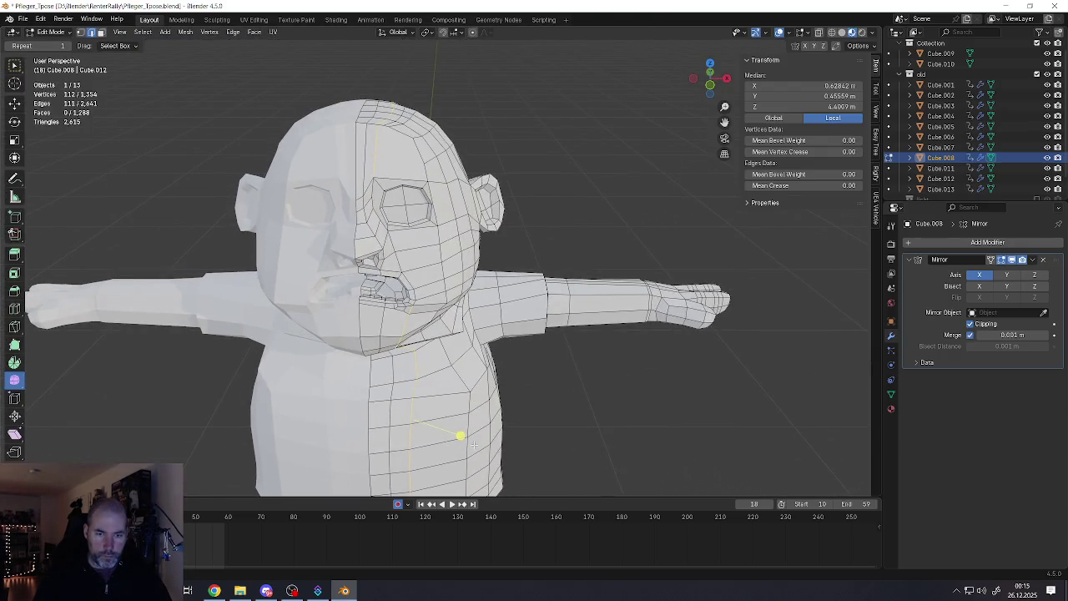
{"action": "scroll", "coordinate": [473, 445], "scroll_direction": "down", "scroll_amount": 2}
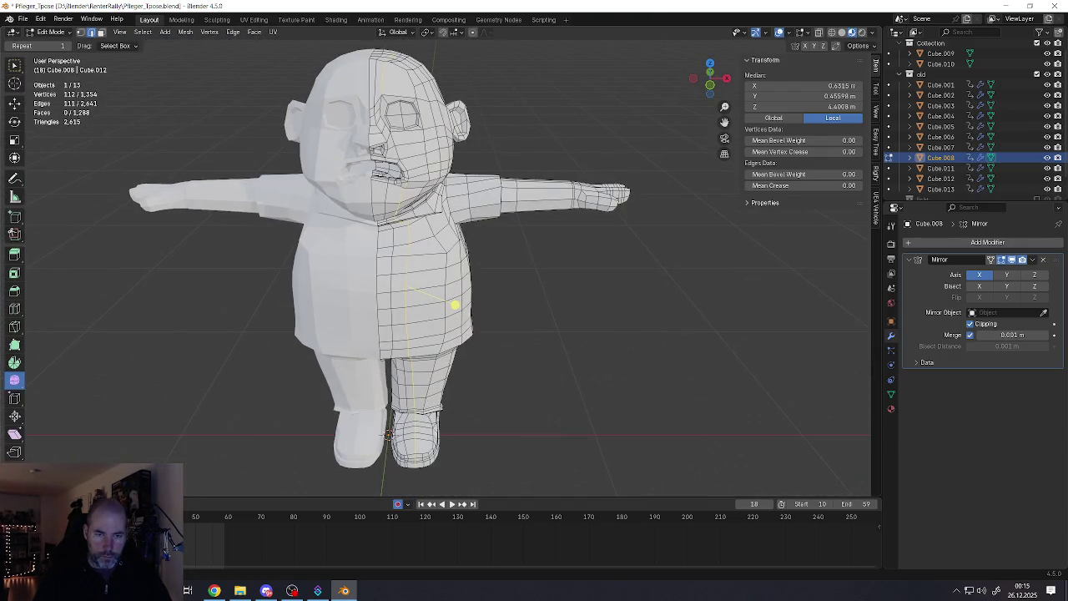
{"action": "scroll", "coordinate": [489, 376], "scroll_direction": "up", "scroll_amount": 4}
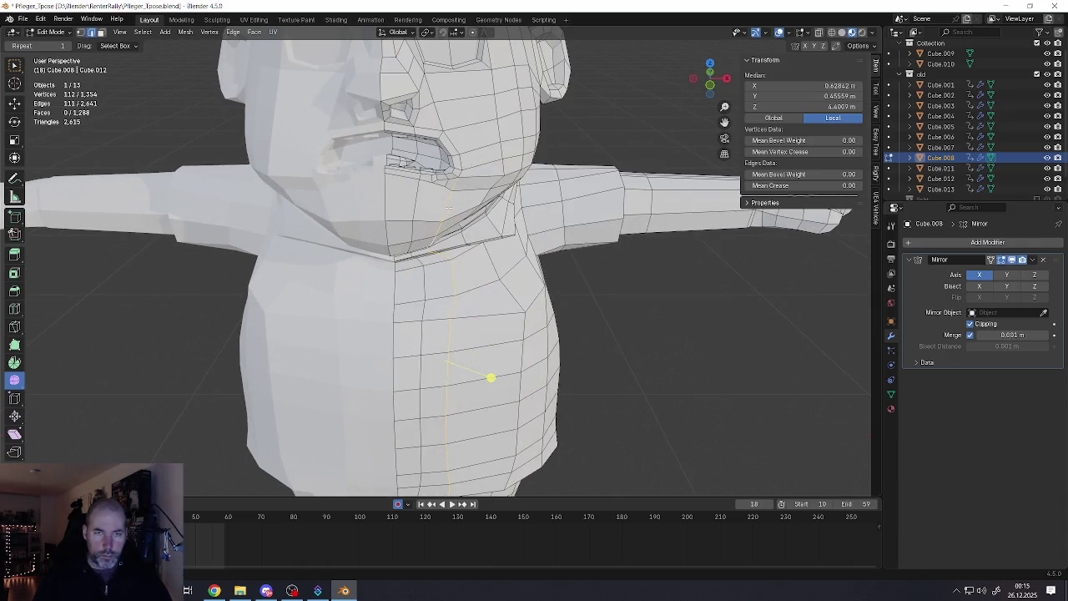
{"action": "left_click", "coordinate": [489, 238]}
{"action": "middle_click_drag", "start_coordinate": [489, 239], "coordinate": [485, 208]}
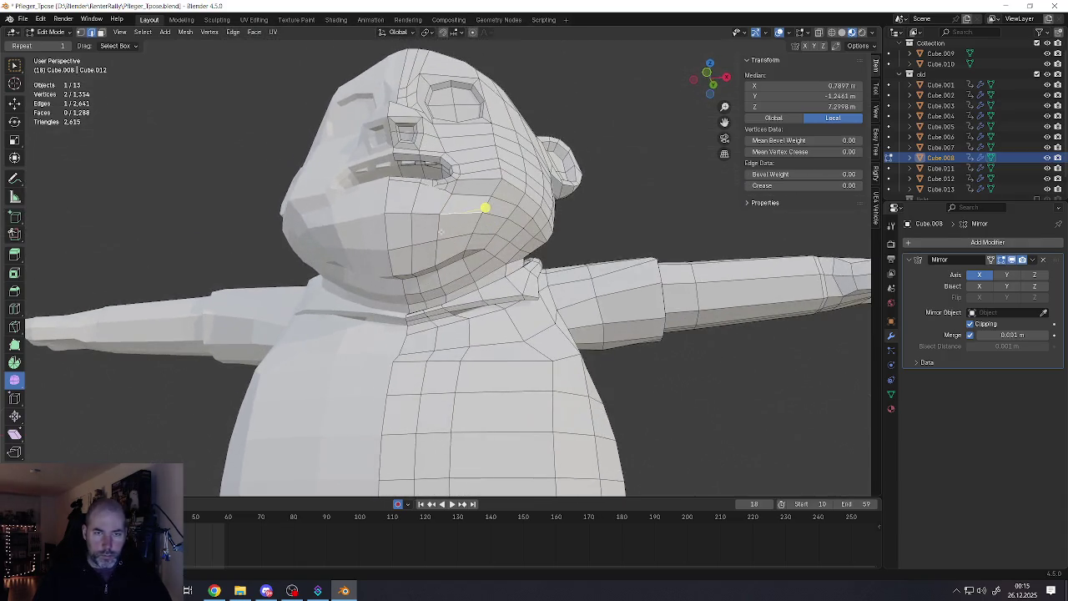
{"action": "left_click", "coordinate": [444, 274], "text": "ctrl"}
{"action": "middle_click_drag", "start_coordinate": [443, 206], "coordinate": [446, 286]}
{"action": "left_click", "coordinate": [447, 286], "text": "ctrl"}
{"action": "scroll", "coordinate": [446, 286], "scroll_direction": "down", "scroll_amount": 3}
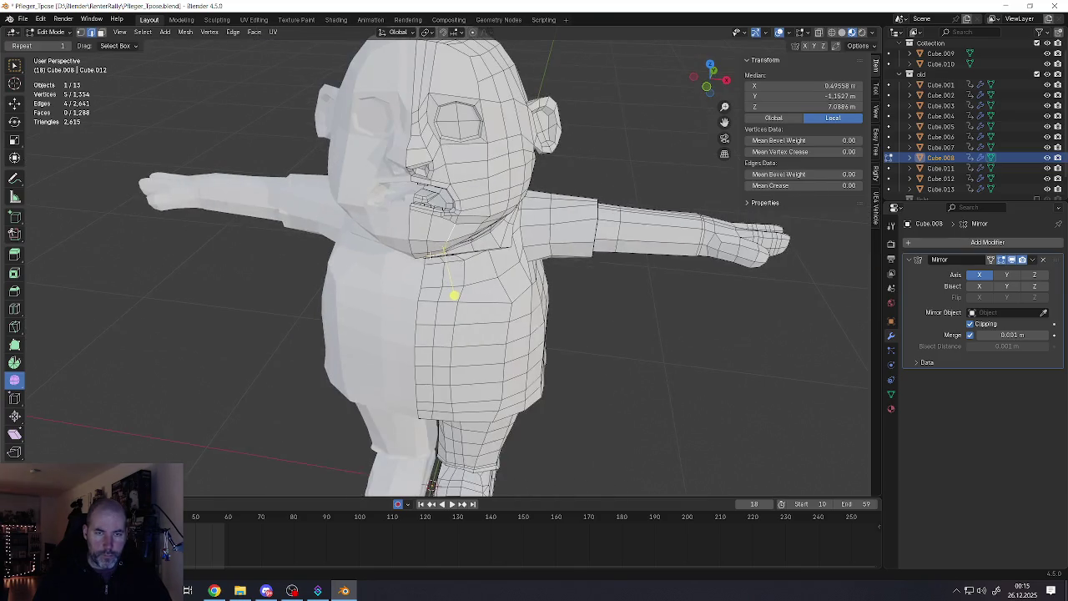
Switch back to Object Mode and view the whole character from above
{"action": "key", "text": "Tab"}
{"action": "scroll", "coordinate": [453, 295], "scroll_direction": "down", "scroll_amount": 3}
{"action": "mouse_move", "coordinate": [456, 284]}
{"action": "middle_mouse_down"}
{"action": "mouse_move", "coordinate": [456, 256]}
{"action": "mouse_move", "coordinate": [355, 243]}
{"action": "mouse_move", "coordinate": [368, 250]}
{"action": "mouse_move", "coordinate": [401, 209]}
{"action": "middle_mouse_up"}
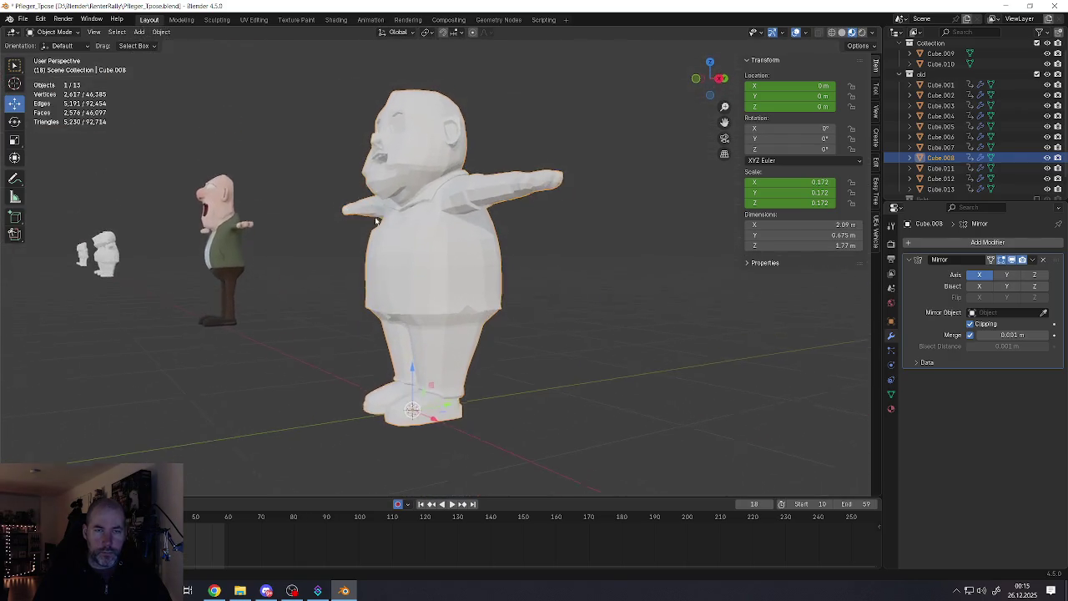
Zoom and orbit to a front view of the whole character
{"action": "scroll", "coordinate": [409, 192], "scroll_direction": "up", "scroll_amount": 2}
{"action": "scroll", "coordinate": [426, 174], "scroll_direction": "up", "scroll_amount": 2}
{"action": "scroll", "coordinate": [473, 201], "scroll_direction": "up", "scroll_amount": 2}
{"action": "scroll", "coordinate": [473, 200], "scroll_direction": "down", "scroll_amount": 5}
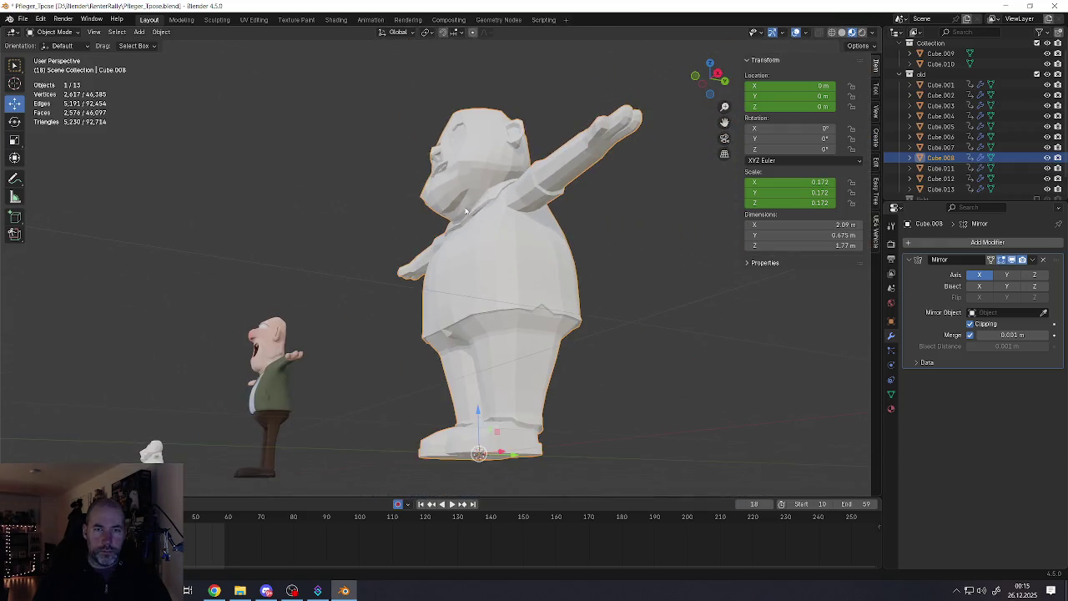
{"action": "mouse_move", "coordinate": [473, 200]}
{"action": "middle_mouse_down"}
{"action": "mouse_move", "coordinate": [531, 255]}
{"action": "mouse_move", "coordinate": [485, 274]}
{"action": "middle_mouse_up"}
{"action": "scroll", "coordinate": [525, 248], "scroll_direction": "down", "scroll_amount": 1}
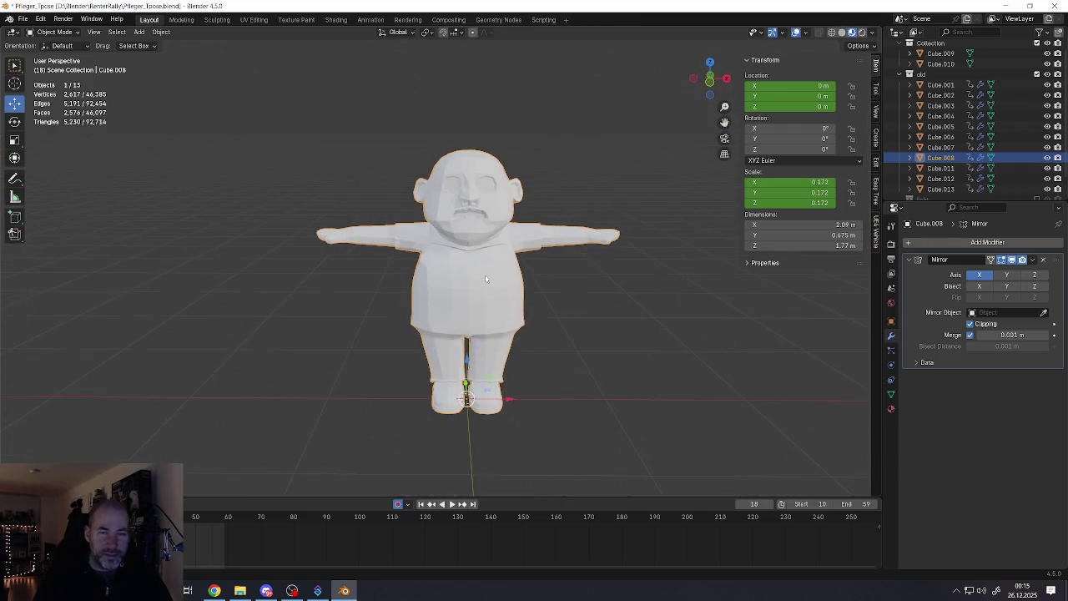
{"action": "scroll", "coordinate": [485, 275], "scroll_direction": "up", "scroll_amount": 3}
Save the file as Pfleger_Tpose.blend from the File menu
{"action": "scroll", "coordinate": [486, 251], "scroll_direction": "down", "scroll_amount": 2}
{"action": "scroll", "coordinate": [487, 245], "scroll_direction": "down", "scroll_amount": 1}
{"action": "scroll", "coordinate": [475, 238], "scroll_direction": "up", "scroll_amount": 2}
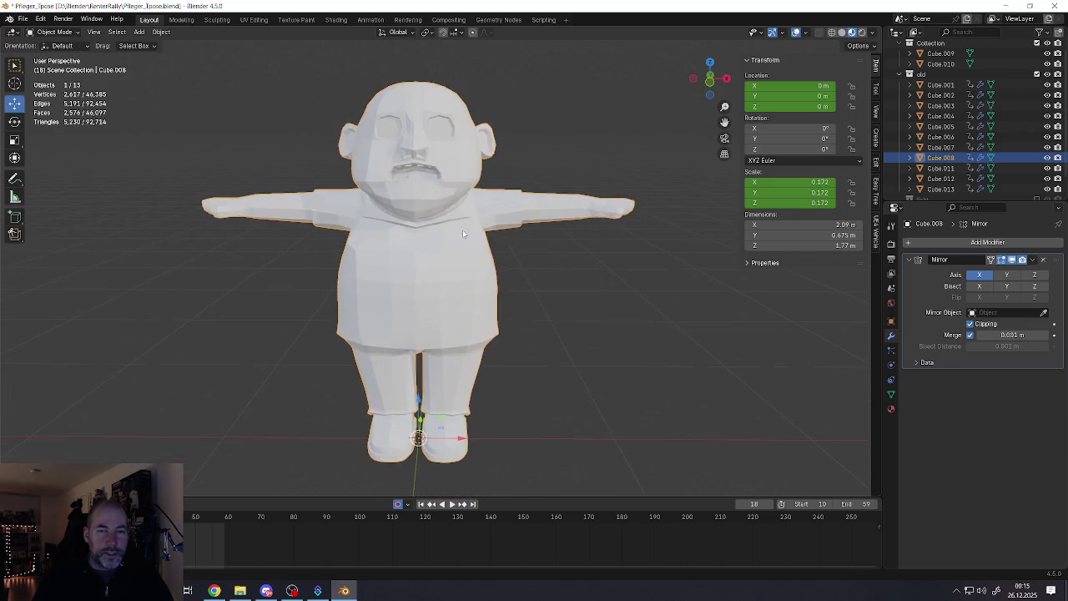
{"action": "left_click", "coordinate": [28, 21]}
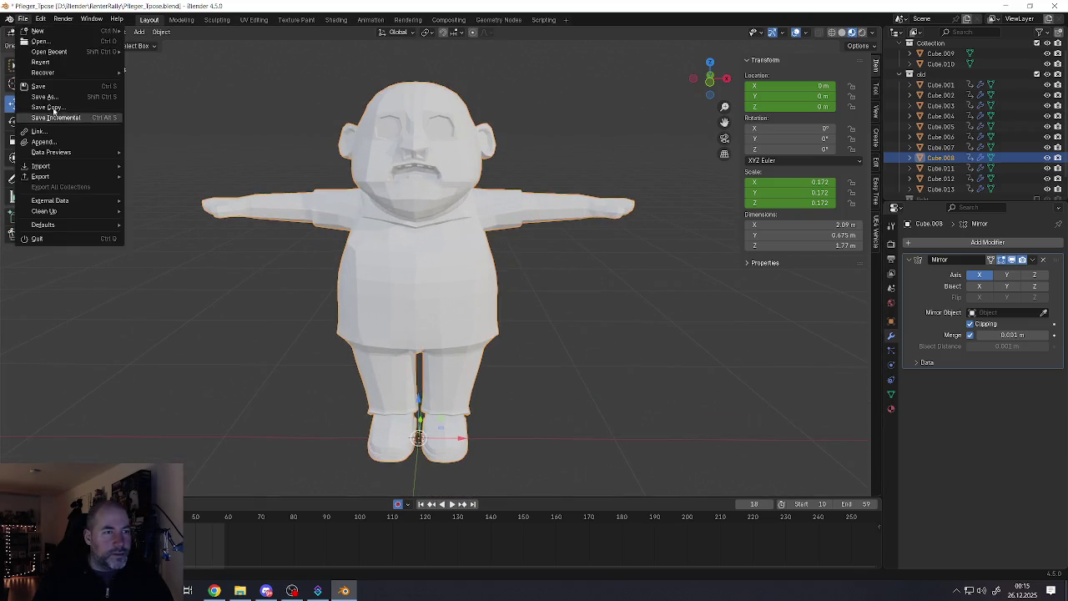
{"action": "left_click", "coordinate": [50, 92]}
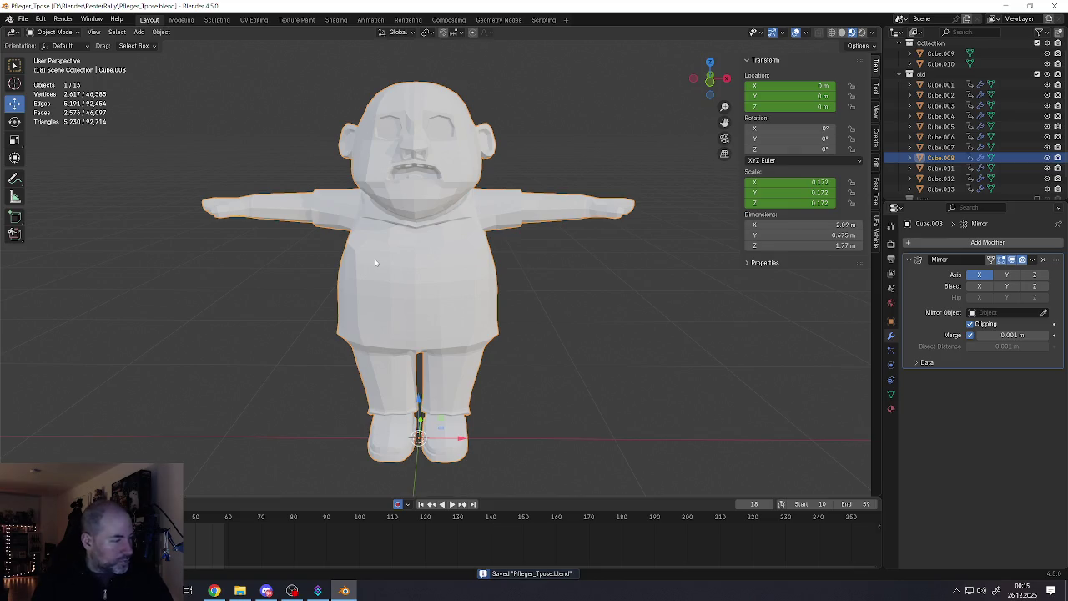
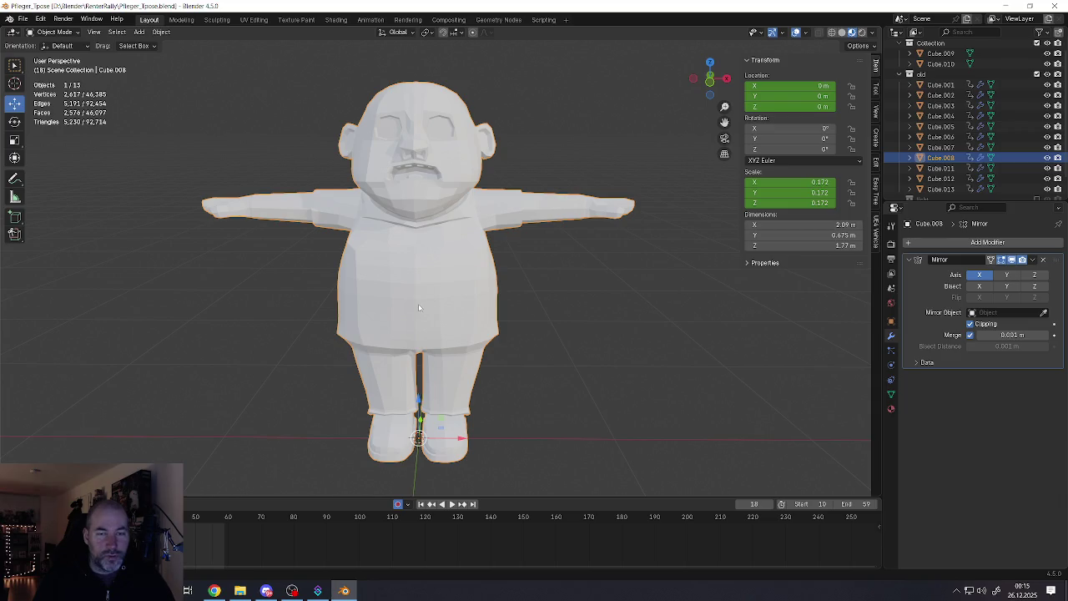
Bring the feet into a side view and select the edge loop around the shoe sole
{"action": "middle_click_drag", "start_coordinate": [488, 406], "coordinate": [499, 412], "text": "shift"}
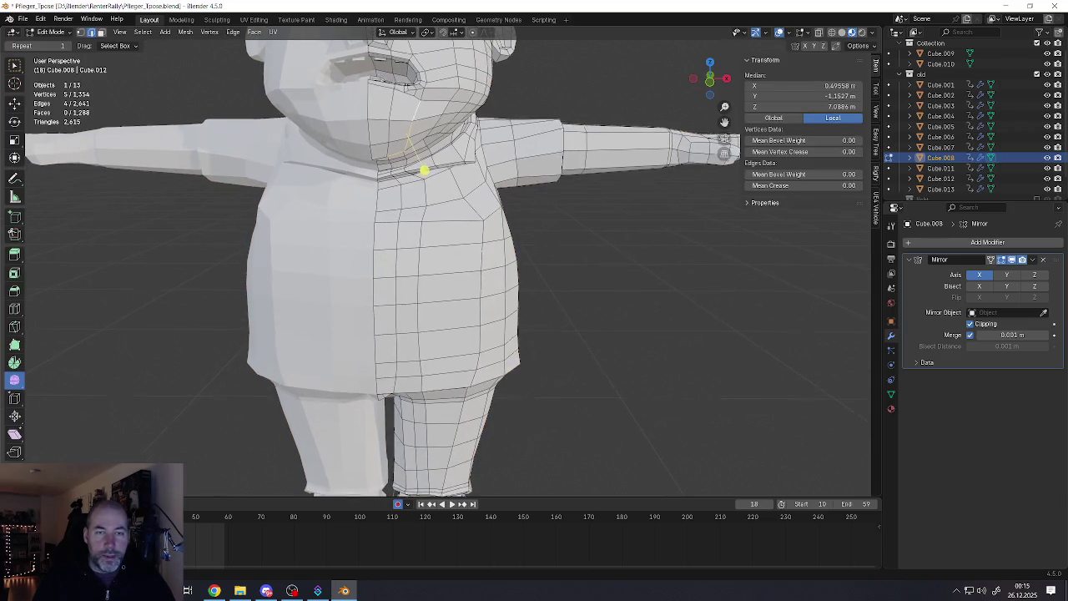
{"action": "mouse_move", "coordinate": [468, 287]}
{"action": "middle_mouse_down"}
{"action": "mouse_move", "coordinate": [373, 209]}
{"action": "mouse_move", "coordinate": [565, 254]}
{"action": "mouse_move", "coordinate": [573, 239]}
{"action": "middle_mouse_up"}
{"action": "scroll", "coordinate": [373, 209], "scroll_direction": "down", "scroll_amount": 2}
{"action": "scroll", "coordinate": [373, 209], "scroll_direction": "down", "scroll_amount": 2}
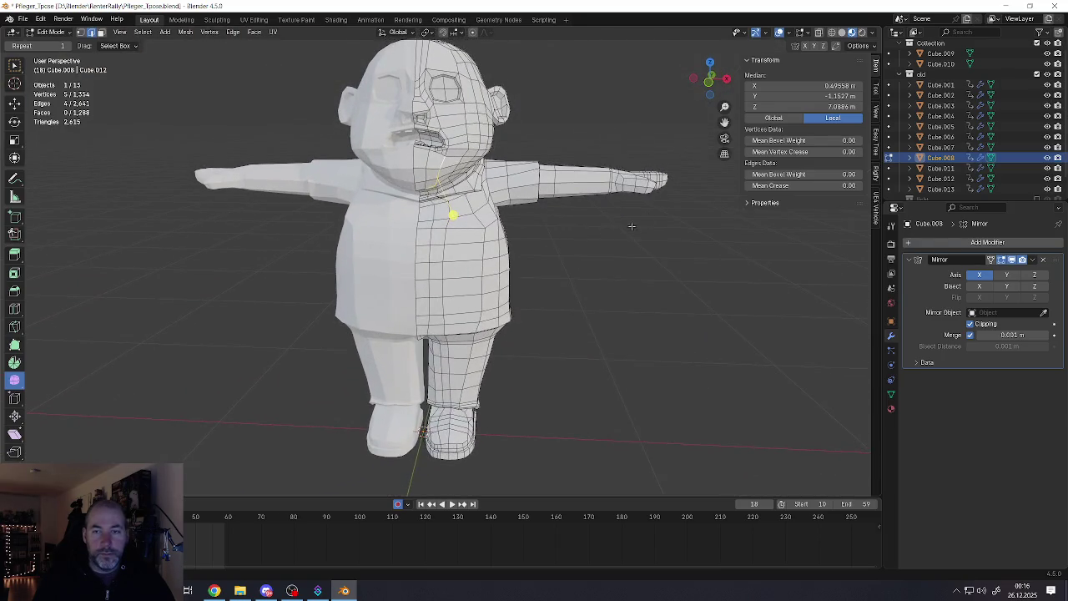
{"action": "scroll", "coordinate": [620, 226], "scroll_direction": "down", "scroll_amount": 2}
{"action": "scroll", "coordinate": [584, 251], "scroll_direction": "down", "scroll_amount": 2}
{"action": "scroll", "coordinate": [584, 251], "scroll_direction": "up", "scroll_amount": 1}
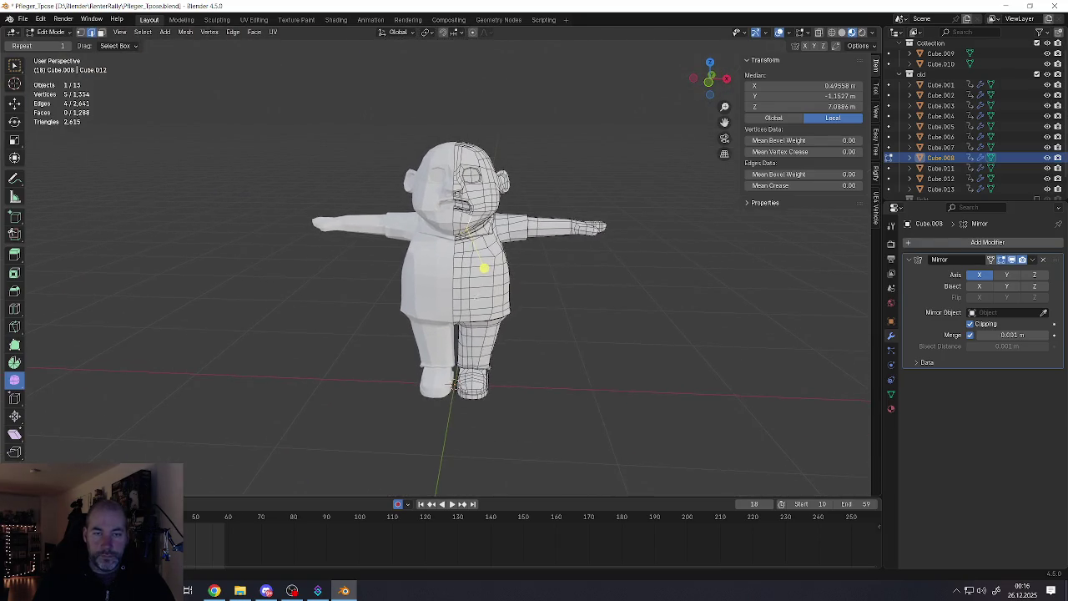
{"action": "middle_click_drag", "start_coordinate": [584, 251], "coordinate": [463, 279]}
{"action": "scroll", "coordinate": [458, 393], "scroll_direction": "up", "scroll_amount": 1}
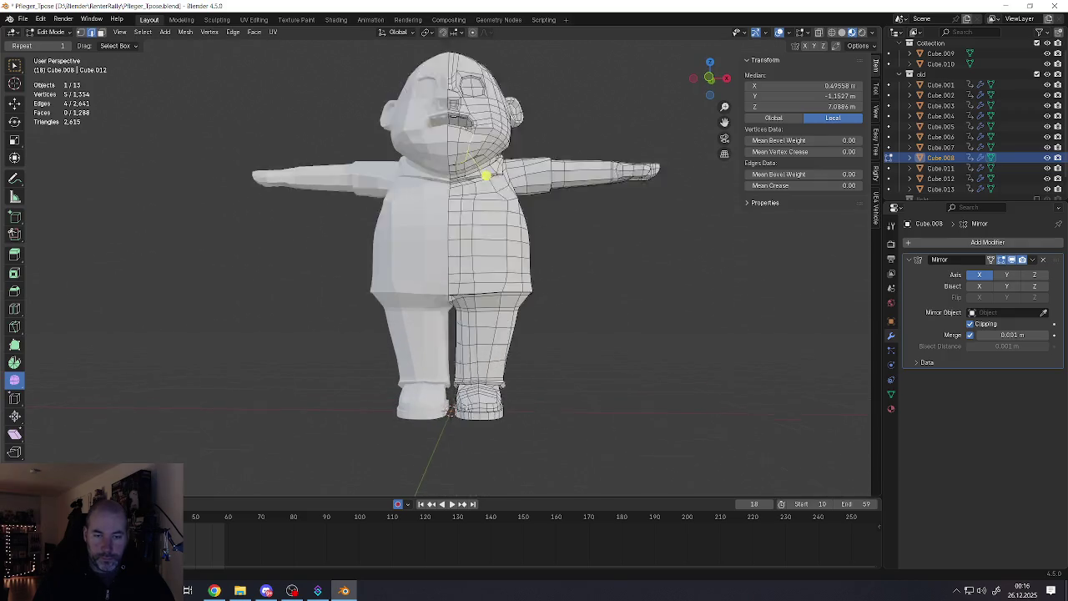
{"action": "scroll", "coordinate": [457, 394], "scroll_direction": "up", "scroll_amount": 3}
{"action": "scroll", "coordinate": [457, 398], "scroll_direction": "up", "scroll_amount": 1}
{"action": "scroll", "coordinate": [457, 399], "scroll_direction": "down", "scroll_amount": 3}
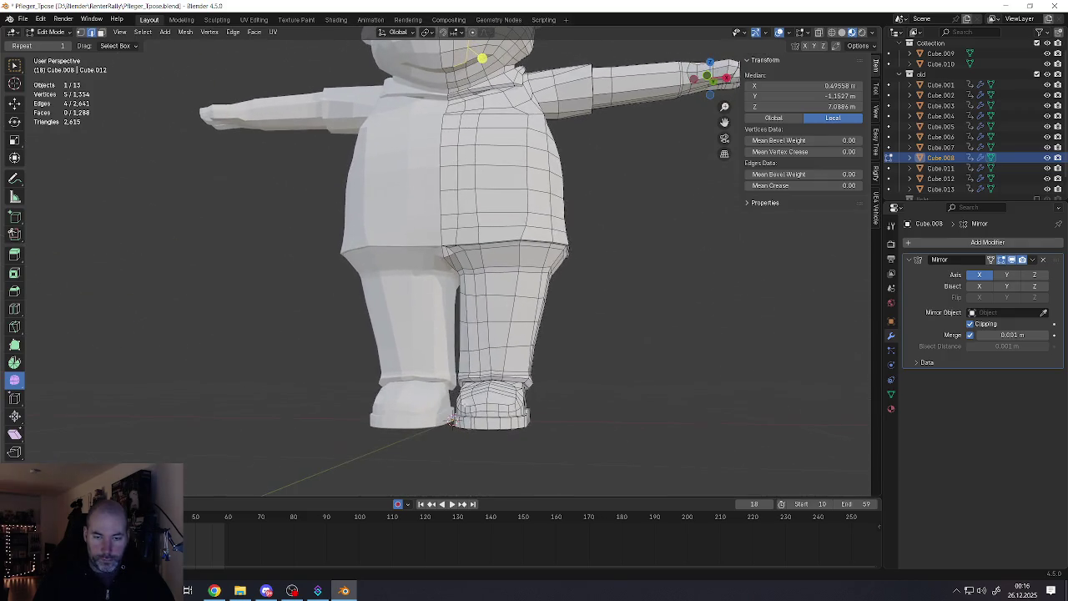
{"action": "mouse_move", "coordinate": [457, 399]}
{"action": "middle_mouse_down"}
{"action": "mouse_move", "coordinate": [576, 435]}
{"action": "mouse_move", "coordinate": [475, 346]}
{"action": "middle_mouse_up"}
{"action": "scroll", "coordinate": [575, 435], "scroll_direction": "up", "scroll_amount": 1}
{"action": "scroll", "coordinate": [575, 435], "scroll_direction": "up", "scroll_amount": 3}
{"action": "key", "text": "alt+a"}
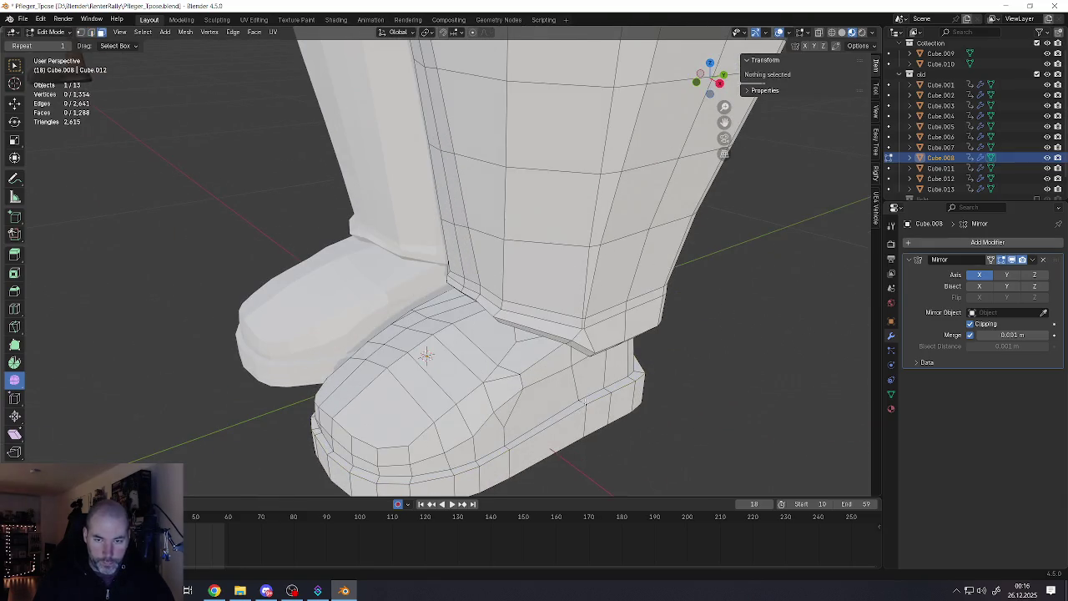
{"action": "left_click", "coordinate": [584, 403], "text": "alt"}
Lower the sole edge loop slightly in Z with the Move tool, then return to Object Mode
{"action": "middle_click_drag", "start_coordinate": [584, 403], "coordinate": [665, 452]}
{"action": "key", "text": "s"}
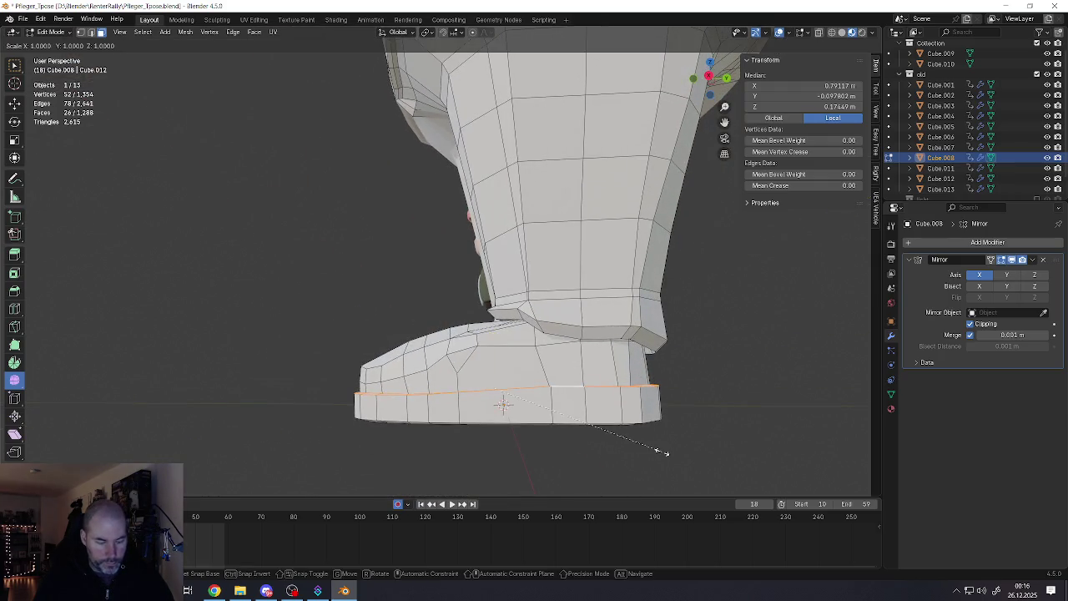
{"action": "key", "text": "Escape"}
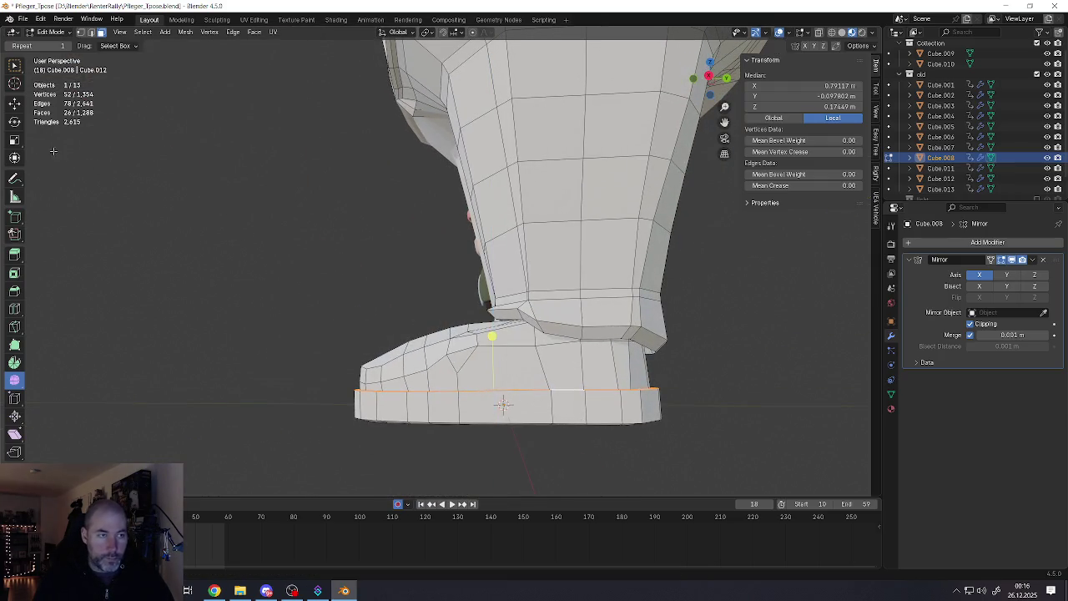
{"action": "left_click", "coordinate": [14, 103]}
{"action": "left_click_drag", "start_coordinate": [493, 354], "coordinate": [493, 371]}
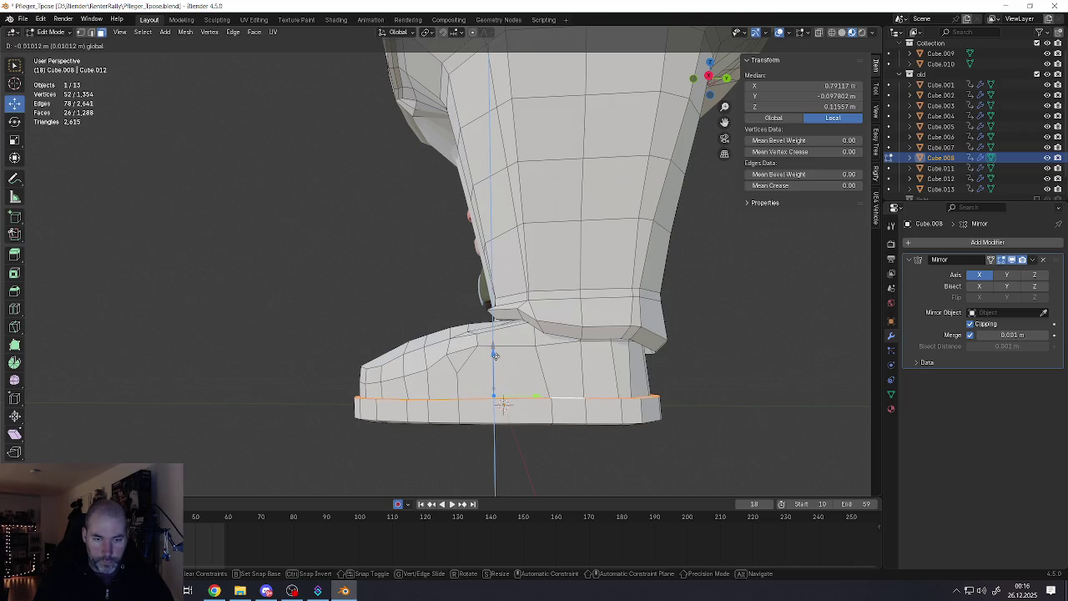
{"action": "mouse_move", "coordinate": [493, 371]}
{"action": "middle_mouse_down"}
{"action": "mouse_move", "coordinate": [561, 365]}
{"action": "mouse_move", "coordinate": [367, 357]}
{"action": "mouse_move", "coordinate": [457, 357]}
{"action": "middle_mouse_up"}
{"action": "scroll", "coordinate": [562, 365], "scroll_direction": "down", "scroll_amount": 5}
{"action": "key", "text": "Tab"}
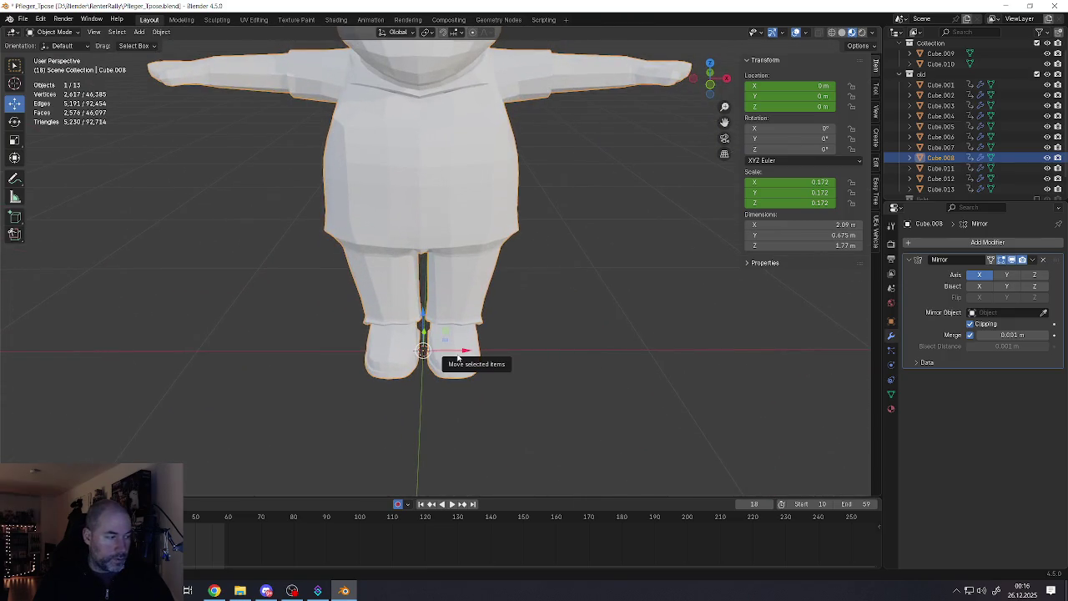
Save the file as Pfleger_Tpose.blend
{"action": "middle_click_drag", "start_coordinate": [457, 357], "coordinate": [498, 370], "text": "shift"}
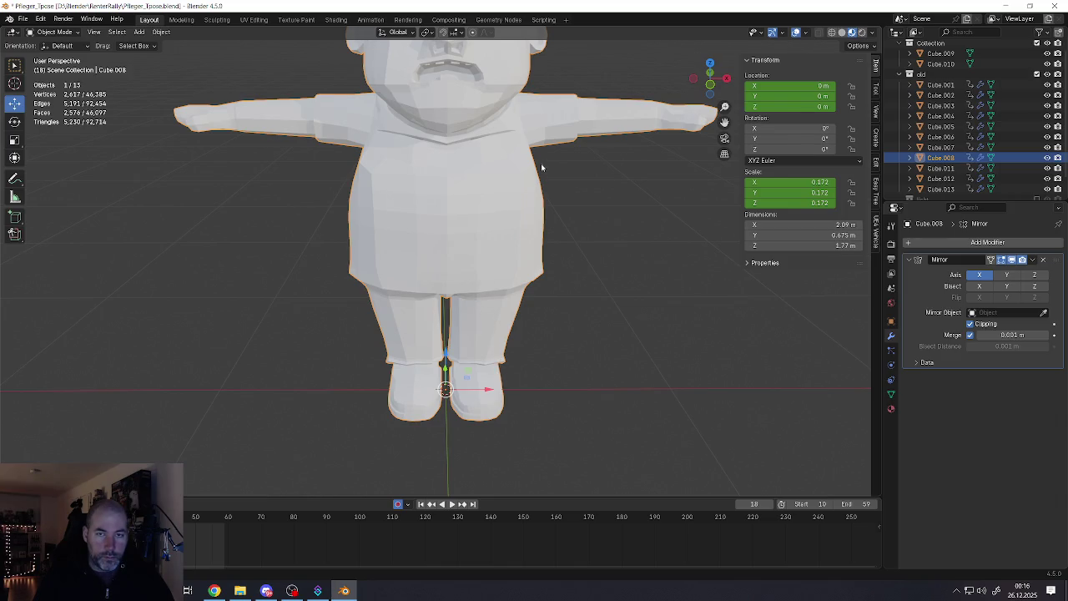
{"action": "key", "text": "Tab"}
{"action": "scroll", "coordinate": [517, 200], "scroll_direction": "down", "scroll_amount": 5}
{"action": "key", "text": "Tab"}
{"action": "scroll", "coordinate": [493, 232], "scroll_direction": "up", "scroll_amount": 5}
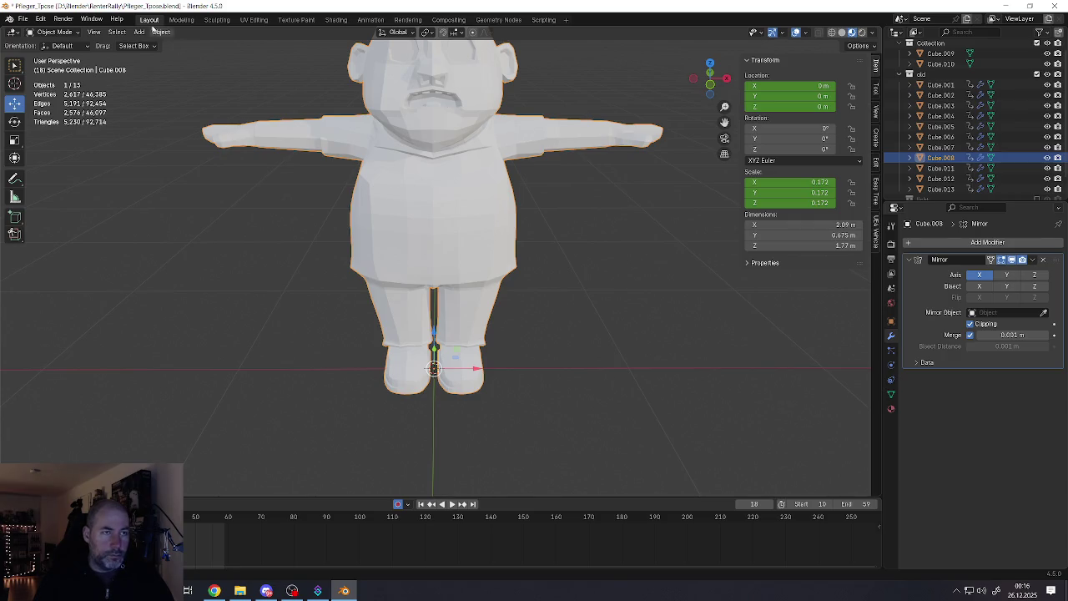
{"action": "left_click", "coordinate": [31, 18]}
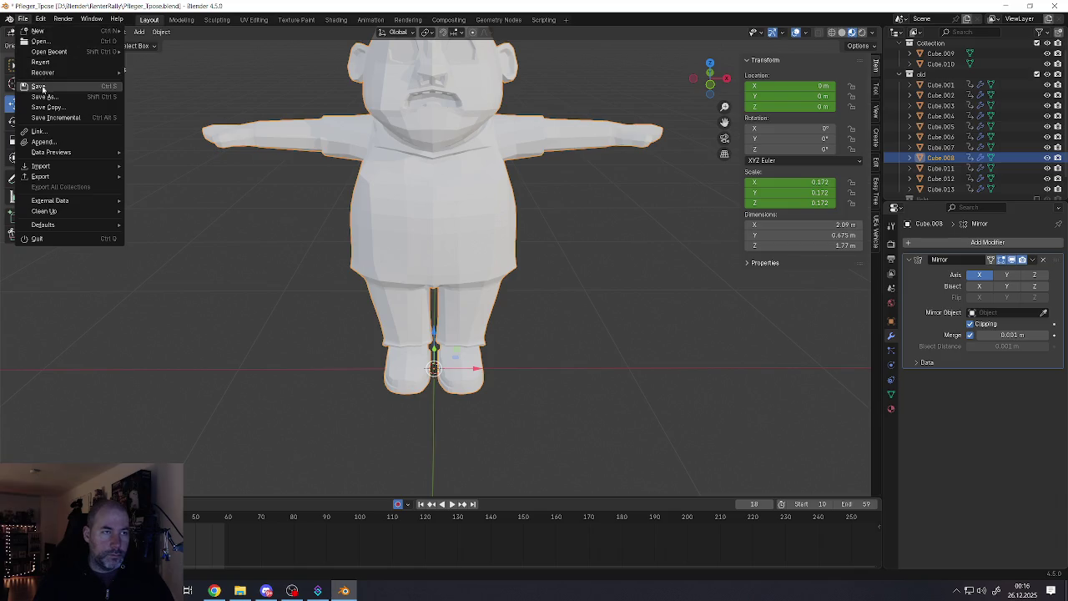
{"action": "left_click", "coordinate": [38, 88]}
Apply rotation and scale to the character so its scale reads 1.000
{"action": "key", "text": "ctrl+a"}
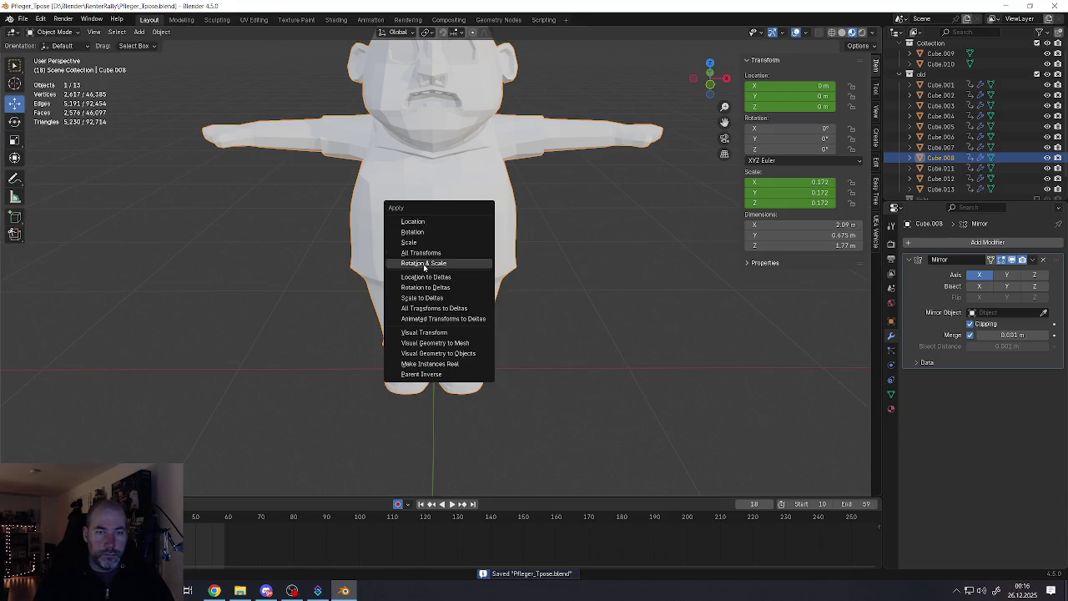
{"action": "left_click", "coordinate": [425, 264]}
{"action": "scroll", "coordinate": [436, 257], "scroll_direction": "down", "scroll_amount": 5}
{"action": "scroll", "coordinate": [436, 257], "scroll_direction": "up", "scroll_amount": 2}
{"action": "mouse_move", "coordinate": [435, 257]}
{"action": "middle_mouse_down"}
{"action": "mouse_move", "coordinate": [412, 231]}
{"action": "mouse_move", "coordinate": [386, 241]}
{"action": "middle_mouse_up"}
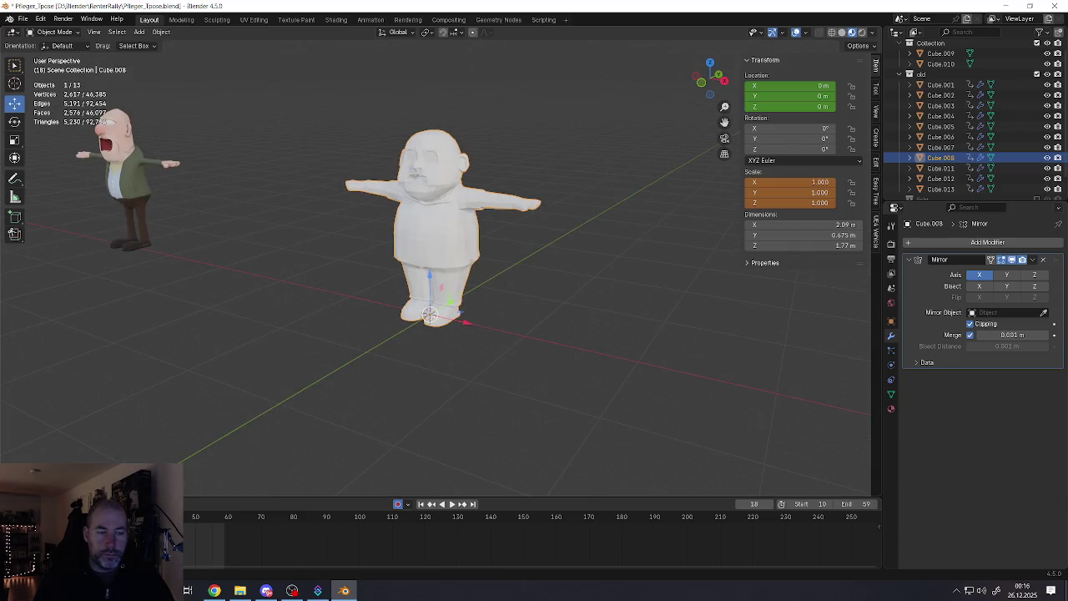
Play the animation, select all objects, step back to frame 10 and play again
{"action": "key", "text": "space"}
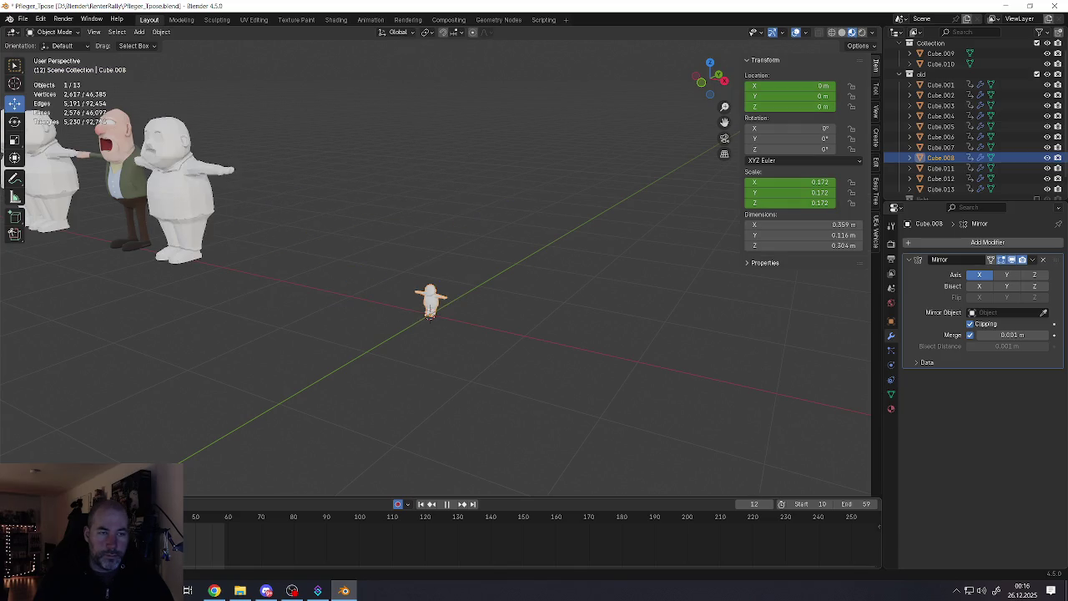
{"action": "key", "text": "space"}
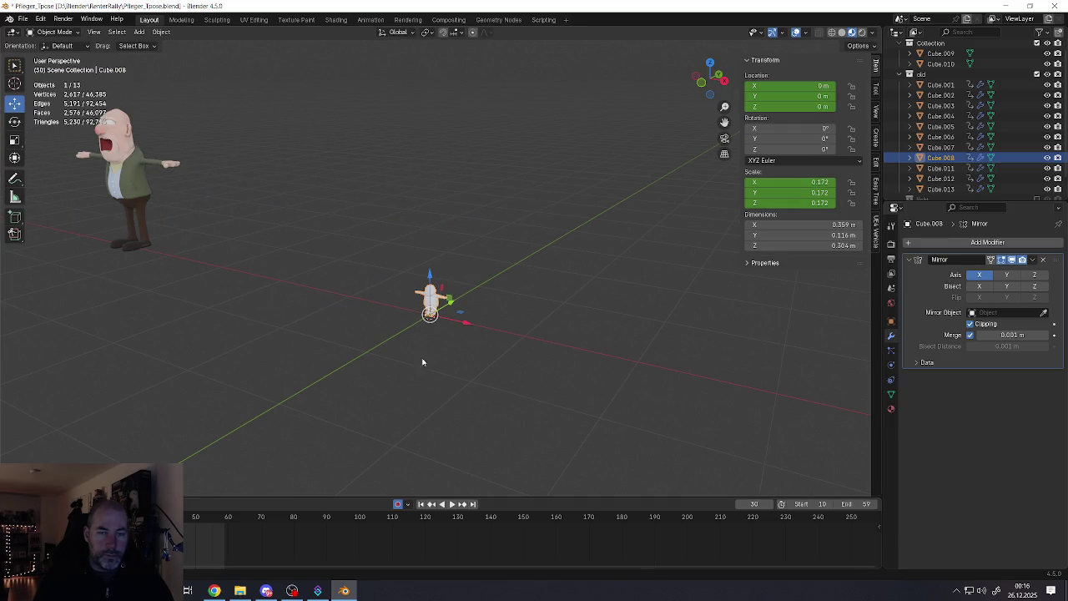
{"action": "key", "text": "a"}
{"action": "mouse_move", "coordinate": [429, 361]}
{"action": "middle_mouse_down"}
{"action": "mouse_move", "coordinate": [440, 339]}
{"action": "mouse_move", "coordinate": [353, 292]}
{"action": "middle_mouse_up"}
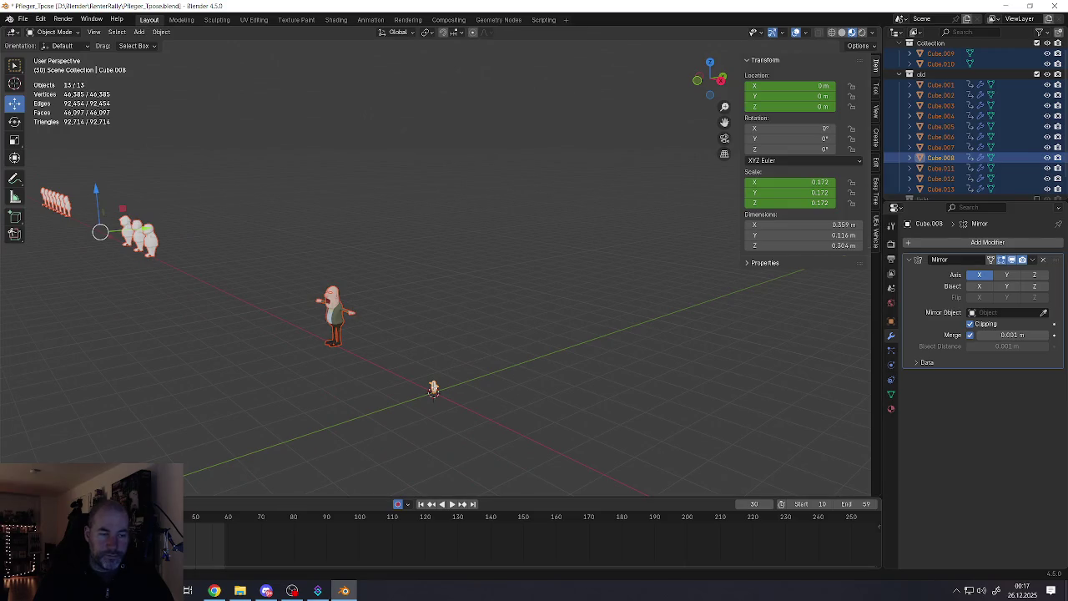
{"action": "key", "text": "Down"}
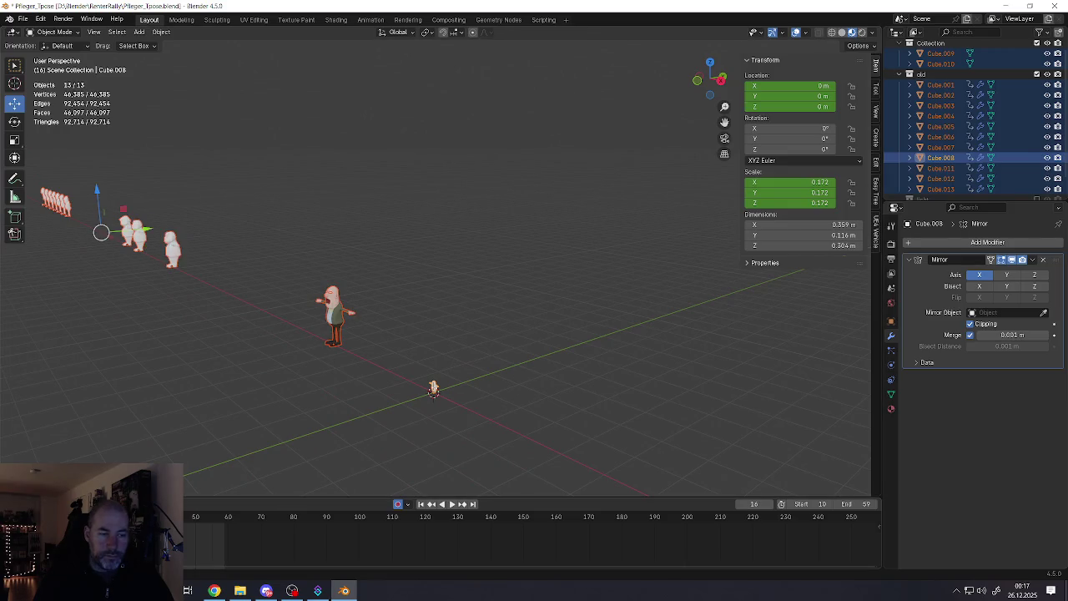
{"action": "key", "text": "Down"}
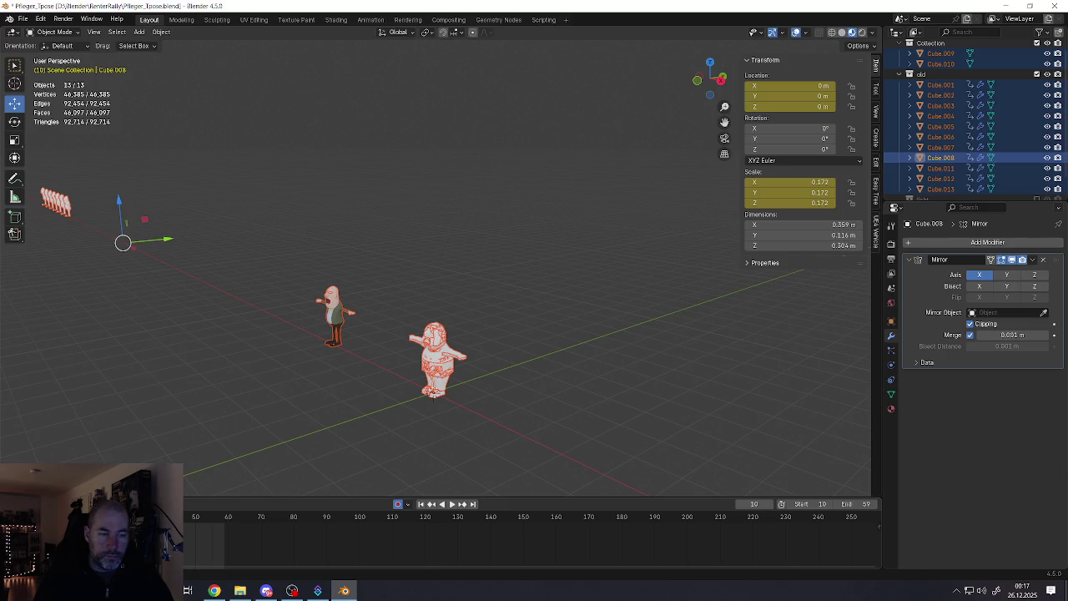
{"action": "key", "text": "alt+i"}
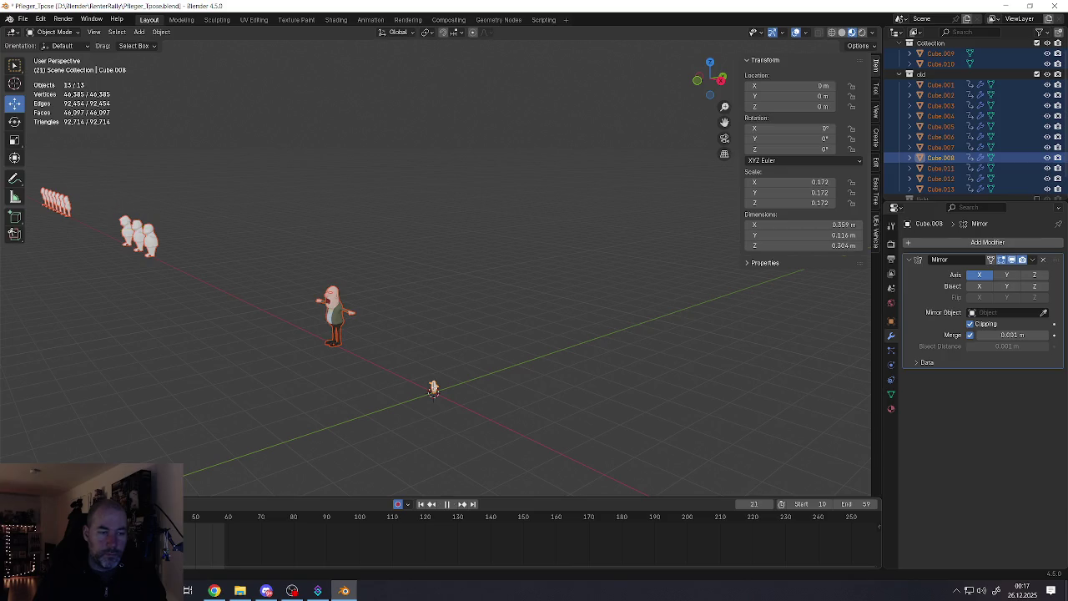
Toggle the licht collection and Armature.001 visibility off again, then select only the character
{"action": "mouse_move", "coordinate": [420, 412]}
{"action": "middle_mouse_down"}
{"action": "mouse_move", "coordinate": [454, 389]}
{"action": "mouse_move", "coordinate": [383, 360]}
{"action": "mouse_move", "coordinate": [325, 353]}
{"action": "middle_mouse_up"}
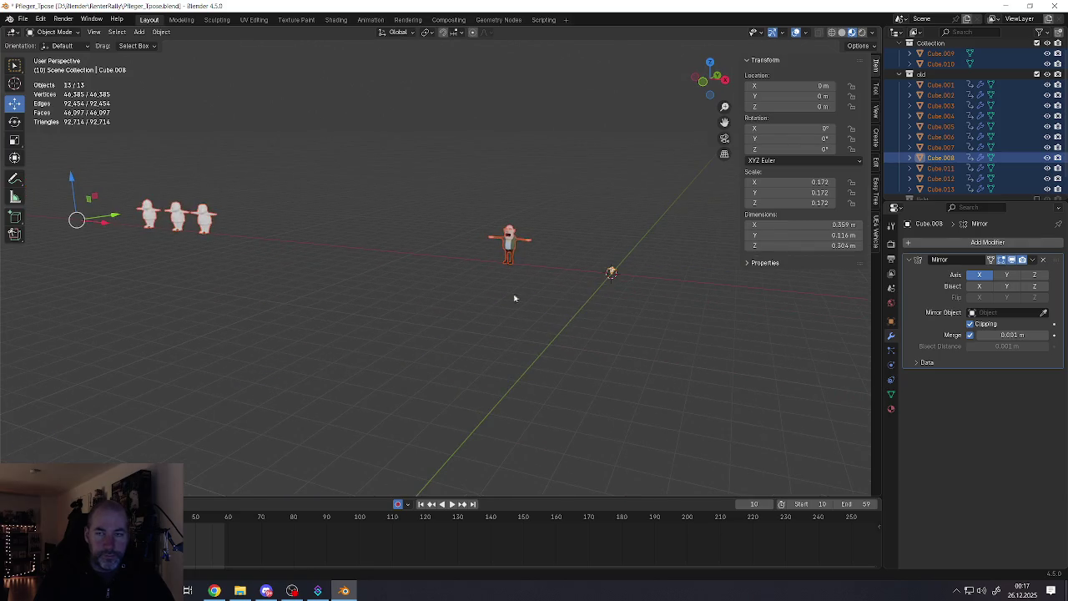
{"action": "scroll", "coordinate": [634, 266], "scroll_direction": "up", "scroll_amount": 2}
{"action": "scroll", "coordinate": [1031, 147], "scroll_direction": "up", "scroll_amount": 2}
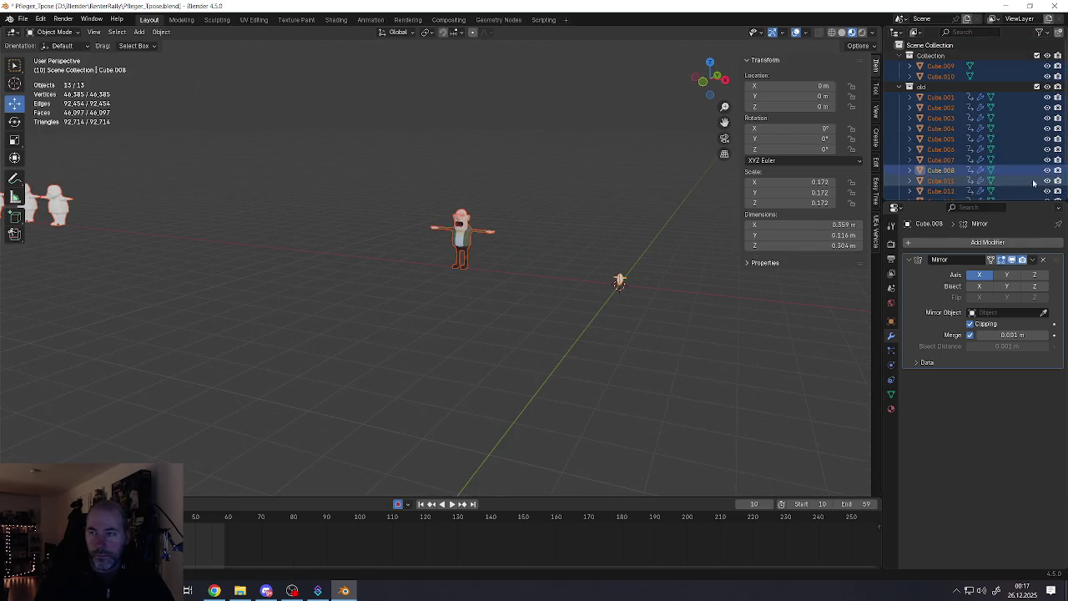
{"action": "scroll", "coordinate": [1035, 183], "scroll_direction": "down", "scroll_amount": 2}
{"action": "left_click", "coordinate": [1036, 178]}
{"action": "left_click", "coordinate": [1036, 179]}
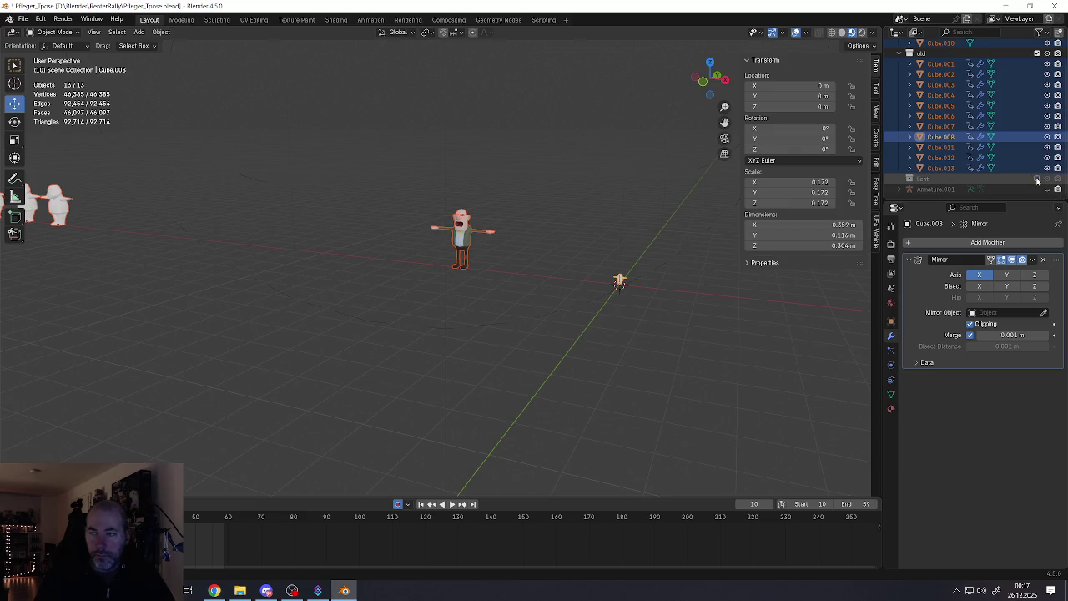
{"action": "left_click", "coordinate": [1047, 190]}
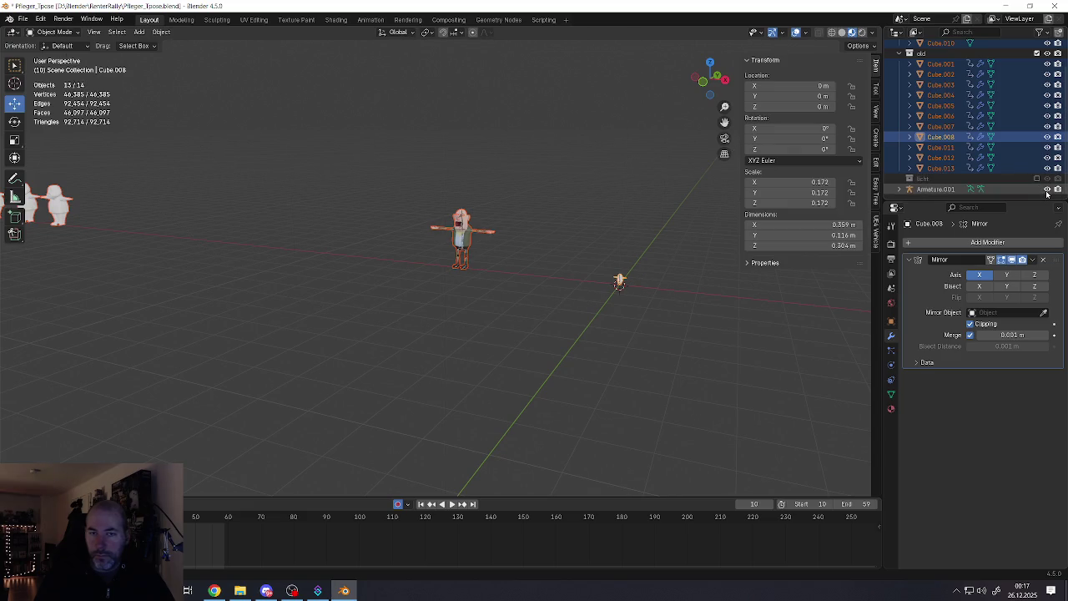
{"action": "left_click", "coordinate": [1048, 189]}
{"action": "scroll", "coordinate": [632, 281], "scroll_direction": "up", "scroll_amount": 2}
{"action": "scroll", "coordinate": [622, 280], "scroll_direction": "up", "scroll_amount": 2}
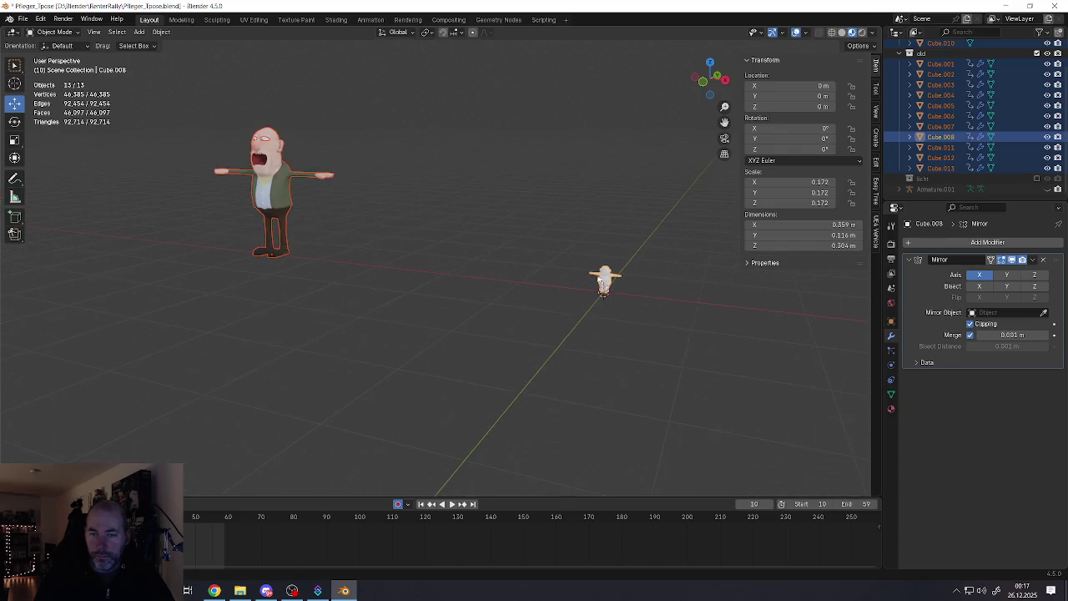
{"action": "left_click", "coordinate": [619, 279]}
{"action": "mouse_move", "coordinate": [619, 279]}
{"action": "middle_mouse_down"}
{"action": "mouse_move", "coordinate": [499, 300]}
{"action": "mouse_move", "coordinate": [762, 309]}
{"action": "mouse_move", "coordinate": [610, 327]}
{"action": "middle_mouse_up"}
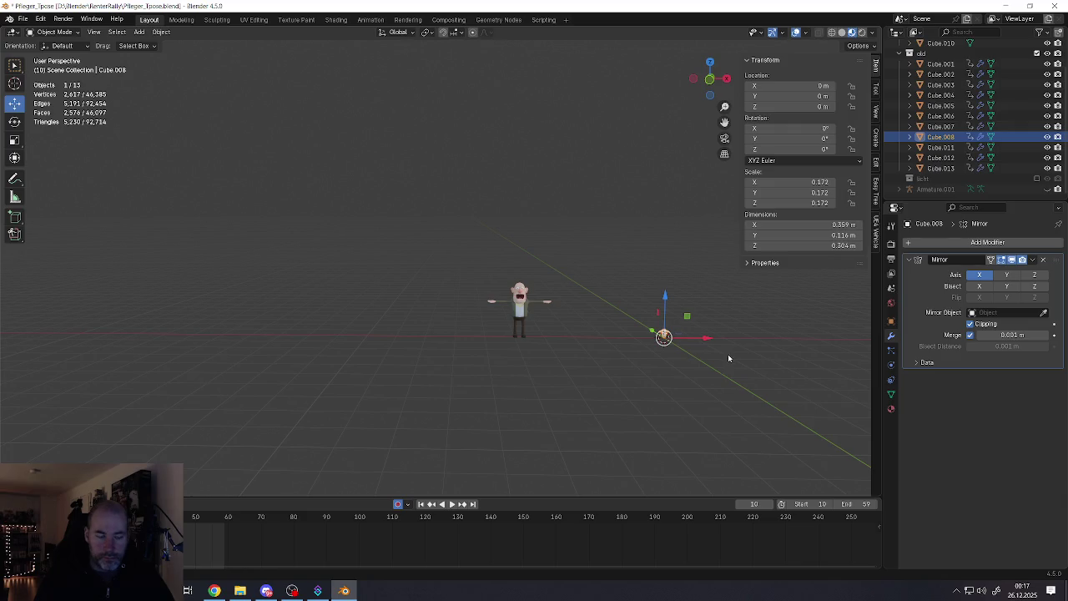
Set the character's Scale X, Y and Z to 1 in the N panel
{"action": "key", "text": "s"}
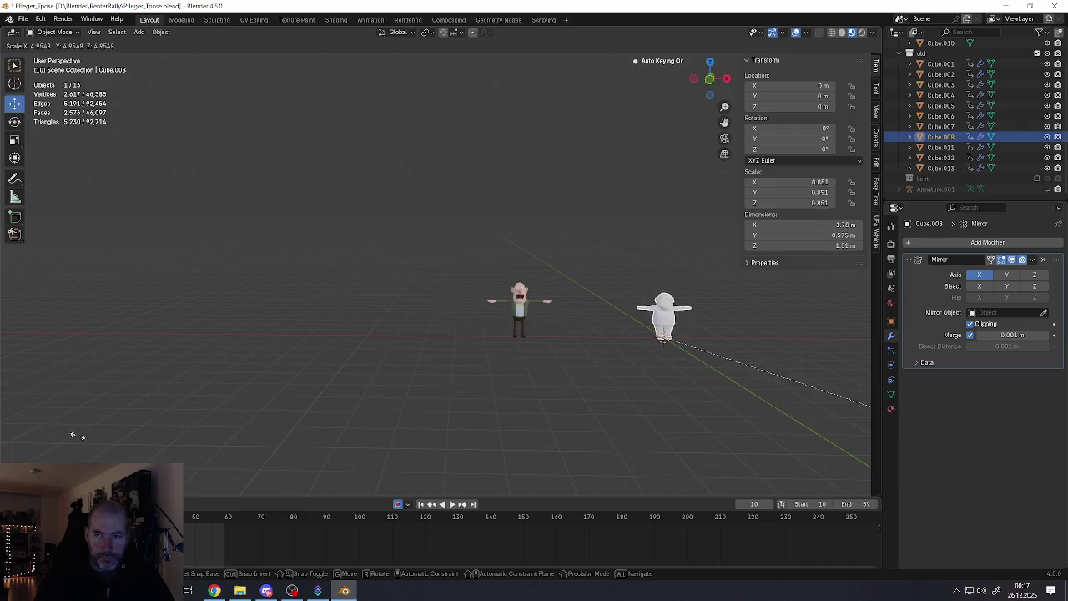
{"action": "key", "text": "Escape"}
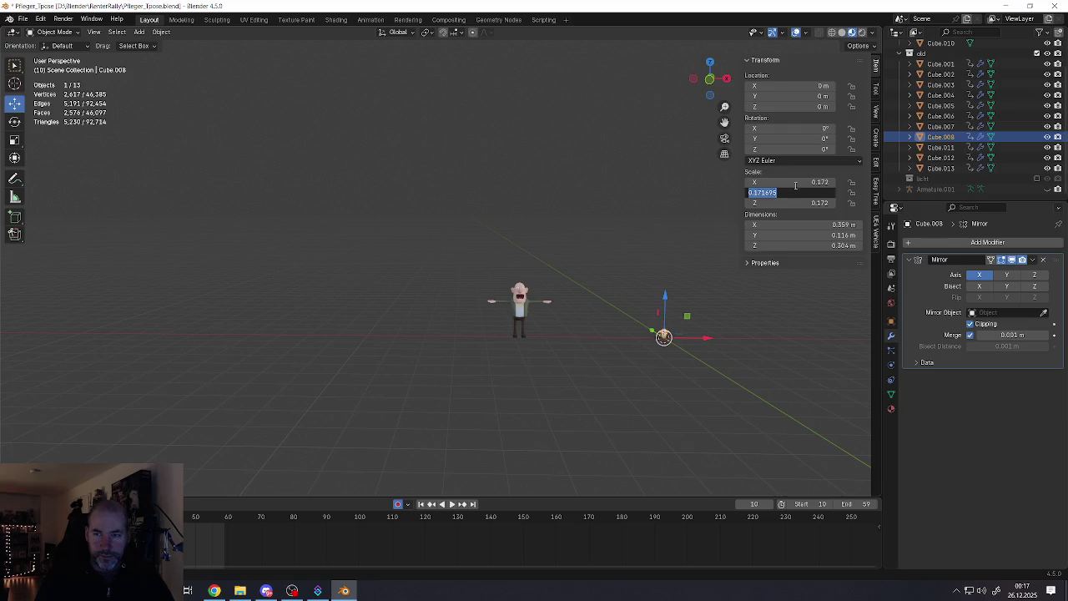
{"action": "left_click", "coordinate": [797, 182]}
{"action": "type", "text": "1"}
{"action": "key", "text": "Tab"}
{"action": "type", "text": "1"}
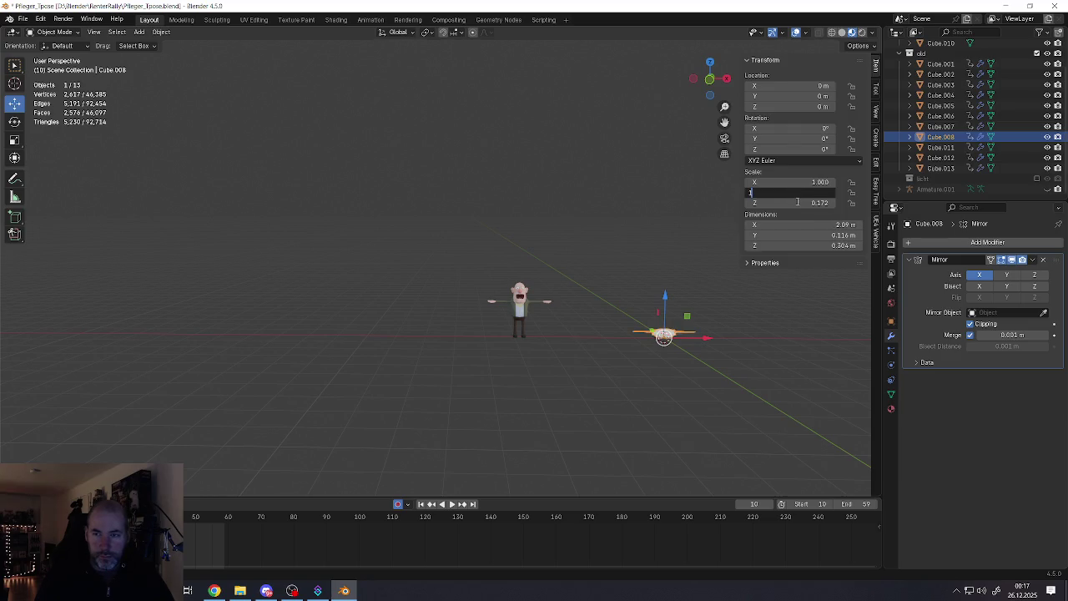
{"action": "key", "text": "Tab"}
{"action": "type", "text": "1"}
{"action": "key", "text": "Tab"}
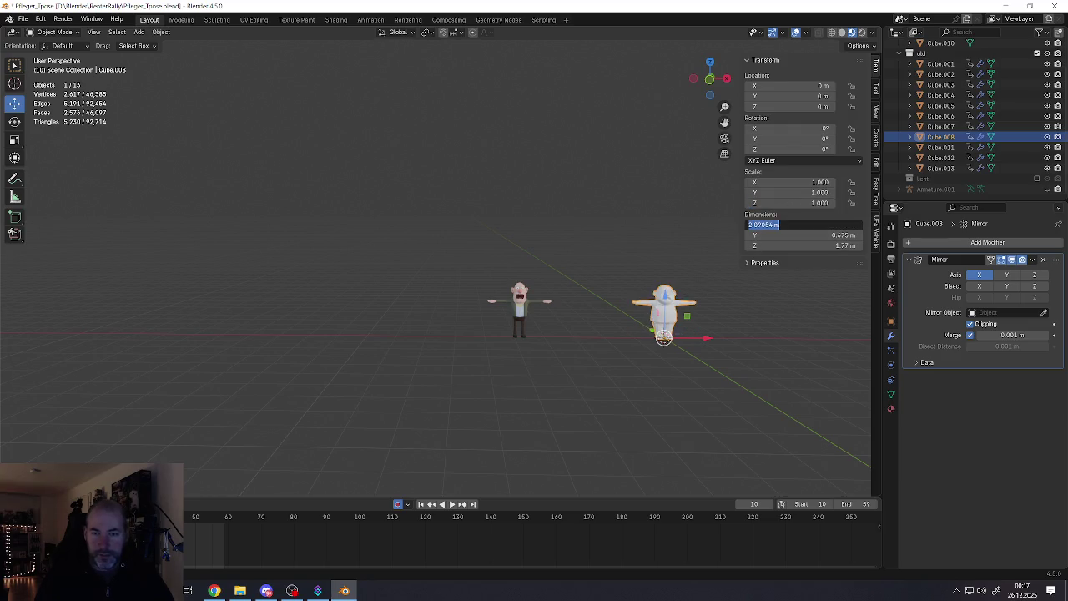
{"action": "key", "text": "Return"}
Frame the character in the view and save Pfleger_Tpose.blend
{"action": "key", "text": "KP_Decimal"}
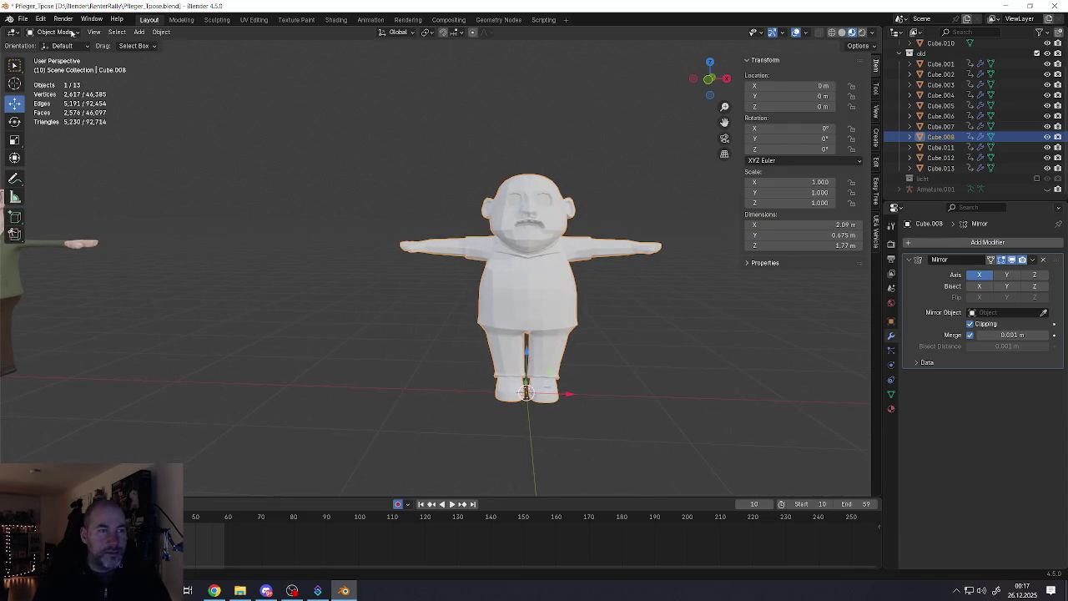
{"action": "left_click", "coordinate": [22, 18]}
{"action": "left_click", "coordinate": [61, 98]}
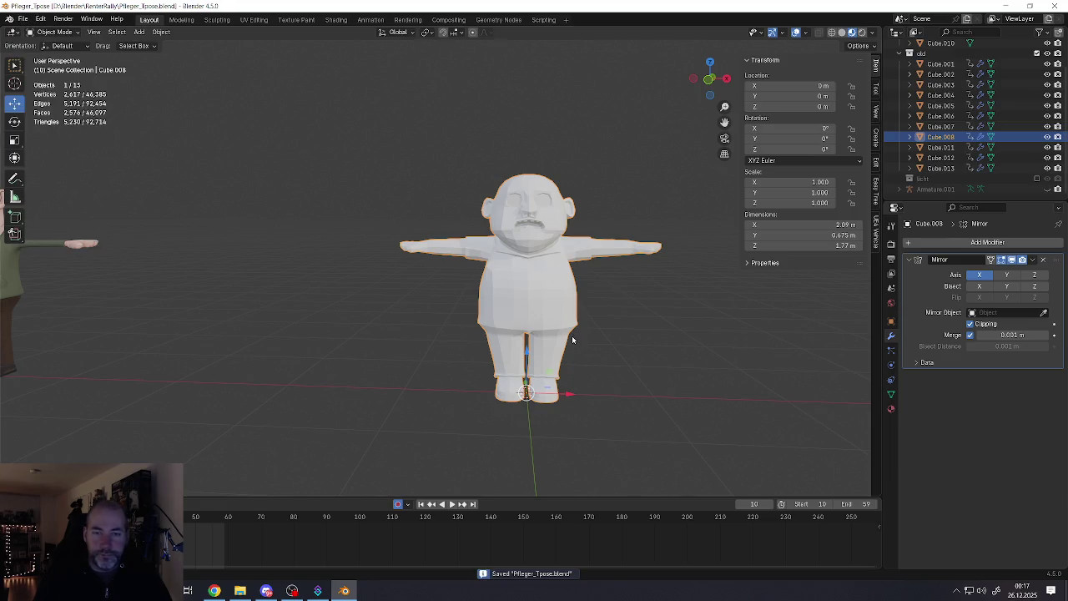
{"action": "scroll", "coordinate": [558, 299], "scroll_direction": "up", "scroll_amount": 3}
{"action": "middle_click_drag", "start_coordinate": [558, 298], "coordinate": [520, 271]}
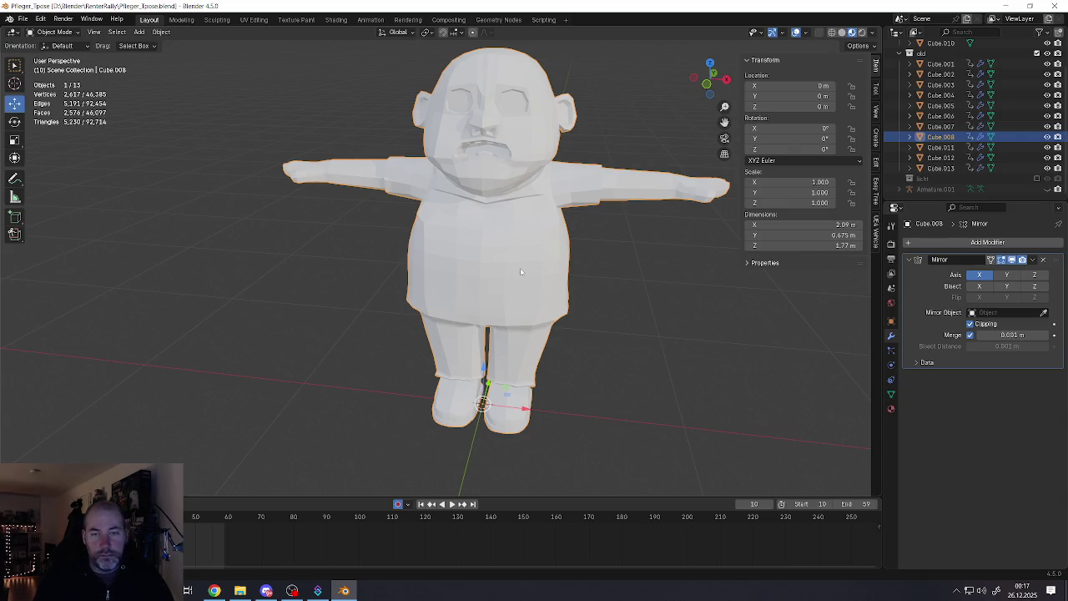
{"action": "middle_click_drag", "start_coordinate": [549, 277], "coordinate": [526, 265]}
{"action": "key", "text": "Tab"}
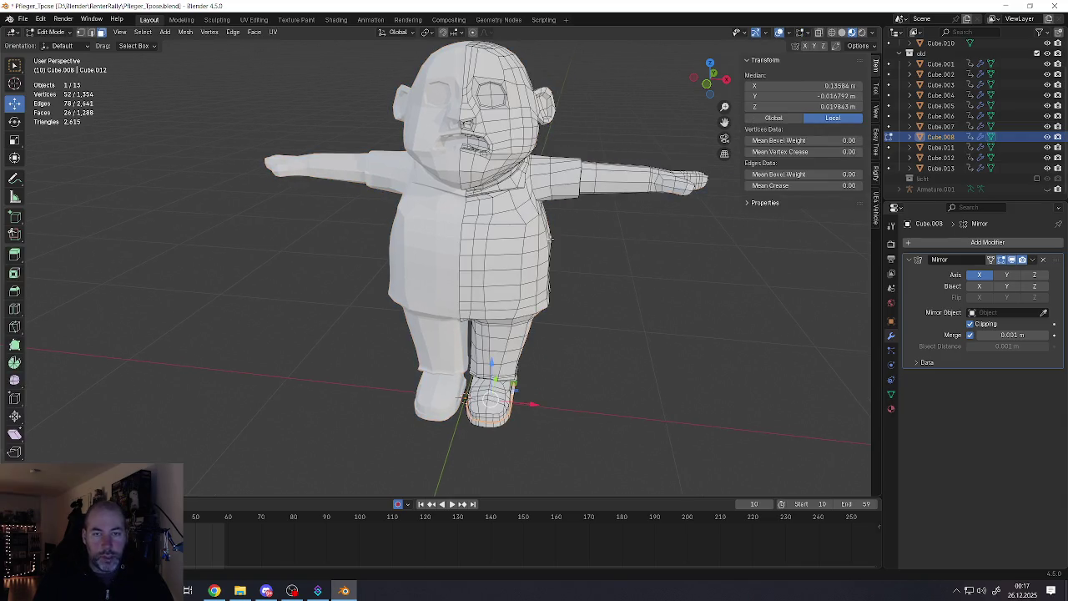
{"action": "left_click", "coordinate": [521, 219]}
{"action": "mouse_move", "coordinate": [521, 219]}
{"action": "middle_mouse_down"}
{"action": "mouse_move", "coordinate": [547, 236]}
{"action": "mouse_move", "coordinate": [468, 194]}
{"action": "middle_mouse_up"}
{"action": "scroll", "coordinate": [504, 239], "scroll_direction": "up", "scroll_amount": 3}
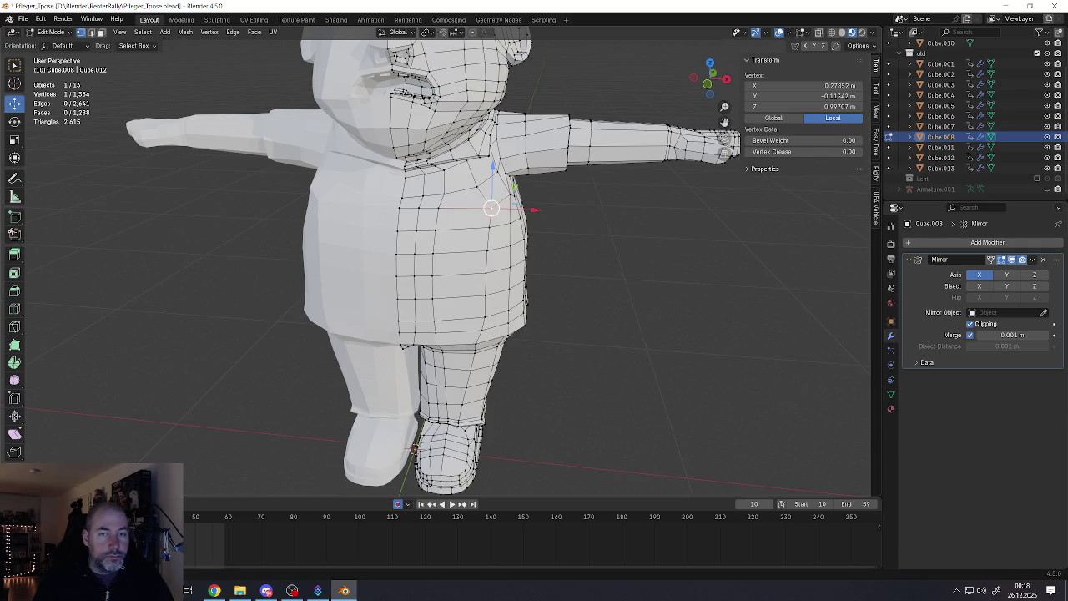
{"action": "key", "text": "Tab"}
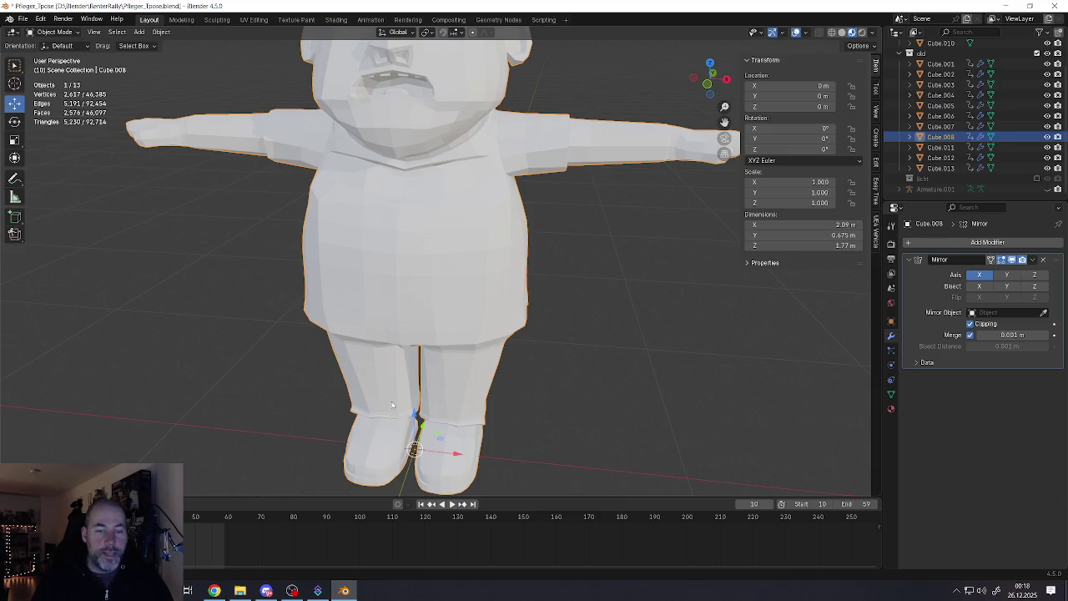
Save the file from the character's front view
{"action": "scroll", "coordinate": [434, 300], "scroll_direction": "down", "scroll_amount": 4}
{"action": "scroll", "coordinate": [458, 299], "scroll_direction": "up", "scroll_amount": 3}
{"action": "mouse_move", "coordinate": [458, 298]}
{"action": "middle_mouse_down"}
{"action": "mouse_move", "coordinate": [456, 209]}
{"action": "mouse_move", "coordinate": [360, 203]}
{"action": "middle_mouse_up"}
{"action": "scroll", "coordinate": [457, 208], "scroll_direction": "up", "scroll_amount": 3}
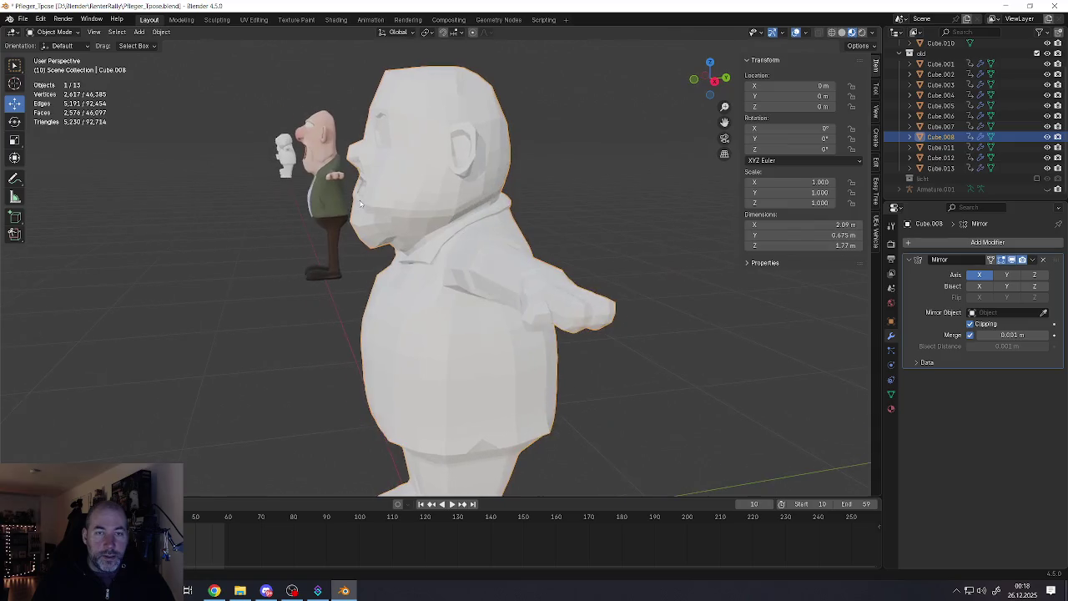
{"action": "left_click", "coordinate": [24, 19]}
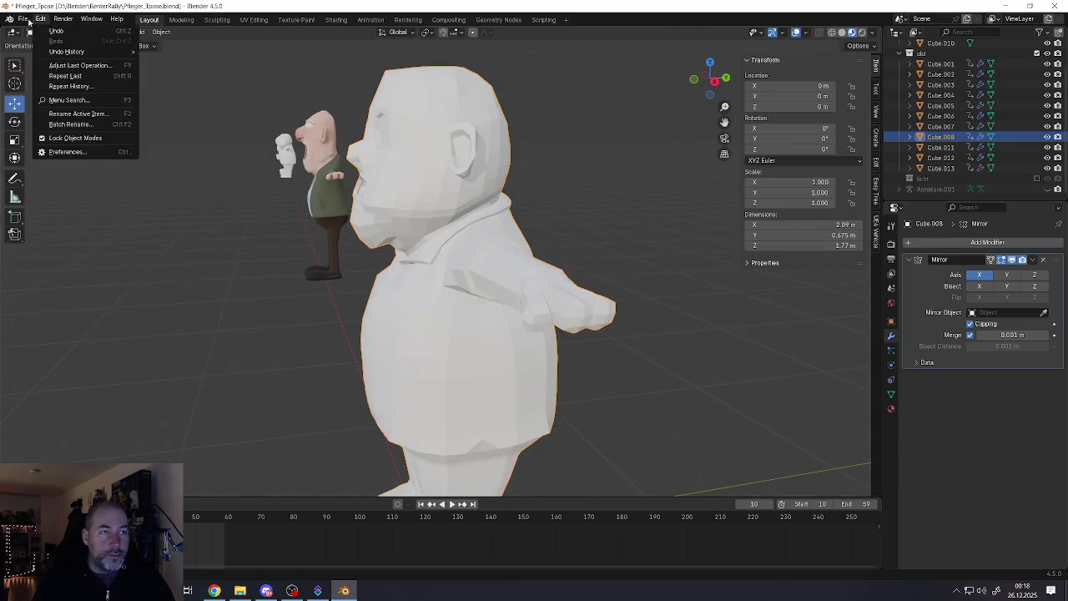
{"action": "left_click", "coordinate": [25, 22]}
{"action": "left_click", "coordinate": [23, 18]}
{"action": "left_click", "coordinate": [50, 89]}
{"action": "scroll", "coordinate": [451, 250], "scroll_direction": "up", "scroll_amount": 4}
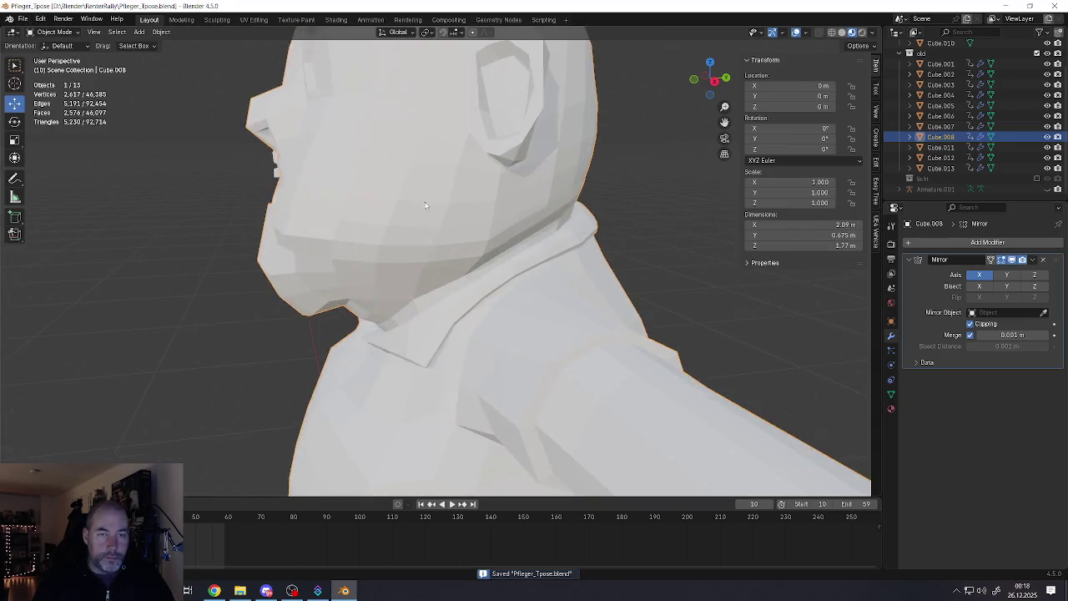
In Edit Mode, select the full neck loop under the chin
{"action": "key", "text": "Tab"}
{"action": "middle_click_drag", "start_coordinate": [393, 292], "coordinate": [332, 293]}
{"action": "key", "text": "alt+a"}
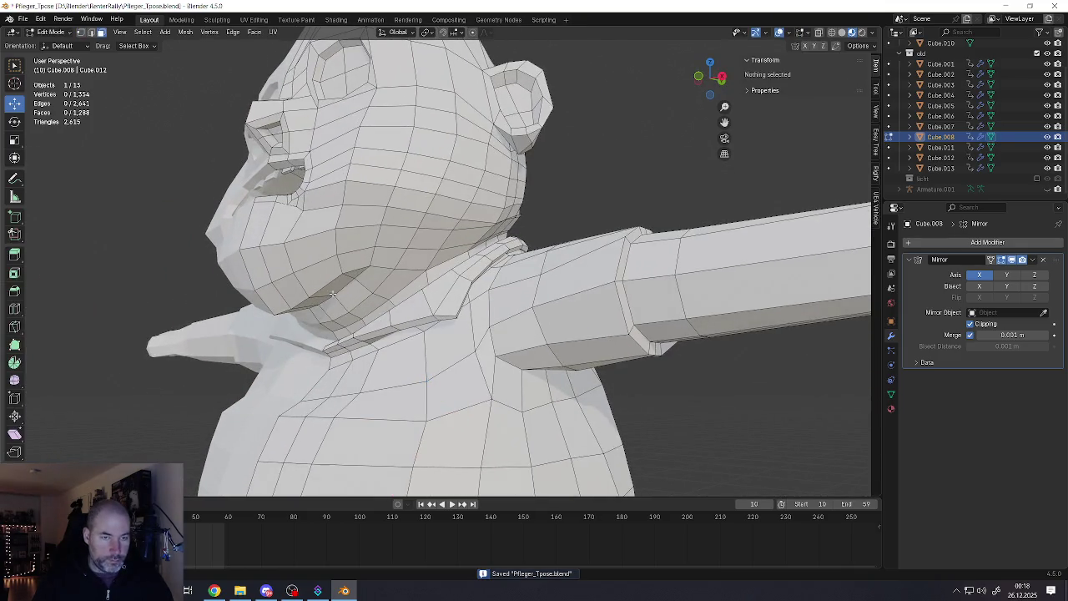
{"action": "left_click", "coordinate": [310, 298], "text": "alt"}
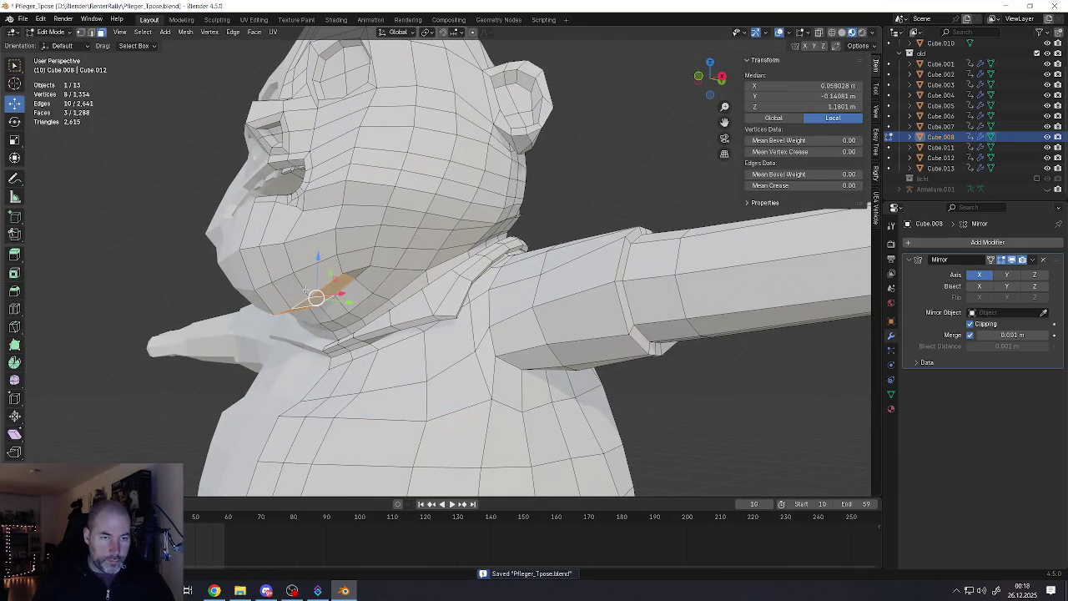
{"action": "left_click", "coordinate": [302, 289], "text": "alt"}
{"action": "middle_click_drag", "start_coordinate": [300, 288], "coordinate": [302, 293]}
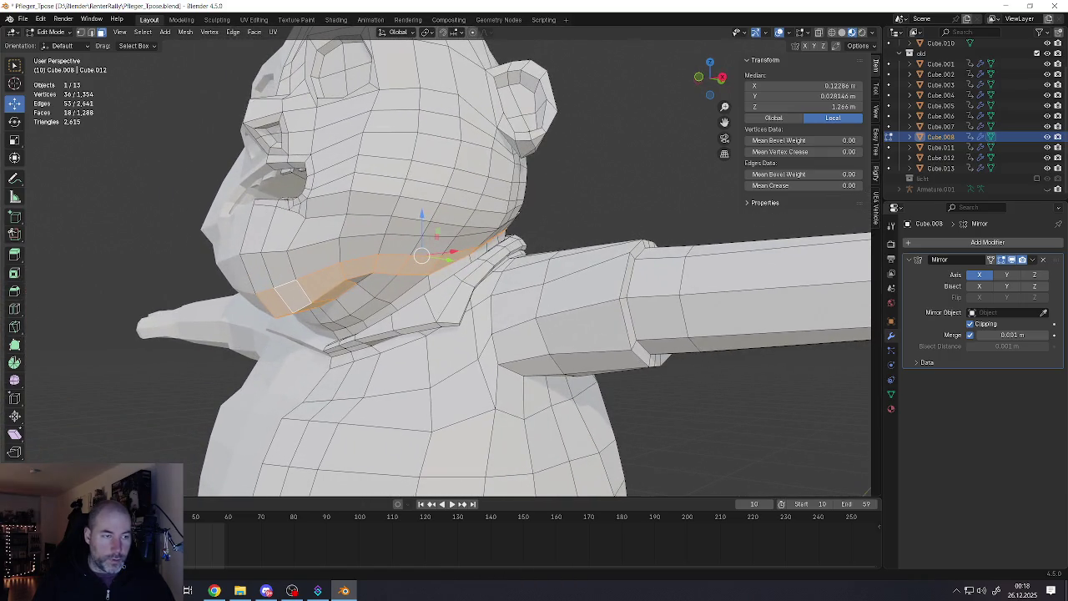
Select the loop higher up the neck and scale it
{"action": "left_click", "coordinate": [14, 380]}
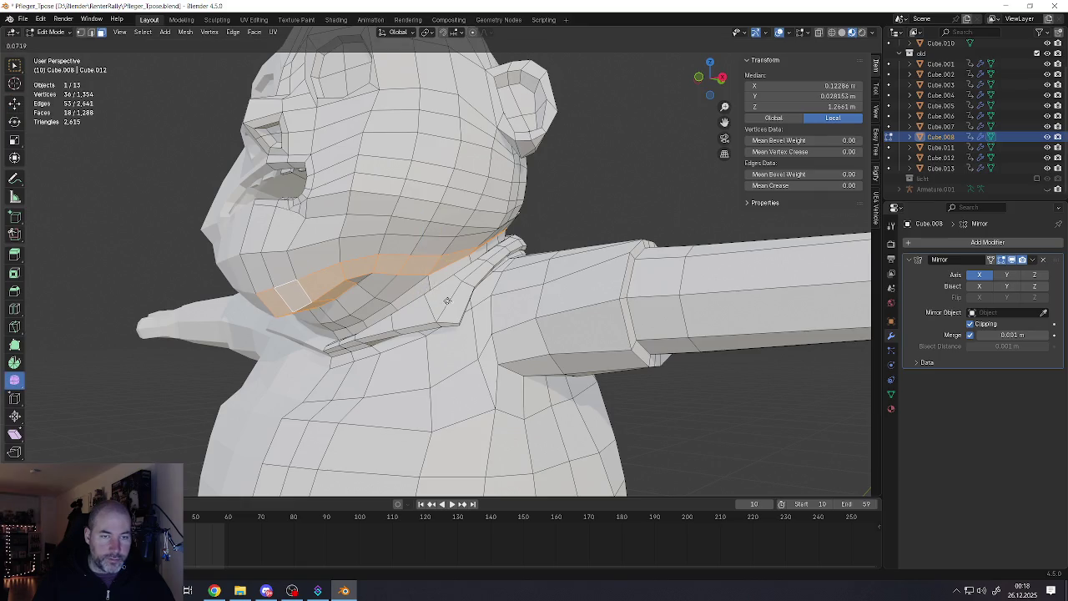
{"action": "middle_click_drag", "start_coordinate": [422, 298], "coordinate": [415, 293]}
{"action": "middle_click_drag", "start_coordinate": [518, 210], "coordinate": [458, 243]}
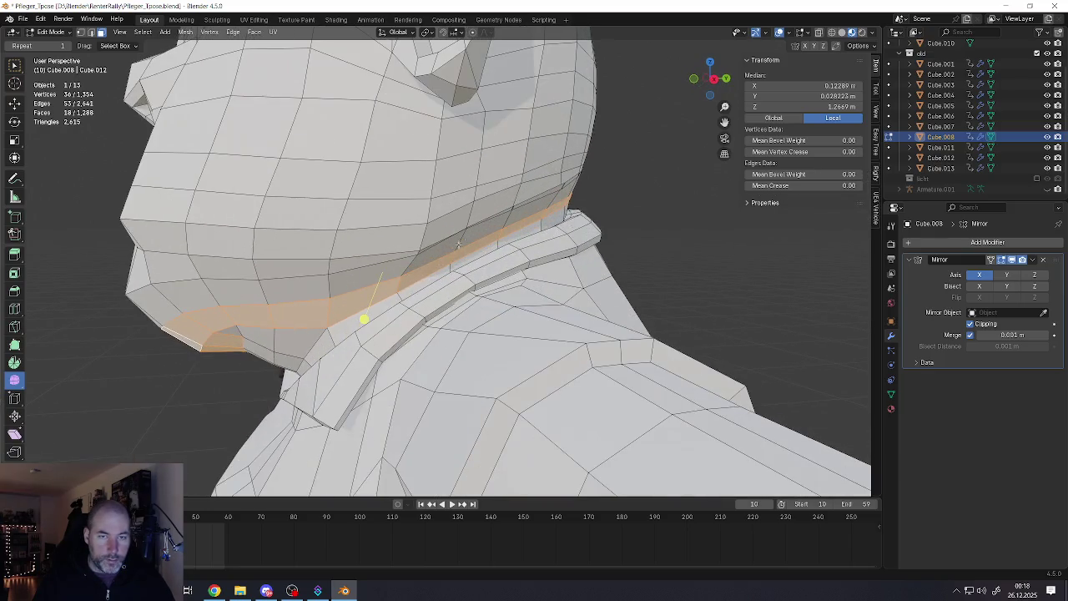
{"action": "left_click", "coordinate": [417, 253], "text": "alt"}
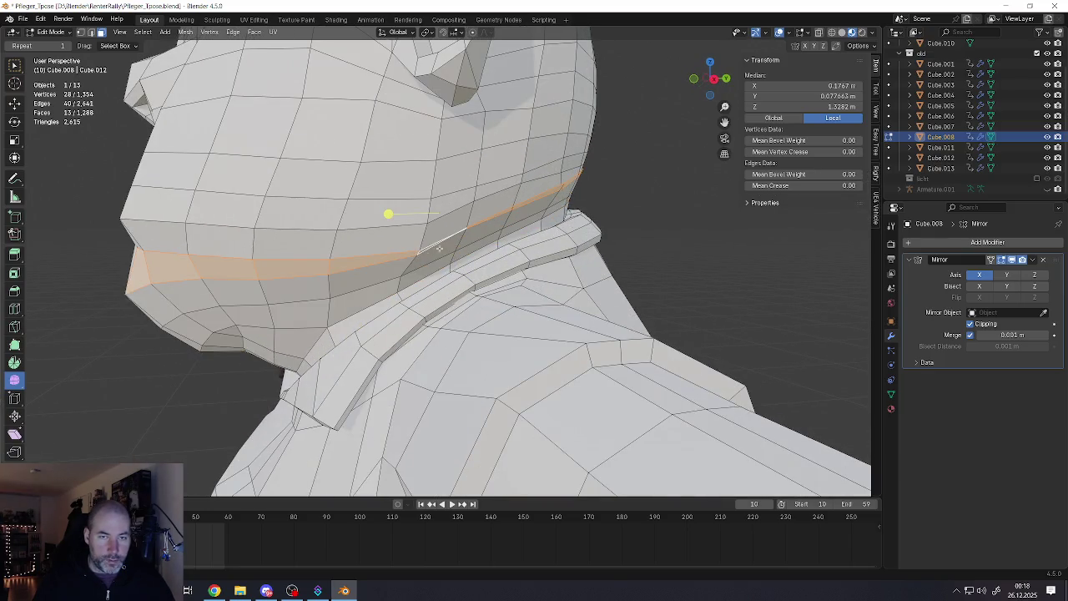
{"action": "key", "text": "s"}
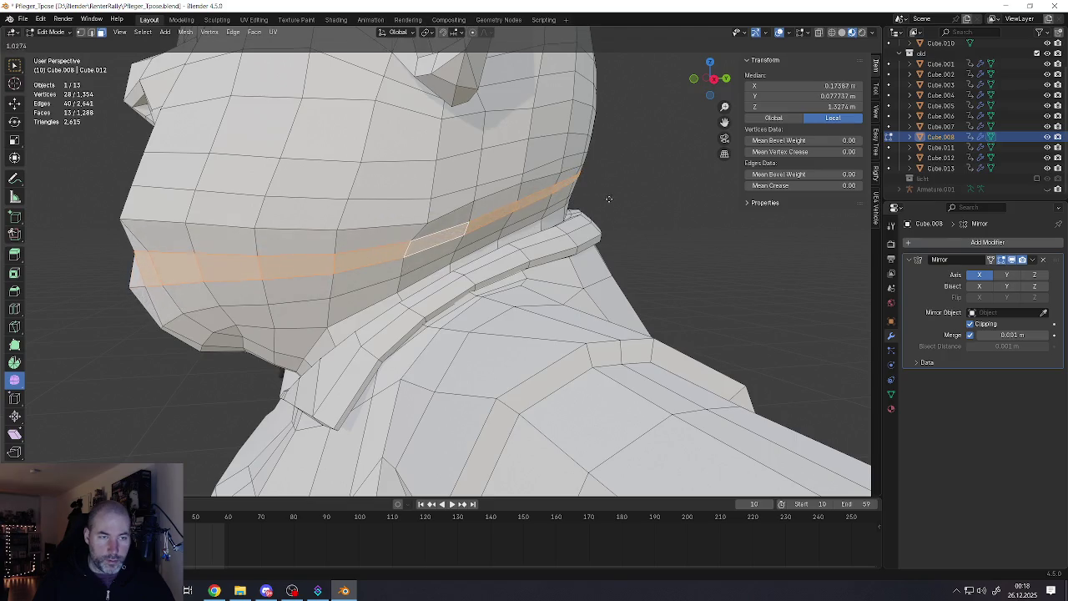
{"action": "left_click", "coordinate": [581, 199]}
{"action": "mouse_move", "coordinate": [581, 198]}
{"action": "middle_mouse_down"}
{"action": "mouse_move", "coordinate": [389, 211]}
{"action": "mouse_move", "coordinate": [497, 242]}
{"action": "mouse_move", "coordinate": [531, 236]}
{"action": "middle_mouse_up"}
{"action": "scroll", "coordinate": [398, 212], "scroll_direction": "down", "scroll_amount": 1}
{"action": "scroll", "coordinate": [405, 210], "scroll_direction": "down", "scroll_amount": 2}
{"action": "scroll", "coordinate": [445, 209], "scroll_direction": "down", "scroll_amount": 4}
In edge select mode, slide the chin edge loop along the face and review the result
{"action": "key", "text": "Tab"}
{"action": "key", "text": "Tab"}
{"action": "scroll", "coordinate": [531, 235], "scroll_direction": "up", "scroll_amount": 3}
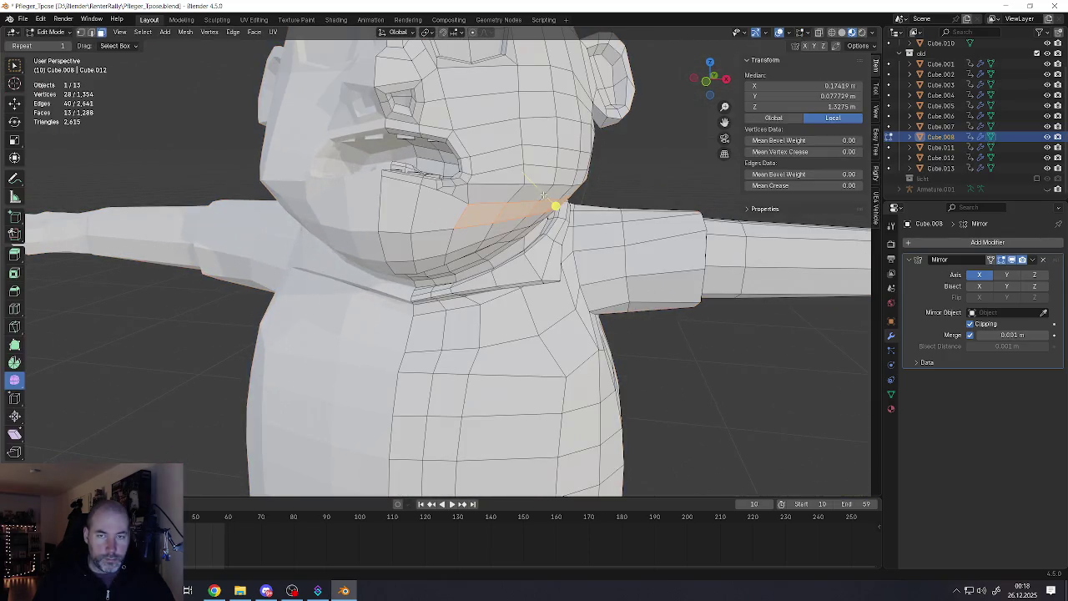
{"action": "key", "text": "2"}
{"action": "left_click", "coordinate": [557, 198], "text": "alt"}
{"action": "middle_click_drag", "start_coordinate": [567, 183], "coordinate": [570, 189]}
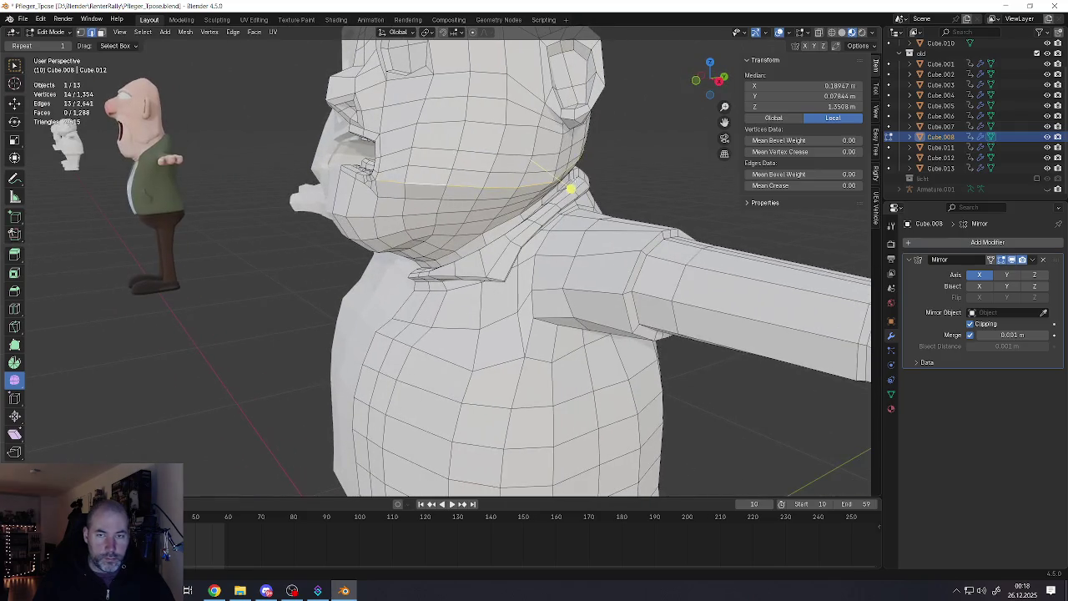
{"action": "left_click_drag", "start_coordinate": [570, 190], "coordinate": [551, 182]}
{"action": "middle_click_drag", "start_coordinate": [551, 182], "coordinate": [539, 186]}
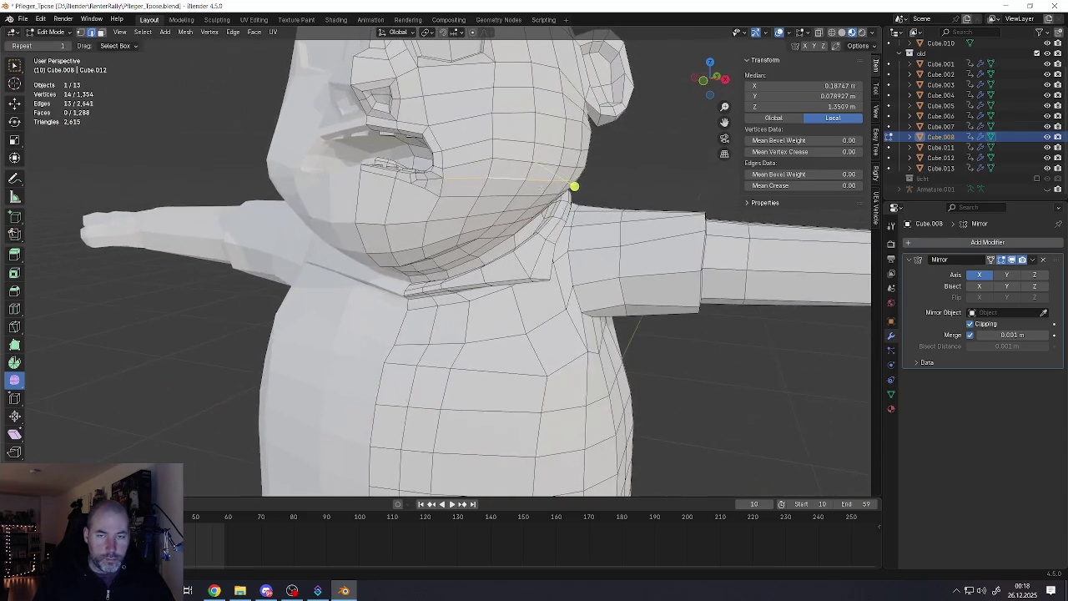
{"action": "key", "text": "Tab"}
{"action": "scroll", "coordinate": [539, 187], "scroll_direction": "down", "scroll_amount": 4}
{"action": "scroll", "coordinate": [542, 200], "scroll_direction": "down", "scroll_amount": 3}
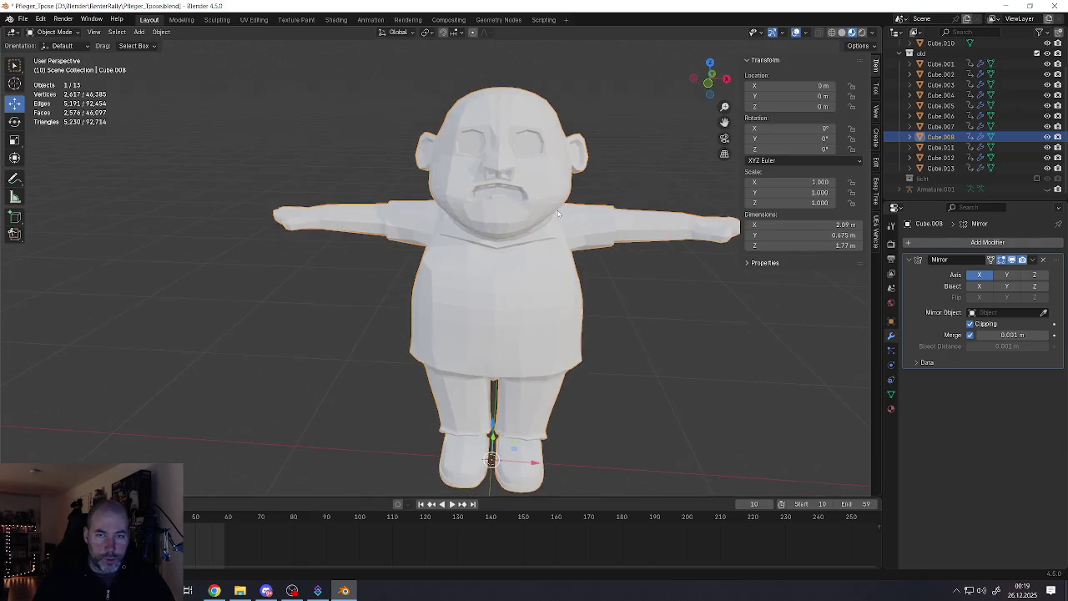
{"action": "scroll", "coordinate": [550, 220], "scroll_direction": "down", "scroll_amount": 4}
{"action": "middle_click_drag", "start_coordinate": [550, 219], "coordinate": [528, 225], "text": "shift"}
Dissolve the selected edge loop on the head
{"action": "key", "text": "Tab"}
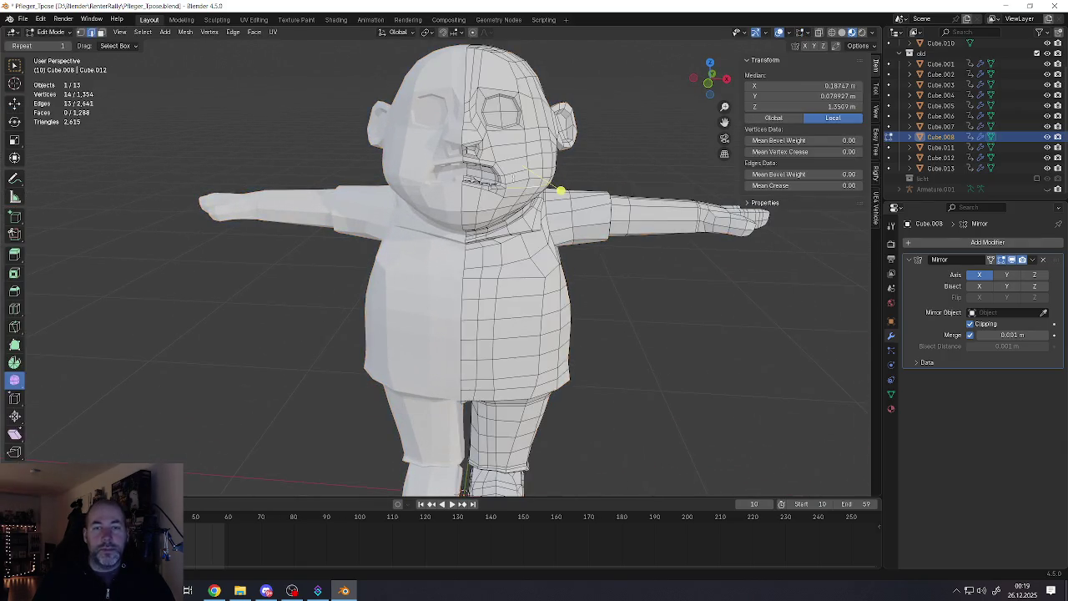
{"action": "mouse_move", "coordinate": [529, 205]}
{"action": "middle_mouse_down"}
{"action": "mouse_move", "coordinate": [418, 212]}
{"action": "mouse_move", "coordinate": [571, 171]}
{"action": "mouse_move", "coordinate": [501, 178]}
{"action": "middle_mouse_up"}
{"action": "scroll", "coordinate": [571, 172], "scroll_direction": "up", "scroll_amount": 3}
{"action": "scroll", "coordinate": [570, 171], "scroll_direction": "up", "scroll_amount": 2}
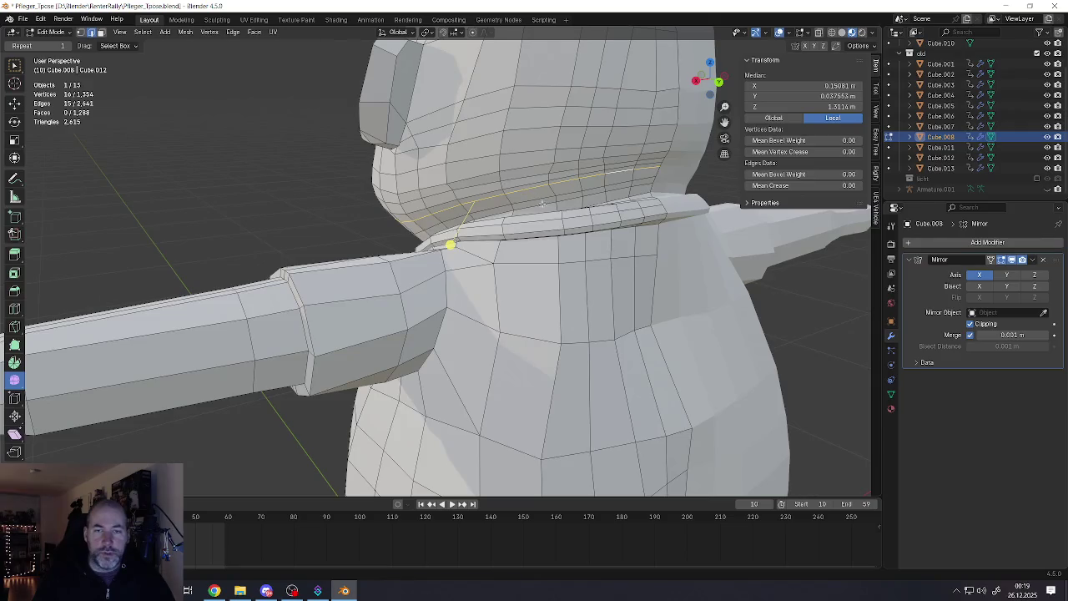
{"action": "middle_click_drag", "start_coordinate": [545, 204], "coordinate": [536, 200]}
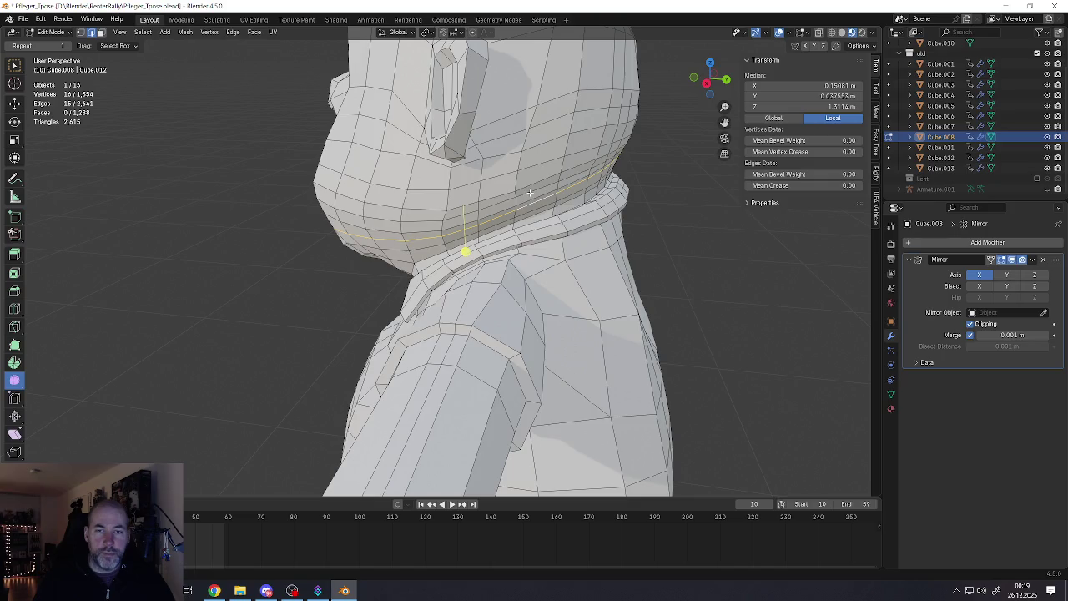
{"action": "middle_click_drag", "start_coordinate": [469, 189], "coordinate": [553, 171]}
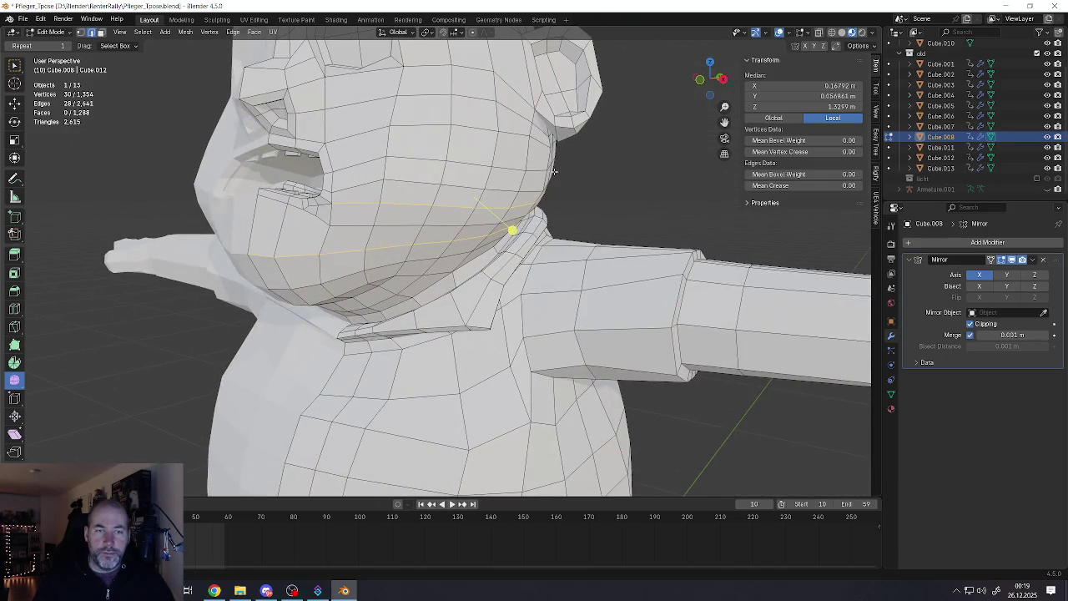
{"action": "key", "text": "x"}
{"action": "left_click", "coordinate": [544, 176]}
{"action": "scroll", "coordinate": [500, 184], "scroll_direction": "down", "scroll_amount": 4}
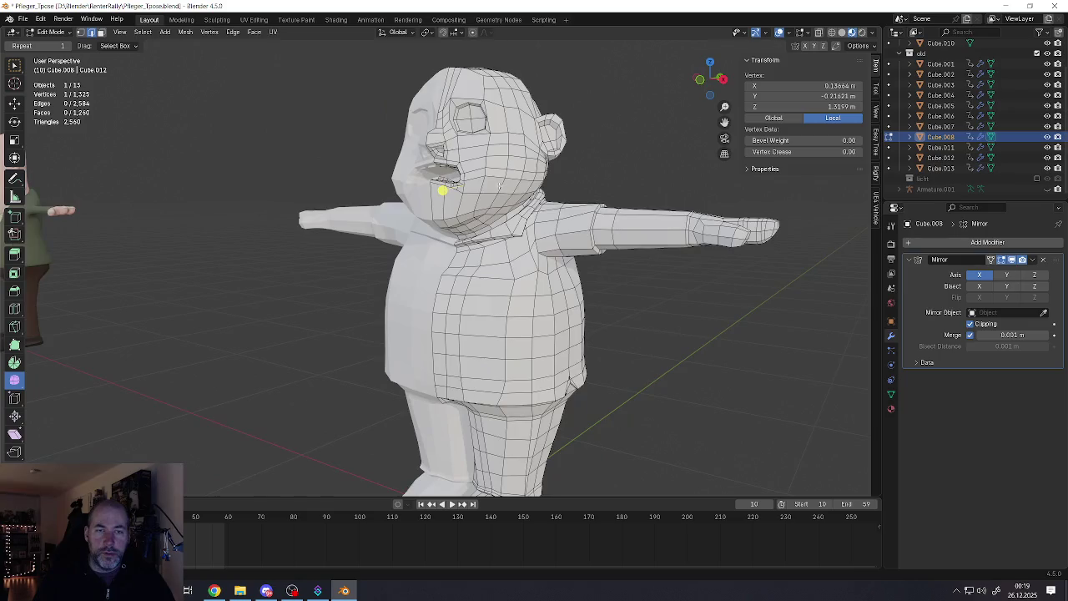
Select the edge loop around the eye and dissolve it with Dissolve Edges
{"action": "mouse_move", "coordinate": [443, 190]}
{"action": "middle_mouse_down"}
{"action": "mouse_move", "coordinate": [425, 201]}
{"action": "mouse_move", "coordinate": [436, 214]}
{"action": "mouse_move", "coordinate": [439, 344]}
{"action": "mouse_move", "coordinate": [478, 350]}
{"action": "mouse_move", "coordinate": [495, 405]}
{"action": "middle_mouse_up"}
{"action": "left_click", "coordinate": [478, 278], "text": "alt"}
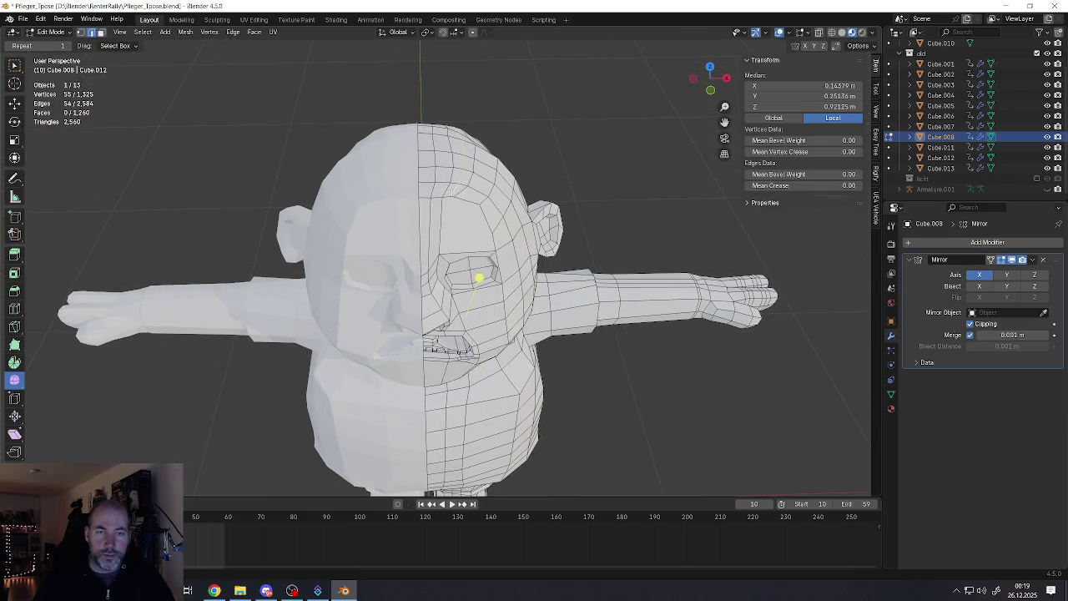
{"action": "key", "text": "x"}
{"action": "left_click", "coordinate": [430, 193]}
{"action": "scroll", "coordinate": [430, 192], "scroll_direction": "down", "scroll_amount": 5}
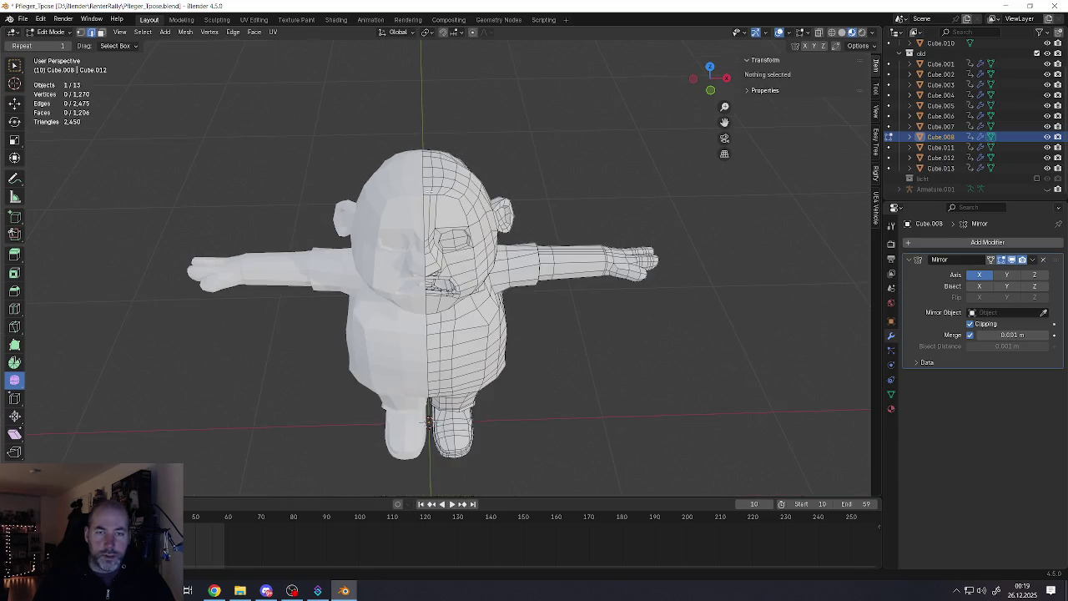
{"action": "mouse_move", "coordinate": [430, 192]}
{"action": "middle_mouse_down"}
{"action": "mouse_move", "coordinate": [624, 167]}
{"action": "mouse_move", "coordinate": [534, 218]}
{"action": "mouse_move", "coordinate": [562, 148]}
{"action": "mouse_move", "coordinate": [501, 126]}
{"action": "middle_mouse_up"}
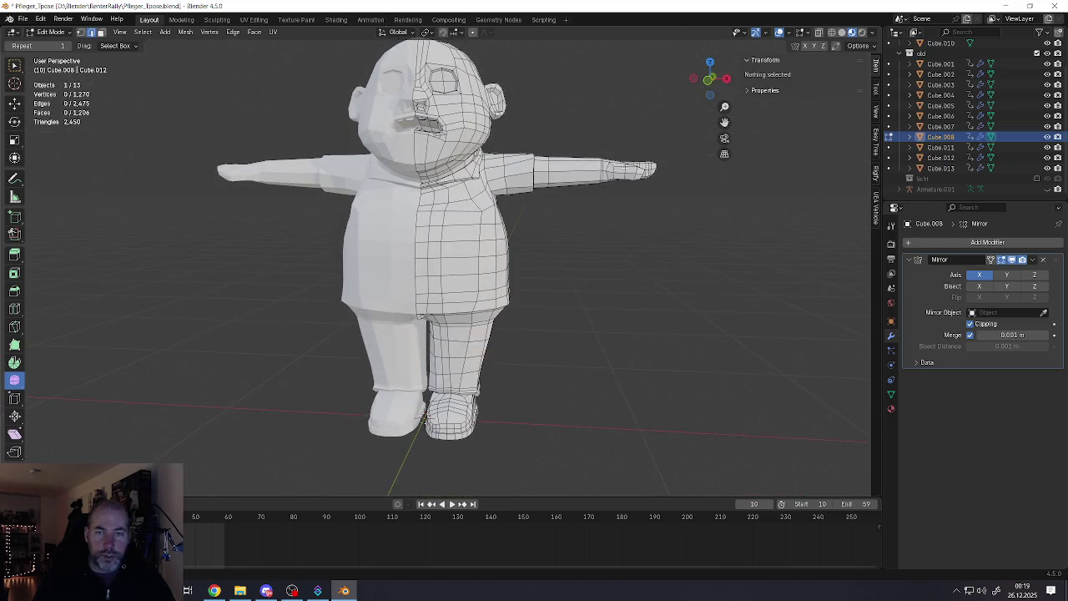
{"action": "scroll", "coordinate": [624, 167], "scroll_direction": "up", "scroll_amount": 5}
{"action": "scroll", "coordinate": [534, 218], "scroll_direction": "down", "scroll_amount": 5}
{"action": "scroll", "coordinate": [501, 126], "scroll_direction": "up", "scroll_amount": 2}
{"action": "scroll", "coordinate": [358, 281], "scroll_direction": "up", "scroll_amount": 3}
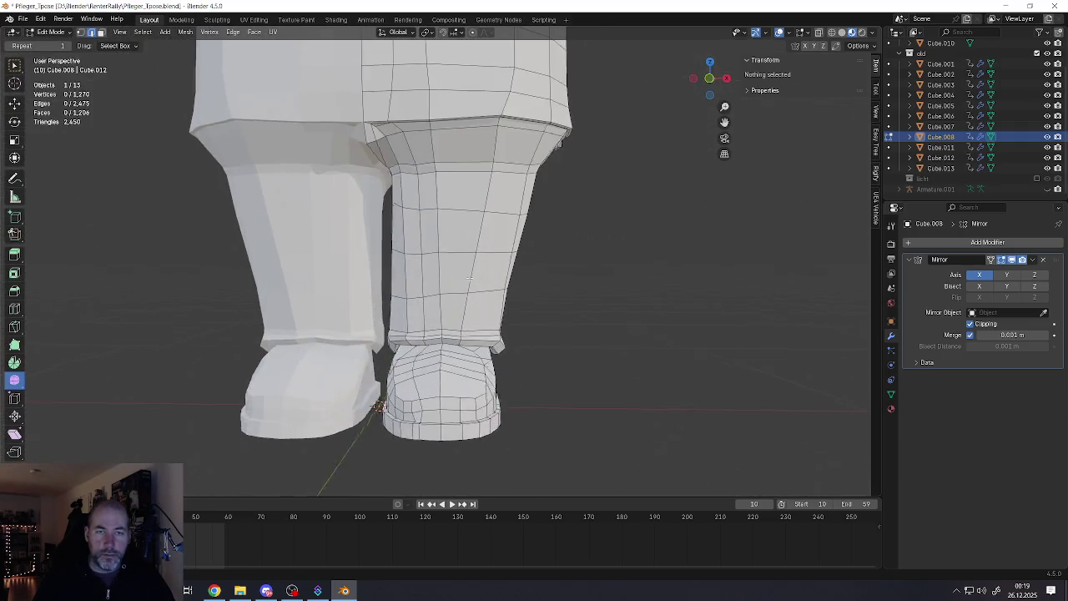
Dissolve the stray edge loop at the front crotch below the hem notch
{"action": "scroll", "coordinate": [358, 281], "scroll_direction": "up", "scroll_amount": 3}
{"action": "mouse_move", "coordinate": [358, 281]}
{"action": "middle_mouse_down"}
{"action": "mouse_move", "coordinate": [294, 282]}
{"action": "mouse_move", "coordinate": [403, 250]}
{"action": "middle_mouse_up"}
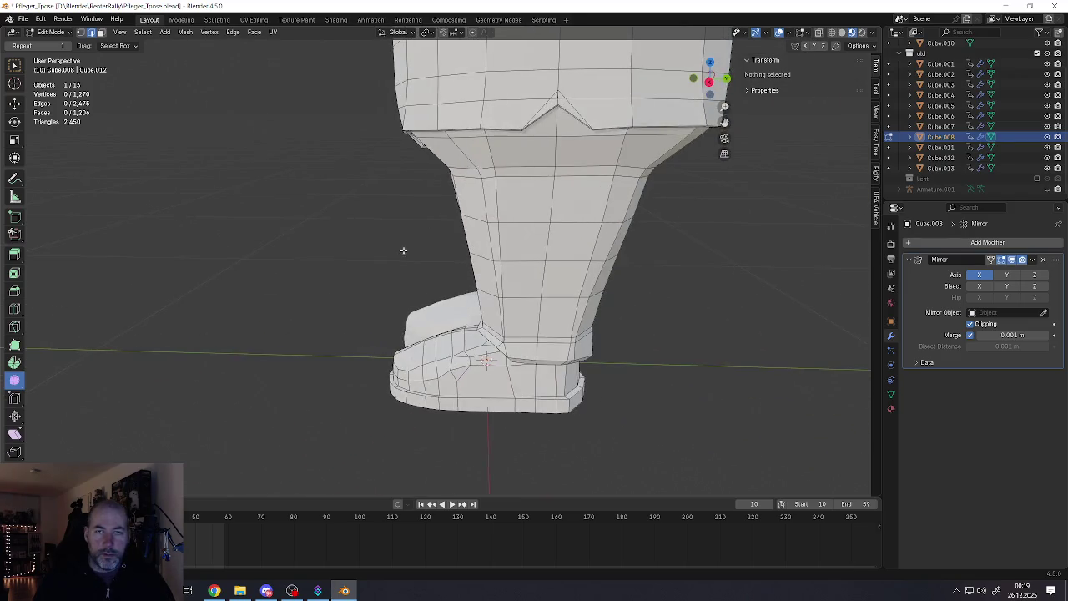
{"action": "scroll", "coordinate": [403, 251], "scroll_direction": "up", "scroll_amount": 2}
{"action": "scroll", "coordinate": [403, 250], "scroll_direction": "up", "scroll_amount": 3}
{"action": "scroll", "coordinate": [500, 217], "scroll_direction": "up", "scroll_amount": 2}
{"action": "left_click", "coordinate": [516, 212], "text": "alt"}
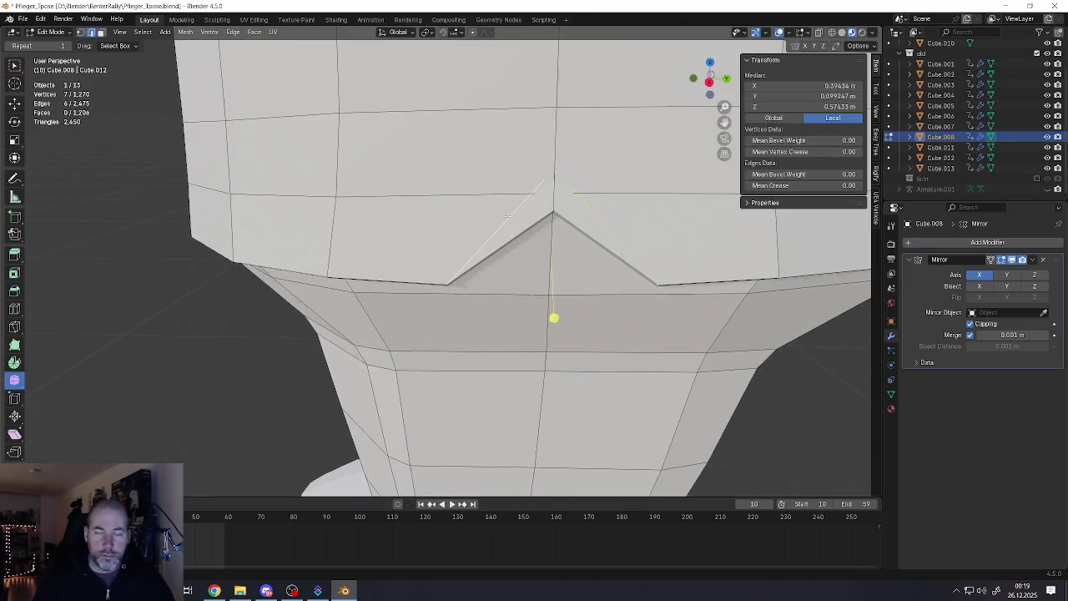
{"action": "middle_click_drag", "start_coordinate": [517, 211], "coordinate": [592, 147]}
{"action": "key", "text": "x"}
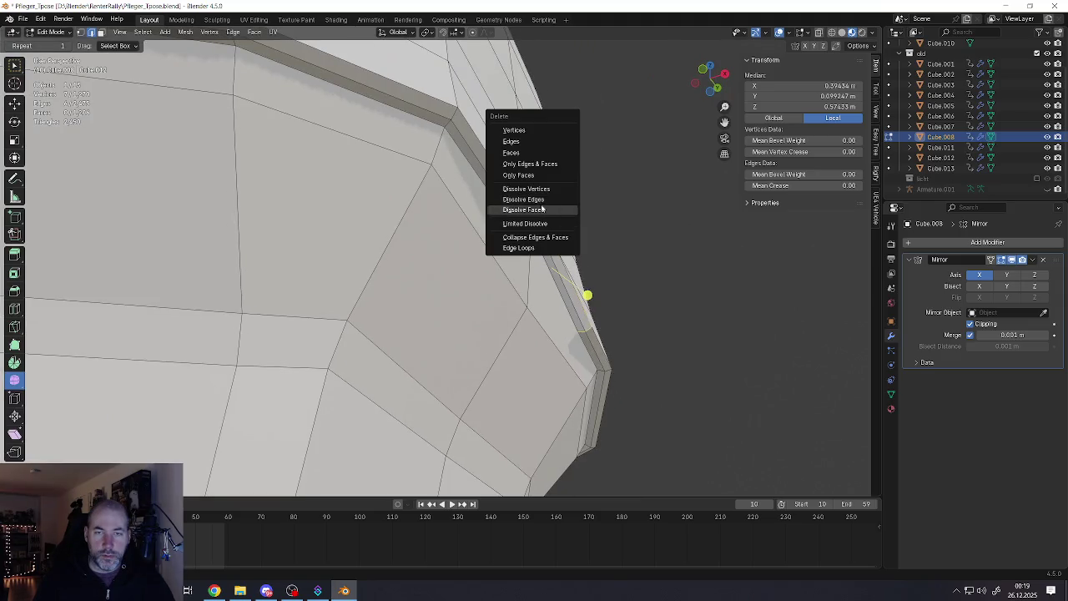
{"action": "left_click", "coordinate": [542, 208]}
Dissolve the remaining stray edges below the hem on the other side of the leg
{"action": "mouse_move", "coordinate": [591, 191]}
{"action": "middle_mouse_down"}
{"action": "mouse_move", "coordinate": [567, 187]}
{"action": "mouse_move", "coordinate": [601, 191]}
{"action": "mouse_move", "coordinate": [519, 171]}
{"action": "mouse_move", "coordinate": [520, 207]}
{"action": "mouse_move", "coordinate": [503, 212]}
{"action": "mouse_move", "coordinate": [637, 247]}
{"action": "mouse_move", "coordinate": [308, 218]}
{"action": "middle_mouse_up"}
{"action": "key", "text": "x"}
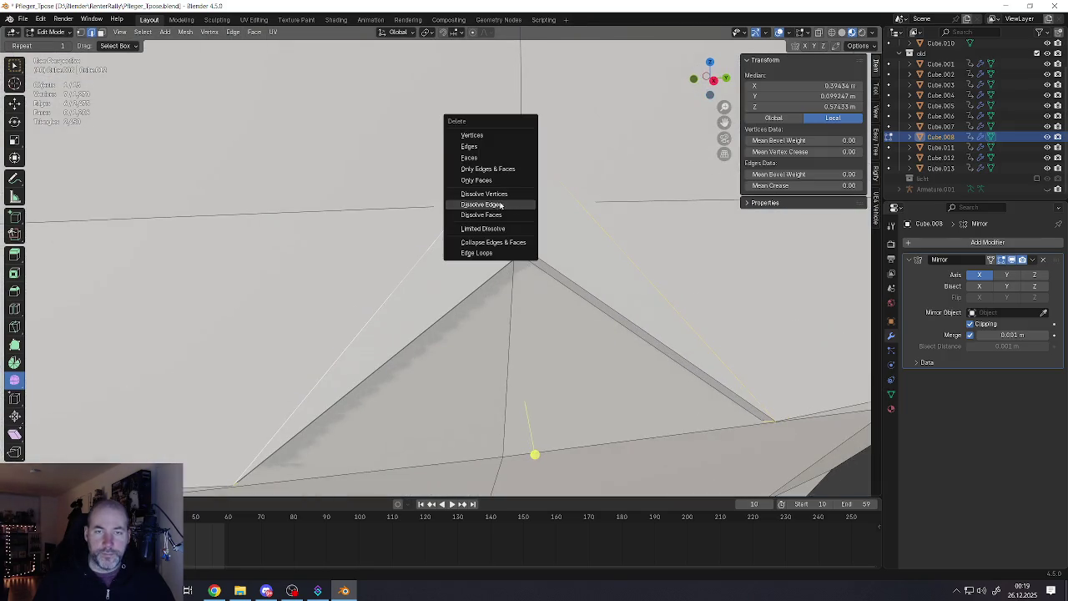
{"action": "left_click", "coordinate": [499, 205]}
{"action": "scroll", "coordinate": [500, 209], "scroll_direction": "down", "scroll_amount": 5}
{"action": "scroll", "coordinate": [505, 217], "scroll_direction": "up", "scroll_amount": 2}
{"action": "scroll", "coordinate": [551, 223], "scroll_direction": "down", "scroll_amount": 5}
{"action": "scroll", "coordinate": [637, 248], "scroll_direction": "up", "scroll_amount": 3}
{"action": "scroll", "coordinate": [447, 225], "scroll_direction": "down", "scroll_amount": 4}
{"action": "scroll", "coordinate": [308, 218], "scroll_direction": "up", "scroll_amount": 6}
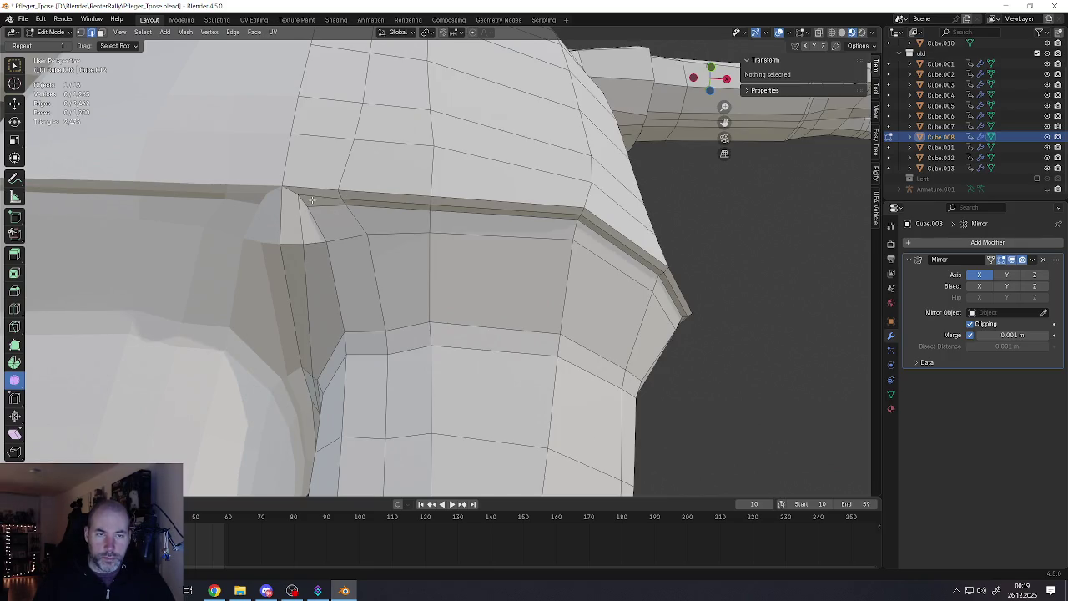
Orbit around the legs and shoes to inspect the cleaned-up mesh
{"action": "right_click", "coordinate": [311, 199]}
{"action": "key", "text": "Escape"}
{"action": "scroll", "coordinate": [312, 199], "scroll_direction": "down", "scroll_amount": 4}
{"action": "mouse_move", "coordinate": [311, 200]}
{"action": "middle_mouse_down"}
{"action": "mouse_move", "coordinate": [428, 183]}
{"action": "mouse_move", "coordinate": [428, 265]}
{"action": "middle_mouse_up"}
{"action": "scroll", "coordinate": [428, 183], "scroll_direction": "up", "scroll_amount": 5}
{"action": "scroll", "coordinate": [462, 341], "scroll_direction": "up", "scroll_amount": 4}
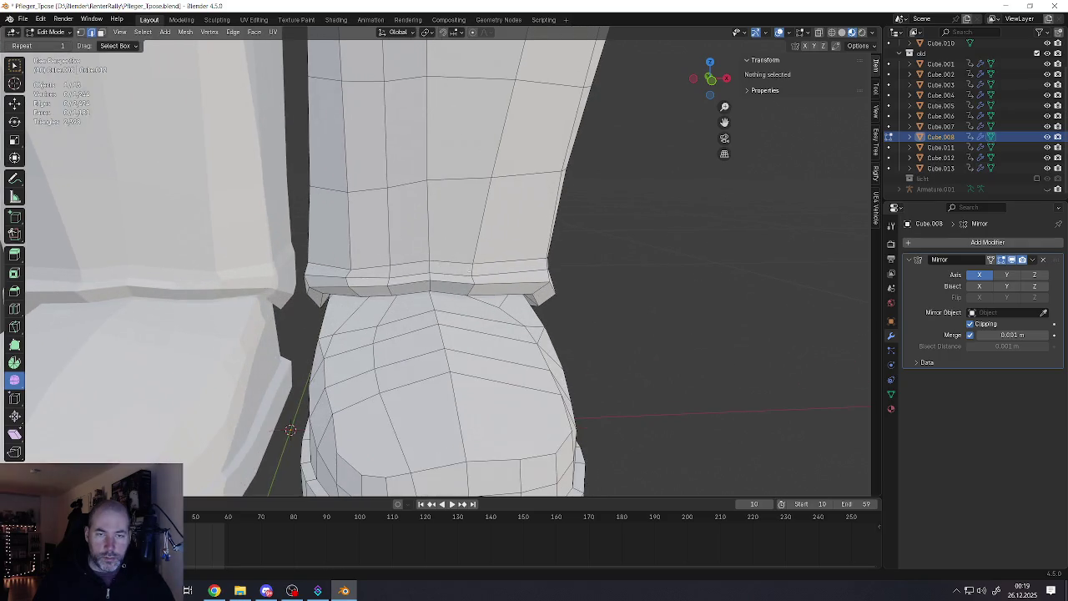
{"action": "right_click", "coordinate": [458, 273]}
{"action": "key", "text": "Escape"}
{"action": "scroll", "coordinate": [458, 273], "scroll_direction": "down", "scroll_amount": 3}
{"action": "scroll", "coordinate": [455, 259], "scroll_direction": "down", "scroll_amount": 2}
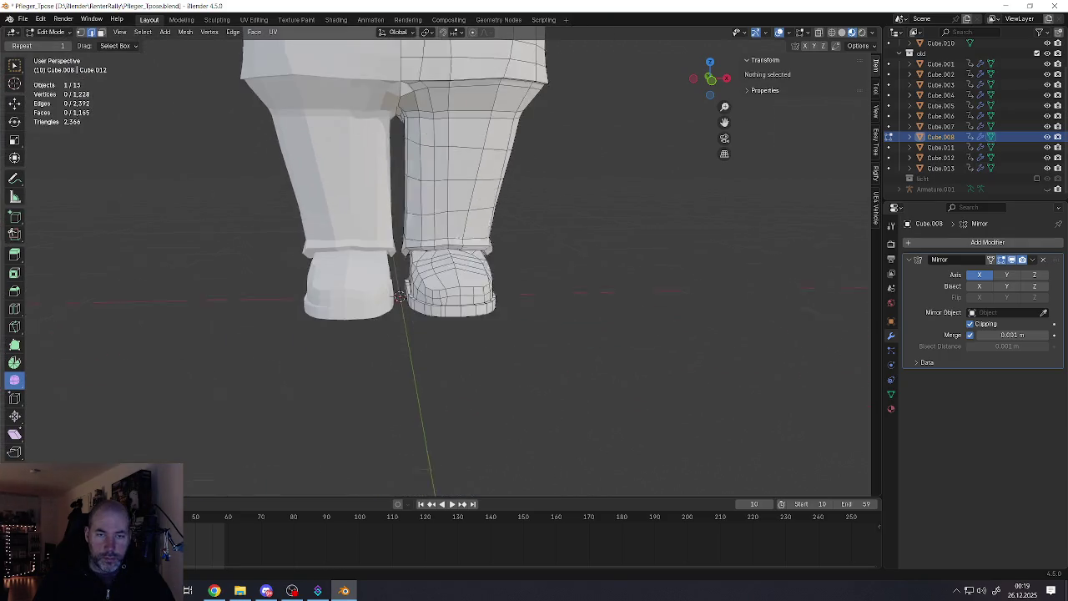
{"action": "scroll", "coordinate": [452, 240], "scroll_direction": "up", "scroll_amount": 3}
{"action": "mouse_move", "coordinate": [450, 239]}
{"action": "middle_mouse_down"}
{"action": "mouse_move", "coordinate": [455, 179]}
{"action": "mouse_move", "coordinate": [455, 200]}
{"action": "middle_mouse_up"}
{"action": "mouse_move", "coordinate": [369, 203]}
{"action": "middle_mouse_down"}
{"action": "mouse_move", "coordinate": [398, 246]}
{"action": "mouse_move", "coordinate": [305, 210]}
{"action": "mouse_move", "coordinate": [386, 231]}
{"action": "mouse_move", "coordinate": [519, 238]}
{"action": "mouse_move", "coordinate": [501, 200]}
{"action": "mouse_move", "coordinate": [475, 225]}
{"action": "middle_mouse_up"}
{"action": "scroll", "coordinate": [365, 231], "scroll_direction": "up", "scroll_amount": 3}
{"action": "scroll", "coordinate": [539, 227], "scroll_direction": "down", "scroll_amount": 5}
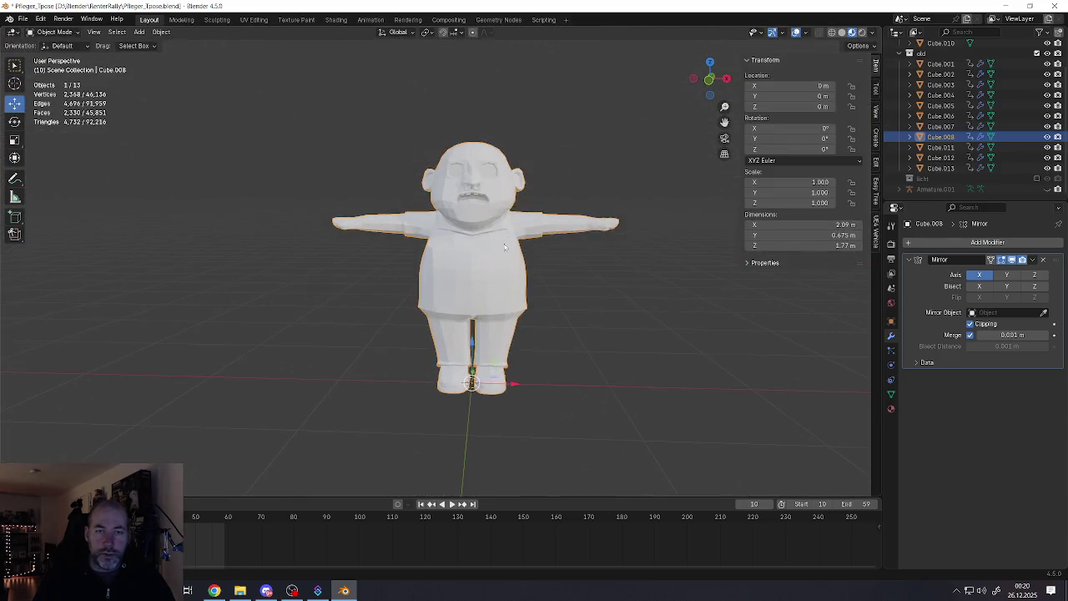
In Object Mode, add a Multiresolution modifier to Cube.008 and subdivide it once
{"action": "scroll", "coordinate": [476, 225], "scroll_direction": "up", "scroll_amount": 4}
{"action": "scroll", "coordinate": [485, 228], "scroll_direction": "down", "scroll_amount": 2}
{"action": "scroll", "coordinate": [485, 228], "scroll_direction": "down", "scroll_amount": 2}
{"action": "scroll", "coordinate": [485, 227], "scroll_direction": "down", "scroll_amount": 2}
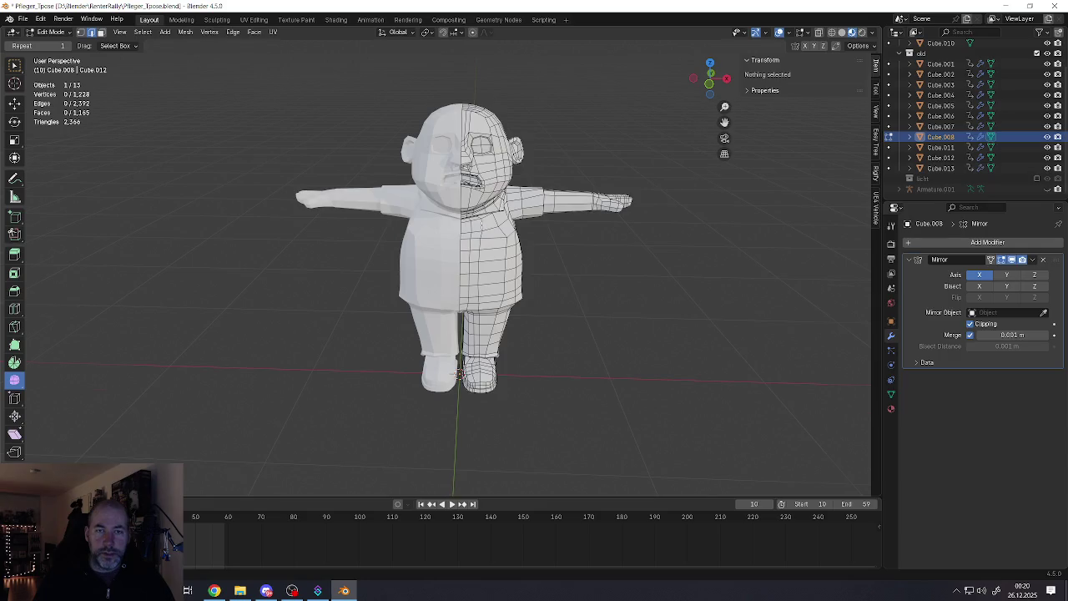
{"action": "key", "text": "Tab"}
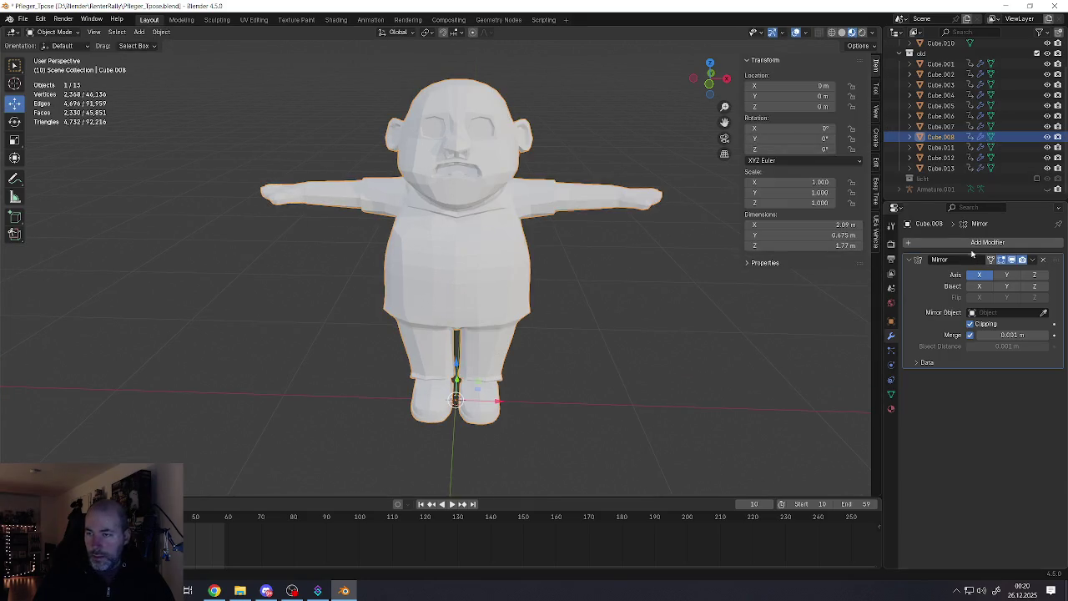
{"action": "left_click", "coordinate": [971, 242]}
{"action": "mouse_move", "coordinate": [923, 278]}
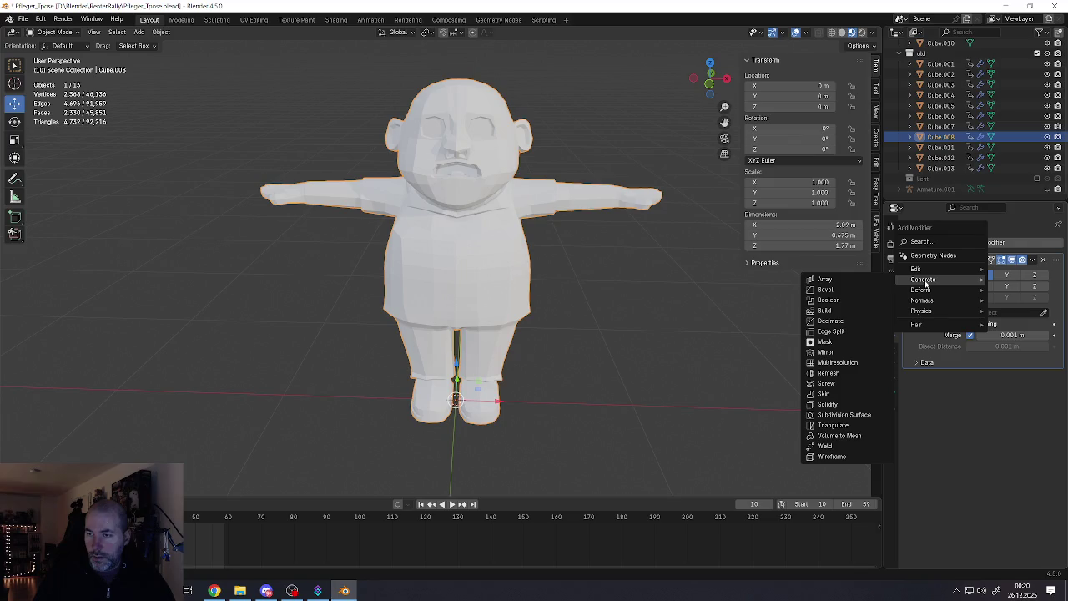
{"action": "left_click", "coordinate": [830, 364]}
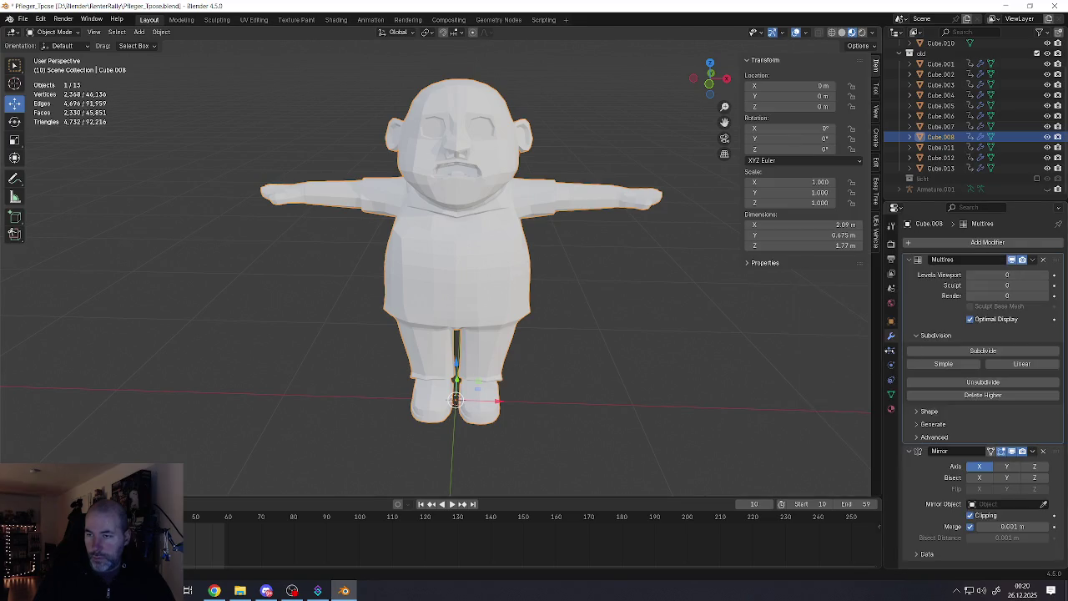
{"action": "left_click", "coordinate": [981, 351]}
Orbit over the head and to a rear three-quarter view to inspect the smoothing
{"action": "scroll", "coordinate": [455, 208], "scroll_direction": "up", "scroll_amount": 5}
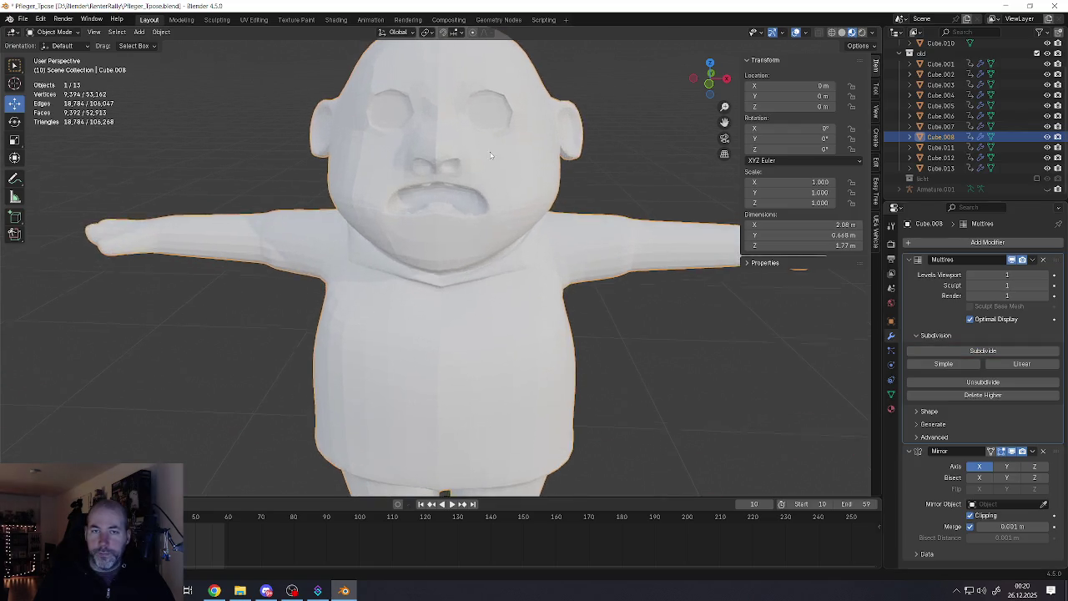
{"action": "mouse_move", "coordinate": [501, 275]}
{"action": "middle_mouse_down"}
{"action": "mouse_move", "coordinate": [450, 198]}
{"action": "mouse_move", "coordinate": [513, 194]}
{"action": "middle_mouse_up"}
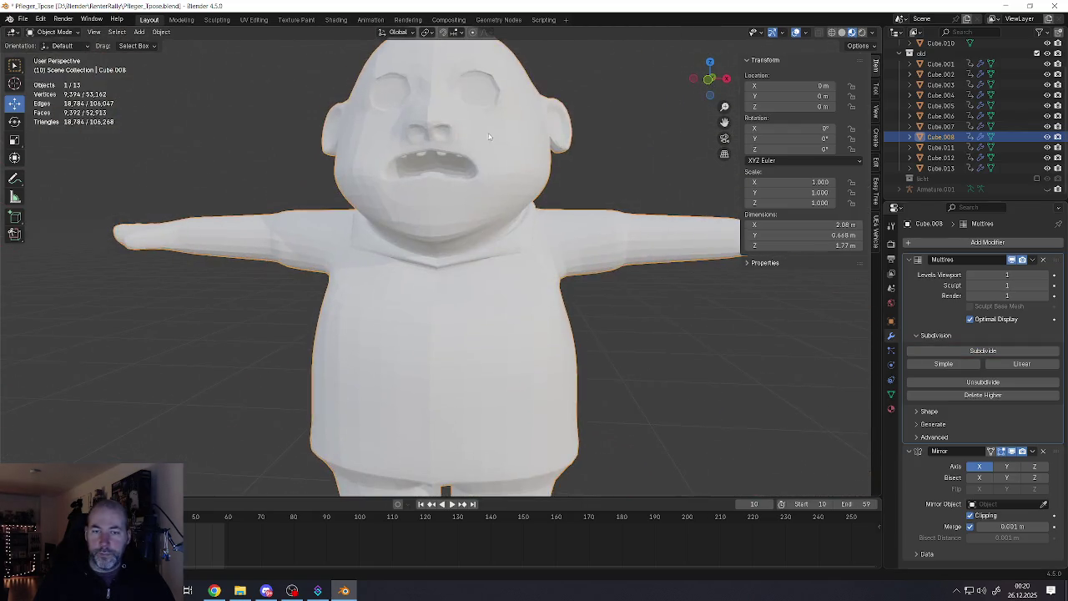
{"action": "scroll", "coordinate": [513, 194], "scroll_direction": "down", "scroll_amount": 4}
{"action": "scroll", "coordinate": [513, 192], "scroll_direction": "up", "scroll_amount": 2}
{"action": "mouse_move", "coordinate": [508, 232]}
{"action": "middle_mouse_down"}
{"action": "mouse_move", "coordinate": [316, 224]}
{"action": "mouse_move", "coordinate": [509, 153]}
{"action": "mouse_move", "coordinate": [493, 214]}
{"action": "middle_mouse_up"}
{"action": "scroll", "coordinate": [493, 214], "scroll_direction": "down", "scroll_amount": 2}
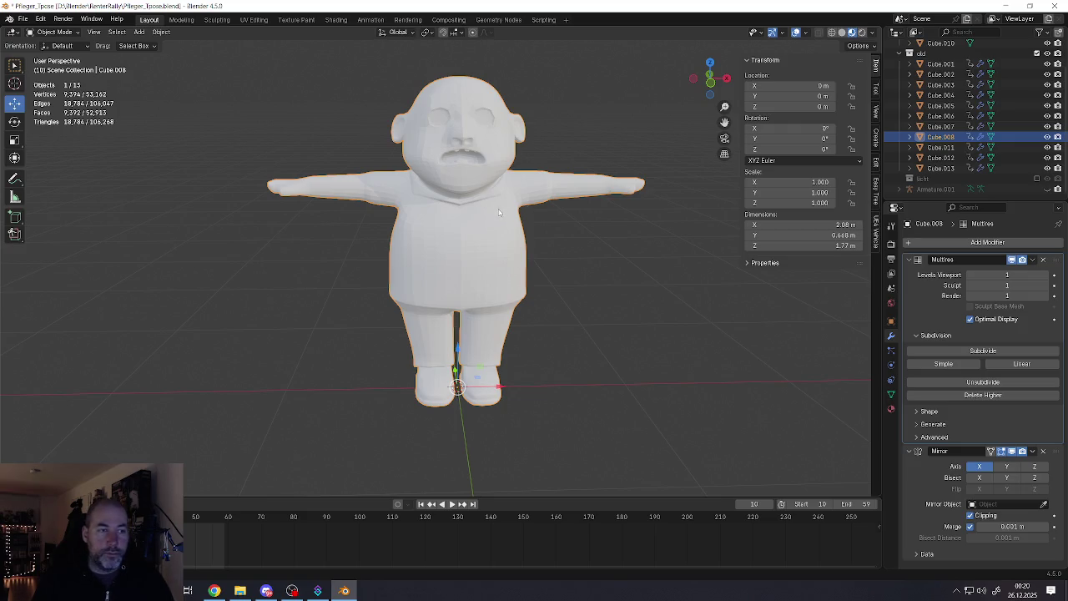
In Edit Mode, switch to the Smooth tool and select the faces along the side pocket seam
{"action": "middle_click_drag", "start_coordinate": [499, 213], "coordinate": [472, 246]}
{"action": "key", "text": "Tab"}
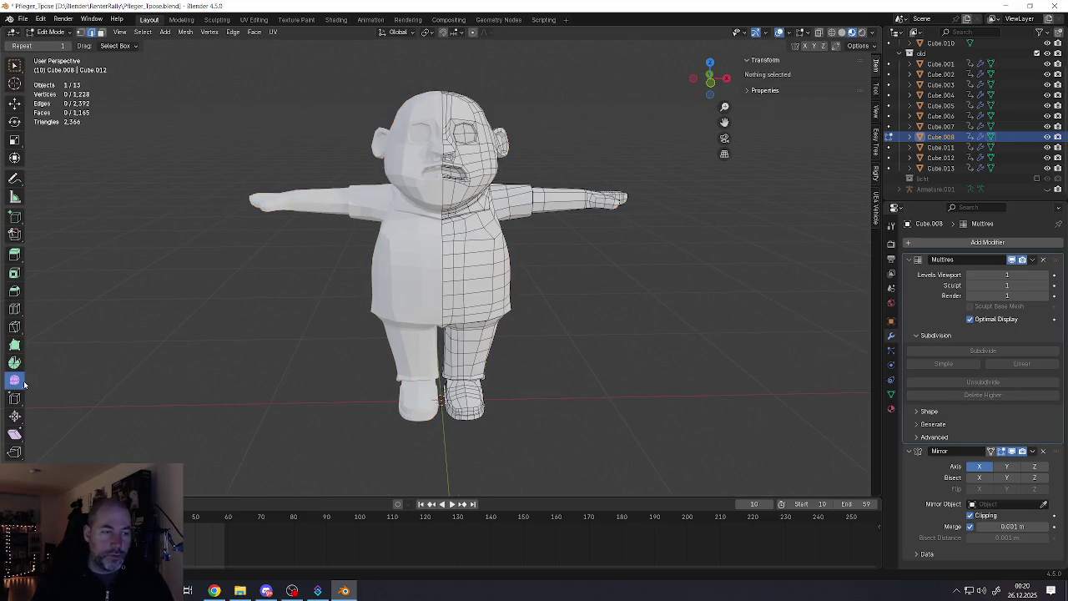
{"action": "scroll", "coordinate": [381, 333], "scroll_direction": "up", "scroll_amount": 5}
{"action": "left_click", "coordinate": [494, 253]}
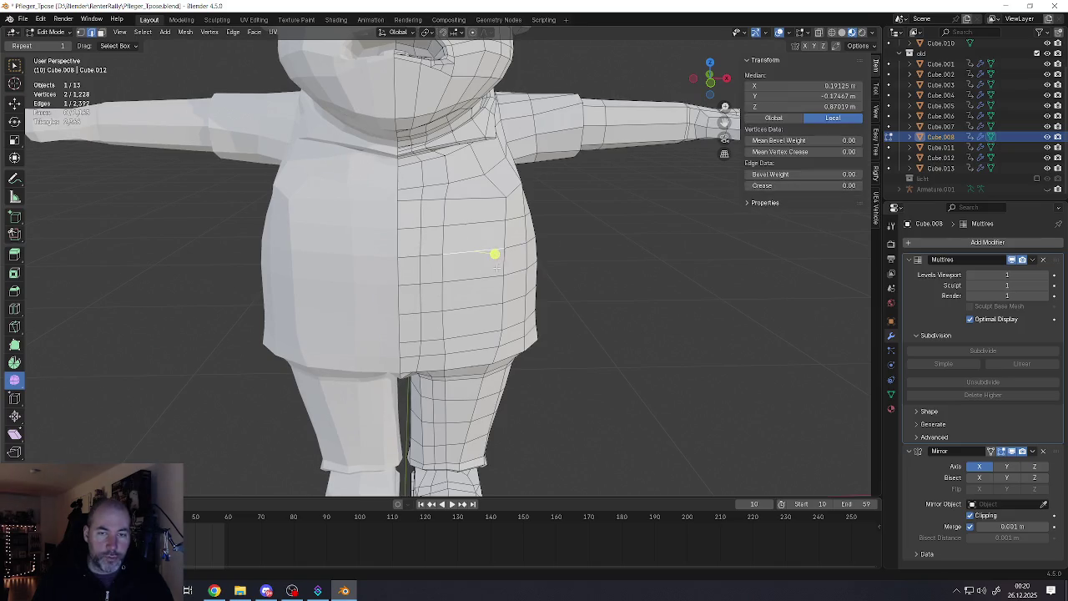
{"action": "left_click", "coordinate": [15, 382]}
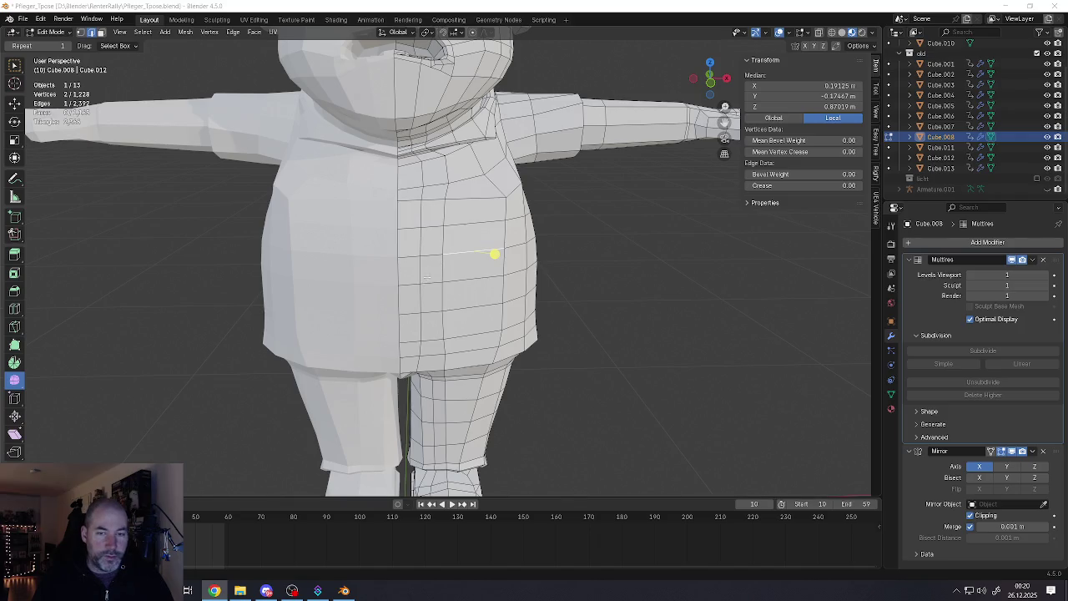
{"action": "middle_click_drag", "start_coordinate": [495, 254], "coordinate": [500, 233]}
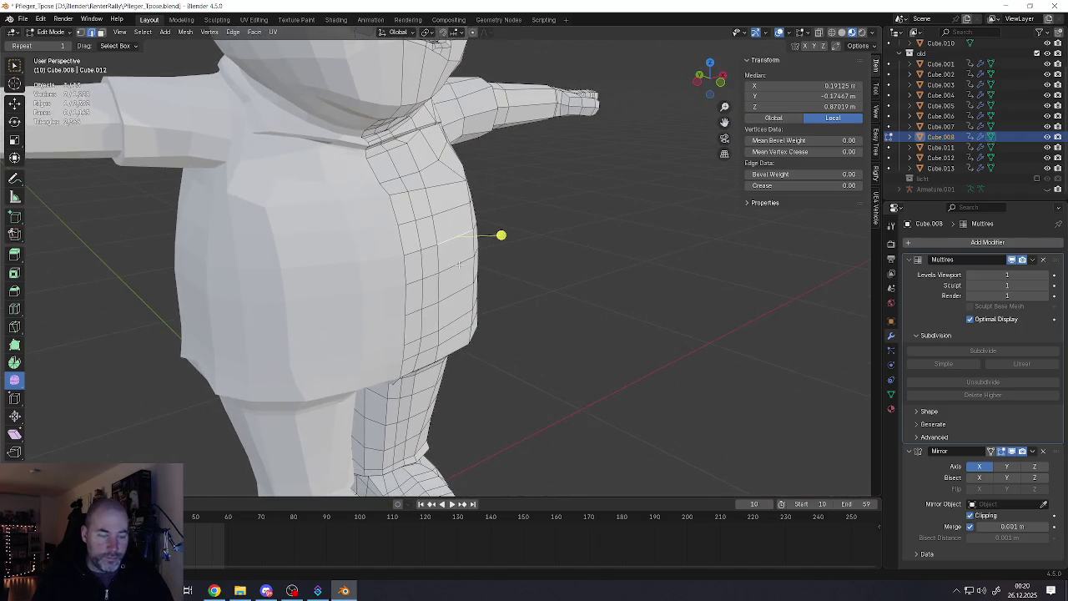
{"action": "key", "text": "alt+a"}
{"action": "left_click_drag", "start_coordinate": [500, 250], "coordinate": [478, 283]}
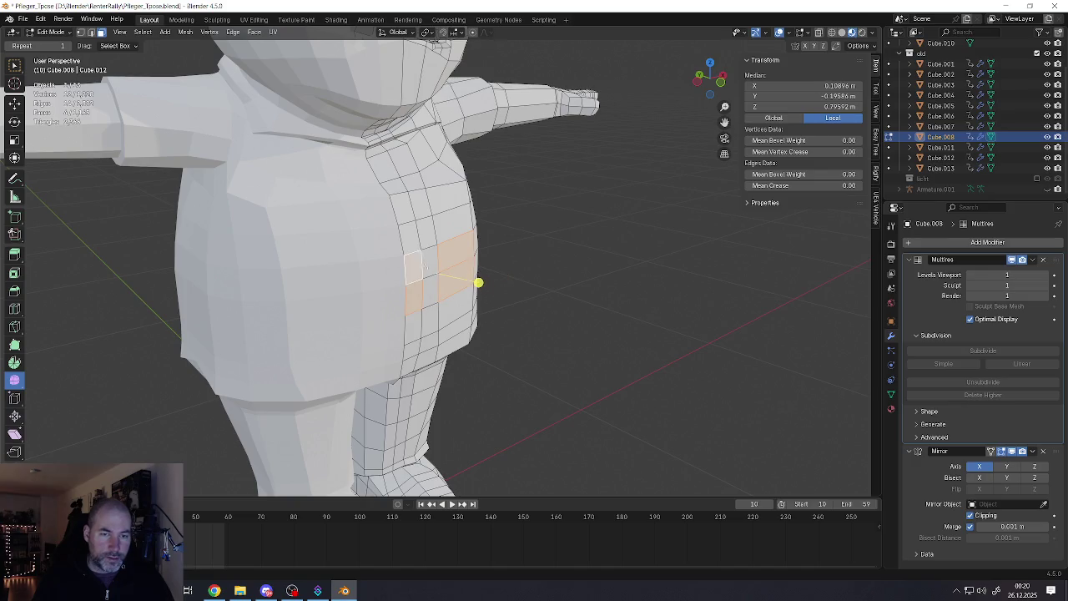
Smooth the selected side seam faces and return to Object Mode
{"action": "middle_click_drag", "start_coordinate": [478, 283], "coordinate": [487, 273]}
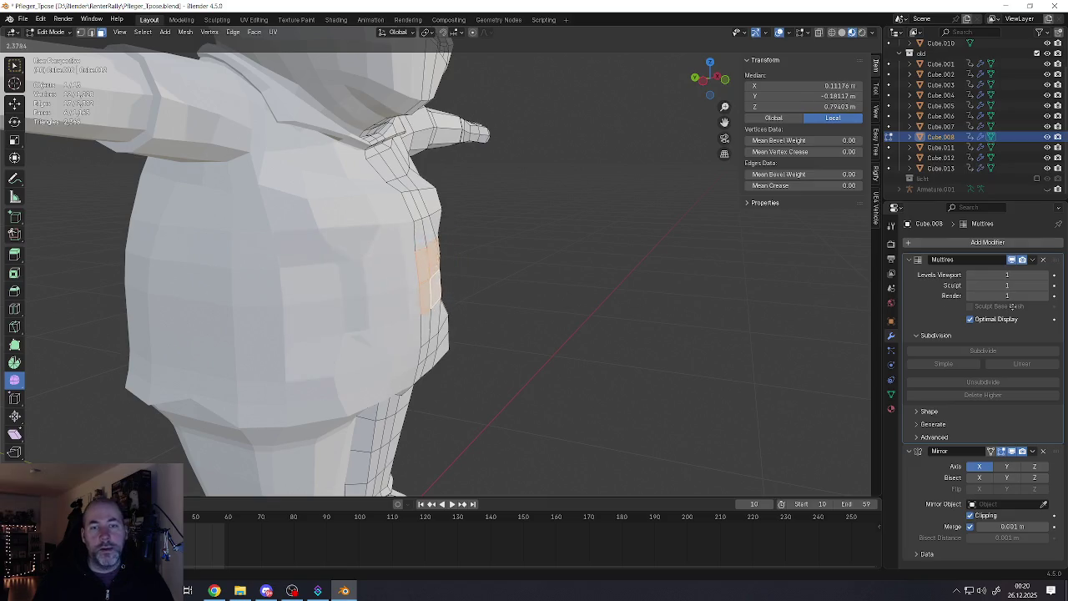
{"action": "left_click", "coordinate": [628, 317]}
{"action": "middle_click_drag", "start_coordinate": [484, 275], "coordinate": [414, 280]}
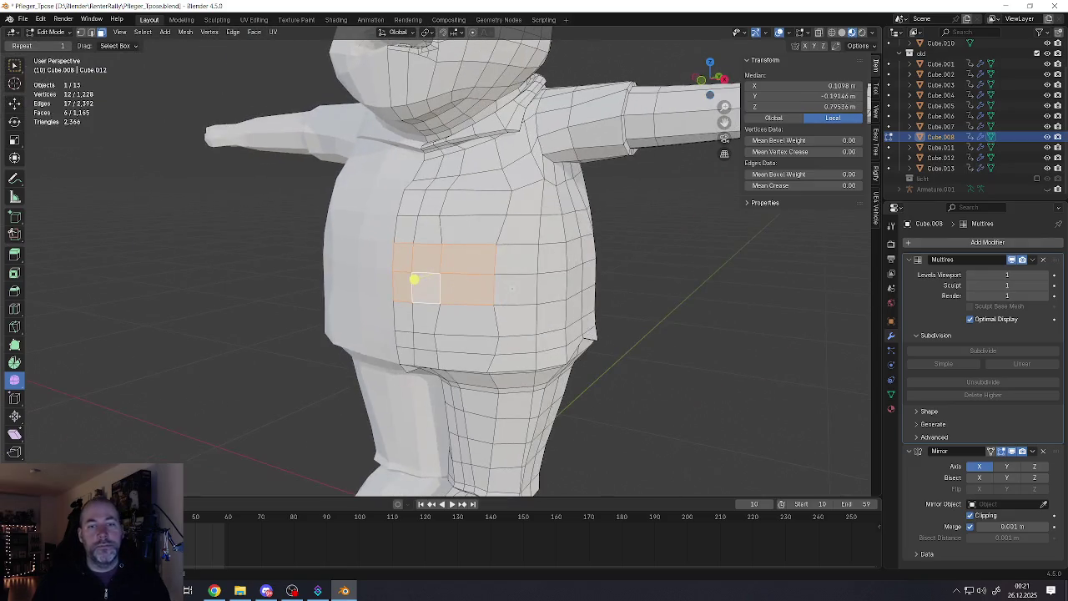
{"action": "scroll", "coordinate": [413, 281], "scroll_direction": "down", "scroll_amount": 5}
{"action": "scroll", "coordinate": [501, 284], "scroll_direction": "up", "scroll_amount": 1}
{"action": "key", "text": "Tab"}
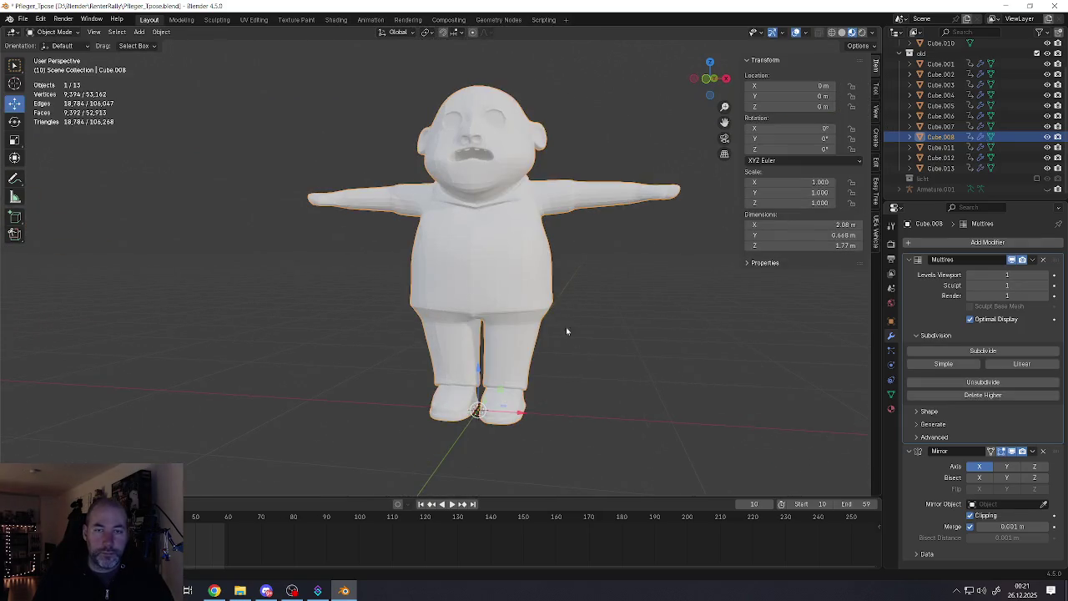
Apply the Multiresolution modifier to the character mesh
{"action": "scroll", "coordinate": [542, 276], "scroll_direction": "up", "scroll_amount": 3}
{"action": "scroll", "coordinate": [523, 230], "scroll_direction": "up", "scroll_amount": 2}
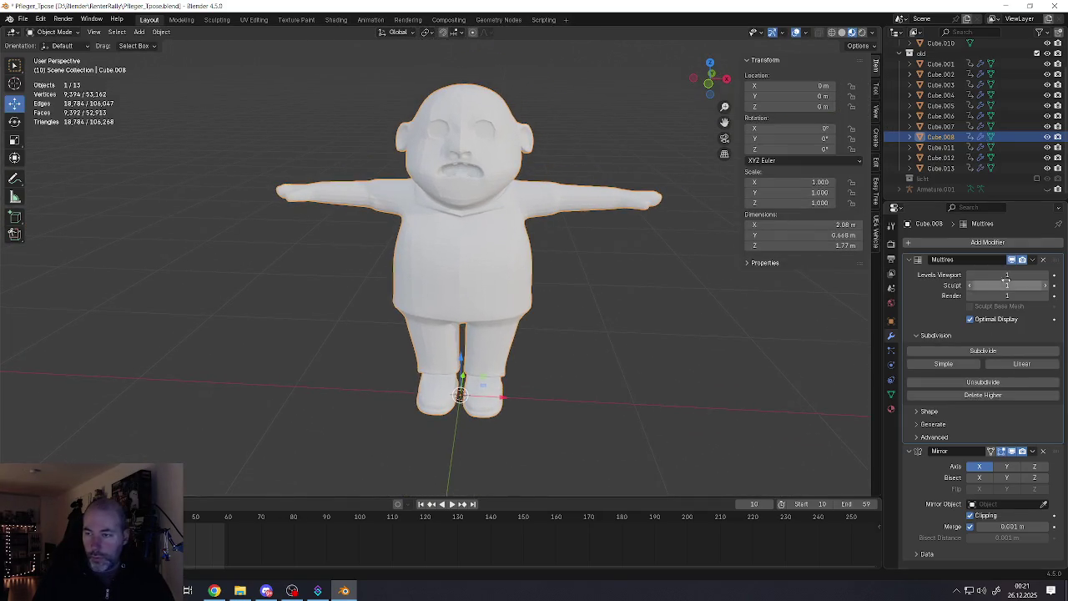
{"action": "left_click", "coordinate": [1034, 260]}
{"action": "left_click", "coordinate": [997, 269]}
{"action": "scroll", "coordinate": [584, 400], "scroll_direction": "up", "scroll_amount": 3}
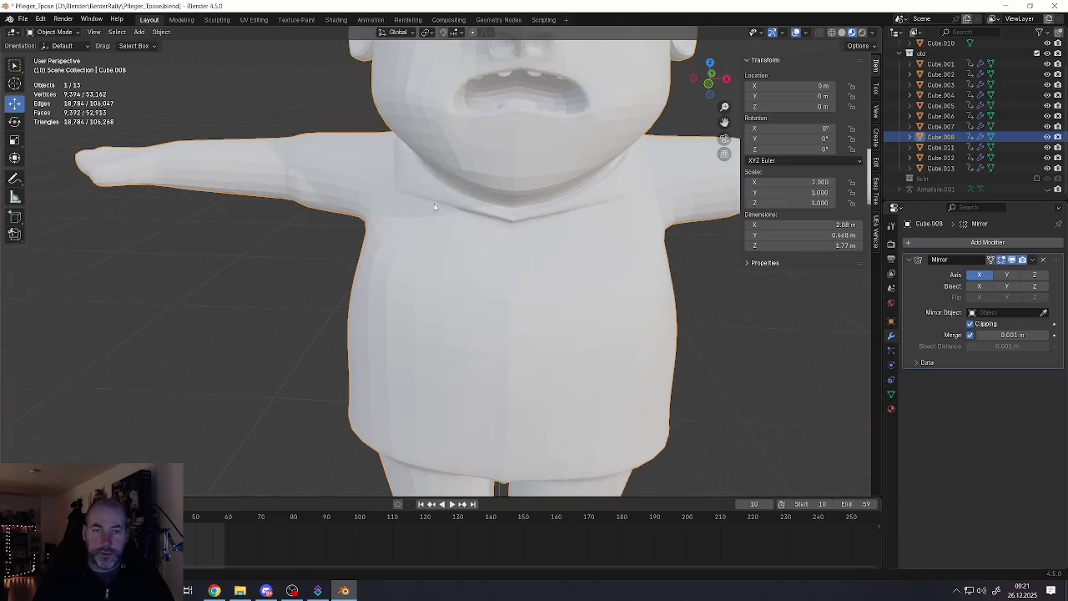
Enter Edit Mode on the subdivided mesh and select a vertex on the collar
{"action": "key", "text": "Tab"}
{"action": "scroll", "coordinate": [590, 408], "scroll_direction": "down", "scroll_amount": 3}
{"action": "scroll", "coordinate": [495, 417], "scroll_direction": "down", "scroll_amount": 2}
{"action": "scroll", "coordinate": [470, 470], "scroll_direction": "up", "scroll_amount": 3}
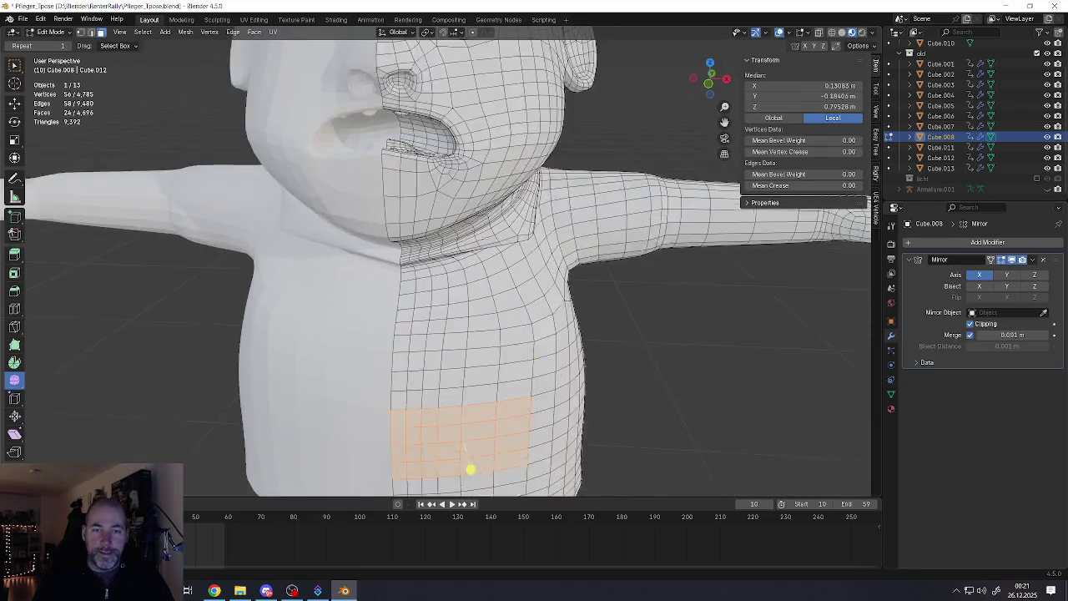
{"action": "scroll", "coordinate": [470, 470], "scroll_direction": "up", "scroll_amount": 4}
{"action": "mouse_move", "coordinate": [435, 221]}
{"action": "middle_mouse_down"}
{"action": "mouse_move", "coordinate": [437, 250]}
{"action": "mouse_move", "coordinate": [468, 266]}
{"action": "middle_mouse_up"}
{"action": "scroll", "coordinate": [437, 250], "scroll_direction": "down", "scroll_amount": 3}
{"action": "scroll", "coordinate": [436, 267], "scroll_direction": "up", "scroll_amount": 4}
{"action": "scroll", "coordinate": [469, 265], "scroll_direction": "down", "scroll_amount": 2}
{"action": "left_click", "coordinate": [386, 234]}
{"action": "scroll", "coordinate": [393, 232], "scroll_direction": "down", "scroll_amount": 2}
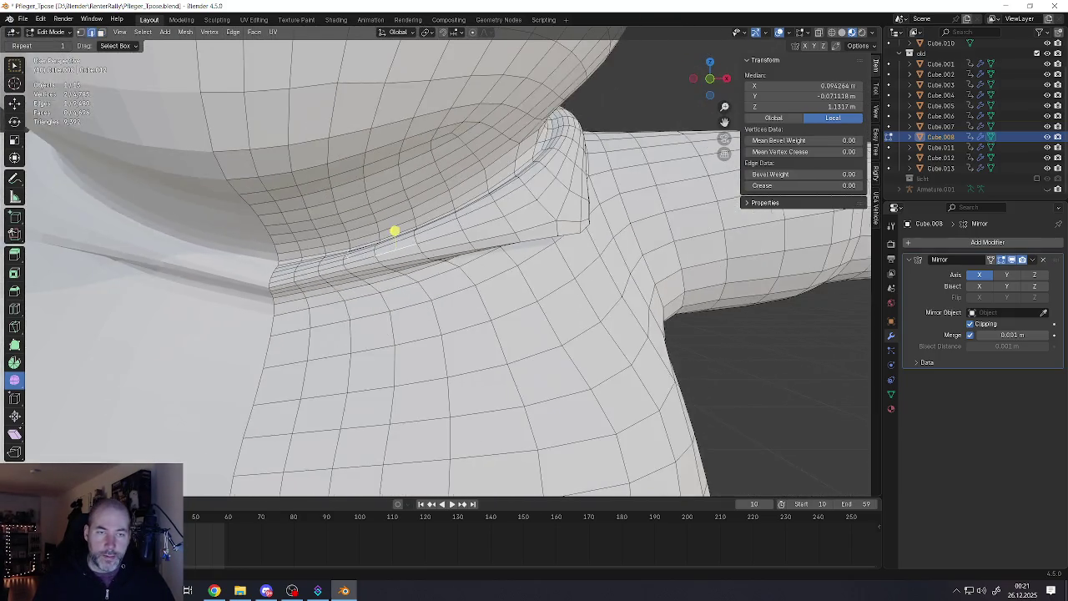
{"action": "mouse_move", "coordinate": [394, 231]}
{"action": "middle_mouse_down"}
{"action": "mouse_move", "coordinate": [434, 236]}
{"action": "mouse_move", "coordinate": [377, 222]}
{"action": "mouse_move", "coordinate": [322, 231]}
{"action": "mouse_move", "coordinate": [331, 236]}
{"action": "mouse_move", "coordinate": [332, 221]}
{"action": "mouse_move", "coordinate": [309, 167]}
{"action": "mouse_move", "coordinate": [389, 155]}
{"action": "mouse_move", "coordinate": [384, 165]}
{"action": "middle_mouse_up"}
Select the single vertex at the armpit seam and move it to a new position
{"action": "left_click", "coordinate": [417, 239], "text": "alt"}
{"action": "left_click", "coordinate": [332, 221], "text": "alt"}
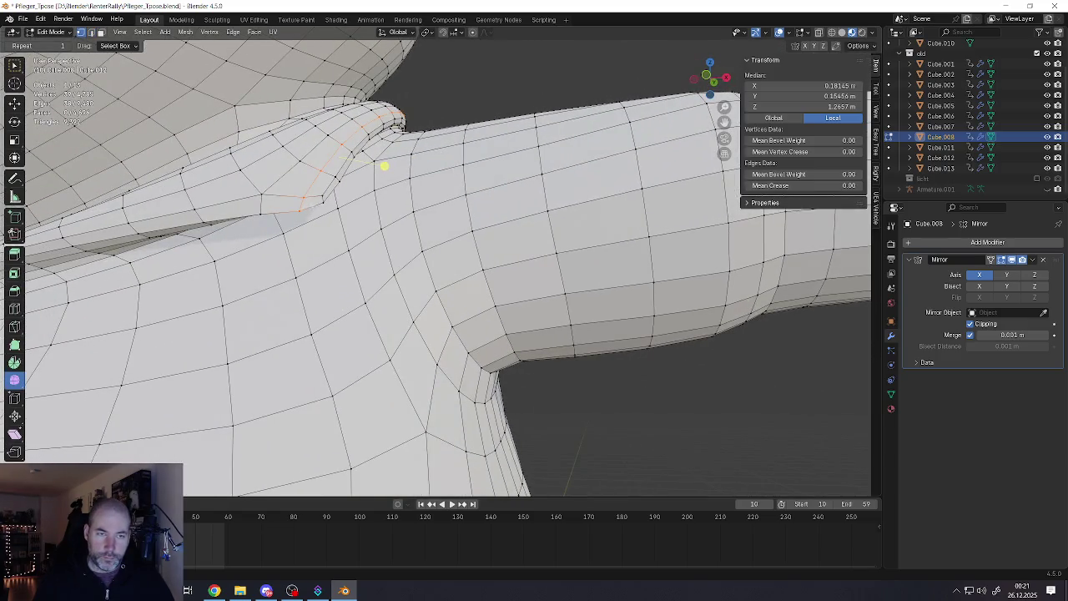
{"action": "left_click", "coordinate": [357, 228]}
{"action": "scroll", "coordinate": [358, 229], "scroll_direction": "down", "scroll_amount": 2}
{"action": "middle_click_drag", "start_coordinate": [358, 229], "coordinate": [424, 229]}
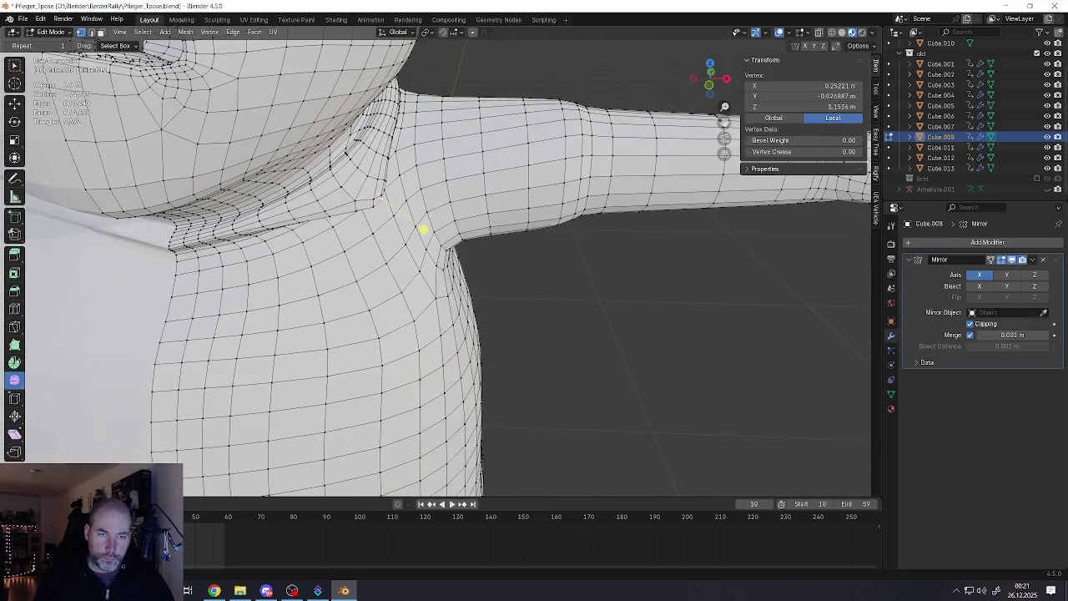
{"action": "key", "text": "g"}
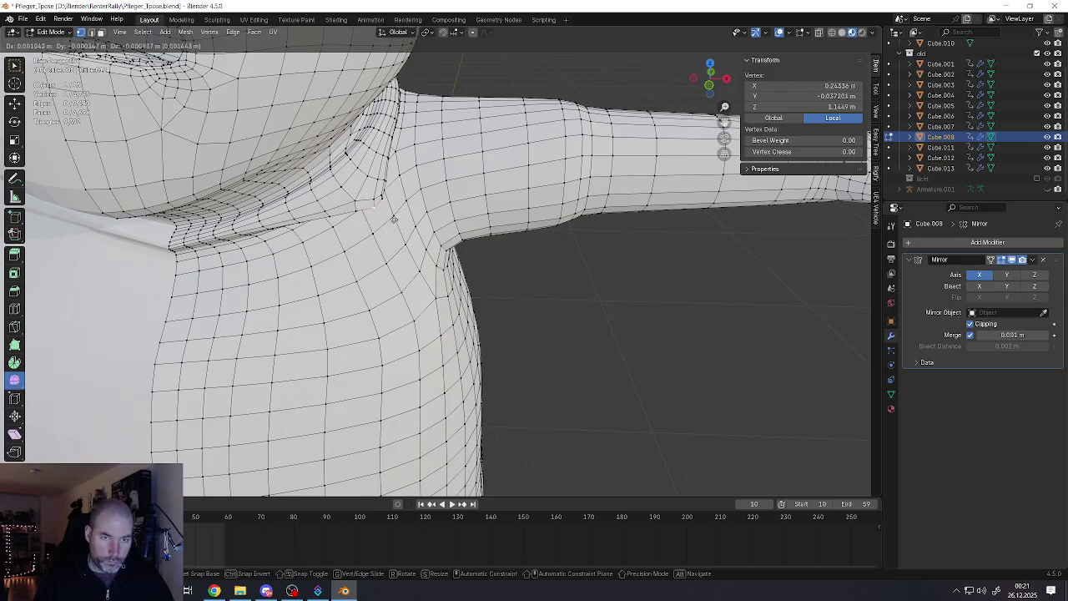
{"action": "left_click", "coordinate": [397, 253]}
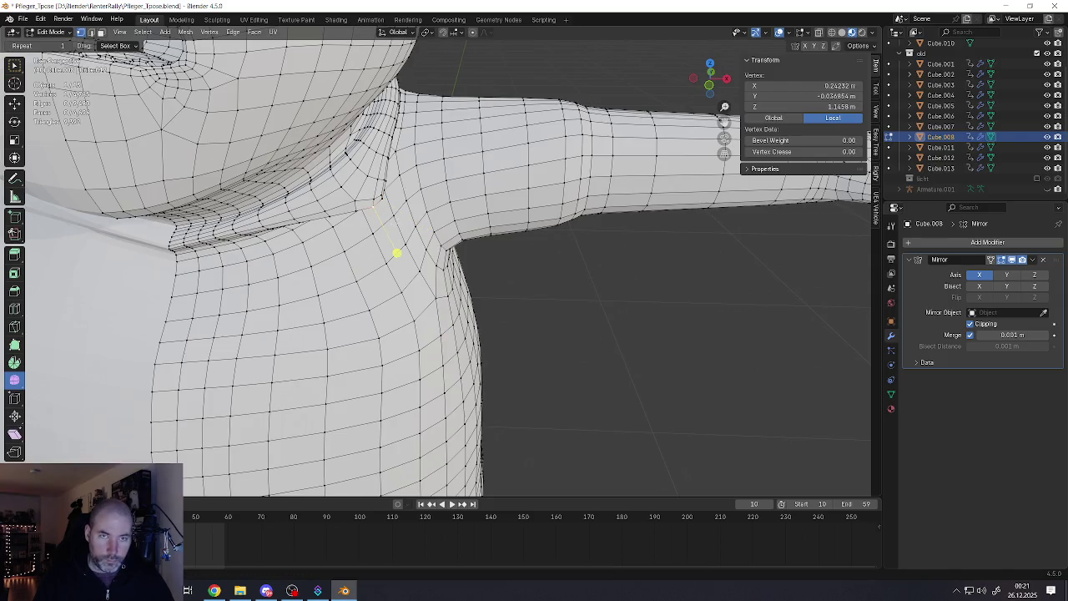
Set proportional falloff to Sharp, enlarge the radius and nudge the armpit vertex
{"action": "left_click", "coordinate": [484, 33]}
{"action": "left_click", "coordinate": [465, 120]}
{"action": "key", "text": "g"}
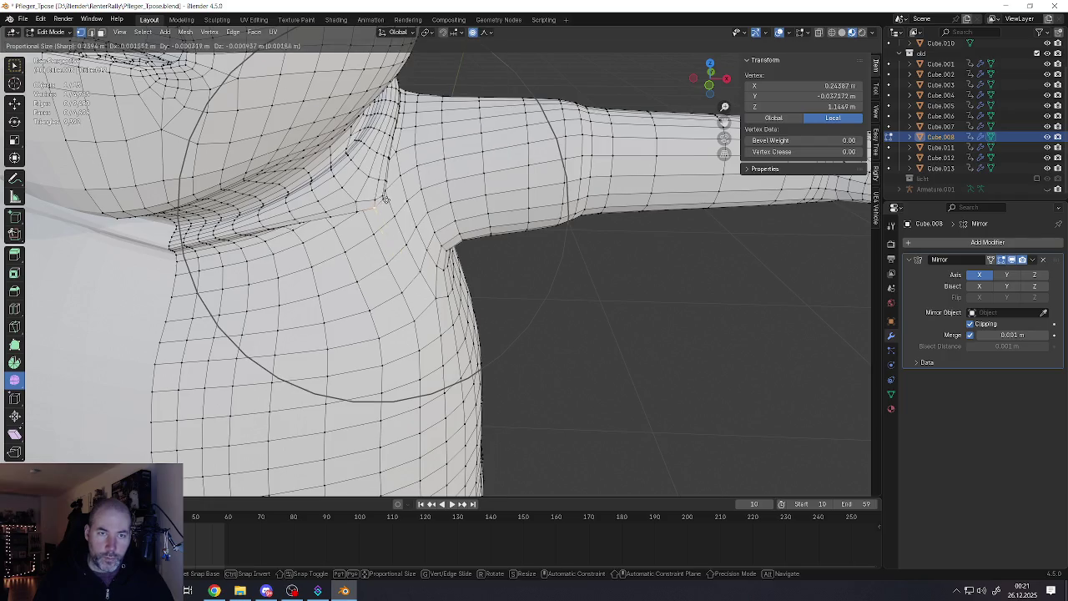
{"action": "scroll", "coordinate": [388, 210], "scroll_direction": "up", "scroll_amount": 4}
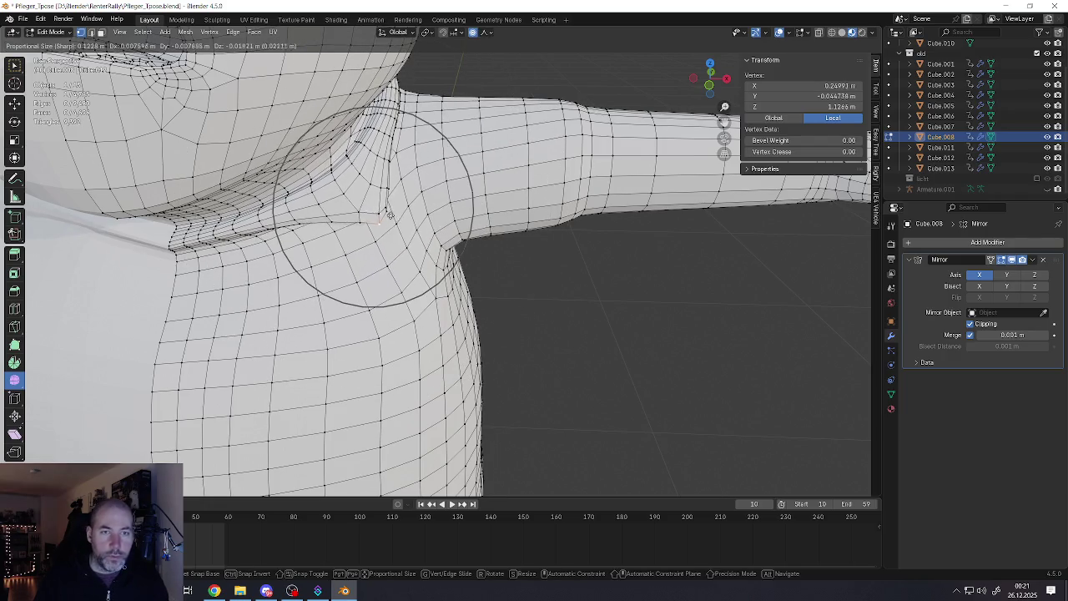
{"action": "scroll", "coordinate": [389, 216], "scroll_direction": "up", "scroll_amount": 2}
{"action": "scroll", "coordinate": [390, 224], "scroll_direction": "up", "scroll_amount": 1}
{"action": "scroll", "coordinate": [390, 224], "scroll_direction": "up", "scroll_amount": 3}
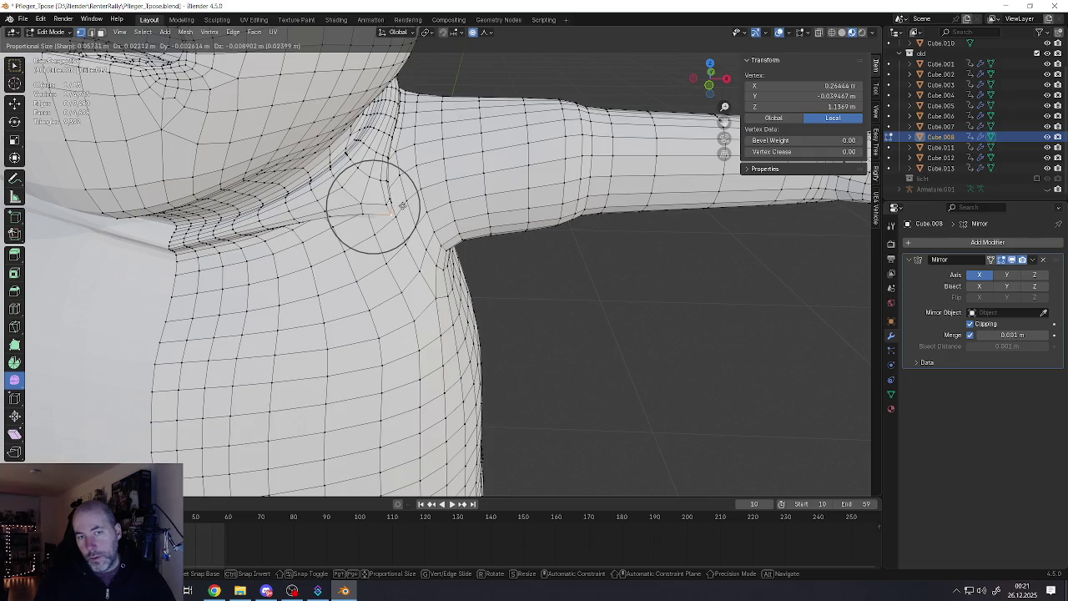
{"action": "left_click", "coordinate": [401, 206]}
Move the armpit vertex once more, then check the shoulder join in Object Mode
{"action": "middle_click_drag", "start_coordinate": [409, 242], "coordinate": [368, 252]}
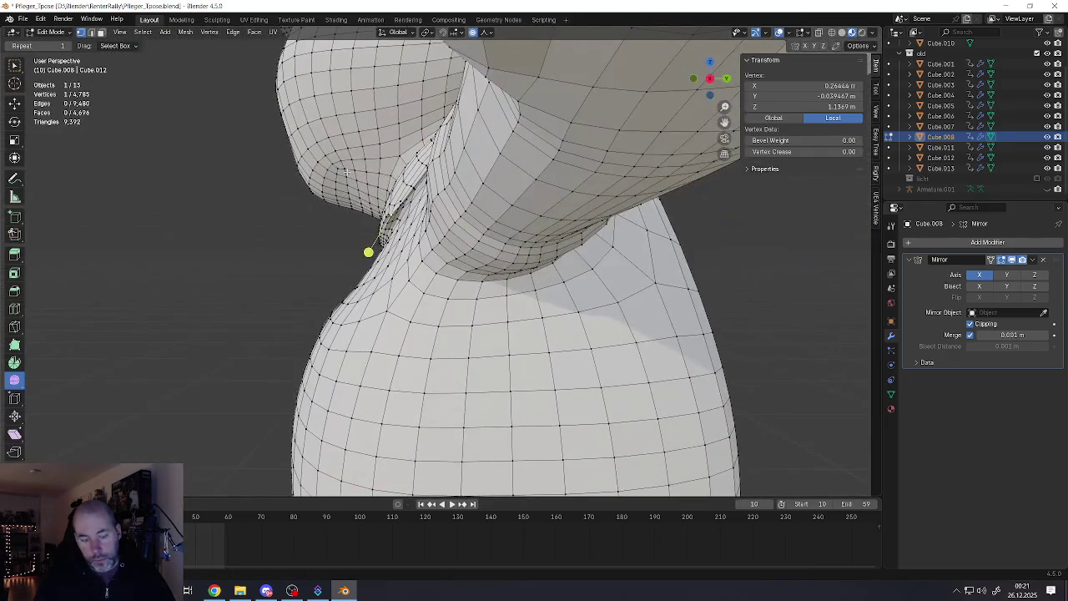
{"action": "key", "text": "g"}
{"action": "left_click", "coordinate": [372, 190]}
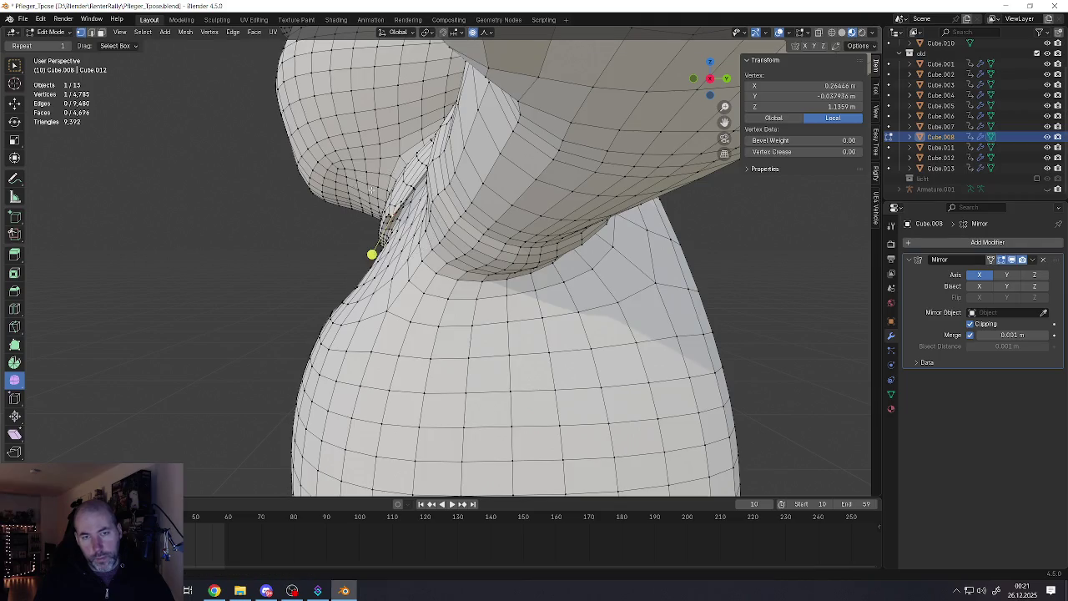
{"action": "mouse_move", "coordinate": [372, 190]}
{"action": "middle_mouse_down"}
{"action": "mouse_move", "coordinate": [362, 239]}
{"action": "mouse_move", "coordinate": [409, 248]}
{"action": "middle_mouse_up"}
{"action": "key", "text": "Tab"}
{"action": "scroll", "coordinate": [376, 194], "scroll_direction": "up", "scroll_amount": 2}
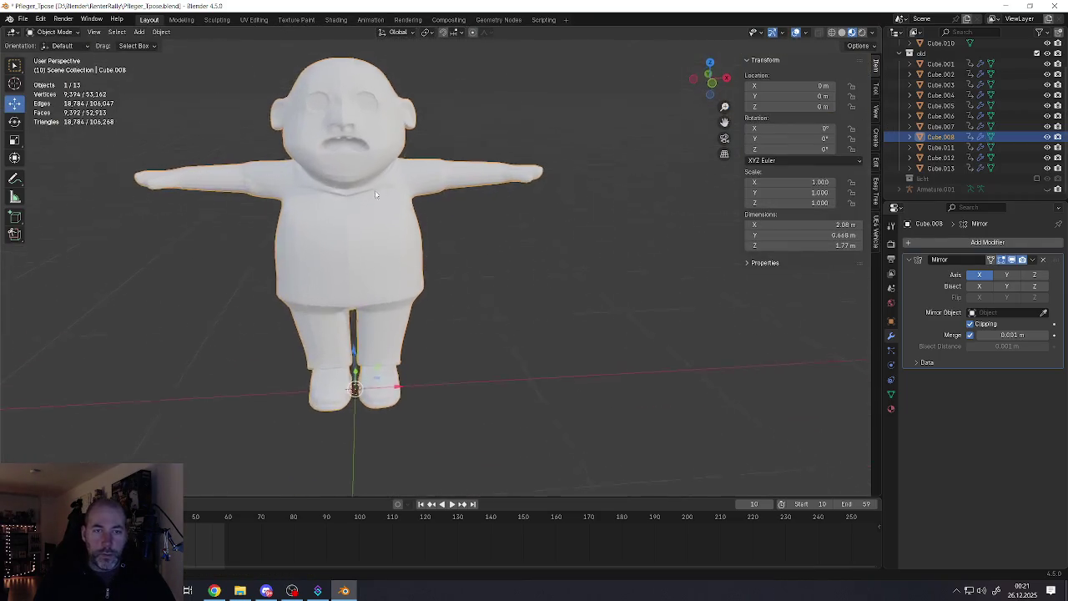
{"action": "scroll", "coordinate": [375, 194], "scroll_direction": "up", "scroll_amount": 4}
Select another vertex near the armpit in Edit Mode, then return to Object Mode
{"action": "mouse_move", "coordinate": [375, 195]}
{"action": "middle_mouse_down"}
{"action": "mouse_move", "coordinate": [446, 264]}
{"action": "mouse_move", "coordinate": [423, 235]}
{"action": "middle_mouse_up"}
{"action": "key", "text": "Tab"}
{"action": "left_click", "coordinate": [451, 242]}
{"action": "scroll", "coordinate": [451, 242], "scroll_direction": "down", "scroll_amount": 5}
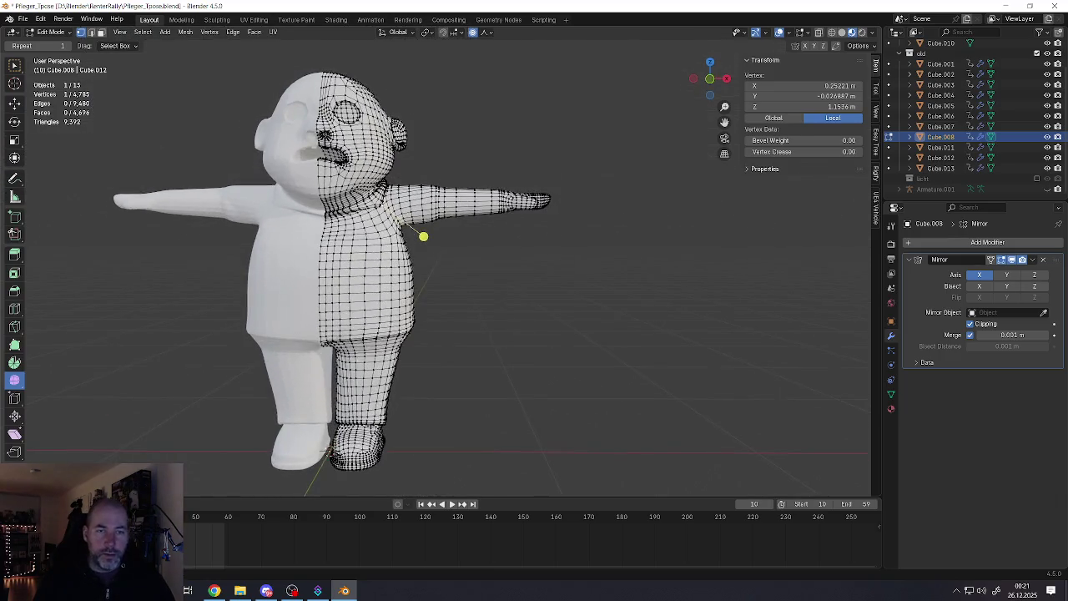
{"action": "key", "text": "Tab"}
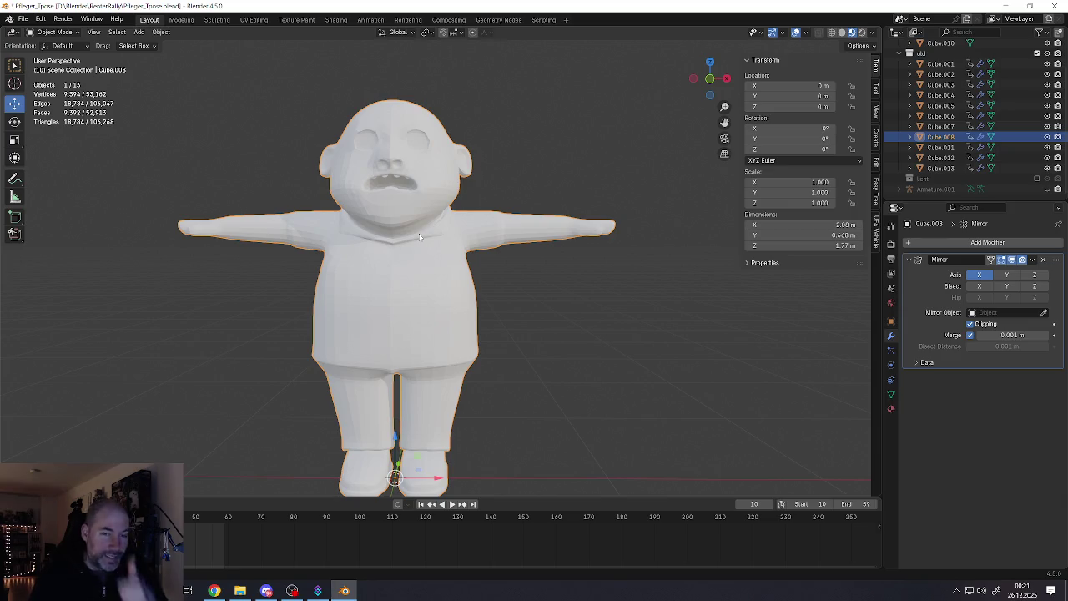
{"action": "scroll", "coordinate": [408, 359], "scroll_direction": "up", "scroll_amount": 6}
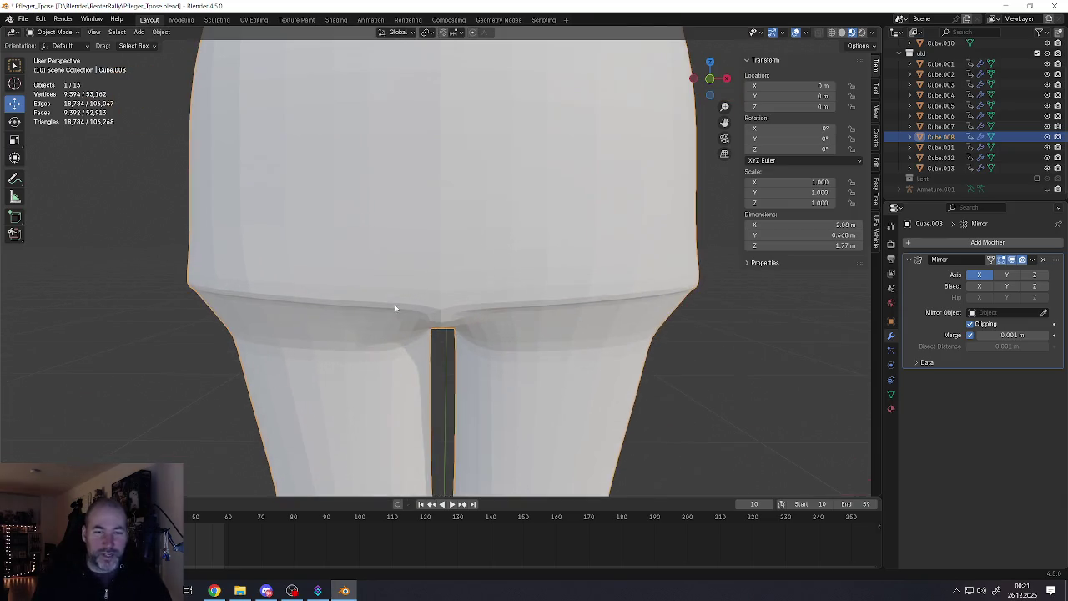
Re-enter Edit Mode on the shirt and select the hem vertices and the hem rim edge loop
{"action": "middle_click_drag", "start_coordinate": [396, 306], "coordinate": [434, 276]}
{"action": "key", "text": "Tab"}
{"action": "scroll", "coordinate": [347, 286], "scroll_direction": "up", "scroll_amount": 2}
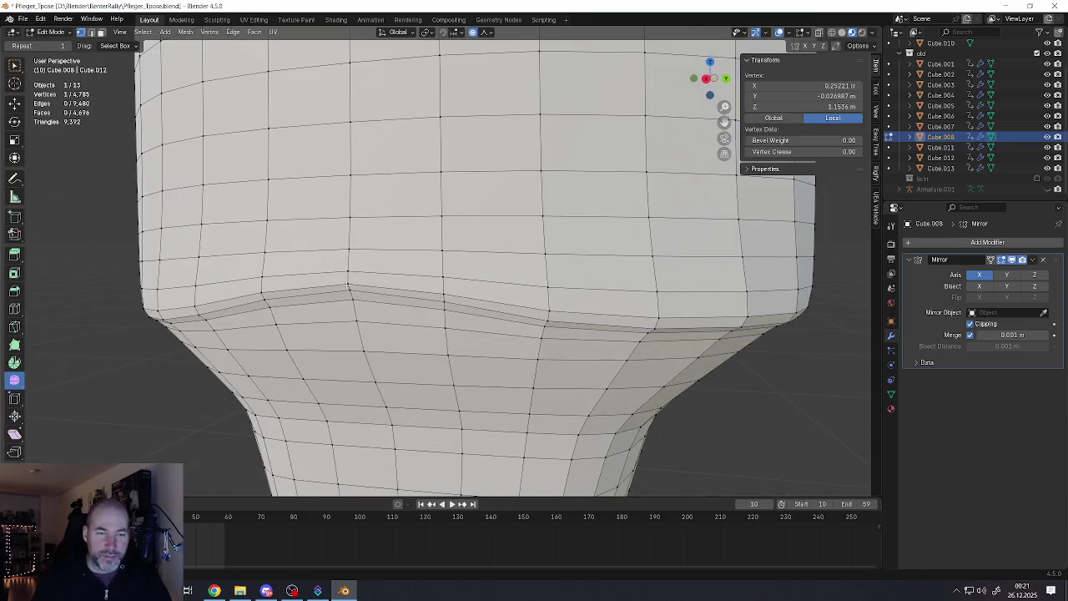
{"action": "left_click", "coordinate": [429, 298], "text": "shift"}
{"action": "mouse_move", "coordinate": [326, 300]}
{"action": "middle_mouse_down"}
{"action": "mouse_move", "coordinate": [417, 300]}
{"action": "mouse_move", "coordinate": [435, 283]}
{"action": "middle_mouse_up"}
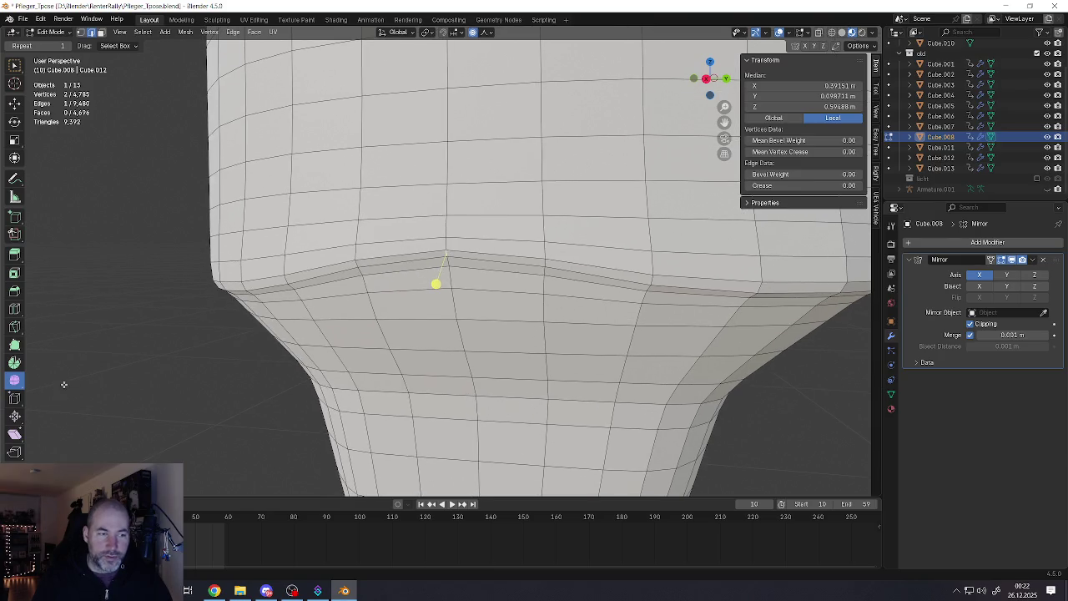
{"action": "left_click", "coordinate": [14, 379]}
{"action": "middle_click_drag", "start_coordinate": [576, 250], "coordinate": [599, 233]}
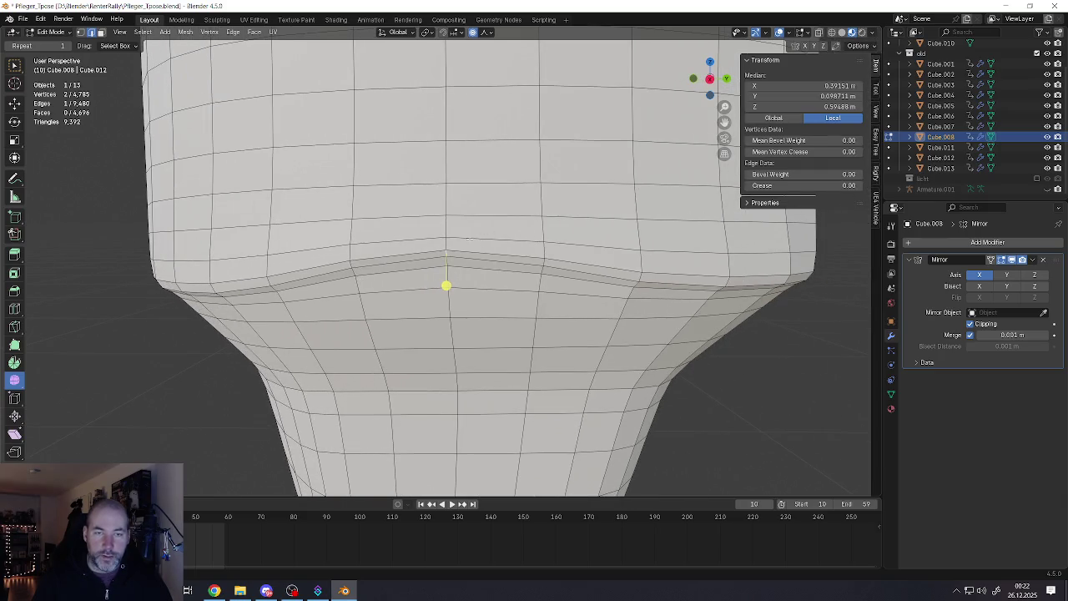
{"action": "middle_click_drag", "start_coordinate": [446, 245], "coordinate": [448, 245]}
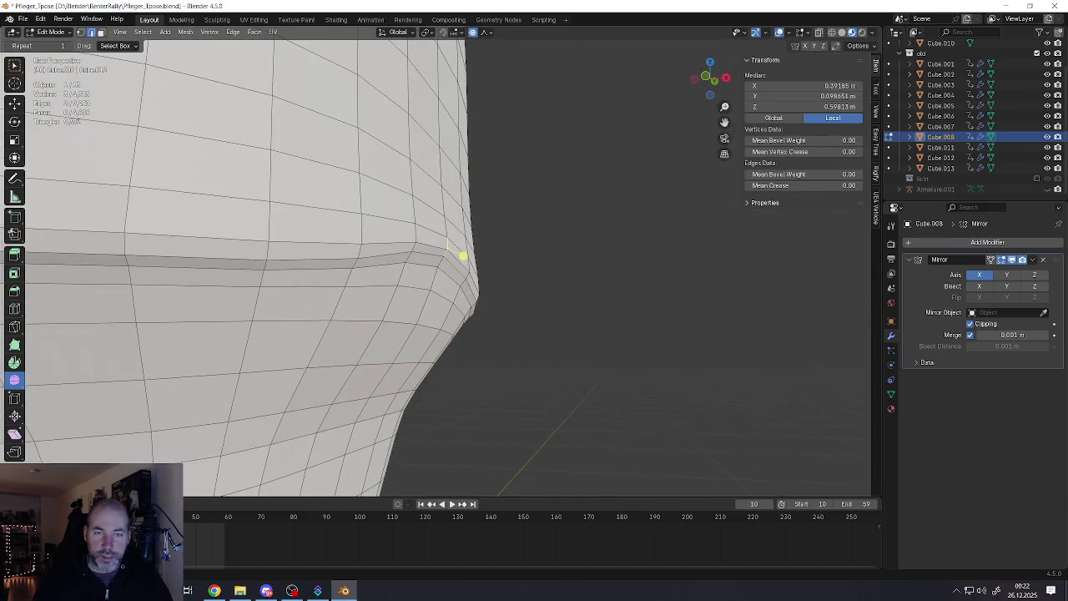
{"action": "left_click", "coordinate": [477, 254], "text": "alt"}
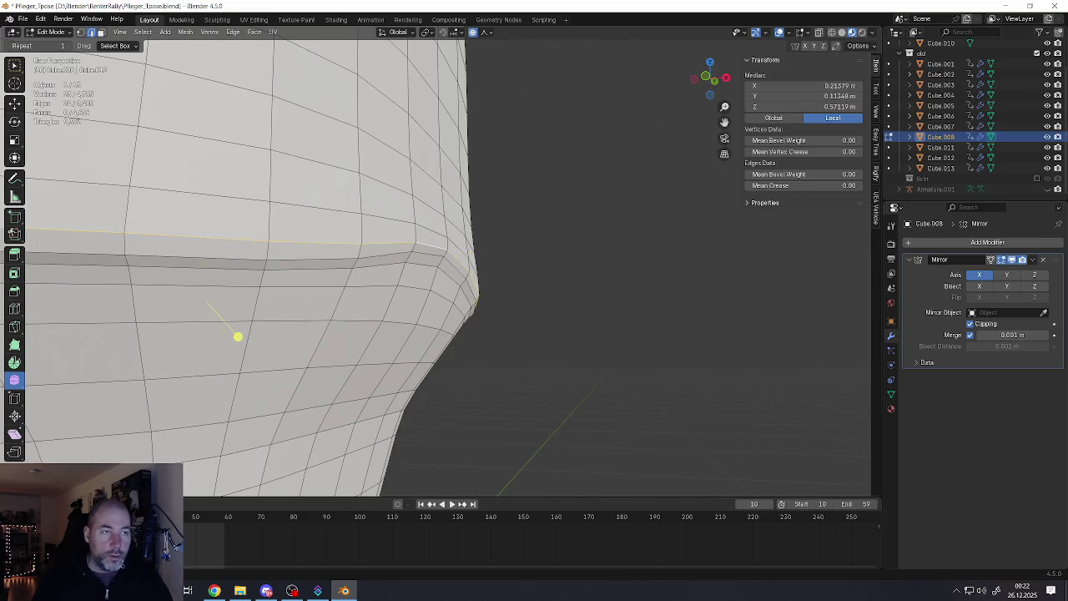
{"action": "left_click", "coordinate": [14, 106]}
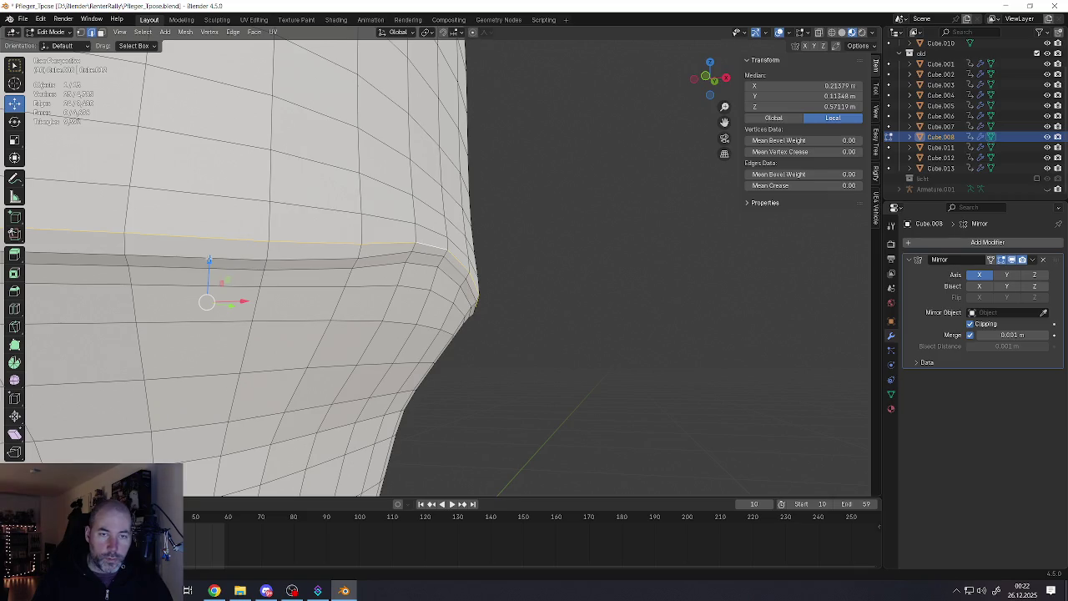
Select the upper hem rim loops and lower each one slightly
{"action": "left_click", "coordinate": [205, 259]}
{"action": "left_click", "coordinate": [237, 257], "text": "alt"}
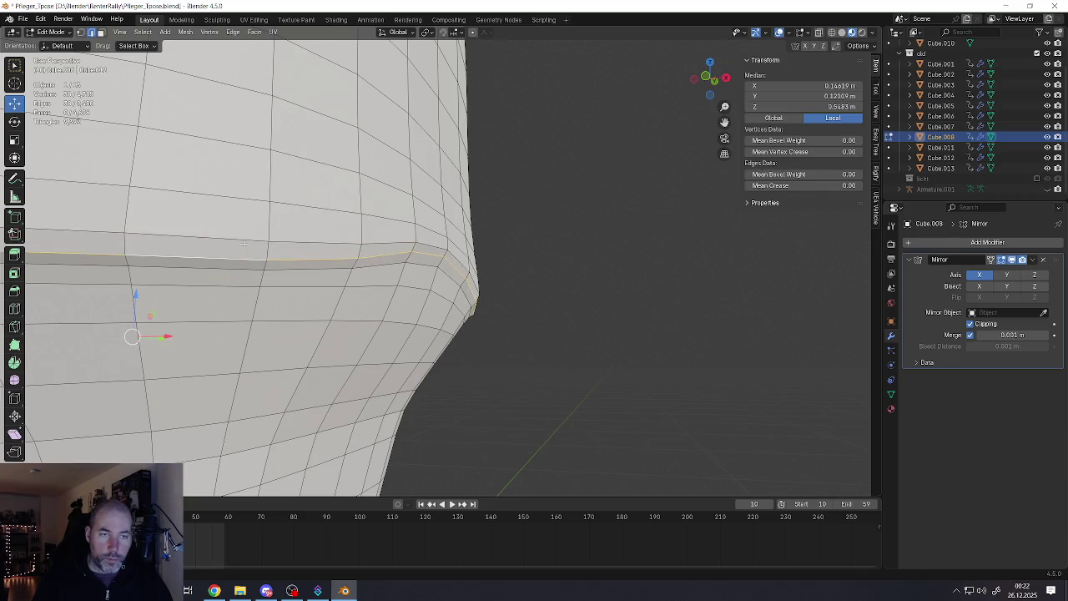
{"action": "left_click", "coordinate": [243, 243], "text": "alt"}
{"action": "left_click_drag", "start_coordinate": [210, 259], "coordinate": [220, 260]}
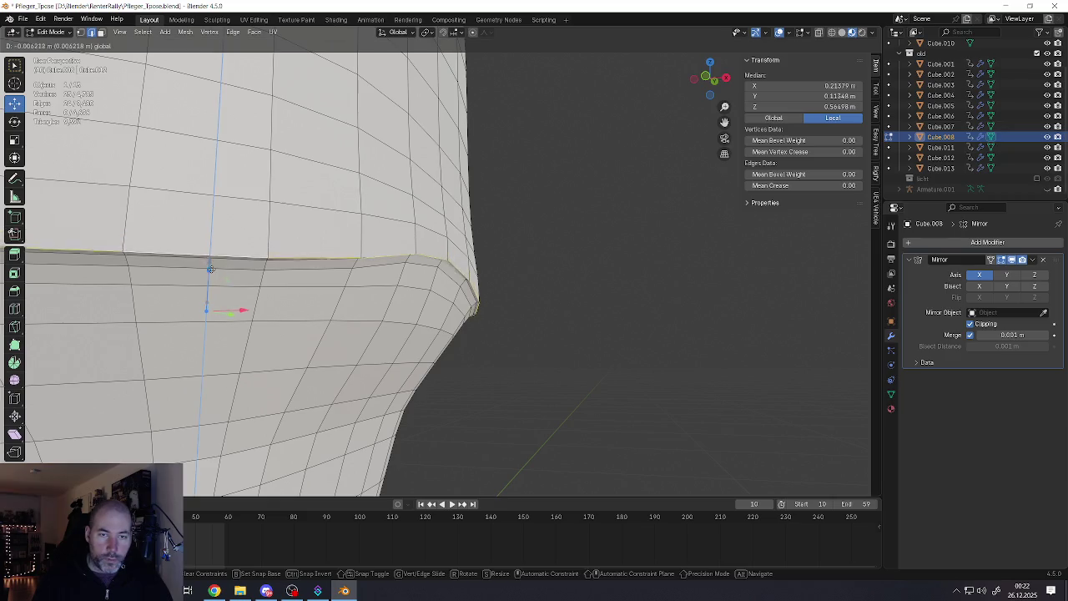
{"action": "left_click", "coordinate": [206, 262], "text": "alt"}
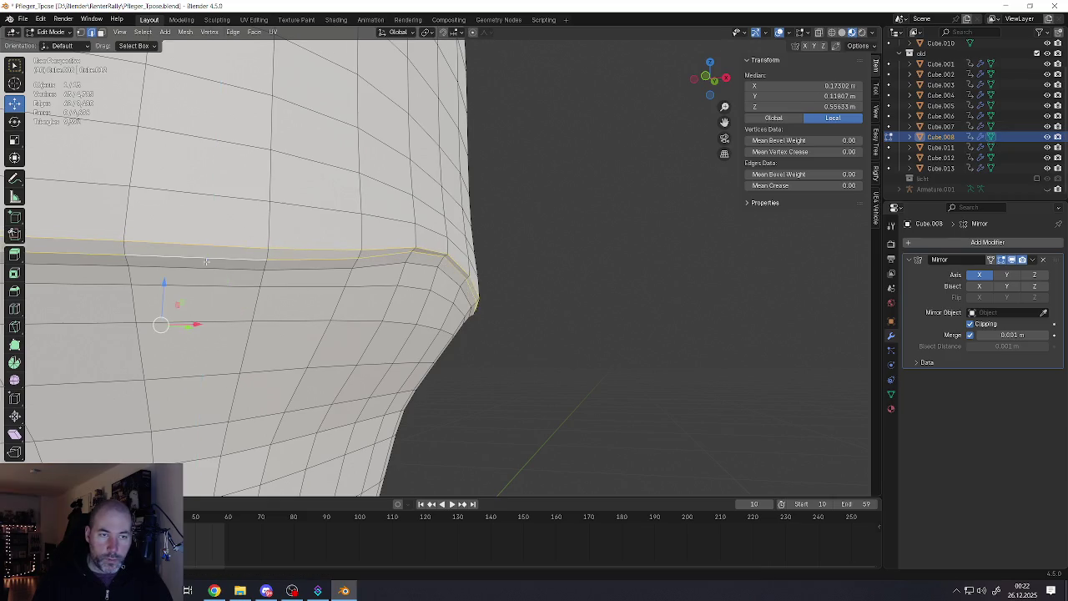
{"action": "left_click_drag", "start_coordinate": [209, 275], "coordinate": [209, 284]}
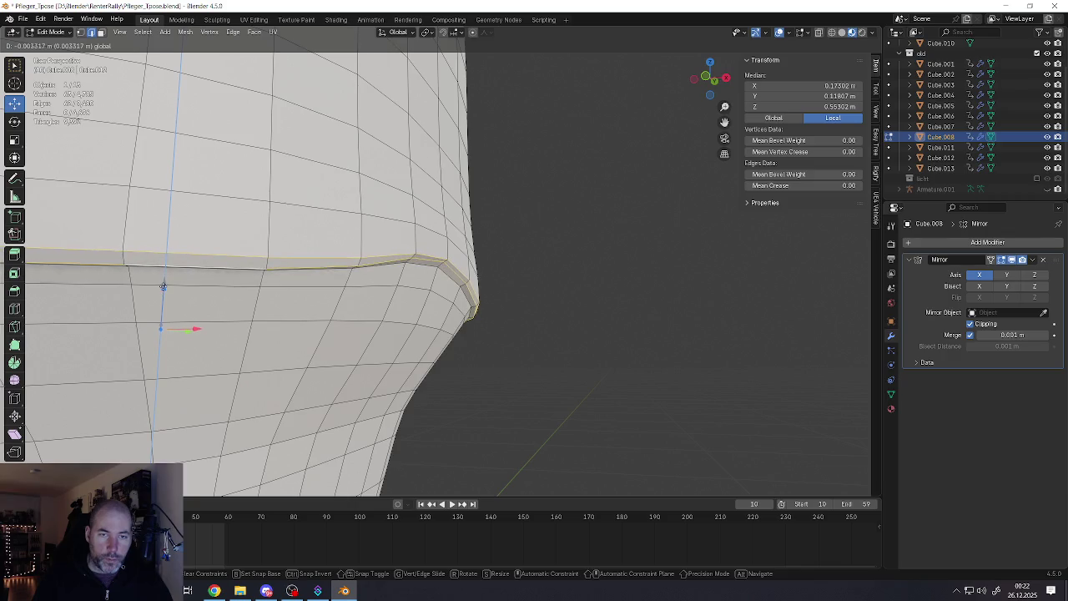
Bring the character into a front view and select an edge at the torso's side
{"action": "middle_click_drag", "start_coordinate": [224, 258], "coordinate": [309, 269]}
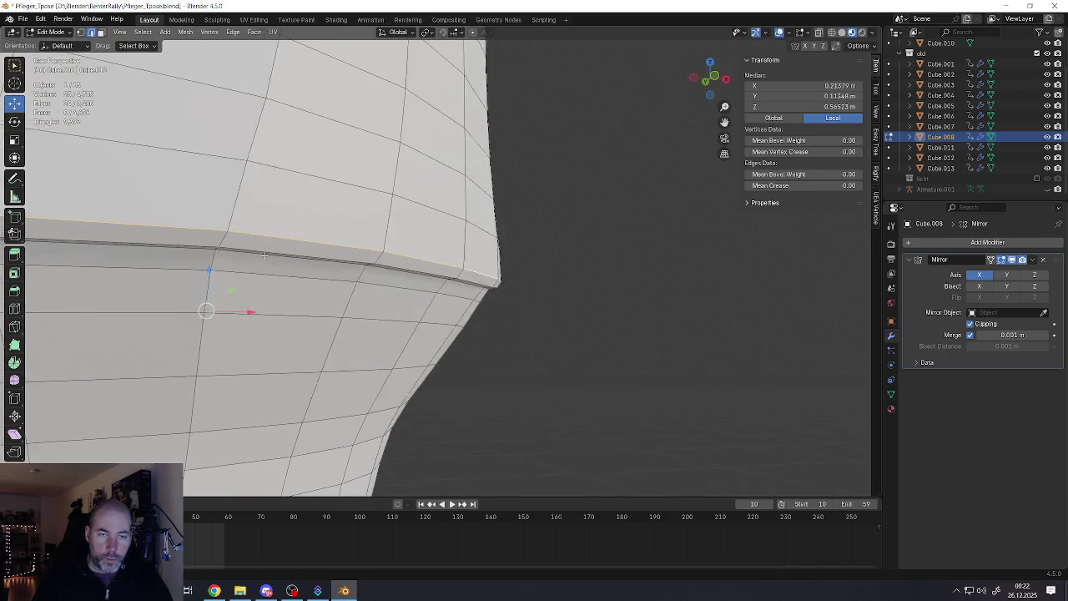
{"action": "middle_click_drag", "start_coordinate": [490, 340], "coordinate": [484, 325]}
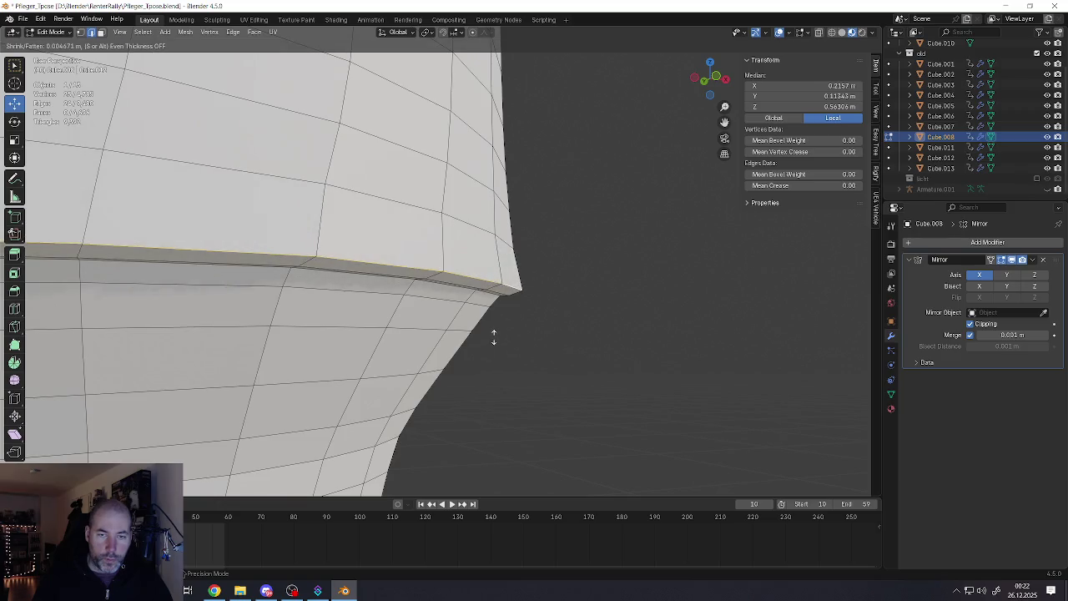
{"action": "scroll", "coordinate": [424, 317], "scroll_direction": "up", "scroll_amount": 5}
{"action": "scroll", "coordinate": [424, 317], "scroll_direction": "down", "scroll_amount": 3}
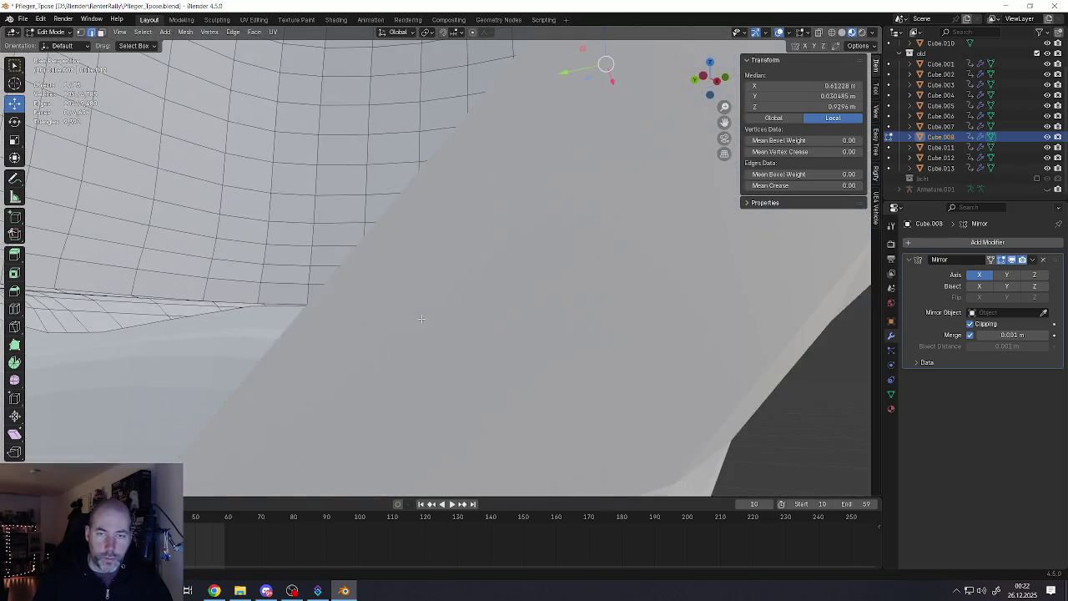
{"action": "scroll", "coordinate": [430, 313], "scroll_direction": "down", "scroll_amount": 3}
{"action": "scroll", "coordinate": [438, 309], "scroll_direction": "down", "scroll_amount": 3}
{"action": "scroll", "coordinate": [448, 303], "scroll_direction": "down", "scroll_amount": 3}
{"action": "middle_click_drag", "start_coordinate": [447, 303], "coordinate": [429, 261]}
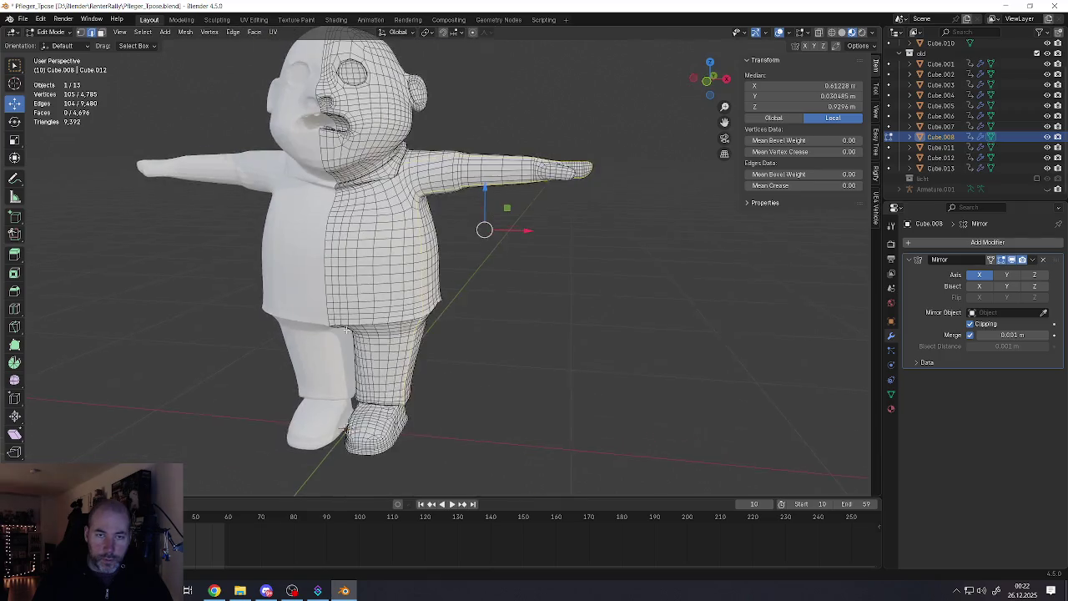
{"action": "scroll", "coordinate": [430, 261], "scroll_direction": "up", "scroll_amount": 4}
{"action": "scroll", "coordinate": [429, 261], "scroll_direction": "up", "scroll_amount": 2}
{"action": "left_click", "coordinate": [437, 371]}
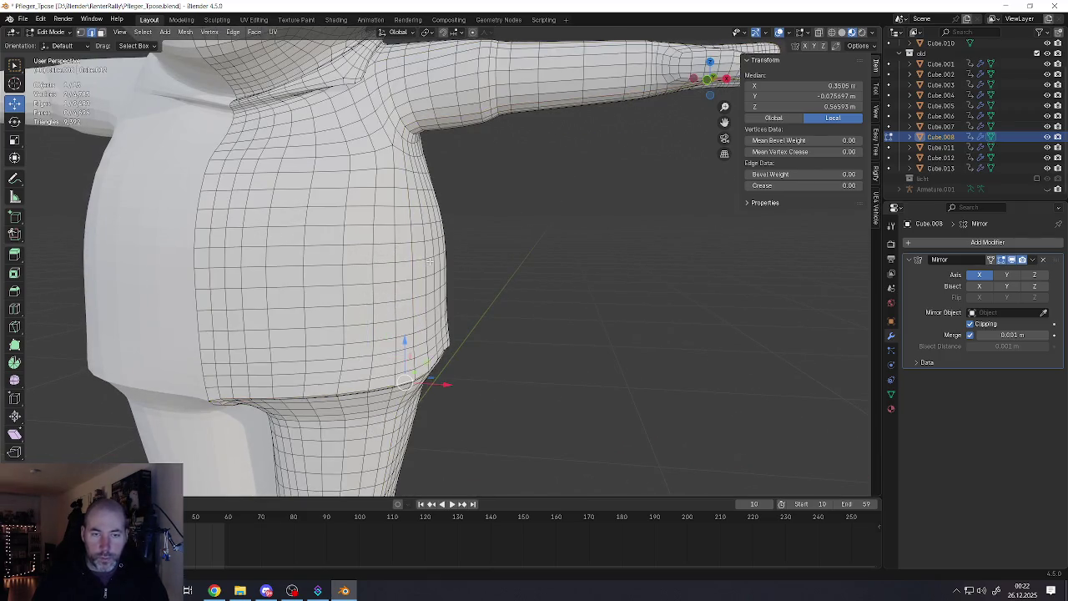
Select the hem seam edge loop and move it up along Z
{"action": "scroll", "coordinate": [434, 302], "scroll_direction": "down", "scroll_amount": 4}
{"action": "scroll", "coordinate": [435, 302], "scroll_direction": "up", "scroll_amount": 3}
{"action": "scroll", "coordinate": [435, 302], "scroll_direction": "up", "scroll_amount": 3}
{"action": "scroll", "coordinate": [435, 302], "scroll_direction": "up", "scroll_amount": 3}
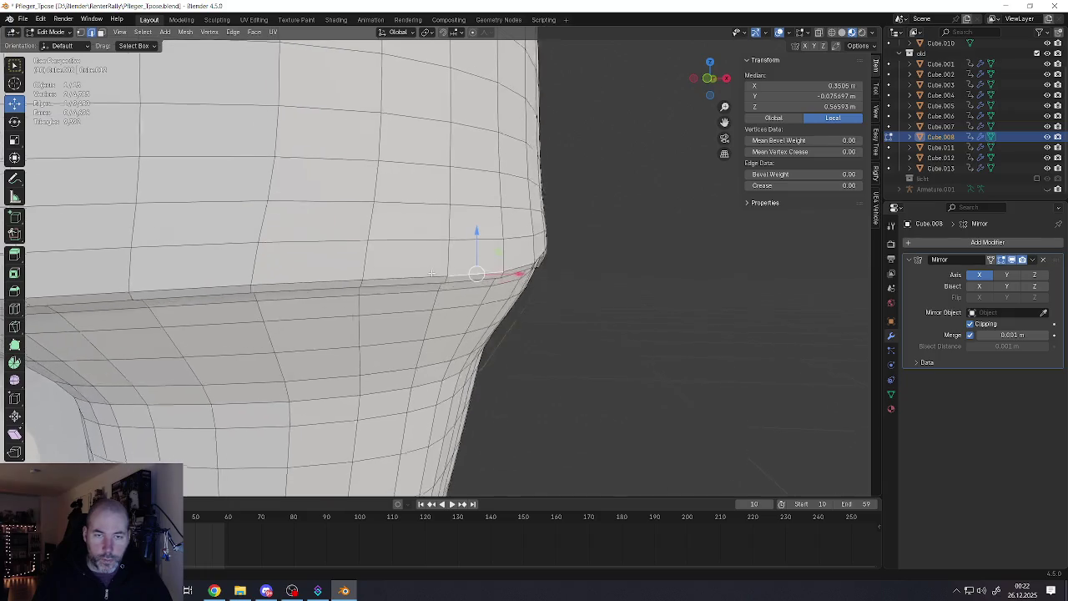
{"action": "scroll", "coordinate": [435, 302], "scroll_direction": "up", "scroll_amount": 2}
{"action": "left_click", "coordinate": [429, 273], "text": "alt"}
{"action": "scroll", "coordinate": [430, 274], "scroll_direction": "down", "scroll_amount": 3}
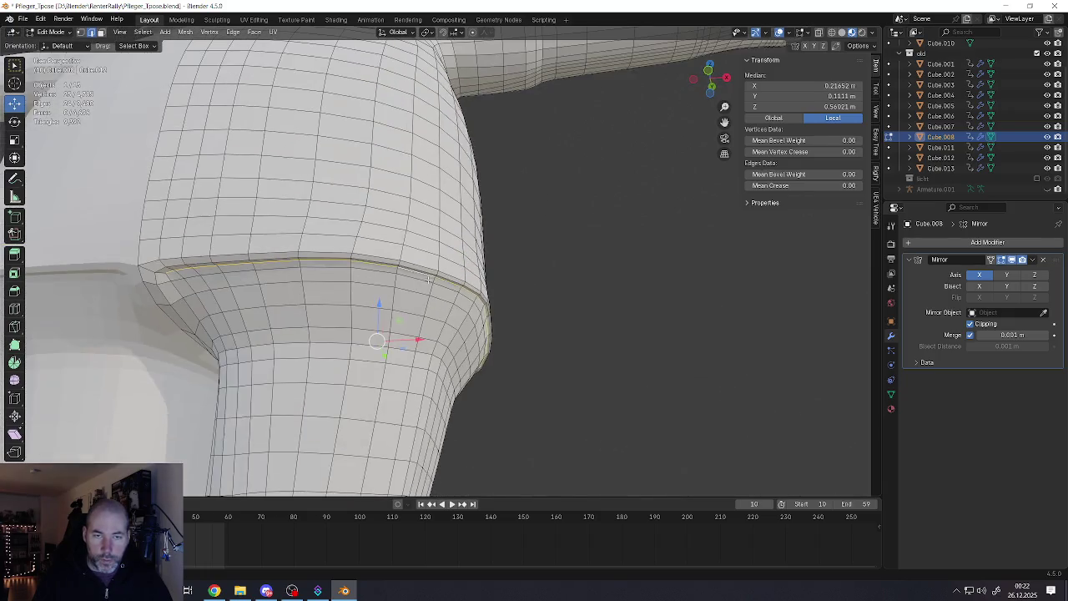
{"action": "middle_click_drag", "start_coordinate": [430, 273], "coordinate": [418, 275]}
{"action": "scroll", "coordinate": [417, 275], "scroll_direction": "up", "scroll_amount": 3}
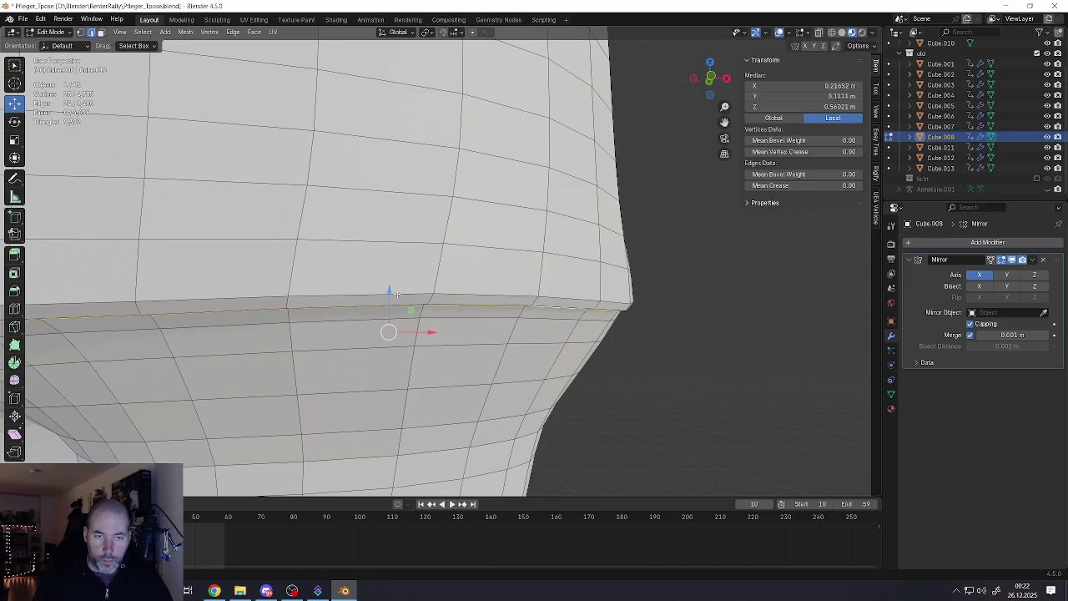
{"action": "left_click_drag", "start_coordinate": [397, 294], "coordinate": [394, 287]}
Select the centre vertex of the hem
{"action": "mouse_move", "coordinate": [394, 287]}
{"action": "middle_mouse_down"}
{"action": "mouse_move", "coordinate": [439, 284]}
{"action": "mouse_move", "coordinate": [401, 285]}
{"action": "middle_mouse_up"}
{"action": "scroll", "coordinate": [363, 281], "scroll_direction": "up", "scroll_amount": 3}
{"action": "scroll", "coordinate": [367, 257], "scroll_direction": "down", "scroll_amount": 1}
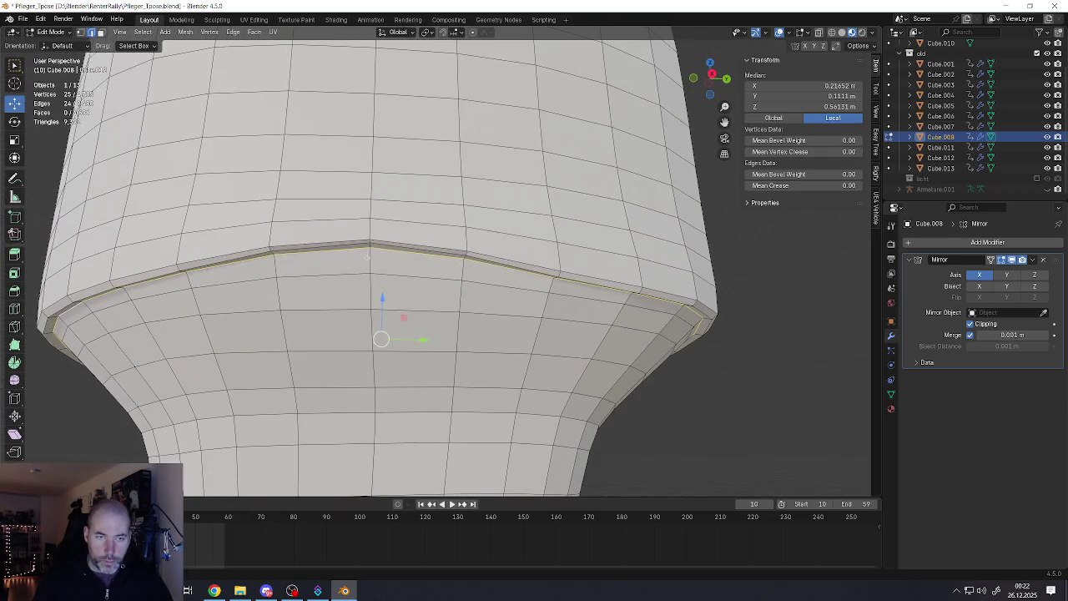
{"action": "left_click", "coordinate": [369, 242]}
{"action": "scroll", "coordinate": [369, 242], "scroll_direction": "down", "scroll_amount": 3}
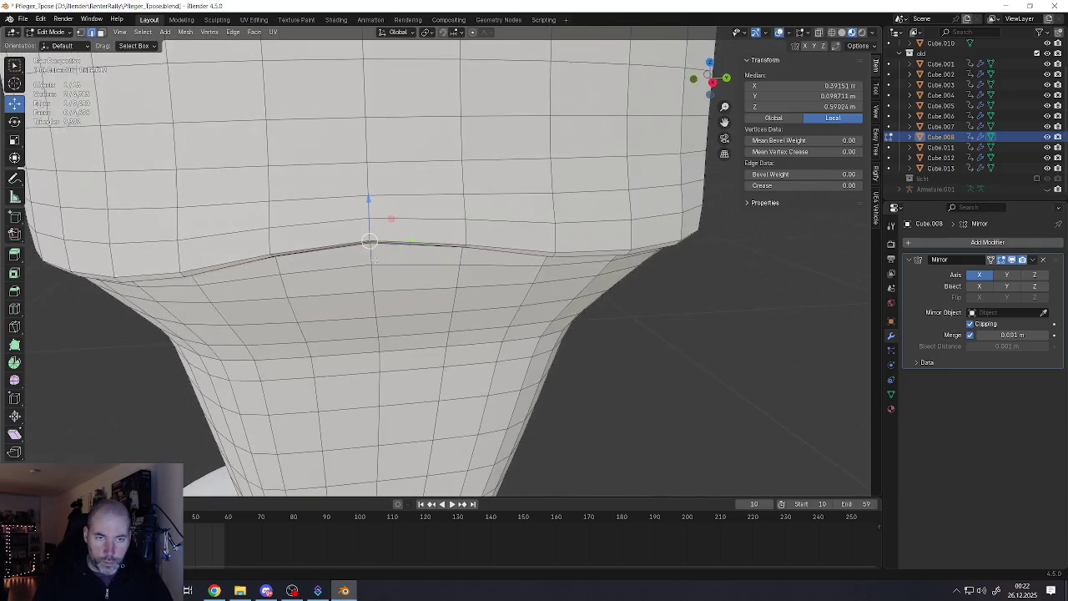
Raise the centre hem vertex into a peak, then scale the adjacent vertex along Y and lower it slightly
{"action": "left_click_drag", "start_coordinate": [370, 200], "coordinate": [368, 185]}
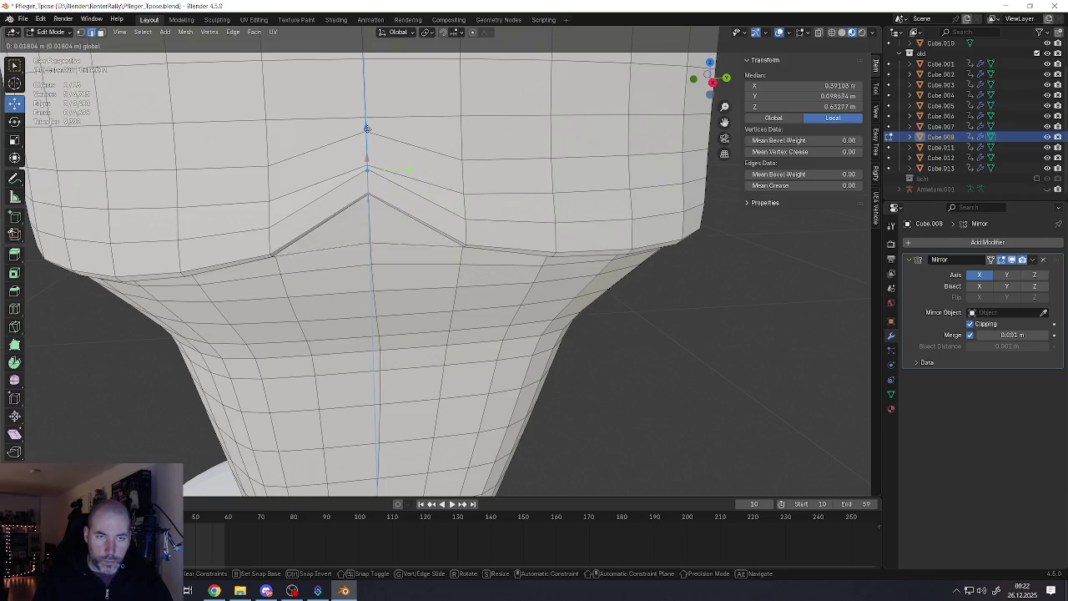
{"action": "scroll", "coordinate": [368, 186], "scroll_direction": "up", "scroll_amount": 1}
{"action": "middle_click_drag", "start_coordinate": [368, 185], "coordinate": [276, 223]}
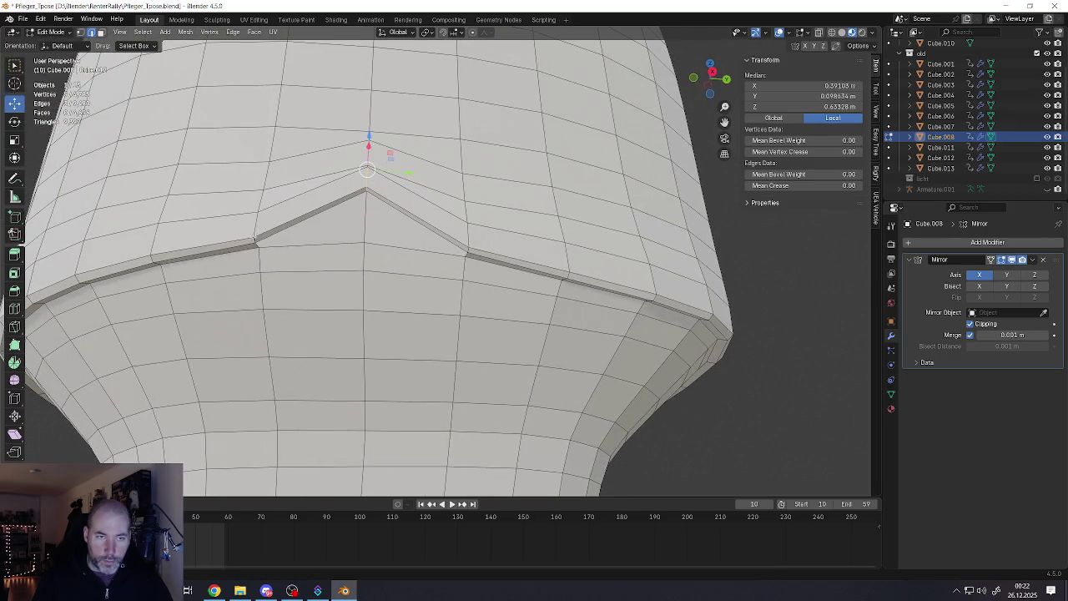
{"action": "left_click", "coordinate": [251, 239]}
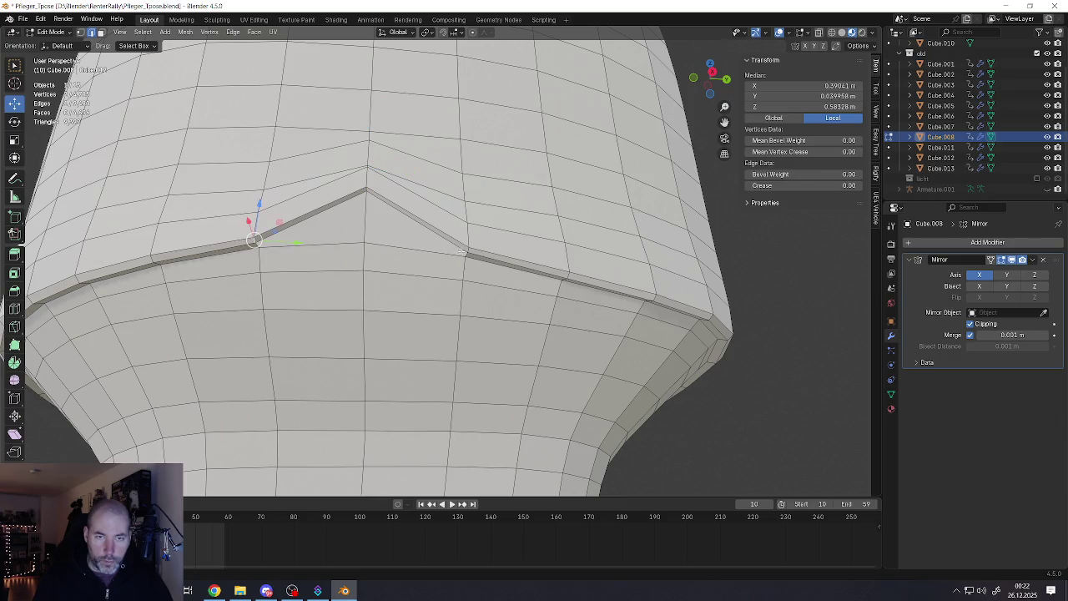
{"action": "middle_click_drag", "start_coordinate": [468, 251], "coordinate": [442, 266]}
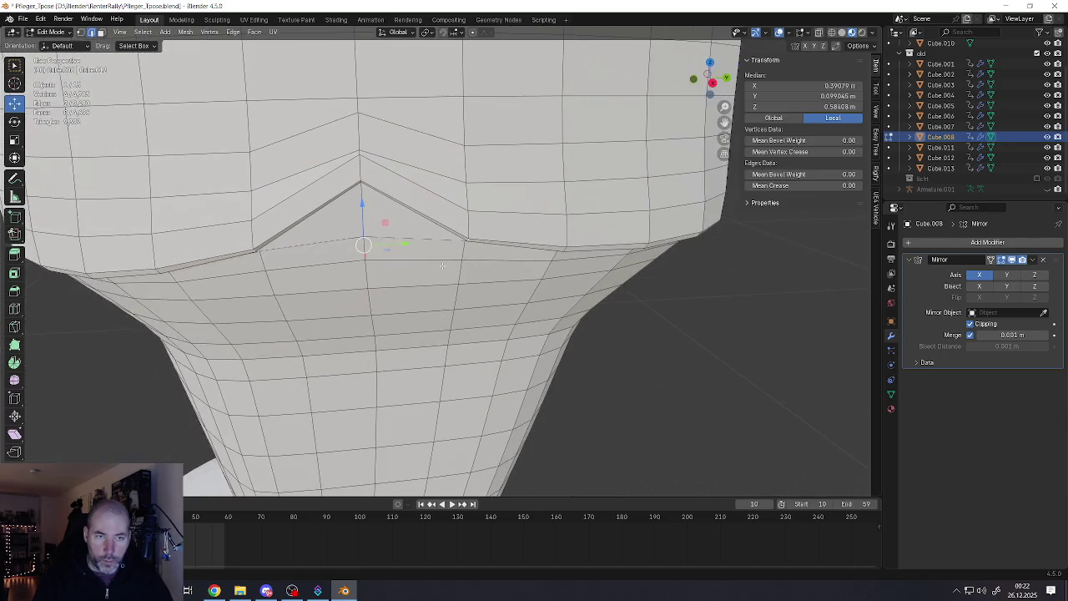
{"action": "key", "text": "s"}
{"action": "key", "text": "x"}
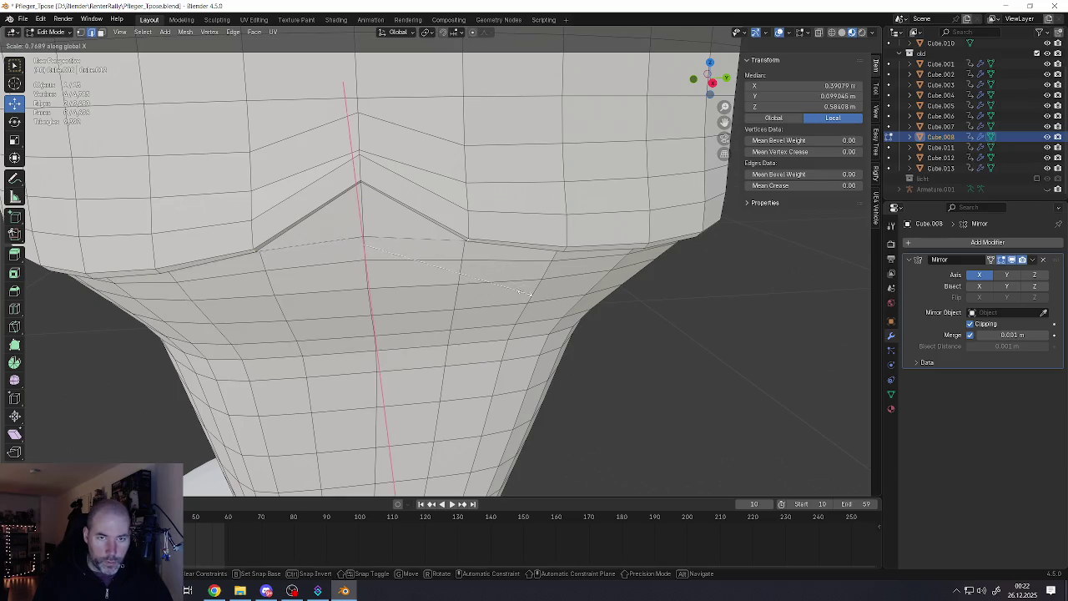
{"action": "key", "text": "y"}
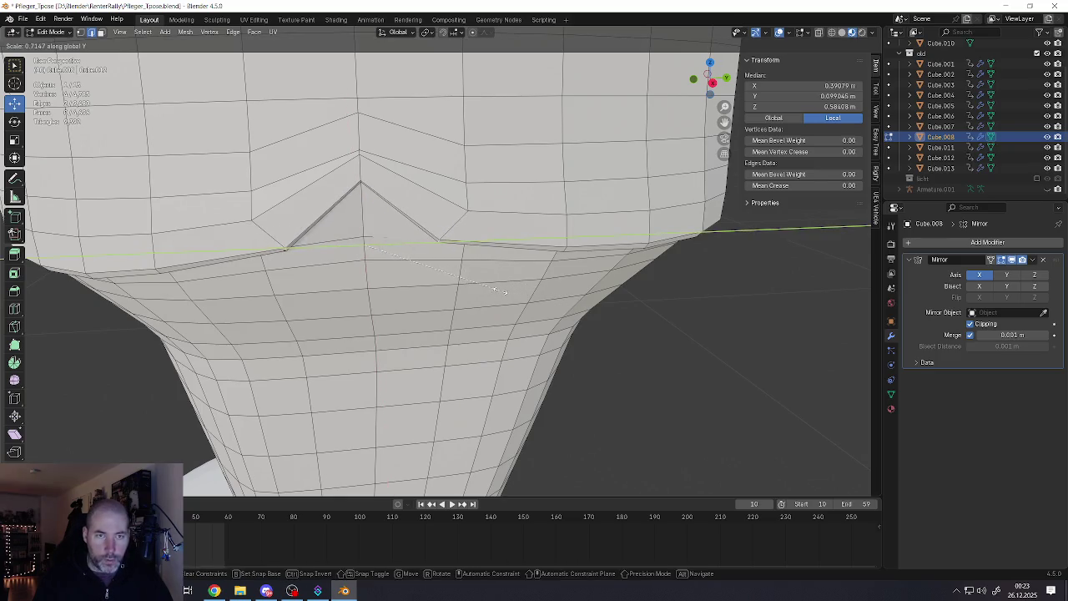
{"action": "left_click", "coordinate": [495, 286]}
{"action": "left_click_drag", "start_coordinate": [362, 204], "coordinate": [362, 210]}
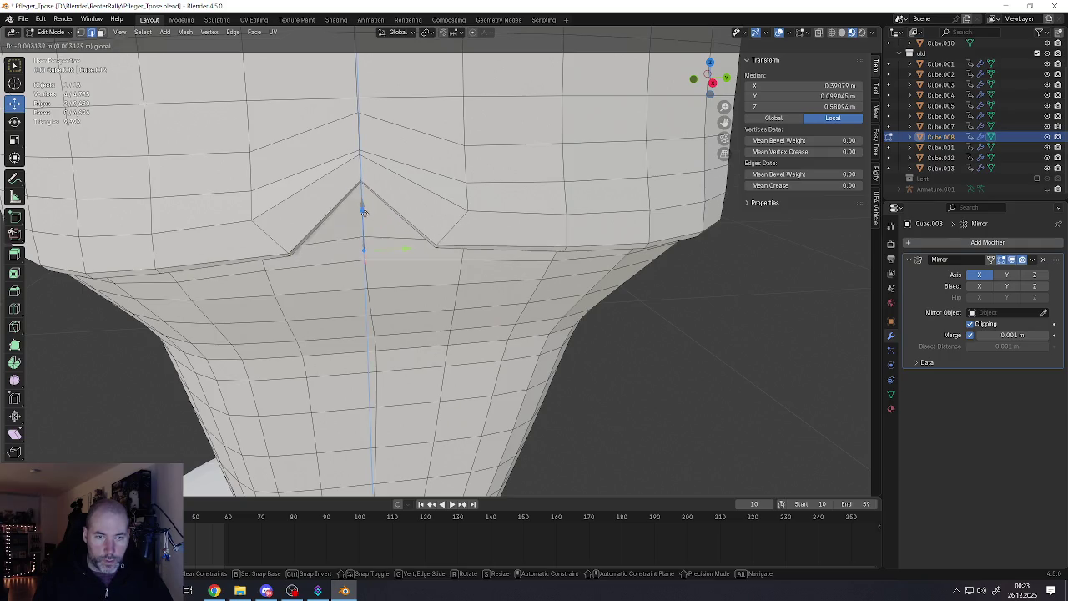
Scale three mirrored left/right vertex pairs inward toward the notch, row by row
{"action": "left_click", "coordinate": [252, 219]}
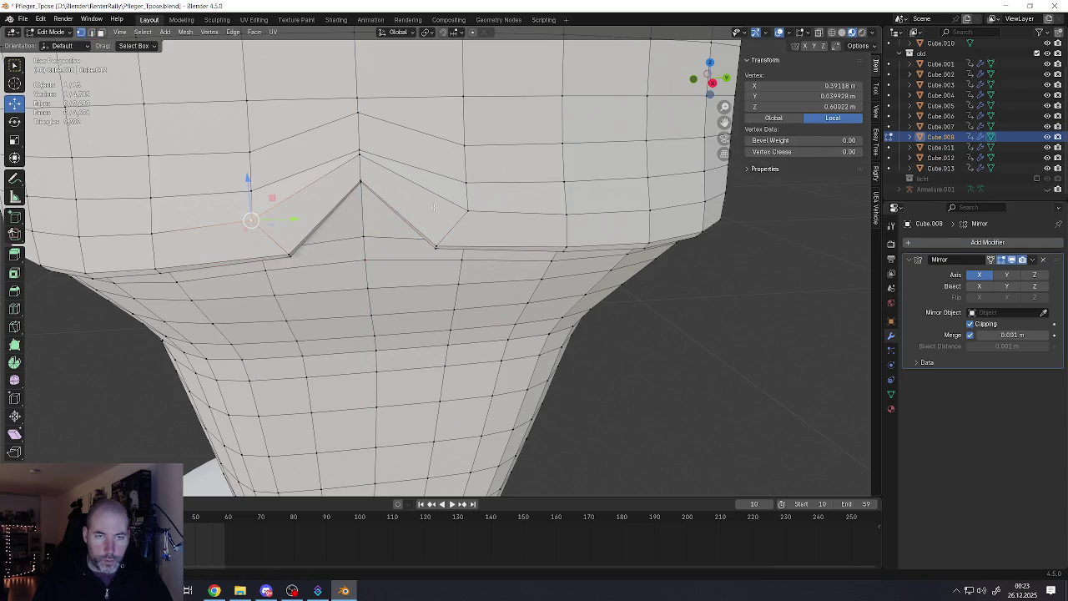
{"action": "left_click", "coordinate": [466, 214], "text": "shift"}
{"action": "key", "text": "s"}
{"action": "left_click", "coordinate": [334, 197]}
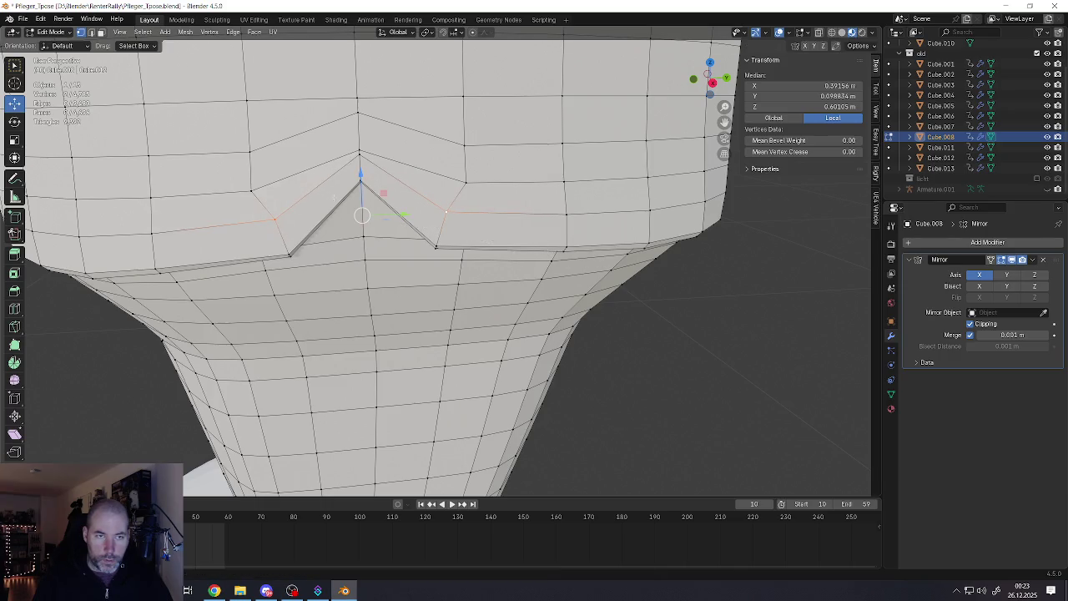
{"action": "left_click", "coordinate": [277, 189]}
{"action": "left_click", "coordinate": [462, 182], "text": "shift"}
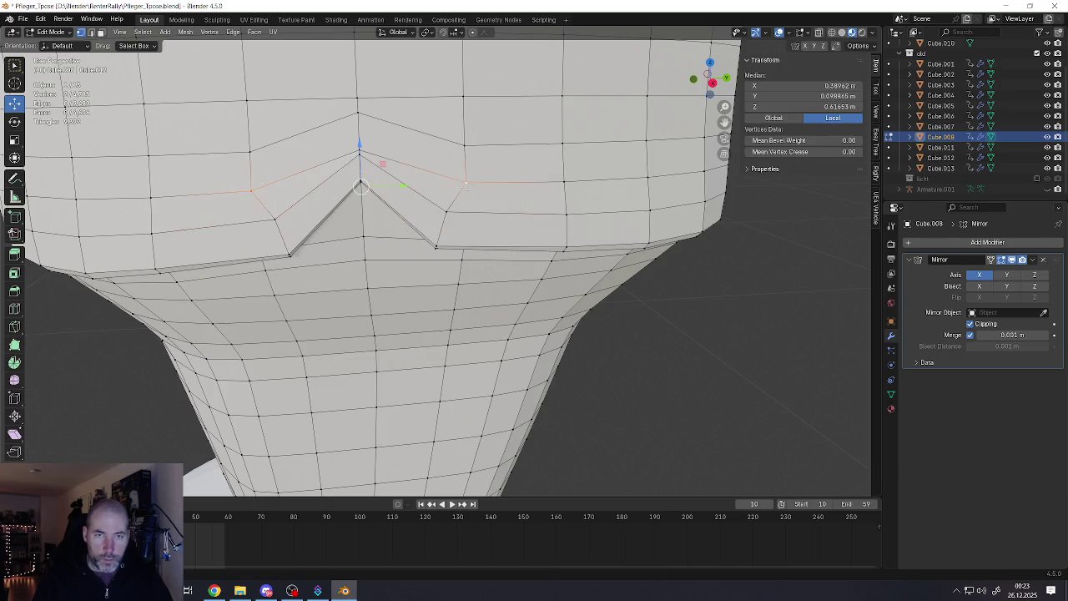
{"action": "key", "text": "s"}
{"action": "left_click", "coordinate": [549, 236]}
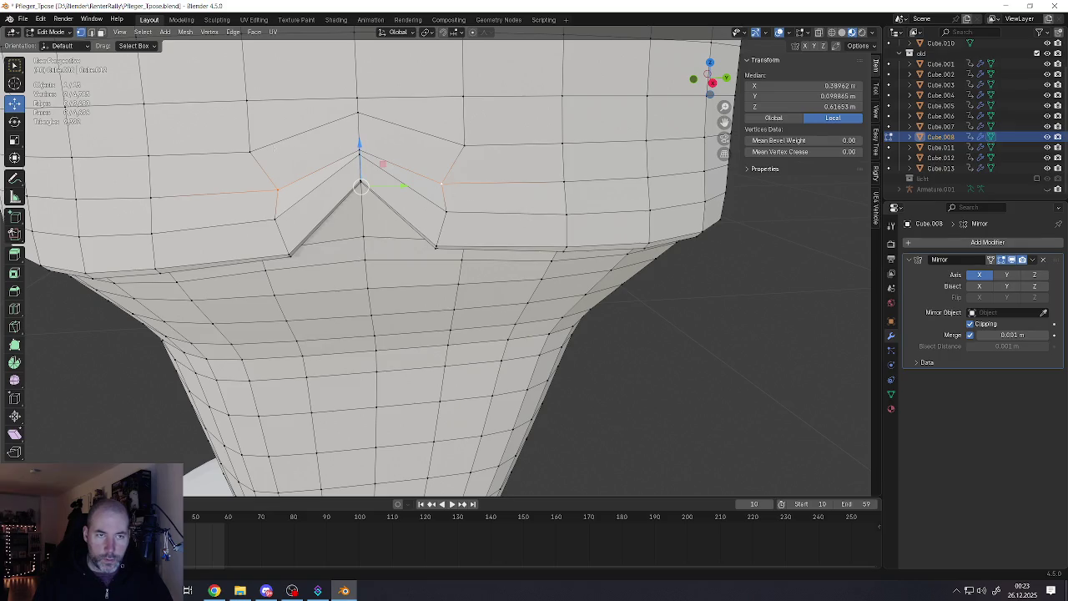
{"action": "left_click", "coordinate": [248, 151]}
{"action": "left_click", "coordinate": [461, 144], "text": "shift"}
{"action": "key", "text": "s"}
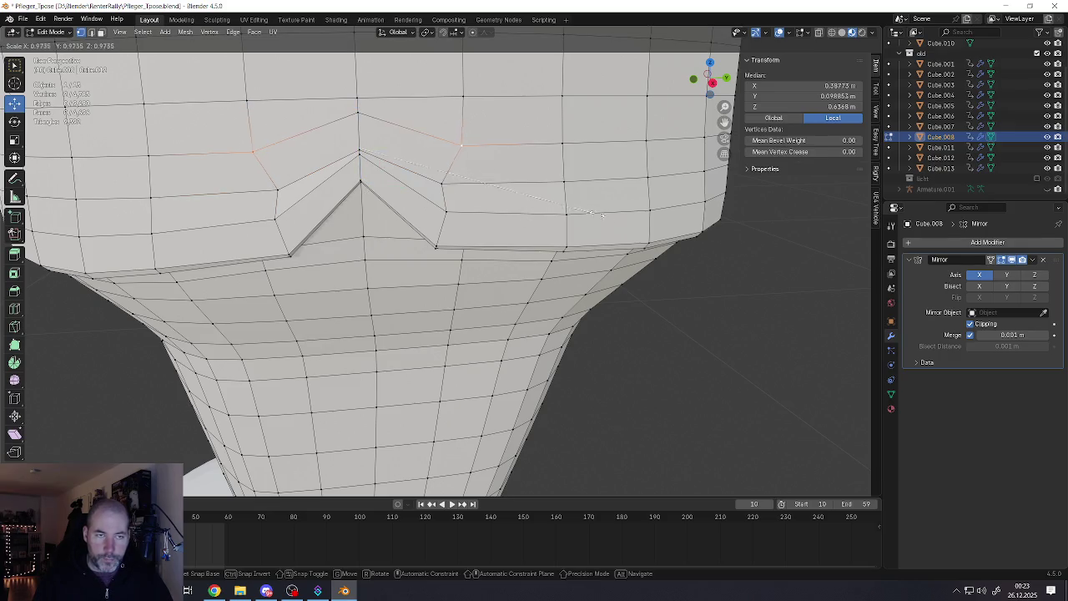
{"action": "left_click", "coordinate": [545, 196]}
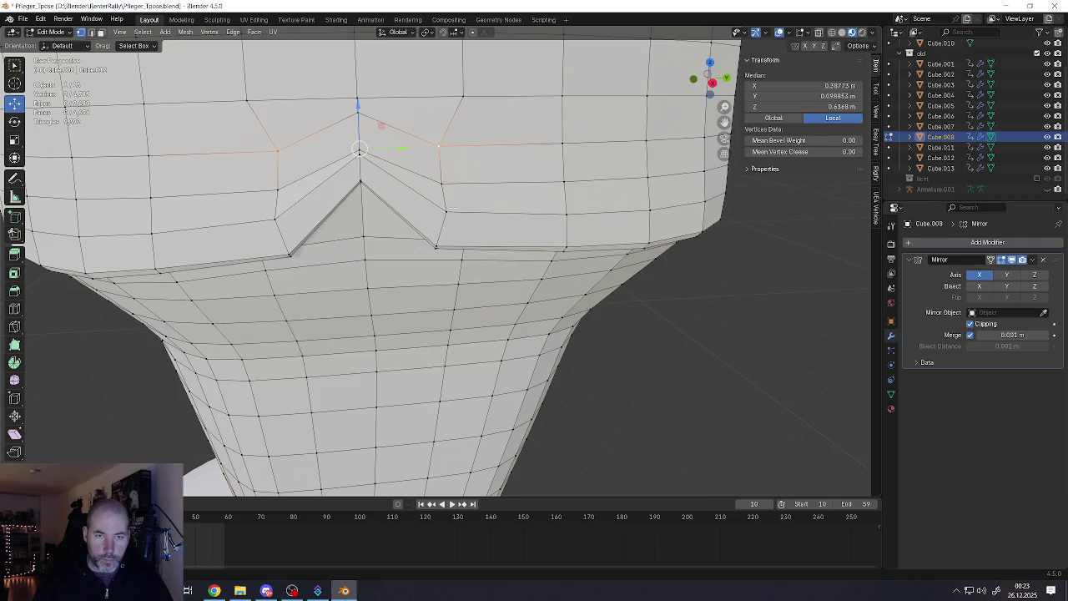
Scale the vertex ring around the notch, then tighten two more mirrored pairs toward the centre
{"action": "left_click", "coordinate": [426, 203], "text": "alt"}
{"action": "key", "text": "s"}
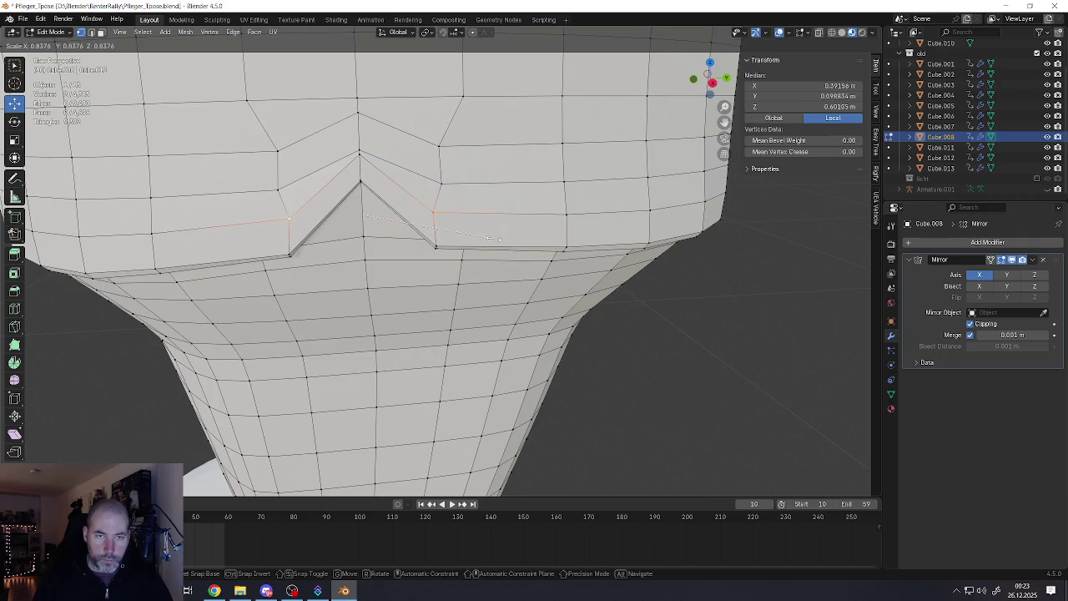
{"action": "left_click", "coordinate": [498, 240]}
{"action": "left_click", "coordinate": [440, 182]}
{"action": "left_click", "coordinate": [287, 188], "text": "shift"}
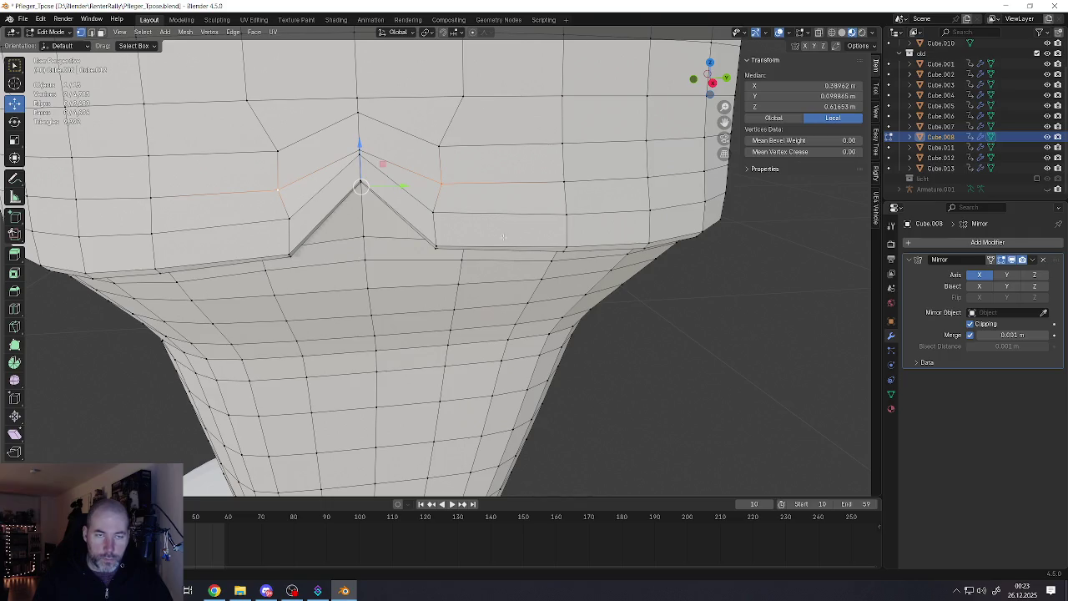
{"action": "key", "text": "s"}
{"action": "left_click", "coordinate": [527, 226]}
{"action": "left_click", "coordinate": [280, 153]}
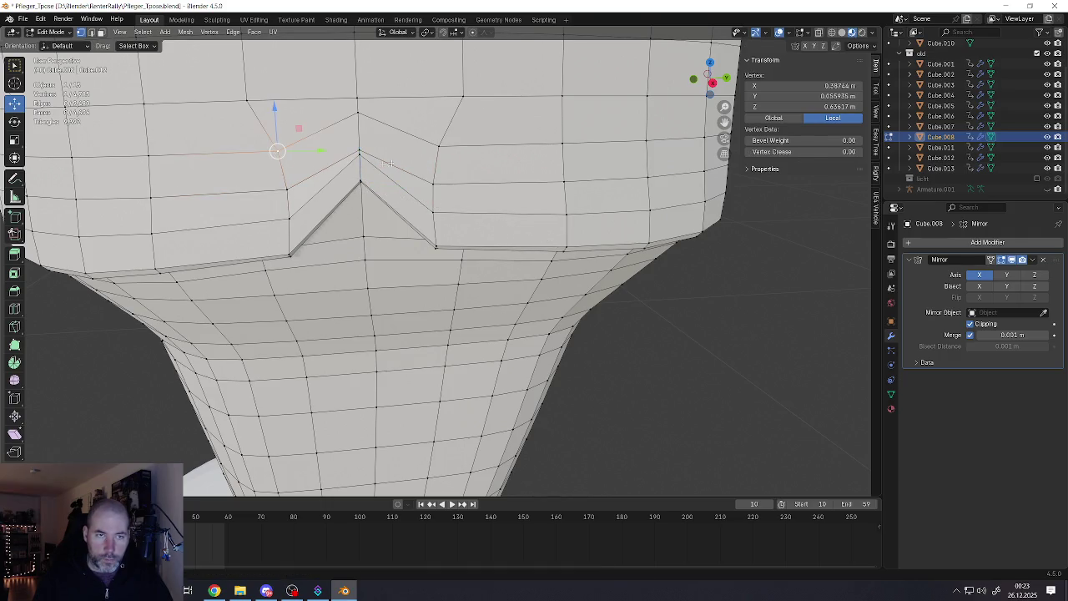
{"action": "left_click", "coordinate": [437, 144], "text": "shift"}
{"action": "key", "text": "s"}
{"action": "left_click", "coordinate": [566, 216]}
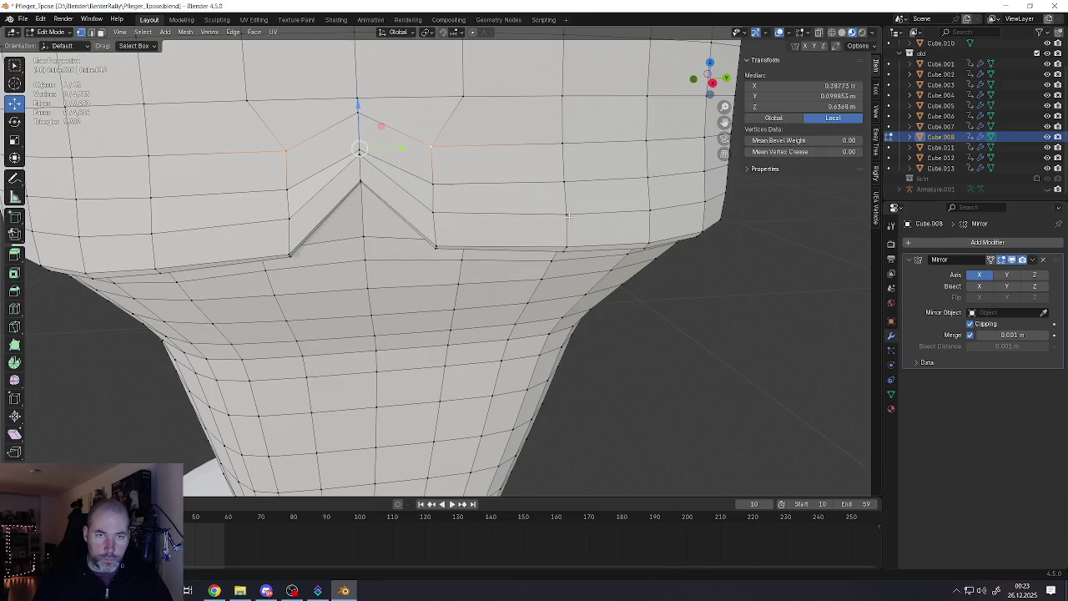
Inspect the shaded notch in Object Mode, then return to Edit Mode
{"action": "scroll", "coordinate": [488, 269], "scroll_direction": "down", "scroll_amount": 4}
{"action": "scroll", "coordinate": [488, 269], "scroll_direction": "up", "scroll_amount": 1}
{"action": "scroll", "coordinate": [488, 268], "scroll_direction": "up", "scroll_amount": 2}
{"action": "key", "text": "Tab"}
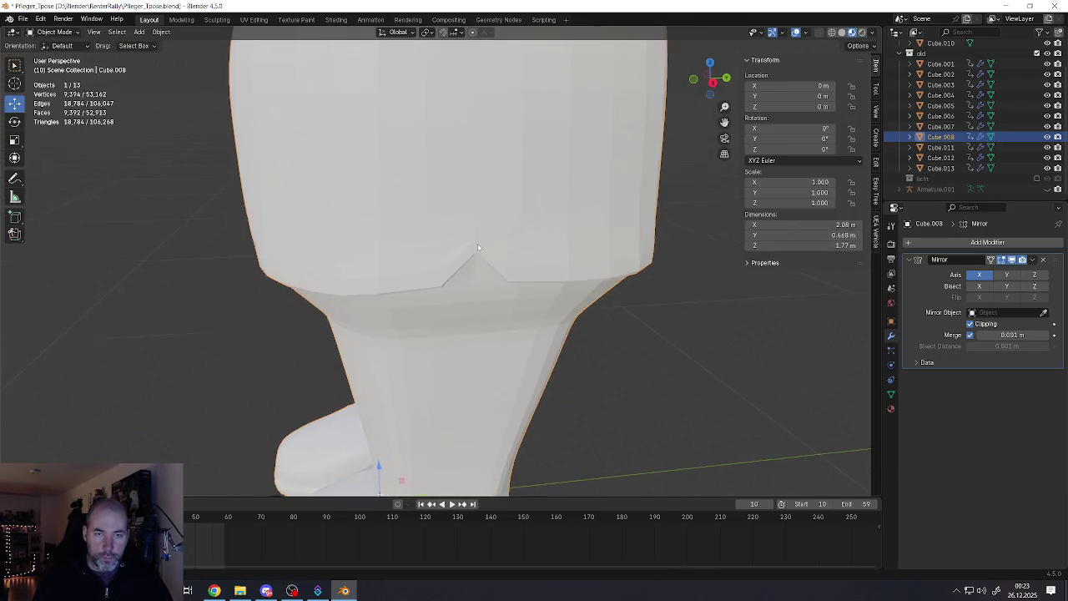
{"action": "middle_click_drag", "start_coordinate": [488, 269], "coordinate": [566, 222]}
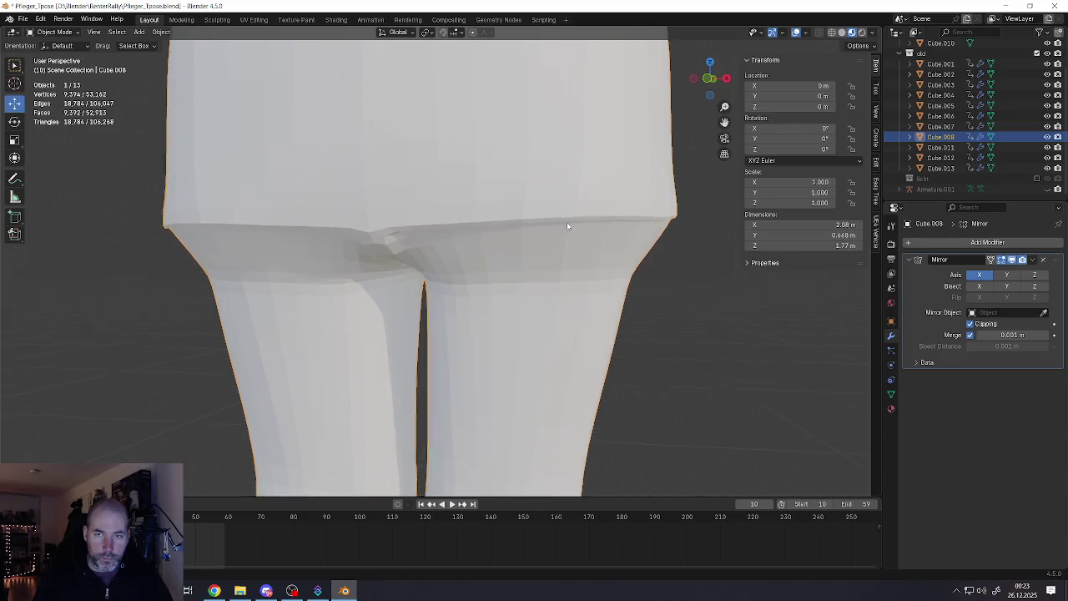
{"action": "scroll", "coordinate": [574, 218], "scroll_direction": "down", "scroll_amount": 2}
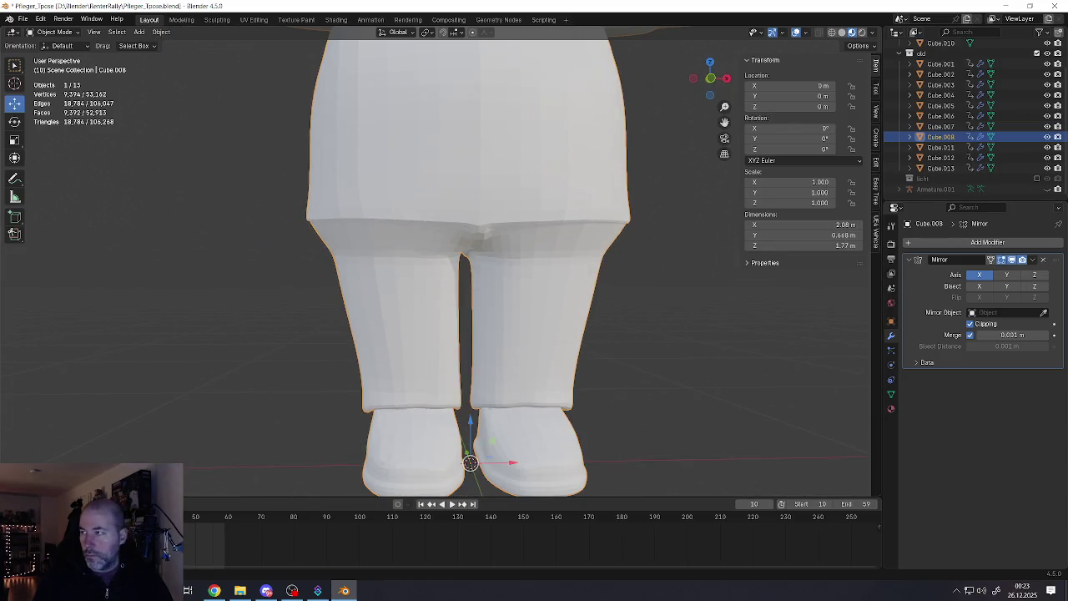
{"action": "key", "text": "alt+Tab"}
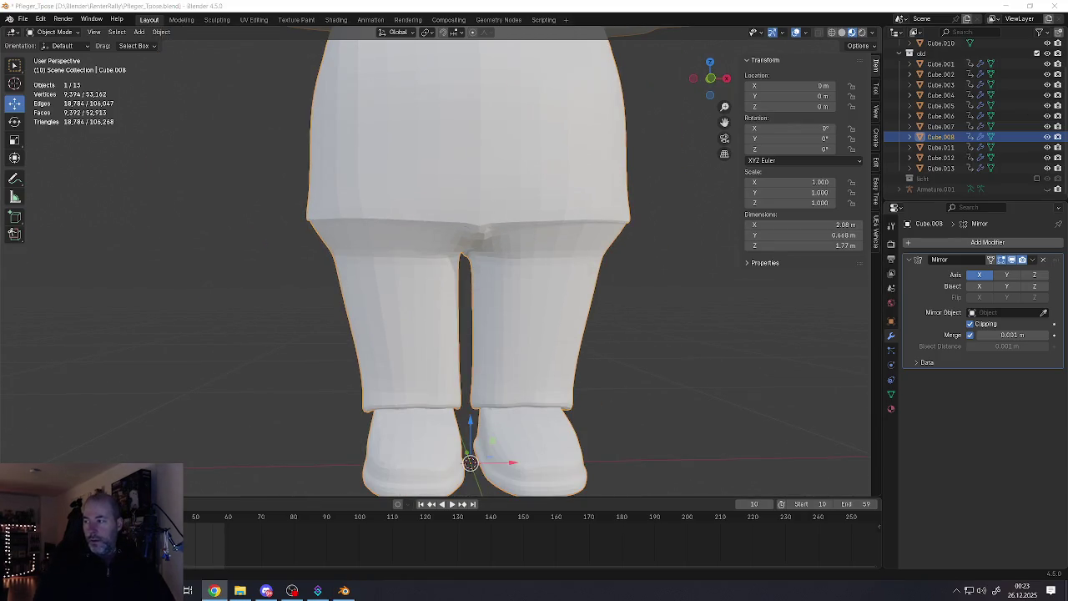
{"action": "scroll", "coordinate": [459, 251], "scroll_direction": "up", "scroll_amount": 6}
{"action": "key", "text": "Tab"}
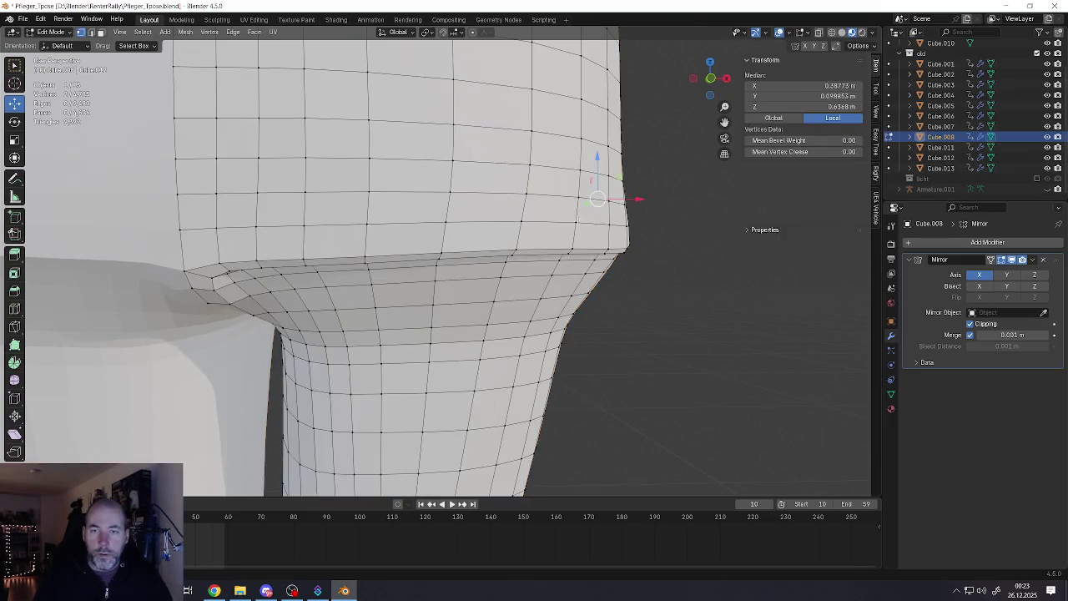
Clear the selection and select the whole hem edge loop
{"action": "left_click", "coordinate": [573, 219]}
{"action": "left_click", "coordinate": [453, 200], "text": "alt"}
{"action": "mouse_move", "coordinate": [500, 251]}
{"action": "middle_mouse_down"}
{"action": "mouse_move", "coordinate": [584, 250]}
{"action": "mouse_move", "coordinate": [567, 250]}
{"action": "middle_mouse_up"}
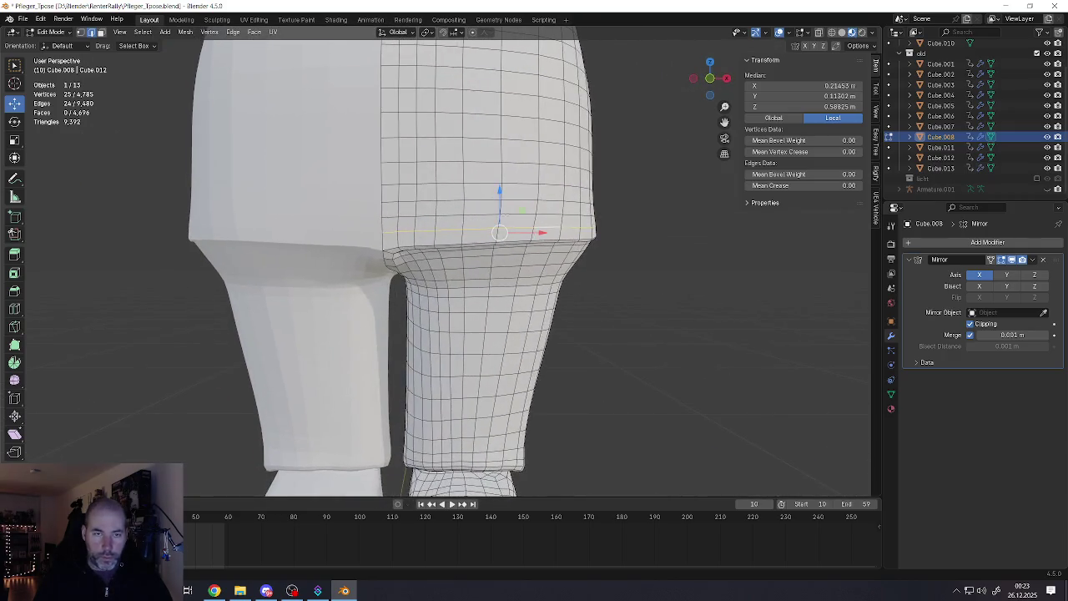
{"action": "scroll", "coordinate": [504, 215], "scroll_direction": "up", "scroll_amount": 2}
{"action": "key", "text": "alt+a"}
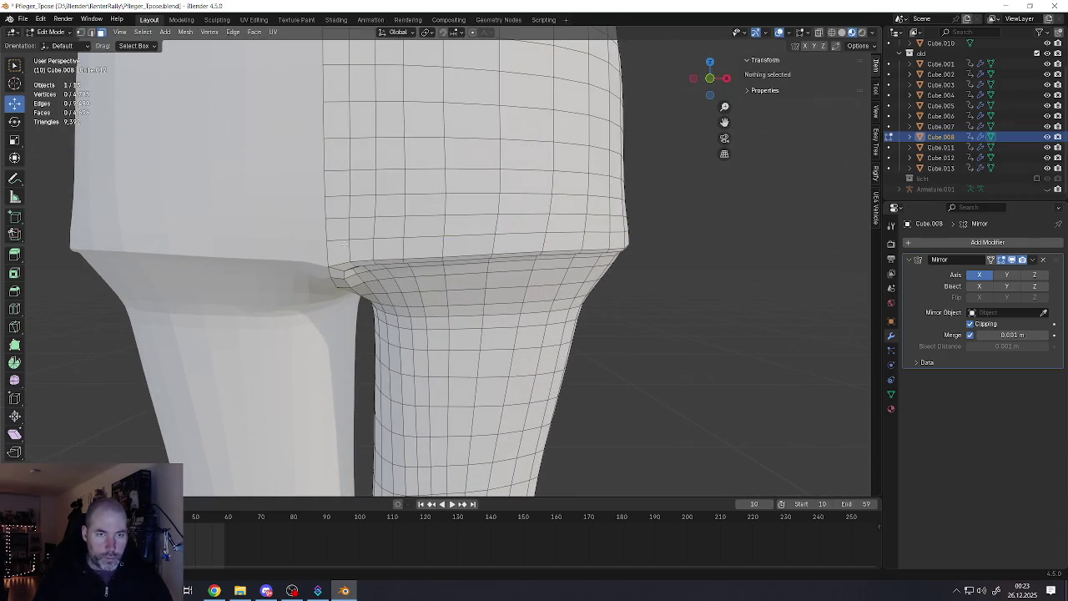
{"action": "left_click", "coordinate": [340, 243]}
{"action": "left_click", "coordinate": [341, 243], "text": "alt"}
{"action": "mouse_move", "coordinate": [340, 243]}
{"action": "middle_mouse_down"}
{"action": "mouse_move", "coordinate": [427, 240]}
{"action": "mouse_move", "coordinate": [457, 212]}
{"action": "middle_mouse_up"}
{"action": "scroll", "coordinate": [426, 240], "scroll_direction": "up", "scroll_amount": 3}
{"action": "scroll", "coordinate": [458, 212], "scroll_direction": "up", "scroll_amount": 2}
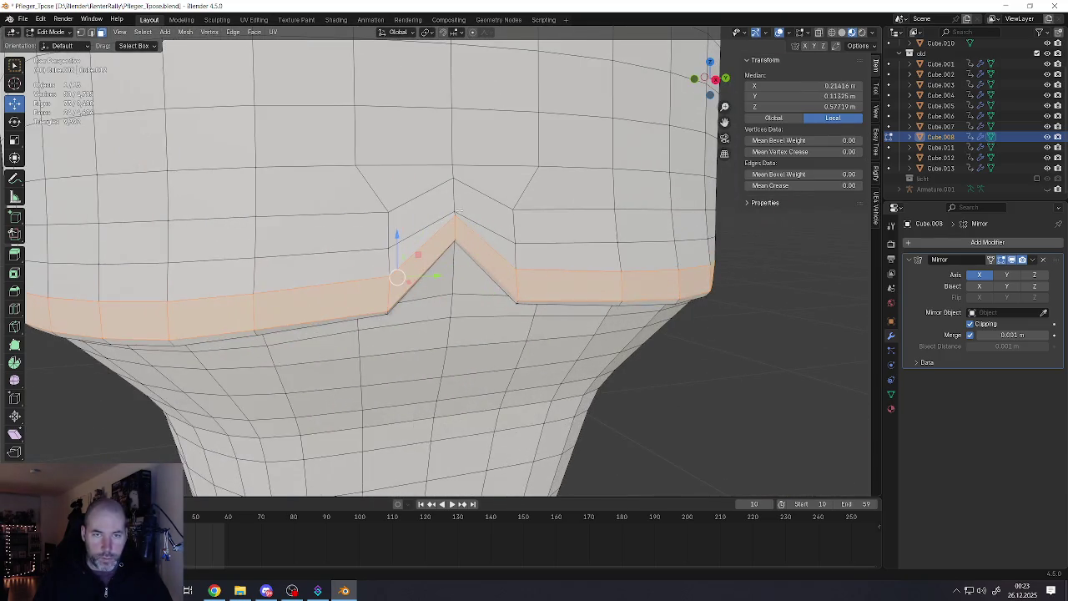
In vertex mode, raise the notch's peak vertex higher, then deselect all
{"action": "key", "text": "1"}
{"action": "left_click", "coordinate": [455, 213]}
{"action": "left_click_drag", "start_coordinate": [457, 173], "coordinate": [458, 155]}
{"action": "scroll", "coordinate": [458, 155], "scroll_direction": "down", "scroll_amount": 3}
{"action": "key", "text": "alt+a"}
Select the hem band face loop and move it along Z to thicken it
{"action": "mouse_move", "coordinate": [434, 217]}
{"action": "middle_mouse_down"}
{"action": "mouse_move", "coordinate": [395, 262]}
{"action": "mouse_move", "coordinate": [432, 260]}
{"action": "middle_mouse_up"}
{"action": "left_click", "coordinate": [409, 273]}
{"action": "left_click", "coordinate": [401, 287], "text": "alt"}
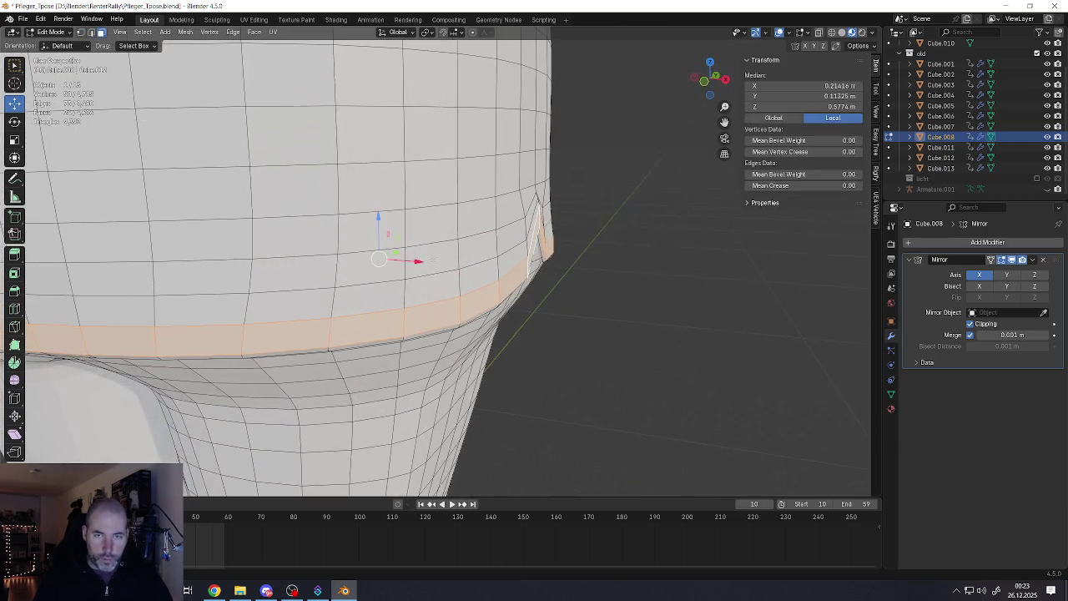
{"action": "key", "text": "g"}
{"action": "key", "text": "z"}
{"action": "key", "text": "z"}
{"action": "left_click", "coordinate": [546, 334]}
{"action": "mouse_move", "coordinate": [546, 334]}
{"action": "middle_mouse_down"}
{"action": "mouse_move", "coordinate": [580, 244]}
{"action": "mouse_move", "coordinate": [589, 266]}
{"action": "mouse_move", "coordinate": [576, 297]}
{"action": "middle_mouse_up"}
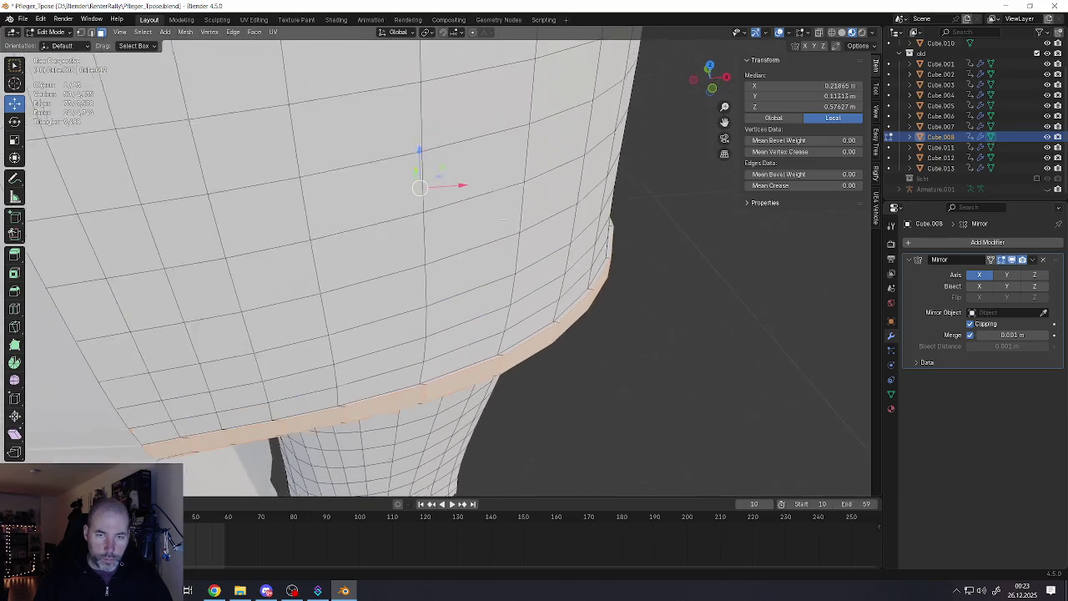
{"action": "middle_click_drag", "start_coordinate": [505, 183], "coordinate": [506, 246]}
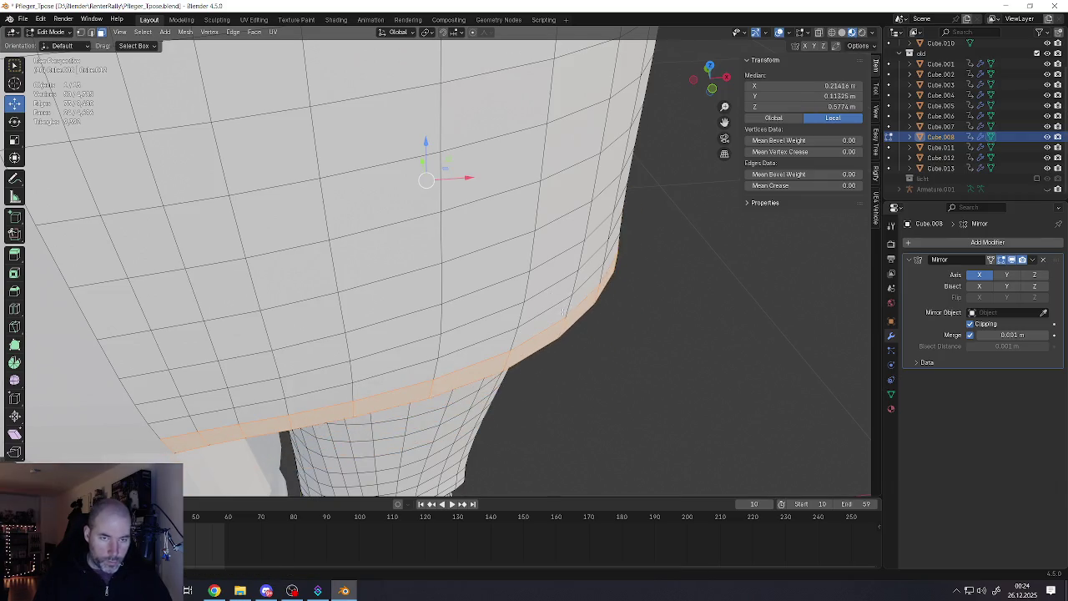
Fatten the hem band outward about 0.006 m with Alt+S, then return to Object Mode
{"action": "key", "text": "alt+s"}
{"action": "key", "text": "Escape"}
{"action": "key", "text": "alt+s"}
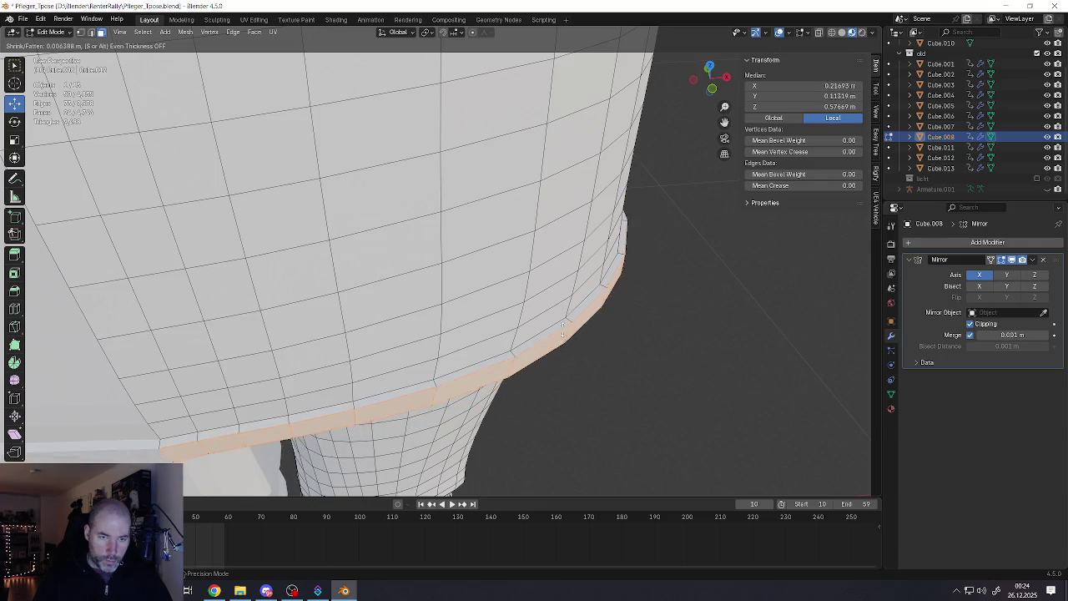
{"action": "left_click", "coordinate": [563, 329]}
{"action": "middle_click_drag", "start_coordinate": [563, 330], "coordinate": [534, 239]}
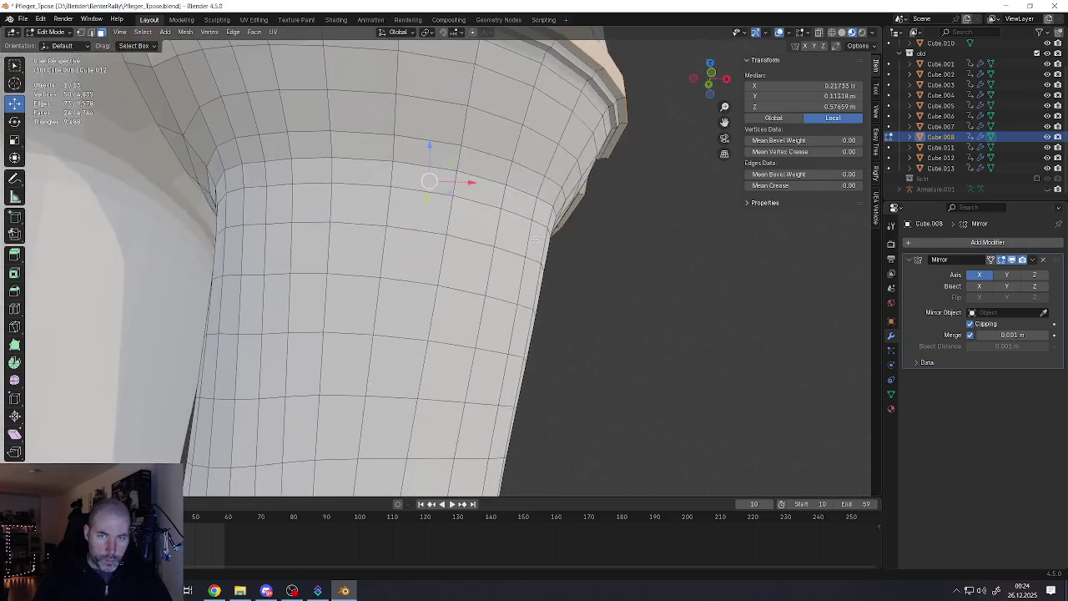
{"action": "scroll", "coordinate": [534, 240], "scroll_direction": "down", "scroll_amount": 2}
{"action": "scroll", "coordinate": [534, 239], "scroll_direction": "down", "scroll_amount": 2}
{"action": "key", "text": "Tab"}
{"action": "scroll", "coordinate": [503, 278], "scroll_direction": "down", "scroll_amount": 5}
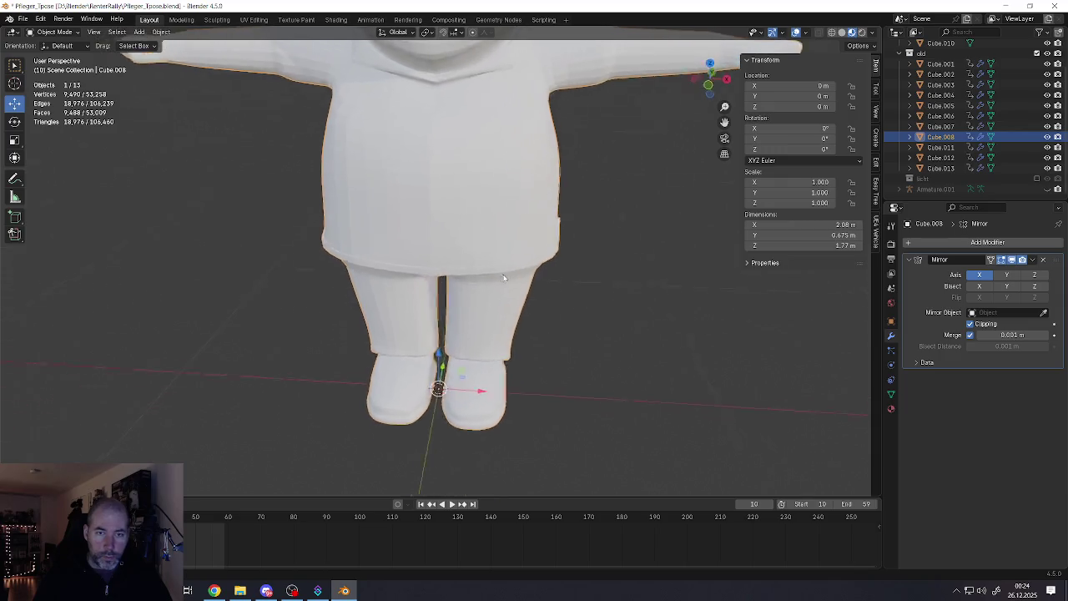
{"action": "mouse_move", "coordinate": [503, 278]}
{"action": "middle_mouse_down"}
{"action": "mouse_move", "coordinate": [500, 248]}
{"action": "mouse_move", "coordinate": [602, 245]}
{"action": "mouse_move", "coordinate": [482, 272]}
{"action": "middle_mouse_up"}
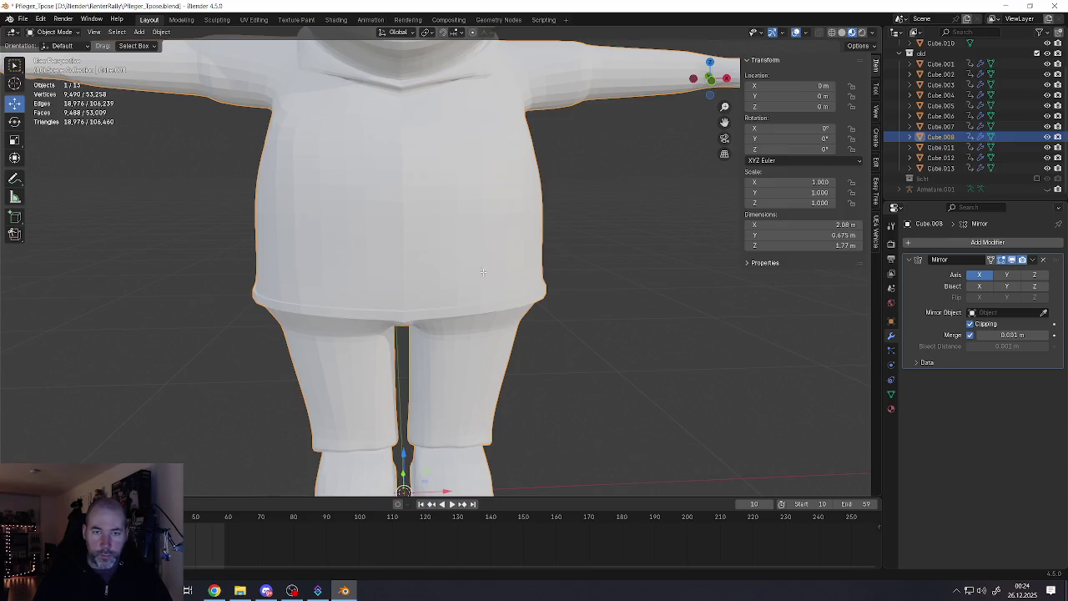
Enter Edit Mode on the shirt and select several faces on its back
{"action": "key", "text": "Tab"}
{"action": "left_click", "coordinate": [482, 272]}
{"action": "scroll", "coordinate": [467, 259], "scroll_direction": "up", "scroll_amount": 4}
{"action": "left_click", "coordinate": [459, 280], "text": "shift"}
{"action": "left_click", "coordinate": [480, 310], "text": "shift"}
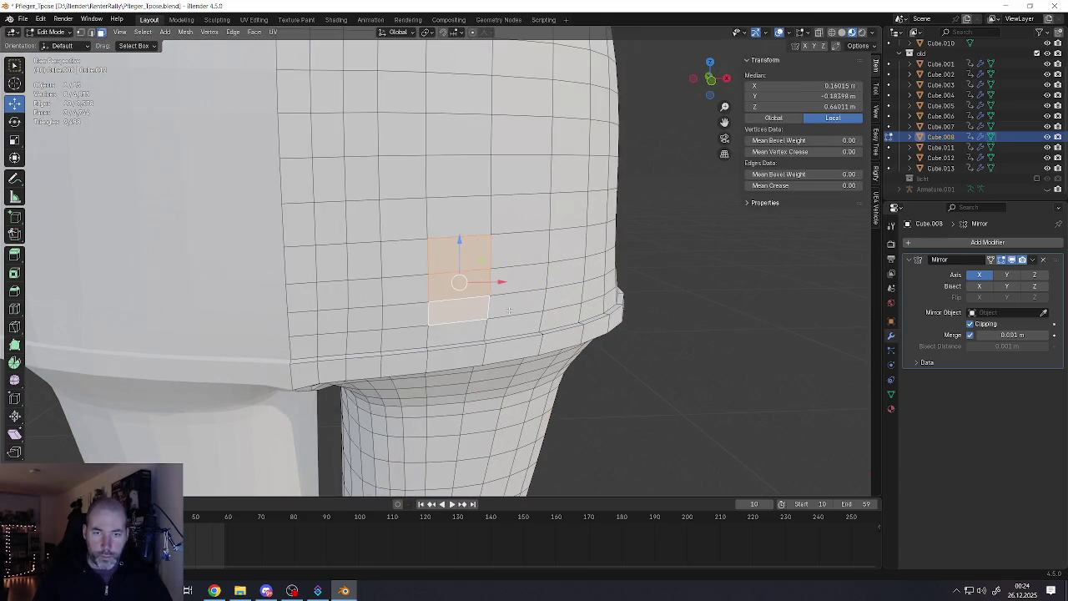
{"action": "left_click", "coordinate": [509, 311], "text": "shift"}
{"action": "left_click", "coordinate": [512, 281], "text": "shift"}
{"action": "left_click", "coordinate": [516, 251], "text": "shift"}
Reselect a block of back faces and extrude it outward 0.008 m along its normals
{"action": "mouse_move", "coordinate": [515, 250]}
{"action": "middle_mouse_down"}
{"action": "mouse_move", "coordinate": [517, 229]}
{"action": "mouse_move", "coordinate": [469, 264]}
{"action": "middle_mouse_up"}
{"action": "scroll", "coordinate": [517, 230], "scroll_direction": "down", "scroll_amount": 2}
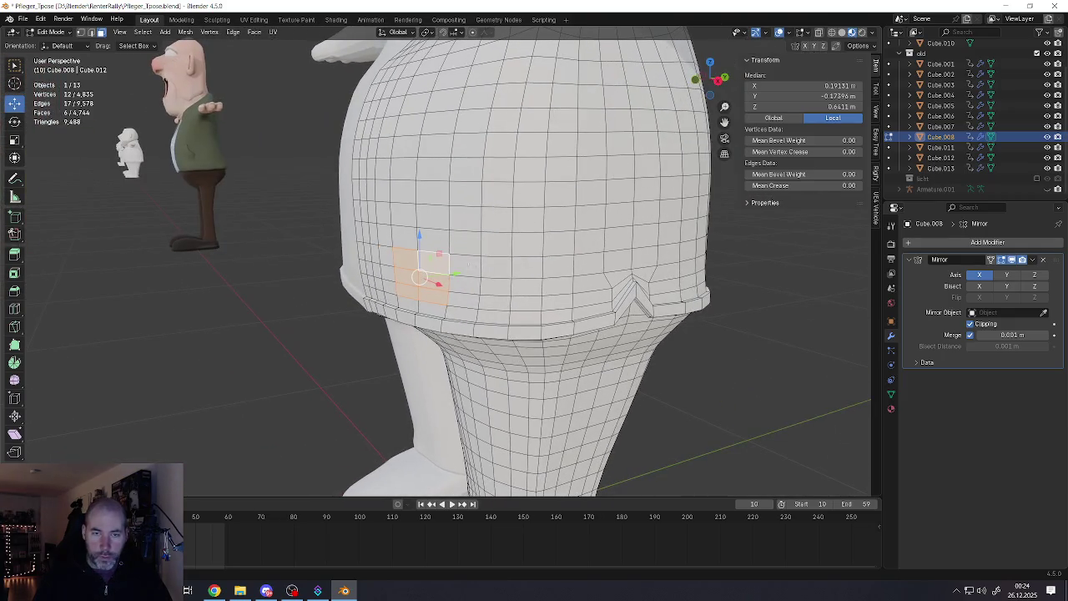
{"action": "left_click", "coordinate": [467, 265]}
{"action": "left_click", "coordinate": [559, 271], "text": "ctrl"}
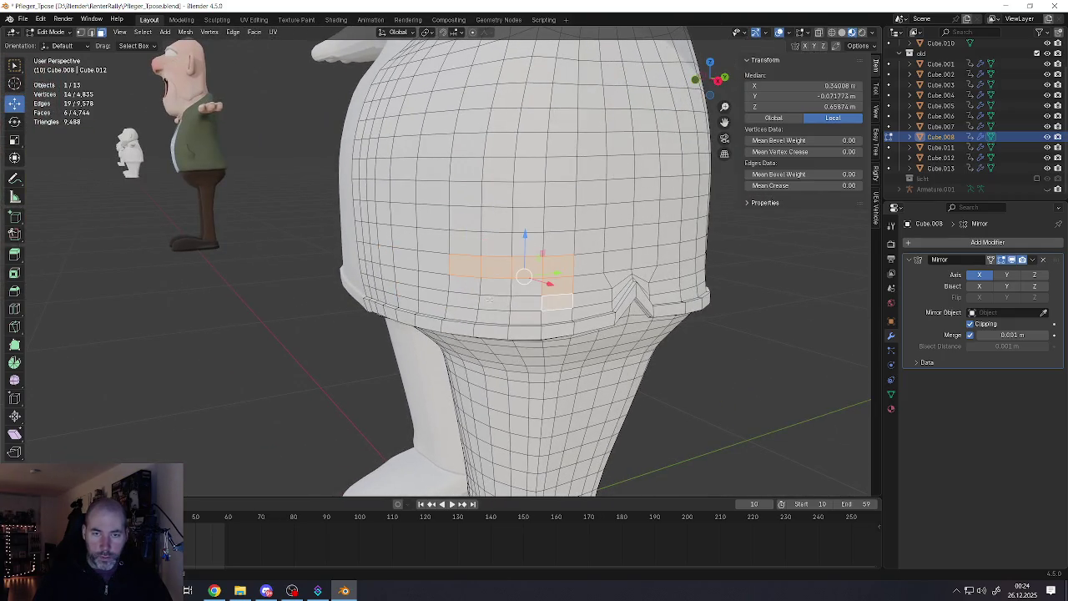
{"action": "left_click", "coordinate": [464, 301], "text": "ctrl"}
{"action": "scroll", "coordinate": [532, 288], "scroll_direction": "up", "scroll_amount": 2}
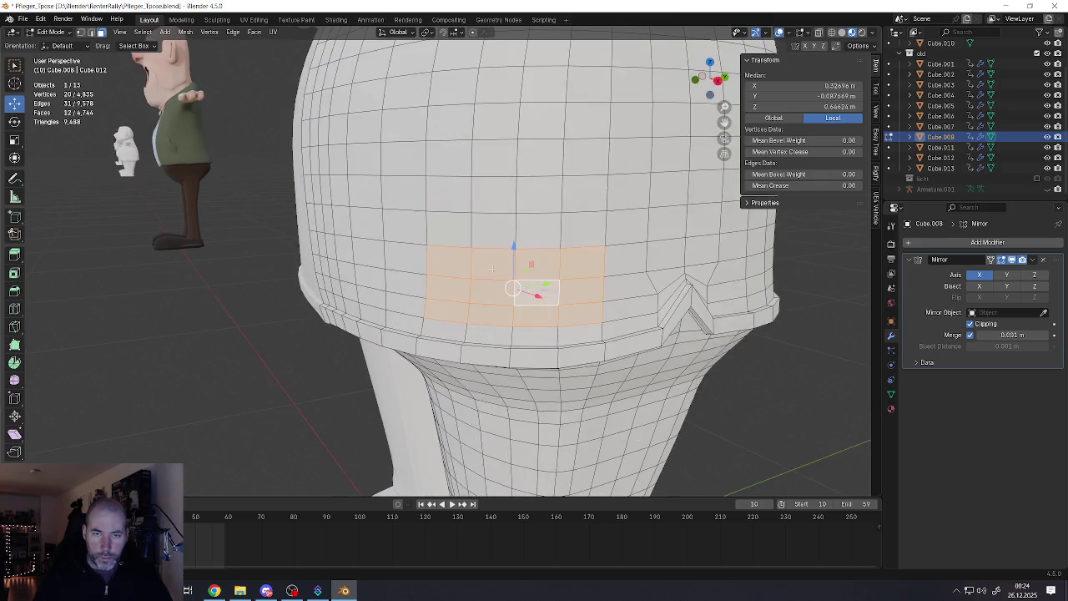
{"action": "mouse_move", "coordinate": [536, 290]}
{"action": "middle_mouse_down"}
{"action": "mouse_move", "coordinate": [577, 277]}
{"action": "mouse_move", "coordinate": [514, 258]}
{"action": "middle_mouse_up"}
{"action": "key", "text": "e"}
{"action": "left_click", "coordinate": [538, 285]}
Select the horizontal edge loop across the raised patch in edge mode and begin bevelling it
{"action": "scroll", "coordinate": [514, 258], "scroll_direction": "up", "scroll_amount": 1}
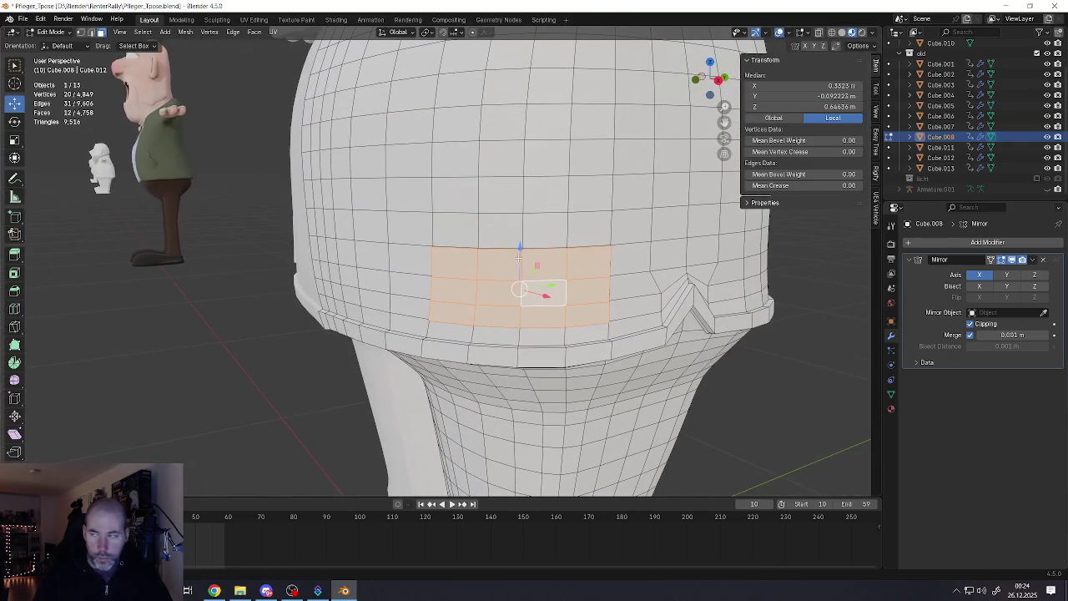
{"action": "scroll", "coordinate": [467, 242], "scroll_direction": "up", "scroll_amount": 2}
{"action": "scroll", "coordinate": [438, 227], "scroll_direction": "up", "scroll_amount": 1}
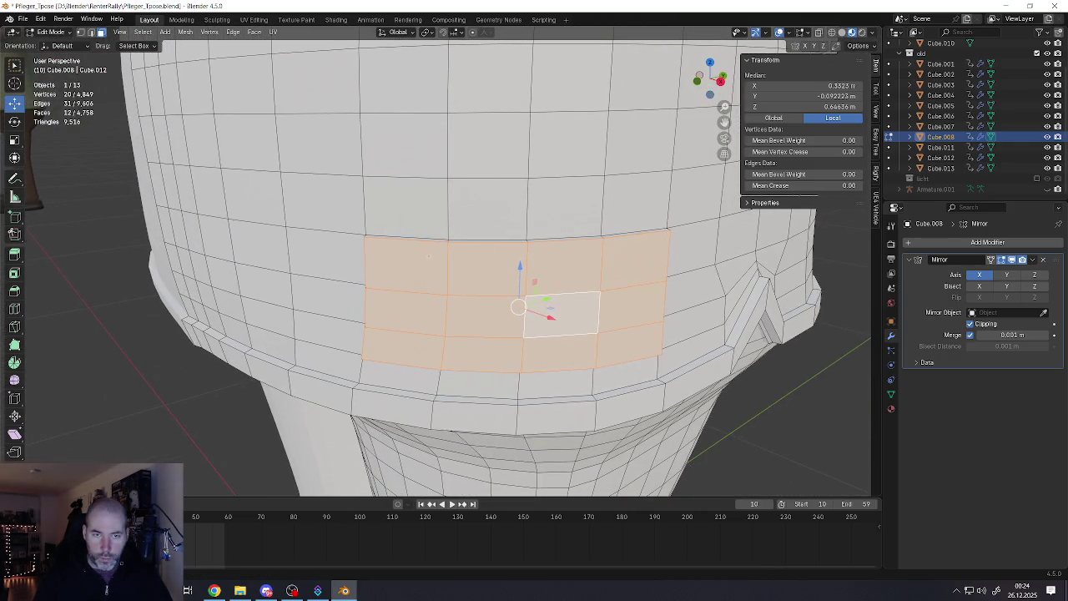
{"action": "left_click", "coordinate": [425, 272]}
{"action": "key", "text": "2"}
{"action": "left_click", "coordinate": [422, 293], "text": "alt"}
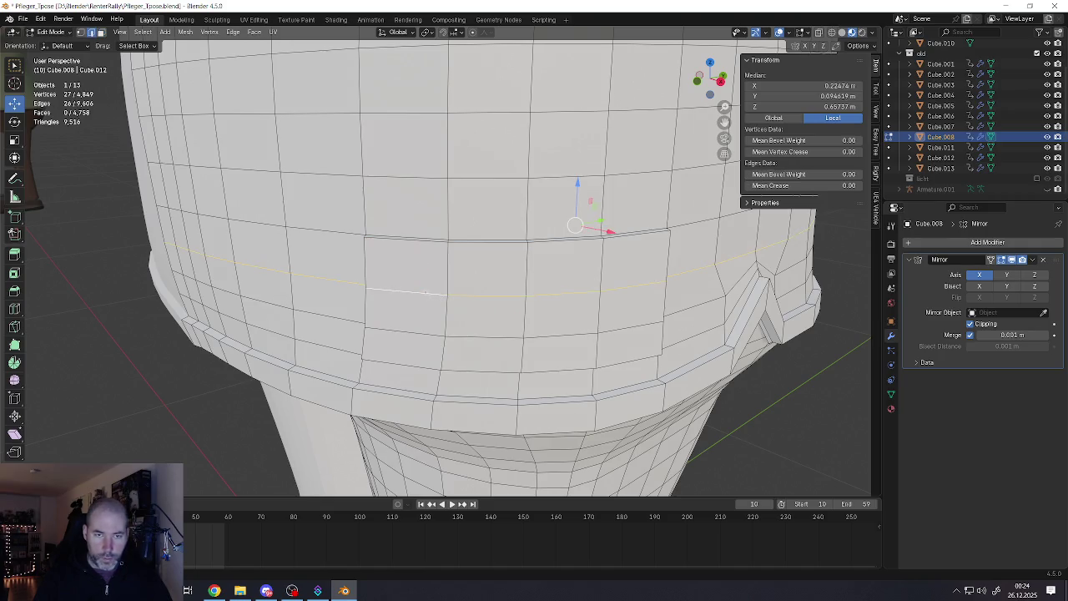
{"action": "left_click", "coordinate": [425, 292]}
{"action": "mouse_move", "coordinate": [601, 290]}
{"action": "middle_mouse_down"}
{"action": "mouse_move", "coordinate": [457, 326]}
{"action": "mouse_move", "coordinate": [538, 309]}
{"action": "mouse_move", "coordinate": [627, 336]}
{"action": "middle_mouse_up"}
{"action": "left_click", "coordinate": [457, 326]}
{"action": "key", "text": "ctrl+b"}
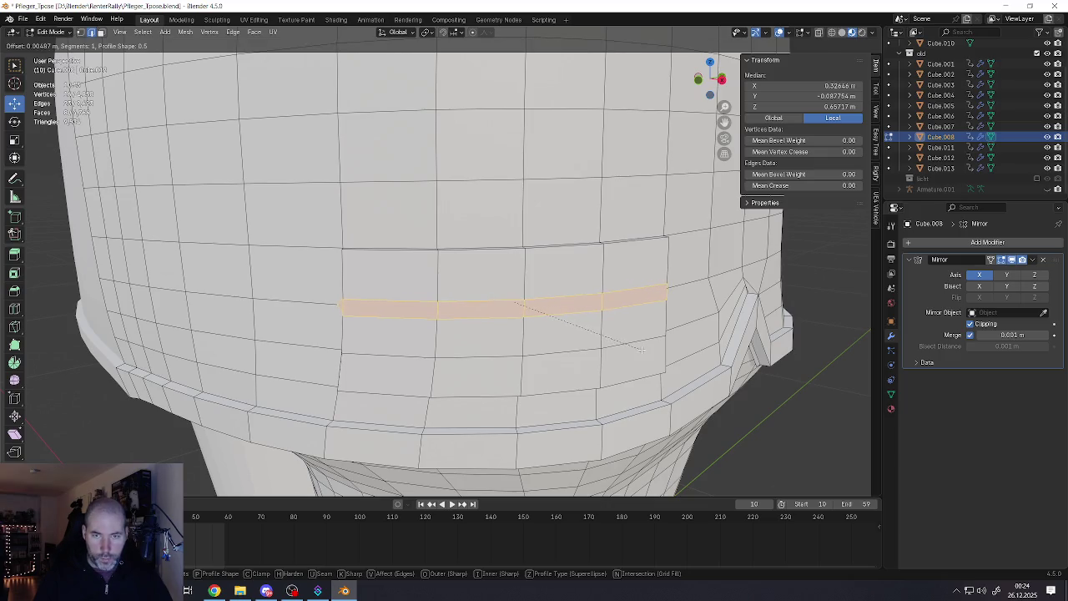
Confirm the seam bevel and select the edge loop running through the notch
{"action": "left_click", "coordinate": [640, 348]}
{"action": "middle_click_drag", "start_coordinate": [640, 349], "coordinate": [531, 326]}
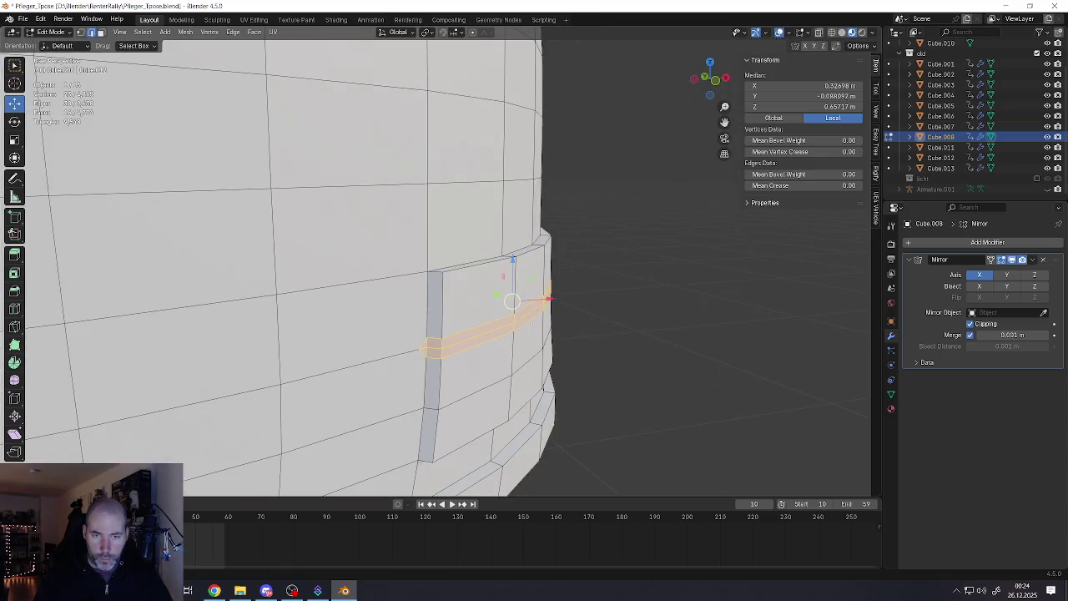
{"action": "left_click", "coordinate": [441, 336]}
{"action": "middle_click_drag", "start_coordinate": [441, 336], "coordinate": [541, 304]}
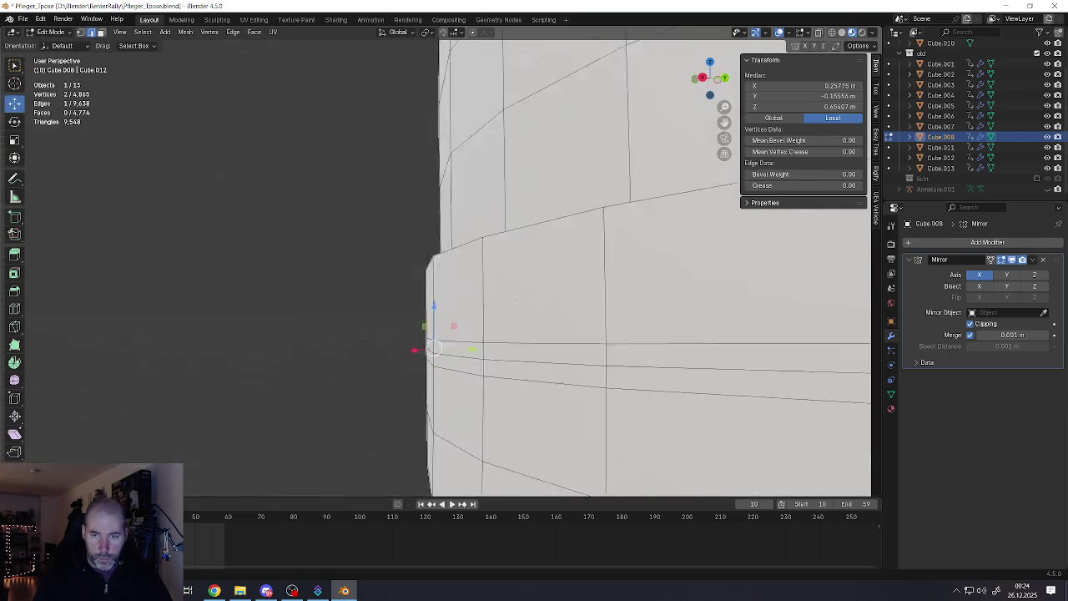
{"action": "left_click", "coordinate": [664, 318], "text": "alt"}
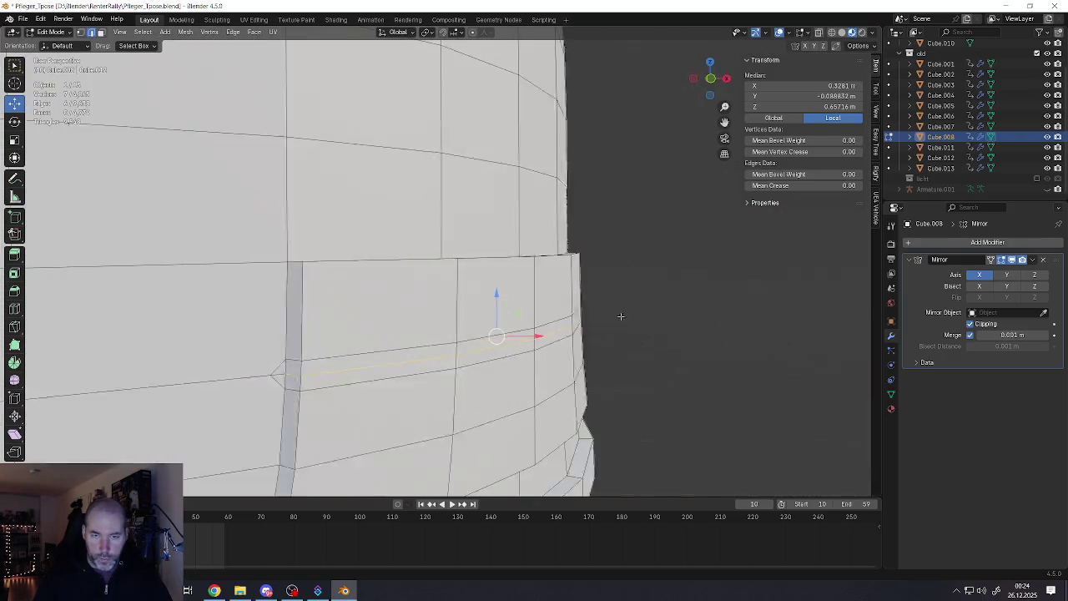
{"action": "middle_click_drag", "start_coordinate": [664, 318], "coordinate": [599, 323]}
{"action": "left_click", "coordinate": [444, 351]}
{"action": "middle_click_drag", "start_coordinate": [444, 351], "coordinate": [650, 372]}
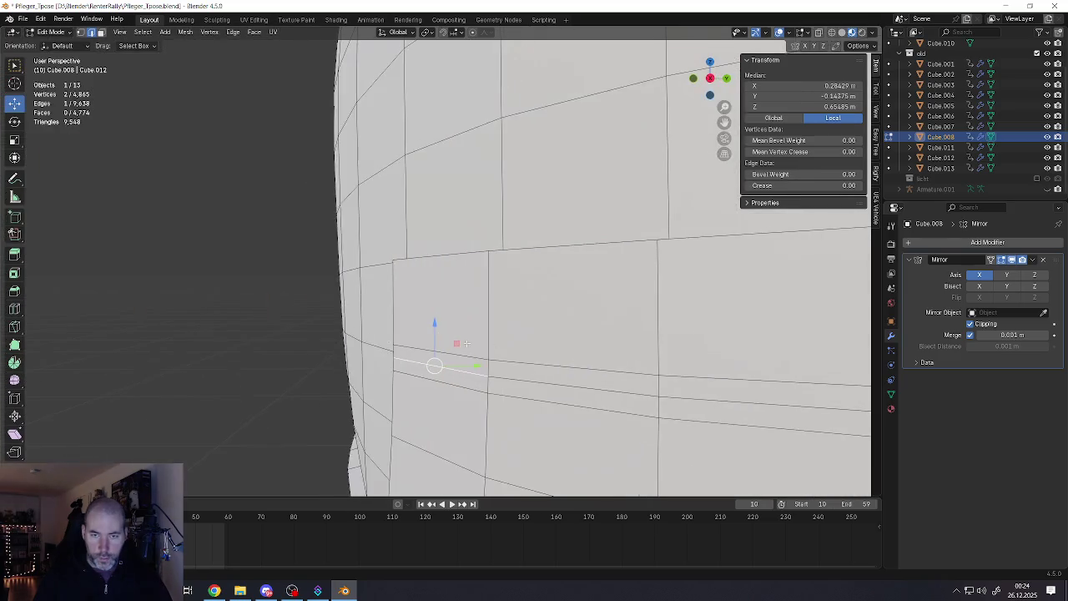
{"action": "left_click", "coordinate": [735, 380], "text": "alt"}
{"action": "middle_click_drag", "start_coordinate": [735, 380], "coordinate": [659, 371]}
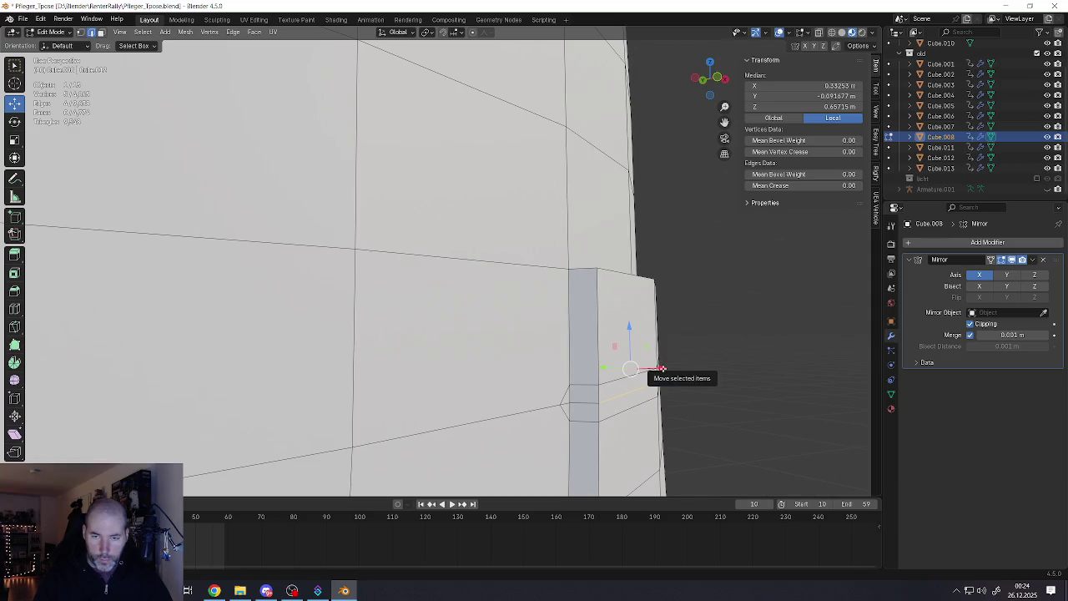
Switch to Normal orientation and nudge the edge loop slightly inward
{"action": "left_click", "coordinate": [396, 34]}
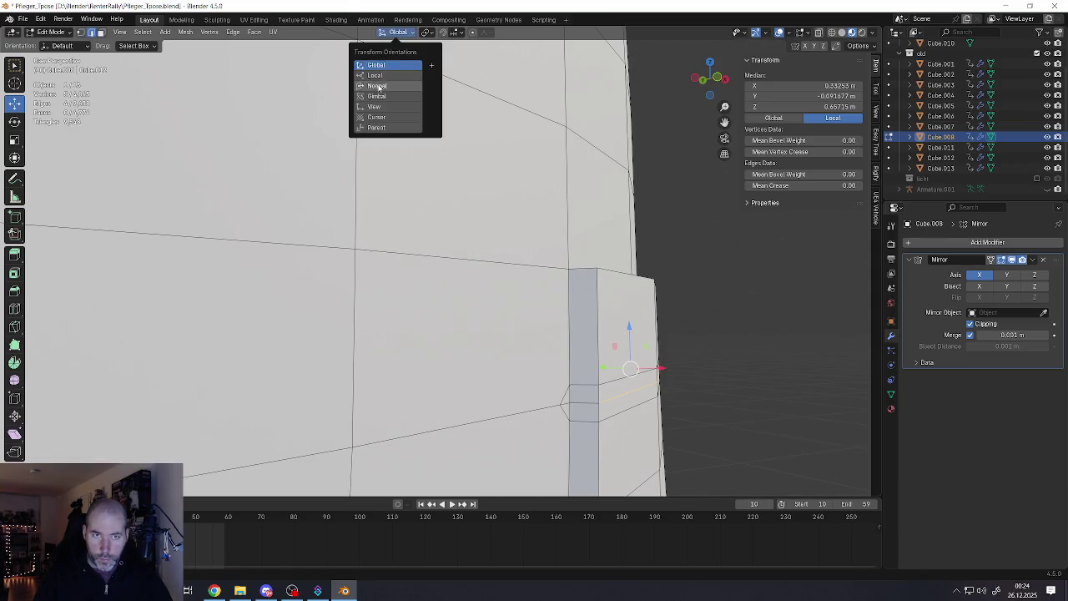
{"action": "left_click", "coordinate": [389, 88]}
{"action": "left_click_drag", "start_coordinate": [674, 368], "coordinate": [659, 367]}
{"action": "middle_click_drag", "start_coordinate": [659, 367], "coordinate": [531, 305]}
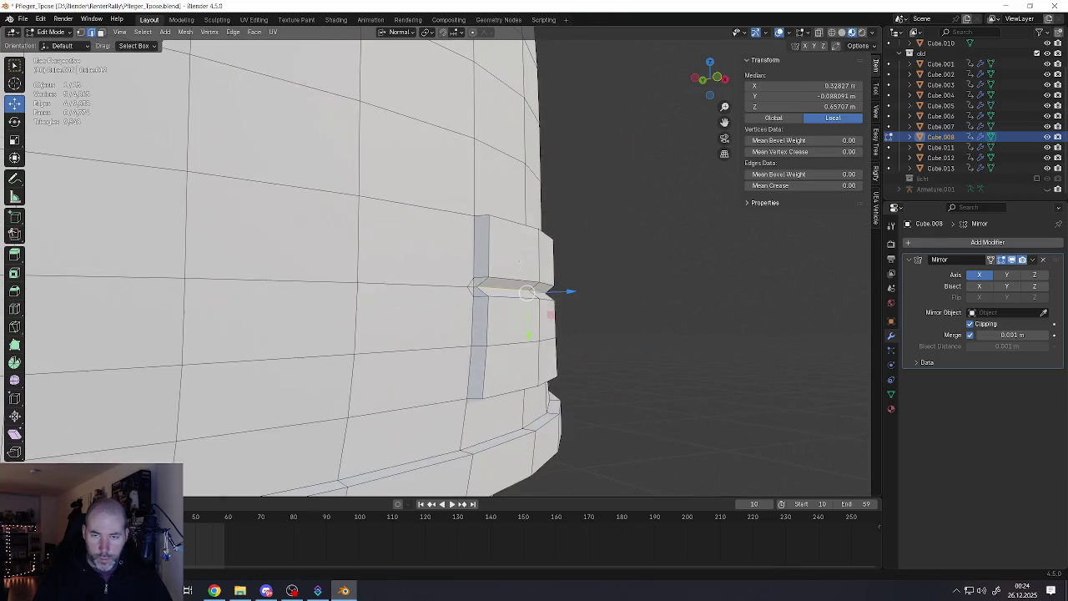
Try narrowing the notch loops along the normal Y axis, then undo it
{"action": "left_click", "coordinate": [505, 313], "text": "alt"}
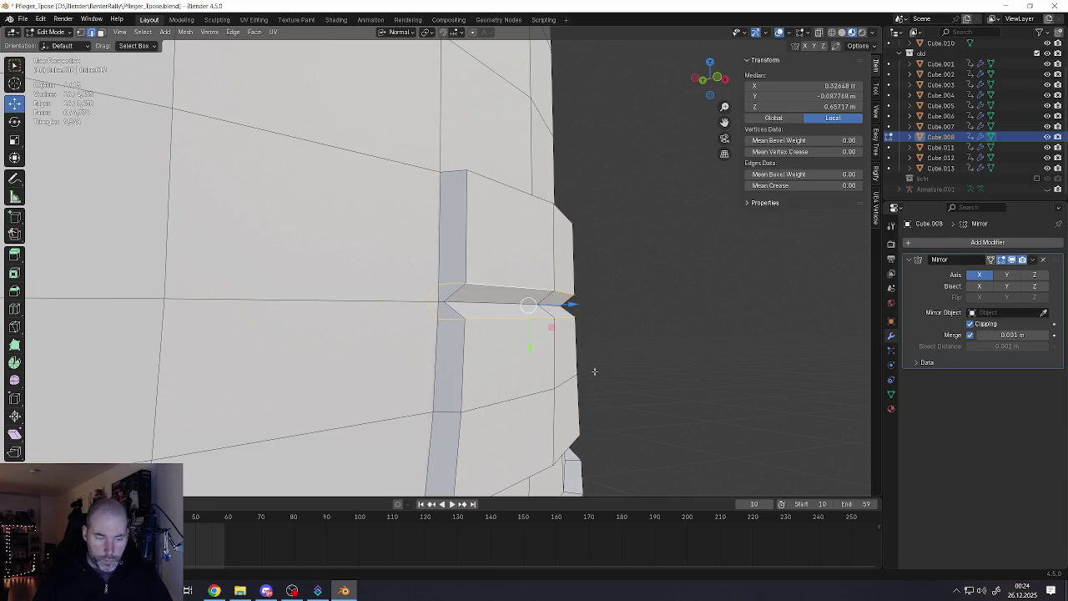
{"action": "key", "text": "s"}
{"action": "key", "text": "z"}
{"action": "key", "text": "Escape"}
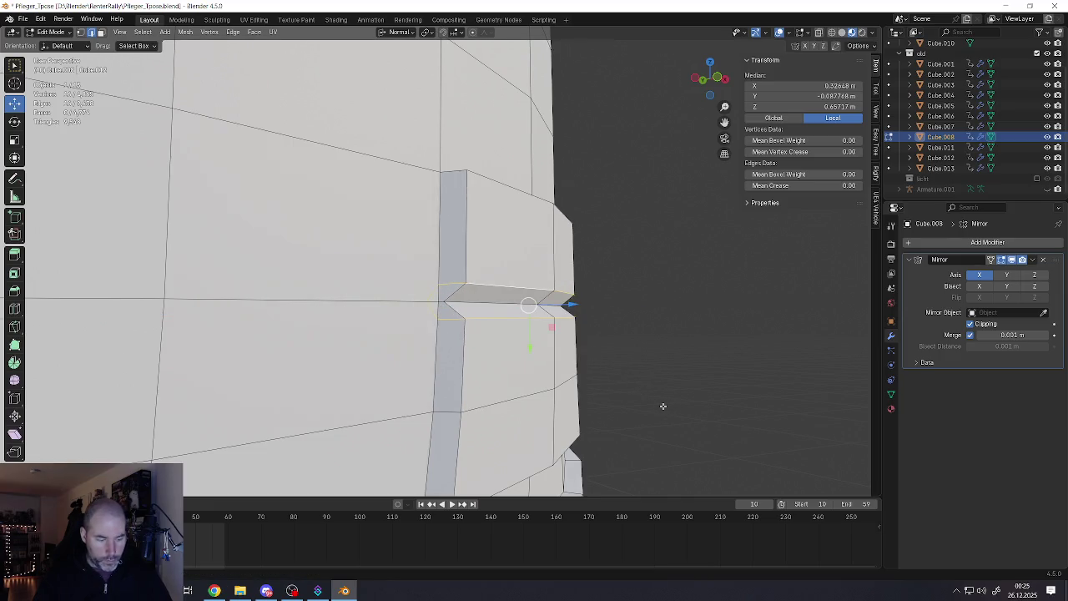
{"action": "key", "text": "s"}
{"action": "key", "text": "x"}
{"action": "key", "text": "x"}
{"action": "key", "text": "y"}
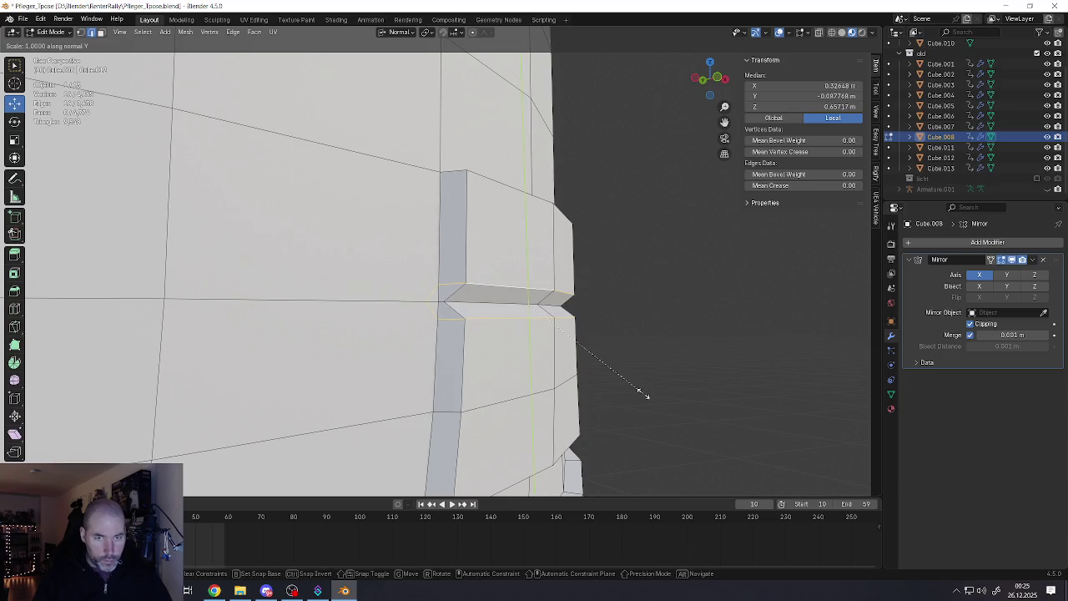
{"action": "left_click", "coordinate": [591, 370]}
{"action": "middle_click_drag", "start_coordinate": [591, 369], "coordinate": [534, 334]}
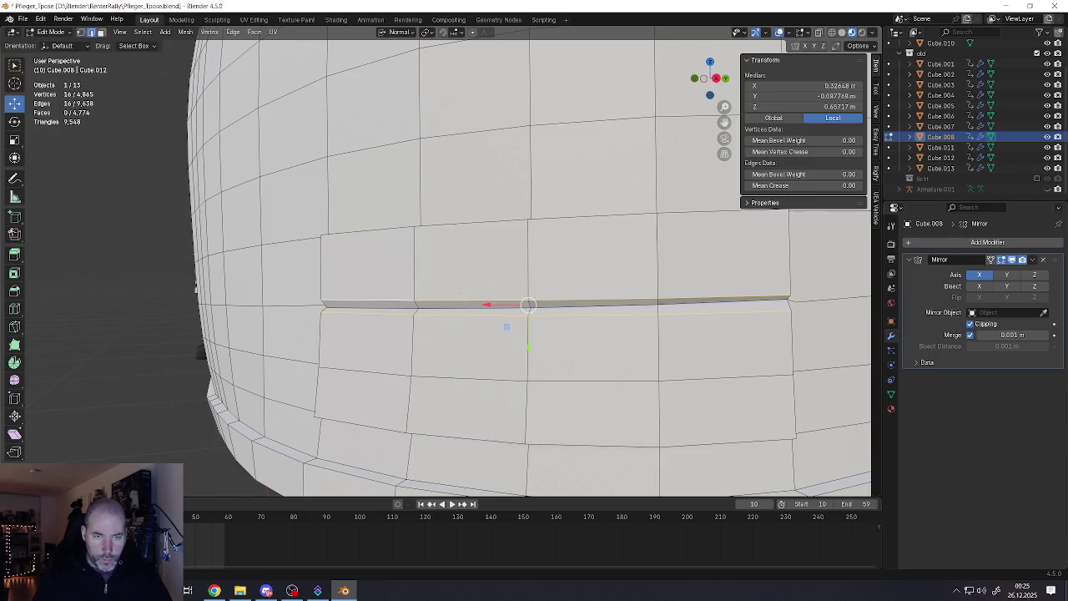
{"action": "middle_click_drag", "start_coordinate": [467, 291], "coordinate": [440, 291]}
{"action": "key", "text": "ctrl+z"}
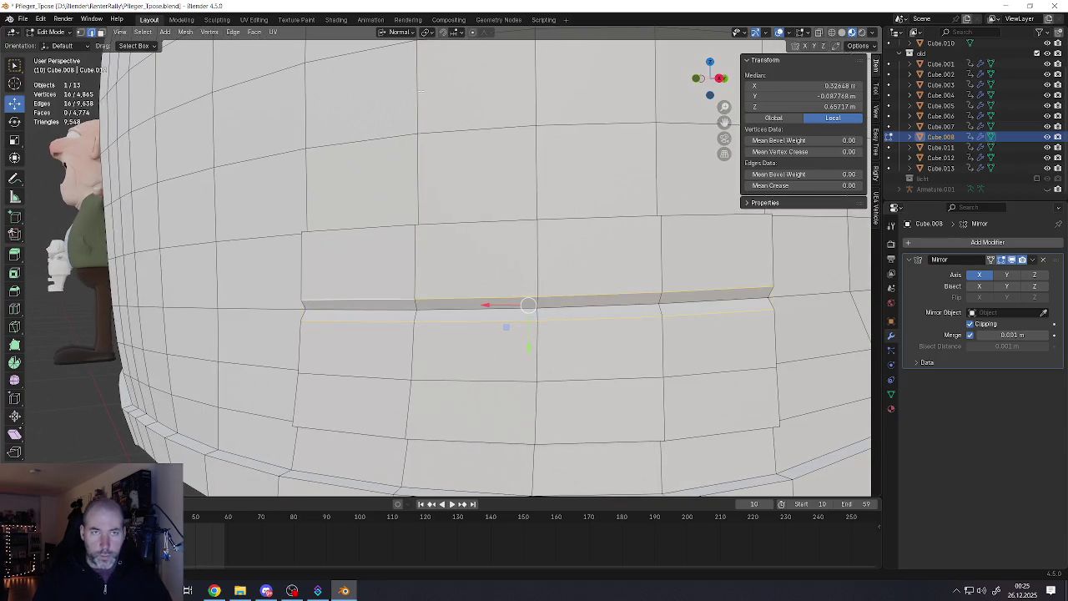
Return to Global orientation and flatten the seam edges vertically with S Z
{"action": "left_click", "coordinate": [401, 32]}
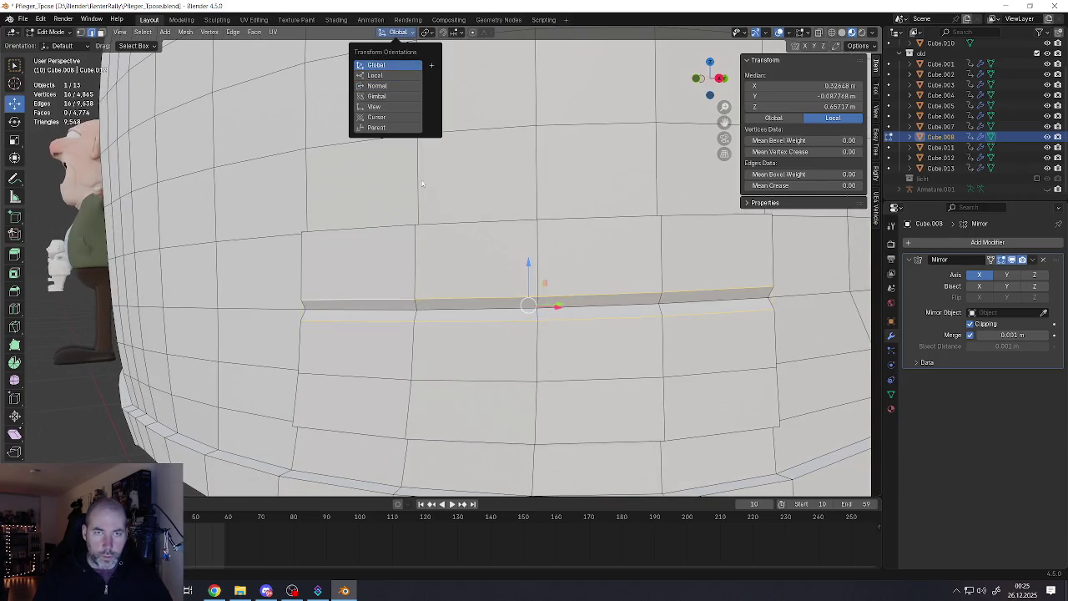
{"action": "left_click", "coordinate": [393, 65]}
{"action": "mouse_move", "coordinate": [501, 292]}
{"action": "middle_mouse_down"}
{"action": "mouse_move", "coordinate": [584, 292]}
{"action": "mouse_move", "coordinate": [584, 388]}
{"action": "middle_mouse_up"}
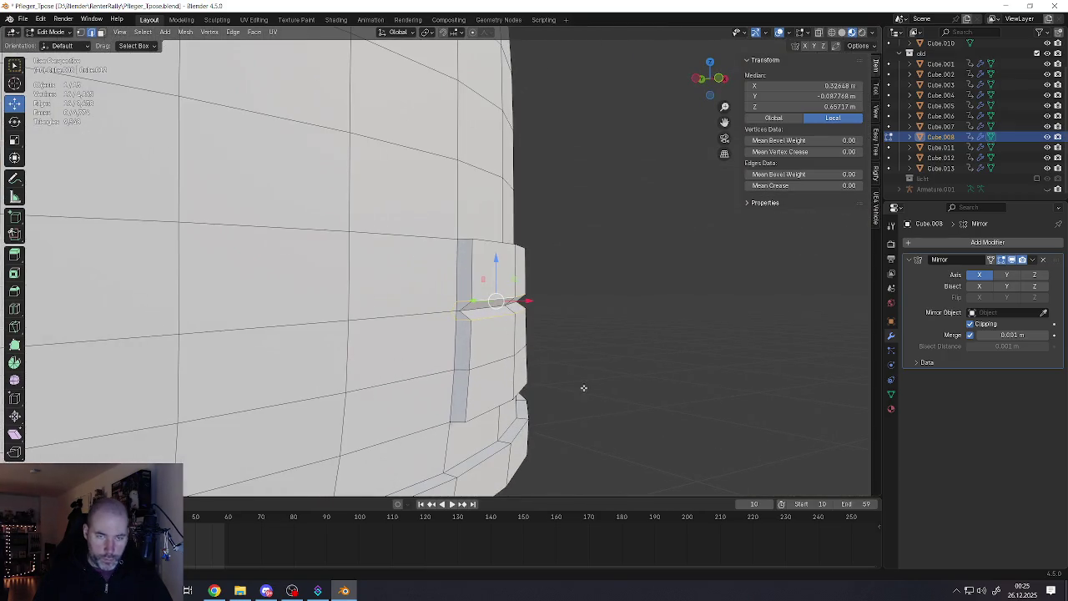
{"action": "key", "text": "s"}
{"action": "key", "text": "z"}
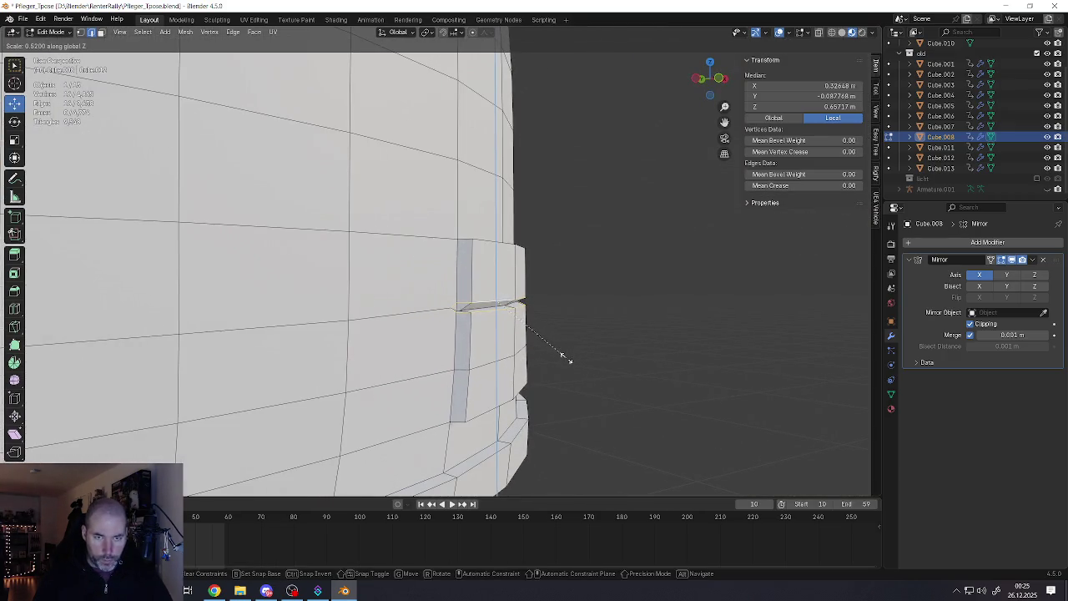
{"action": "left_click", "coordinate": [564, 357]}
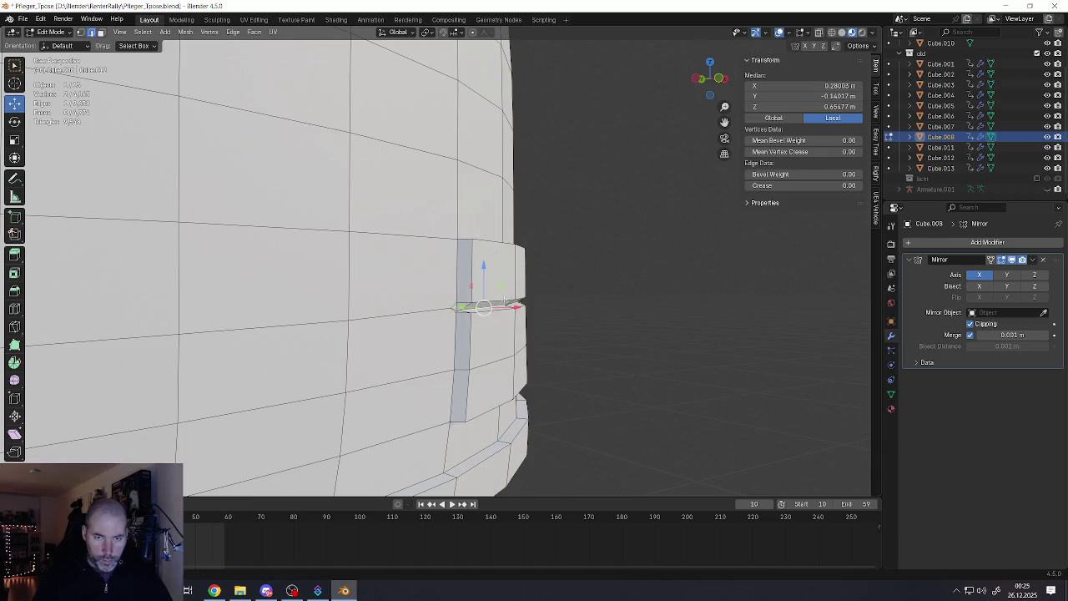
Select the full row of groove edges and squash it thinner along Z
{"action": "middle_click_drag", "start_coordinate": [482, 309], "coordinate": [435, 307]}
{"action": "left_click", "coordinate": [773, 296], "text": "shift"}
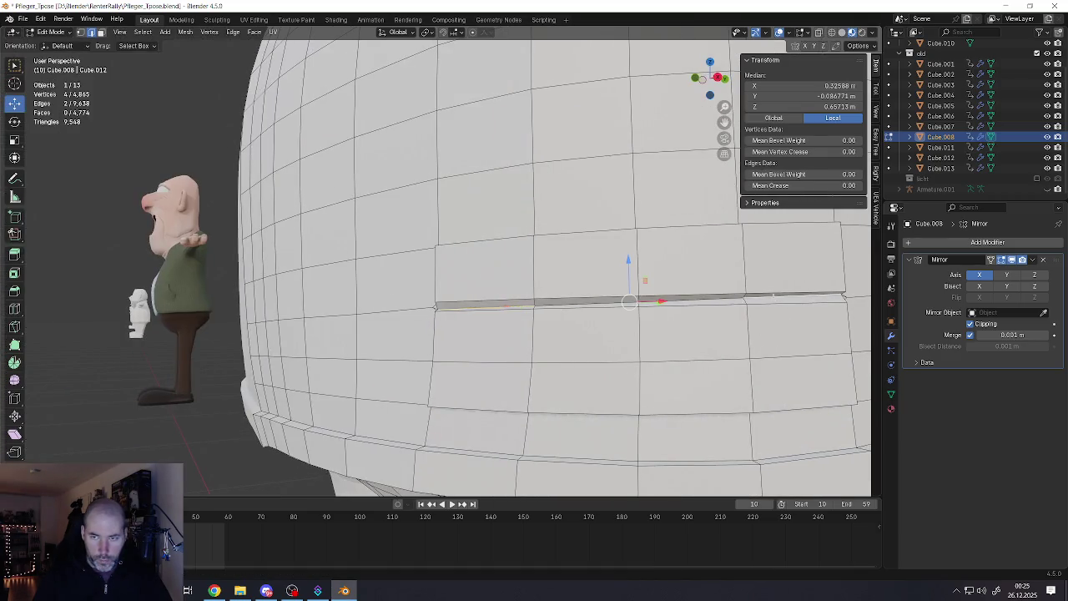
{"action": "left_click", "coordinate": [530, 305]}
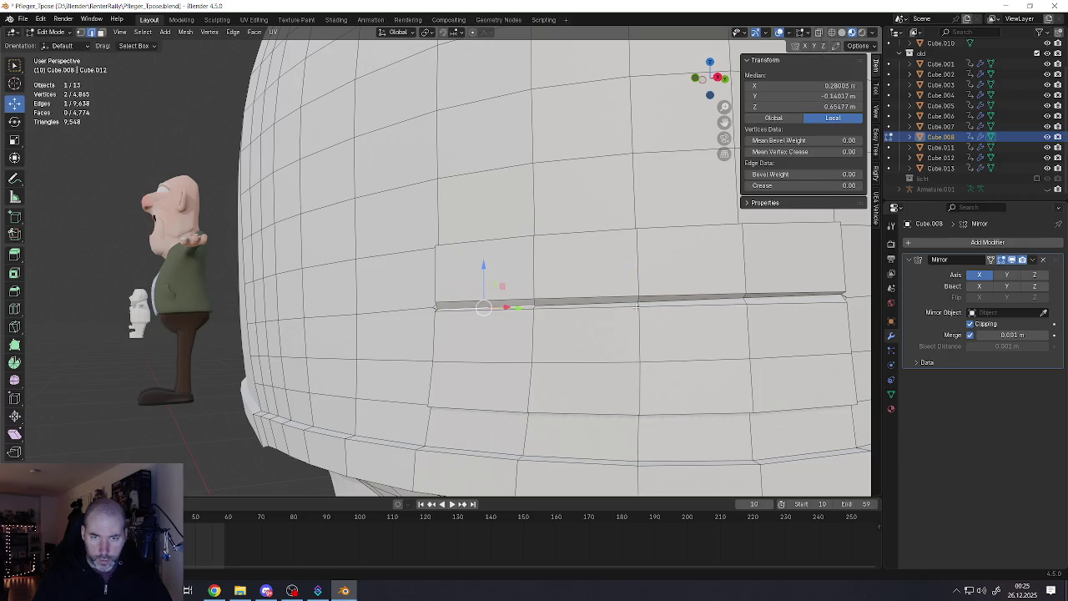
{"action": "left_click", "coordinate": [764, 300], "text": "ctrl"}
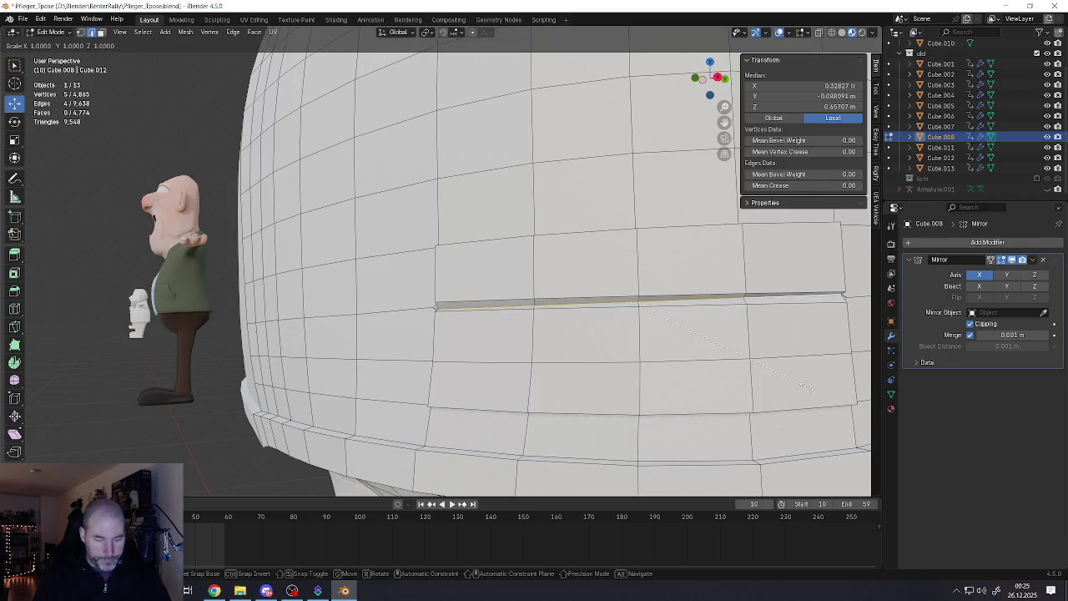
{"action": "key", "text": "s"}
{"action": "key", "text": "z"}
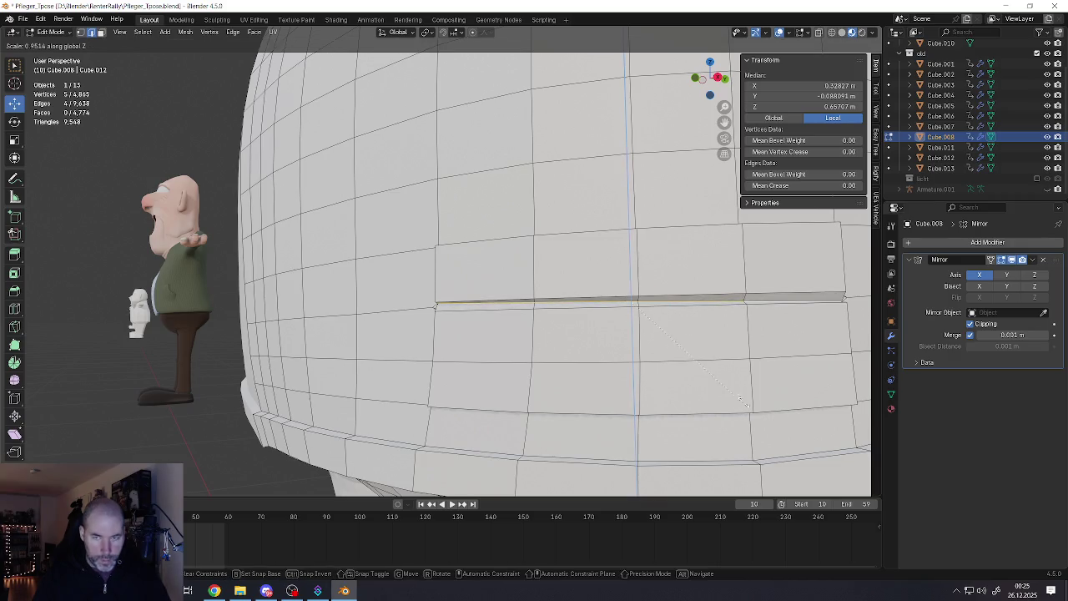
{"action": "left_click", "coordinate": [653, 290]}
{"action": "middle_click_drag", "start_coordinate": [653, 289], "coordinate": [631, 302]}
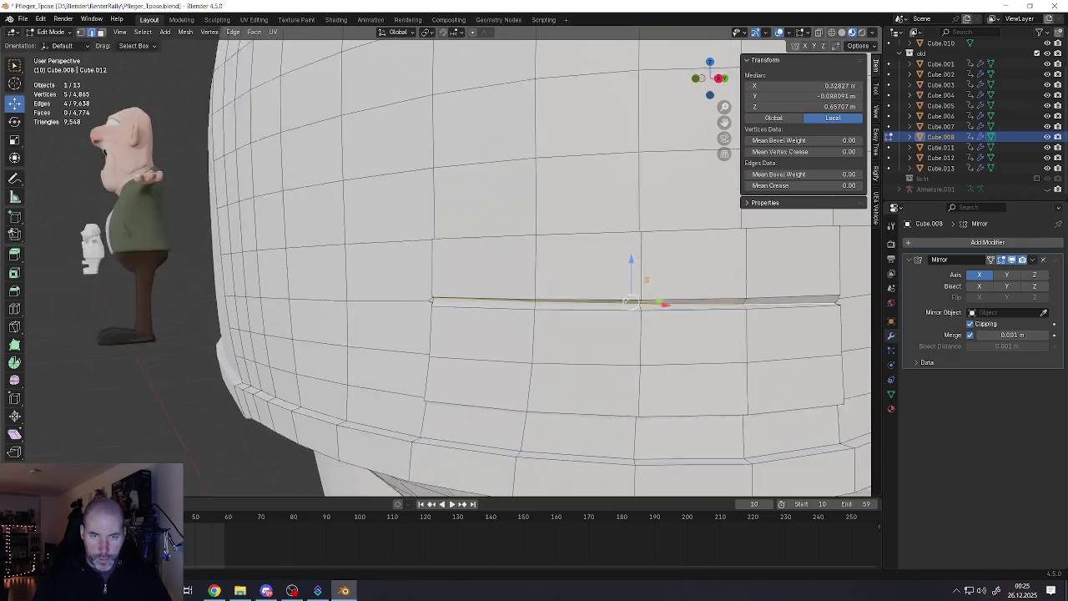
Tilt the groove row with R and raise it with G Z until it runs level
{"action": "key", "text": "r"}
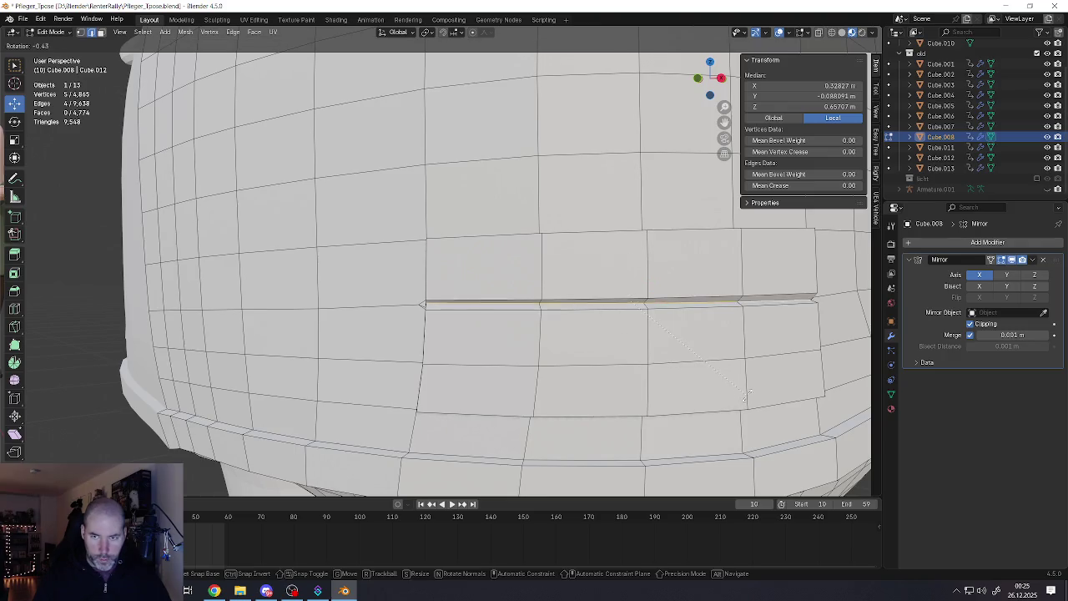
{"action": "left_click", "coordinate": [749, 398]}
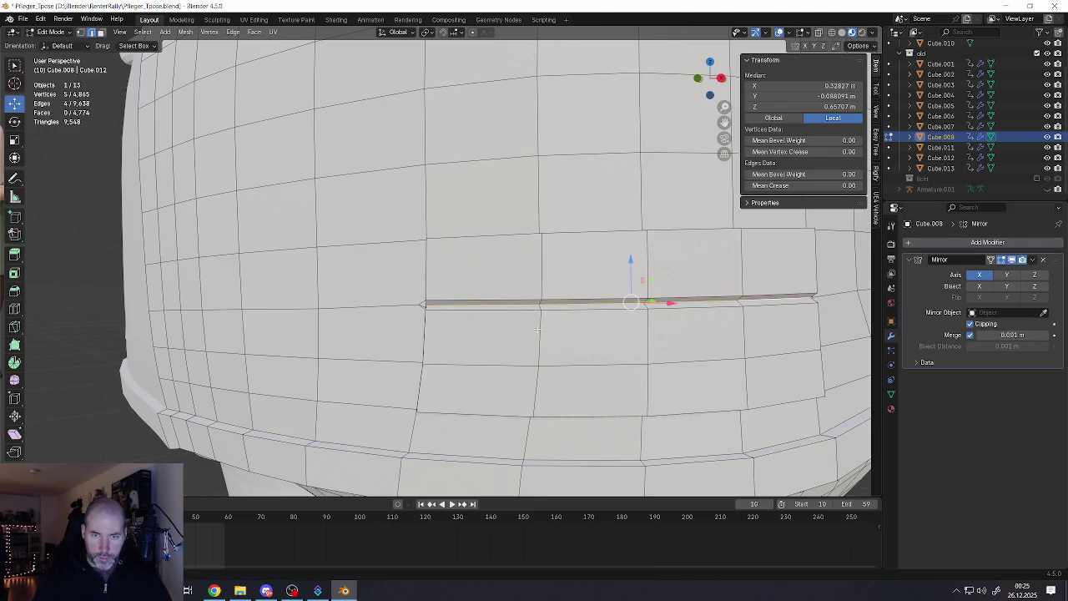
{"action": "left_click", "coordinate": [519, 314]}
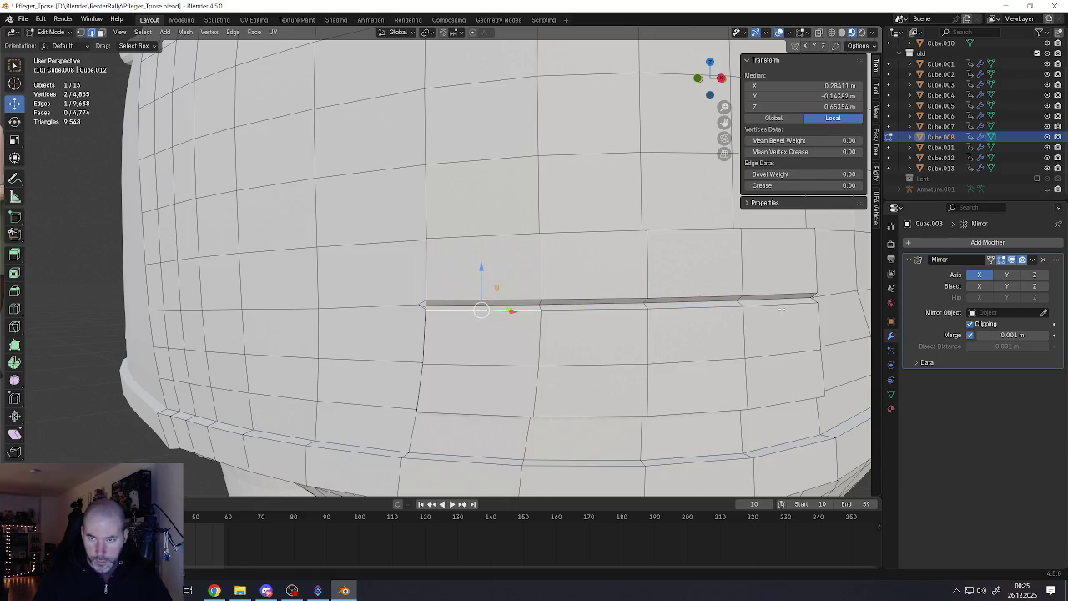
{"action": "key", "text": "ctrl+z"}
{"action": "key", "text": "g"}
{"action": "key", "text": "z"}
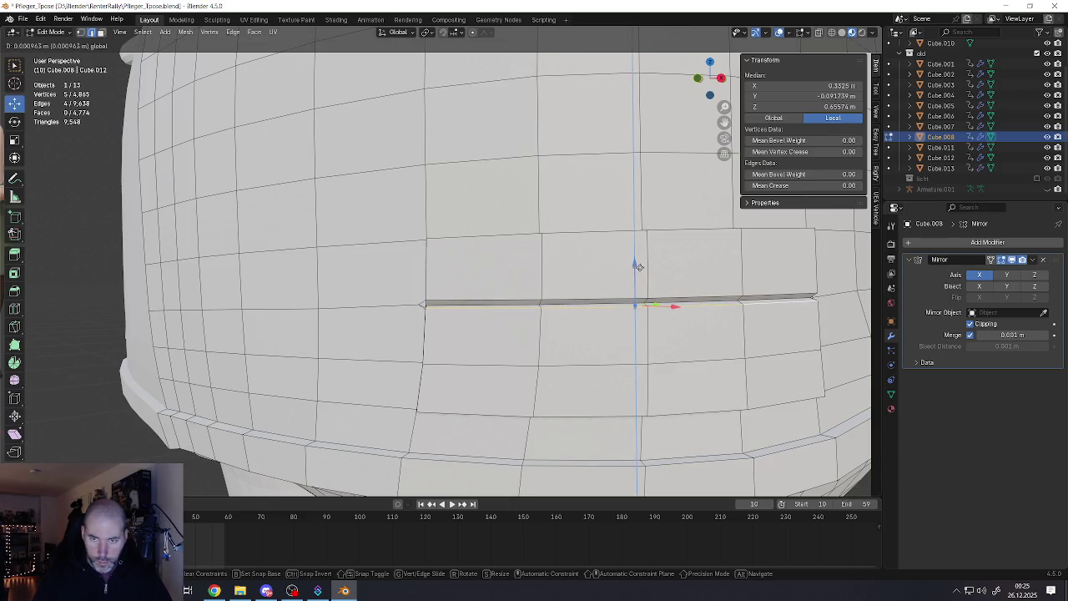
{"action": "left_click", "coordinate": [639, 265]}
{"action": "key", "text": "r"}
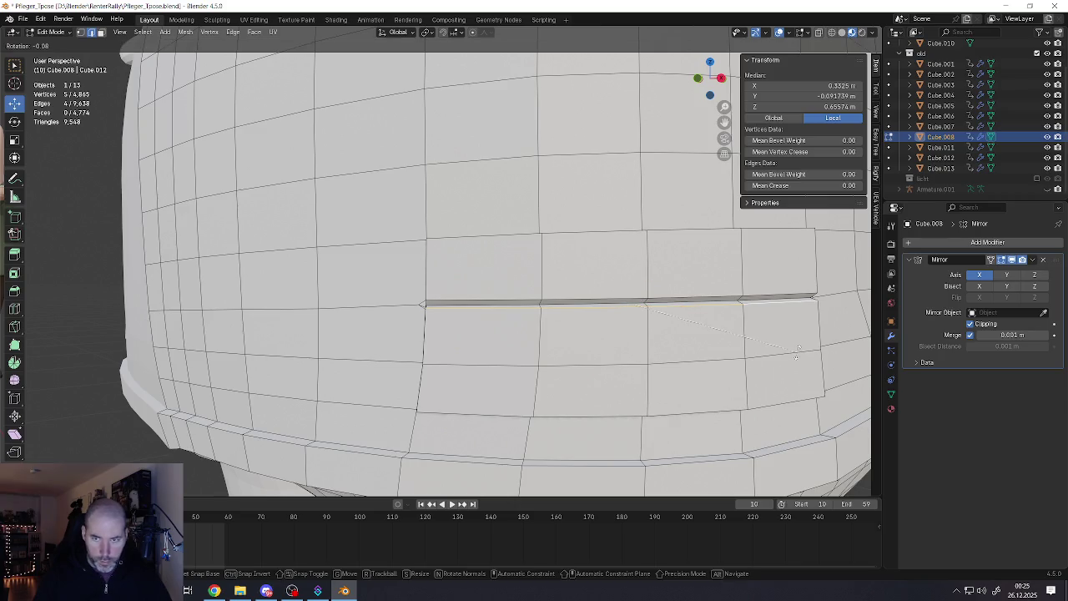
{"action": "right_click", "coordinate": [799, 352]}
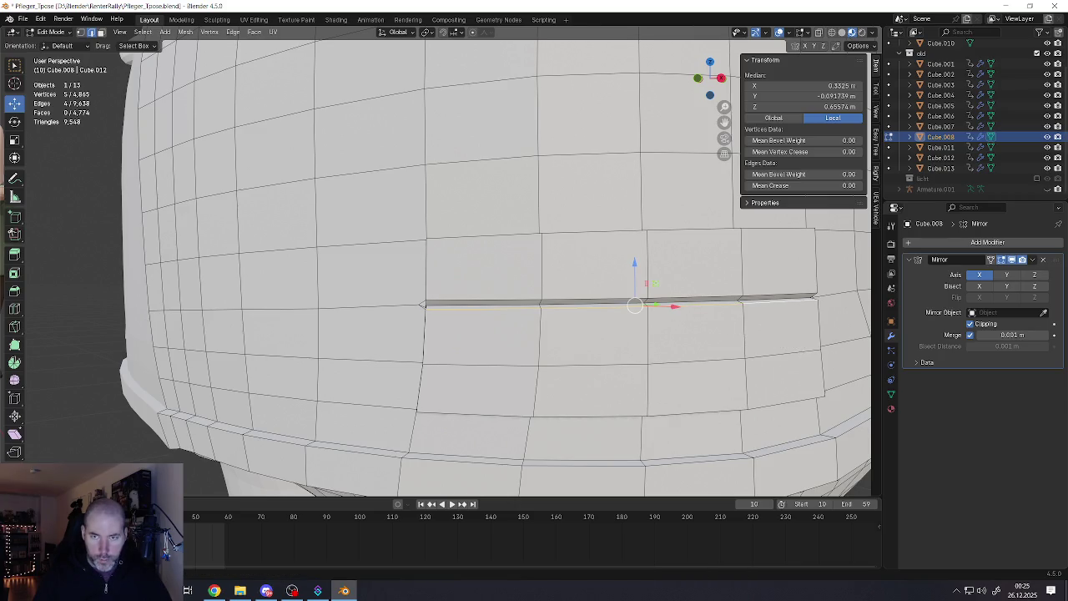
{"action": "middle_click_drag", "start_coordinate": [751, 342], "coordinate": [630, 330]}
{"action": "key", "text": "r"}
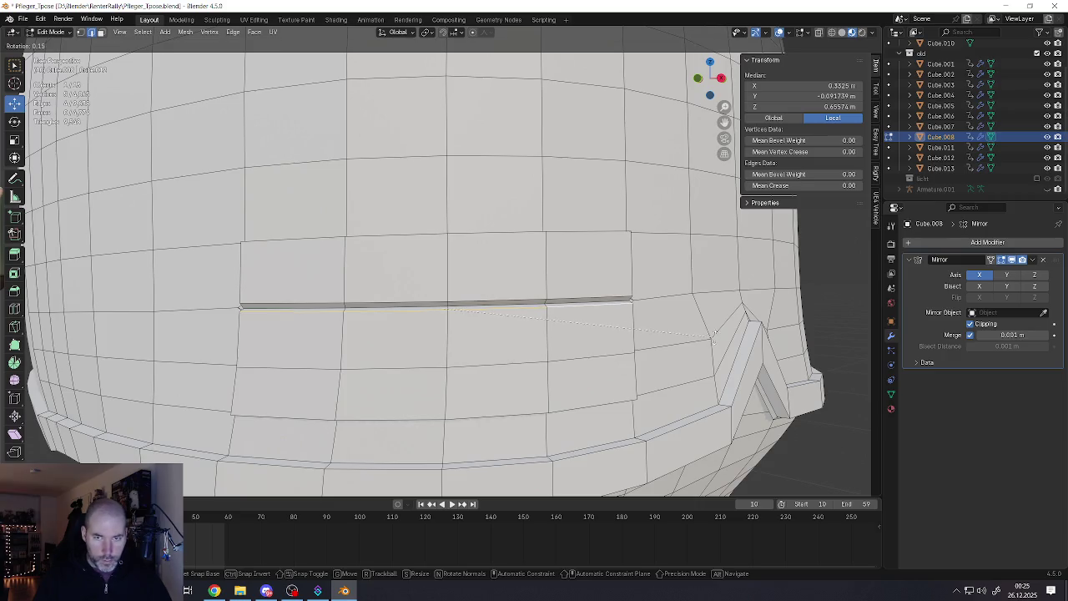
{"action": "left_click", "coordinate": [715, 338]}
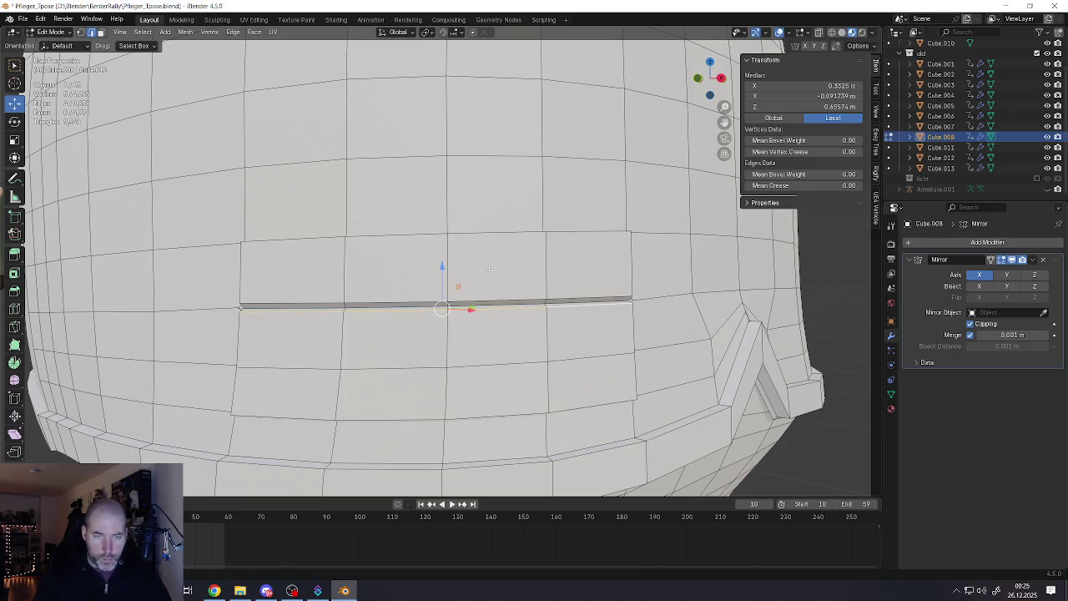
Check the groove segments, then view the shirt in Object Mode and return to Edit Mode
{"action": "left_click", "coordinate": [329, 302]}
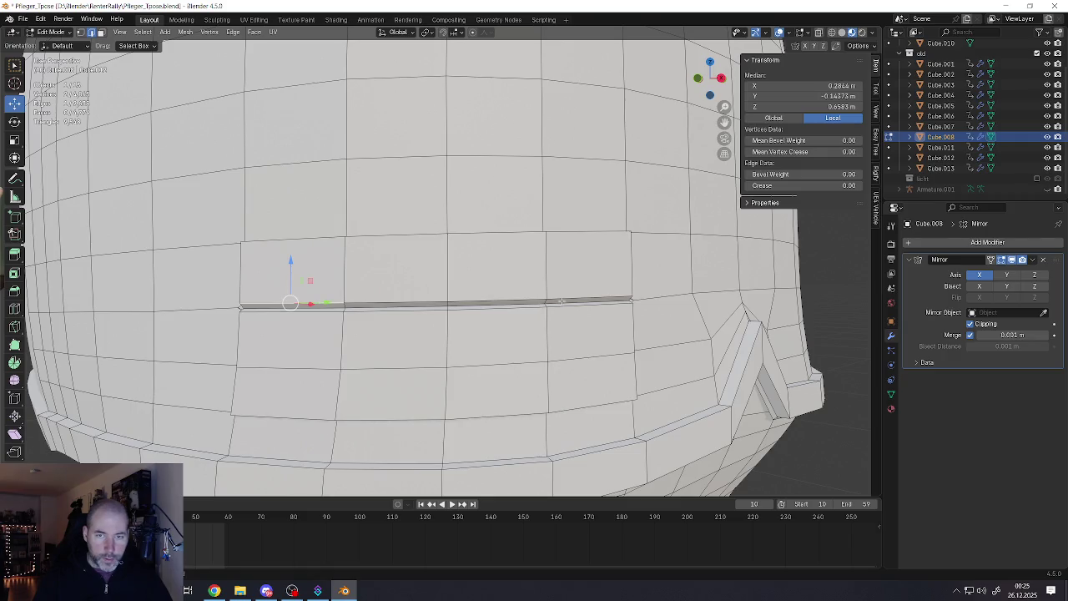
{"action": "left_click", "coordinate": [561, 301], "text": "ctrl"}
{"action": "scroll", "coordinate": [475, 302], "scroll_direction": "up", "scroll_amount": 1}
{"action": "scroll", "coordinate": [476, 302], "scroll_direction": "up", "scroll_amount": 2}
{"action": "left_click", "coordinate": [615, 296]}
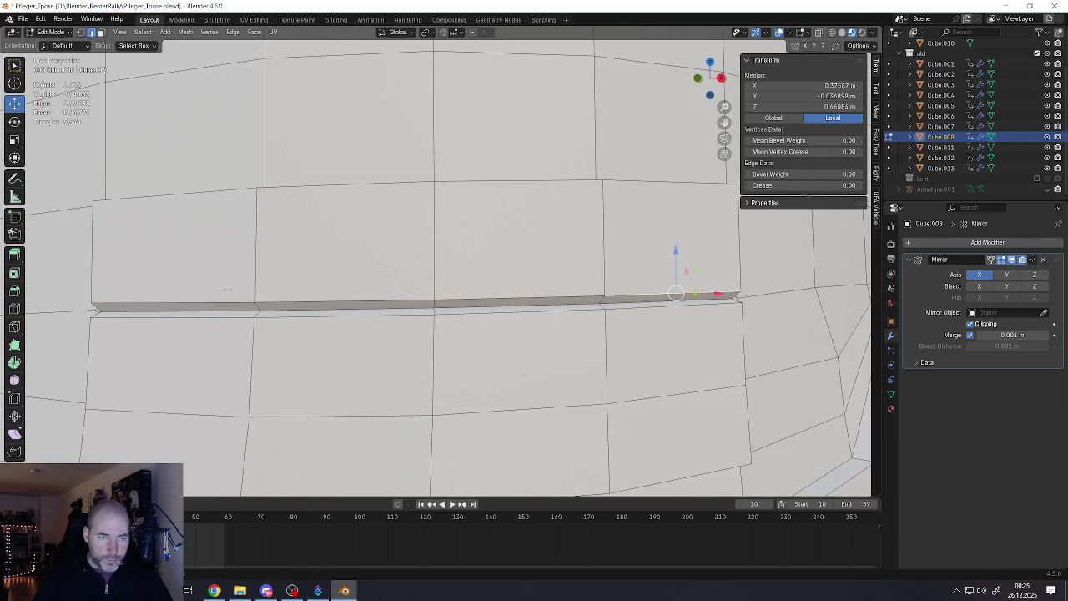
{"action": "left_click", "coordinate": [345, 275], "text": "shift"}
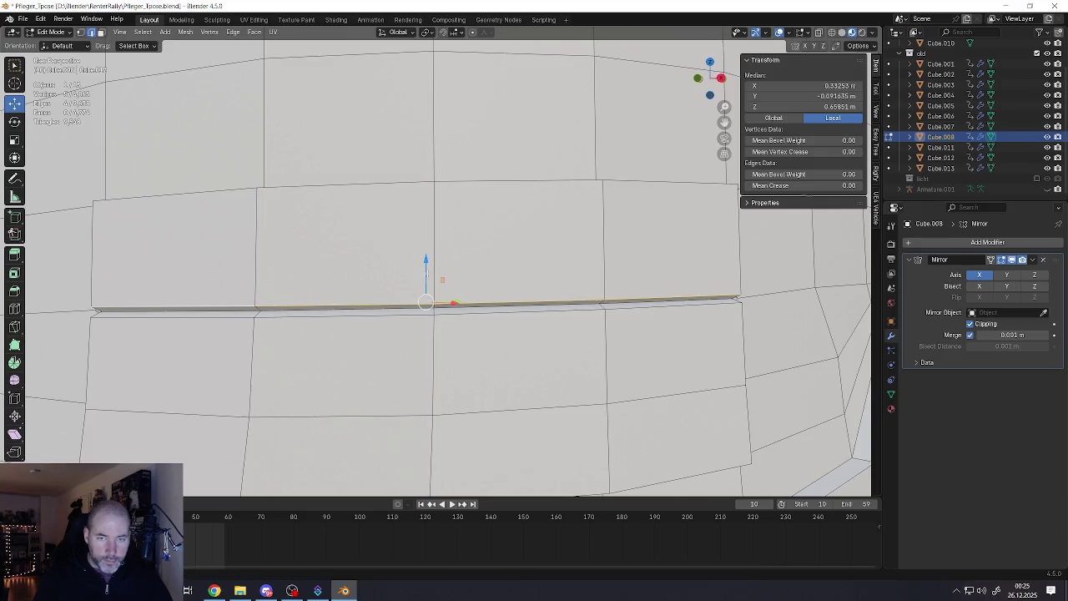
{"action": "scroll", "coordinate": [430, 302], "scroll_direction": "down", "scroll_amount": 5}
{"action": "scroll", "coordinate": [449, 315], "scroll_direction": "down", "scroll_amount": 3}
{"action": "key", "text": "Tab"}
{"action": "scroll", "coordinate": [429, 319], "scroll_direction": "up", "scroll_amount": 4}
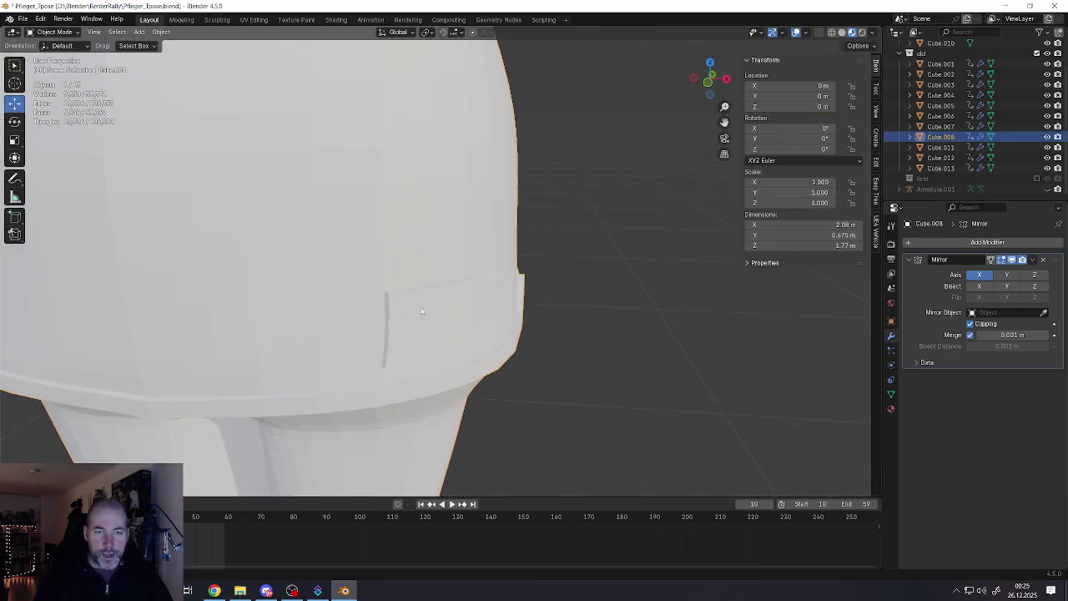
{"action": "scroll", "coordinate": [430, 320], "scroll_direction": "up", "scroll_amount": 1}
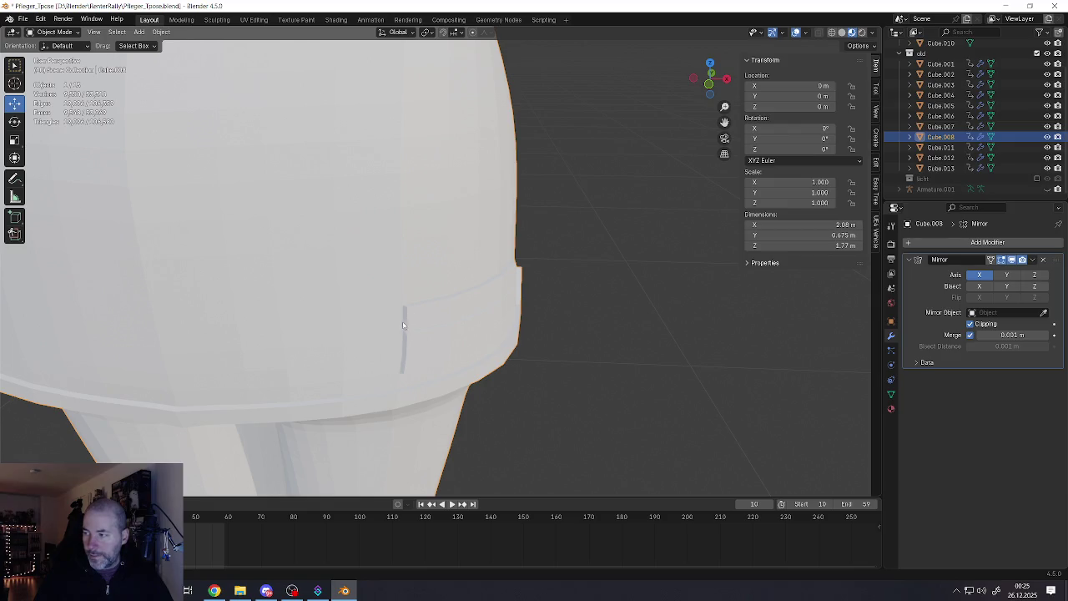
{"action": "scroll", "coordinate": [403, 325], "scroll_direction": "up", "scroll_amount": 2}
{"action": "scroll", "coordinate": [403, 326], "scroll_direction": "up", "scroll_amount": 2}
{"action": "key", "text": "Tab"}
{"action": "scroll", "coordinate": [376, 275], "scroll_direction": "up", "scroll_amount": 2}
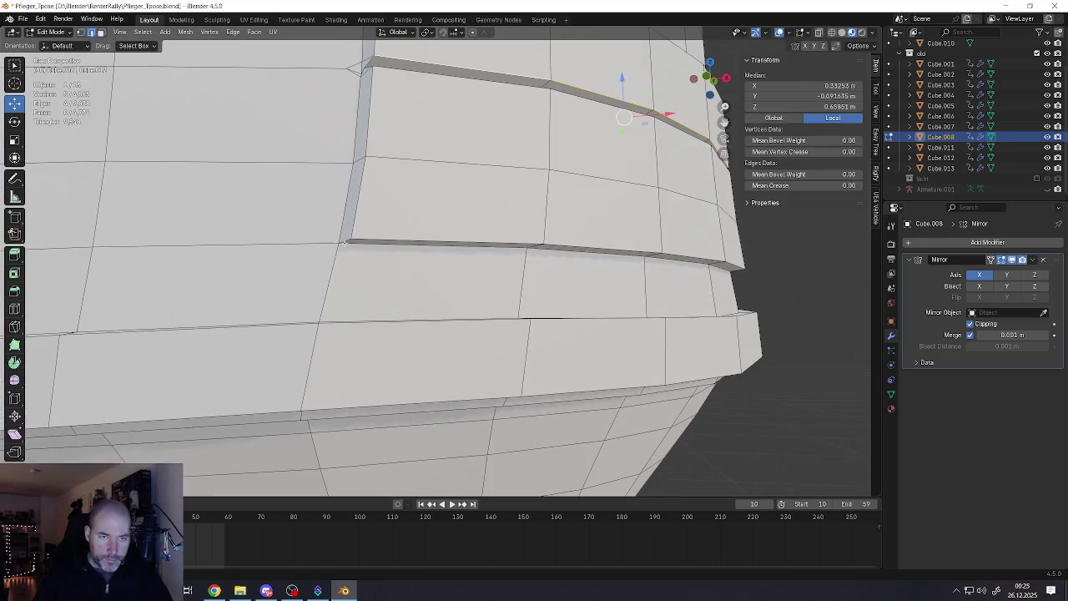
Bevel the two pocket seam edges meeting at the corner
{"action": "left_click", "coordinate": [348, 242]}
{"action": "mouse_move", "coordinate": [348, 242]}
{"action": "middle_mouse_down"}
{"action": "mouse_move", "coordinate": [372, 222]}
{"action": "mouse_move", "coordinate": [373, 274]}
{"action": "middle_mouse_up"}
{"action": "left_click", "coordinate": [533, 183], "text": "shift"}
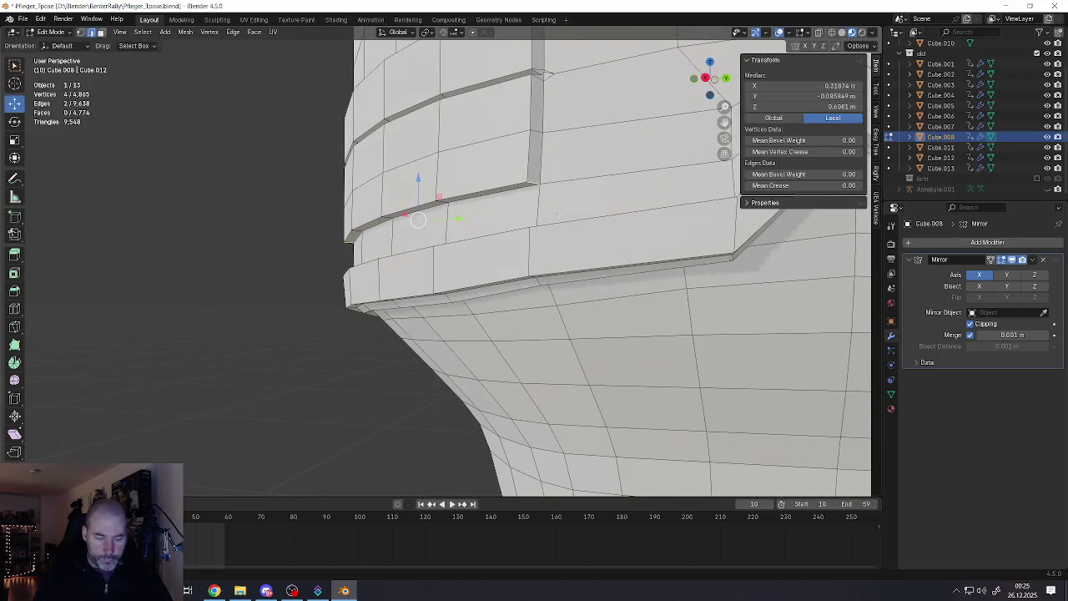
{"action": "key", "text": "ctrl+b"}
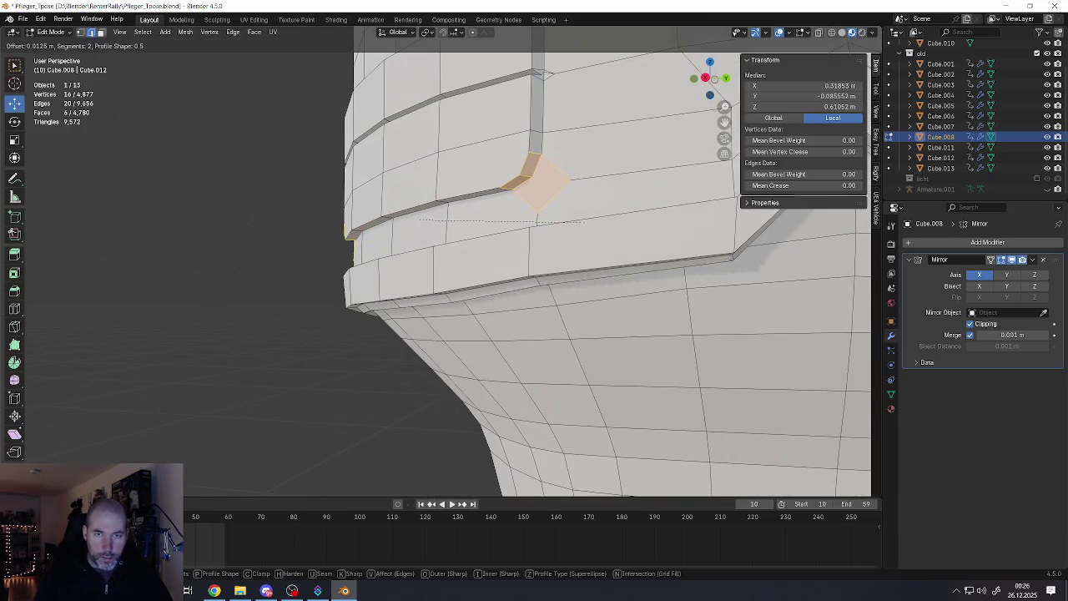
{"action": "left_click", "coordinate": [588, 223]}
Select two vertices at the bevelled corner and slide them along X
{"action": "middle_click_drag", "start_coordinate": [588, 224], "coordinate": [563, 184]}
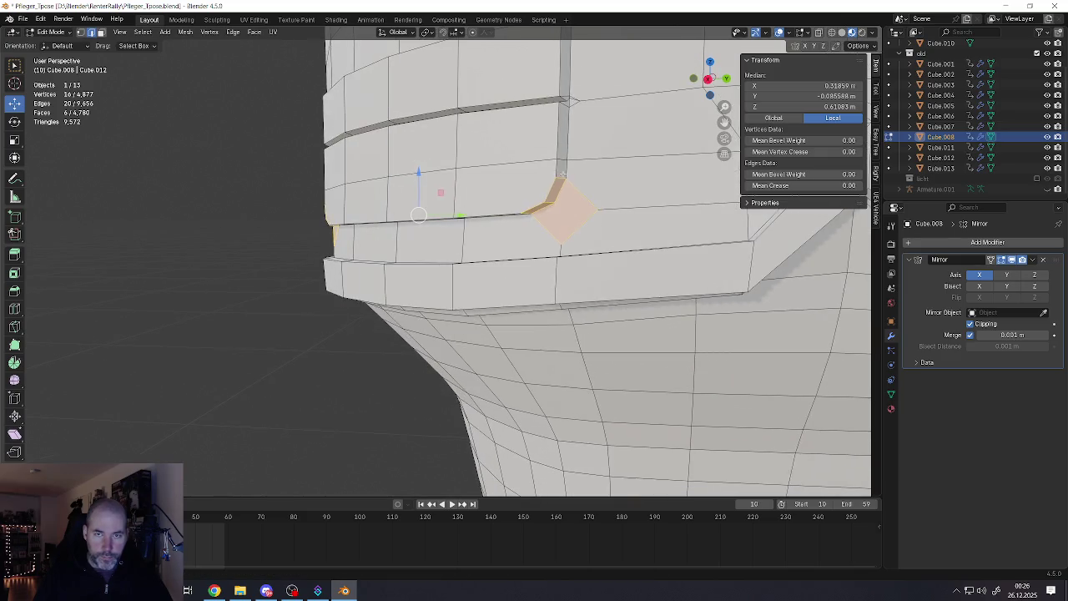
{"action": "left_click", "coordinate": [565, 178]}
{"action": "left_click", "coordinate": [554, 246], "text": "shift"}
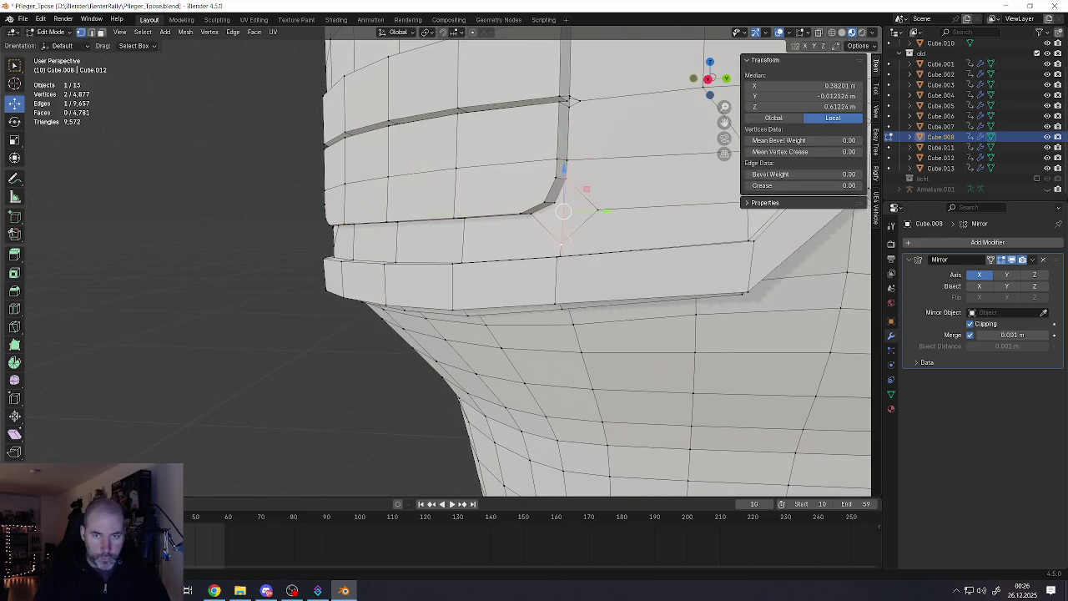
{"action": "key", "text": "g"}
{"action": "key", "text": "x"}
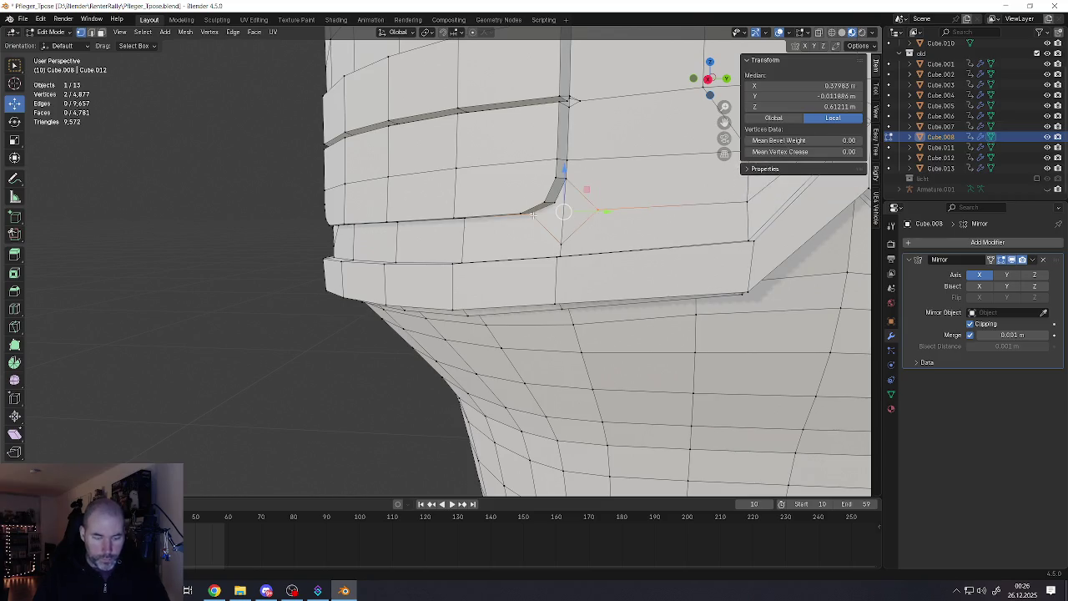
{"action": "left_click", "coordinate": [532, 215]}
Merge the corner vertices from the vertex context menu, removing one vertex
{"action": "scroll", "coordinate": [532, 215], "scroll_direction": "down", "scroll_amount": 2}
{"action": "middle_click_drag", "start_coordinate": [532, 216], "coordinate": [534, 221]}
{"action": "scroll", "coordinate": [533, 224], "scroll_direction": "up", "scroll_amount": 3}
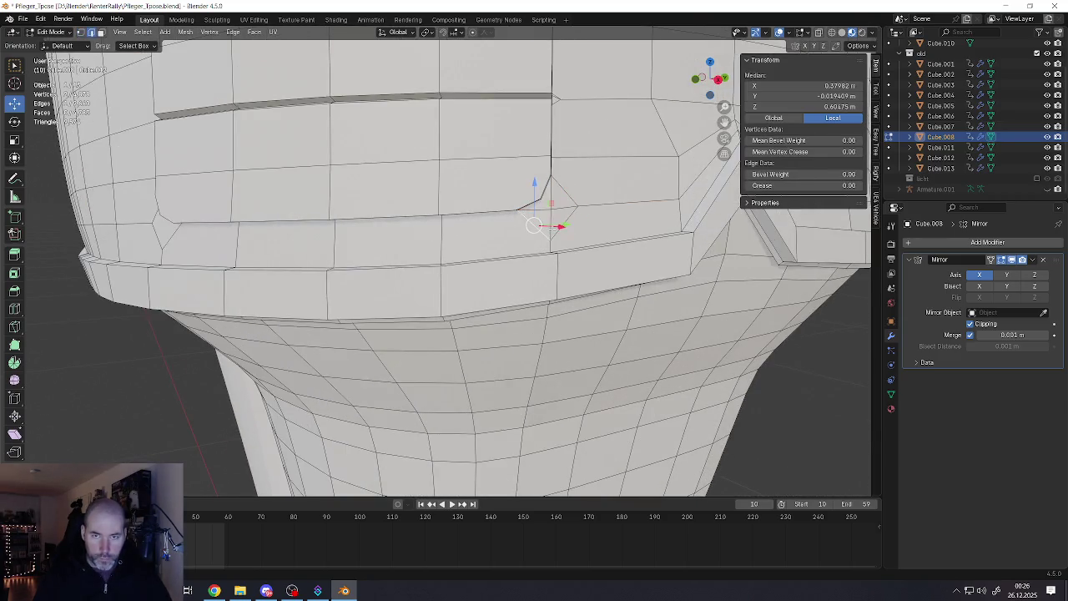
{"action": "right_click", "coordinate": [550, 190]}
{"action": "left_click", "coordinate": [548, 186]}
{"action": "scroll", "coordinate": [548, 186], "scroll_direction": "down", "scroll_amount": 3}
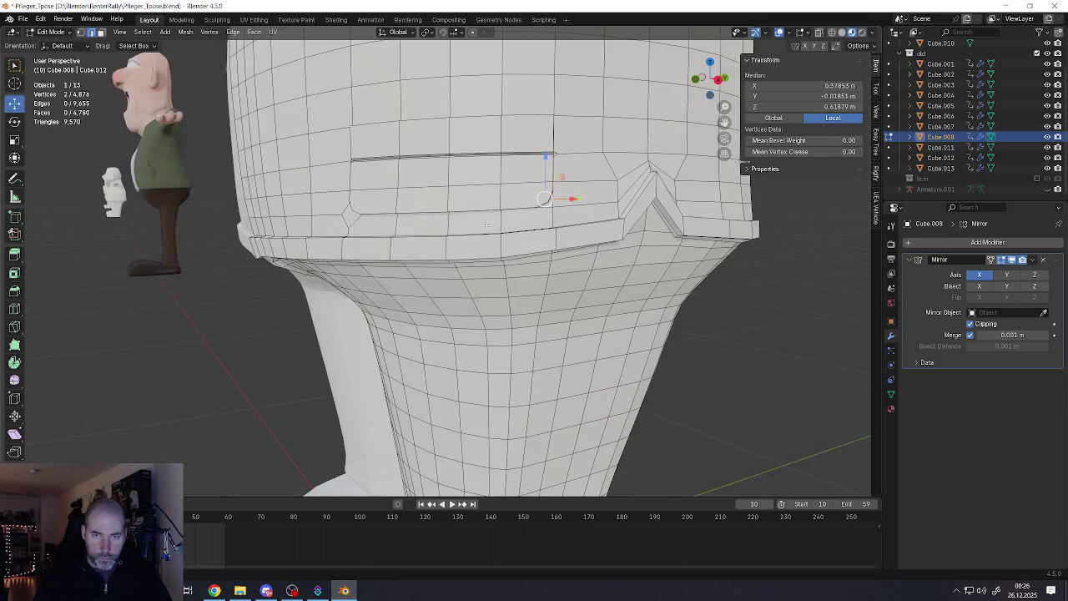
{"action": "mouse_move", "coordinate": [549, 186]}
{"action": "middle_mouse_down"}
{"action": "mouse_move", "coordinate": [509, 223]}
{"action": "mouse_move", "coordinate": [522, 230]}
{"action": "middle_mouse_up"}
{"action": "scroll", "coordinate": [508, 223], "scroll_direction": "up", "scroll_amount": 3}
{"action": "scroll", "coordinate": [521, 229], "scroll_direction": "up", "scroll_amount": 2}
Pick corner vertices of the pocket seam, toggling between vertex and edge modes
{"action": "key", "text": "1"}
{"action": "left_click", "coordinate": [519, 231]}
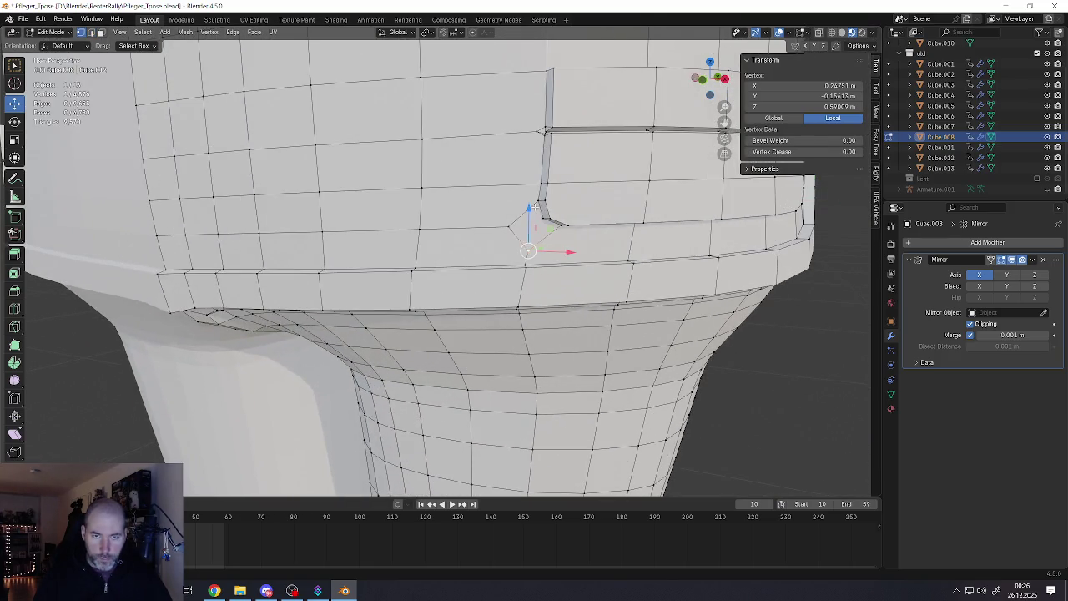
{"action": "left_click", "coordinate": [532, 226]}
{"action": "left_click", "coordinate": [521, 226], "text": "shift"}
{"action": "left_click", "coordinate": [551, 226]}
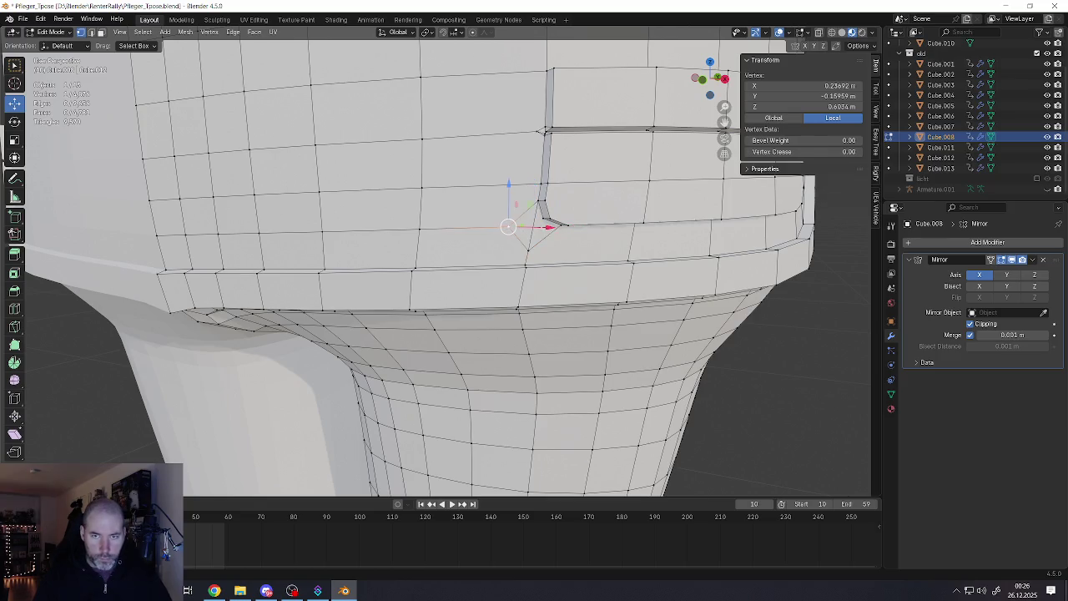
{"action": "left_click", "coordinate": [534, 224], "text": "shift"}
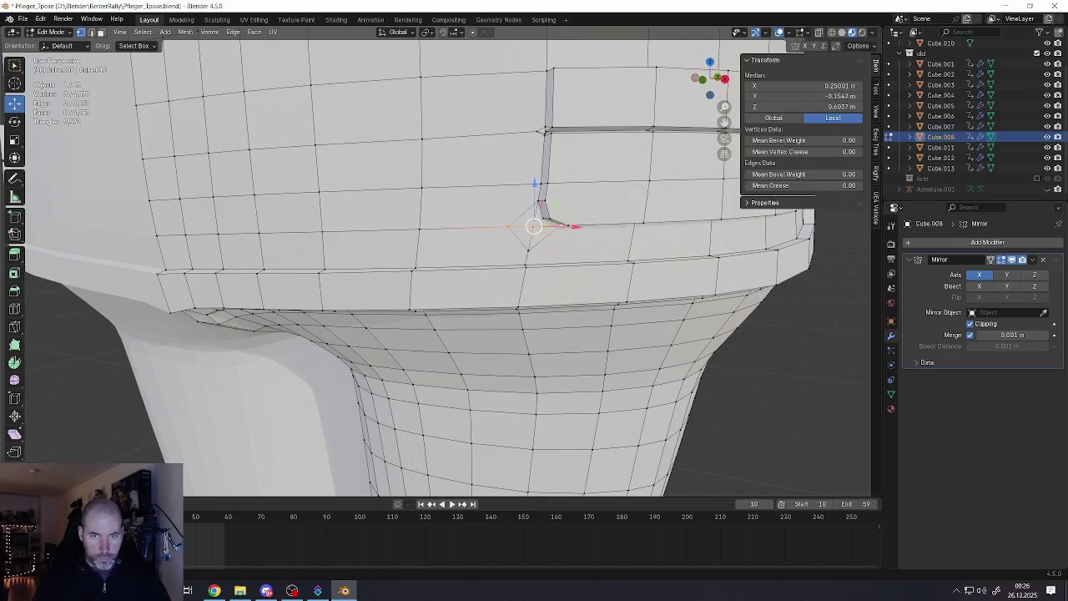
{"action": "key", "text": "2"}
{"action": "left_click", "coordinate": [523, 213]}
{"action": "key", "text": "1"}
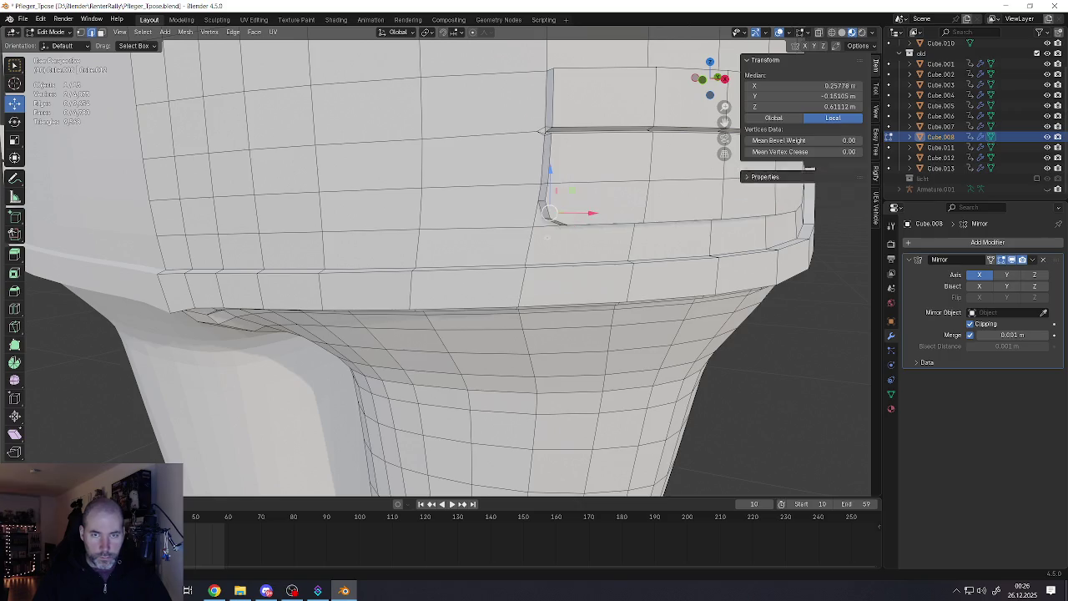
Select the horizontal seam edge loop across the pocket
{"action": "scroll", "coordinate": [534, 223], "scroll_direction": "down", "scroll_amount": 3}
{"action": "mouse_move", "coordinate": [534, 224]}
{"action": "middle_mouse_down"}
{"action": "mouse_move", "coordinate": [447, 233]}
{"action": "mouse_move", "coordinate": [572, 234]}
{"action": "middle_mouse_up"}
{"action": "middle_click_drag", "start_coordinate": [424, 236], "coordinate": [406, 255]}
{"action": "left_click", "coordinate": [407, 256], "text": "alt"}
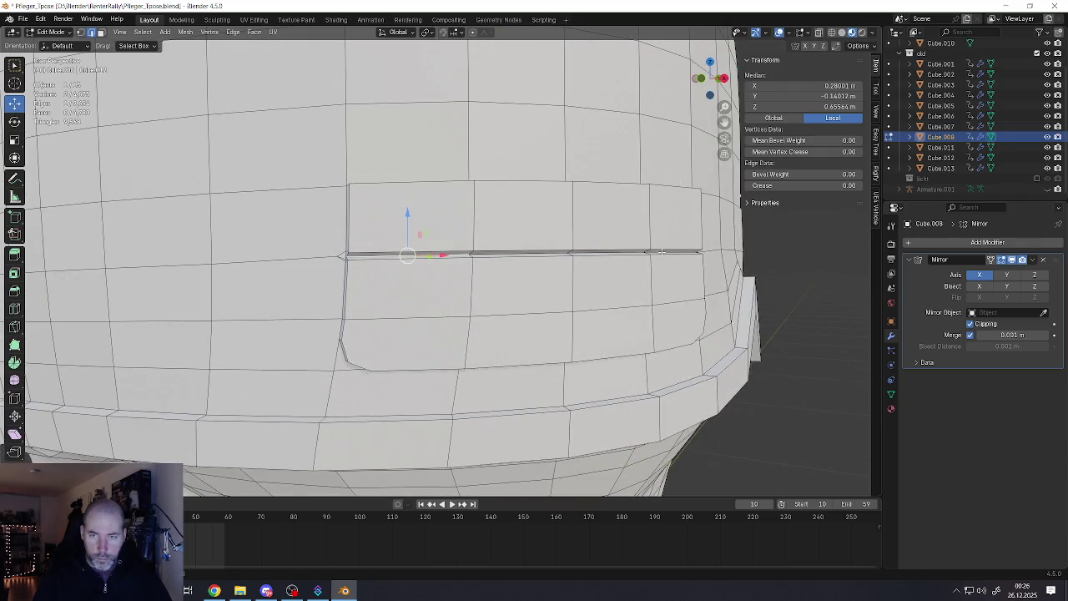
Nudge the pocket seam edges slightly along X and Y, and slide the seam's end edge along X
{"action": "mouse_move", "coordinate": [620, 250]}
{"action": "middle_mouse_down"}
{"action": "mouse_move", "coordinate": [635, 240]}
{"action": "mouse_move", "coordinate": [624, 250]}
{"action": "middle_mouse_up"}
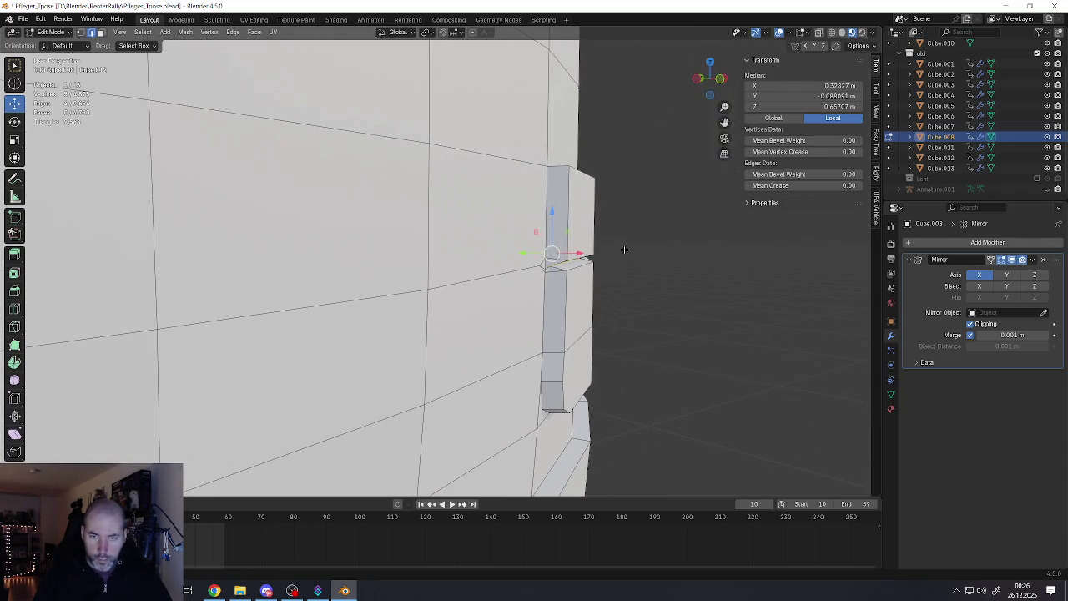
{"action": "left_click_drag", "start_coordinate": [581, 254], "coordinate": [586, 253]}
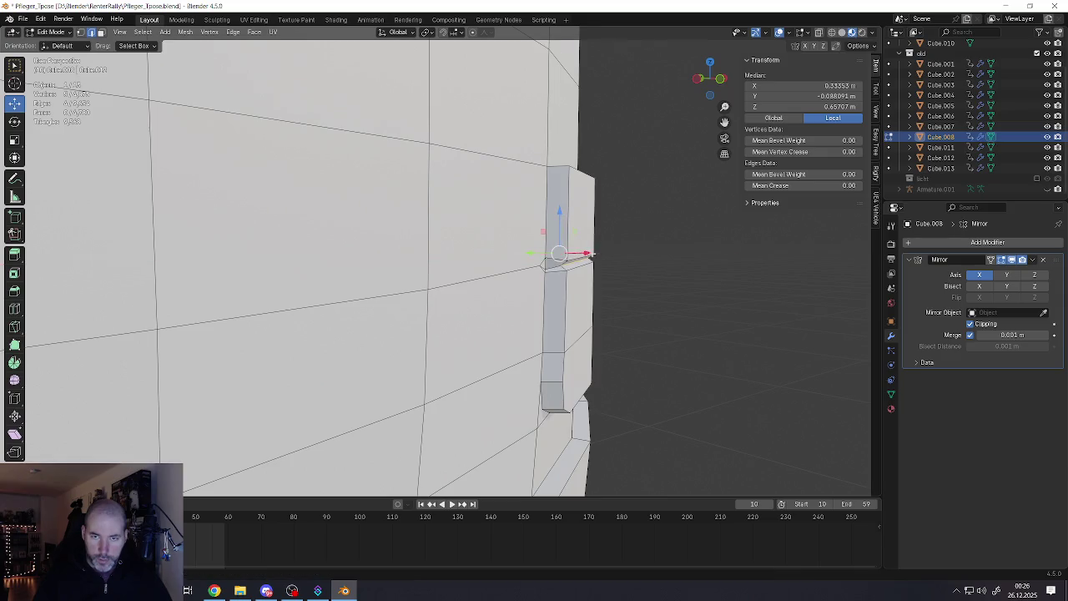
{"action": "middle_click_drag", "start_coordinate": [586, 253], "coordinate": [560, 259]}
{"action": "scroll", "coordinate": [538, 252], "scroll_direction": "down", "scroll_amount": 3}
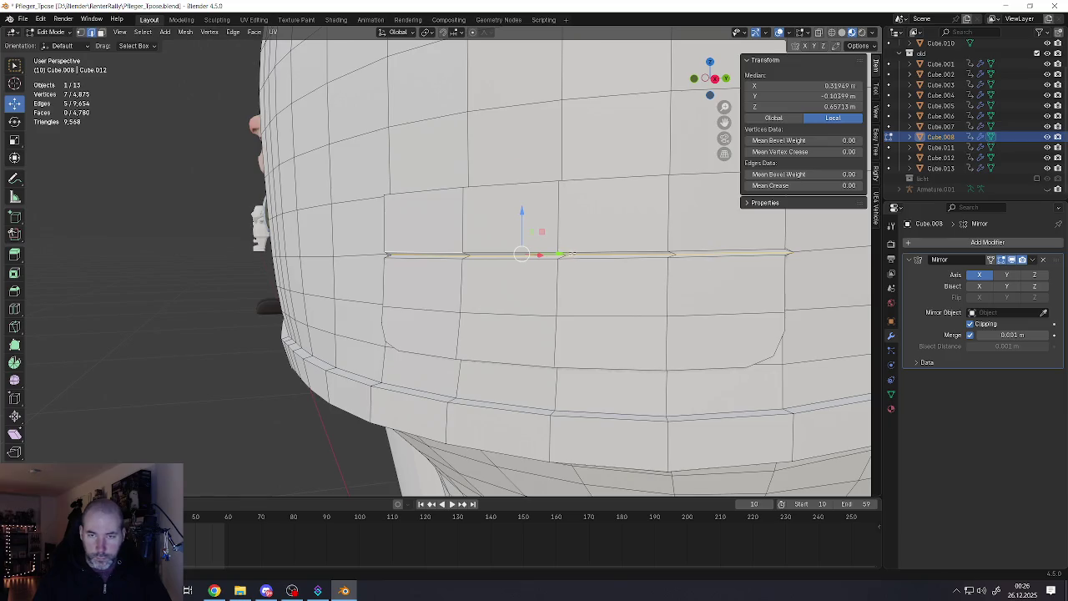
{"action": "left_click", "coordinate": [612, 253]}
{"action": "left_click", "coordinate": [474, 253], "text": "alt+shift"}
{"action": "left_click_drag", "start_coordinate": [602, 255], "coordinate": [594, 253]}
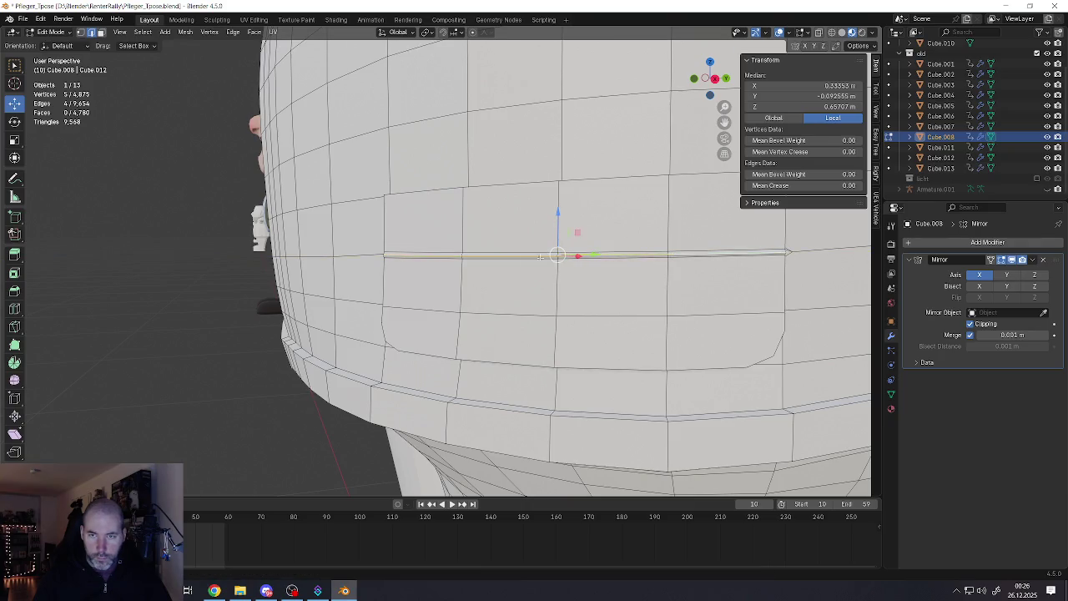
{"action": "mouse_move", "coordinate": [594, 253]}
{"action": "middle_mouse_down"}
{"action": "mouse_move", "coordinate": [658, 255]}
{"action": "mouse_move", "coordinate": [639, 258]}
{"action": "mouse_move", "coordinate": [635, 246]}
{"action": "middle_mouse_up"}
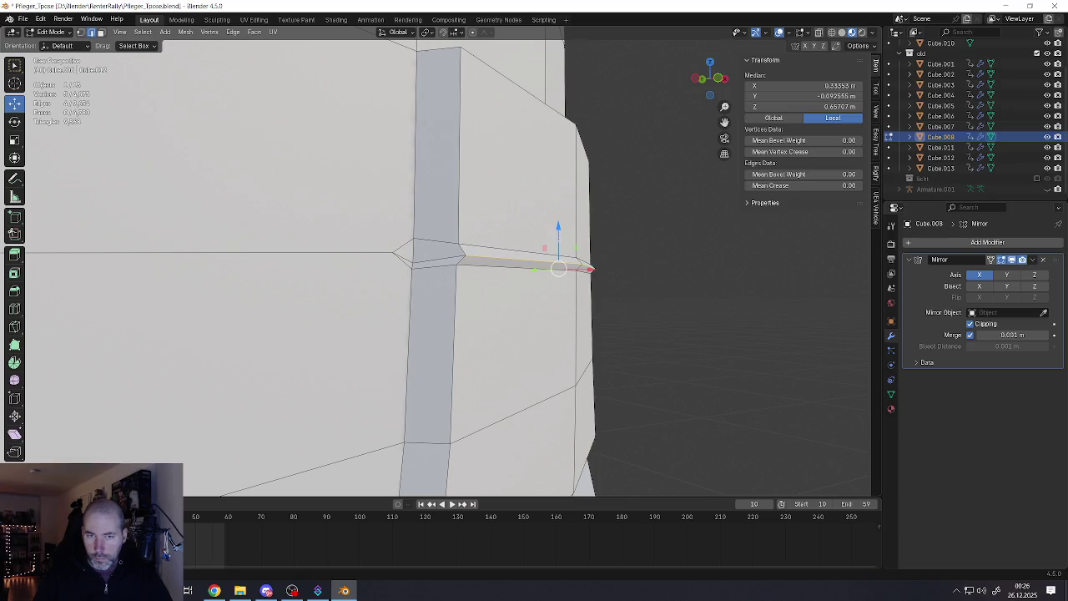
{"action": "left_click_drag", "start_coordinate": [590, 269], "coordinate": [583, 268]}
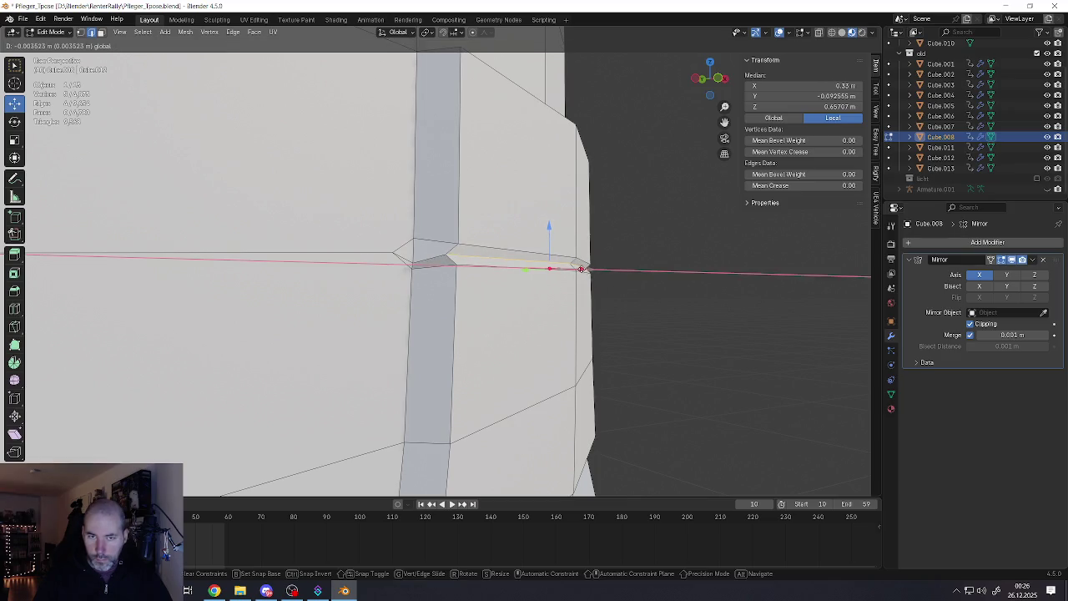
{"action": "mouse_move", "coordinate": [581, 269]}
{"action": "middle_mouse_down", "text": "alt"}
{"action": "mouse_move", "coordinate": [566, 282]}
{"action": "mouse_move", "coordinate": [584, 267]}
{"action": "mouse_move", "coordinate": [651, 265]}
{"action": "mouse_move", "coordinate": [621, 269]}
{"action": "middle_mouse_up", "text": "alt"}
{"action": "left_click", "coordinate": [573, 281]}
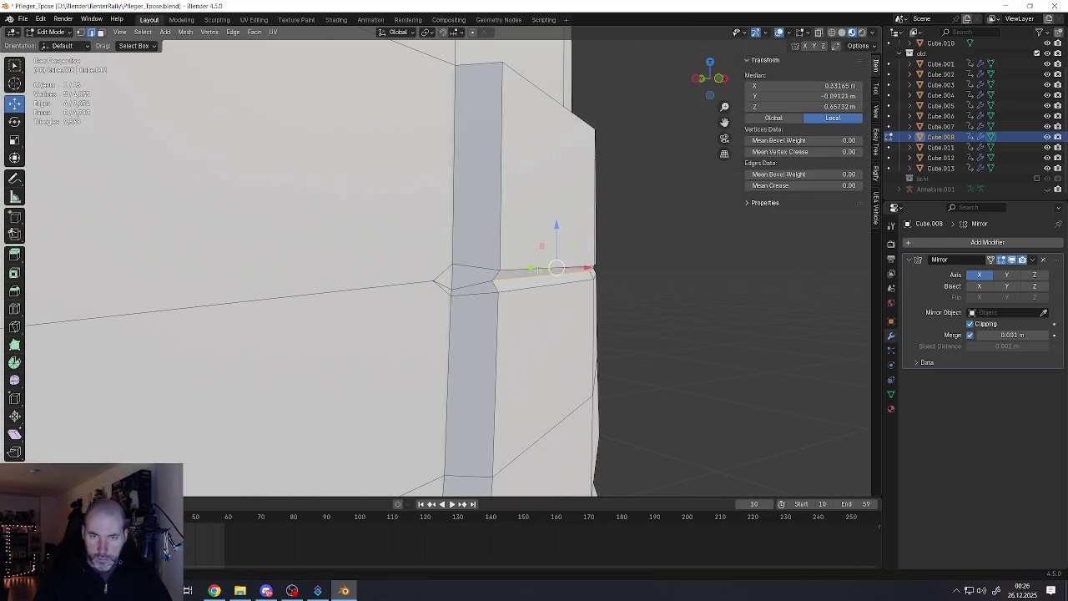
Grow the selection to the surrounding notch edges and mark them, including the left corner, sharp
{"action": "key", "text": "ctrl+KP_Add"}
{"action": "key", "text": "ctrl+e"}
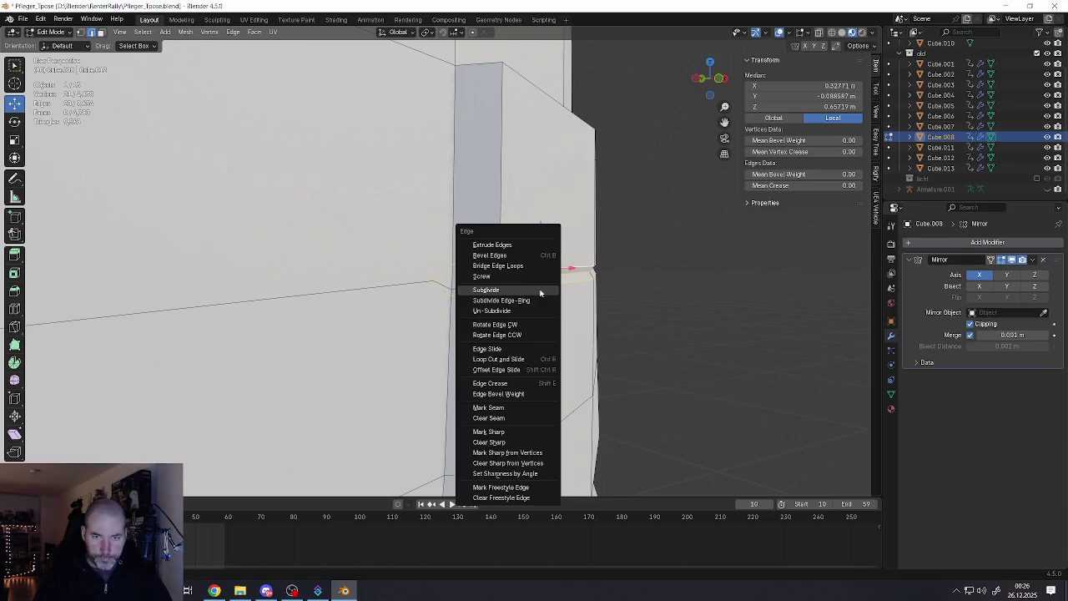
{"action": "left_click", "coordinate": [484, 431]}
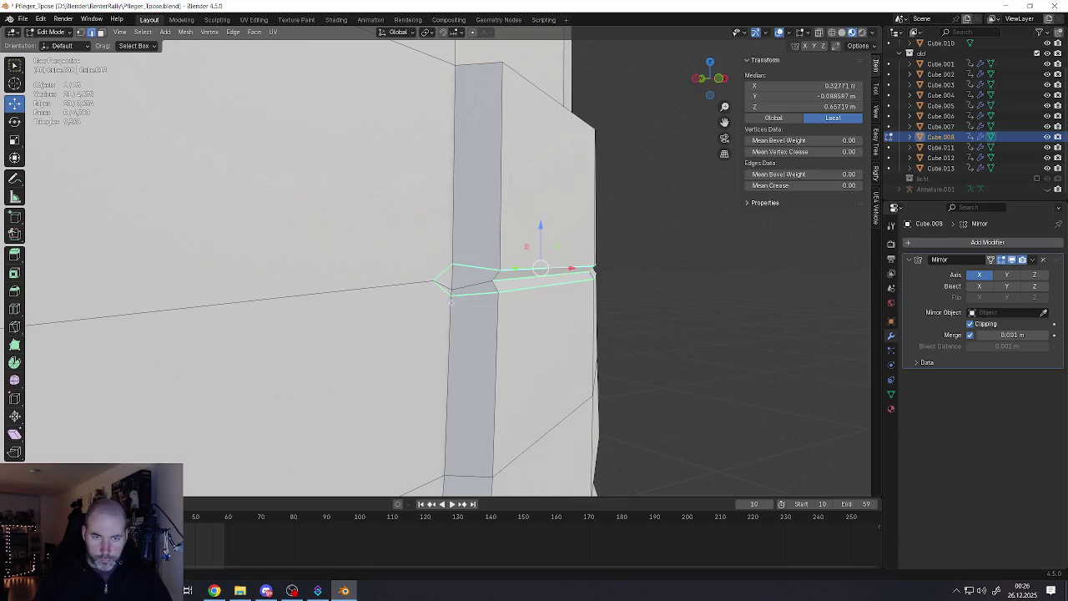
{"action": "left_click", "coordinate": [435, 281]}
{"action": "key", "text": "KP_Decimal"}
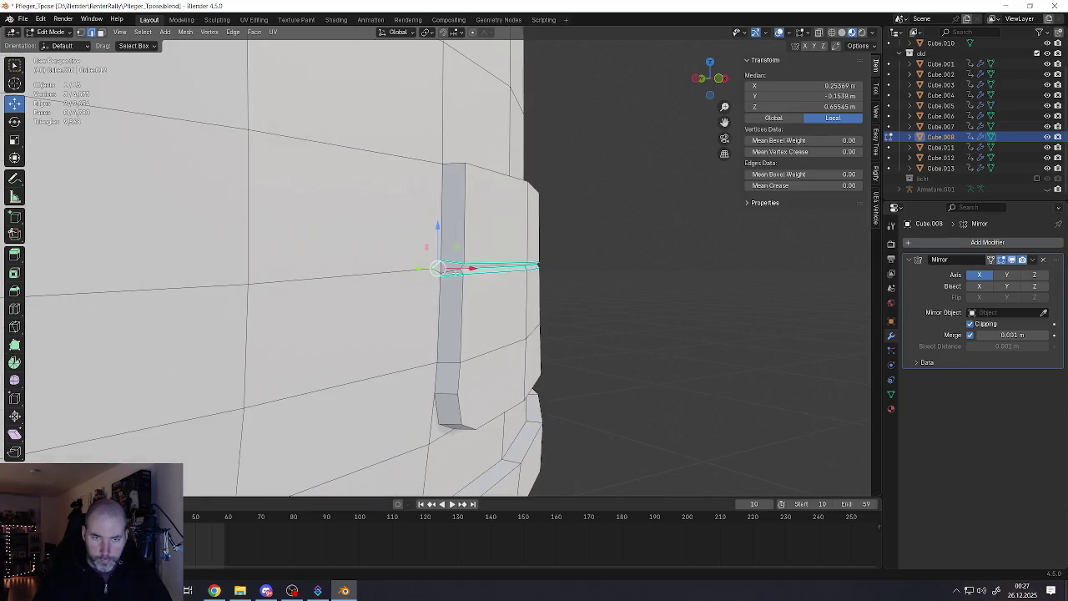
{"action": "middle_click_drag", "start_coordinate": [454, 267], "coordinate": [490, 287]}
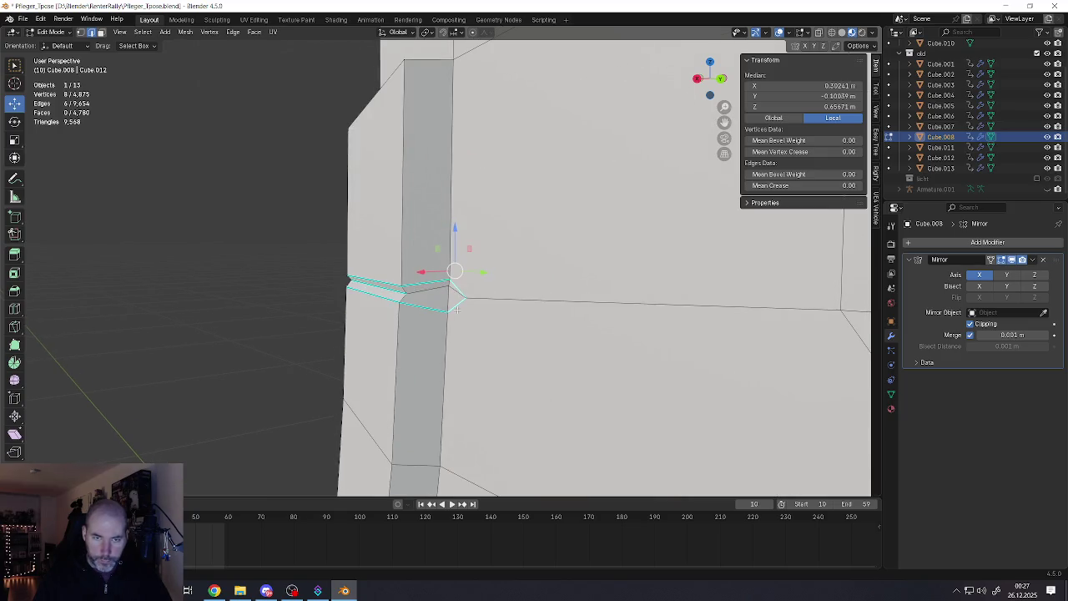
{"action": "key", "text": "ctrl+e"}
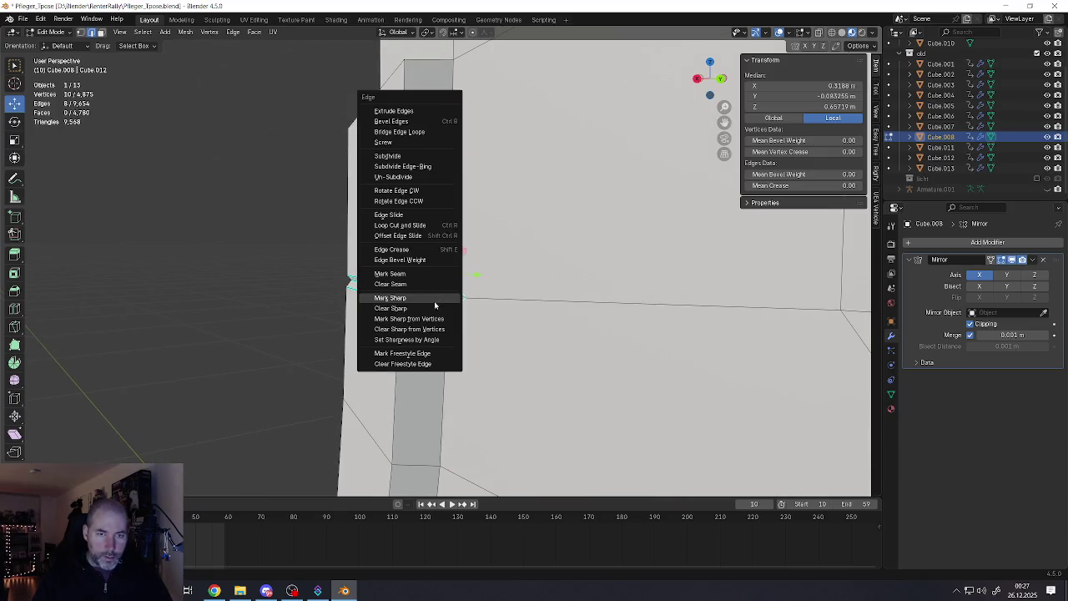
{"action": "left_click", "coordinate": [435, 302]}
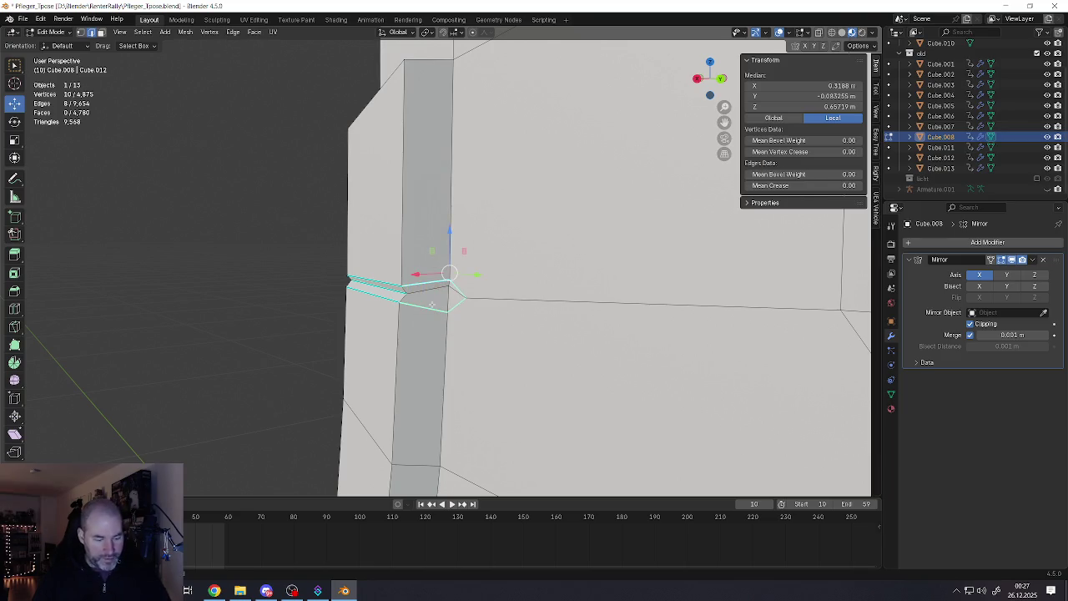
{"action": "key", "text": "ctrl+e"}
{"action": "left_click", "coordinate": [407, 315]}
{"action": "middle_click_drag", "start_coordinate": [407, 316], "coordinate": [580, 312]}
Return to Object Mode and apply Shade Smooth to the shirt
{"action": "key", "text": "Tab"}
{"action": "right_click", "coordinate": [584, 313]}
{"action": "left_click", "coordinate": [576, 314]}
{"action": "scroll", "coordinate": [565, 307], "scroll_direction": "down", "scroll_amount": 4}
{"action": "scroll", "coordinate": [587, 316], "scroll_direction": "up", "scroll_amount": 4}
{"action": "scroll", "coordinate": [588, 321], "scroll_direction": "up", "scroll_amount": 2}
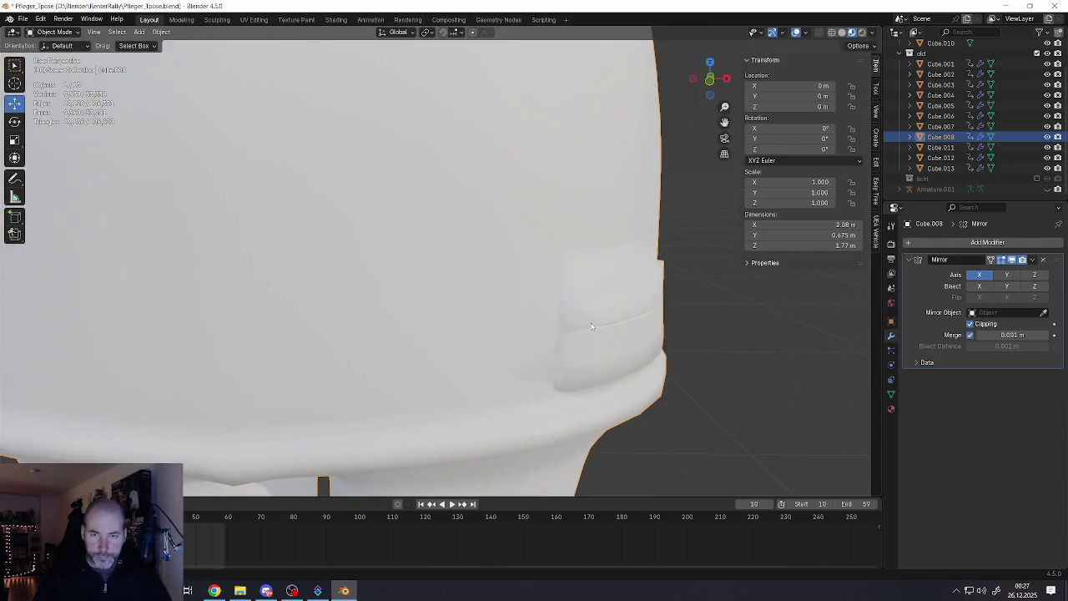
In Edit Mode, select the pocket's curved upper edge loop and mark it sharp
{"action": "key", "text": "Tab"}
{"action": "middle_click_drag", "start_coordinate": [615, 270], "coordinate": [630, 274]}
{"action": "mouse_move", "coordinate": [591, 362]}
{"action": "middle_mouse_down"}
{"action": "mouse_move", "coordinate": [576, 350]}
{"action": "mouse_move", "coordinate": [577, 380]}
{"action": "mouse_move", "coordinate": [426, 324]}
{"action": "middle_mouse_up"}
{"action": "left_click", "coordinate": [581, 385], "text": "alt+shift"}
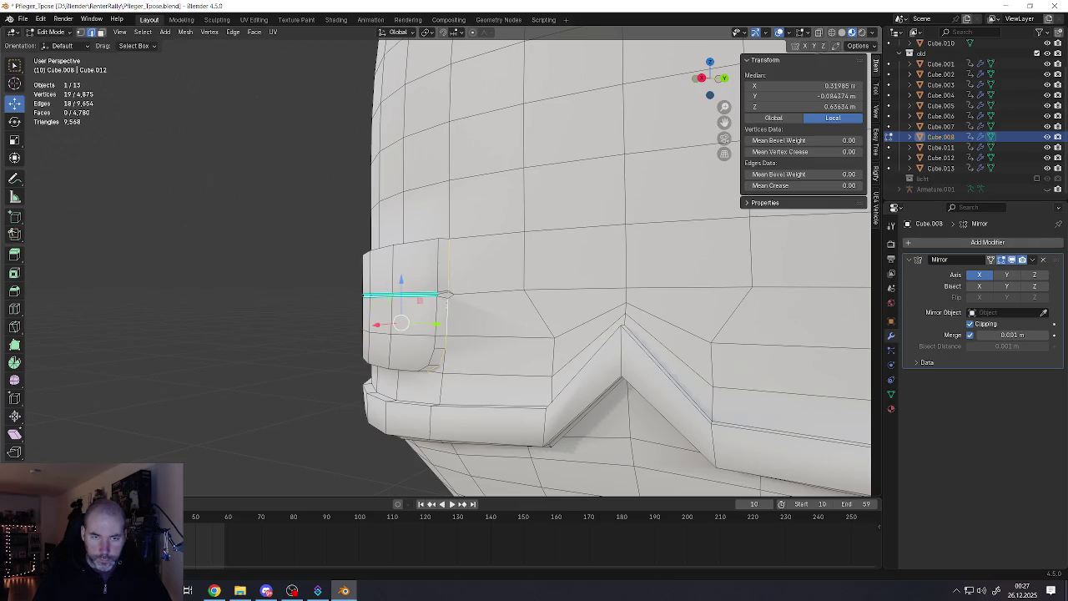
{"action": "middle_click_drag", "start_coordinate": [417, 259], "coordinate": [499, 444]}
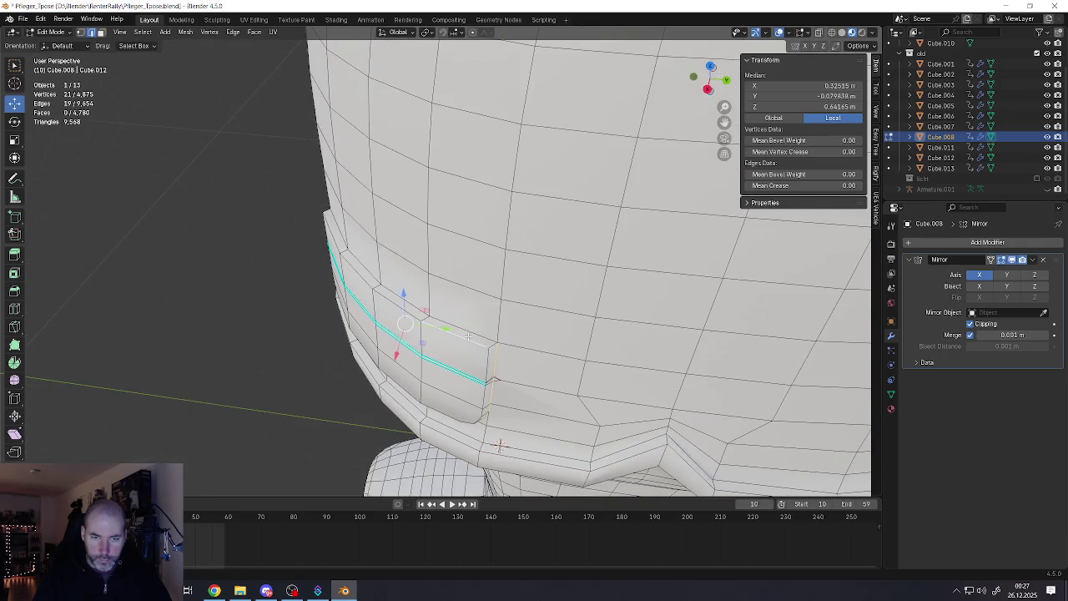
{"action": "middle_click_drag", "start_coordinate": [499, 444], "coordinate": [374, 354]}
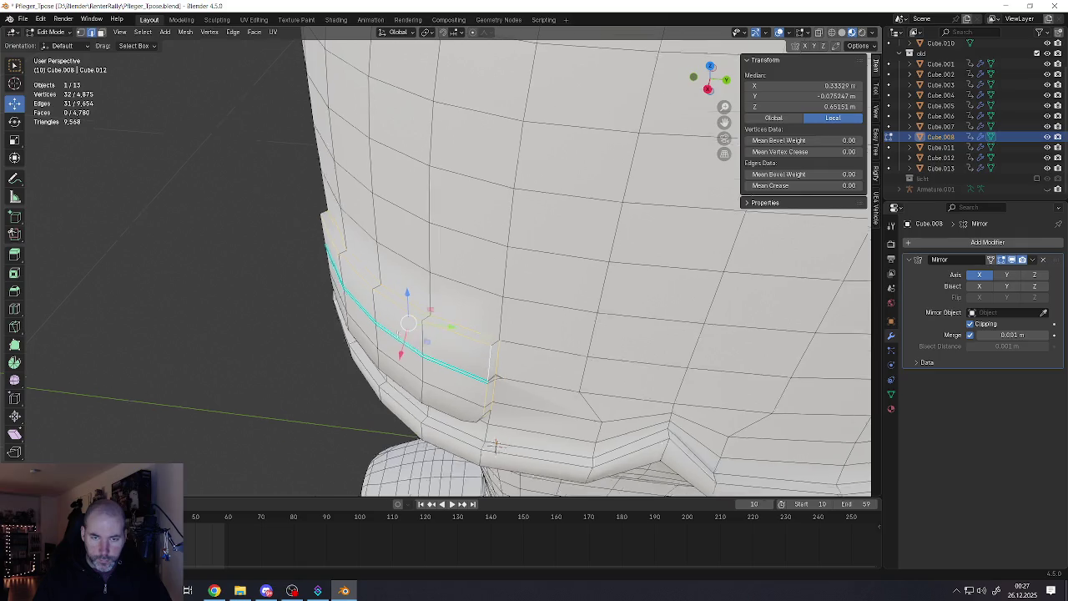
{"action": "mouse_move", "coordinate": [286, 391]}
{"action": "middle_mouse_down"}
{"action": "mouse_move", "coordinate": [326, 365]}
{"action": "mouse_move", "coordinate": [364, 367]}
{"action": "middle_mouse_up"}
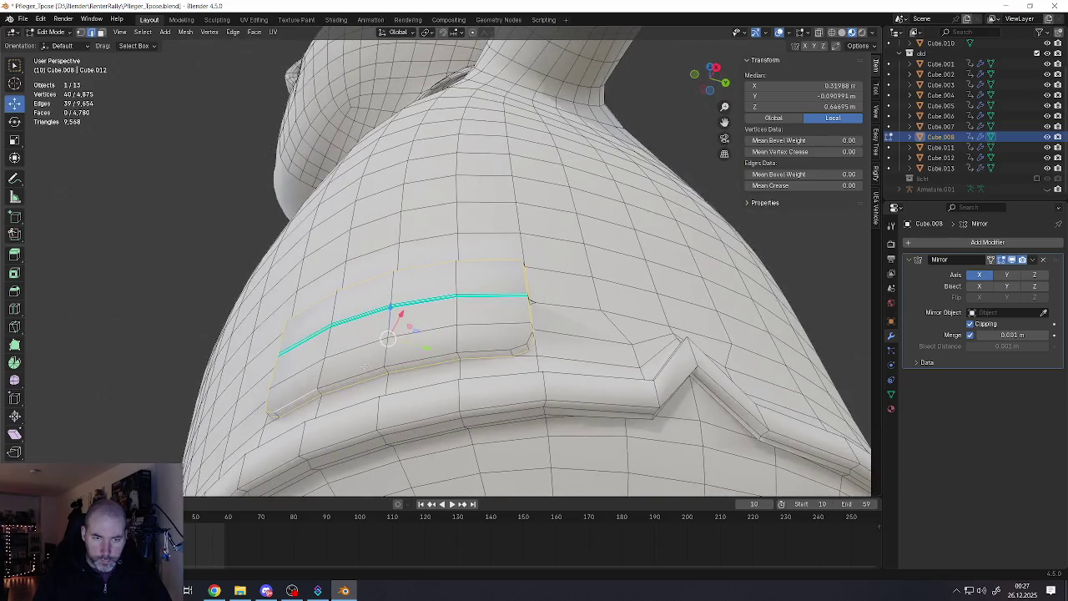
{"action": "mouse_move", "coordinate": [528, 301]}
{"action": "middle_mouse_down"}
{"action": "mouse_move", "coordinate": [467, 333]}
{"action": "mouse_move", "coordinate": [542, 273]}
{"action": "mouse_move", "coordinate": [357, 265]}
{"action": "mouse_move", "coordinate": [571, 295]}
{"action": "mouse_move", "coordinate": [589, 284]}
{"action": "mouse_move", "coordinate": [570, 273]}
{"action": "middle_mouse_up"}
{"action": "key", "text": "ctrl+e"}
{"action": "left_click", "coordinate": [464, 325]}
Switch to Object Mode and zoom out to view the full T-posed character
{"action": "scroll", "coordinate": [542, 273], "scroll_direction": "down", "scroll_amount": 3}
{"action": "key", "text": "Tab"}
{"action": "scroll", "coordinate": [467, 284], "scroll_direction": "down", "scroll_amount": 4}
{"action": "scroll", "coordinate": [571, 296], "scroll_direction": "up", "scroll_amount": 2}
{"action": "scroll", "coordinate": [570, 296], "scroll_direction": "up", "scroll_amount": 3}
{"action": "scroll", "coordinate": [589, 285], "scroll_direction": "down", "scroll_amount": 4}
{"action": "scroll", "coordinate": [556, 266], "scroll_direction": "up", "scroll_amount": 2}
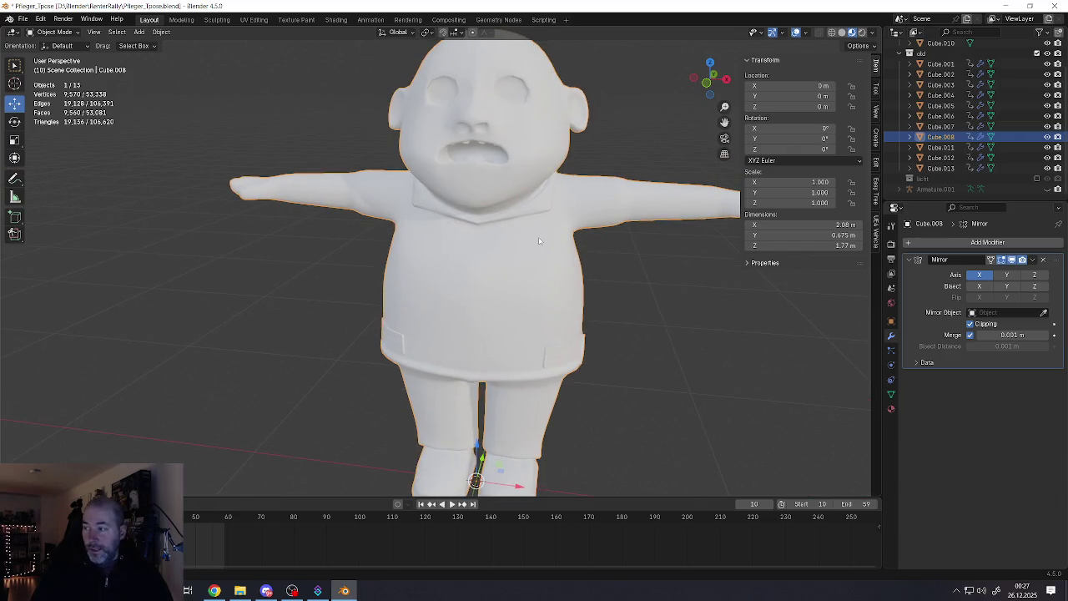
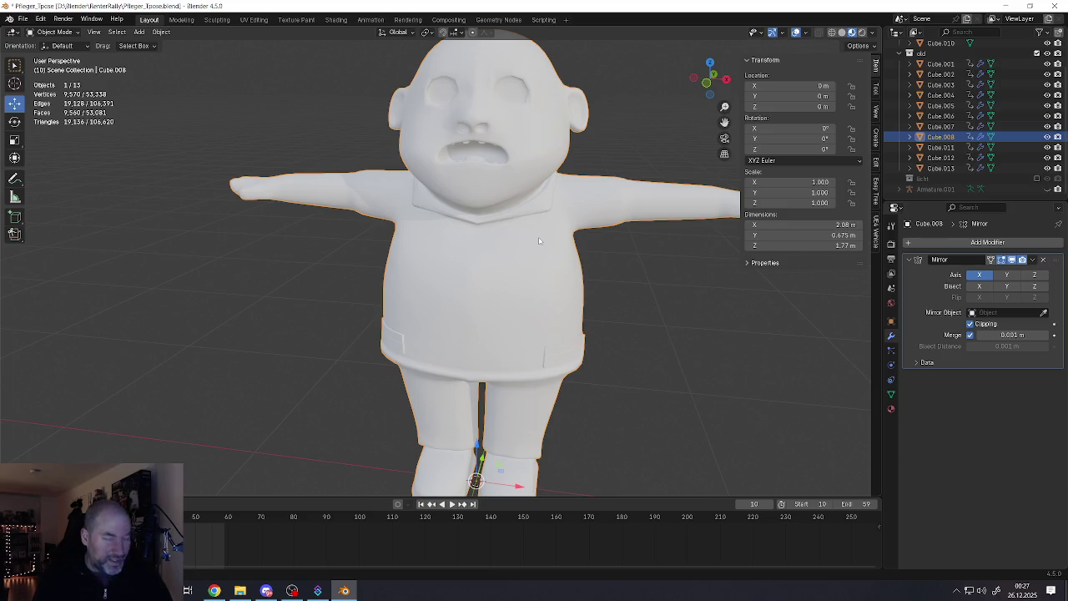
Enter Edit Mode on the body mesh and select the collar's front centre vertex
{"action": "scroll", "coordinate": [508, 218], "scroll_direction": "up", "scroll_amount": 3}
{"action": "scroll", "coordinate": [508, 219], "scroll_direction": "up", "scroll_amount": 3}
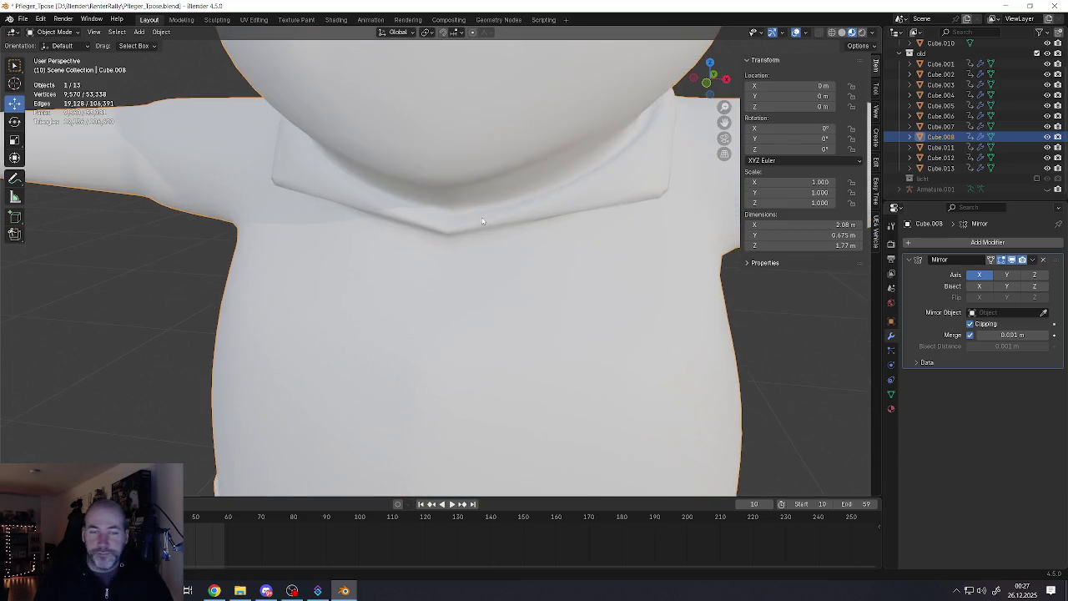
{"action": "key", "text": "Tab"}
{"action": "middle_click_drag", "start_coordinate": [468, 250], "coordinate": [450, 238]}
{"action": "scroll", "coordinate": [450, 238], "scroll_direction": "up", "scroll_amount": 3}
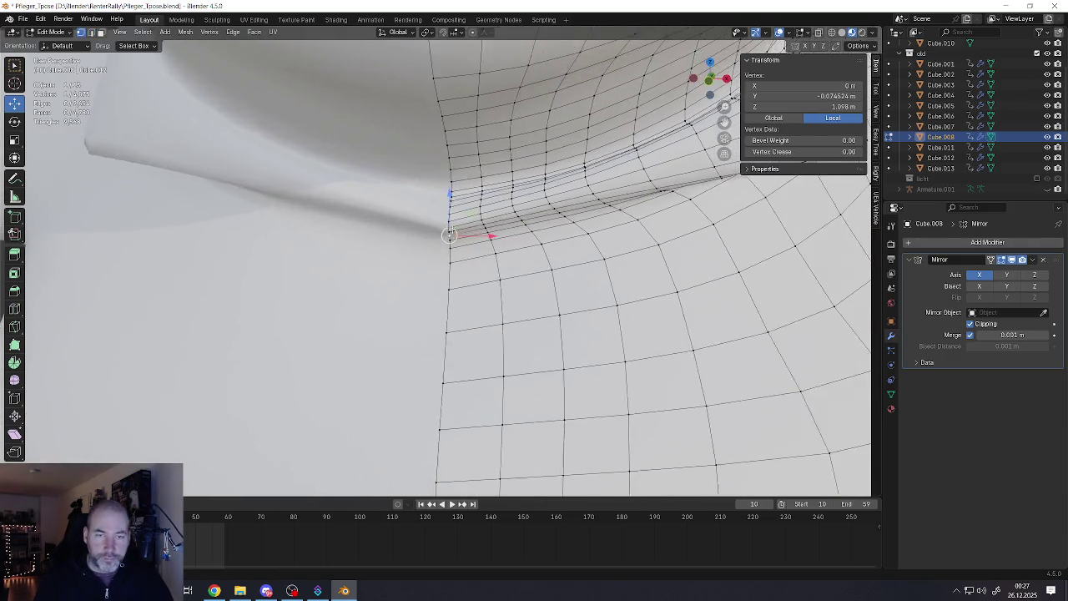
{"action": "left_click", "coordinate": [449, 235]}
{"action": "scroll", "coordinate": [449, 226], "scroll_direction": "down", "scroll_amount": 2}
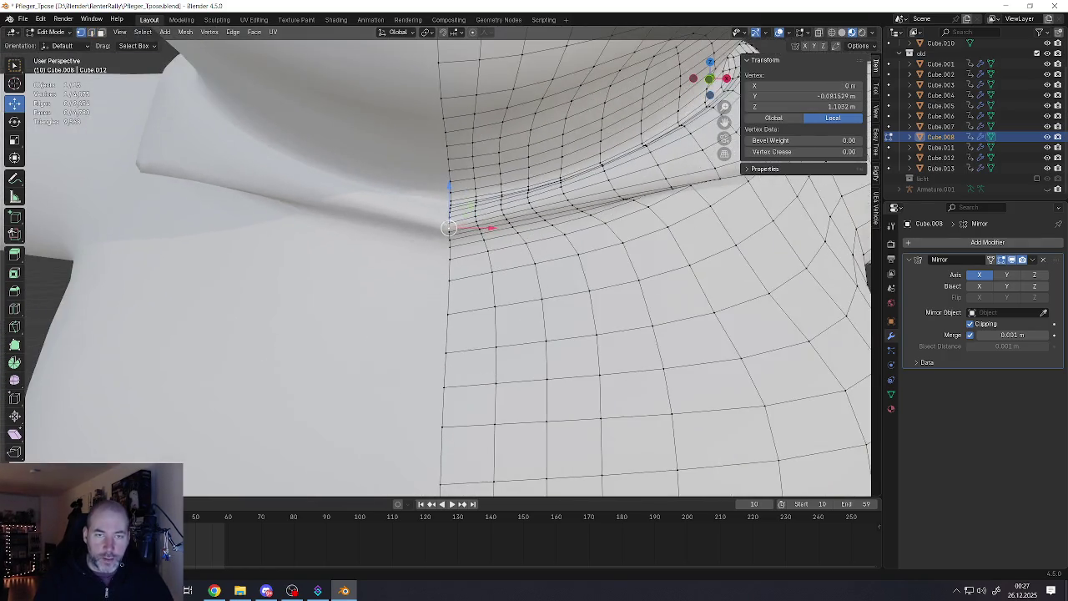
{"action": "scroll", "coordinate": [448, 226], "scroll_direction": "down", "scroll_amount": 2}
{"action": "scroll", "coordinate": [449, 226], "scroll_direction": "down", "scroll_amount": 2}
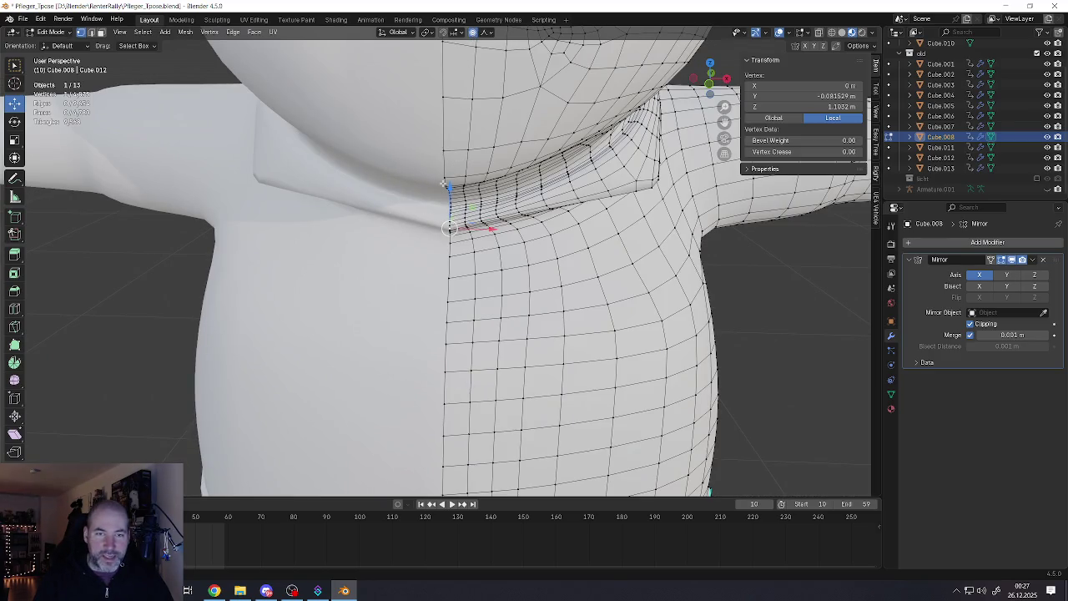
Lower the collar's front centre vertex along Z with proportional editing
{"action": "key", "text": "g"}
{"action": "key", "text": "z"}
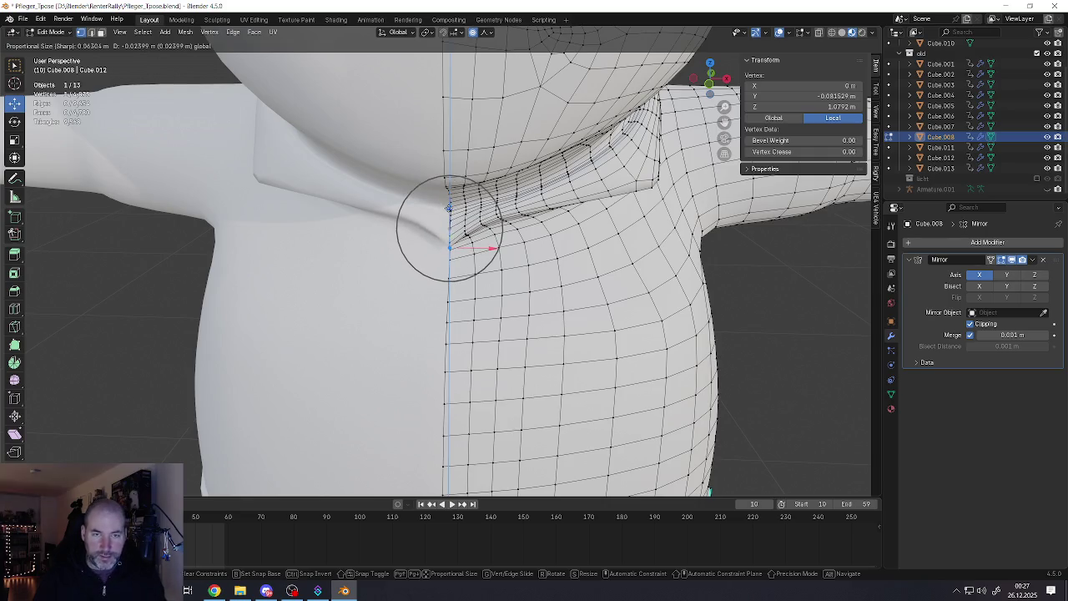
{"action": "scroll", "coordinate": [448, 221], "scroll_direction": "down", "scroll_amount": 4}
{"action": "scroll", "coordinate": [446, 233], "scroll_direction": "down", "scroll_amount": 8}
{"action": "scroll", "coordinate": [442, 242], "scroll_direction": "down", "scroll_amount": 3}
{"action": "scroll", "coordinate": [443, 242], "scroll_direction": "up", "scroll_amount": 1}
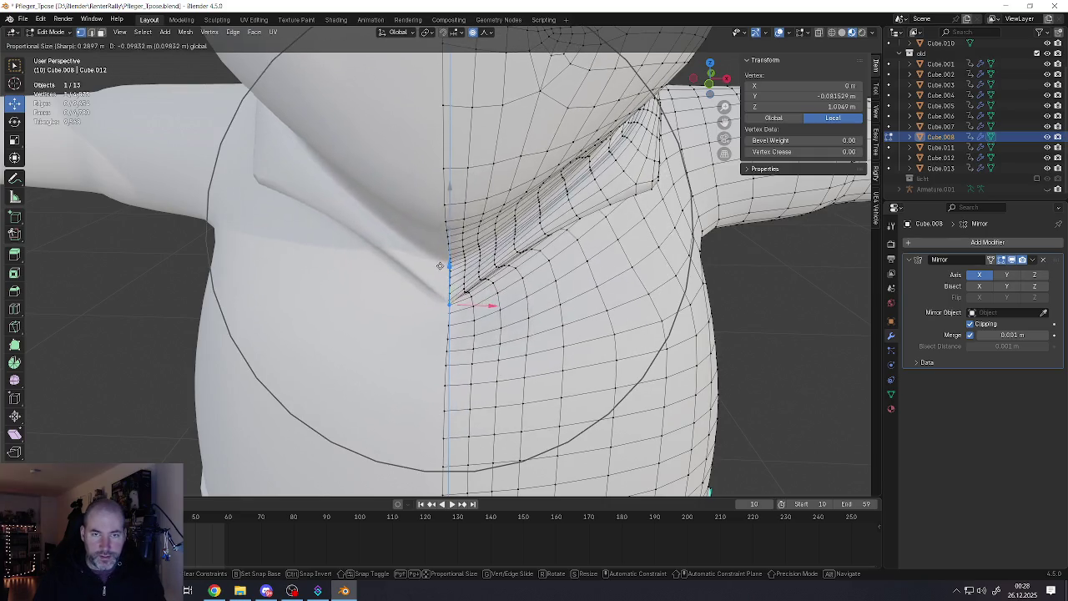
{"action": "scroll", "coordinate": [442, 242], "scroll_direction": "up", "scroll_amount": 2}
{"action": "scroll", "coordinate": [442, 242], "scroll_direction": "up", "scroll_amount": 1}
{"action": "left_click", "coordinate": [442, 242]}
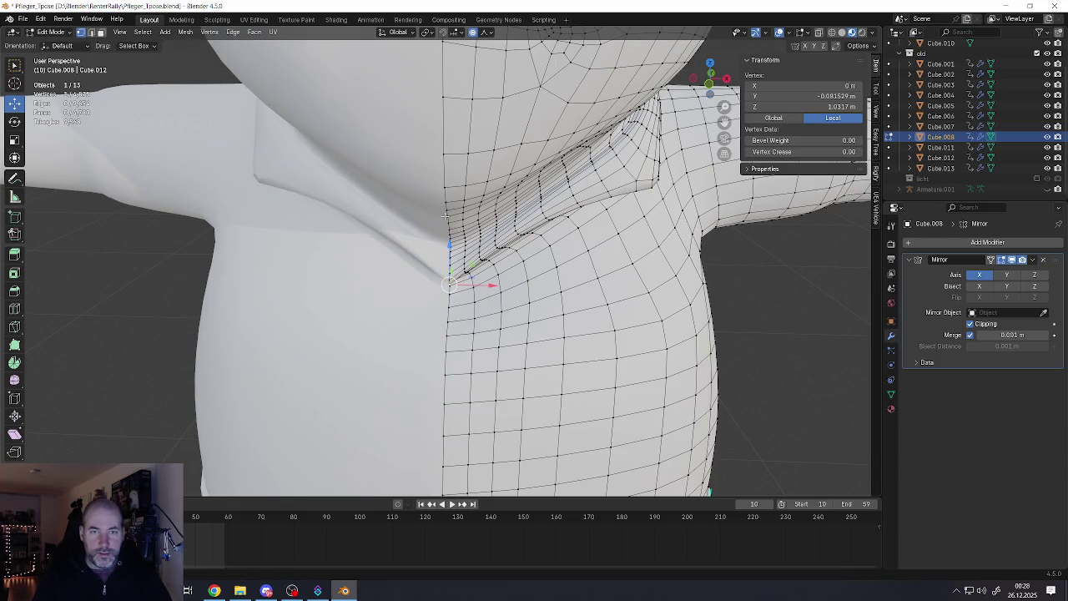
Set the proportional editing falloff to Smooth, cancelling the trial vertical moves
{"action": "key", "text": "g"}
{"action": "key", "text": "z"}
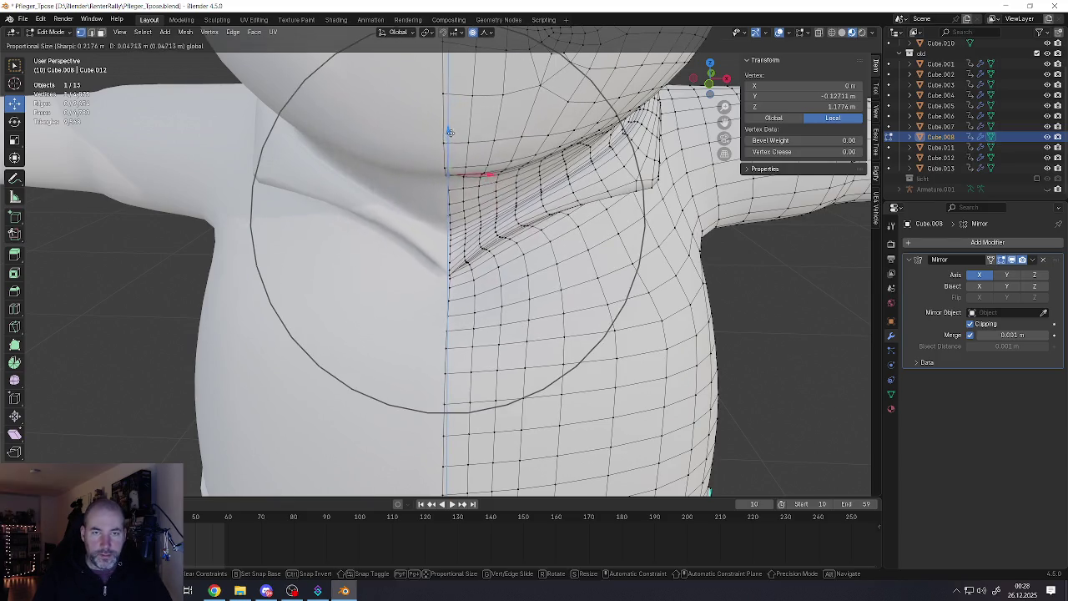
{"action": "right_click", "coordinate": [449, 151]}
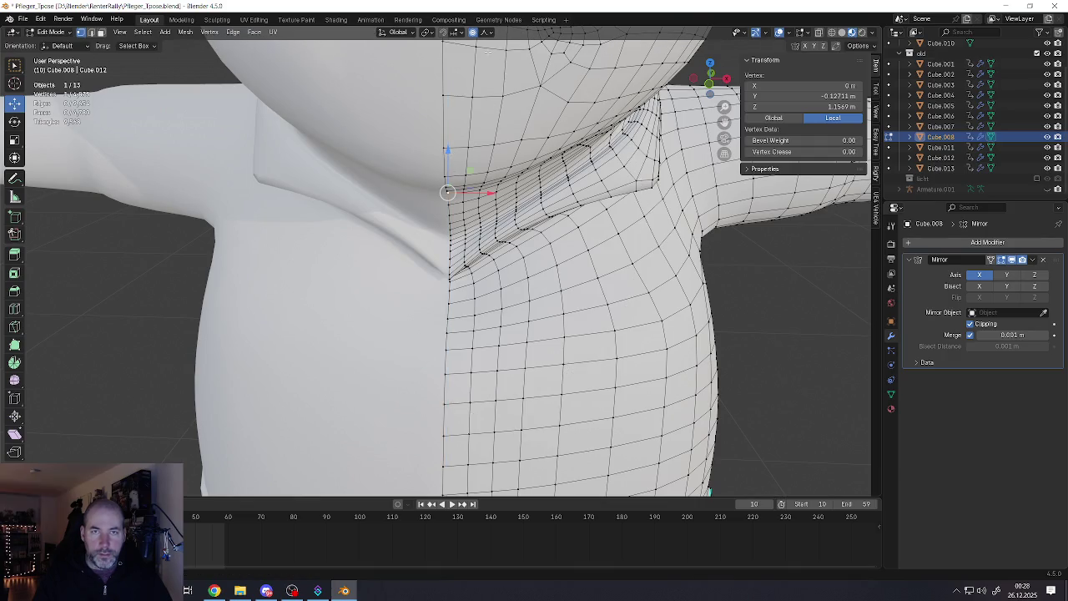
{"action": "left_click", "coordinate": [483, 32]}
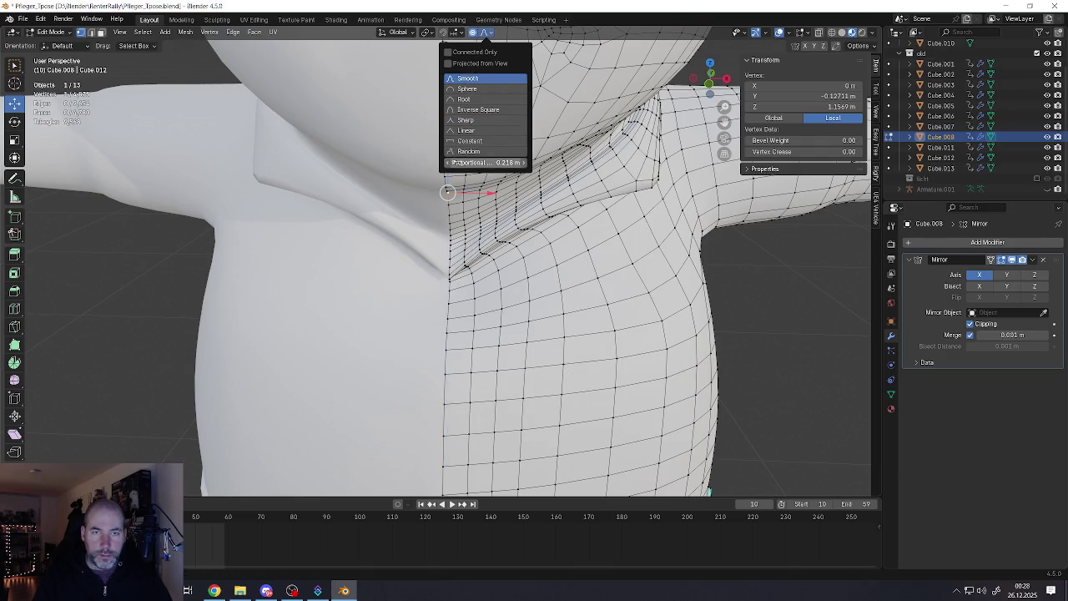
{"action": "left_click", "coordinate": [467, 78]}
{"action": "key", "text": "g"}
{"action": "key", "text": "z"}
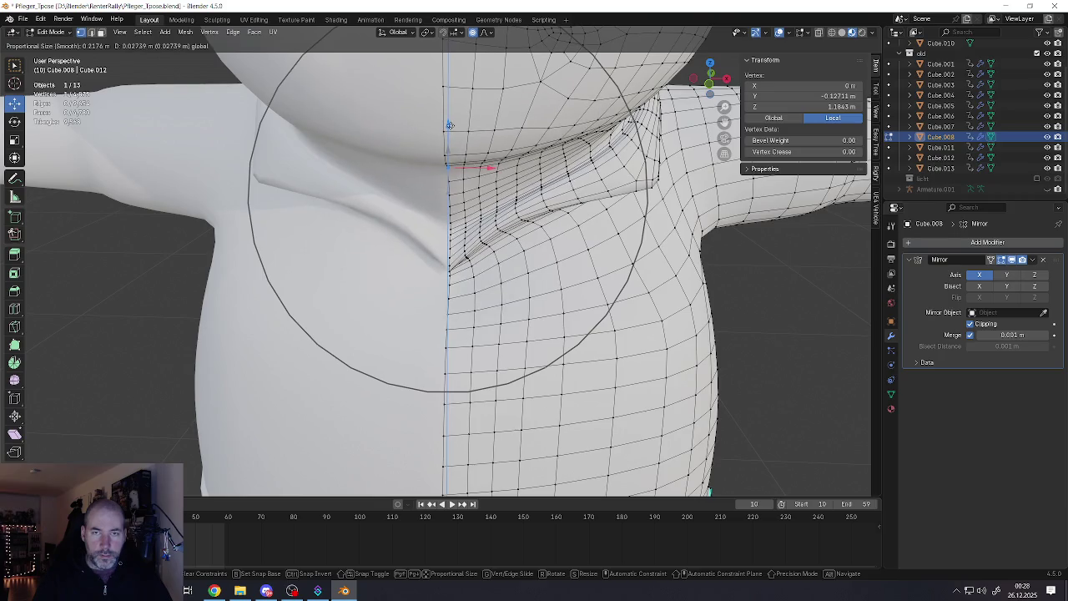
{"action": "right_click", "coordinate": [450, 125]}
Switch to edge select mode and select the collar's edge loop
{"action": "middle_click_drag", "start_coordinate": [501, 250], "coordinate": [584, 233]}
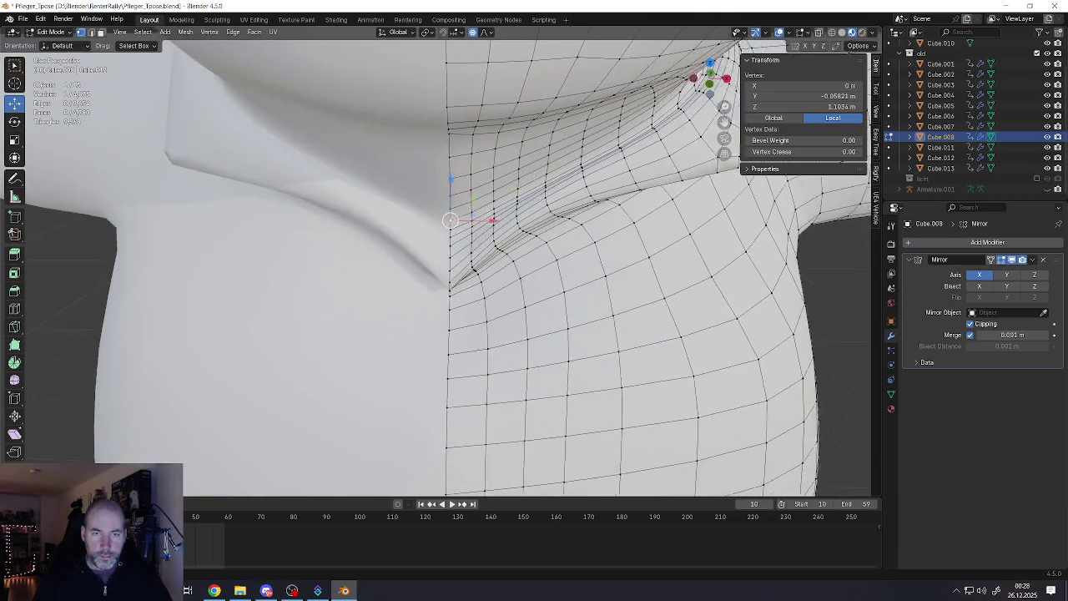
{"action": "middle_click_drag", "start_coordinate": [435, 211], "coordinate": [567, 217]}
{"action": "key", "text": "2"}
{"action": "left_click", "coordinate": [500, 202]}
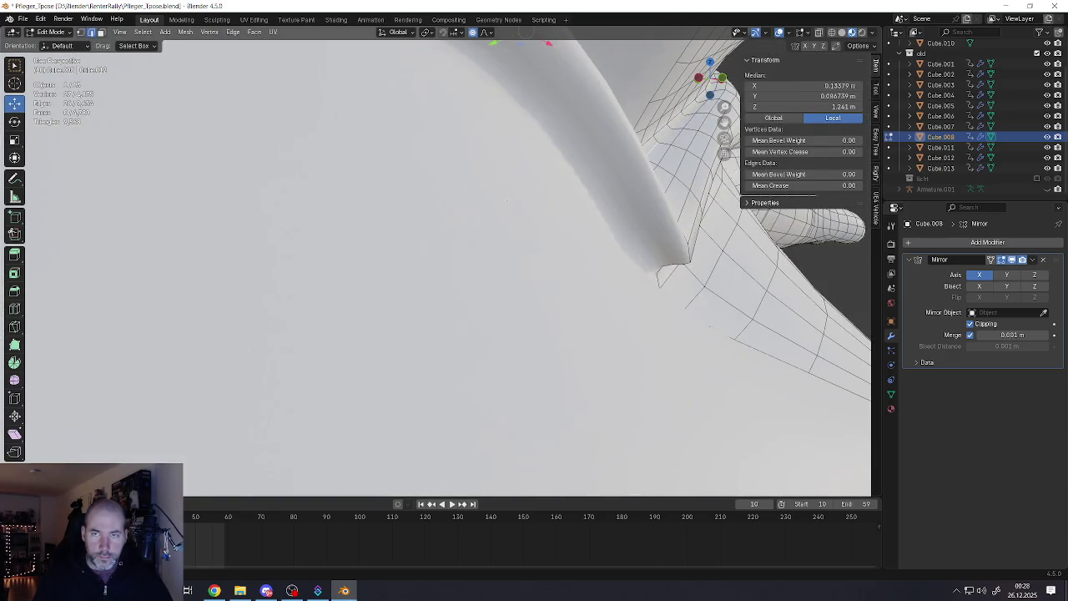
Mark the selected collar edges as sharp
{"action": "key", "text": "ctrl+e"}
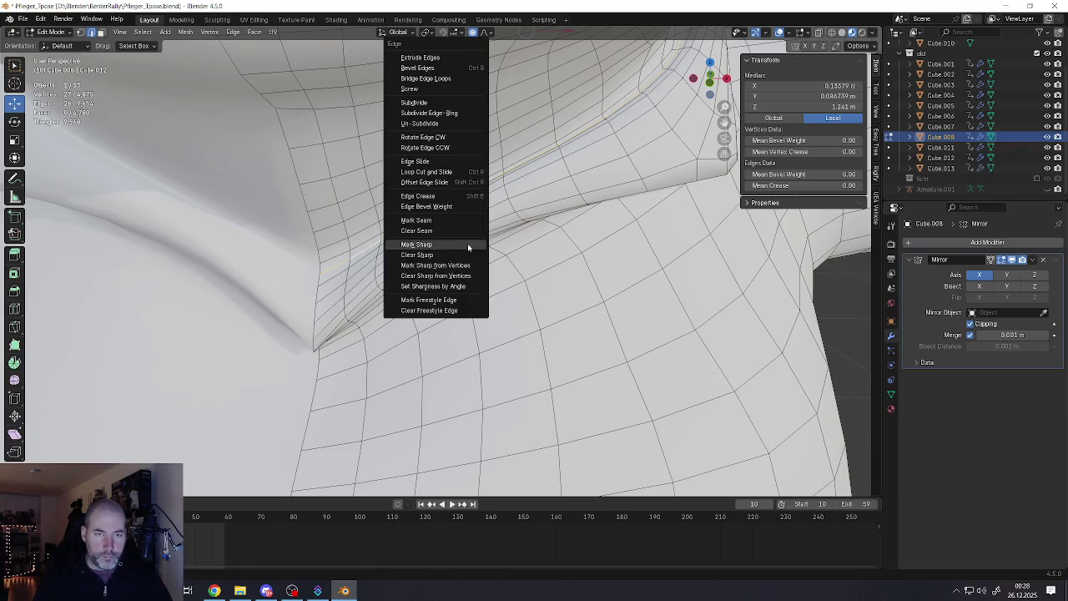
{"action": "left_click", "coordinate": [459, 247]}
{"action": "middle_click_drag", "start_coordinate": [459, 247], "coordinate": [534, 225]}
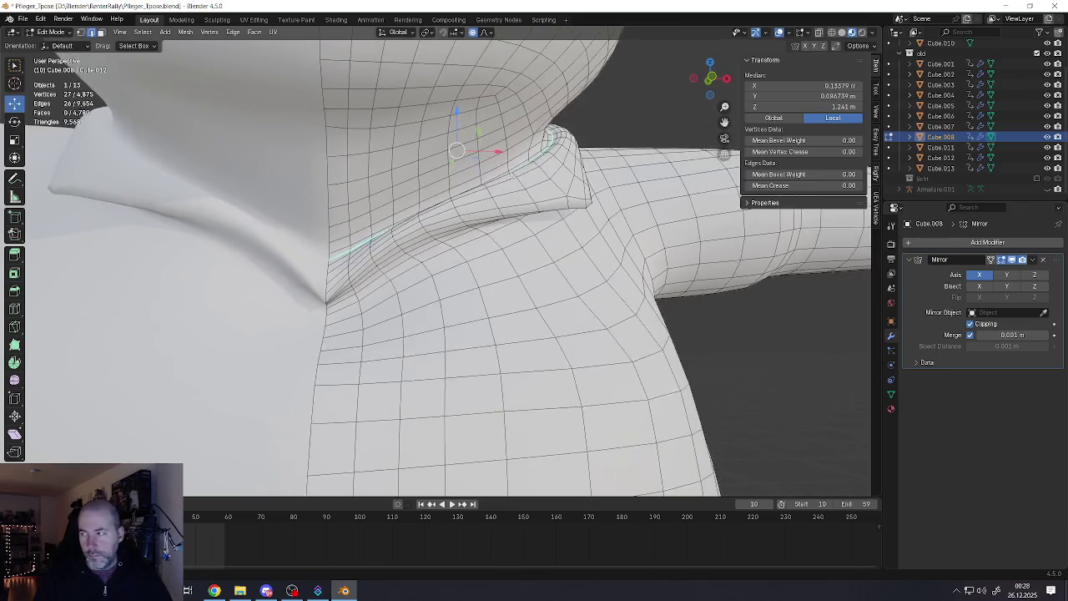
{"action": "middle_click_drag", "start_coordinate": [481, 181], "coordinate": [523, 182]}
{"action": "key", "text": "ctrl+e"}
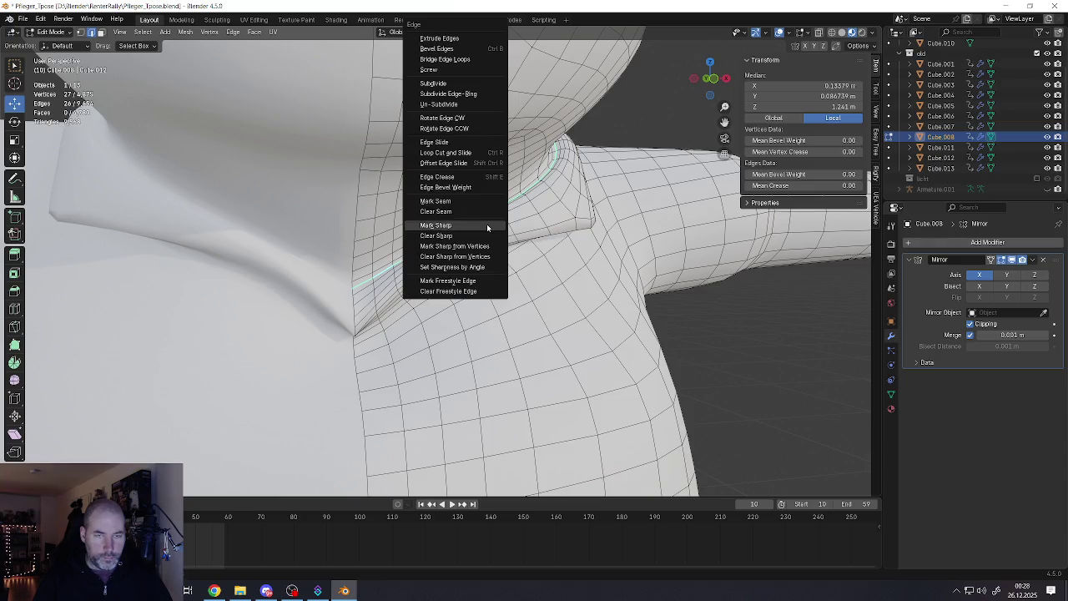
{"action": "left_click", "coordinate": [456, 199]}
{"action": "middle_click_drag", "start_coordinate": [456, 199], "coordinate": [450, 215]}
{"action": "scroll", "coordinate": [447, 210], "scroll_direction": "up", "scroll_amount": 3}
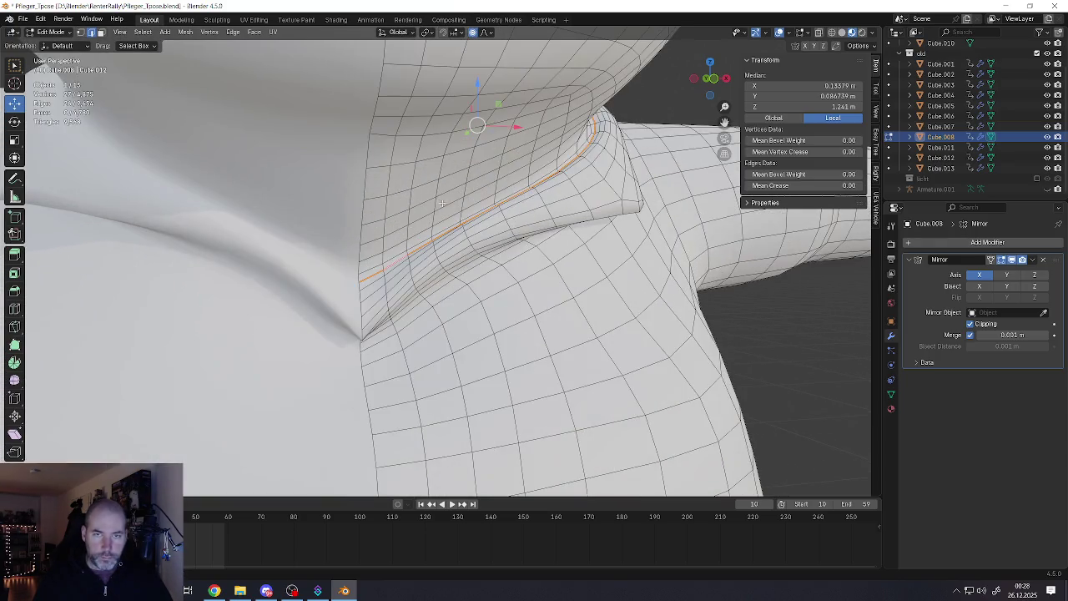
Nudge the selected collar edges slightly in the vertical direction
{"action": "left_click_drag", "start_coordinate": [479, 82], "coordinate": [478, 94]}
{"action": "scroll", "coordinate": [478, 90], "scroll_direction": "down", "scroll_amount": 2}
{"action": "scroll", "coordinate": [478, 89], "scroll_direction": "down", "scroll_amount": 15}
{"action": "scroll", "coordinate": [477, 94], "scroll_direction": "down", "scroll_amount": 15}
{"action": "scroll", "coordinate": [479, 93], "scroll_direction": "down", "scroll_amount": 2}
{"action": "scroll", "coordinate": [484, 109], "scroll_direction": "down", "scroll_amount": 3}
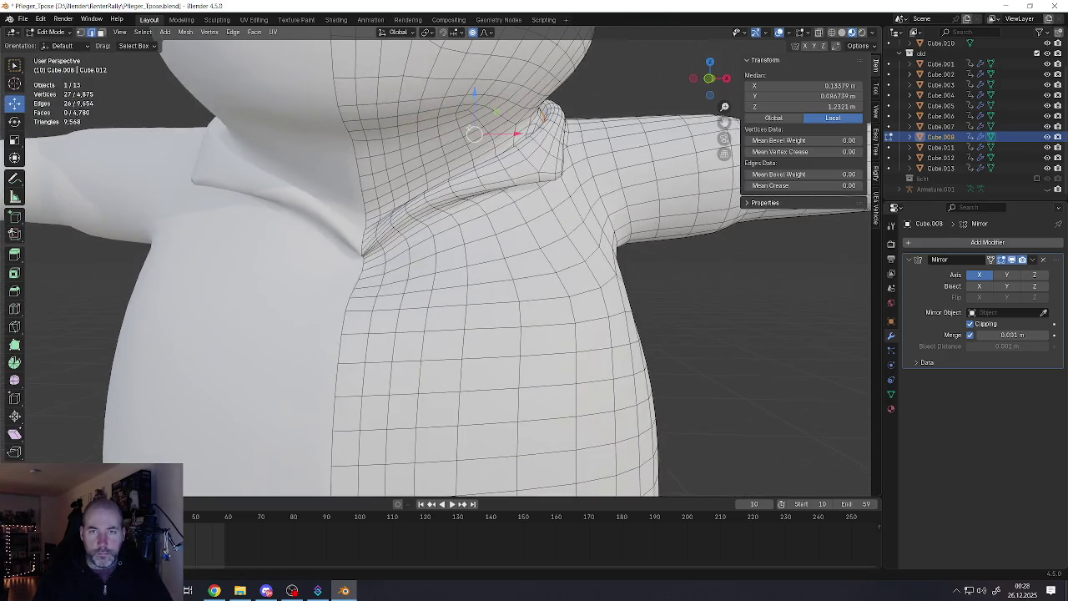
{"action": "scroll", "coordinate": [492, 125], "scroll_direction": "down", "scroll_amount": 3}
{"action": "scroll", "coordinate": [499, 142], "scroll_direction": "down", "scroll_amount": 1}
{"action": "middle_click_drag", "start_coordinate": [499, 142], "coordinate": [464, 161]}
{"action": "scroll", "coordinate": [467, 163], "scroll_direction": "up", "scroll_amount": 3}
{"action": "scroll", "coordinate": [466, 163], "scroll_direction": "up", "scroll_amount": 3}
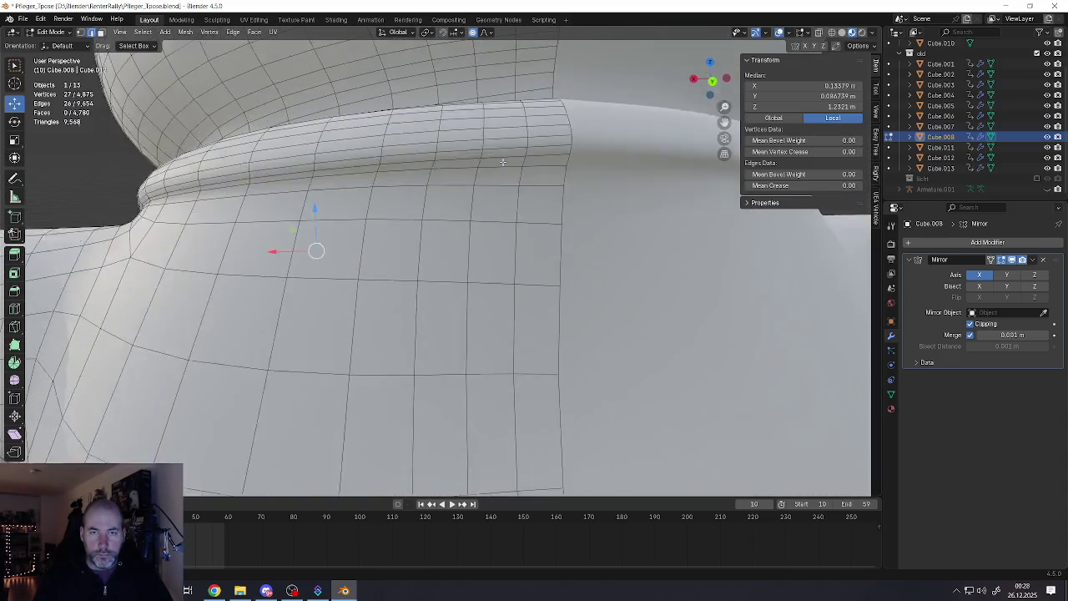
{"action": "scroll", "coordinate": [466, 162], "scroll_direction": "up", "scroll_amount": 2}
Select the edge loop along the collar's lower edge
{"action": "left_click", "coordinate": [542, 164], "text": "alt+shift"}
{"action": "scroll", "coordinate": [542, 164], "scroll_direction": "down", "scroll_amount": 2}
{"action": "scroll", "coordinate": [542, 165], "scroll_direction": "down", "scroll_amount": 3}
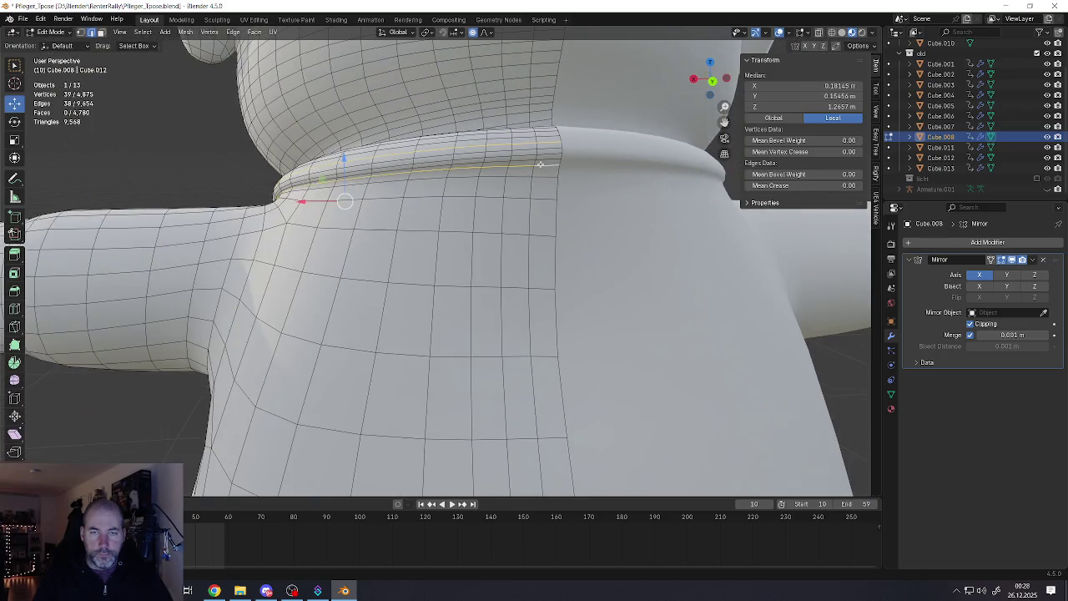
{"action": "scroll", "coordinate": [542, 164], "scroll_direction": "down", "scroll_amount": 2}
{"action": "middle_click_drag", "start_coordinate": [543, 164], "coordinate": [396, 219]}
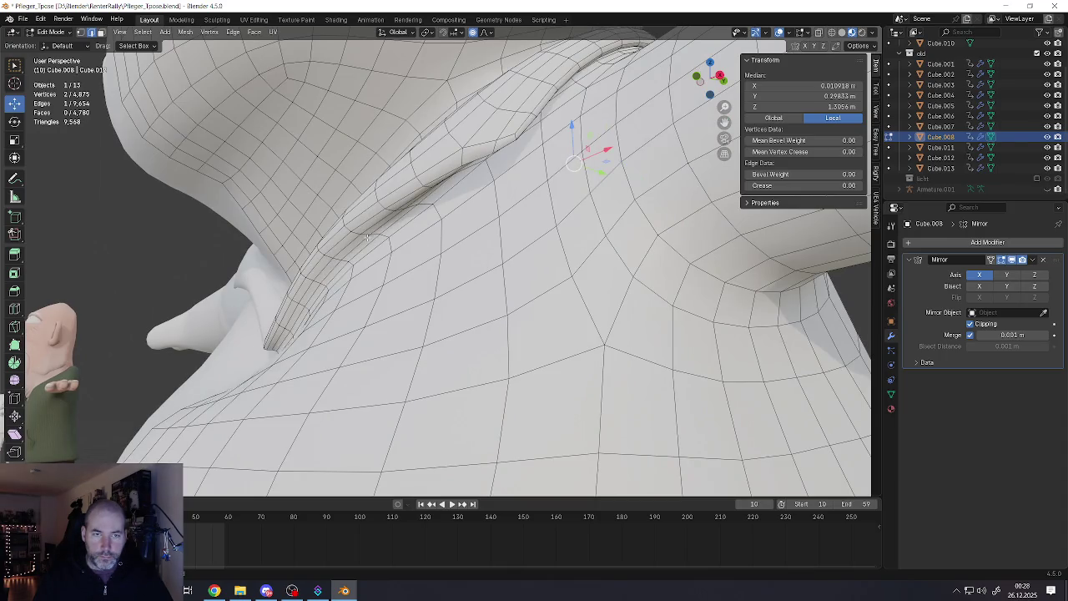
{"action": "left_click", "coordinate": [354, 246], "text": "alt"}
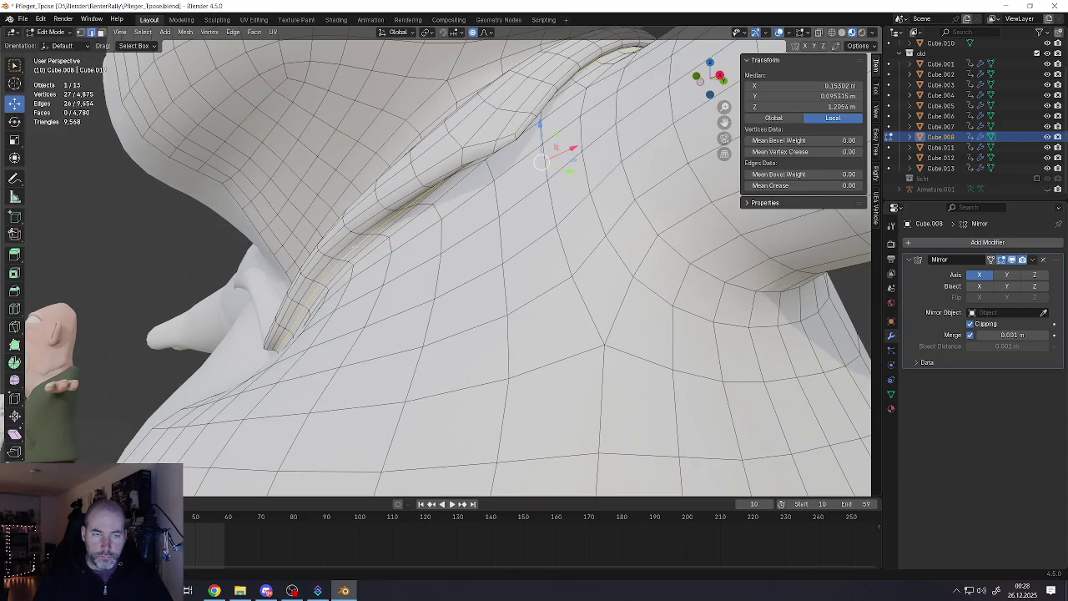
{"action": "middle_click_drag", "start_coordinate": [354, 246], "coordinate": [217, 285]}
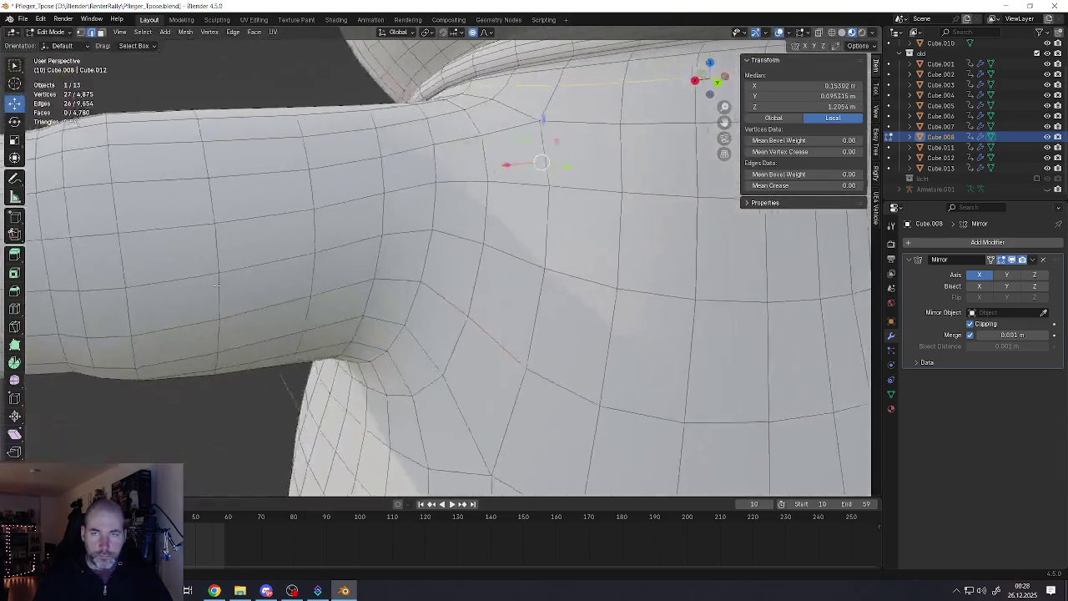
{"action": "scroll", "coordinate": [217, 286], "scroll_direction": "down", "scroll_amount": 3}
{"action": "scroll", "coordinate": [575, 191], "scroll_direction": "down", "scroll_amount": 1}
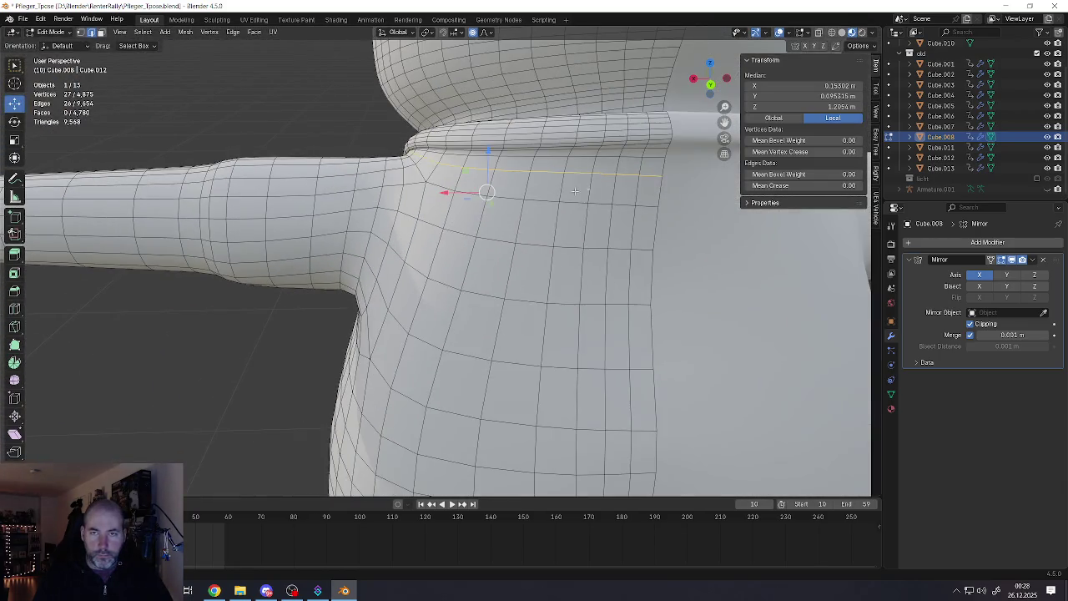
Reselect the collar's edge loop and remove one edge from the selection
{"action": "left_click", "coordinate": [636, 152]}
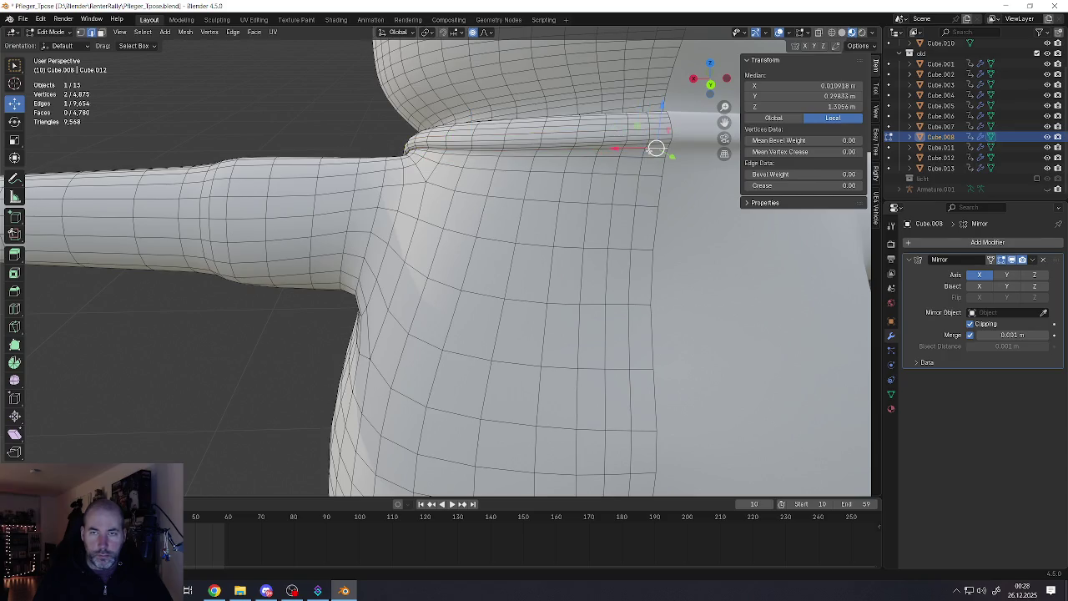
{"action": "left_click", "coordinate": [635, 152], "text": "alt"}
{"action": "mouse_move", "coordinate": [636, 152]}
{"action": "middle_mouse_down"}
{"action": "mouse_move", "coordinate": [501, 187]}
{"action": "mouse_move", "coordinate": [471, 159]}
{"action": "middle_mouse_up"}
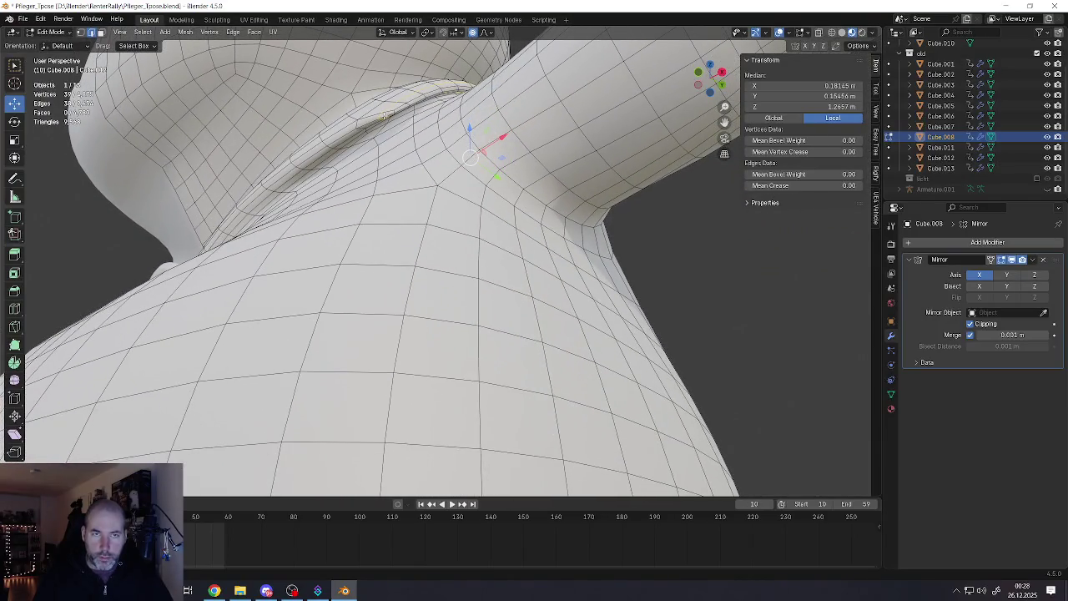
{"action": "middle_click_drag", "start_coordinate": [381, 121], "coordinate": [382, 209]}
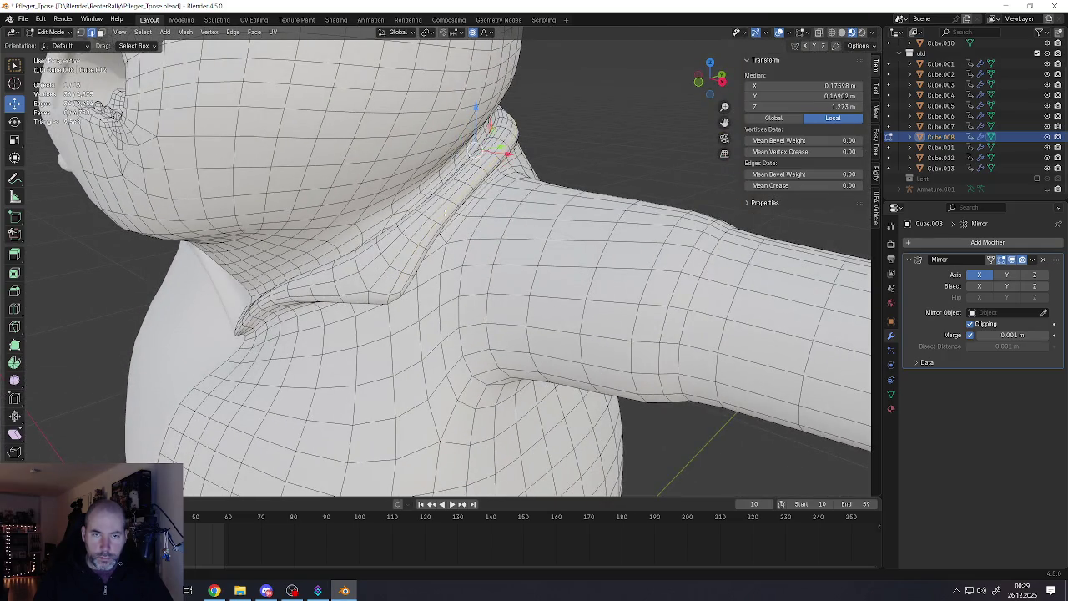
{"action": "middle_click_drag", "start_coordinate": [492, 150], "coordinate": [429, 147]}
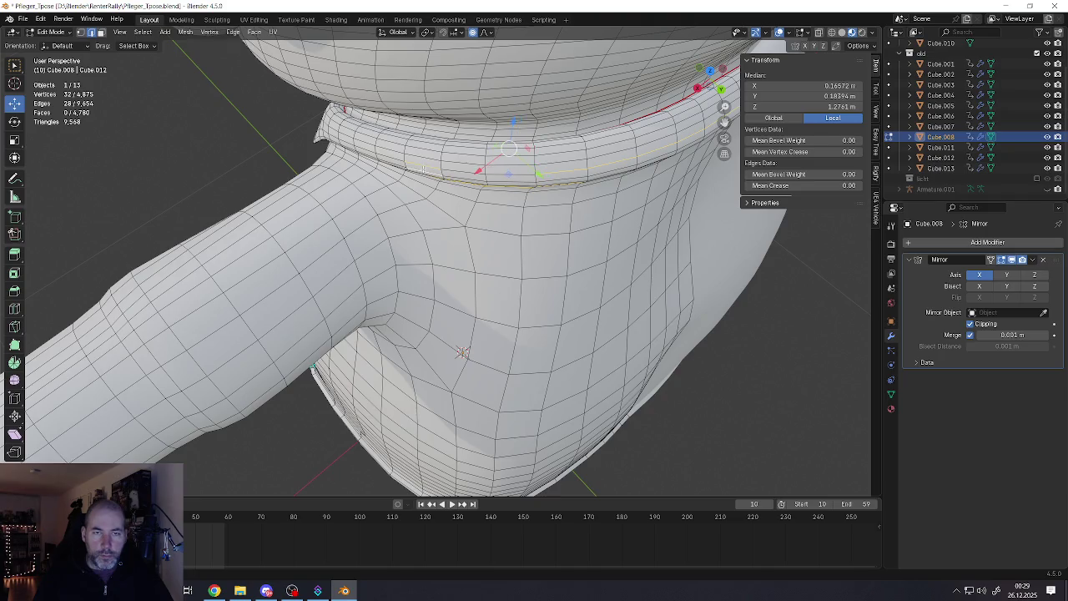
{"action": "middle_click_drag", "start_coordinate": [428, 171], "coordinate": [467, 175]}
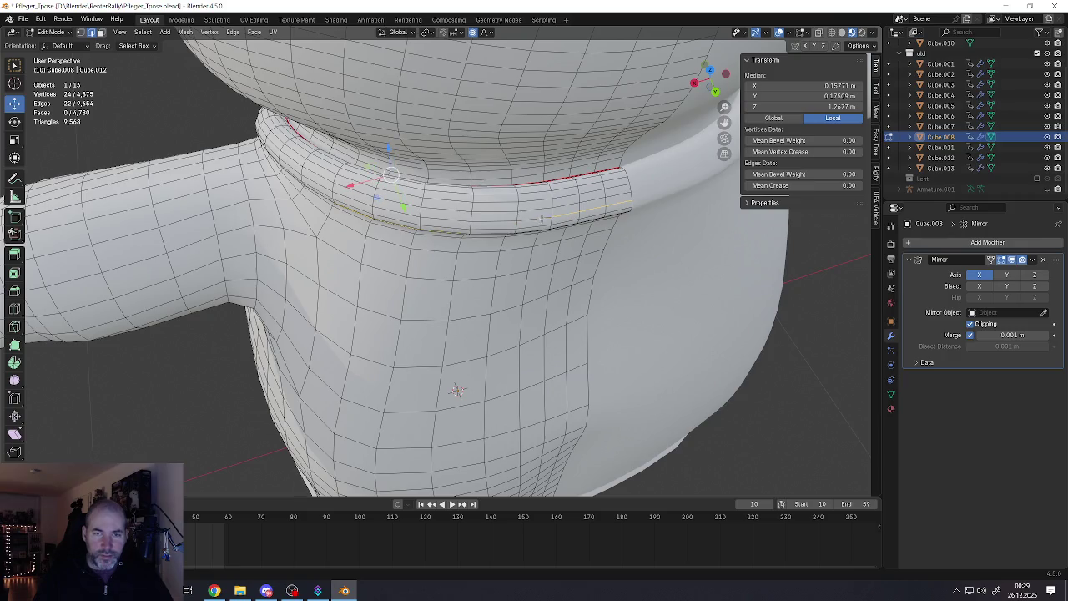
{"action": "left_click", "coordinate": [621, 199], "text": "shift"}
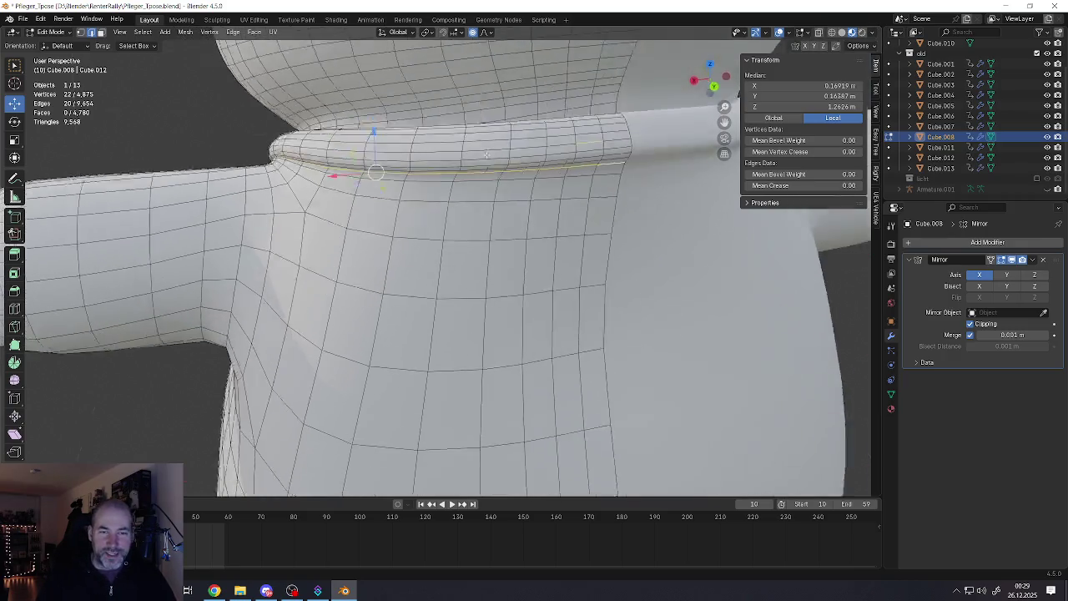
{"action": "scroll", "coordinate": [501, 184], "scroll_direction": "up", "scroll_amount": 3}
{"action": "middle_click_drag", "start_coordinate": [501, 184], "coordinate": [359, 149]}
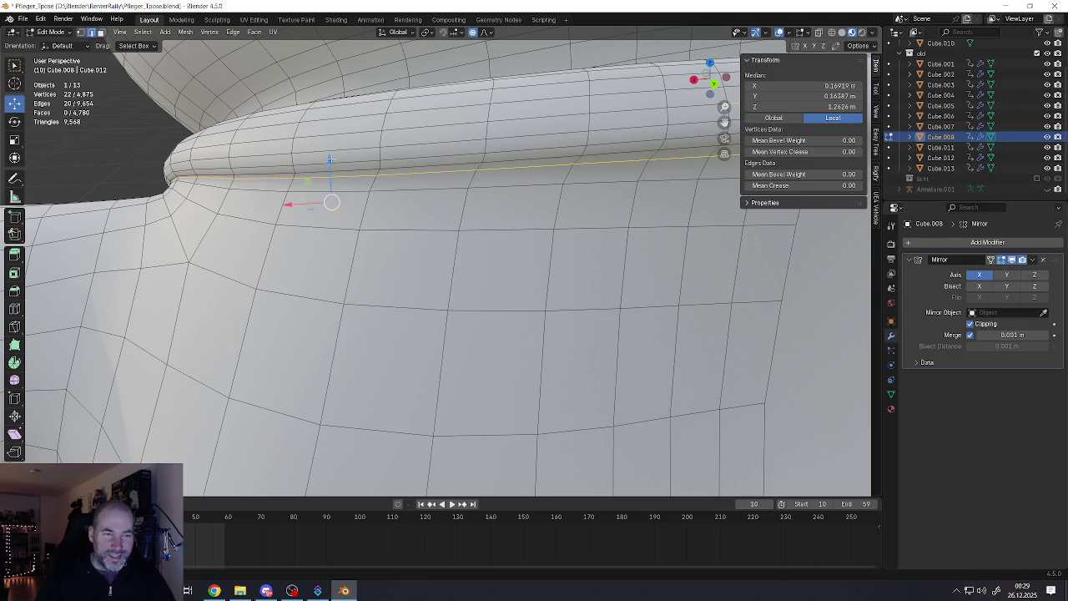
Move the selected shirt edge loop slightly up along Z
{"action": "key", "text": "g"}
{"action": "key", "text": "z"}
{"action": "left_click", "coordinate": [332, 154]}
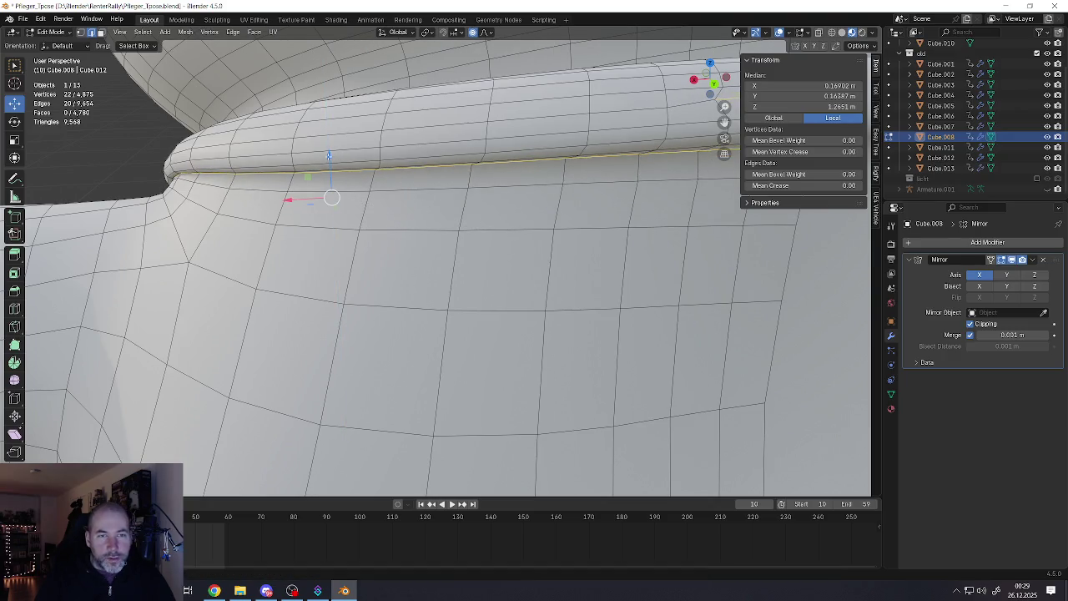
{"action": "key", "text": "g"}
{"action": "key", "text": "z"}
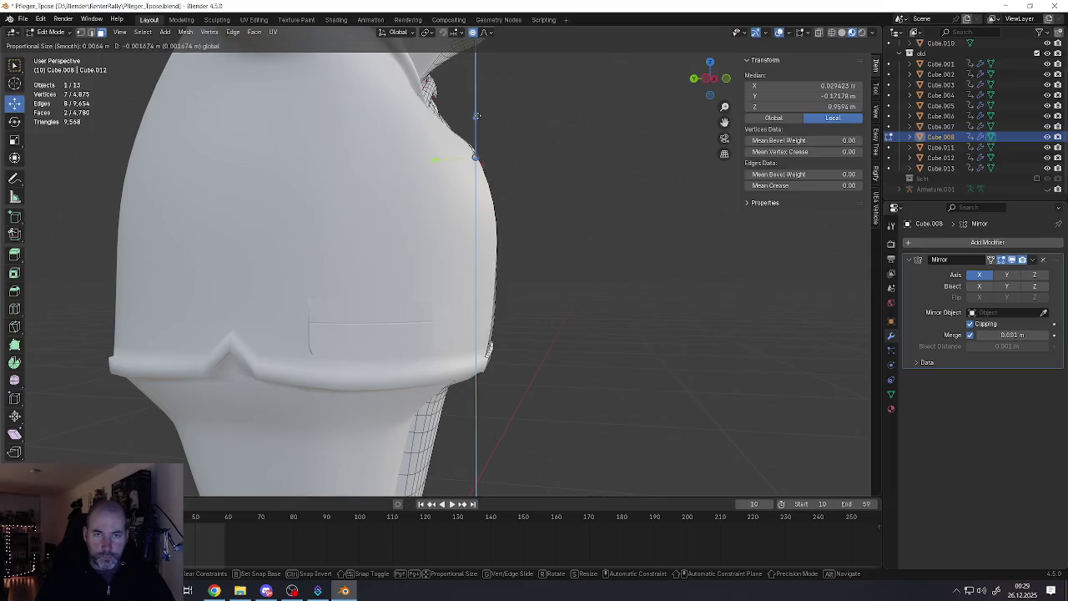
Move a torso-side vertex vertically with proportional editing, then undo the distorting move
{"action": "left_click", "coordinate": [482, 107]}
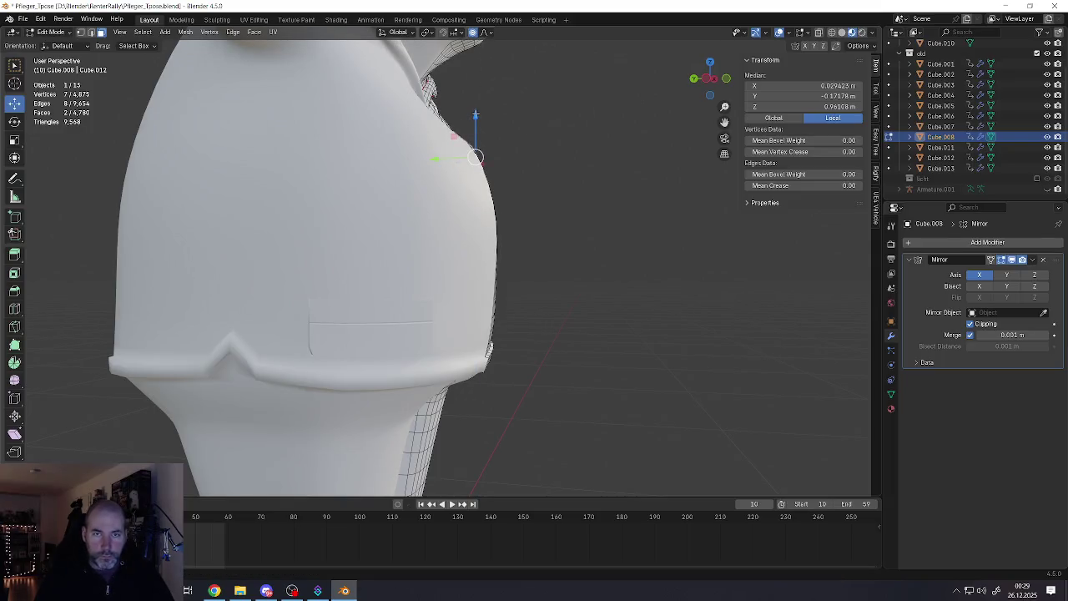
{"action": "key", "text": "g"}
{"action": "key", "text": "z"}
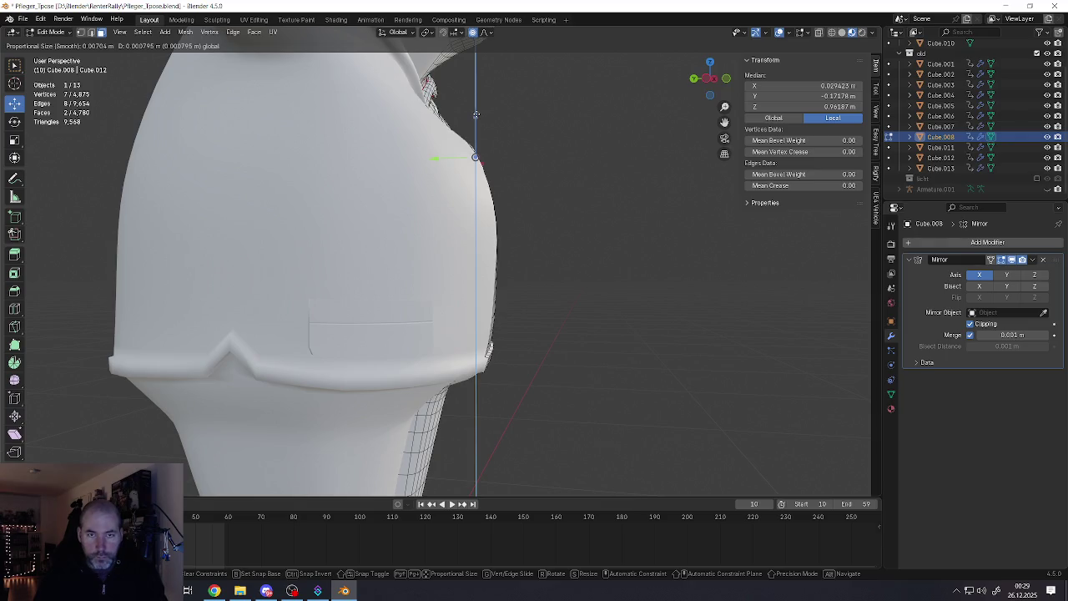
{"action": "scroll", "coordinate": [475, 116], "scroll_direction": "down", "scroll_amount": 10}
{"action": "scroll", "coordinate": [475, 117], "scroll_direction": "down", "scroll_amount": 2}
{"action": "scroll", "coordinate": [474, 120], "scroll_direction": "down", "scroll_amount": 2}
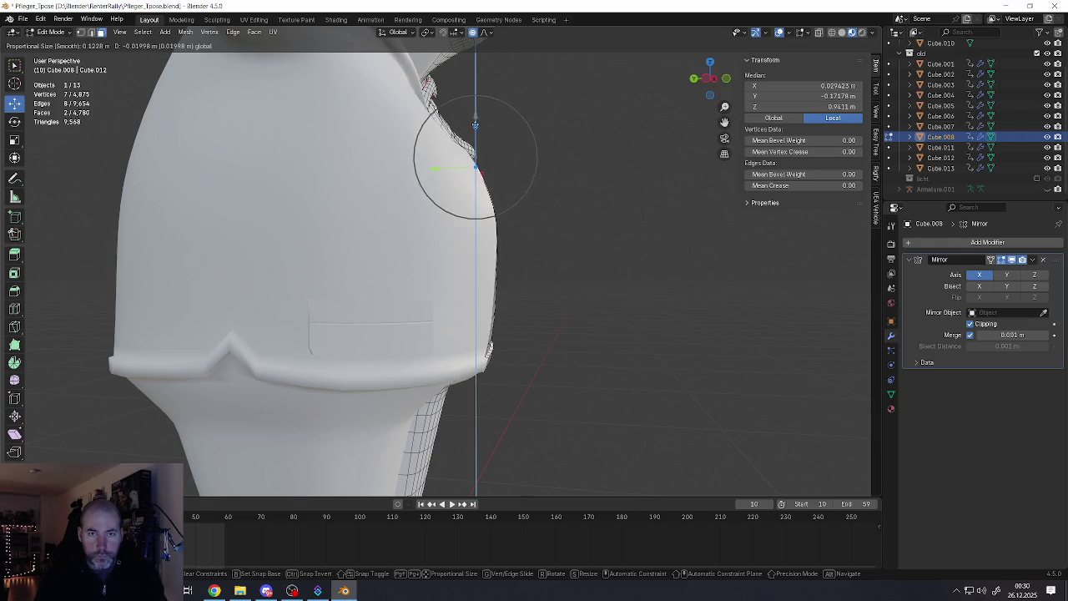
{"action": "scroll", "coordinate": [475, 123], "scroll_direction": "down", "scroll_amount": 3}
{"action": "scroll", "coordinate": [474, 124], "scroll_direction": "up", "scroll_amount": 3}
{"action": "scroll", "coordinate": [473, 127], "scroll_direction": "up", "scroll_amount": 2}
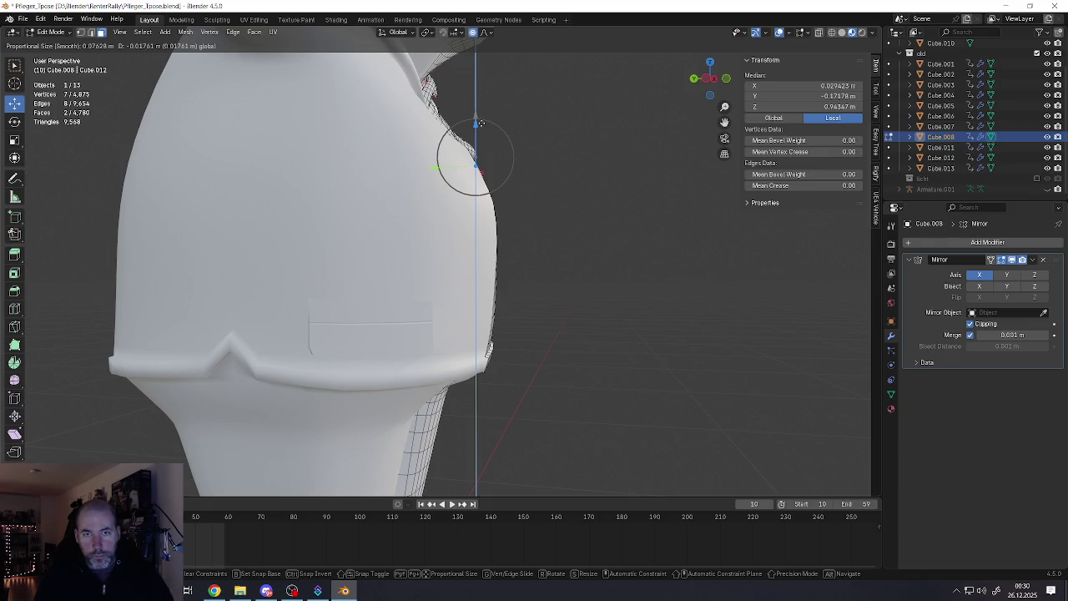
{"action": "left_click", "coordinate": [480, 123]}
{"action": "middle_click_drag", "start_coordinate": [480, 123], "coordinate": [475, 169]}
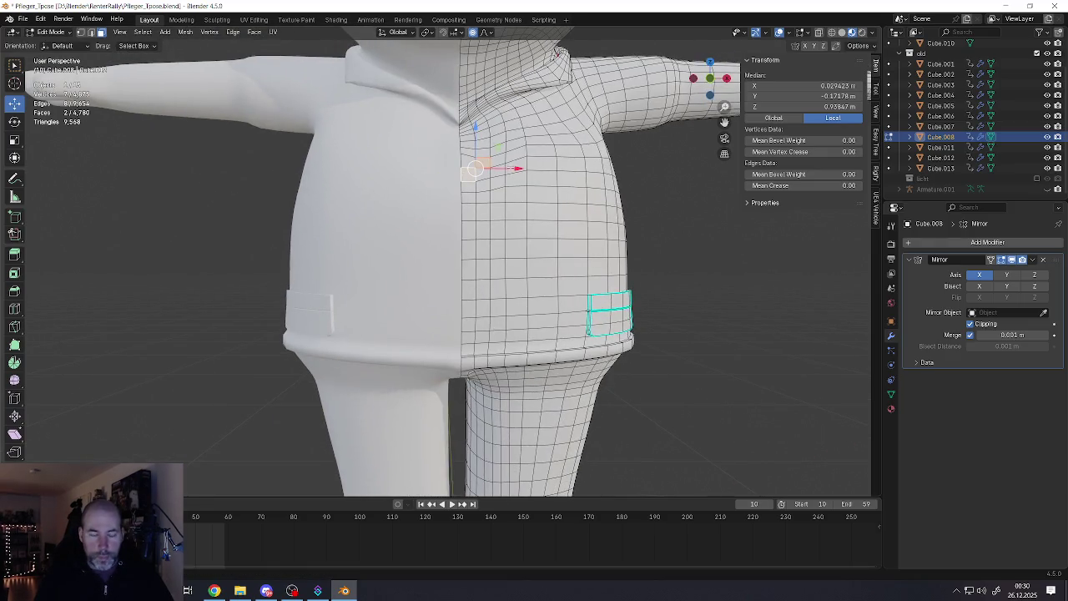
{"action": "key", "text": "ctrl+z"}
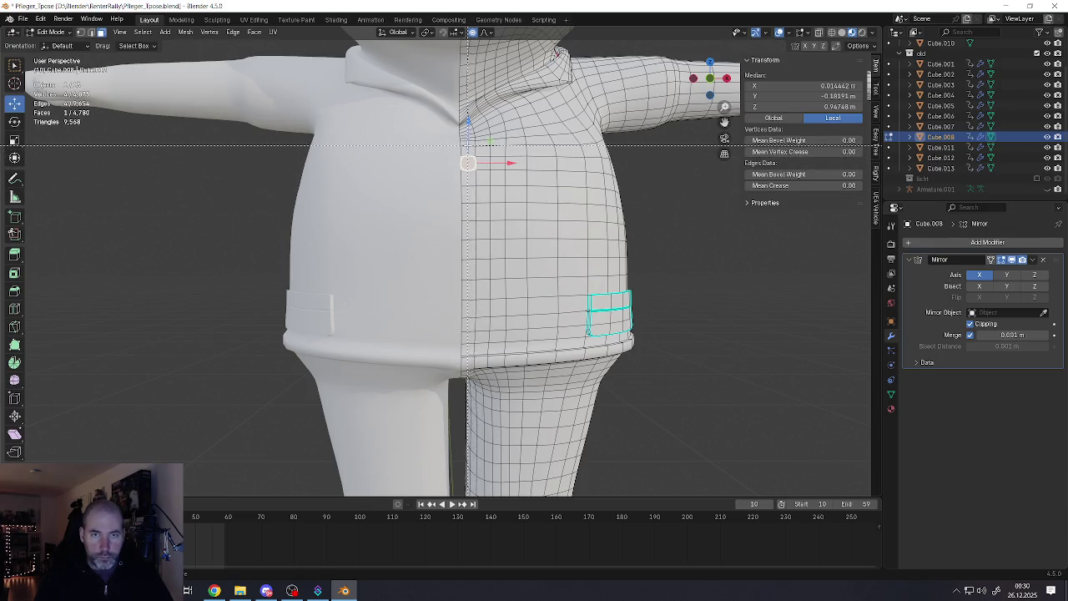
Box-select the torso side faces and apply the Smooth tool several times
{"action": "left_click_drag", "start_coordinate": [537, 239], "coordinate": [576, 257]}
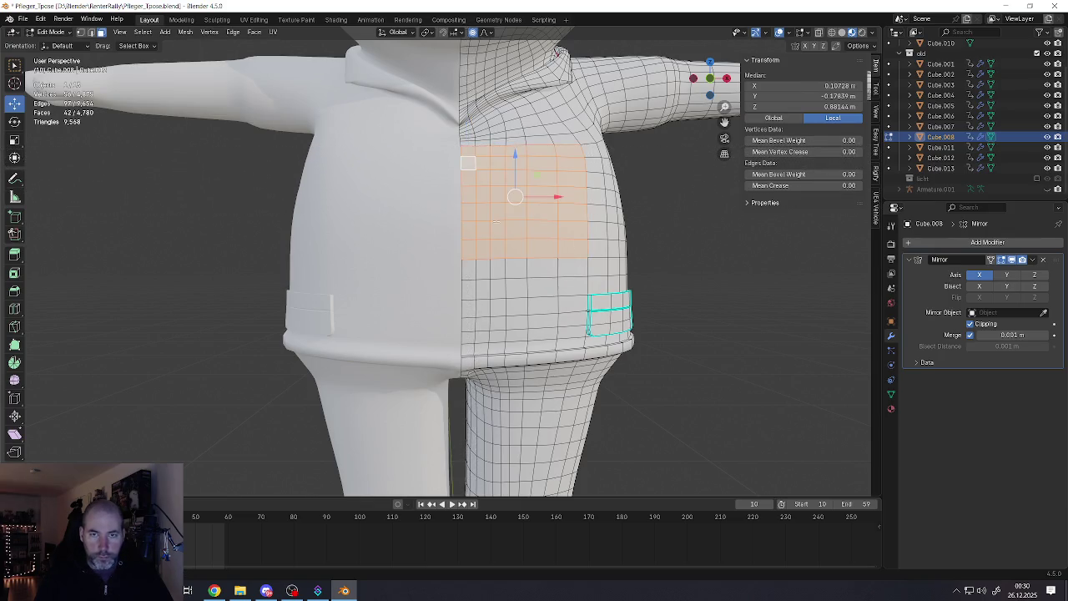
{"action": "middle_click_drag", "start_coordinate": [576, 257], "coordinate": [578, 218]}
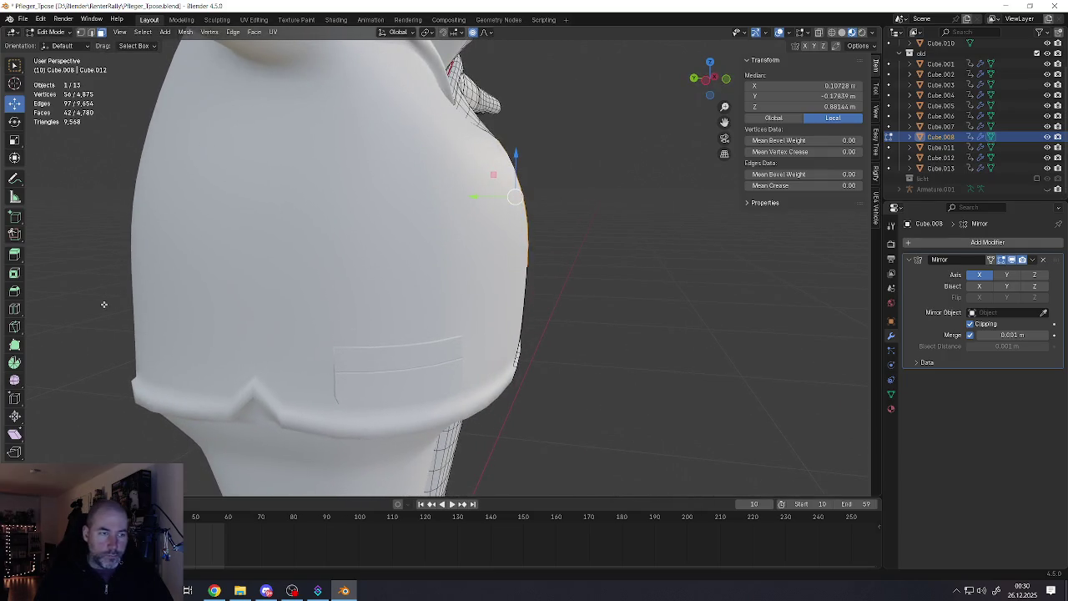
{"action": "left_click", "coordinate": [14, 380]}
{"action": "left_click_drag", "start_coordinate": [566, 185], "coordinate": [603, 197]}
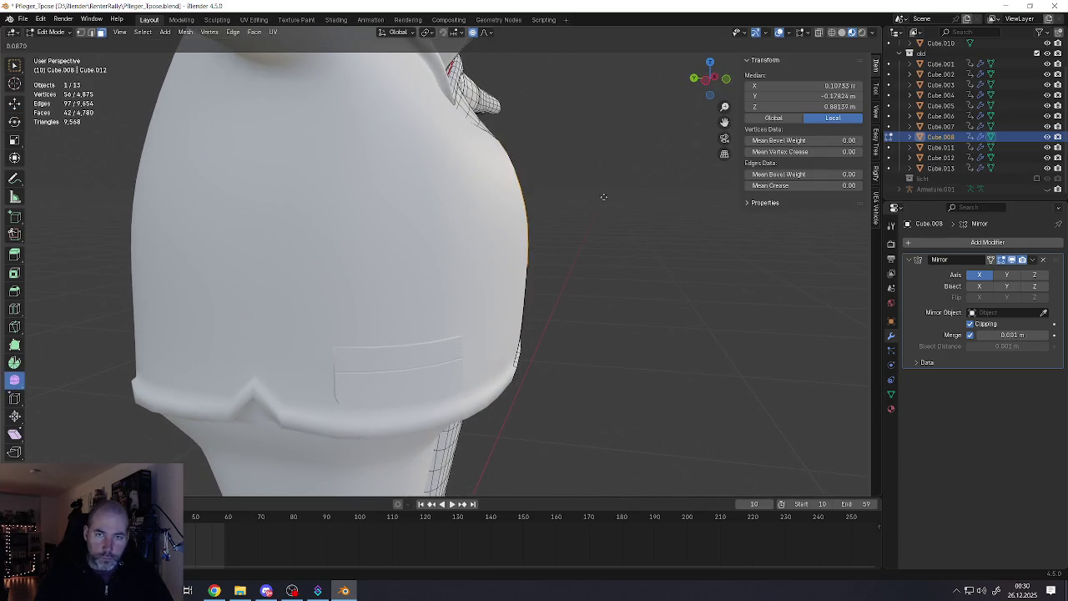
{"action": "left_click_drag", "start_coordinate": [835, 276], "coordinate": [606, 228]}
{"action": "left_click_drag", "start_coordinate": [566, 184], "coordinate": [697, 184]}
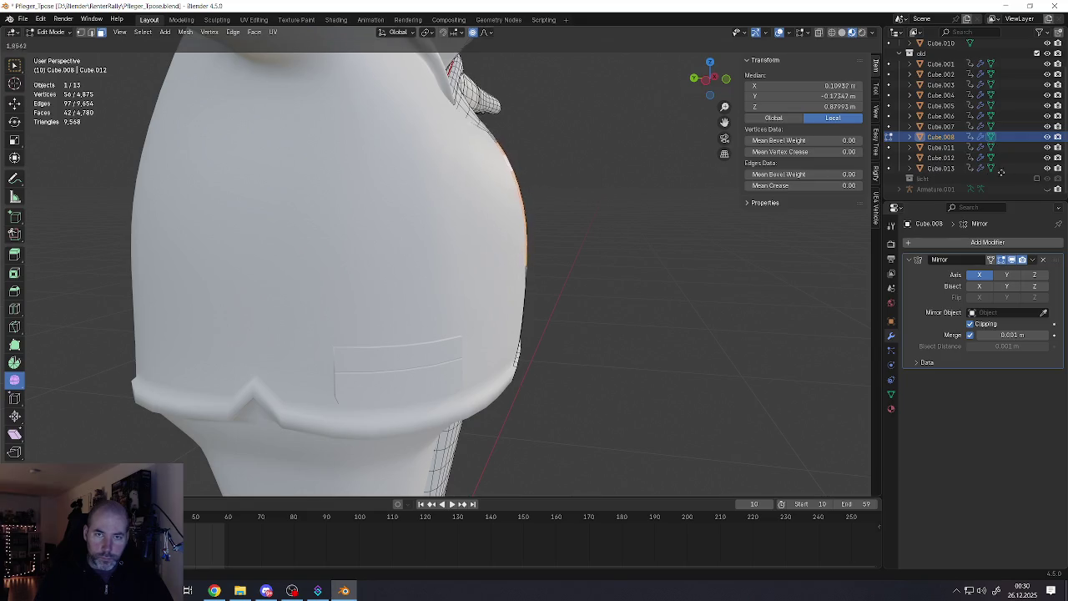
{"action": "left_click_drag", "start_coordinate": [567, 184], "coordinate": [624, 200]}
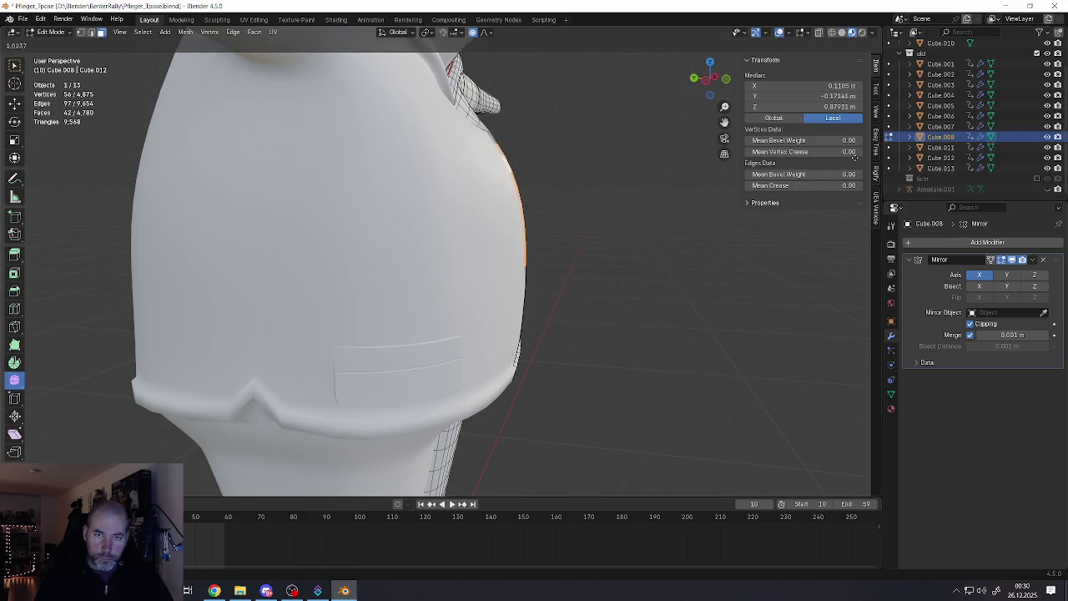
{"action": "mouse_move", "coordinate": [624, 201]}
{"action": "middle_mouse_down"}
{"action": "mouse_move", "coordinate": [465, 167]}
{"action": "mouse_move", "coordinate": [386, 174]}
{"action": "mouse_move", "coordinate": [376, 209]}
{"action": "mouse_move", "coordinate": [401, 222]}
{"action": "mouse_move", "coordinate": [501, 166]}
{"action": "middle_mouse_up"}
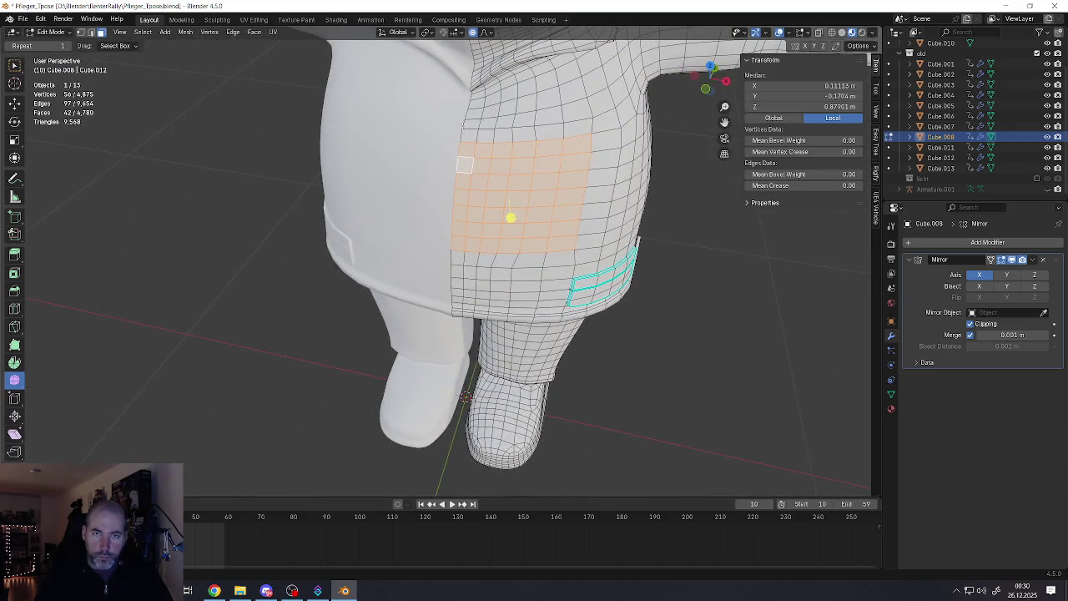
Select several rows of faces across the torso side
{"action": "left_click", "coordinate": [465, 127]}
{"action": "left_click", "coordinate": [577, 129], "text": "ctrl"}
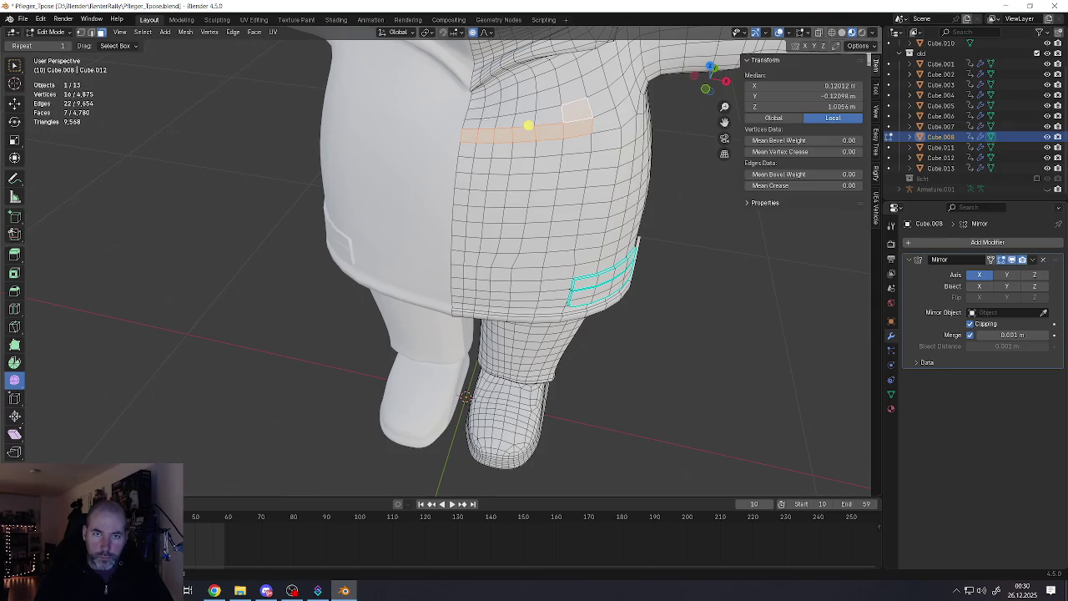
{"action": "left_click", "coordinate": [472, 124], "text": "ctrl"}
{"action": "left_click", "coordinate": [581, 146], "text": "ctrl"}
{"action": "mouse_move", "coordinate": [582, 145]}
{"action": "middle_mouse_down"}
{"action": "mouse_move", "coordinate": [532, 144]}
{"action": "mouse_move", "coordinate": [582, 129]}
{"action": "middle_mouse_up"}
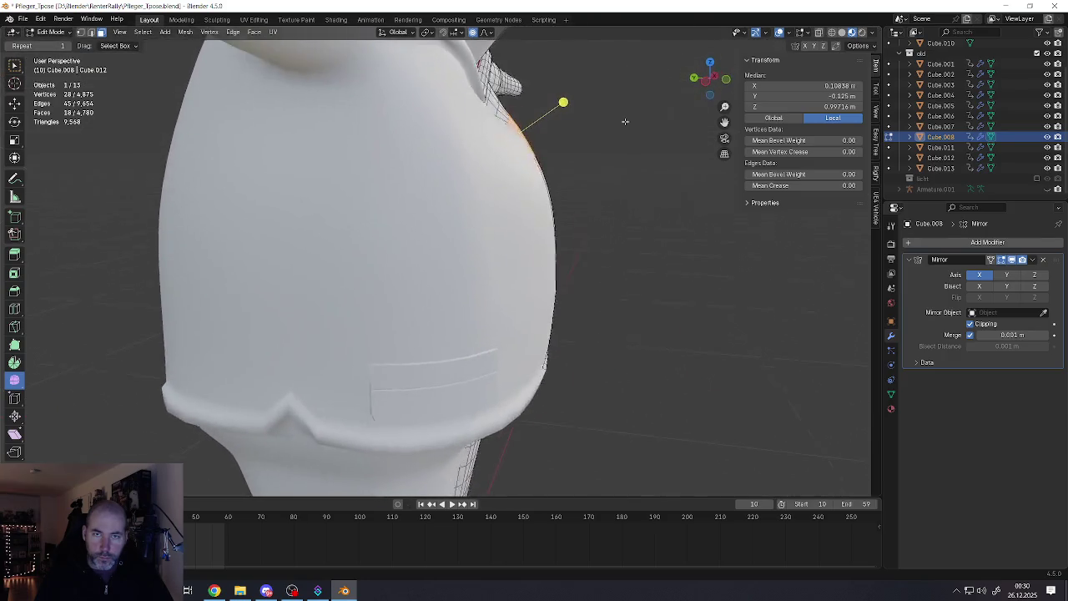
{"action": "scroll", "coordinate": [582, 130], "scroll_direction": "down", "scroll_amount": 8}
Return to Object Mode, view the character from the front, and re-enter Edit Mode
{"action": "key", "text": "Tab"}
{"action": "scroll", "coordinate": [587, 150], "scroll_direction": "up", "scroll_amount": 3}
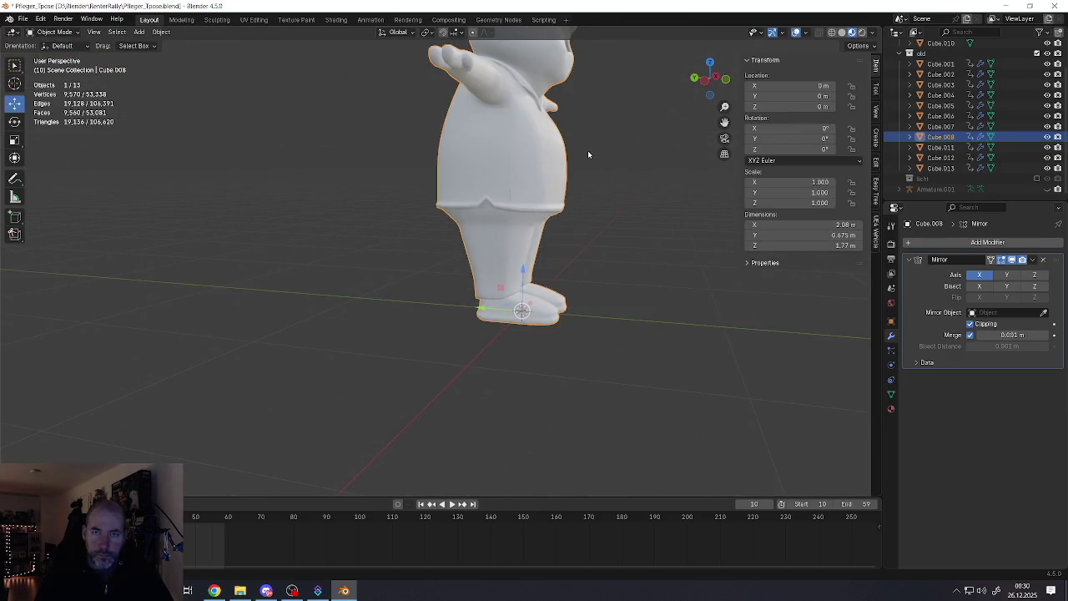
{"action": "scroll", "coordinate": [567, 175], "scroll_direction": "down", "scroll_amount": 2}
{"action": "mouse_move", "coordinate": [551, 200]}
{"action": "middle_mouse_down"}
{"action": "mouse_move", "coordinate": [522, 179]}
{"action": "mouse_move", "coordinate": [470, 174]}
{"action": "mouse_move", "coordinate": [451, 202]}
{"action": "middle_mouse_up"}
{"action": "scroll", "coordinate": [451, 205], "scroll_direction": "up", "scroll_amount": 4}
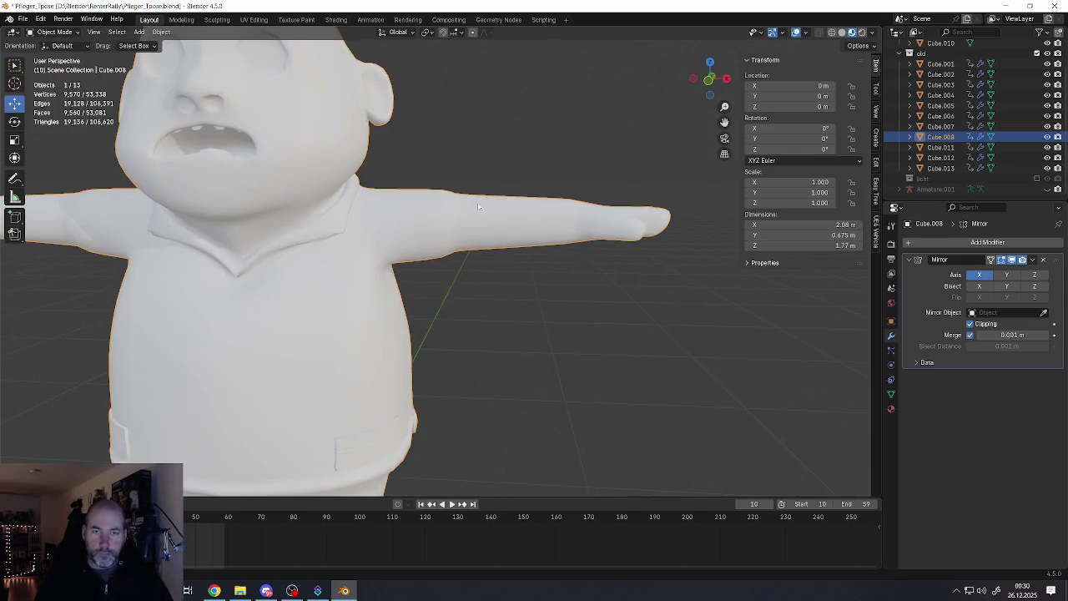
{"action": "scroll", "coordinate": [447, 213], "scroll_direction": "up", "scroll_amount": 2}
{"action": "key", "text": "Tab"}
Select the sleeve's edge loop and slide it along the arm toward the shoulder
{"action": "left_click", "coordinate": [481, 227]}
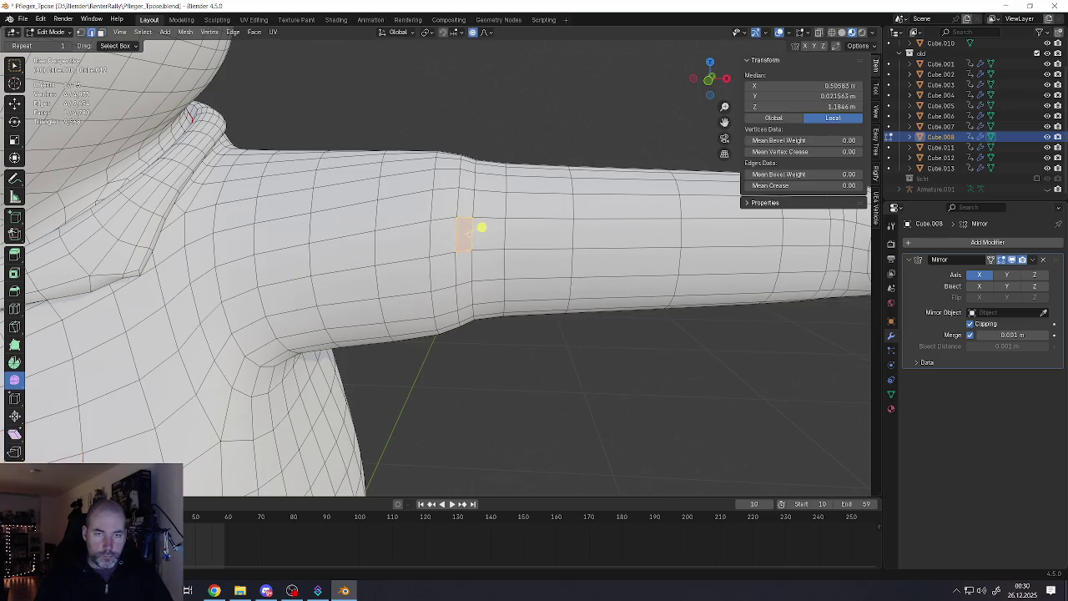
{"action": "left_click", "coordinate": [481, 227], "text": "alt"}
{"action": "key", "text": "s"}
{"action": "key", "text": "Escape"}
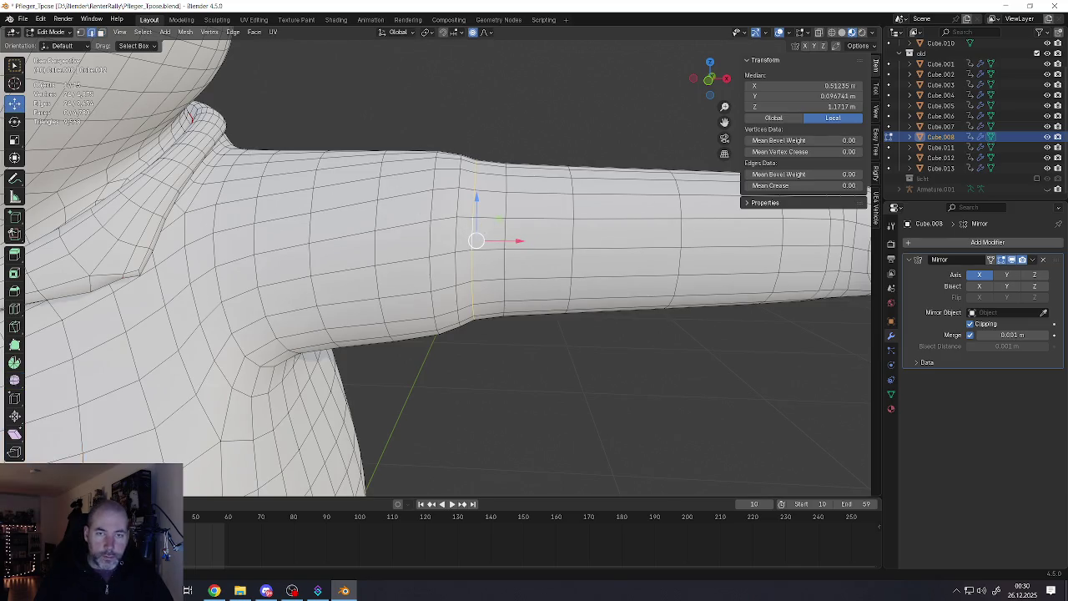
{"action": "left_click_drag", "start_coordinate": [513, 240], "coordinate": [495, 242]}
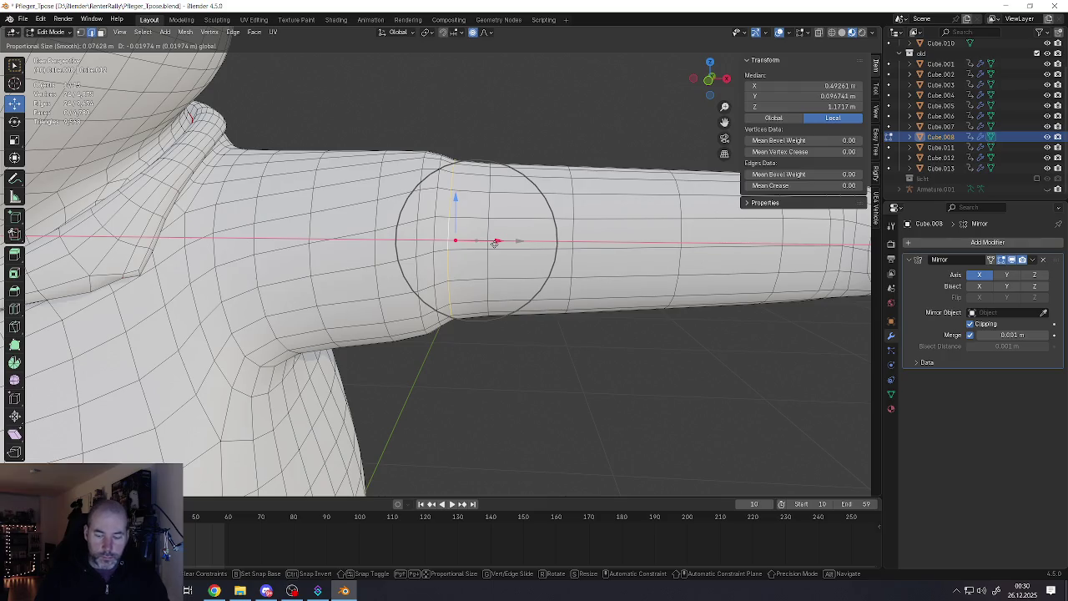
{"action": "scroll", "coordinate": [495, 242], "scroll_direction": "up", "scroll_amount": 2}
{"action": "scroll", "coordinate": [495, 241], "scroll_direction": "up", "scroll_amount": 10}
{"action": "scroll", "coordinate": [495, 241], "scroll_direction": "up", "scroll_amount": 8}
{"action": "mouse_move", "coordinate": [496, 241]}
{"action": "left_mouse_down"}
{"action": "mouse_move", "coordinate": [510, 241]}
{"action": "mouse_move", "coordinate": [499, 241]}
{"action": "left_mouse_up"}
{"action": "mouse_move", "coordinate": [499, 241]}
{"action": "middle_mouse_down"}
{"action": "mouse_move", "coordinate": [484, 217]}
{"action": "mouse_move", "coordinate": [459, 216]}
{"action": "middle_mouse_up"}
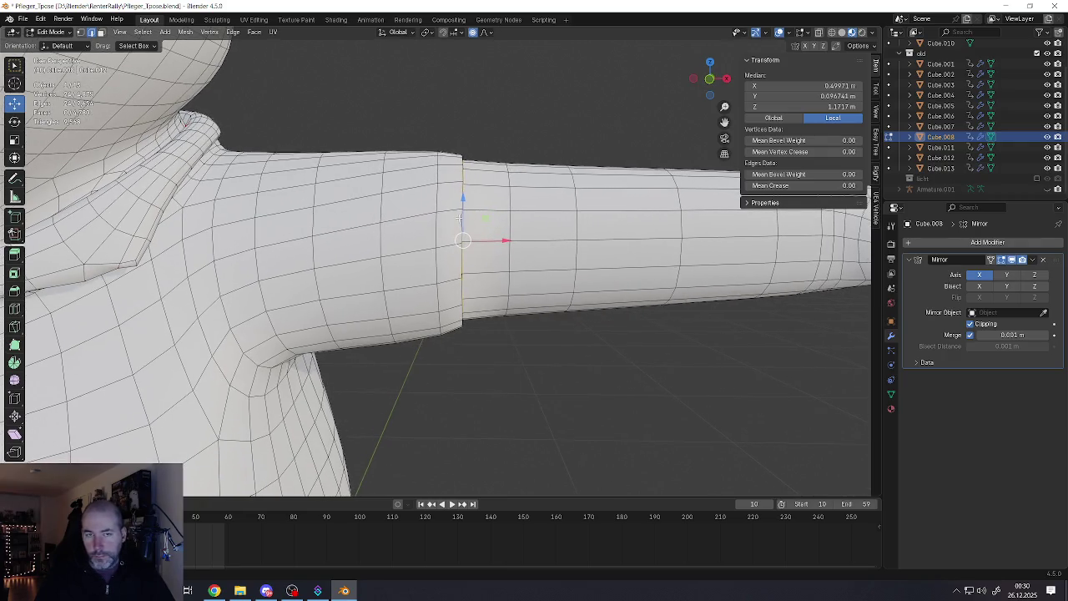
{"action": "left_click_drag", "start_coordinate": [505, 241], "coordinate": [469, 243]}
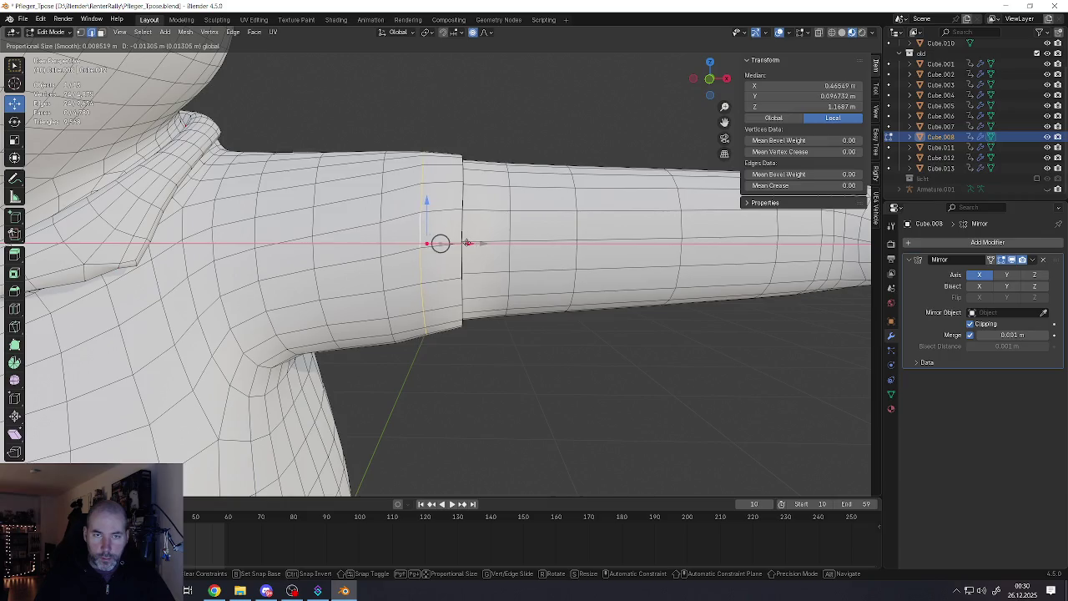
{"action": "middle_click_drag", "start_coordinate": [449, 194], "coordinate": [443, 201]}
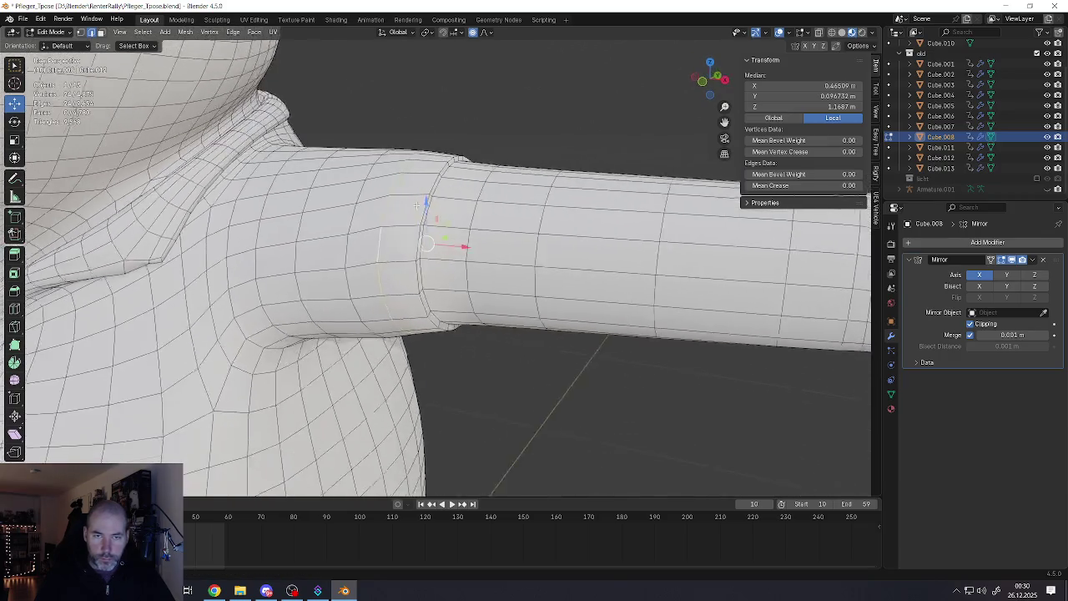
Select the face band at the sleeve edge and fatten it outward with Alt+S
{"action": "key", "text": "3"}
{"action": "left_click", "coordinate": [442, 237], "text": "alt"}
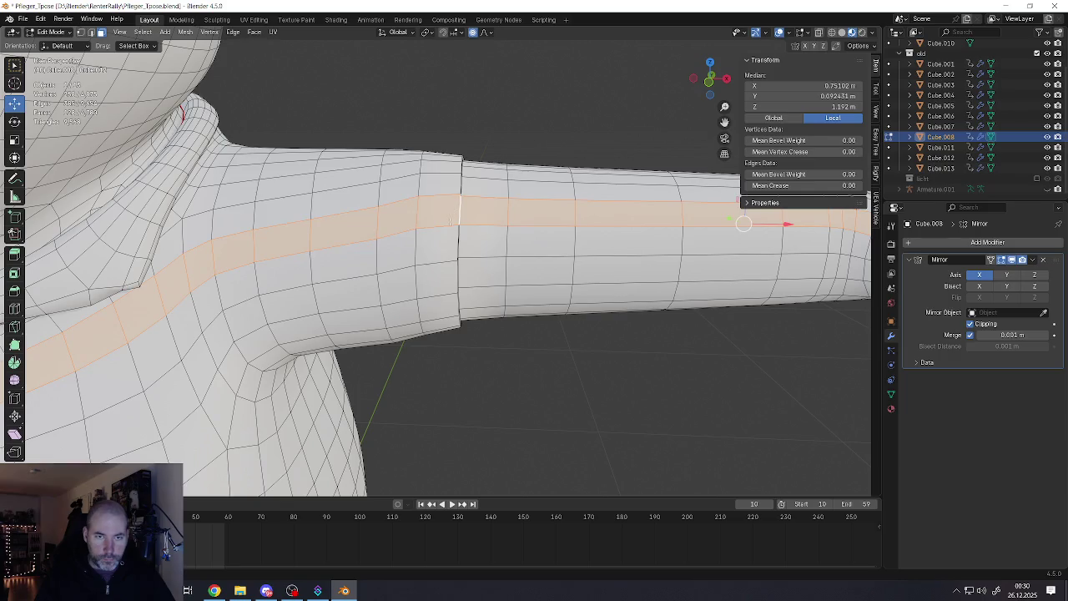
{"action": "left_click", "coordinate": [442, 250], "text": "alt"}
{"action": "key", "text": "alt+s"}
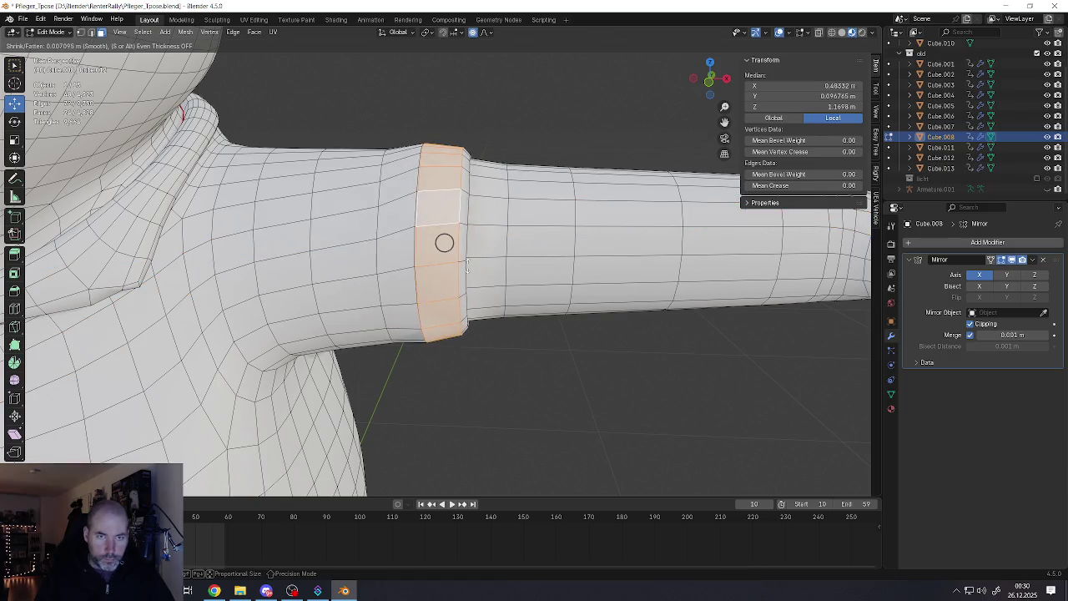
{"action": "key", "text": "Escape"}
{"action": "key", "text": "alt+s"}
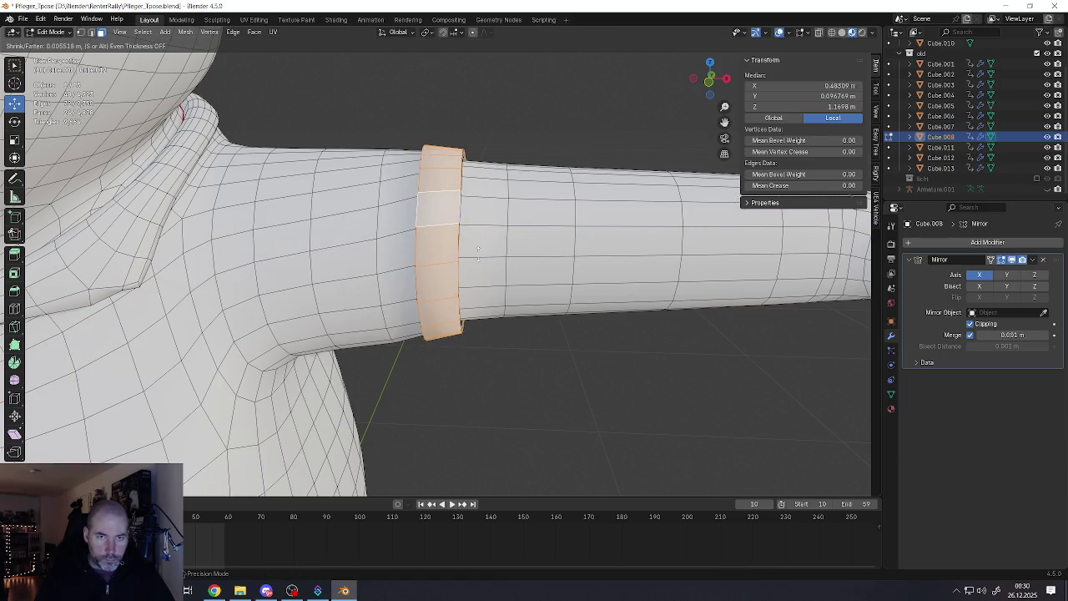
{"action": "left_click", "coordinate": [476, 263]}
Select the edge loops at the cuff band's rim and bring up the Edge menu
{"action": "middle_click_drag", "start_coordinate": [475, 262], "coordinate": [467, 181]}
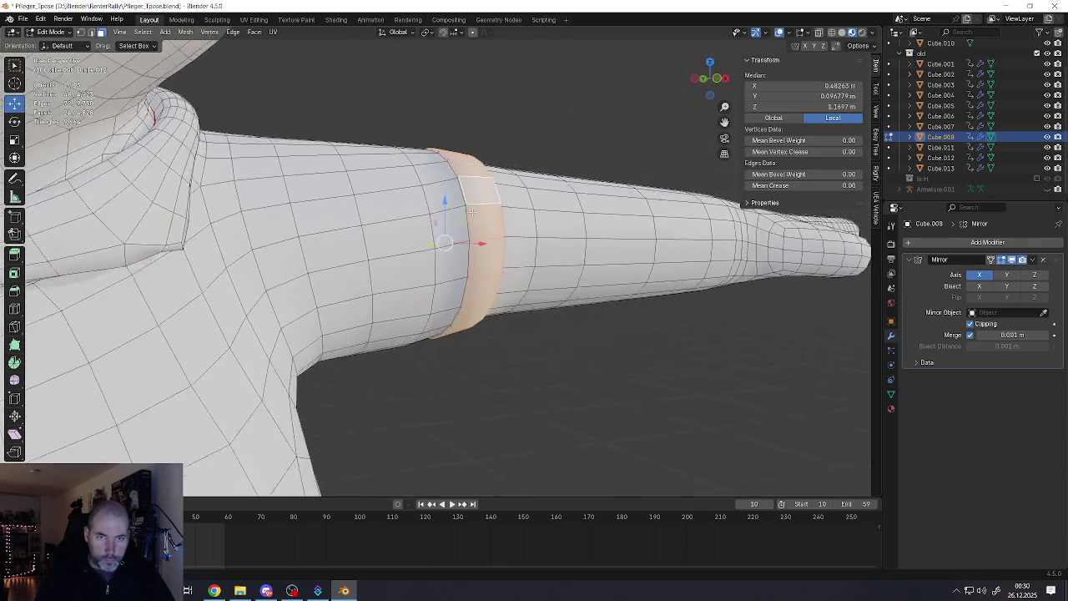
{"action": "scroll", "coordinate": [468, 182], "scroll_direction": "up", "scroll_amount": 3}
{"action": "key", "text": "2"}
{"action": "left_click", "coordinate": [470, 194], "text": "alt"}
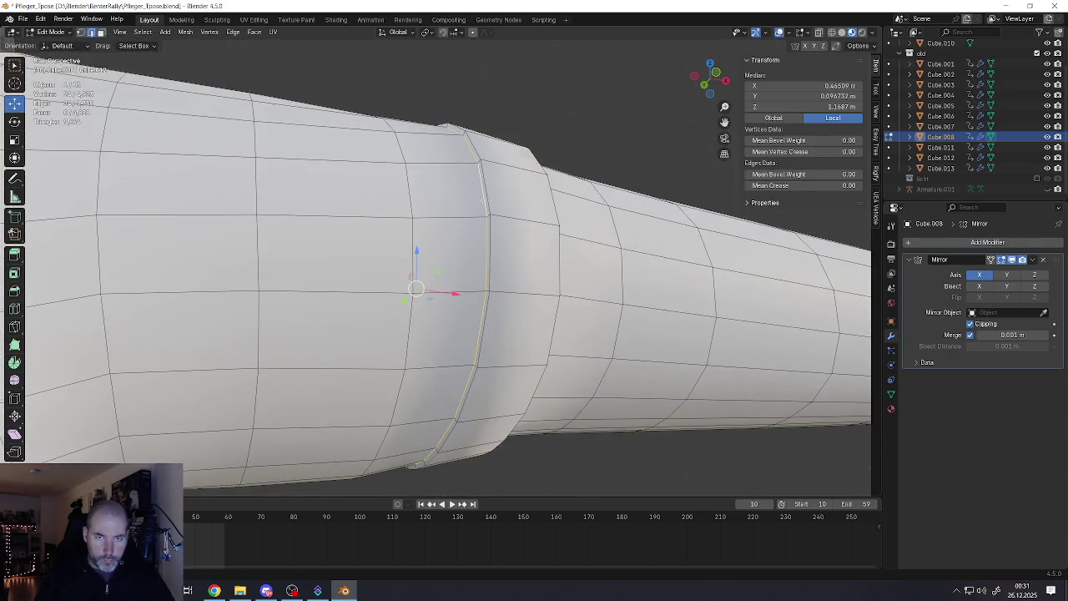
{"action": "middle_click_drag", "start_coordinate": [485, 200], "coordinate": [421, 211]}
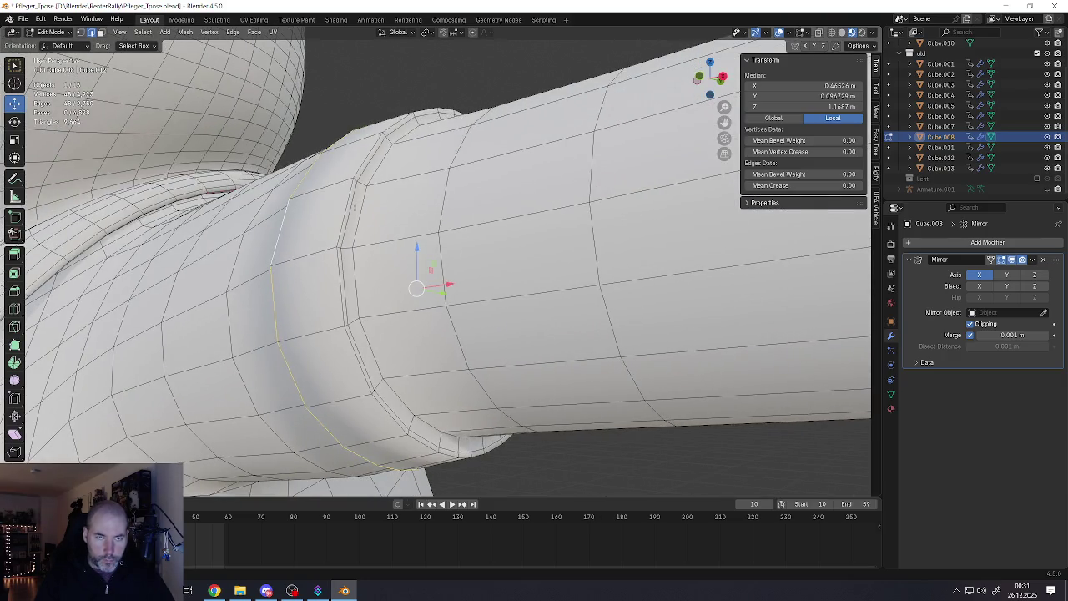
{"action": "middle_click_drag", "start_coordinate": [353, 206], "coordinate": [367, 193]}
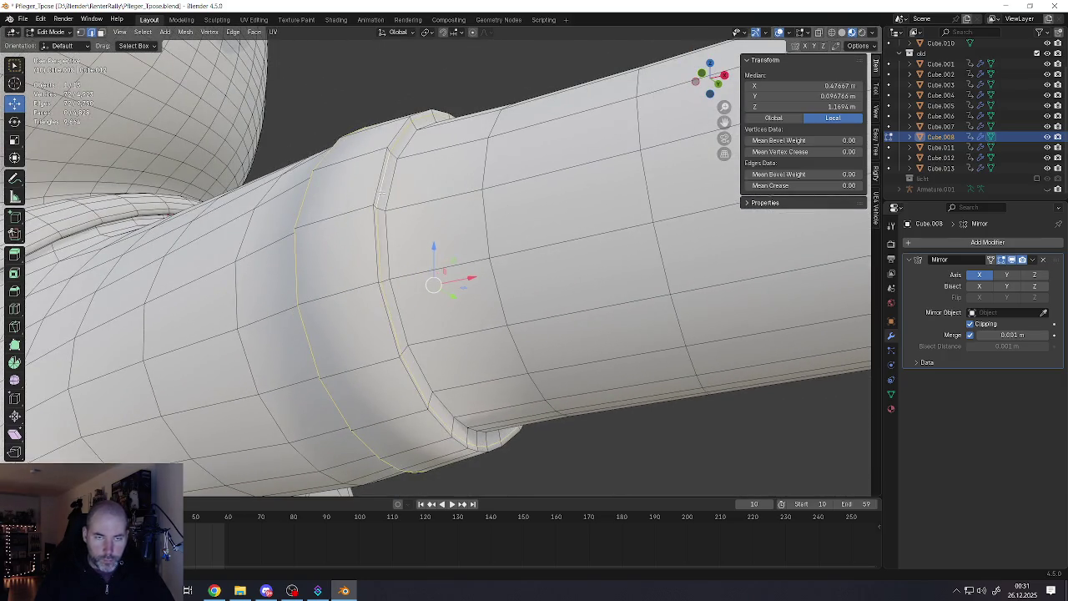
{"action": "left_click", "coordinate": [381, 193], "text": "alt+shift"}
{"action": "key", "text": "ctrl+e"}
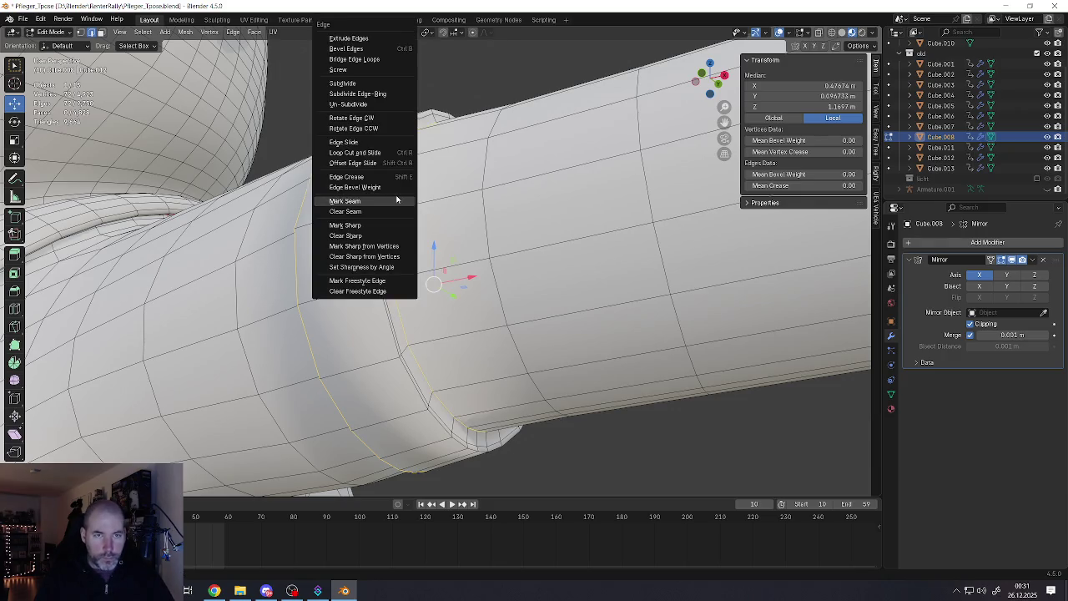
Nudge the selected arm-band loops slightly along the arm
{"action": "left_click", "coordinate": [380, 215]}
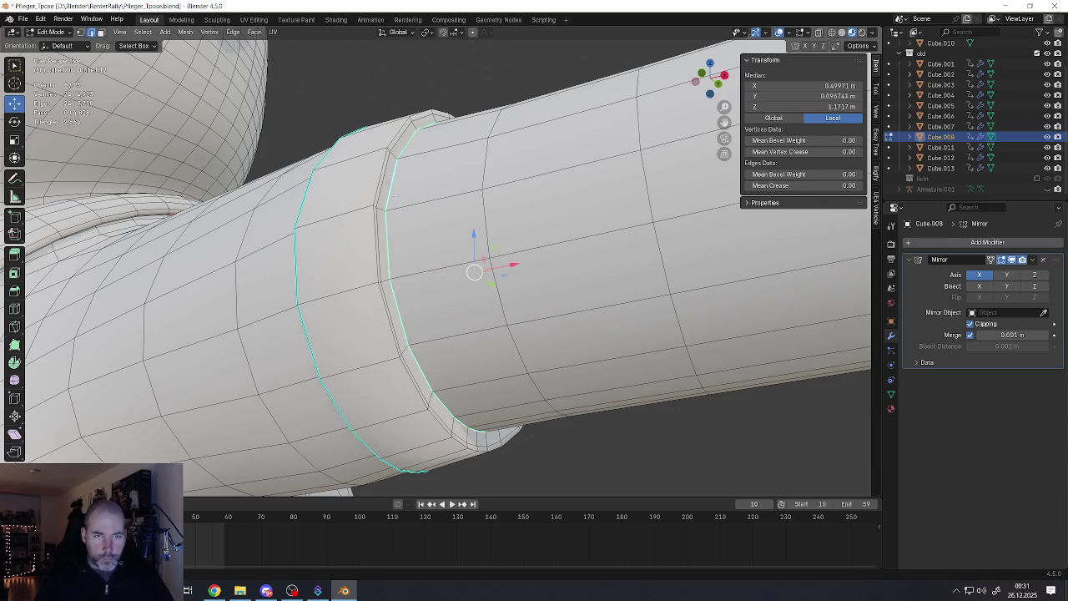
{"action": "middle_click_drag", "start_coordinate": [408, 203], "coordinate": [477, 254]}
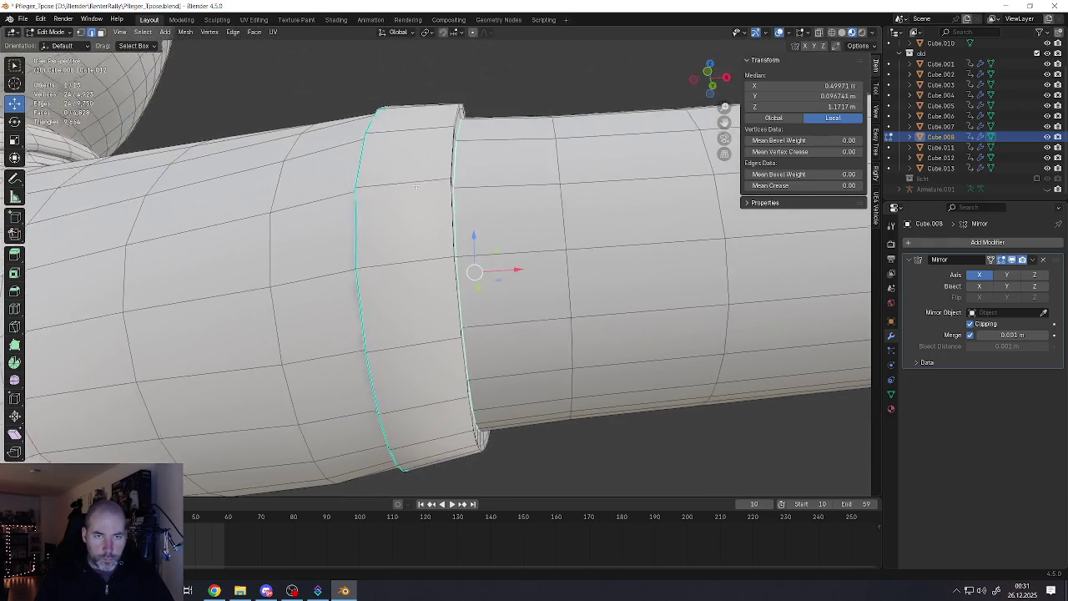
{"action": "left_click_drag", "start_coordinate": [510, 266], "coordinate": [508, 267]}
{"action": "left_click", "coordinate": [508, 267]}
{"action": "middle_click_drag", "start_coordinate": [508, 267], "coordinate": [452, 217]}
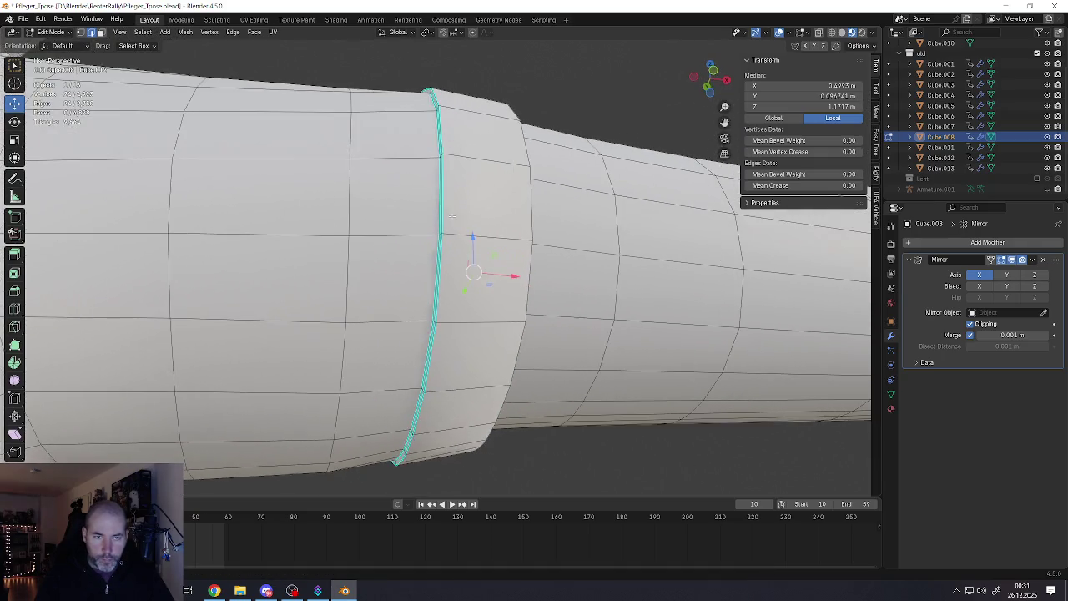
Mark the loop at the band's edge as a UV seam
{"action": "left_click", "coordinate": [429, 199], "text": "alt"}
{"action": "key", "text": "ctrl+e"}
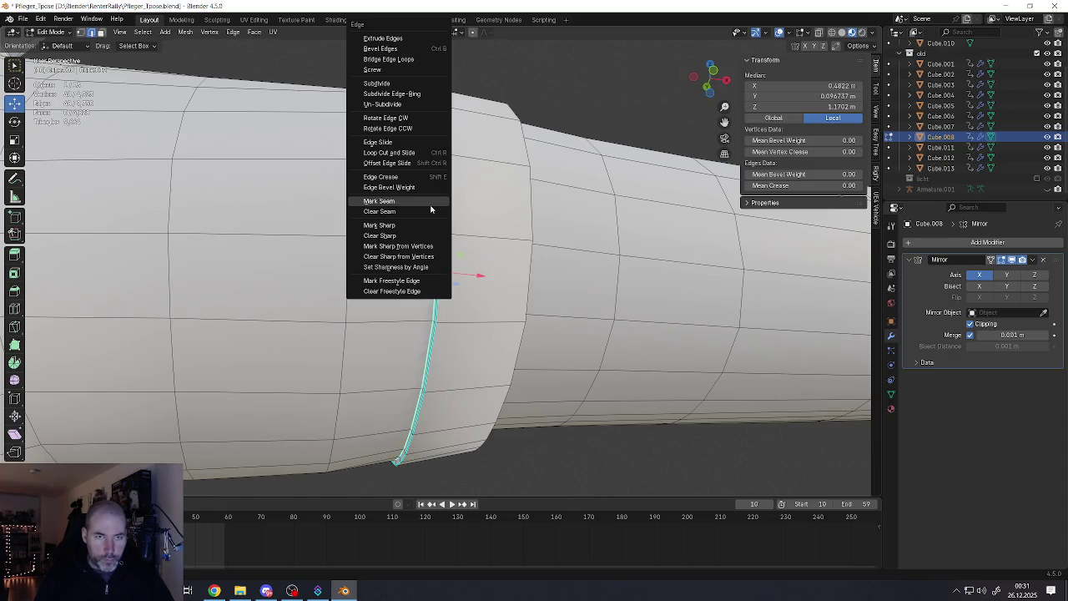
{"action": "left_click", "coordinate": [380, 200]}
{"action": "scroll", "coordinate": [434, 209], "scroll_direction": "down", "scroll_amount": 3}
{"action": "middle_click_drag", "start_coordinate": [433, 208], "coordinate": [436, 235]}
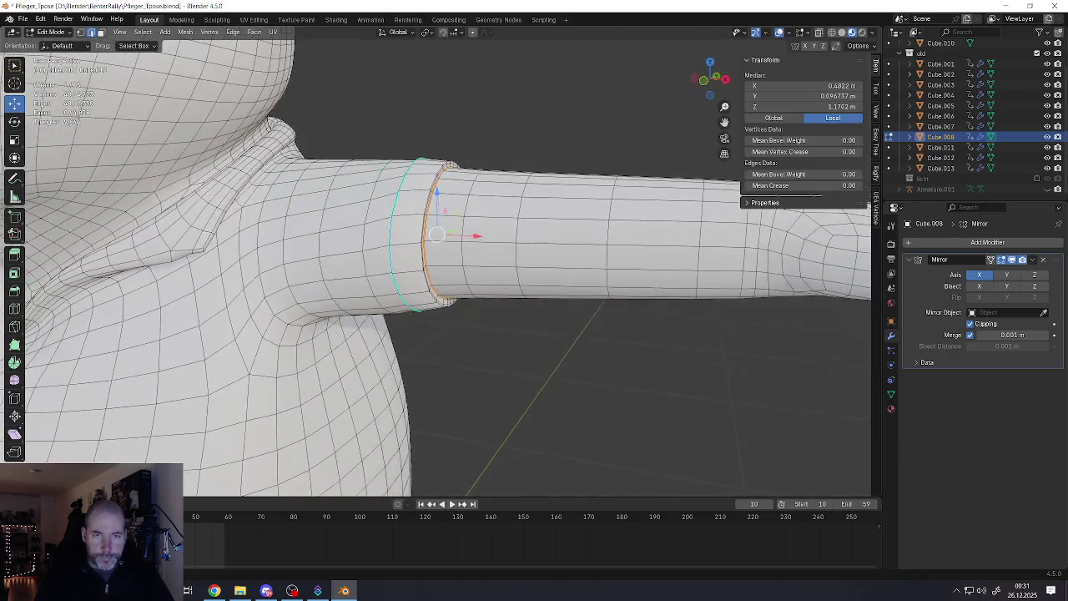
{"action": "scroll", "coordinate": [434, 233], "scroll_direction": "up", "scroll_amount": 2}
{"action": "scroll", "coordinate": [434, 233], "scroll_direction": "up", "scroll_amount": 2}
Mark the loop beside the new seam as a sharp edge
{"action": "left_click", "coordinate": [393, 275], "text": "alt"}
{"action": "key", "text": "ctrl+e"}
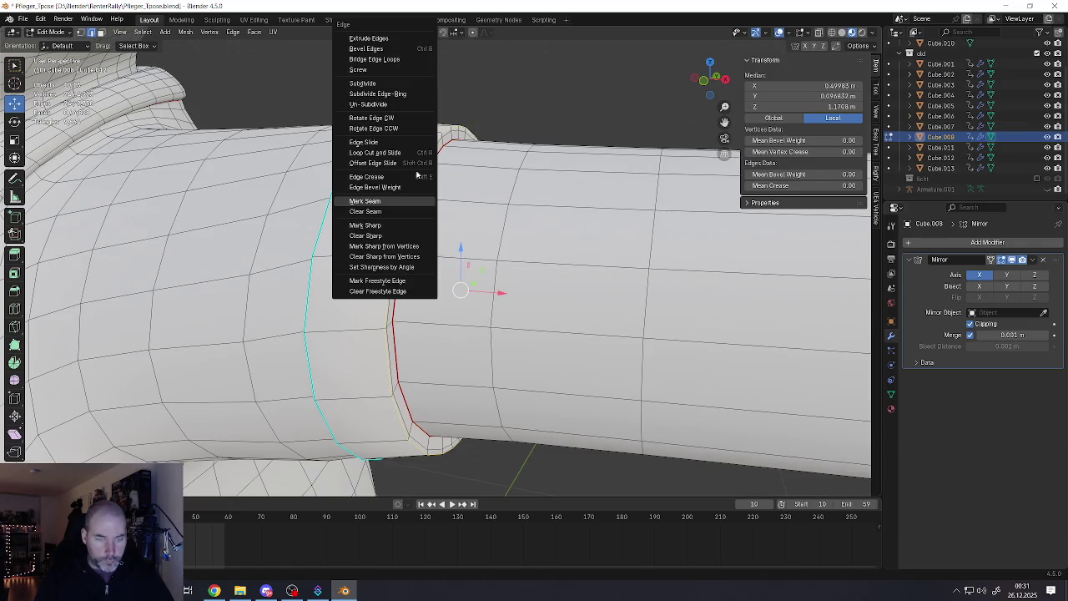
{"action": "left_click", "coordinate": [380, 227]}
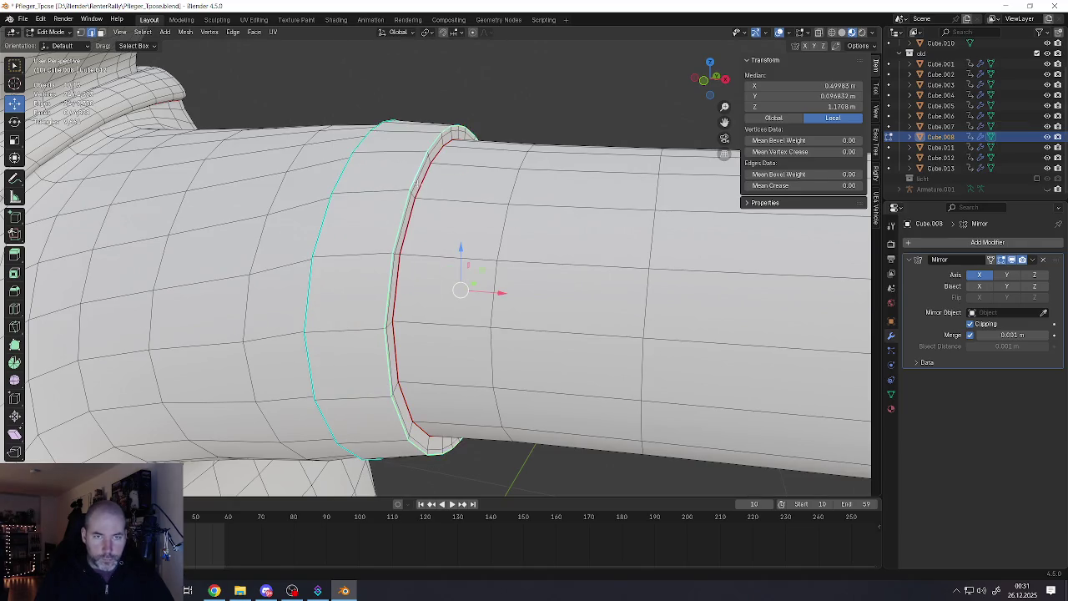
Dissolve the unneeded edge loop next to the band
{"action": "left_click", "coordinate": [404, 182], "text": "alt"}
{"action": "key", "text": "x"}
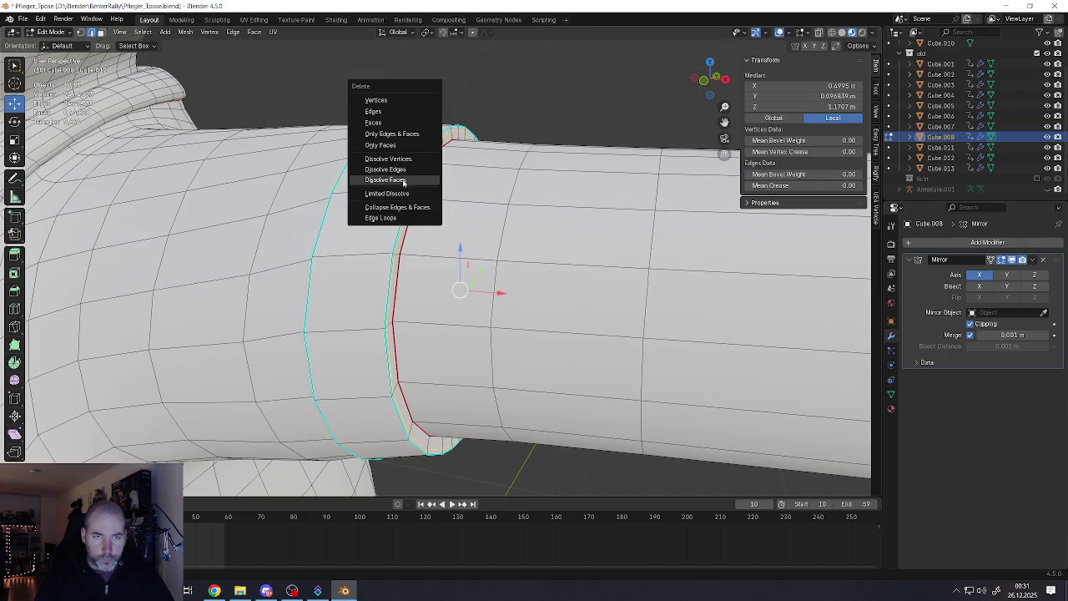
{"action": "left_click", "coordinate": [399, 169]}
{"action": "scroll", "coordinate": [434, 200], "scroll_direction": "down", "scroll_amount": 3}
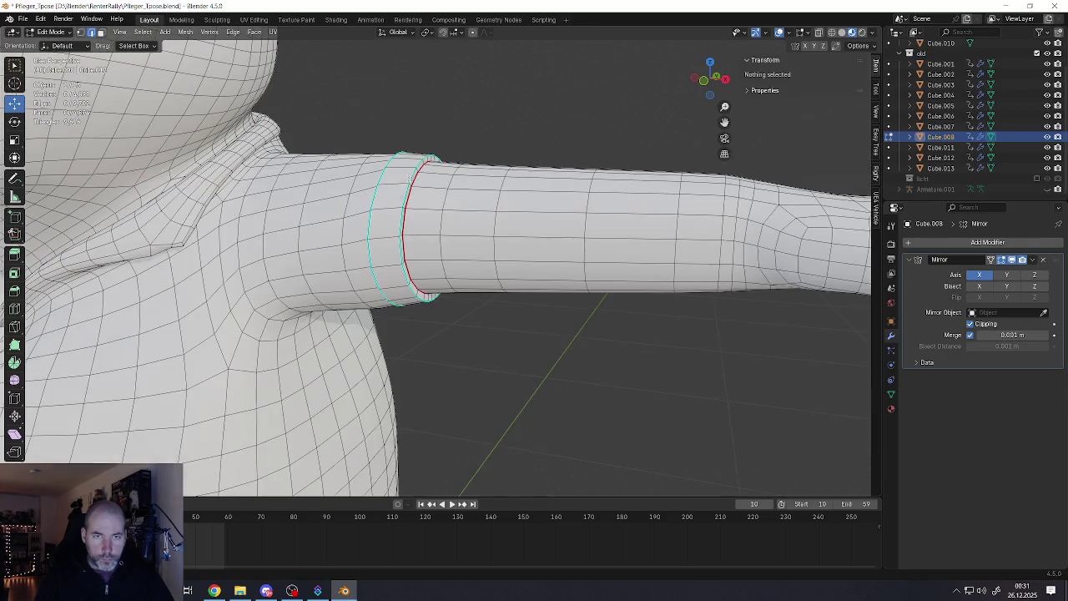
{"action": "scroll", "coordinate": [471, 202], "scroll_direction": "down", "scroll_amount": 2}
{"action": "scroll", "coordinate": [467, 203], "scroll_direction": "down", "scroll_amount": 3}
{"action": "scroll", "coordinate": [459, 204], "scroll_direction": "down", "scroll_amount": 1}
{"action": "scroll", "coordinate": [442, 206], "scroll_direction": "down", "scroll_amount": 4}
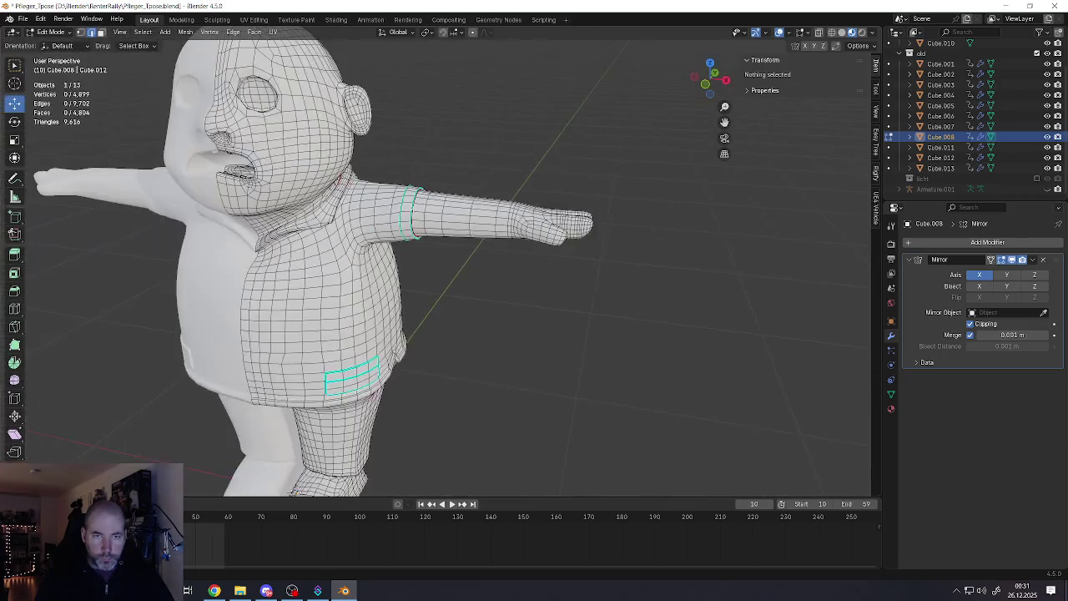
Return to object mode and orbit the character to a near-frontal view
{"action": "key", "text": "Tab"}
{"action": "middle_click_drag", "start_coordinate": [429, 208], "coordinate": [410, 196]}
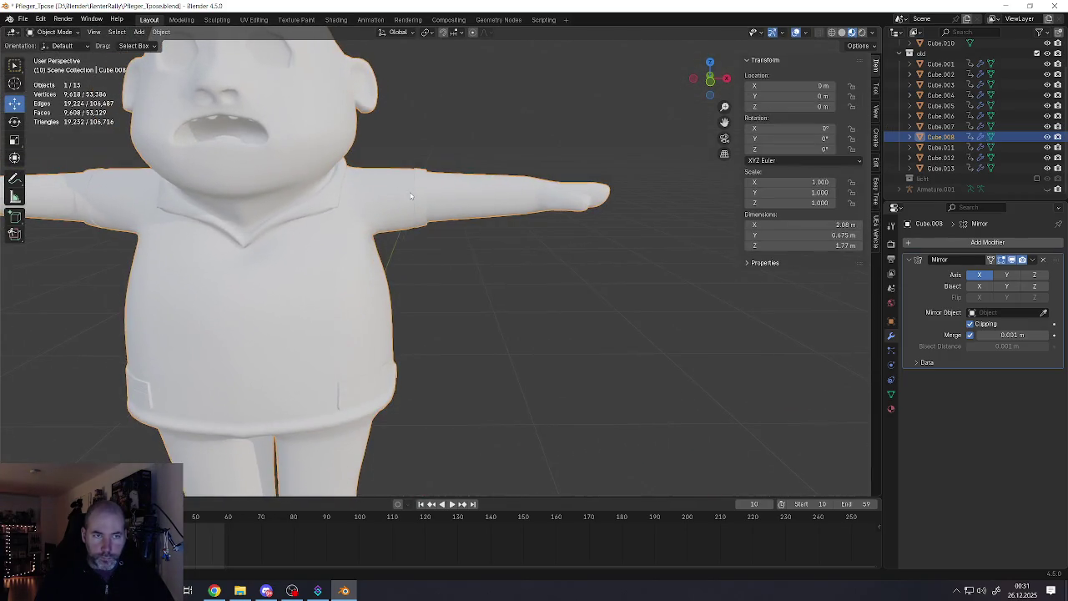
{"action": "mouse_move", "coordinate": [481, 213]}
{"action": "middle_mouse_down"}
{"action": "mouse_move", "coordinate": [426, 211]}
{"action": "mouse_move", "coordinate": [519, 206]}
{"action": "middle_mouse_up"}
{"action": "scroll", "coordinate": [513, 204], "scroll_direction": "down", "scroll_amount": 5}
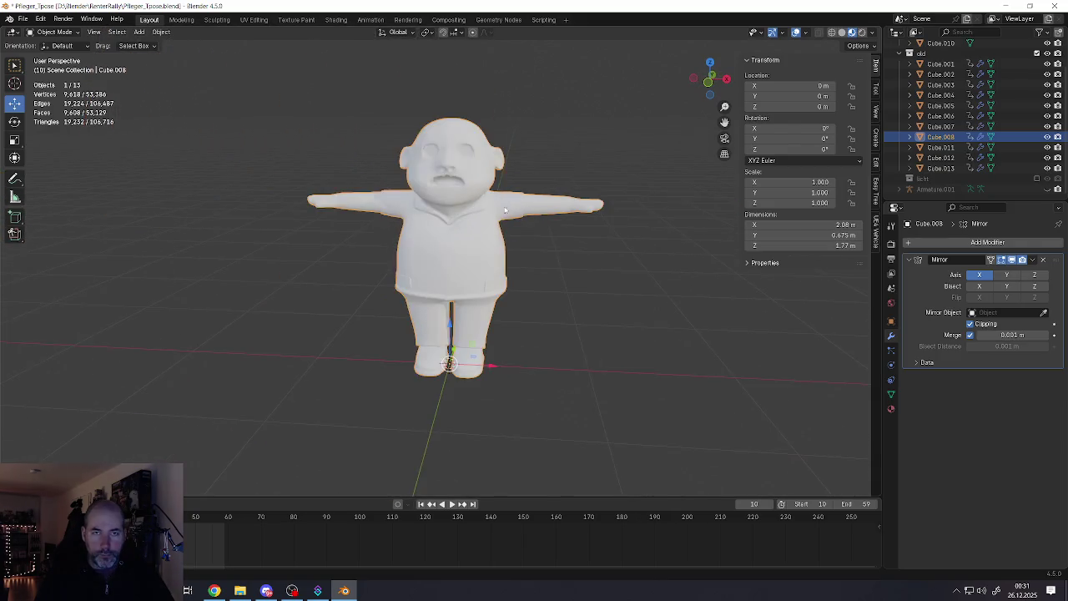
{"action": "scroll", "coordinate": [493, 196], "scroll_direction": "up", "scroll_amount": 2}
{"action": "scroll", "coordinate": [451, 171], "scroll_direction": "up", "scroll_amount": 6}
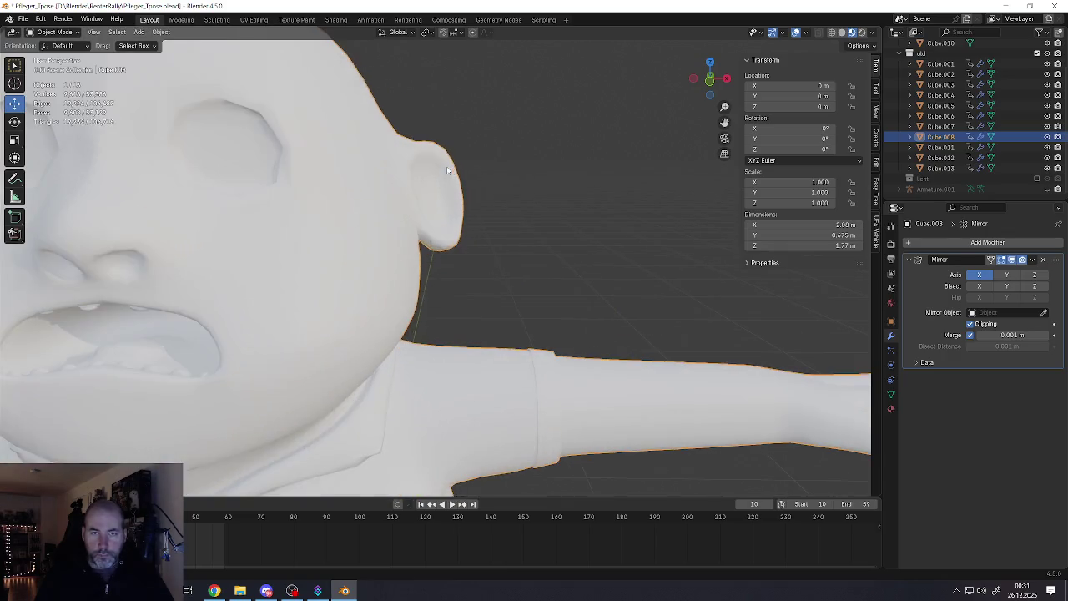
In Edit Mode, pull the ear's top vertex with proportional falloff
{"action": "key", "text": "Tab"}
{"action": "left_click", "coordinate": [444, 154]}
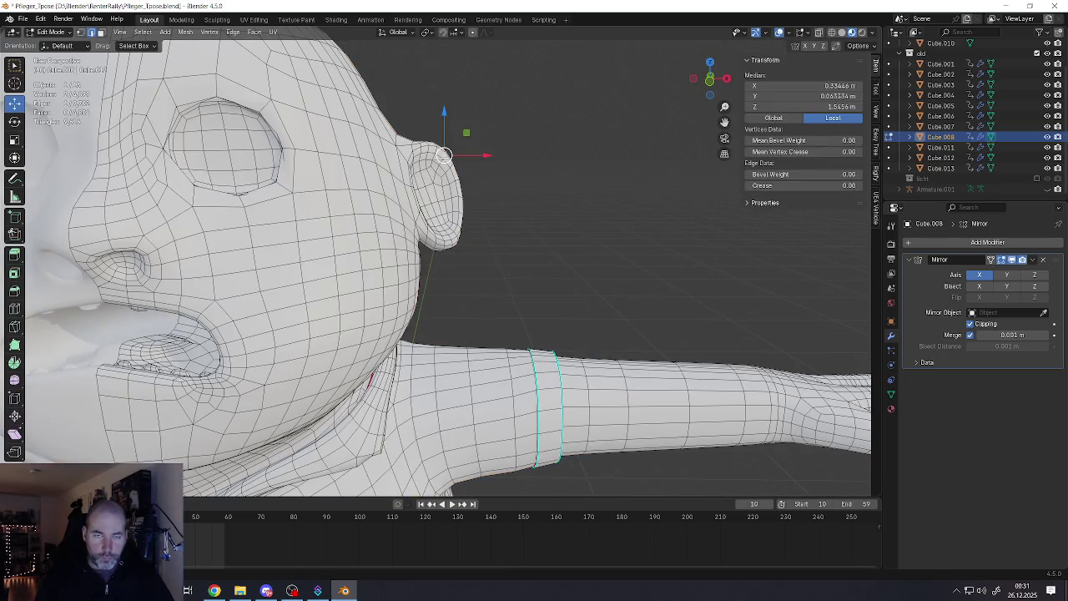
{"action": "key", "text": "g"}
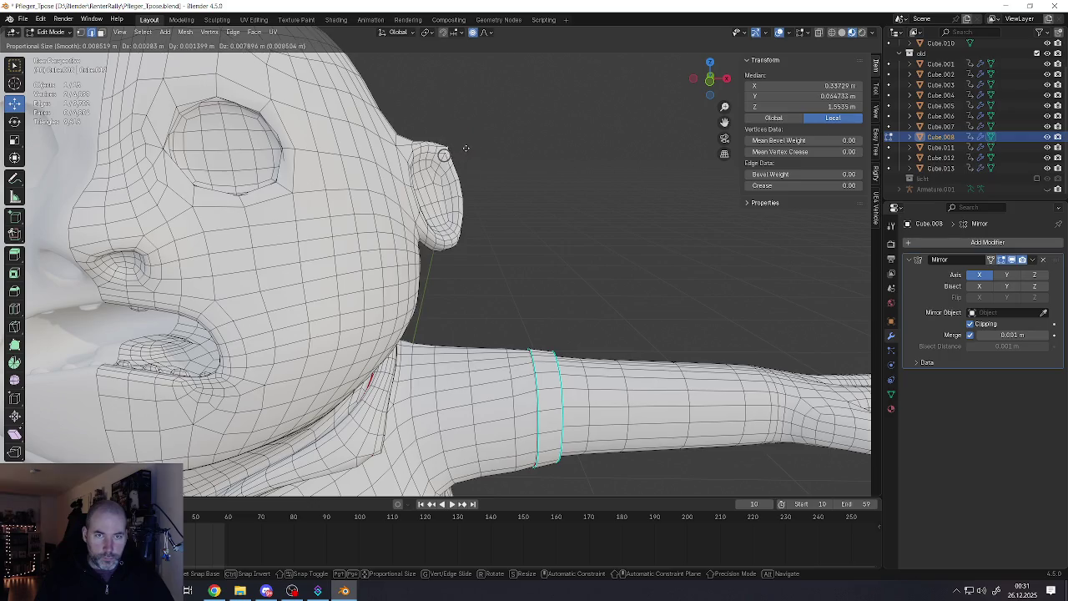
{"action": "scroll", "coordinate": [464, 150], "scroll_direction": "down", "scroll_amount": 4}
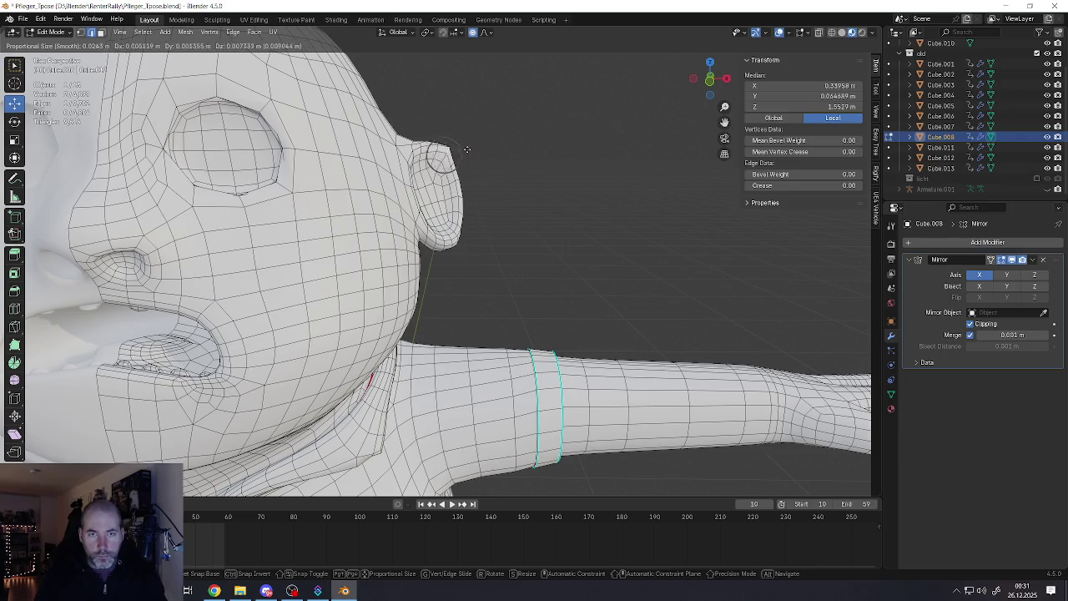
{"action": "scroll", "coordinate": [467, 146], "scroll_direction": "down", "scroll_amount": 5}
{"action": "scroll", "coordinate": [471, 140], "scroll_direction": "down", "scroll_amount": 4}
{"action": "scroll", "coordinate": [475, 133], "scroll_direction": "down", "scroll_amount": 6}
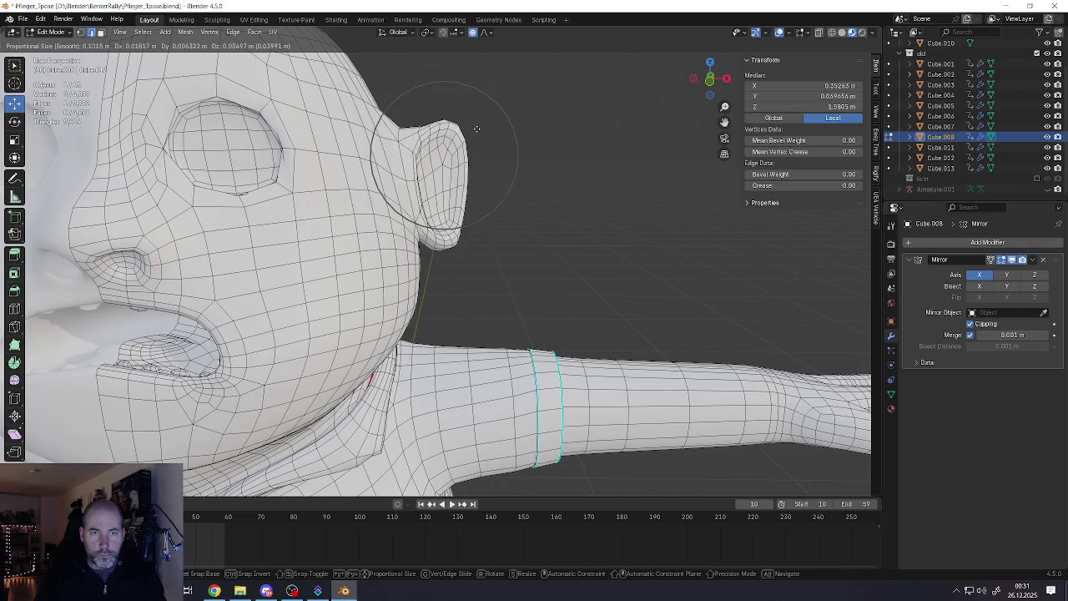
{"action": "left_click", "coordinate": [470, 182]}
Reshape the lower ear vertices with proportional moves
{"action": "left_click", "coordinate": [461, 212]}
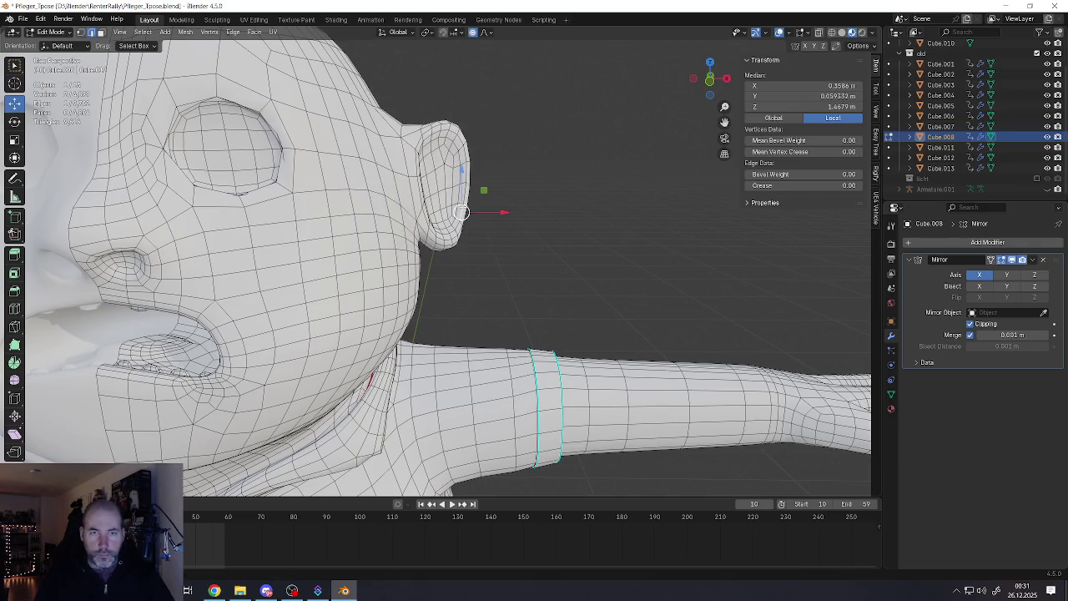
{"action": "key", "text": "g"}
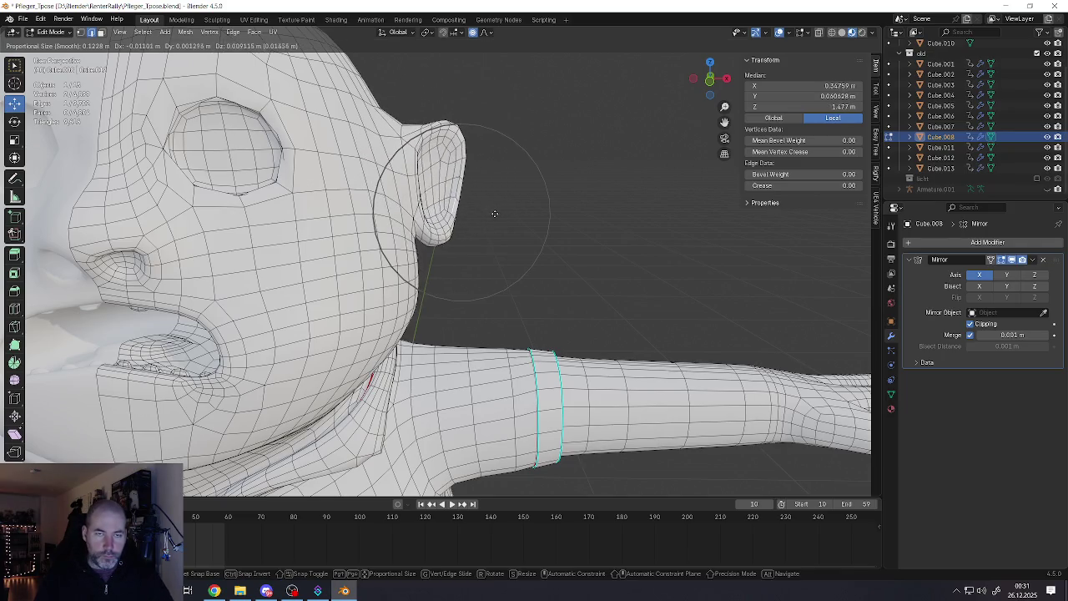
{"action": "left_click", "coordinate": [495, 210]}
{"action": "mouse_move", "coordinate": [492, 209]}
{"action": "middle_mouse_down"}
{"action": "mouse_move", "coordinate": [372, 151]}
{"action": "mouse_move", "coordinate": [389, 202]}
{"action": "middle_mouse_up"}
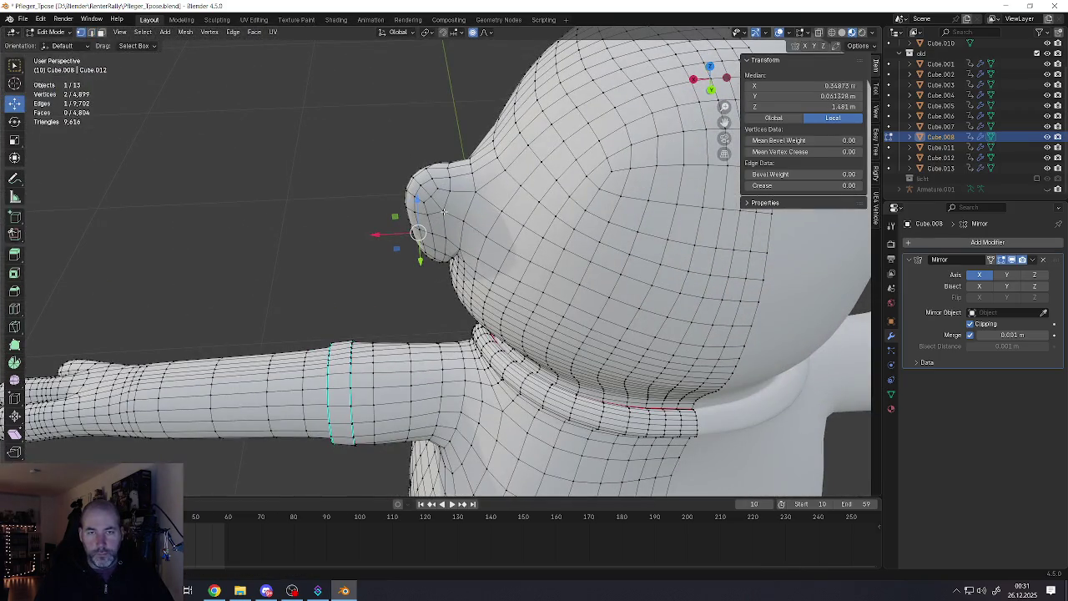
{"action": "left_click", "coordinate": [442, 211]}
{"action": "key", "text": "g"}
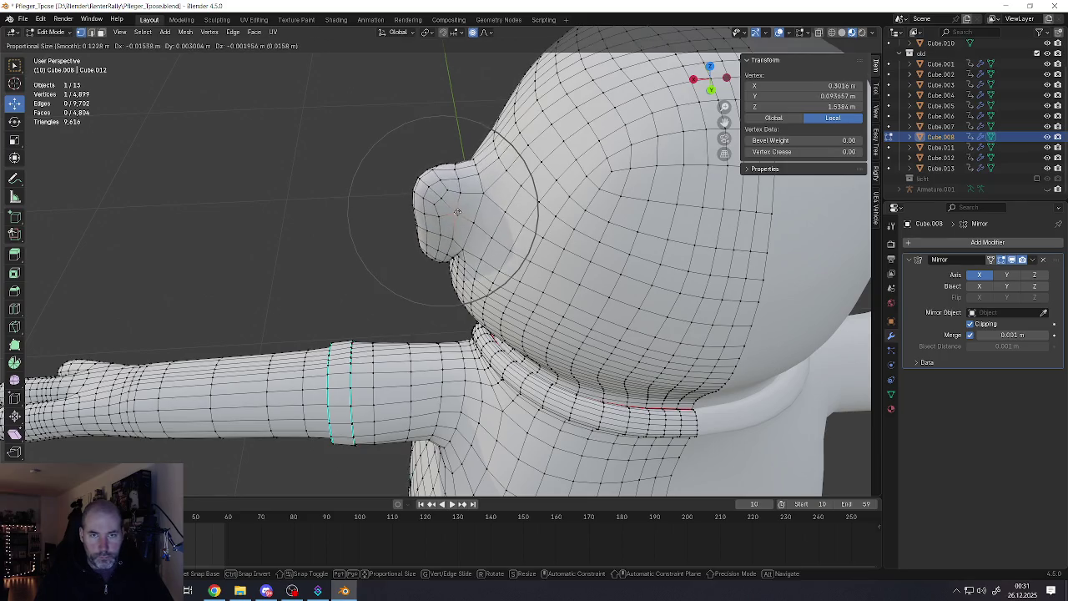
{"action": "left_click", "coordinate": [462, 216]}
Adjust the ear lobe and move an ear vertex up and outward
{"action": "middle_click_drag", "start_coordinate": [462, 216], "coordinate": [460, 303]}
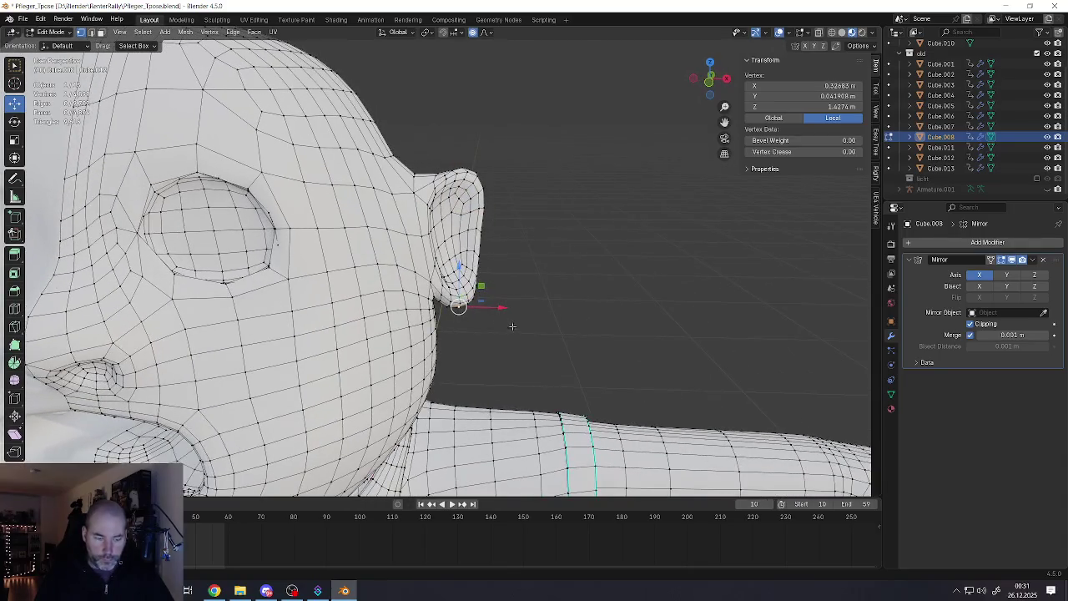
{"action": "key", "text": "g"}
{"action": "left_click", "coordinate": [511, 329]}
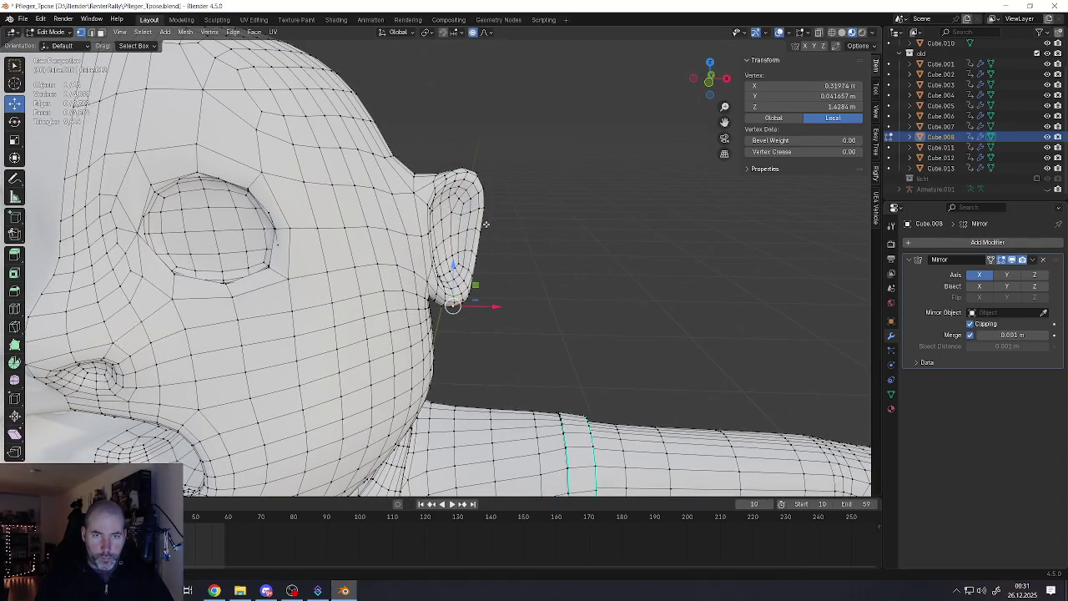
{"action": "key", "text": "g"}
{"action": "left_click", "coordinate": [526, 154]}
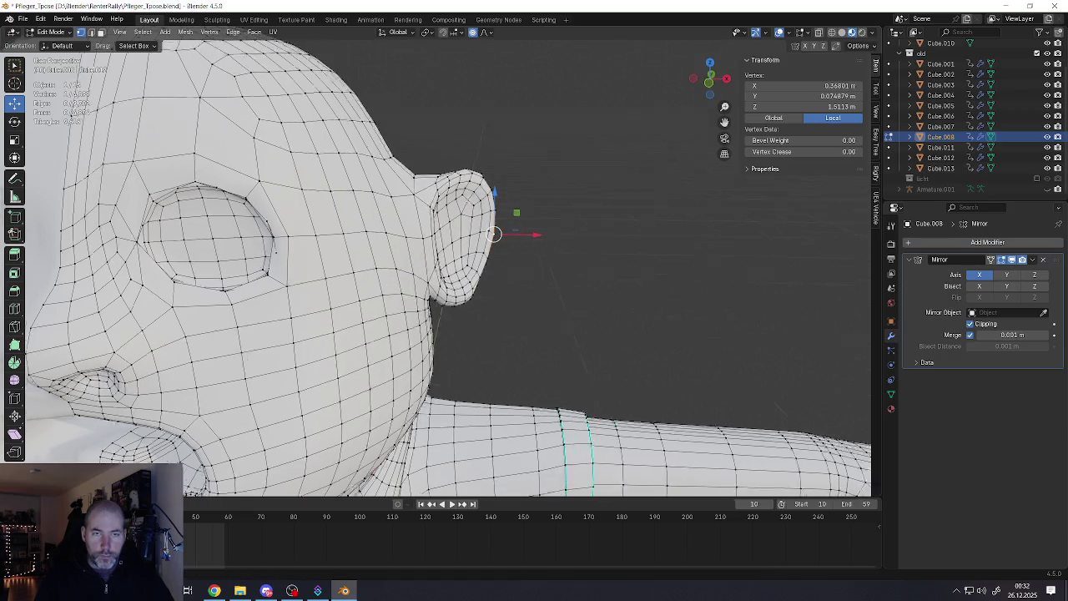
Soften the armpit by pulling its vertex with proportional falloff
{"action": "middle_click_drag", "start_coordinate": [467, 251], "coordinate": [358, 175]}
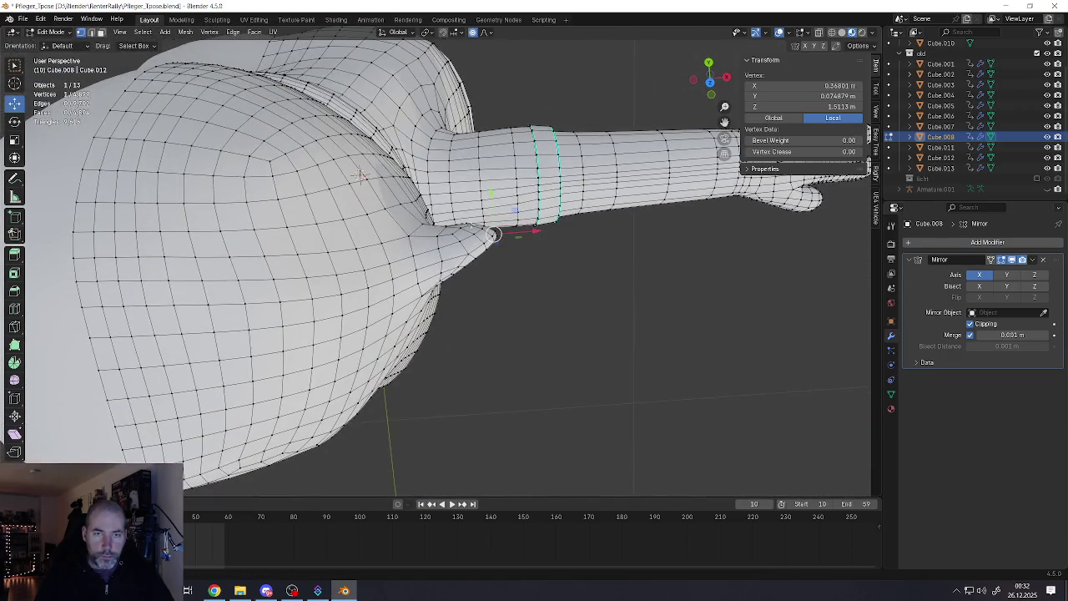
{"action": "key", "text": "g"}
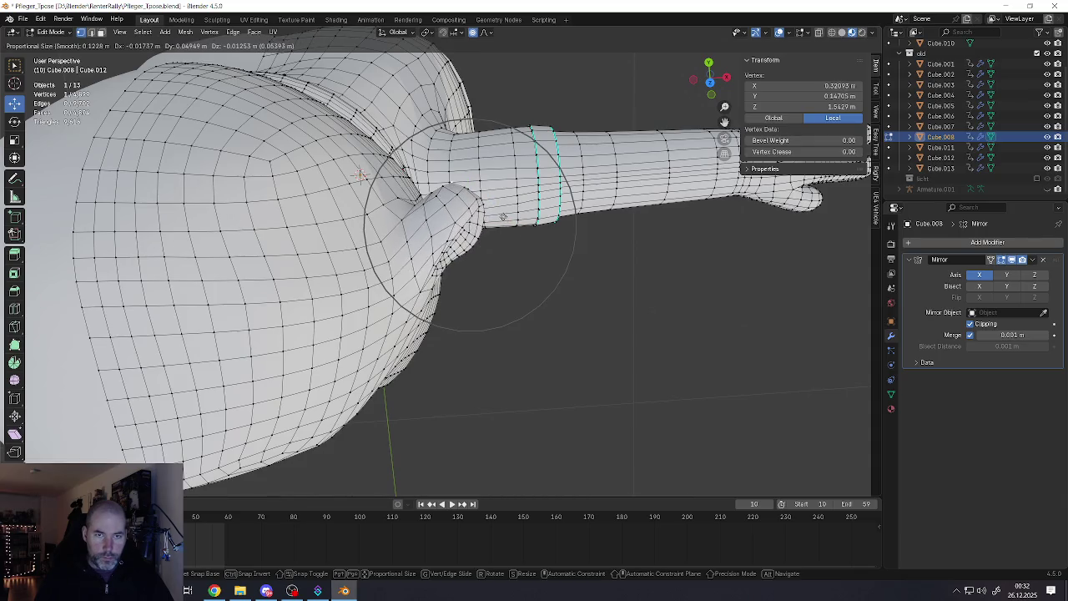
{"action": "left_click", "coordinate": [502, 223]}
Pull a vertex behind the ear to round its back
{"action": "mouse_move", "coordinate": [502, 222]}
{"action": "middle_mouse_down"}
{"action": "mouse_move", "coordinate": [468, 203]}
{"action": "mouse_move", "coordinate": [499, 243]}
{"action": "mouse_move", "coordinate": [479, 275]}
{"action": "middle_mouse_up"}
{"action": "key", "text": "g"}
{"action": "left_click", "coordinate": [498, 243]}
Exit to object mode and zoom in around the ear
{"action": "scroll", "coordinate": [479, 288], "scroll_direction": "down", "scroll_amount": 5}
{"action": "key", "text": "Tab"}
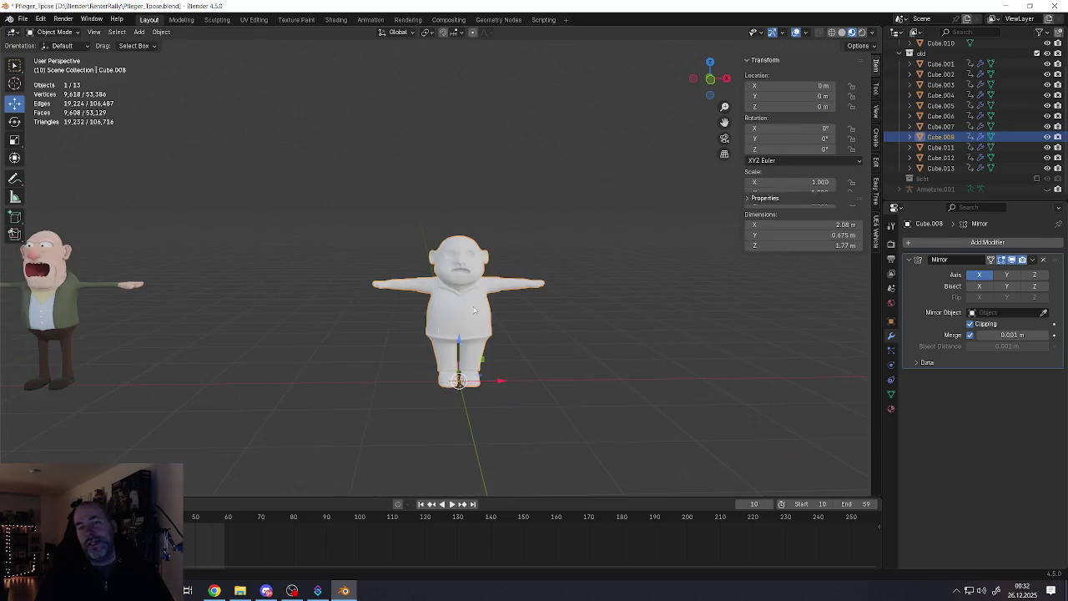
{"action": "scroll", "coordinate": [479, 287], "scroll_direction": "up", "scroll_amount": 3}
{"action": "scroll", "coordinate": [479, 288], "scroll_direction": "up", "scroll_amount": 5}
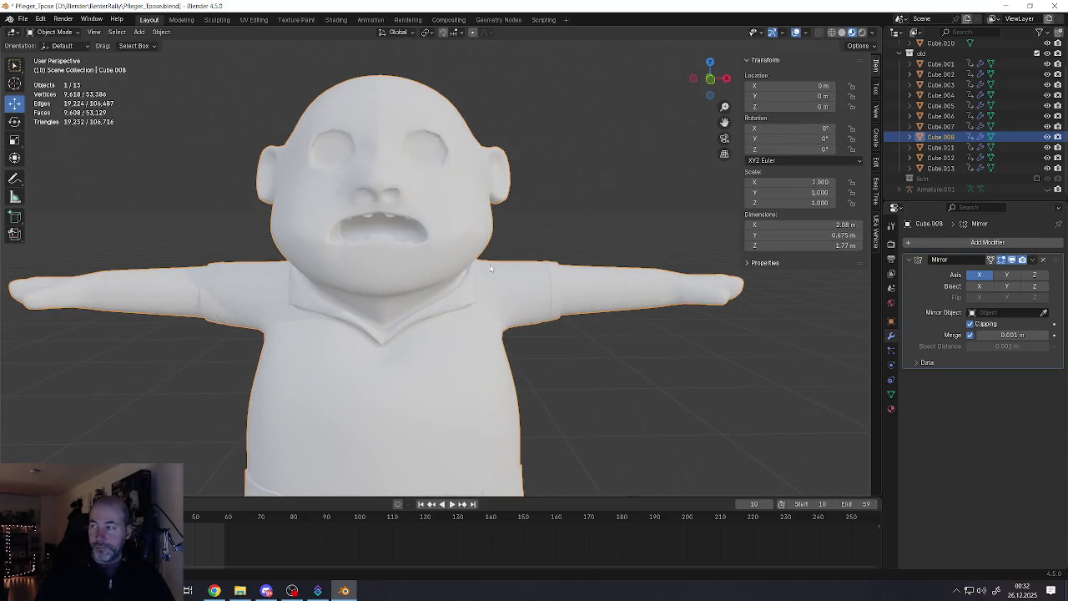
{"action": "scroll", "coordinate": [526, 192], "scroll_direction": "up", "scroll_amount": 5}
{"action": "scroll", "coordinate": [514, 162], "scroll_direction": "up", "scroll_amount": 3}
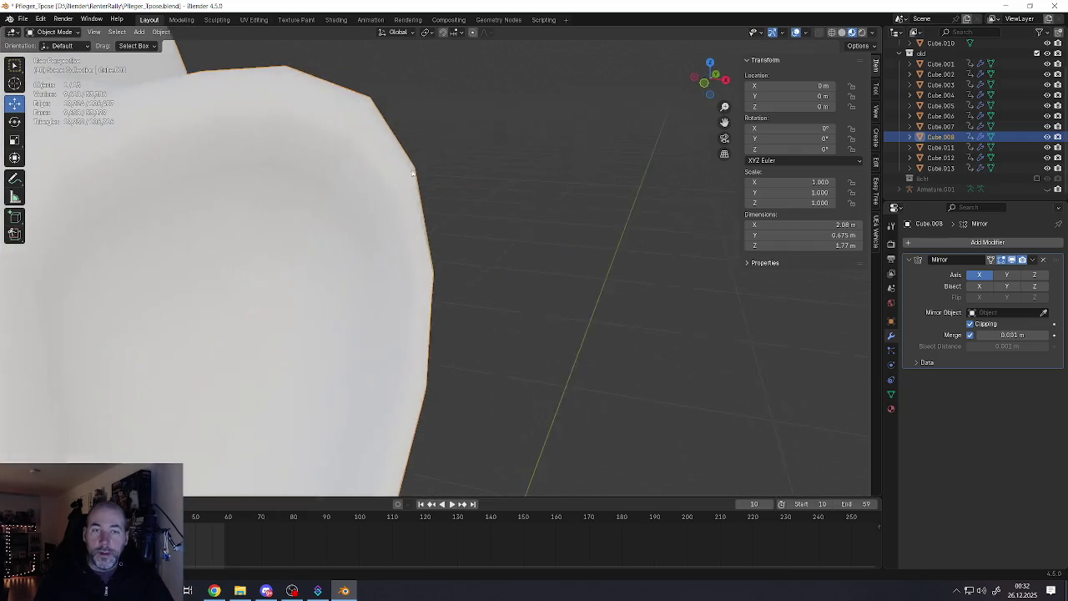
{"action": "mouse_move", "coordinate": [513, 162]}
{"action": "middle_mouse_down"}
{"action": "mouse_move", "coordinate": [420, 172]}
{"action": "mouse_move", "coordinate": [349, 270]}
{"action": "mouse_move", "coordinate": [406, 234]}
{"action": "mouse_move", "coordinate": [472, 214]}
{"action": "middle_mouse_up"}
Back in Edit Mode, reshape the ear with a wide proportional move
{"action": "key", "text": "Tab"}
{"action": "scroll", "coordinate": [420, 172], "scroll_direction": "down", "scroll_amount": 3}
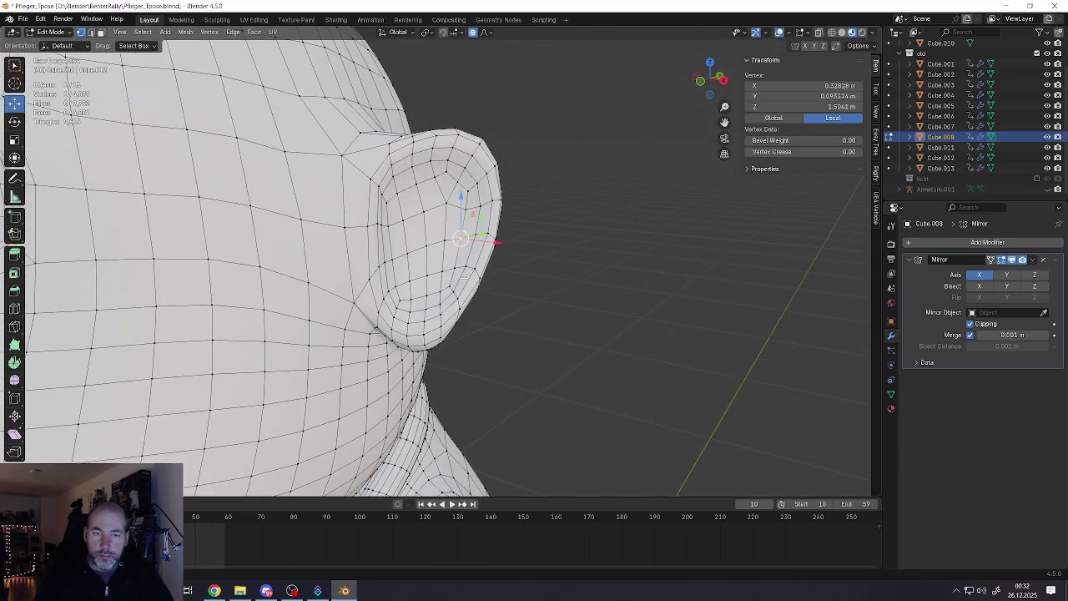
{"action": "key", "text": "g"}
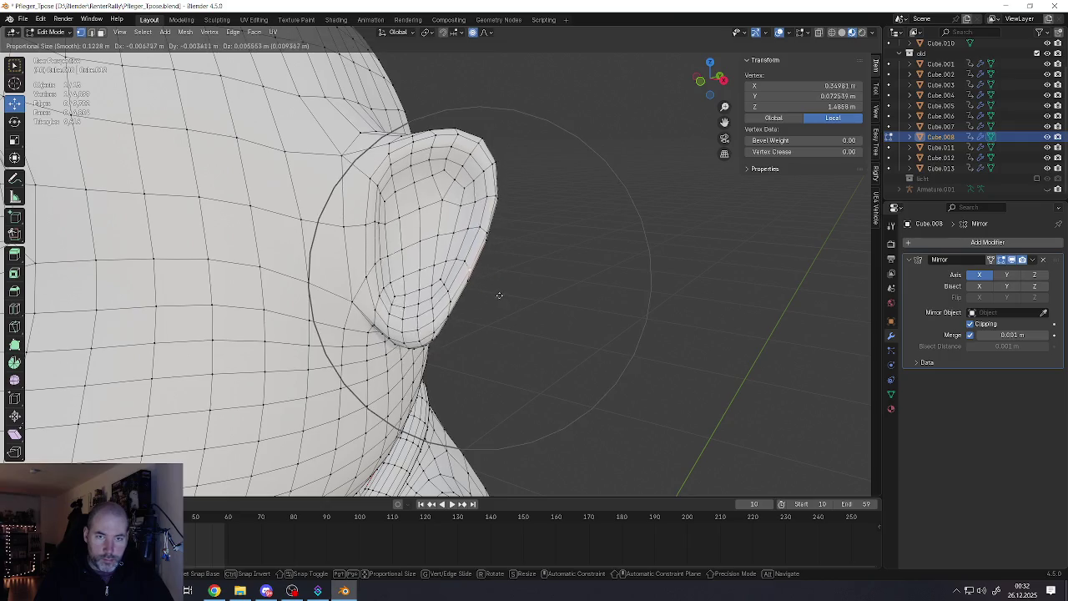
{"action": "scroll", "coordinate": [498, 292], "scroll_direction": "up", "scroll_amount": 3}
{"action": "scroll", "coordinate": [499, 290], "scroll_direction": "up", "scroll_amount": 3}
{"action": "scroll", "coordinate": [499, 292], "scroll_direction": "up", "scroll_amount": 2}
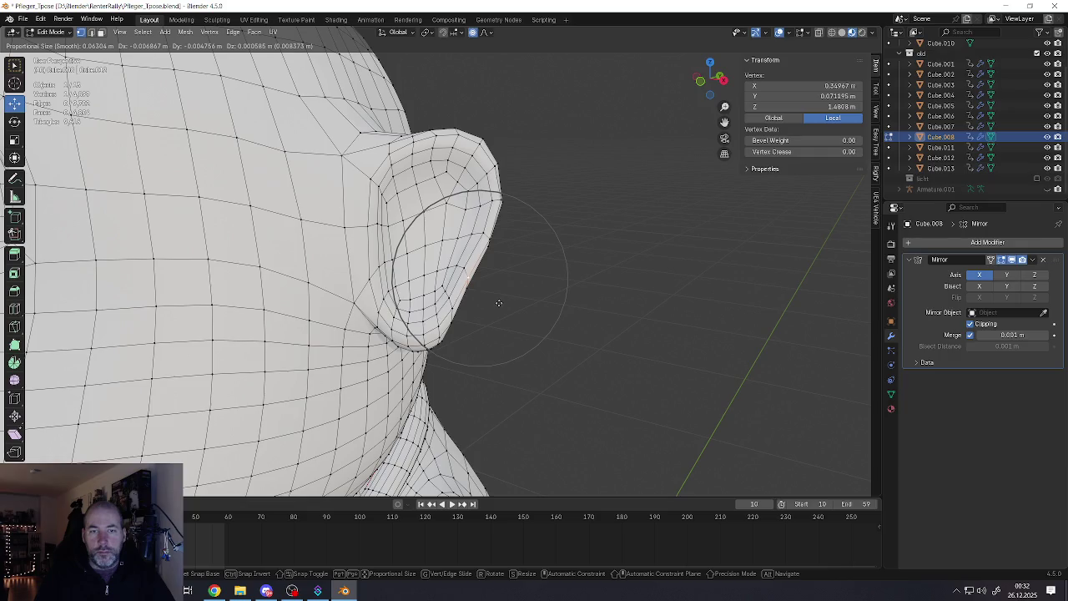
{"action": "left_click", "coordinate": [499, 303]}
Move the ear lobe vertex with soft falloff and lift it slightly
{"action": "scroll", "coordinate": [444, 206], "scroll_direction": "up", "scroll_amount": 1}
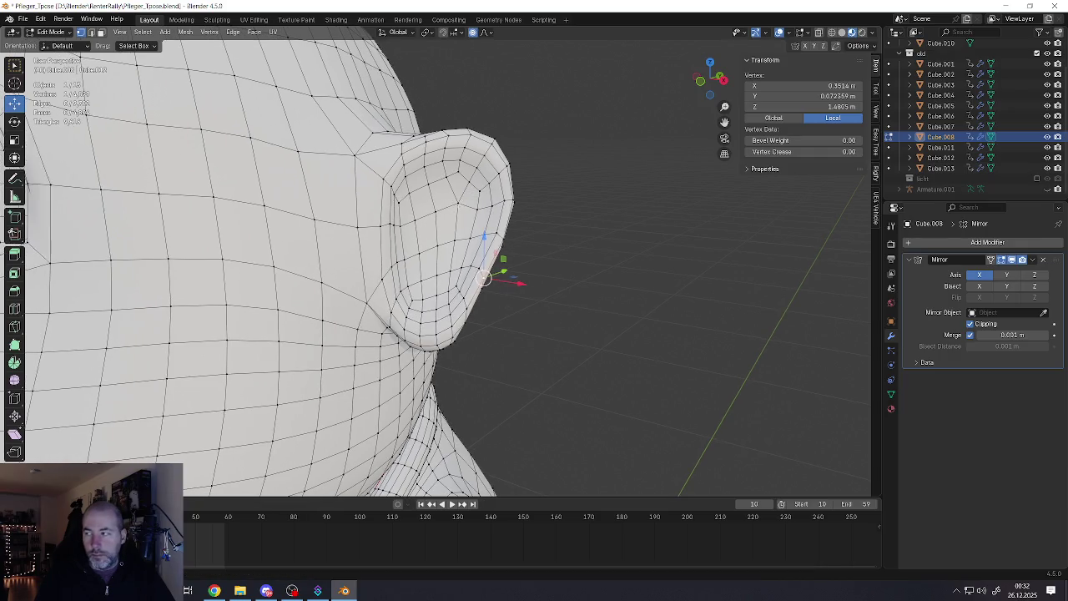
{"action": "scroll", "coordinate": [427, 286], "scroll_direction": "up", "scroll_amount": 2}
{"action": "left_click", "coordinate": [419, 367]}
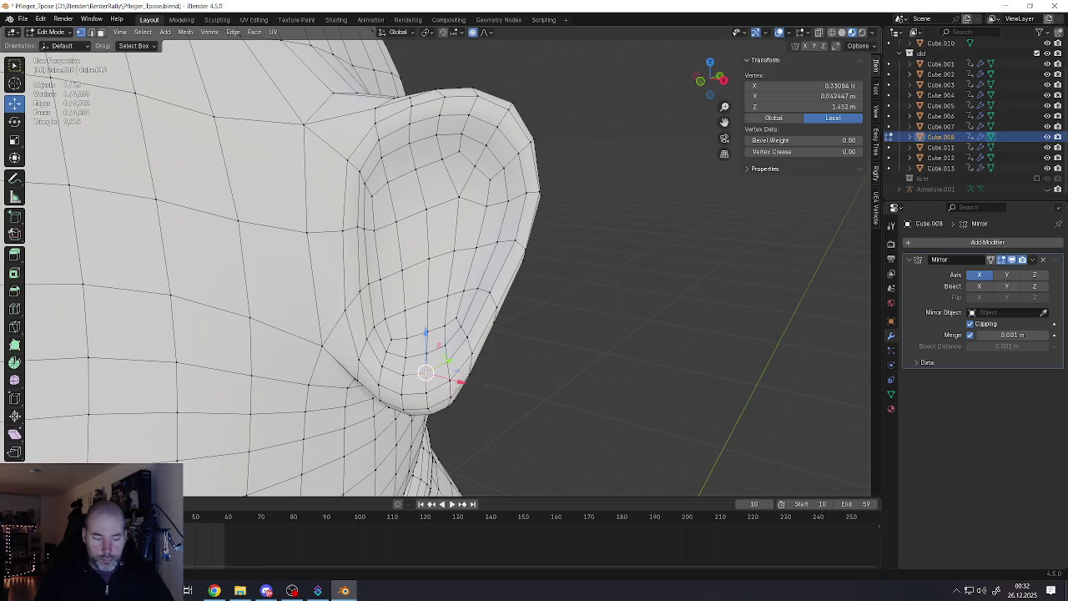
{"action": "key", "text": "g"}
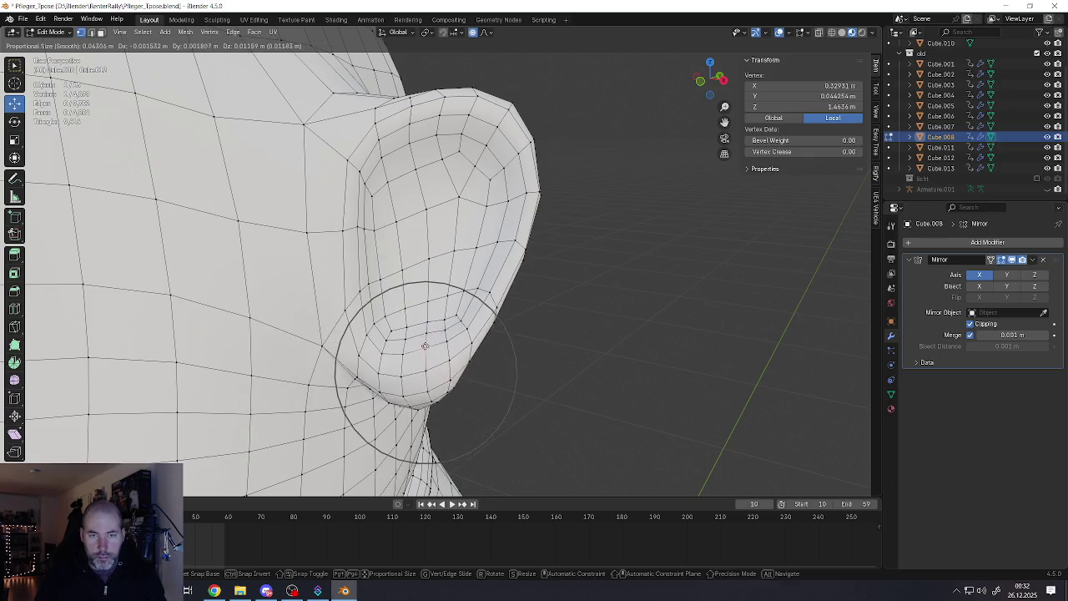
{"action": "left_click", "coordinate": [424, 342]}
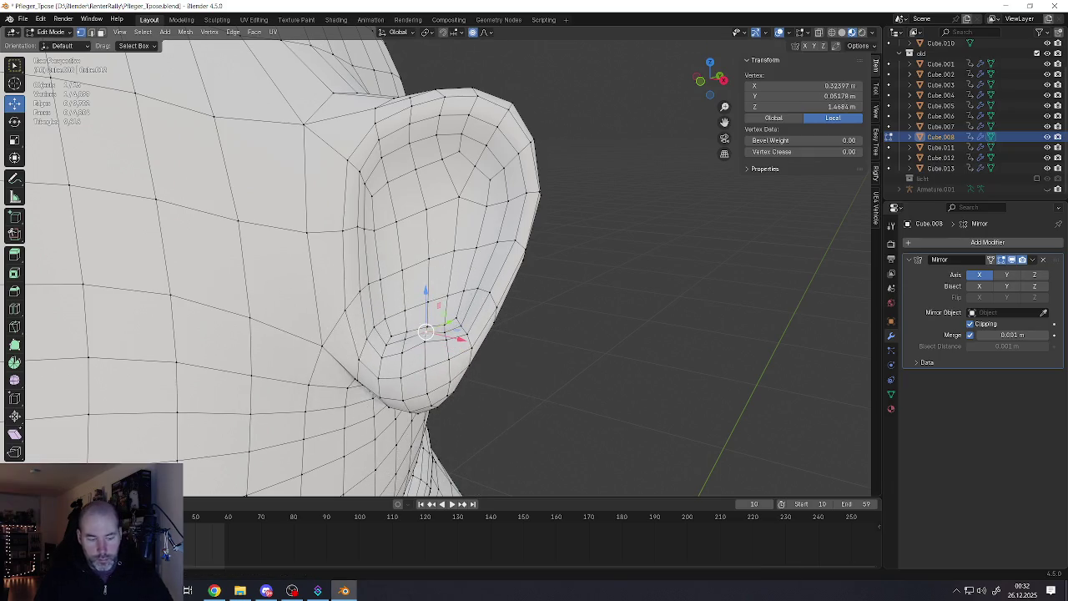
{"action": "key", "text": "g"}
{"action": "left_click", "coordinate": [414, 337]}
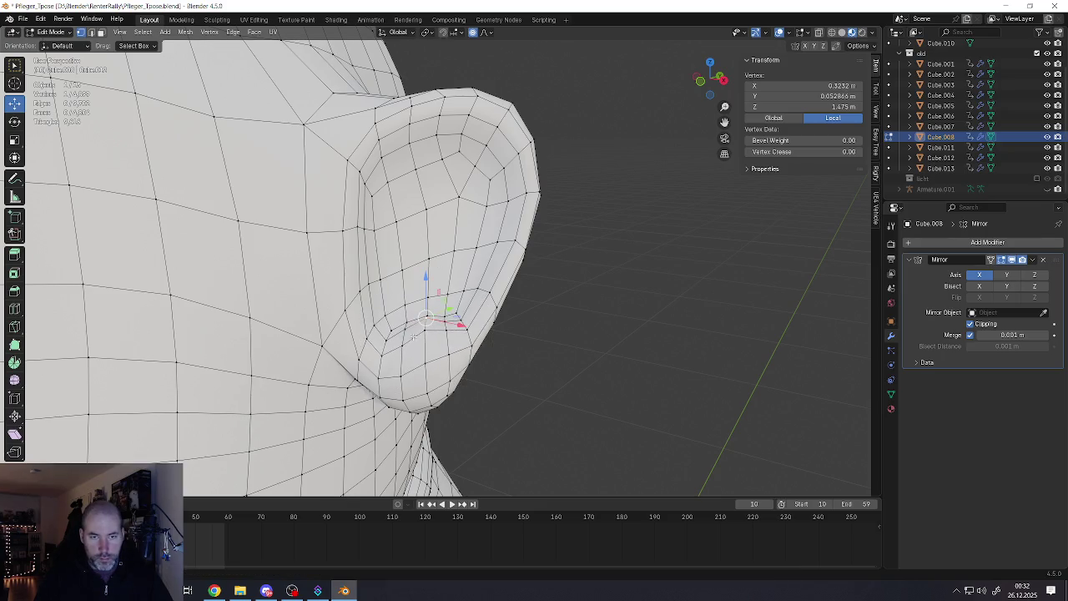
Nudge a vertex on the inner ear's front edge outward in several passes
{"action": "key", "text": "alt+a"}
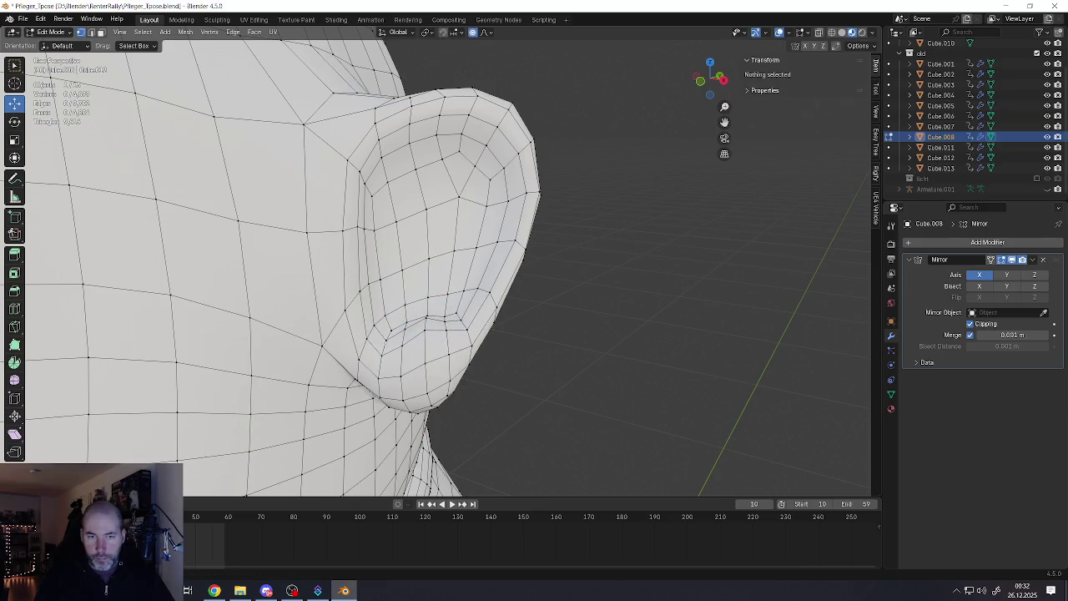
{"action": "left_click", "coordinate": [386, 340]}
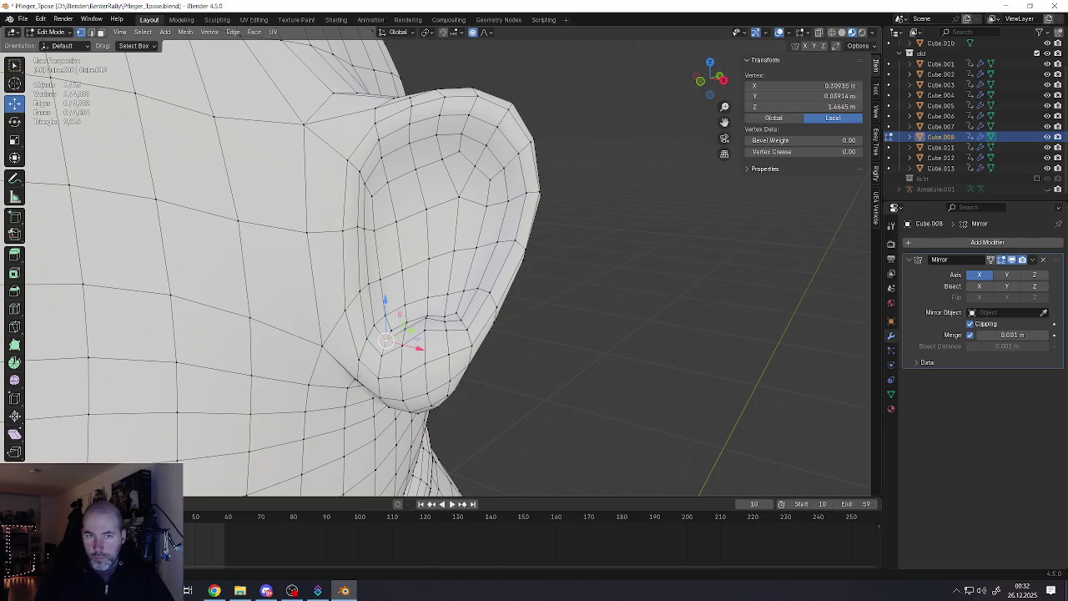
{"action": "key", "text": "g"}
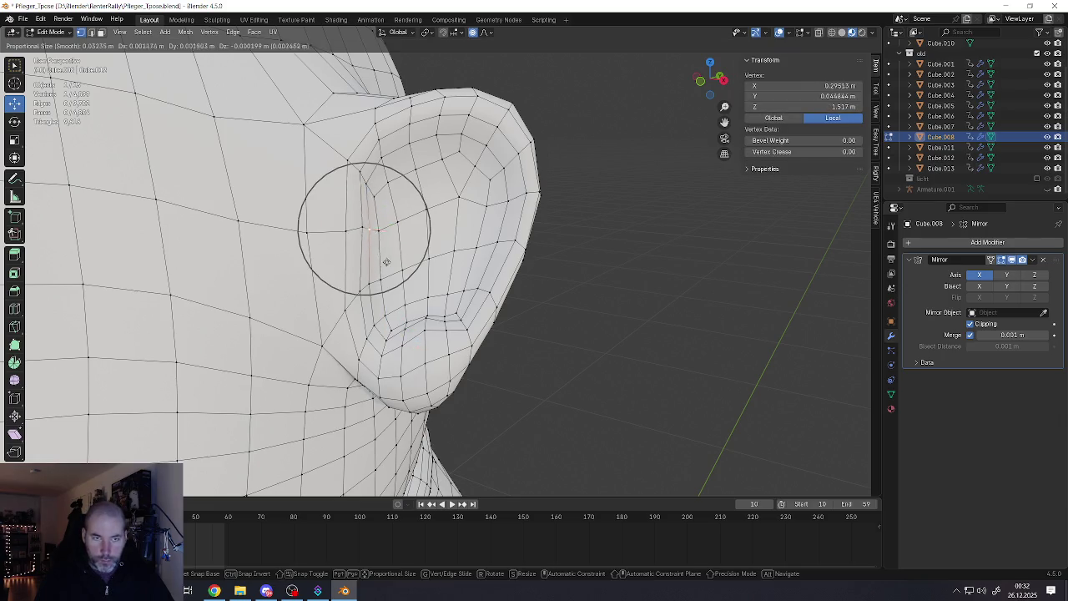
{"action": "left_click", "coordinate": [375, 284]}
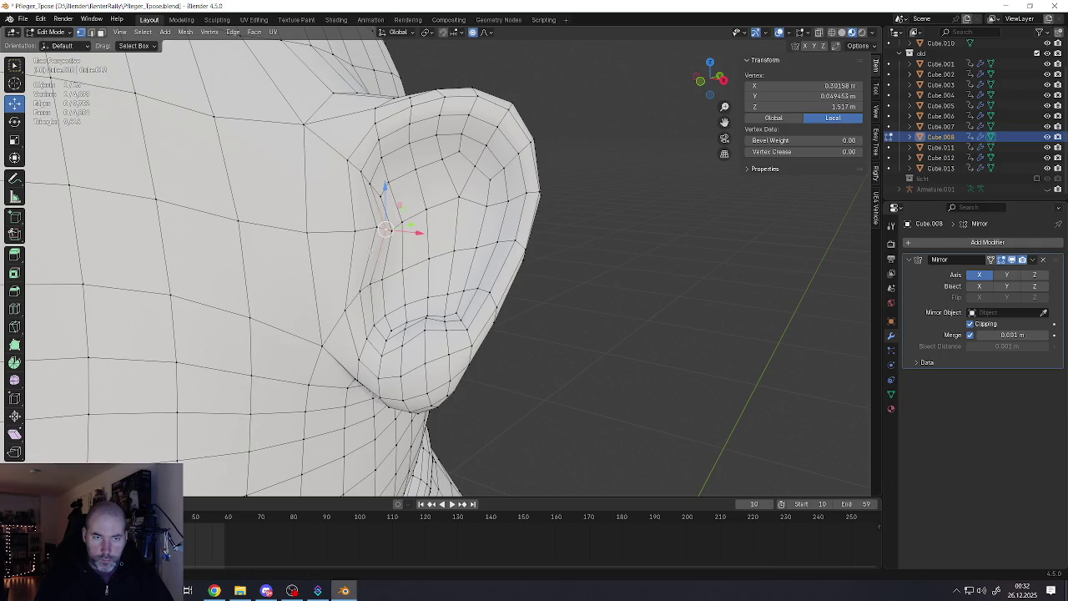
{"action": "key", "text": "g"}
{"action": "left_click", "coordinate": [368, 285]}
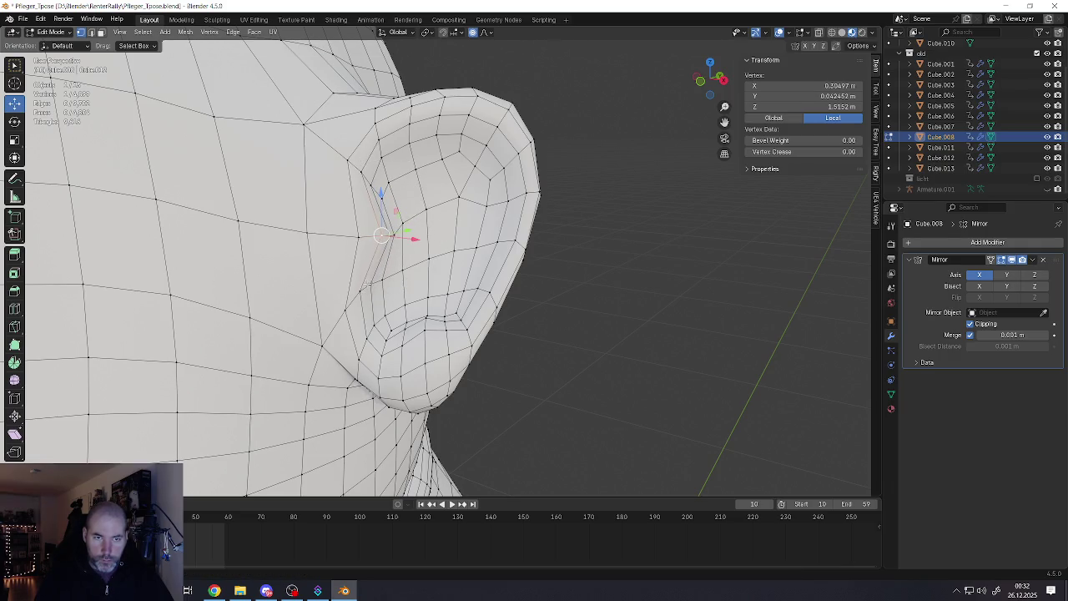
{"action": "key", "text": "g"}
{"action": "left_click", "coordinate": [388, 281]}
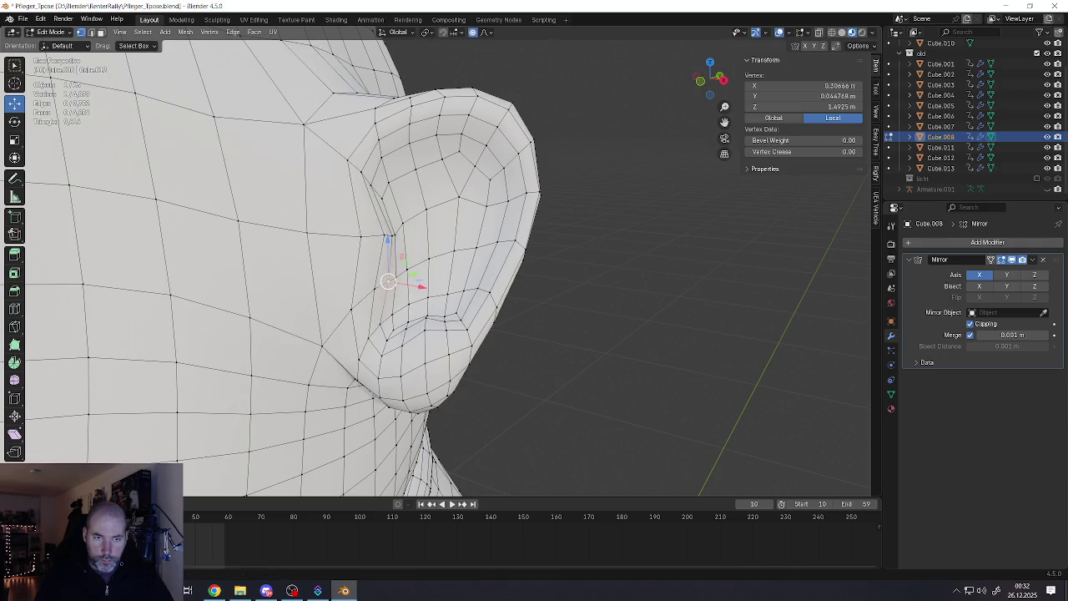
Nudge a vertex higher on the inner ear edge slightly
{"action": "left_click", "coordinate": [371, 185]}
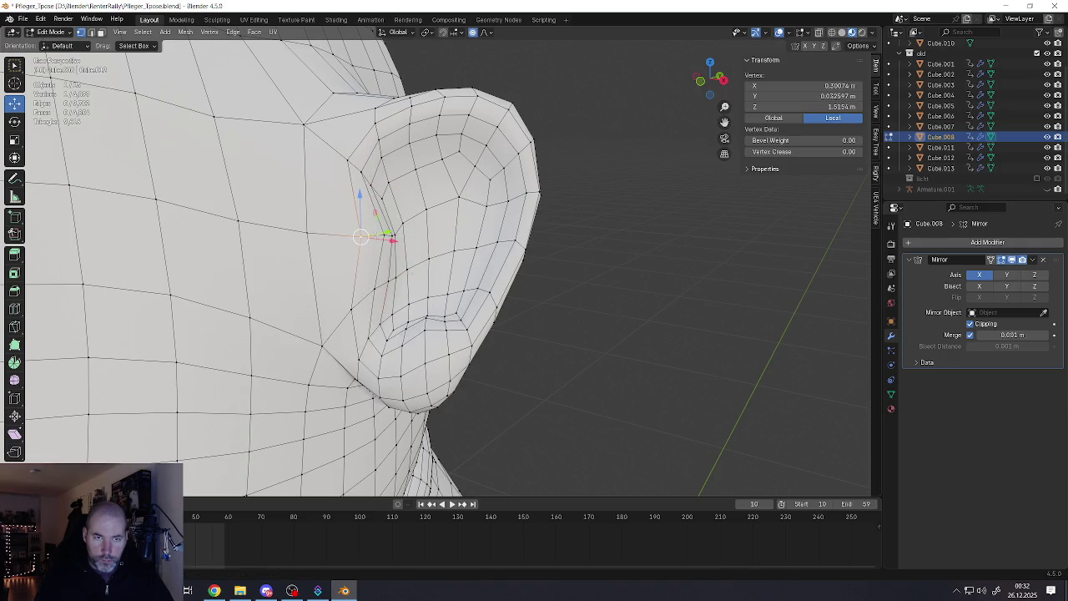
{"action": "key", "text": "g"}
{"action": "left_click", "coordinate": [382, 237]}
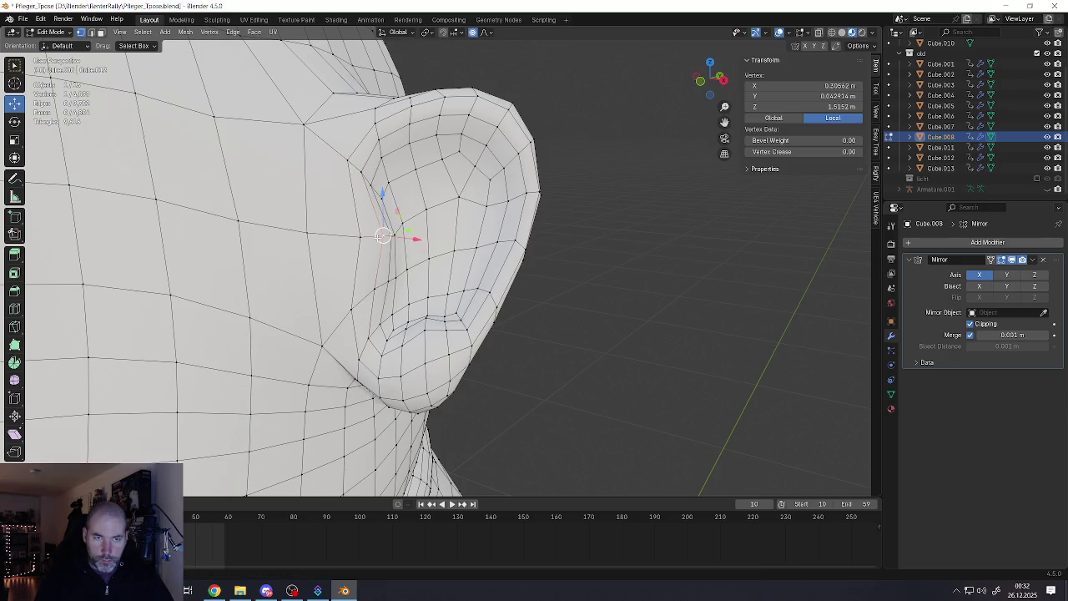
{"action": "scroll", "coordinate": [380, 237], "scroll_direction": "down", "scroll_amount": 3}
{"action": "scroll", "coordinate": [380, 237], "scroll_direction": "up", "scroll_amount": 2}
{"action": "mouse_move", "coordinate": [380, 237]}
{"action": "middle_mouse_down"}
{"action": "mouse_move", "coordinate": [367, 250]}
{"action": "mouse_move", "coordinate": [410, 231]}
{"action": "mouse_move", "coordinate": [379, 220]}
{"action": "mouse_move", "coordinate": [415, 216]}
{"action": "middle_mouse_up"}
{"action": "scroll", "coordinate": [367, 267], "scroll_direction": "up", "scroll_amount": 3}
Select the vertex path in the ear bowl and raise it along Z
{"action": "left_click", "coordinate": [405, 239], "text": "ctrl"}
{"action": "scroll", "coordinate": [377, 206], "scroll_direction": "up", "scroll_amount": 2}
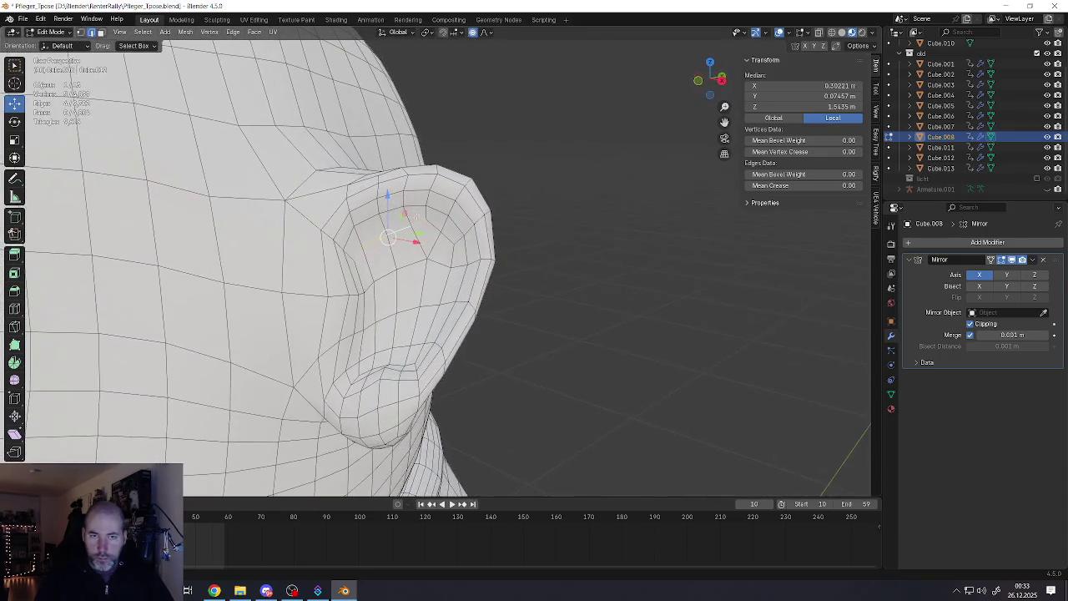
{"action": "mouse_move", "coordinate": [410, 338]}
{"action": "middle_mouse_down"}
{"action": "mouse_move", "coordinate": [417, 360]}
{"action": "mouse_move", "coordinate": [382, 360]}
{"action": "middle_mouse_up"}
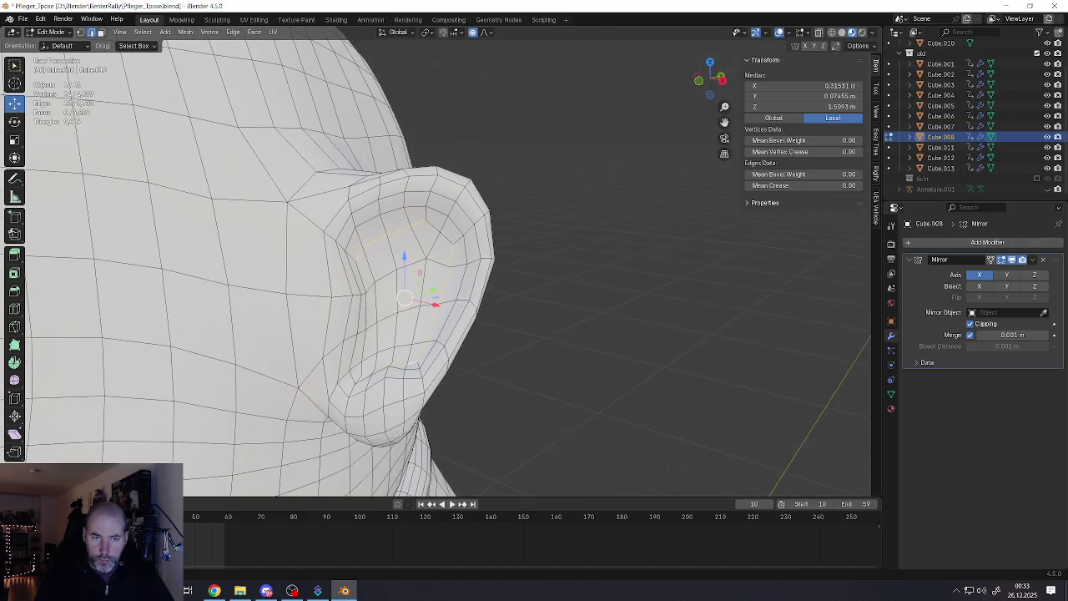
{"action": "middle_click_drag", "start_coordinate": [414, 242], "coordinate": [418, 257]}
{"action": "key", "text": "g"}
{"action": "key", "text": "z"}
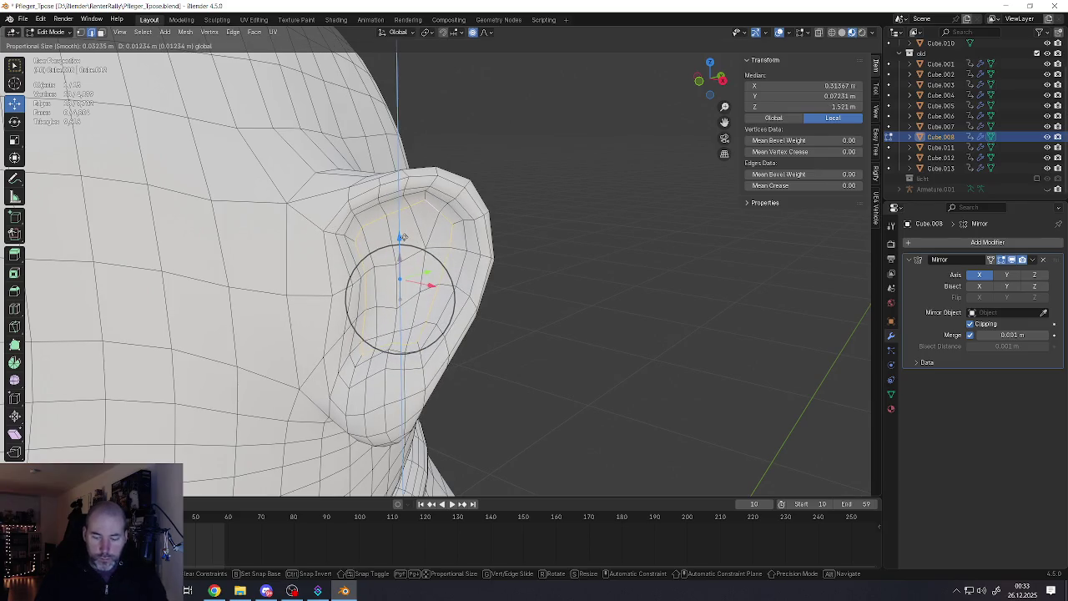
{"action": "scroll", "coordinate": [404, 237], "scroll_direction": "up", "scroll_amount": 10}
{"action": "scroll", "coordinate": [406, 235], "scroll_direction": "up", "scroll_amount": 3}
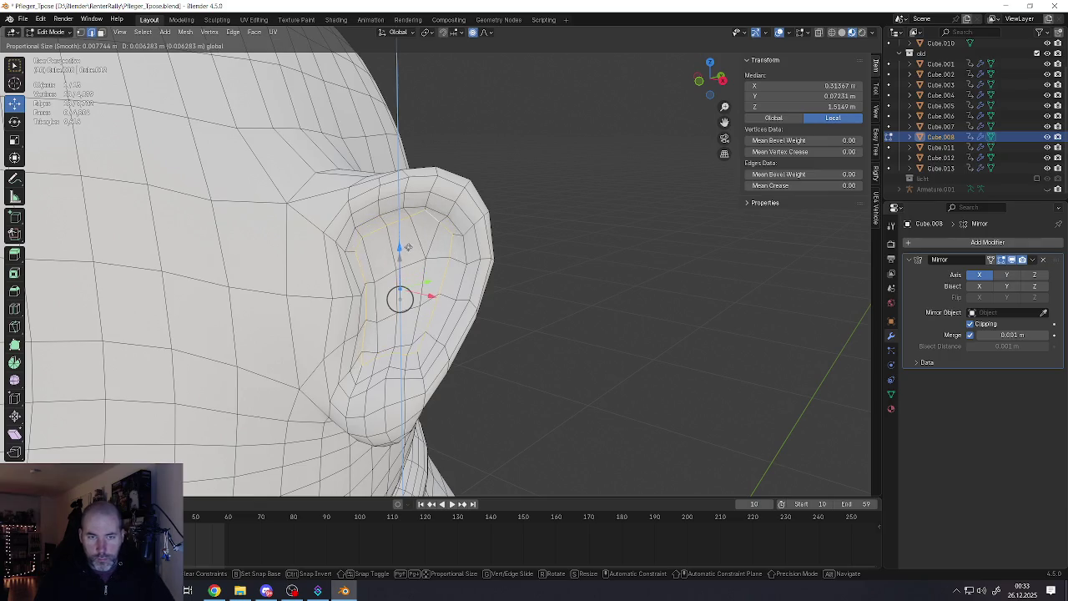
{"action": "left_click", "coordinate": [406, 234]}
Push the ridge inward with Shrink/Fatten and smooth it with the Smooth tool
{"action": "key", "text": "alt+s"}
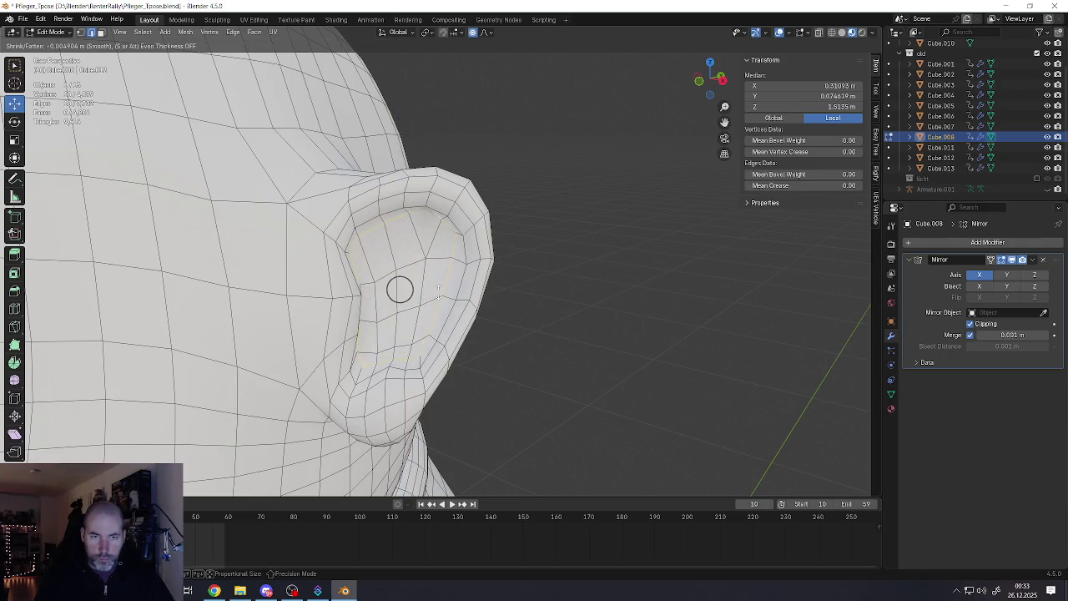
{"action": "left_click", "coordinate": [438, 296]}
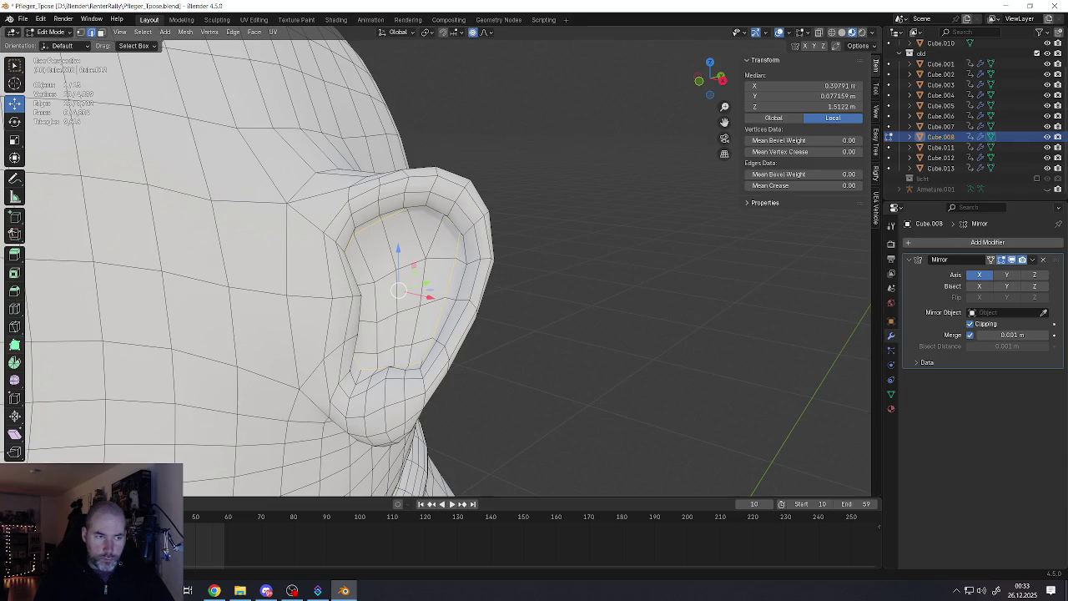
{"action": "left_click", "coordinate": [15, 379]}
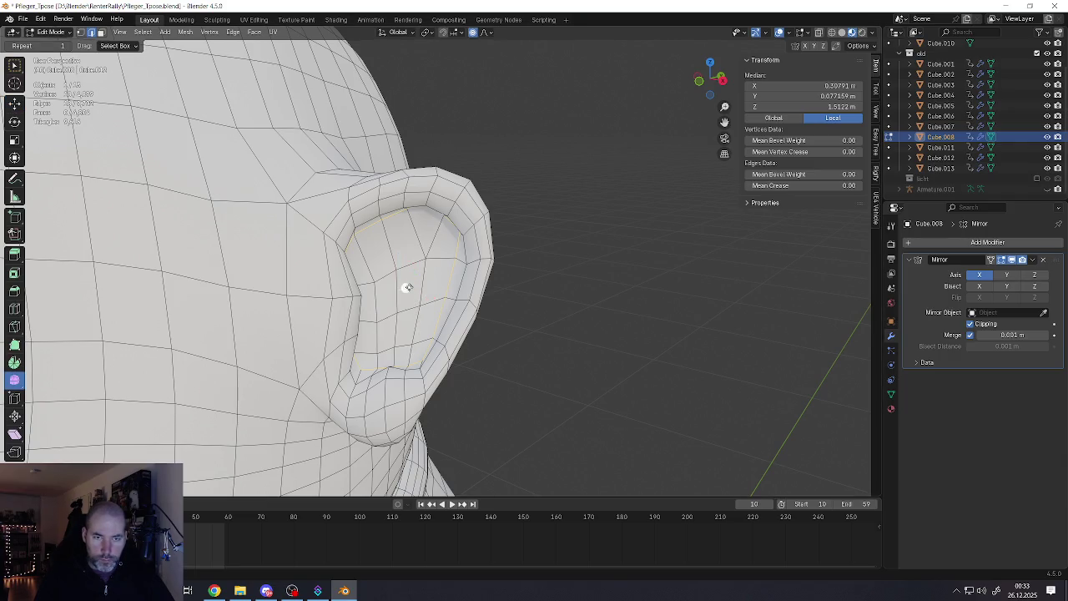
{"action": "left_click_drag", "start_coordinate": [408, 287], "coordinate": [489, 299]}
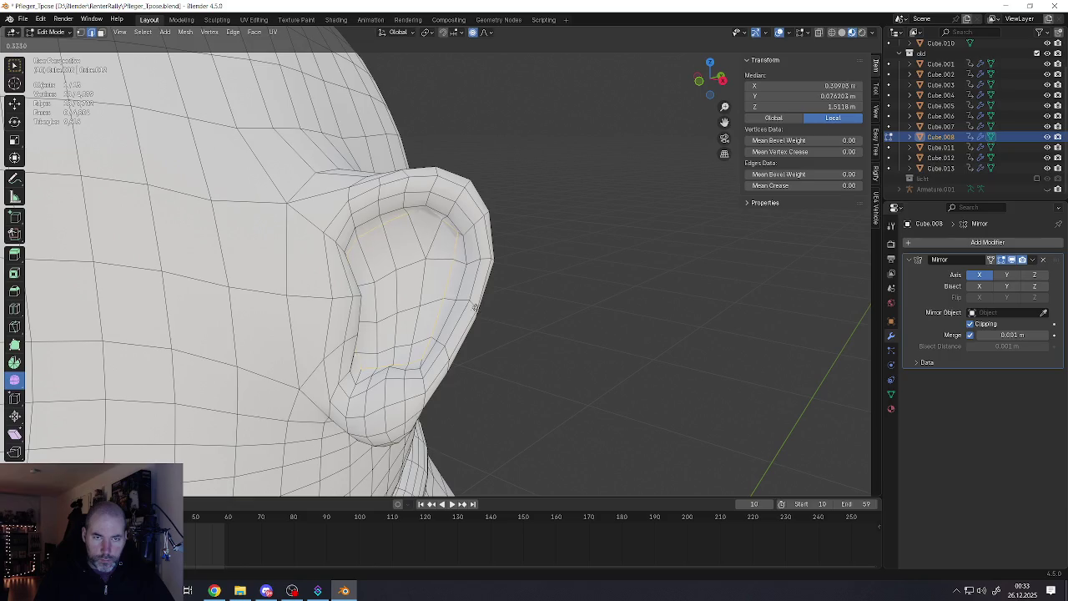
{"action": "left_click", "coordinate": [405, 286]}
Zoom in and select a vertex at the top of the ear's inner rim
{"action": "scroll", "coordinate": [410, 250], "scroll_direction": "up", "scroll_amount": 2}
{"action": "scroll", "coordinate": [410, 250], "scroll_direction": "up", "scroll_amount": 2}
{"action": "left_click", "coordinate": [417, 219]}
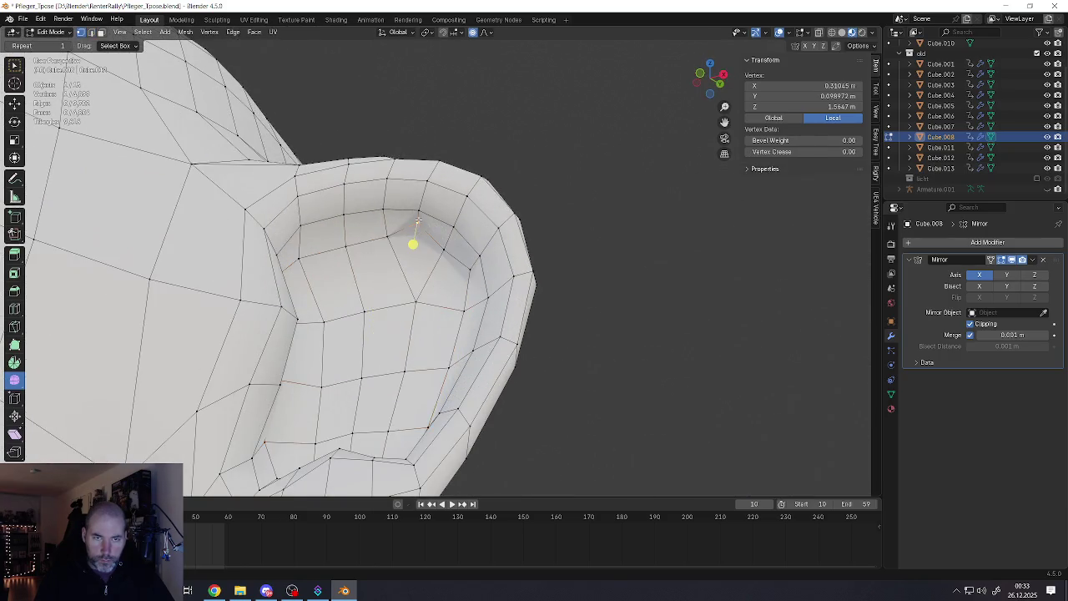
Lower and then raise an upper ear rim vertex with soft falloff
{"action": "middle_click_drag", "start_coordinate": [417, 220], "coordinate": [385, 203]}
{"action": "left_click", "coordinate": [403, 226]}
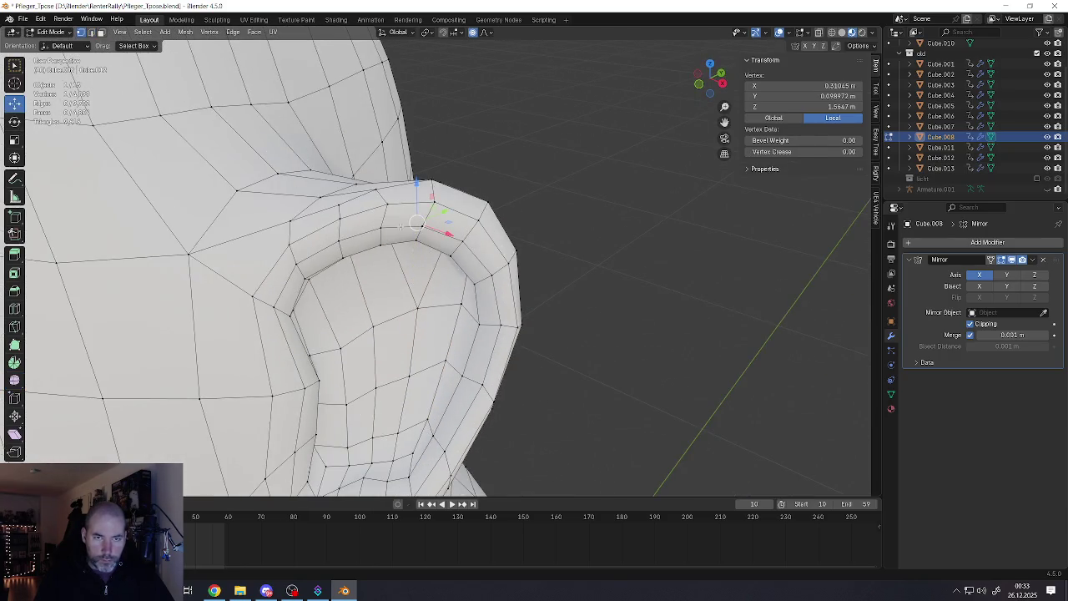
{"action": "left_click_drag", "start_coordinate": [416, 182], "coordinate": [415, 210]}
{"action": "middle_click_drag", "start_coordinate": [416, 210], "coordinate": [417, 206]}
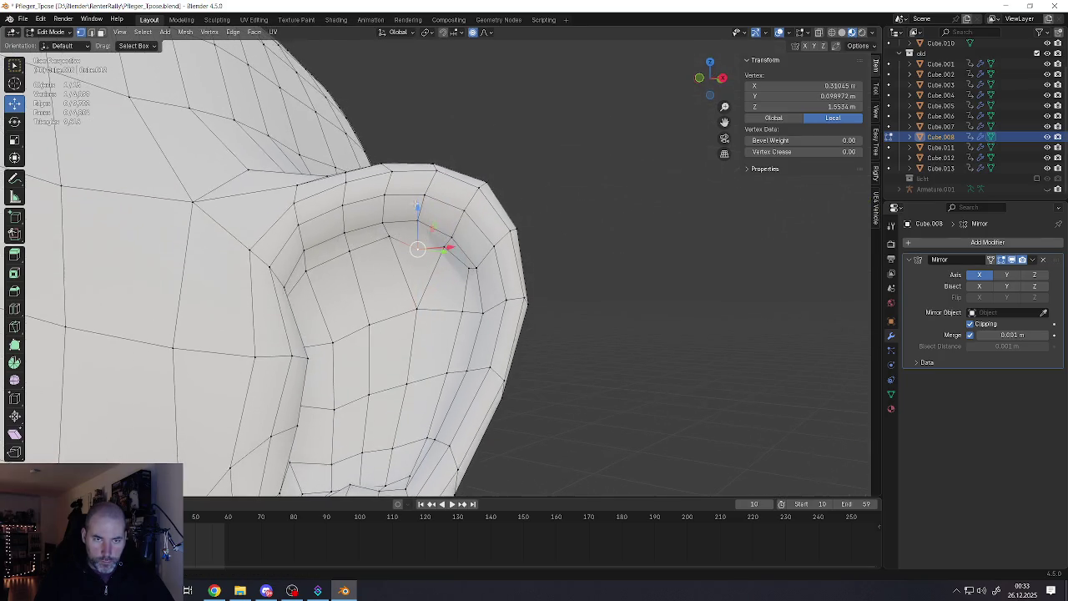
{"action": "left_click_drag", "start_coordinate": [418, 209], "coordinate": [419, 188]}
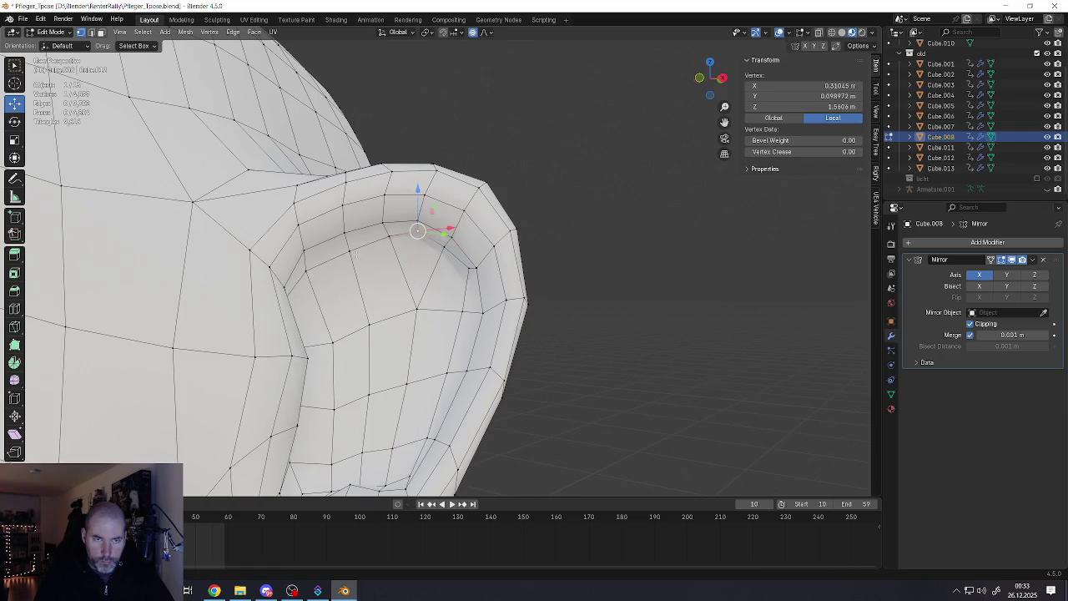
Raise the loop around the ear's inner rim slightly
{"action": "left_click", "coordinate": [446, 259], "text": "alt"}
{"action": "left_click_drag", "start_coordinate": [400, 217], "coordinate": [398, 201]}
{"action": "mouse_move", "coordinate": [398, 200]}
{"action": "middle_mouse_down"}
{"action": "mouse_move", "coordinate": [394, 309]}
{"action": "mouse_move", "coordinate": [439, 240]}
{"action": "middle_mouse_up"}
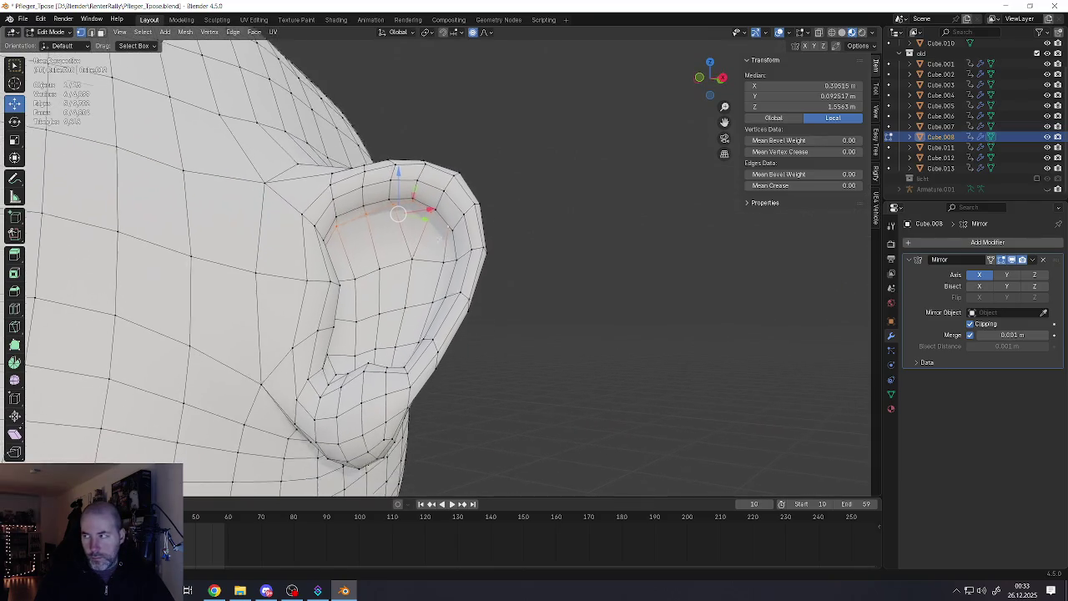
{"action": "scroll", "coordinate": [439, 239], "scroll_direction": "up", "scroll_amount": 2}
{"action": "scroll", "coordinate": [364, 265], "scroll_direction": "up", "scroll_amount": 2}
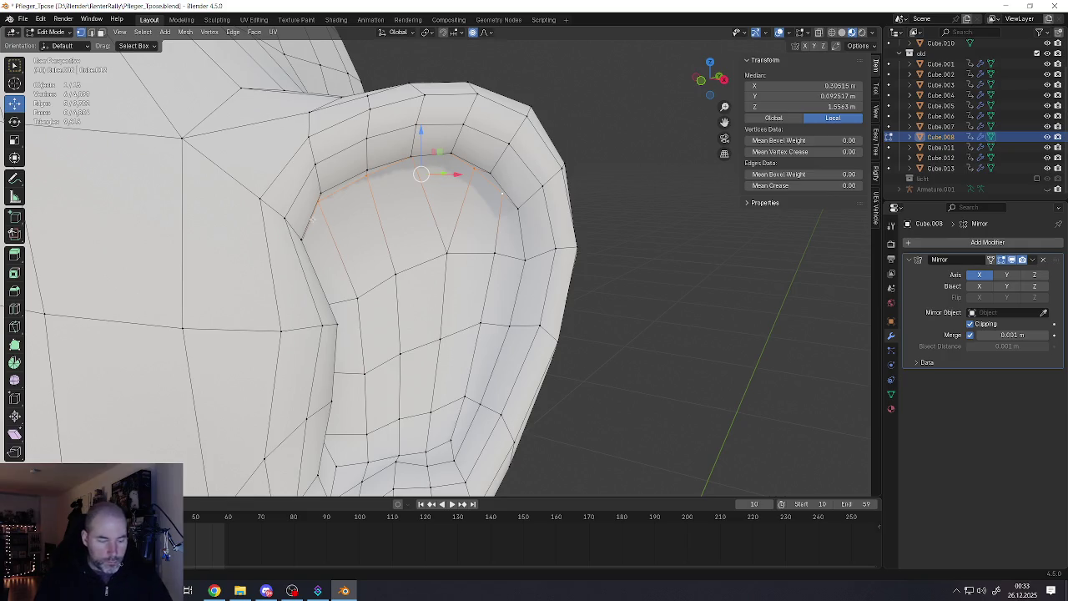
In face select mode, move a face on the ear's front edge
{"action": "key", "text": "3"}
{"action": "left_click", "coordinate": [307, 206]}
{"action": "middle_click_drag", "start_coordinate": [334, 209], "coordinate": [348, 235]}
{"action": "key", "text": "g"}
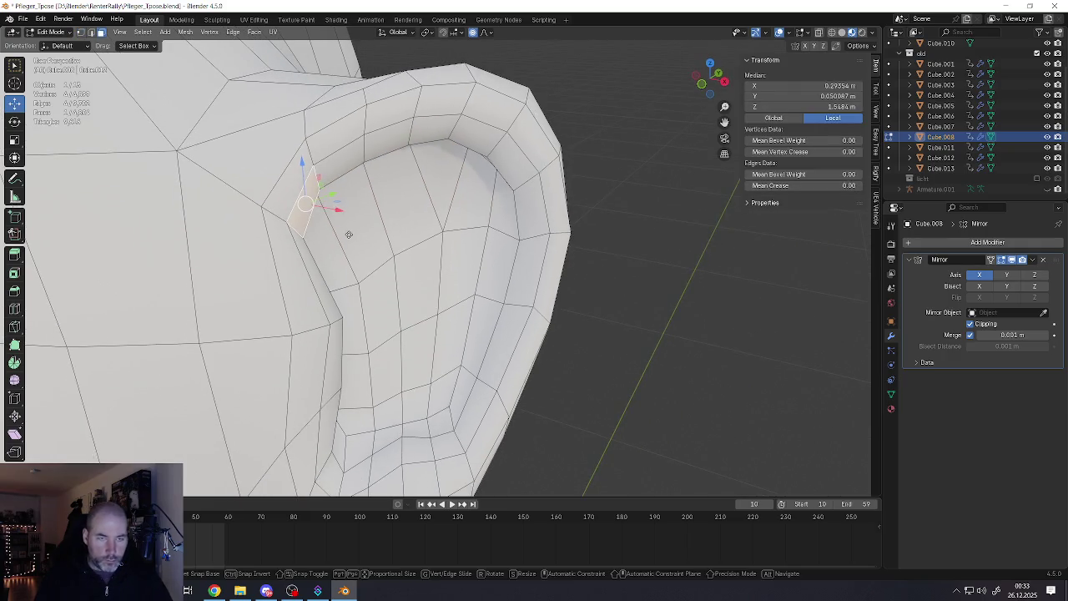
{"action": "left_click", "coordinate": [361, 237]}
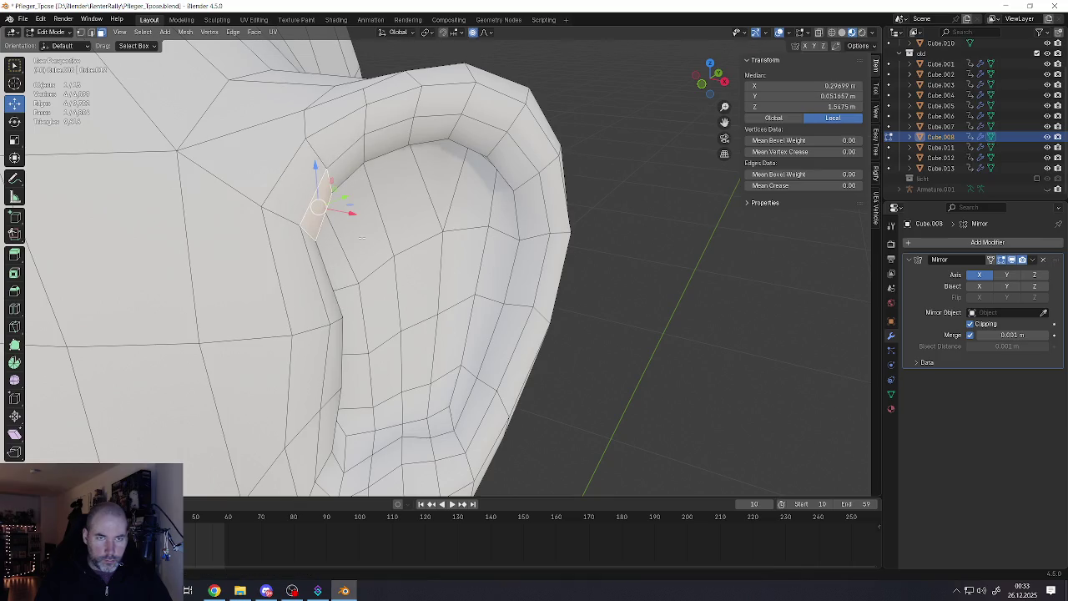
Pull an upper ear rim edge with soft falloff
{"action": "key", "text": "g"}
{"action": "left_click", "coordinate": [386, 140]}
{"action": "key", "text": "2"}
{"action": "left_click", "coordinate": [344, 175]}
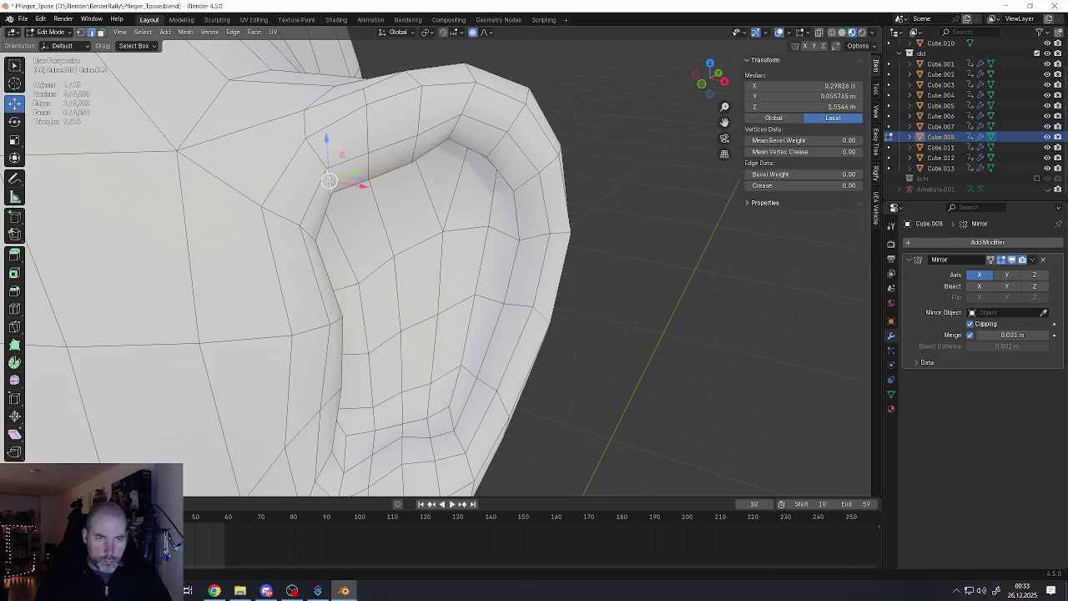
{"action": "mouse_move", "coordinate": [329, 181]}
{"action": "left_mouse_down"}
{"action": "mouse_move", "coordinate": [352, 199]}
{"action": "mouse_move", "coordinate": [458, 127]}
{"action": "left_mouse_up"}
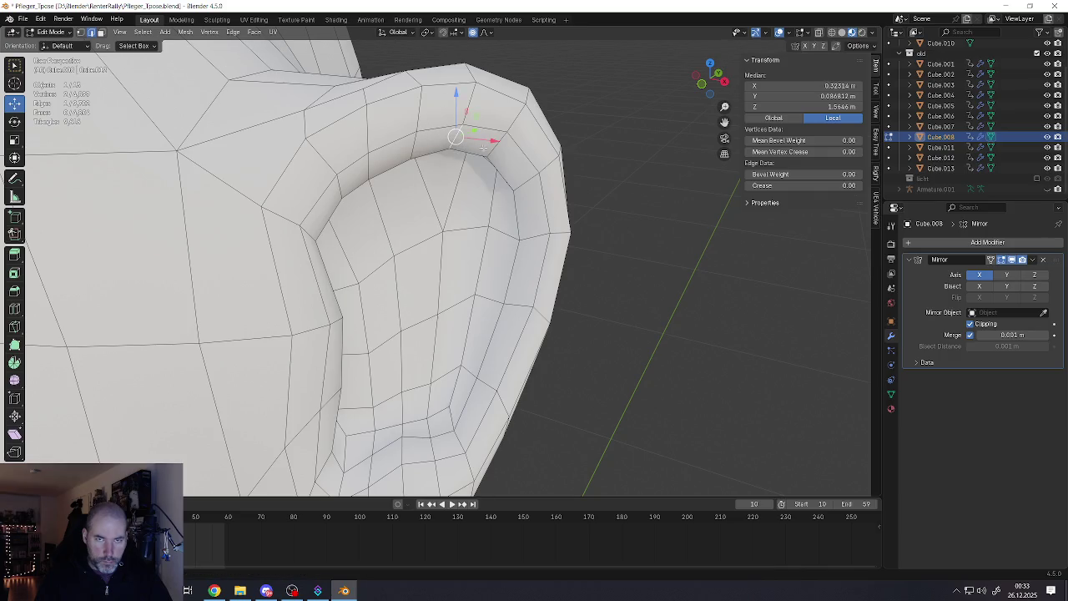
{"action": "scroll", "coordinate": [458, 127], "scroll_direction": "down", "scroll_amount": 6}
Return to object mode and view the refined ear from the side
{"action": "key", "text": "Tab"}
{"action": "mouse_move", "coordinate": [350, 209]}
{"action": "middle_mouse_down"}
{"action": "mouse_move", "coordinate": [417, 209]}
{"action": "mouse_move", "coordinate": [428, 242]}
{"action": "middle_mouse_up"}
{"action": "scroll", "coordinate": [459, 252], "scroll_direction": "up", "scroll_amount": 3}
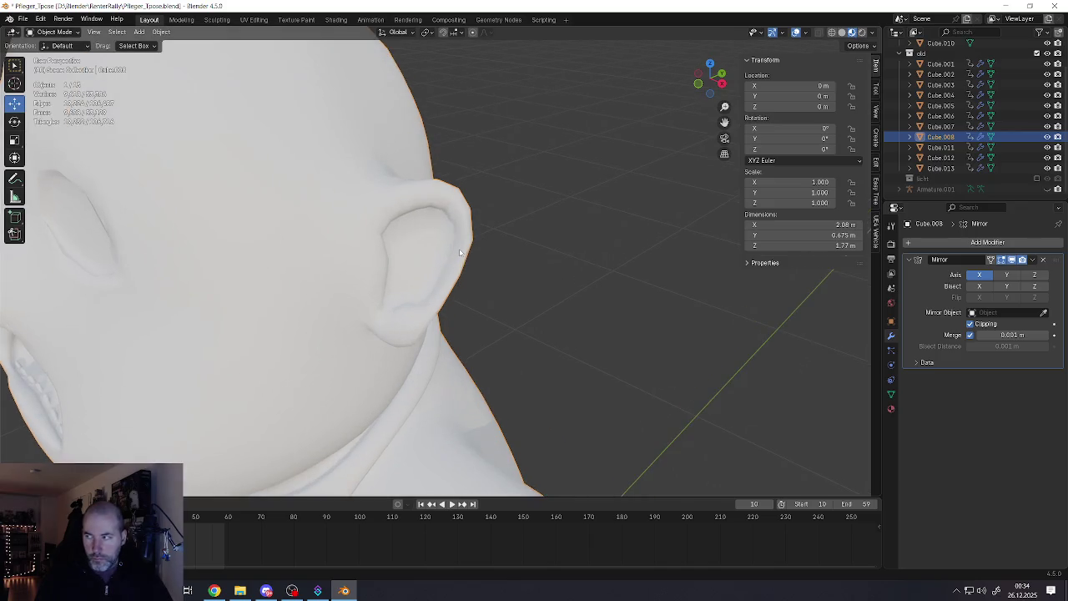
Select two faces inside the ear bowl and move them along the X axis
{"action": "key", "text": "Tab"}
{"action": "scroll", "coordinate": [405, 241], "scroll_direction": "up", "scroll_amount": 3}
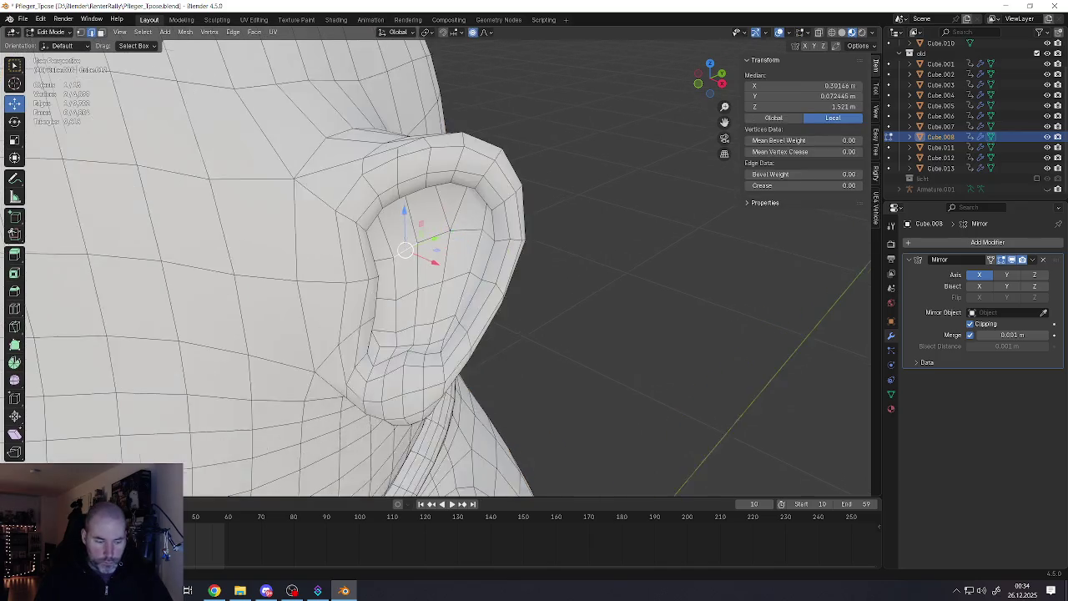
{"action": "scroll", "coordinate": [405, 241], "scroll_direction": "up", "scroll_amount": 2}
{"action": "left_click", "coordinate": [394, 215]}
{"action": "left_click", "coordinate": [420, 194], "text": "shift"}
{"action": "scroll", "coordinate": [419, 192], "scroll_direction": "down", "scroll_amount": 3}
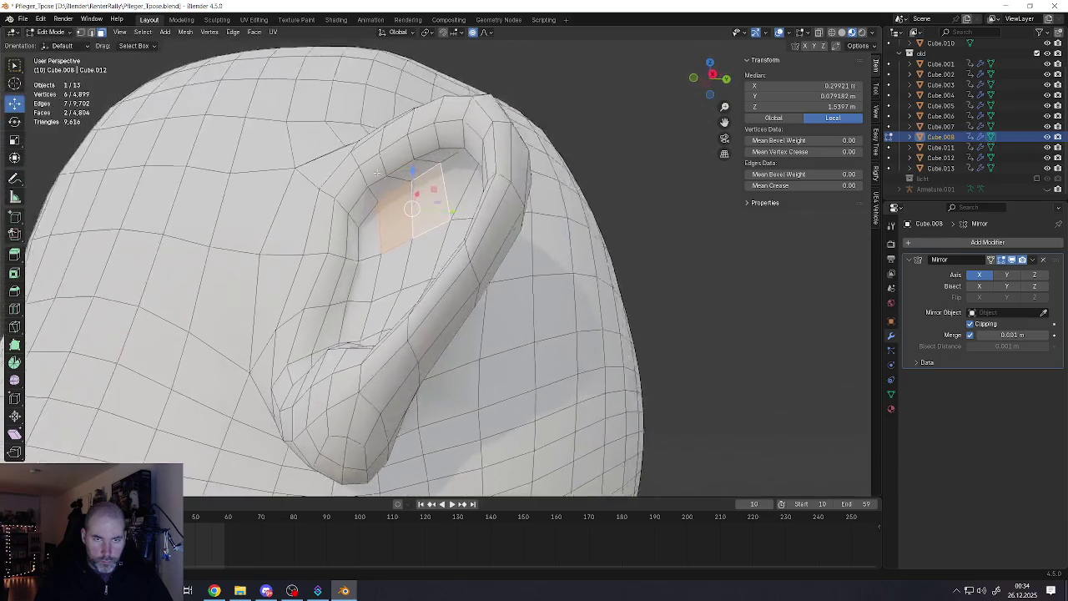
{"action": "middle_click_drag", "start_coordinate": [419, 191], "coordinate": [451, 209]}
{"action": "key", "text": "g"}
{"action": "key", "text": "x"}
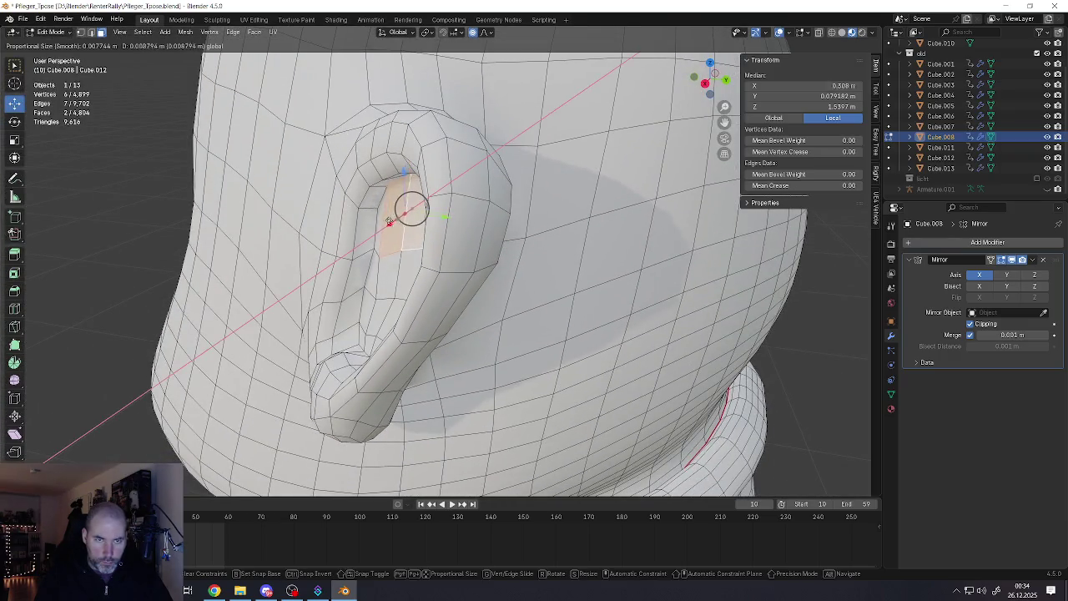
{"action": "key", "text": "Return"}
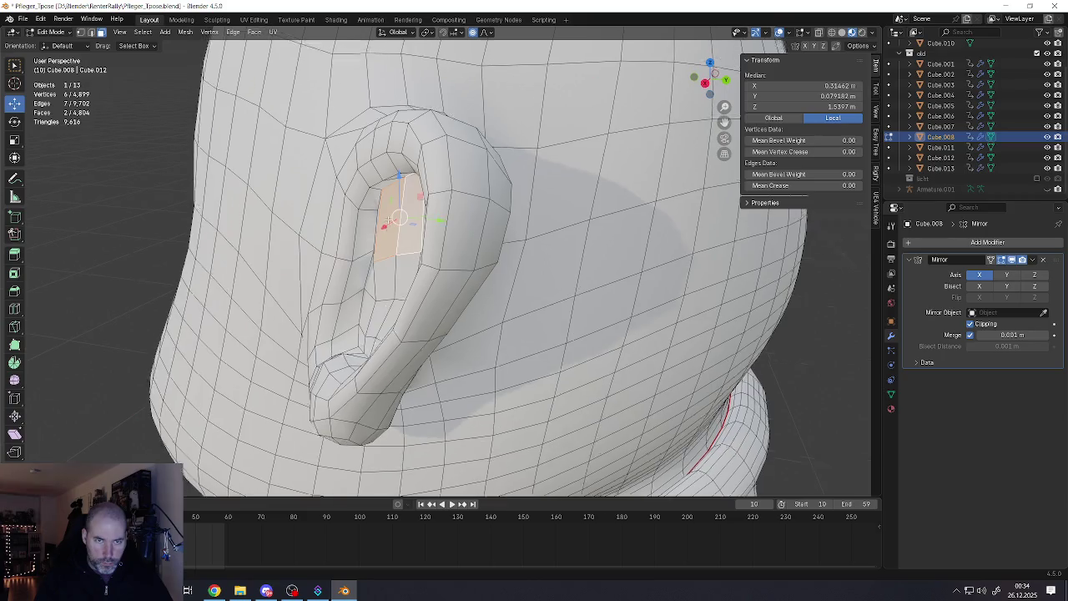
Switch to edge selection and select the inner-ear edge loop, cancelling a trial move
{"action": "mouse_move", "coordinate": [411, 209]}
{"action": "middle_mouse_down"}
{"action": "mouse_move", "coordinate": [401, 217]}
{"action": "mouse_move", "coordinate": [432, 176]}
{"action": "middle_mouse_up"}
{"action": "scroll", "coordinate": [401, 217], "scroll_direction": "up", "scroll_amount": 2}
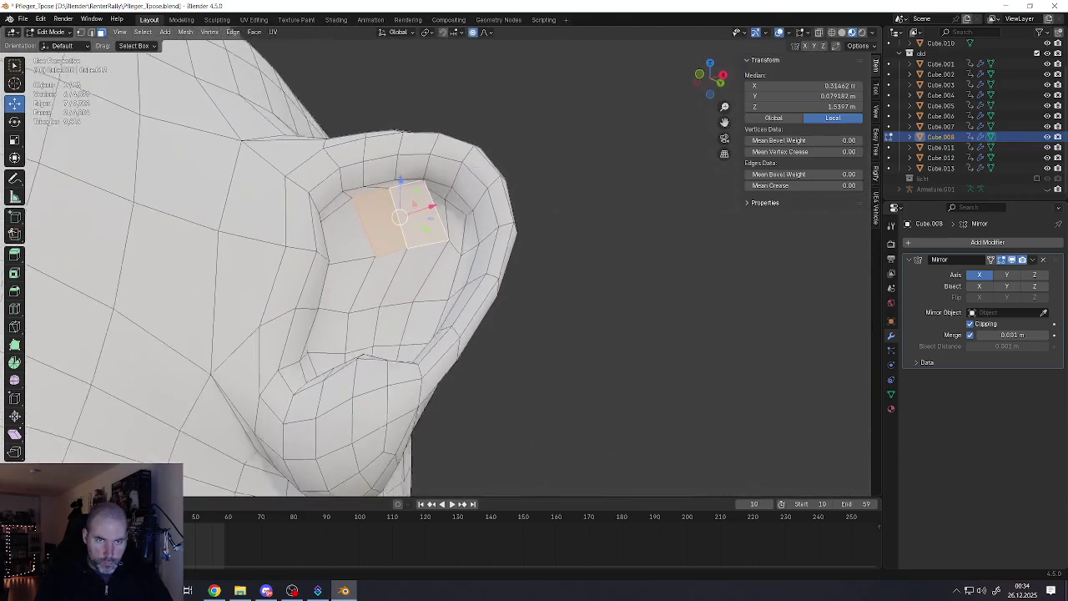
{"action": "left_click", "coordinate": [425, 181]}
{"action": "scroll", "coordinate": [425, 180], "scroll_direction": "up", "scroll_amount": 3}
{"action": "left_click", "coordinate": [424, 180], "text": "alt"}
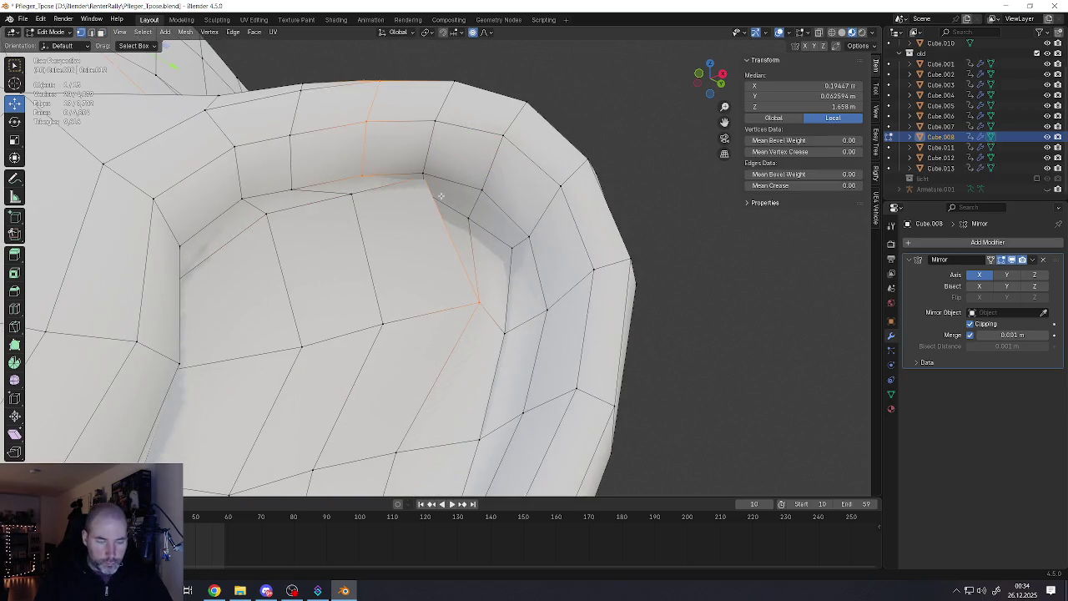
{"action": "key", "text": "g"}
{"action": "key", "text": "Escape"}
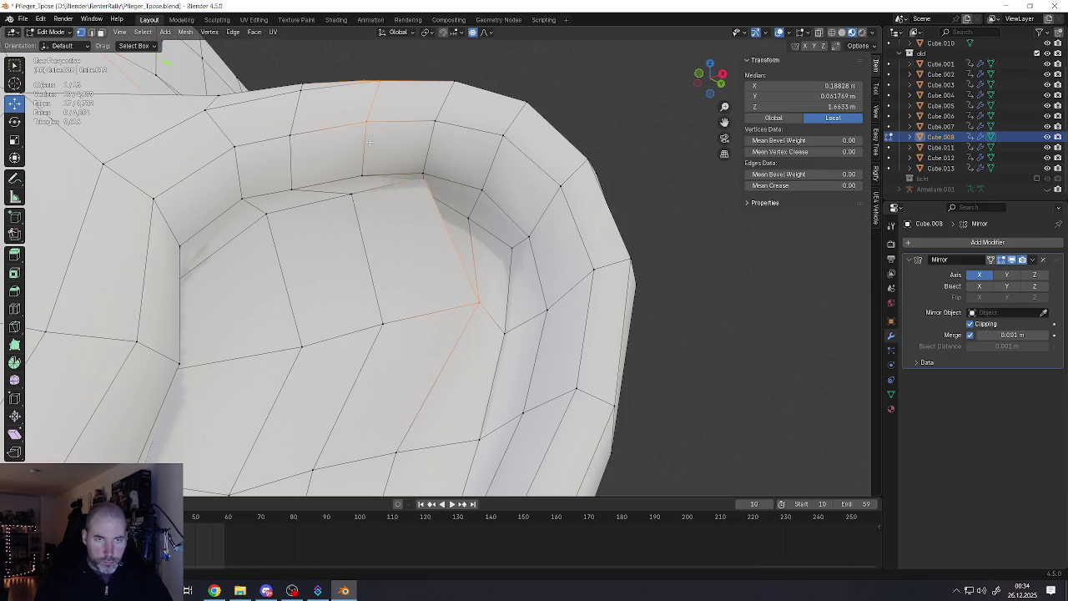
Select a vertex on the inner ear rim and move it with proportional falloff
{"action": "left_click", "coordinate": [423, 185]}
{"action": "scroll", "coordinate": [423, 185], "scroll_direction": "down", "scroll_amount": 2}
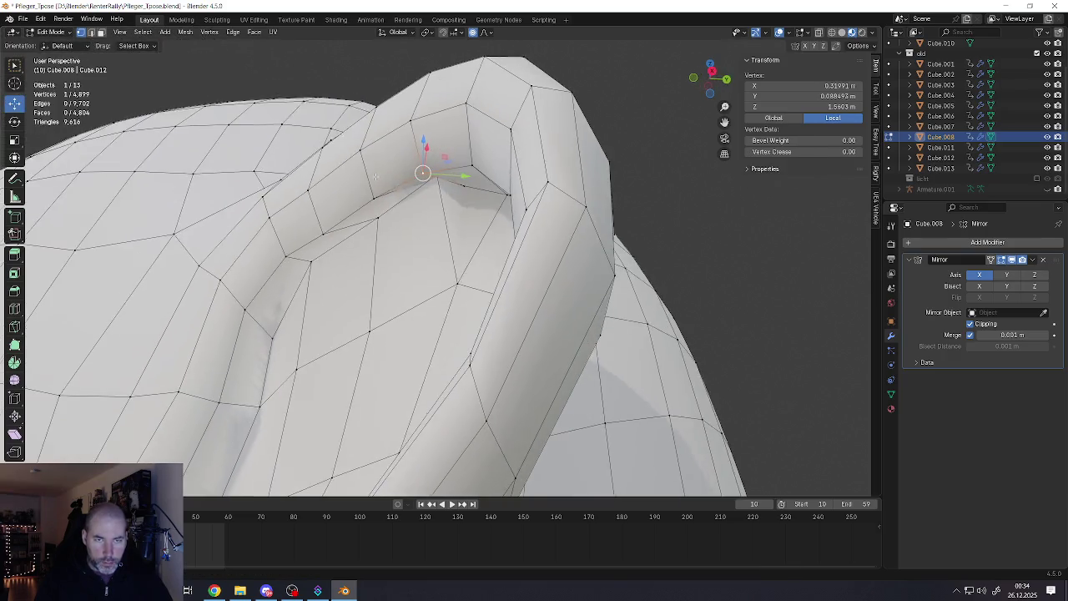
{"action": "scroll", "coordinate": [440, 187], "scroll_direction": "up", "scroll_amount": 5}
{"action": "middle_click_drag", "start_coordinate": [441, 187], "coordinate": [532, 117]}
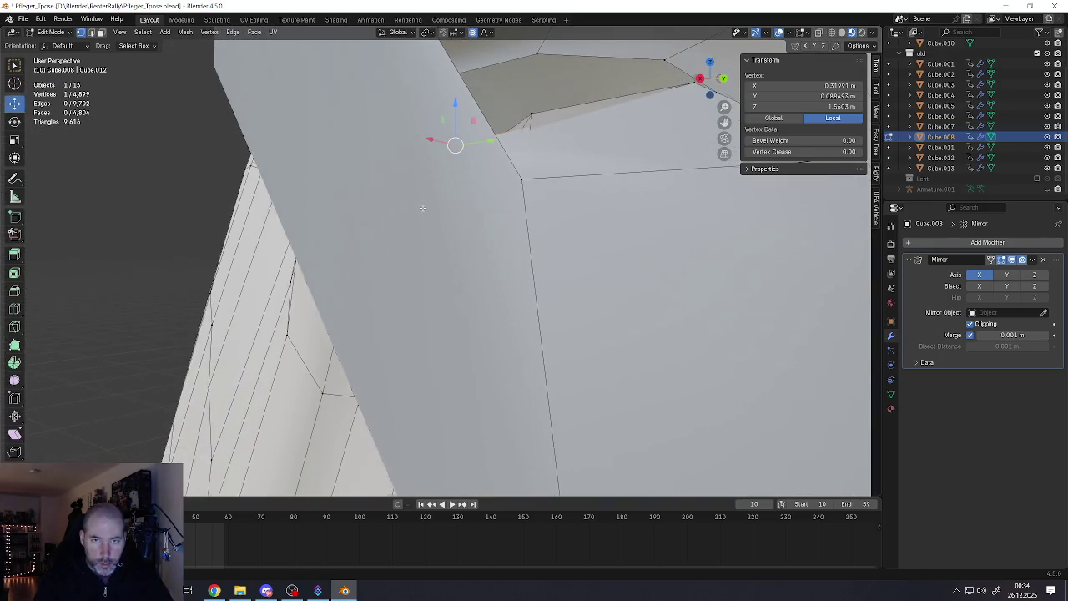
{"action": "scroll", "coordinate": [532, 117], "scroll_direction": "down", "scroll_amount": 4}
{"action": "scroll", "coordinate": [531, 117], "scroll_direction": "down", "scroll_amount": 3}
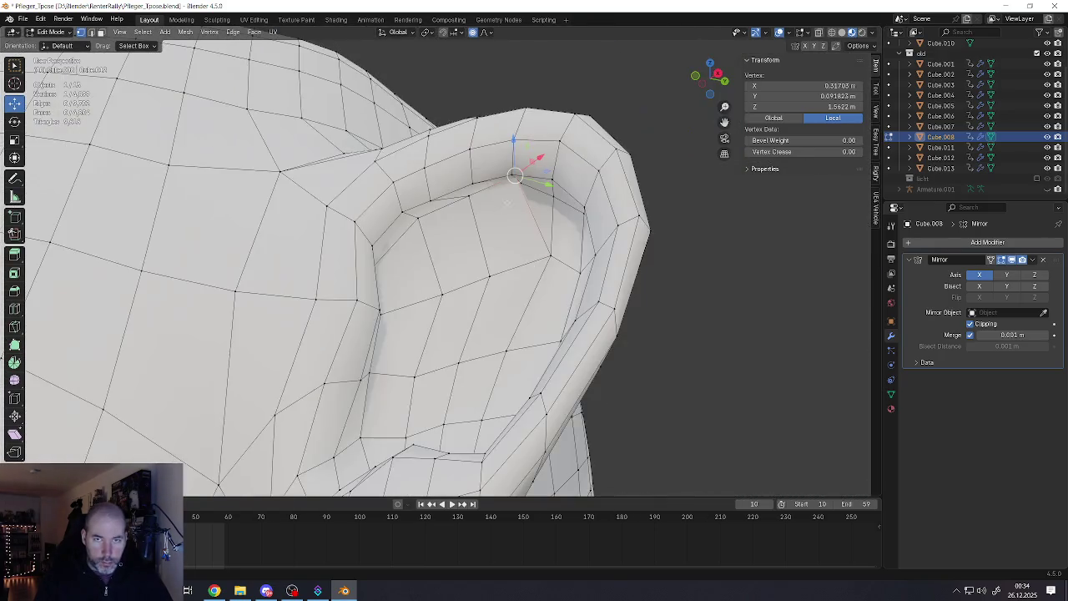
{"action": "key", "text": "g"}
{"action": "left_click", "coordinate": [525, 193]}
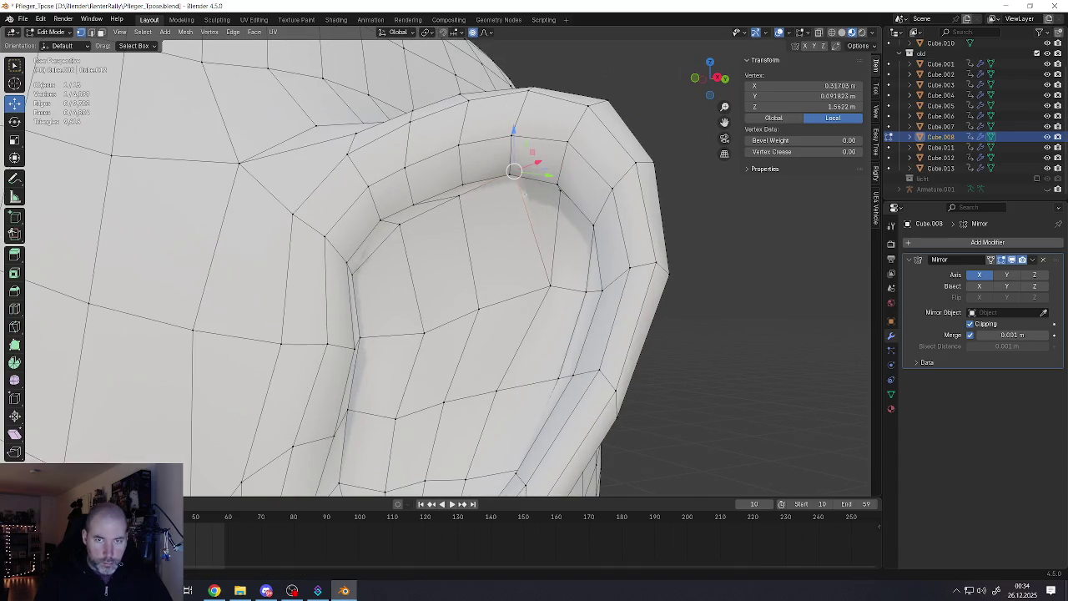
Turn off proportional editing and reposition the rim vertex on its own
{"action": "left_click", "coordinate": [472, 33]}
{"action": "key", "text": "g"}
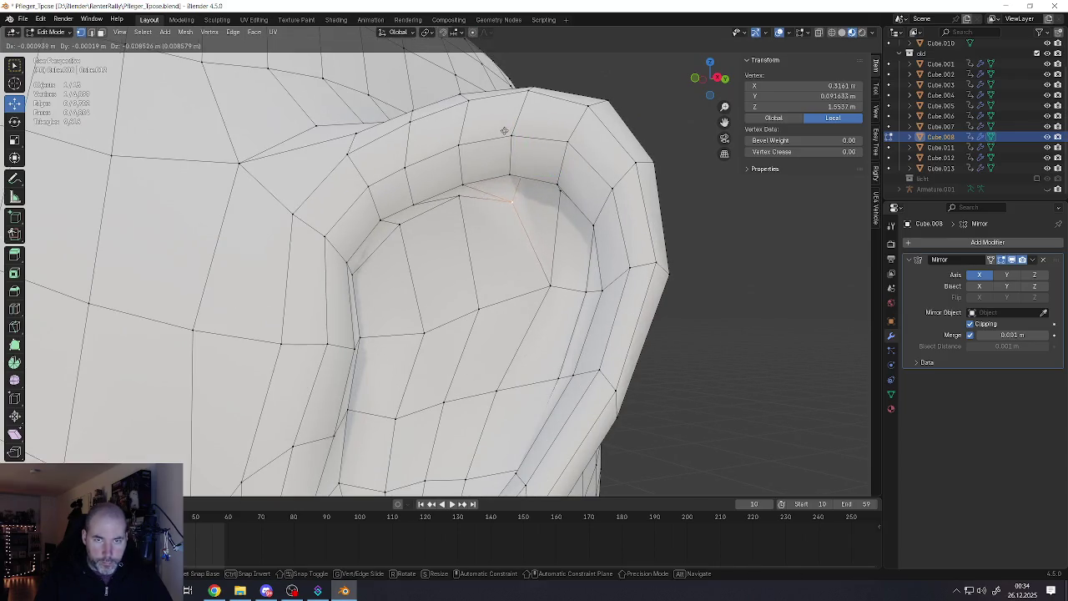
{"action": "left_click", "coordinate": [506, 119]}
{"action": "middle_click_drag", "start_coordinate": [506, 120], "coordinate": [534, 167]}
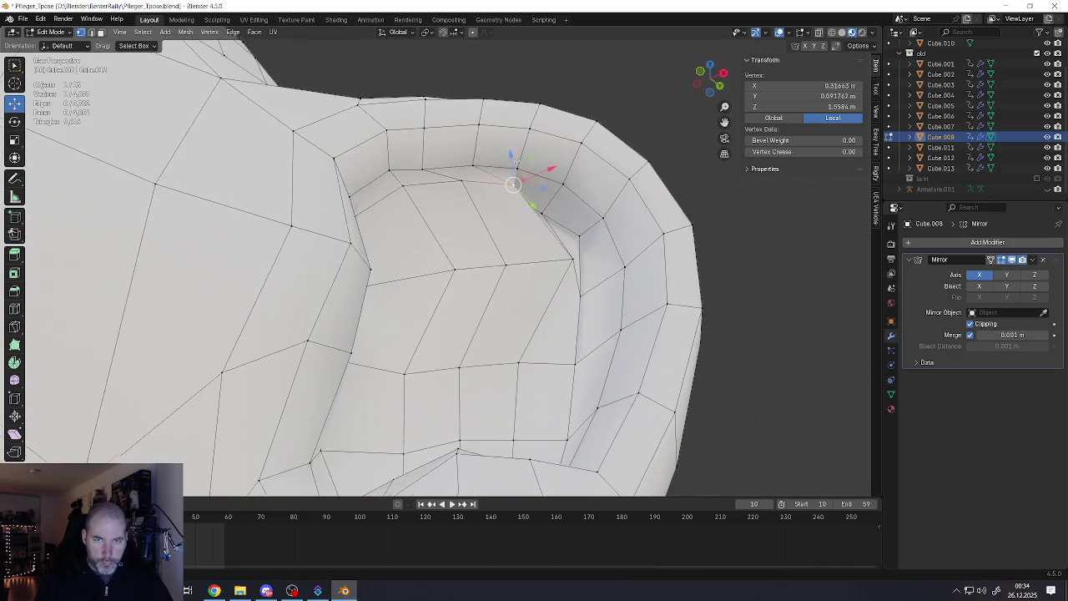
Pull the next rim vertex down, refining its spot over several moves
{"action": "key", "text": "g"}
{"action": "left_click", "coordinate": [518, 235]}
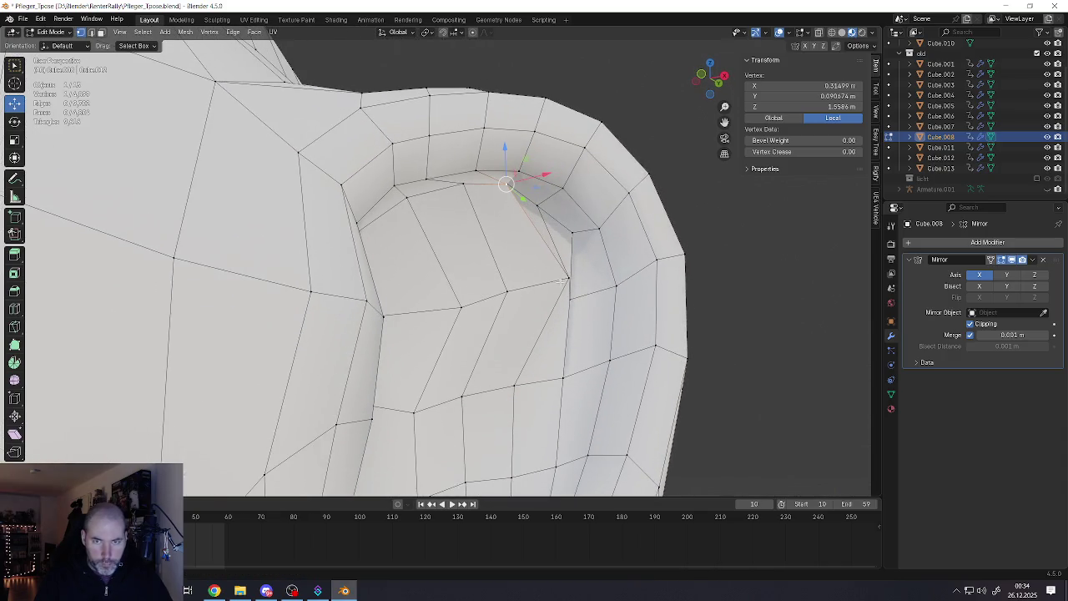
{"action": "key", "text": "g"}
{"action": "left_click", "coordinate": [515, 288]}
{"action": "key", "text": "g"}
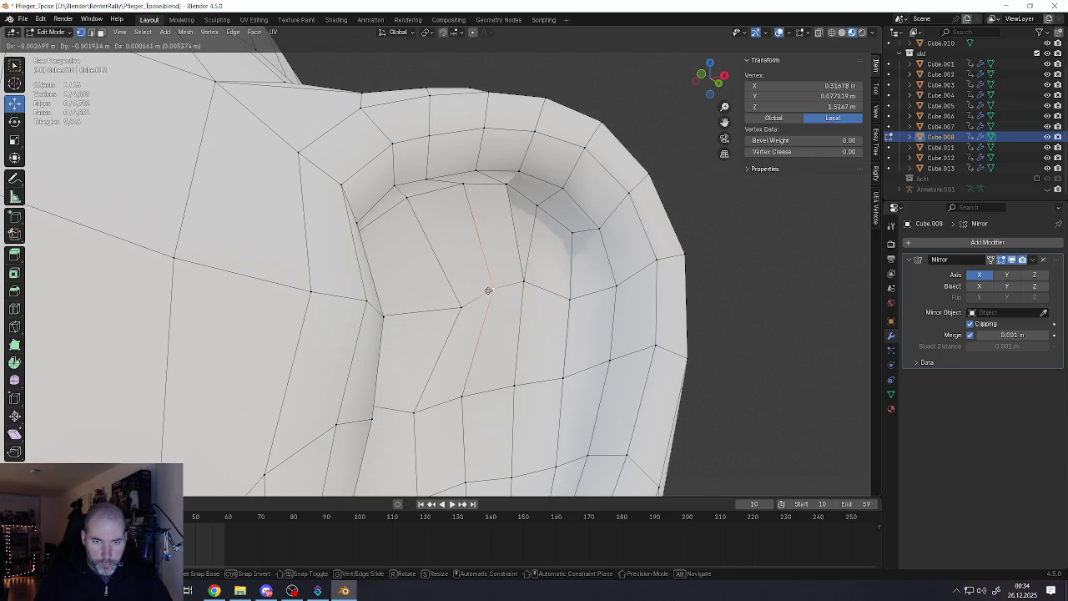
{"action": "left_click", "coordinate": [488, 289]}
{"action": "key", "text": "g"}
{"action": "right_click", "coordinate": [428, 306]}
{"action": "key", "text": "g"}
{"action": "left_click", "coordinate": [438, 307]}
Move an ear vertex, a short edge run, and another vertex up and right in the ear cavity
{"action": "mouse_move", "coordinate": [438, 307]}
{"action": "middle_mouse_down"}
{"action": "mouse_move", "coordinate": [467, 304]}
{"action": "mouse_move", "coordinate": [470, 257]}
{"action": "middle_mouse_up"}
{"action": "key", "text": "g"}
{"action": "left_click", "coordinate": [467, 304]}
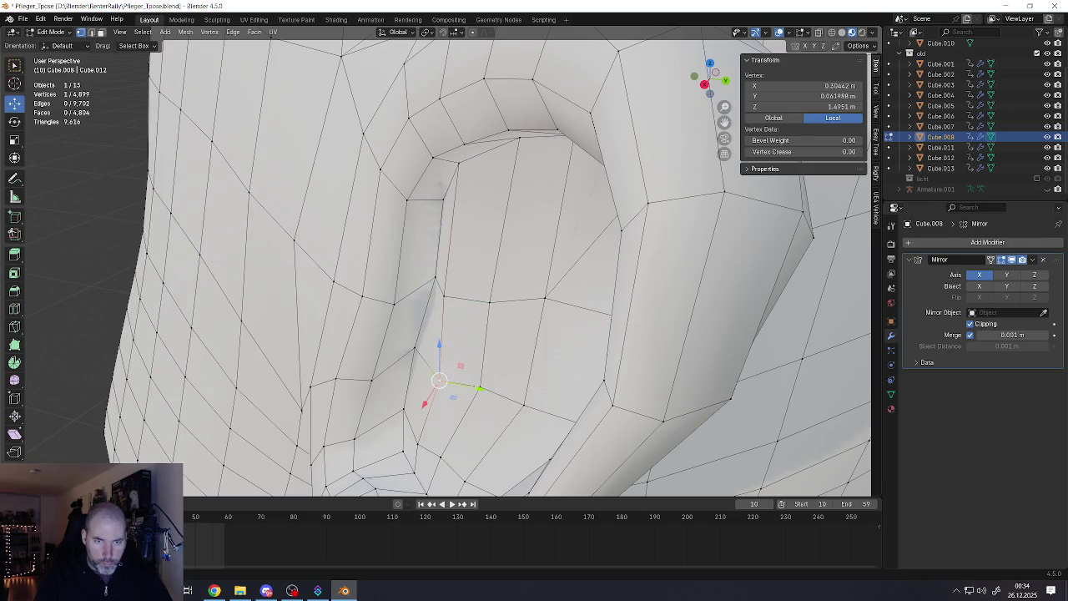
{"action": "left_click", "coordinate": [455, 359], "text": "alt"}
{"action": "middle_click_drag", "start_coordinate": [455, 359], "coordinate": [531, 354]}
{"action": "key", "text": "g"}
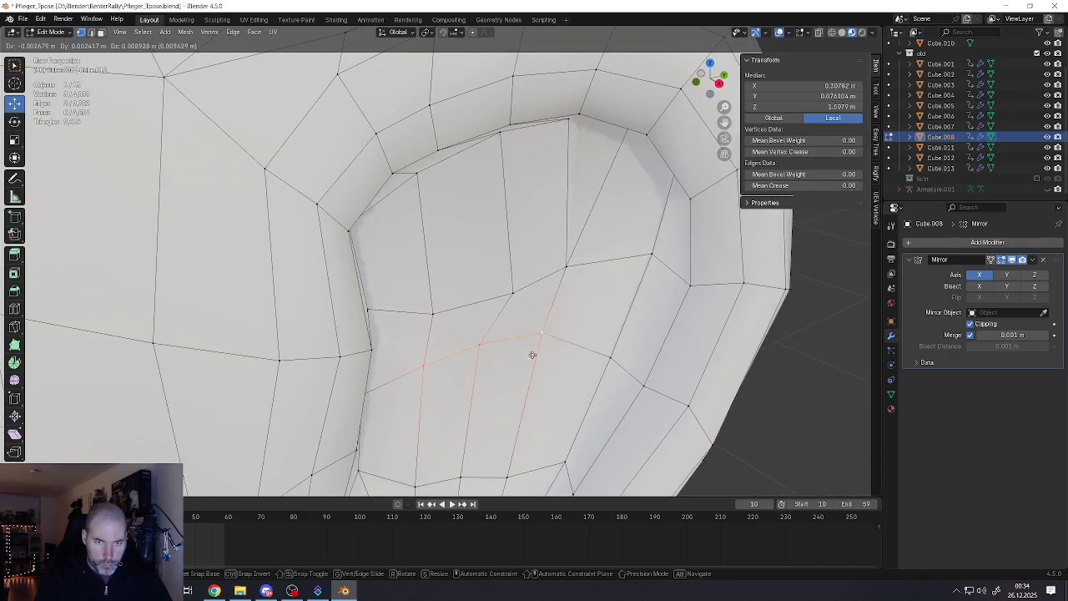
{"action": "left_click", "coordinate": [530, 349]}
{"action": "left_click", "coordinate": [609, 355]}
{"action": "key", "text": "g"}
{"action": "left_click", "coordinate": [624, 318]}
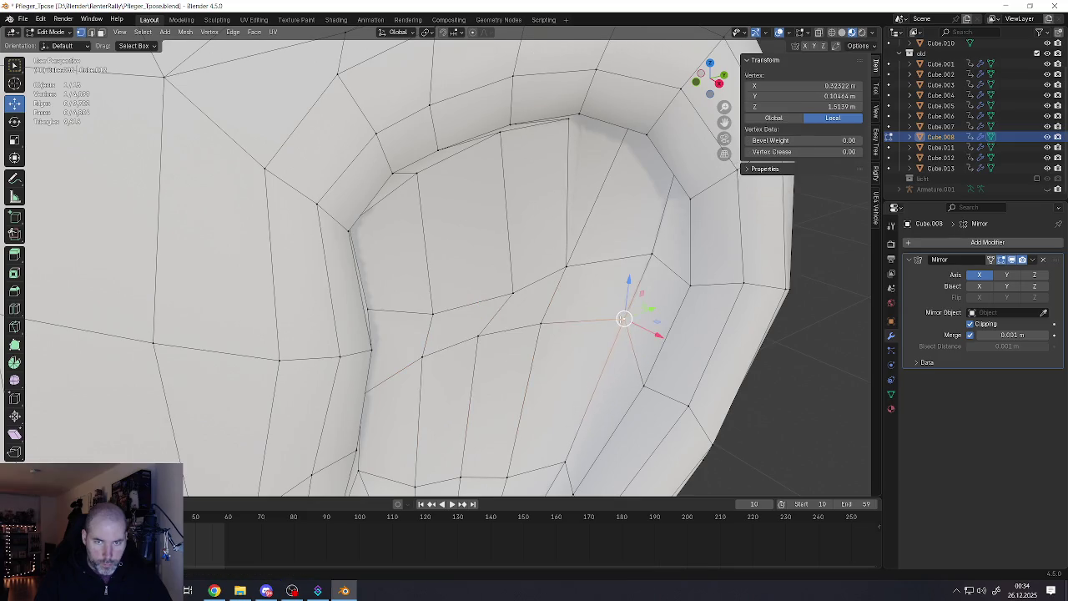
Fine-tune that cavity vertex's position with several successive moves
{"action": "key", "text": "g"}
{"action": "left_click", "coordinate": [416, 311]}
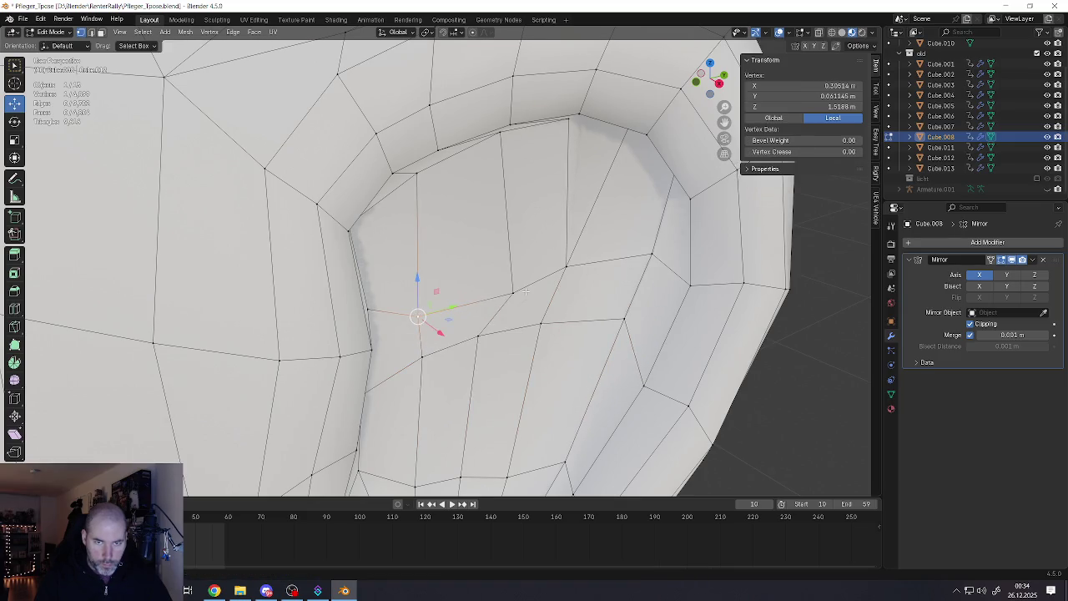
{"action": "key", "text": "g"}
{"action": "left_click", "coordinate": [489, 305]}
{"action": "key", "text": "g"}
{"action": "left_click", "coordinate": [475, 304]}
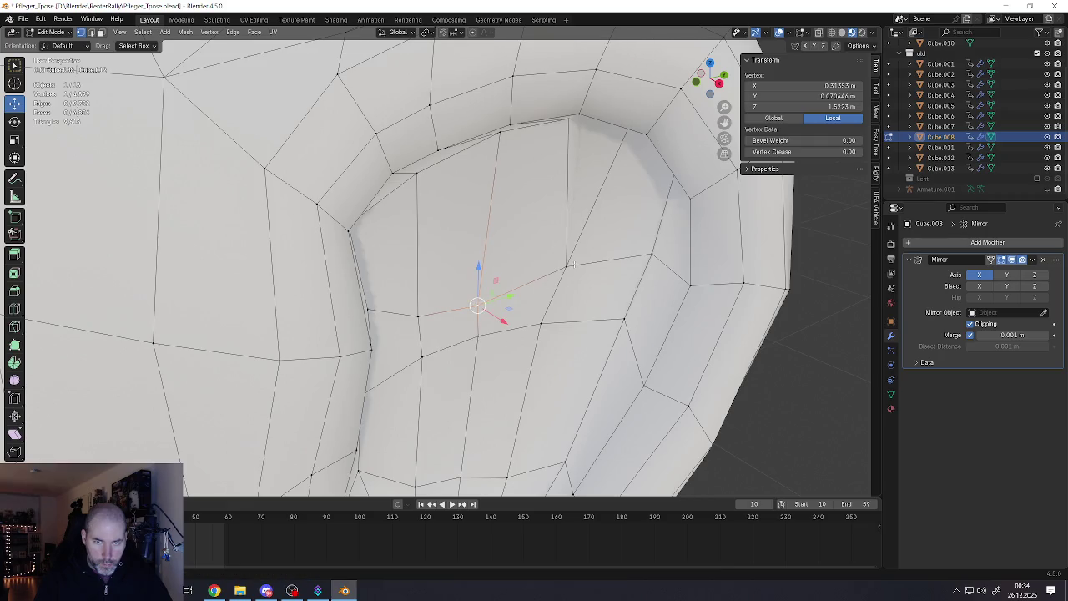
{"action": "key", "text": "g"}
{"action": "left_click", "coordinate": [554, 282]}
{"action": "mouse_move", "coordinate": [554, 282]}
{"action": "middle_mouse_down"}
{"action": "mouse_move", "coordinate": [579, 149]}
{"action": "mouse_move", "coordinate": [571, 265]}
{"action": "middle_mouse_up"}
Select a vertex on the ear's upper rim and reshape it with repeated moves
{"action": "left_click", "coordinate": [579, 149]}
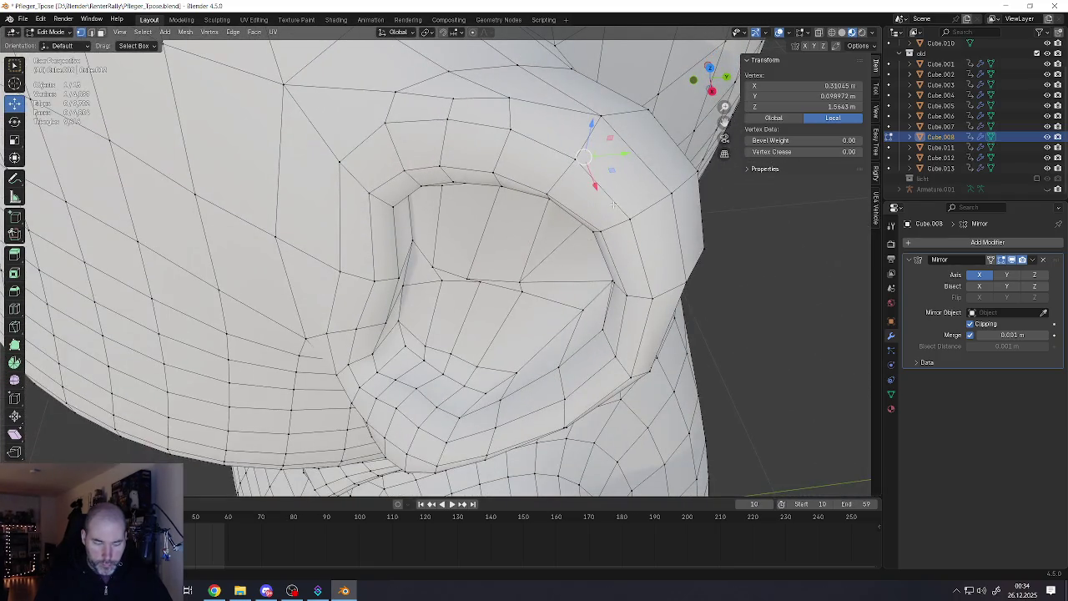
{"action": "key", "text": "g"}
{"action": "left_click", "coordinate": [588, 263]}
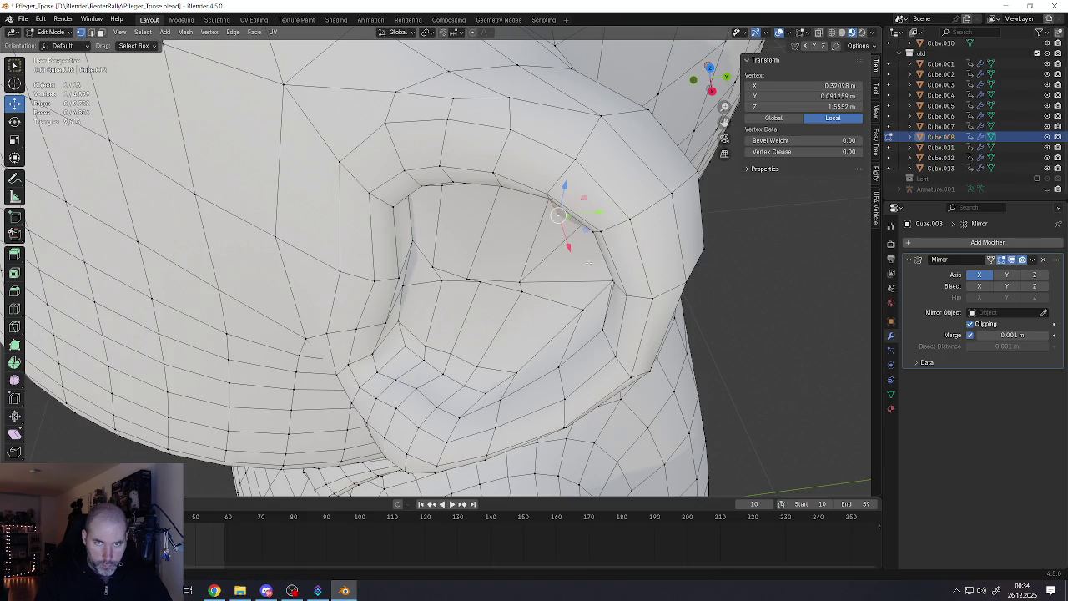
{"action": "mouse_move", "coordinate": [549, 265]}
{"action": "middle_mouse_down"}
{"action": "mouse_move", "coordinate": [560, 210]}
{"action": "mouse_move", "coordinate": [560, 220]}
{"action": "middle_mouse_up"}
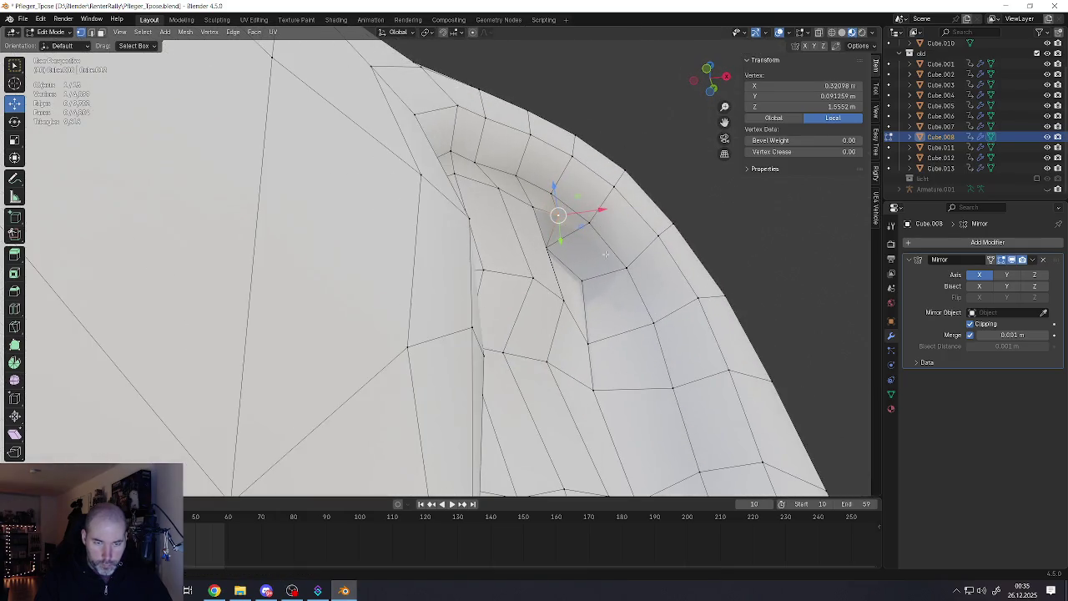
{"action": "key", "text": "g"}
{"action": "left_click", "coordinate": [606, 274]}
{"action": "mouse_move", "coordinate": [606, 273]}
{"action": "middle_mouse_down"}
{"action": "mouse_move", "coordinate": [566, 236]}
{"action": "mouse_move", "coordinate": [588, 242]}
{"action": "middle_mouse_up"}
{"action": "key", "text": "g"}
{"action": "left_click", "coordinate": [606, 245]}
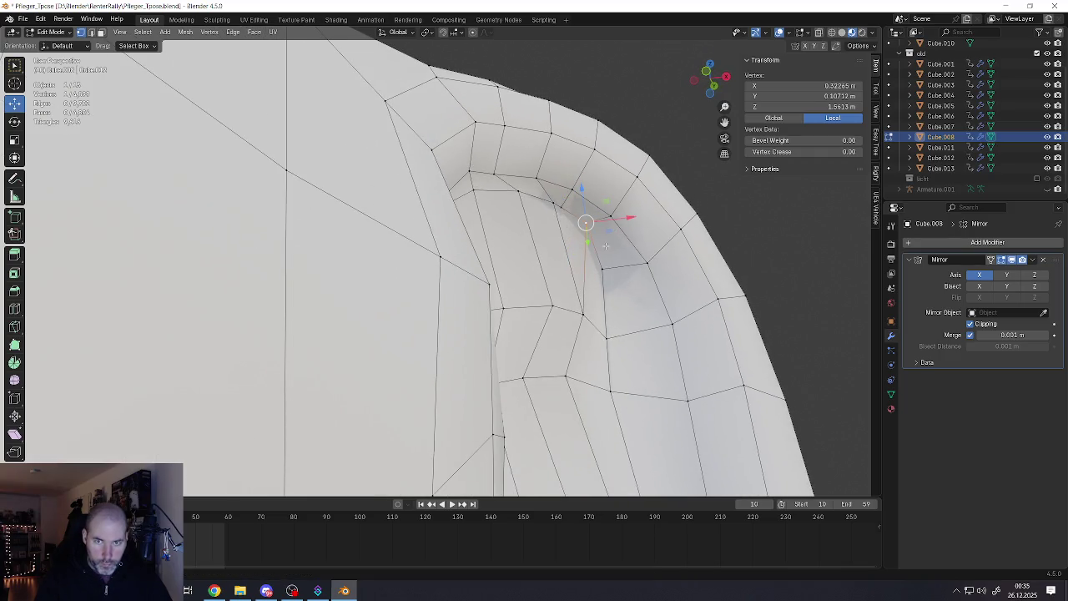
{"action": "key", "text": "g"}
{"action": "left_click", "coordinate": [618, 265]}
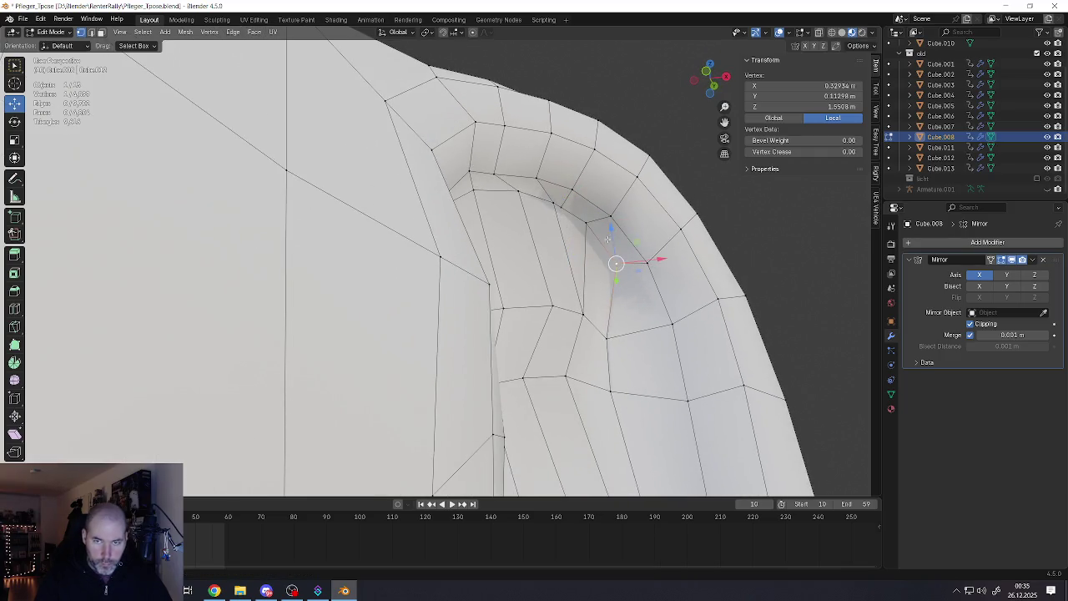
Pull the rim vertex lower, then back out to view the whole ear
{"action": "middle_click_drag", "start_coordinate": [617, 265], "coordinate": [598, 344]}
{"action": "key", "text": "g"}
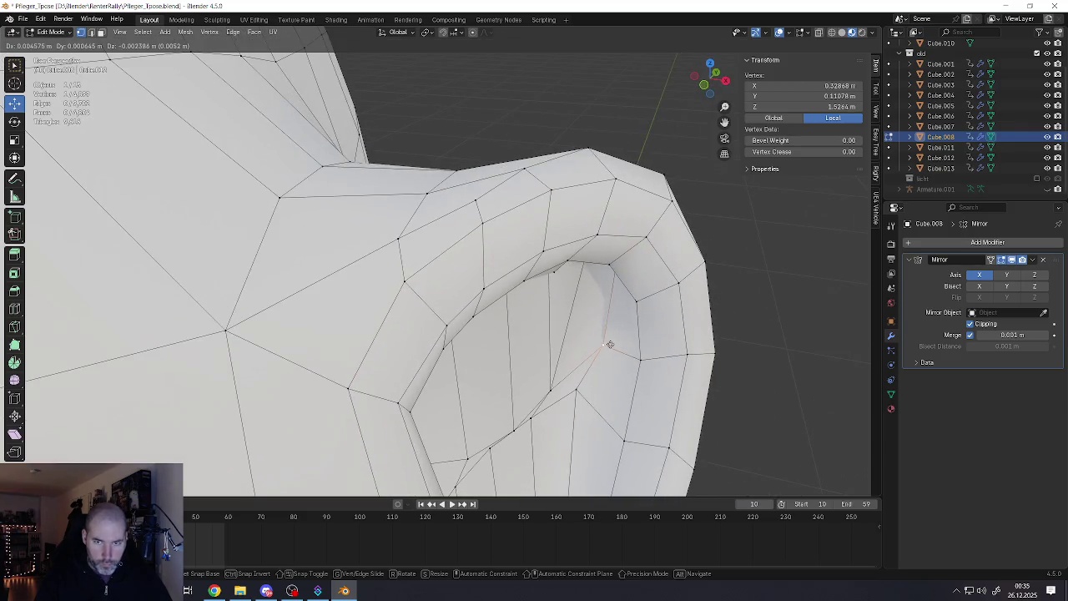
{"action": "left_click", "coordinate": [615, 347]}
{"action": "key", "text": "g"}
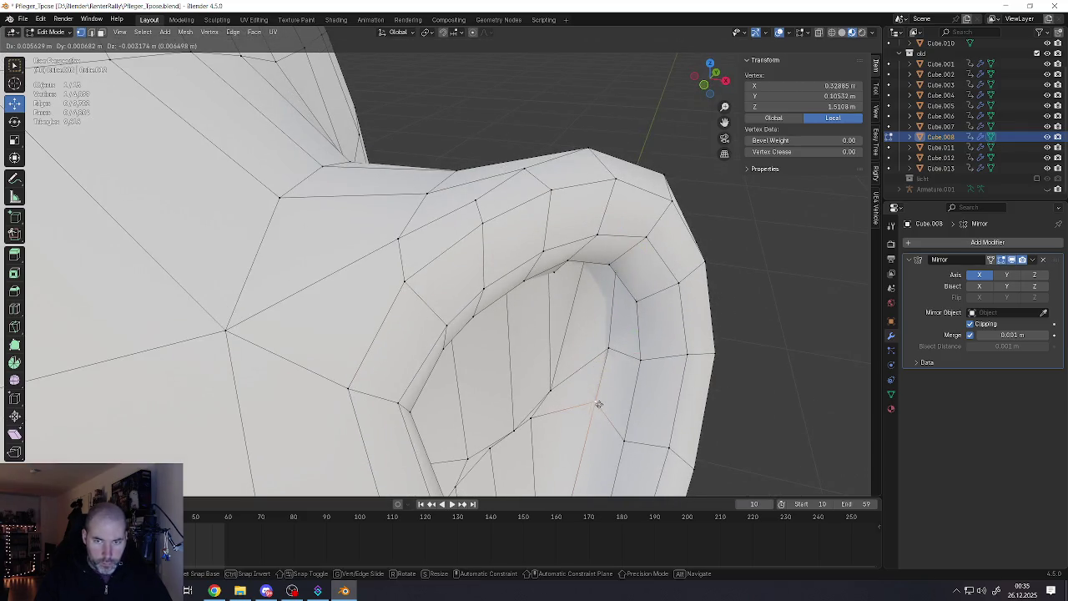
{"action": "left_click", "coordinate": [605, 409]}
{"action": "middle_click_drag", "start_coordinate": [605, 408], "coordinate": [576, 275]}
{"action": "scroll", "coordinate": [575, 275], "scroll_direction": "down", "scroll_amount": 3}
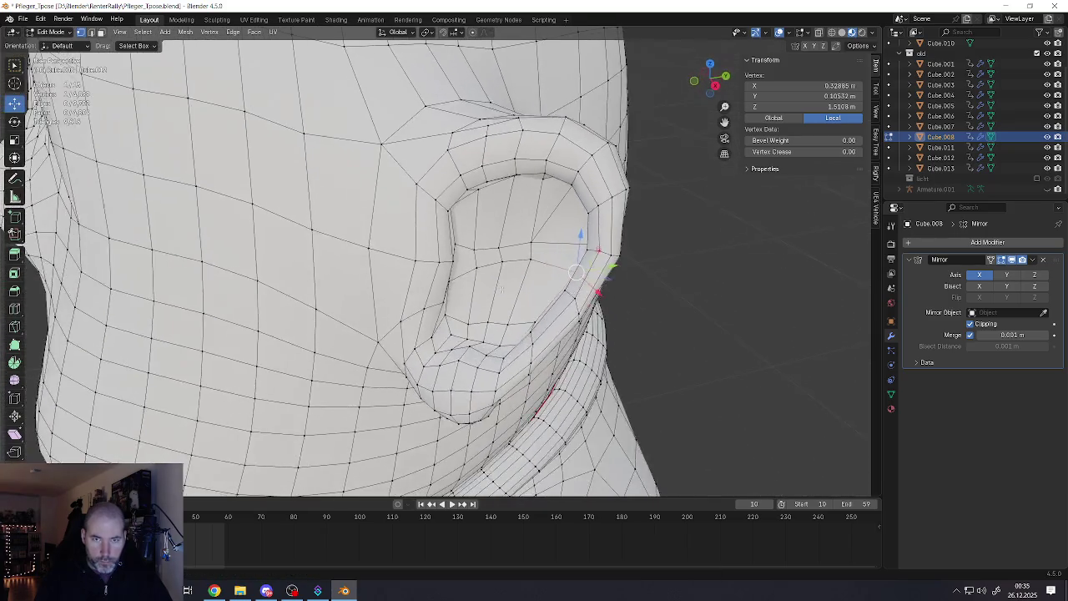
Check the ear in Object Mode, then return to mesh editing zoomed into the ear
{"action": "key", "text": "Tab"}
{"action": "mouse_move", "coordinate": [467, 225]}
{"action": "middle_mouse_down"}
{"action": "mouse_move", "coordinate": [563, 221]}
{"action": "mouse_move", "coordinate": [525, 218]}
{"action": "mouse_move", "coordinate": [519, 261]}
{"action": "middle_mouse_up"}
{"action": "middle_click_drag", "start_coordinate": [559, 224], "coordinate": [551, 242]}
{"action": "scroll", "coordinate": [550, 242], "scroll_direction": "up", "scroll_amount": 3}
{"action": "key", "text": "Tab"}
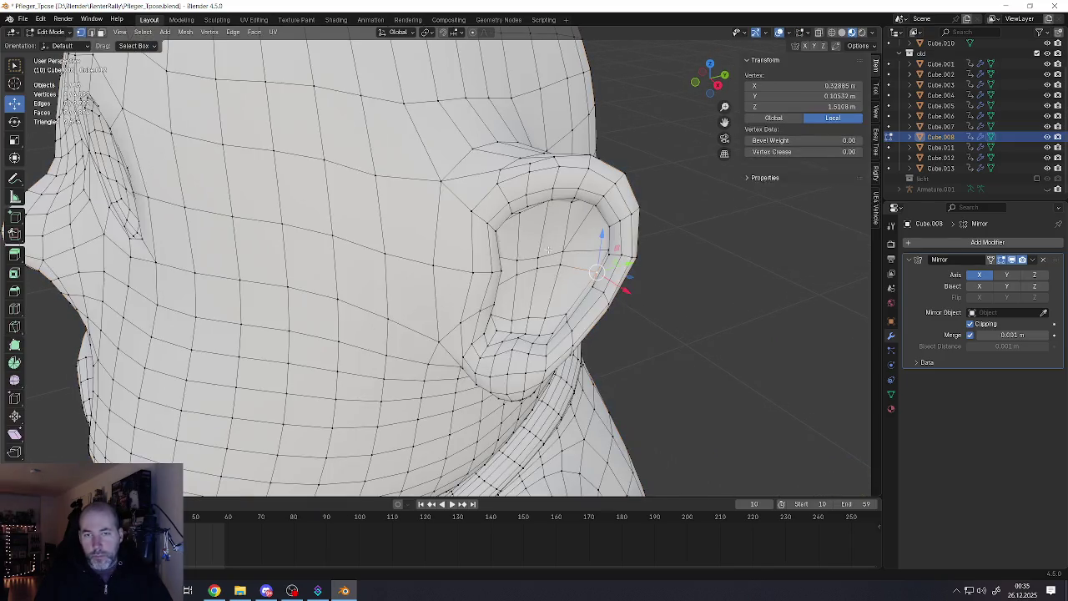
{"action": "scroll", "coordinate": [564, 258], "scroll_direction": "up", "scroll_amount": 2}
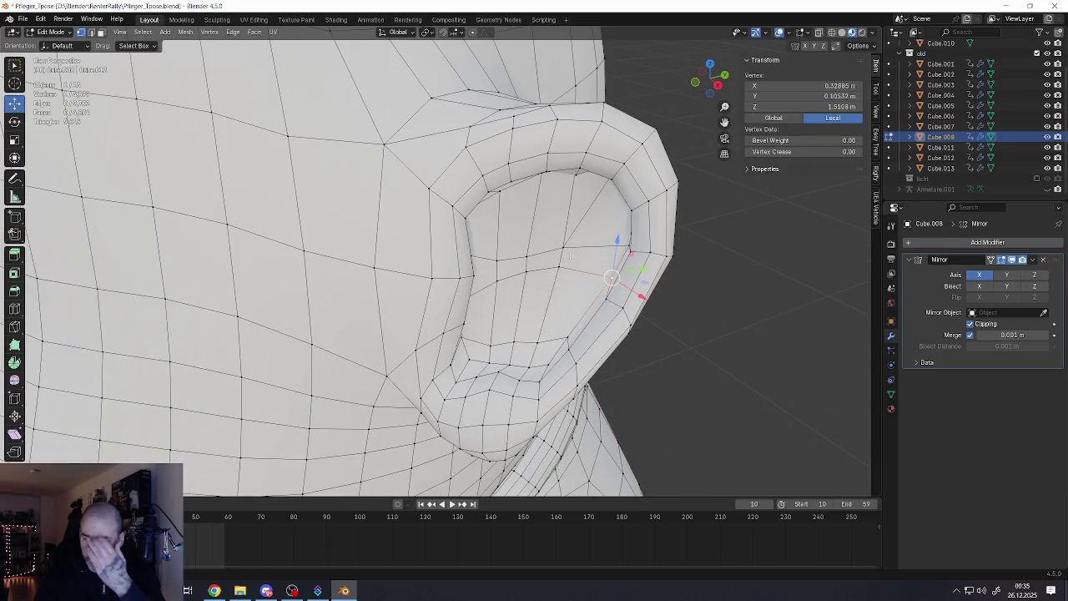
{"action": "middle_click_drag", "start_coordinate": [570, 260], "coordinate": [500, 267]}
{"action": "scroll", "coordinate": [501, 267], "scroll_direction": "up", "scroll_amount": 2}
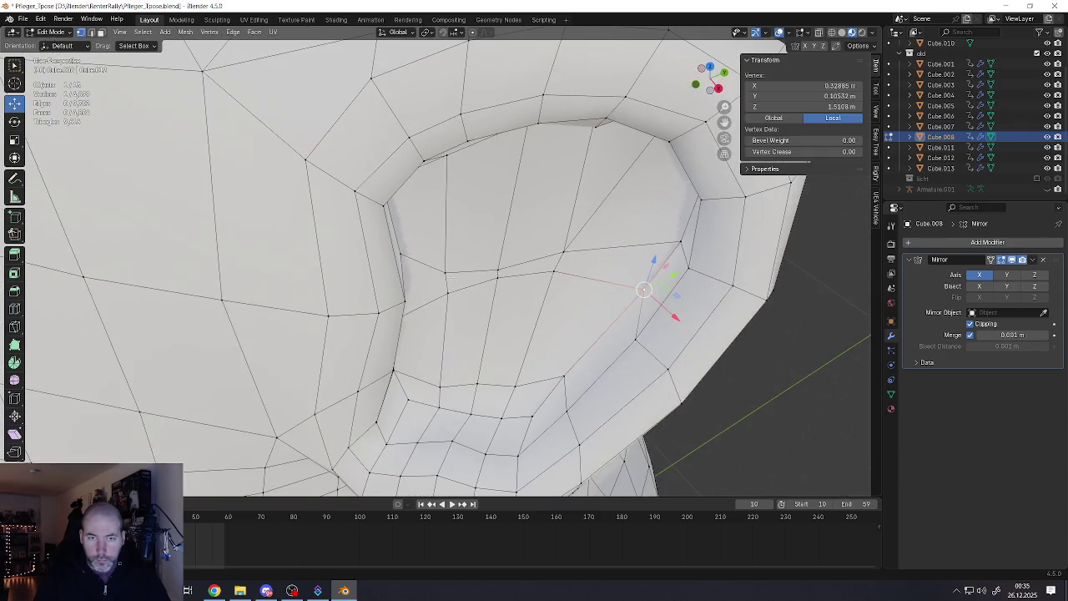
{"action": "middle_click_drag", "start_coordinate": [439, 280], "coordinate": [431, 271]}
Select a vertex inside the ear and drag it to refine the inner fold
{"action": "key", "text": "3"}
{"action": "left_click", "coordinate": [433, 281]}
{"action": "scroll", "coordinate": [431, 271], "scroll_direction": "down", "scroll_amount": 2}
{"action": "key", "text": "g"}
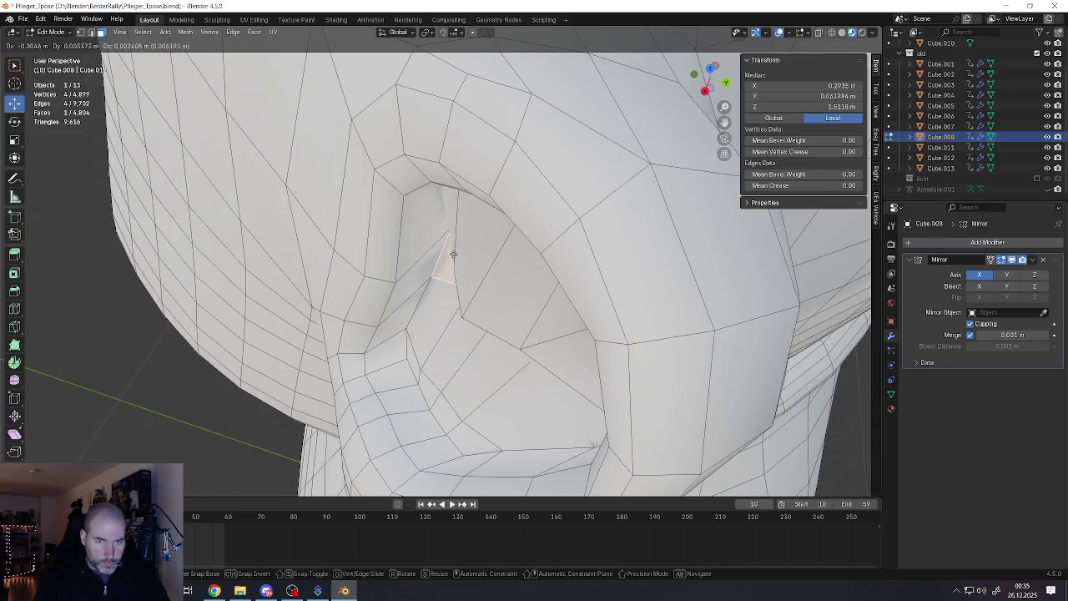
{"action": "left_click", "coordinate": [440, 260]}
{"action": "left_click", "coordinate": [480, 246]}
{"action": "key", "text": "1"}
{"action": "left_click", "coordinate": [451, 266]}
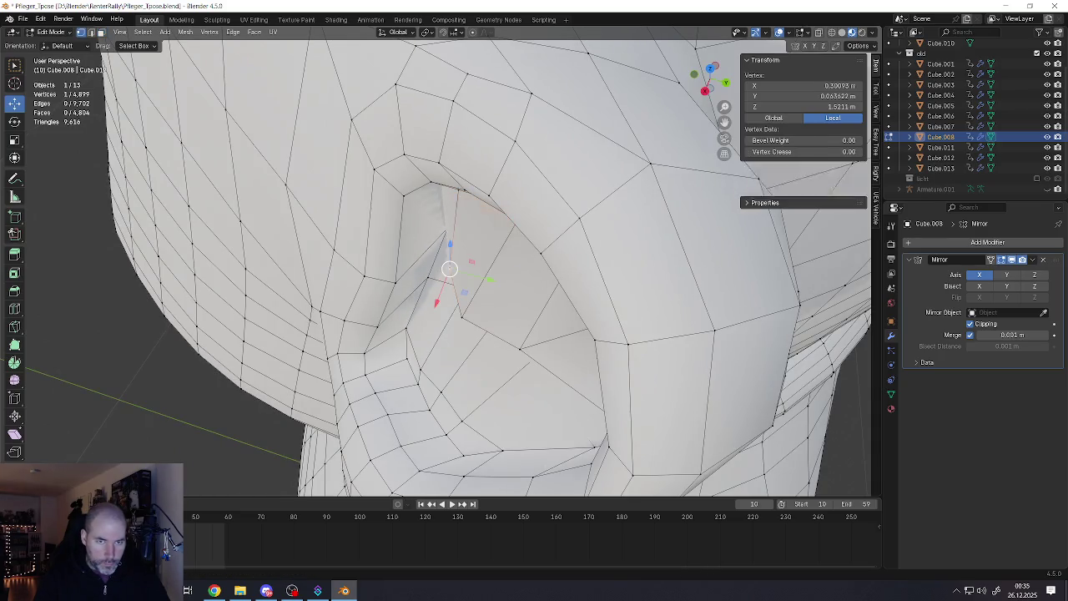
{"action": "mouse_move", "coordinate": [451, 266]}
{"action": "left_mouse_down"}
{"action": "mouse_move", "coordinate": [467, 261]}
{"action": "mouse_move", "coordinate": [459, 249]}
{"action": "mouse_move", "coordinate": [473, 293]}
{"action": "mouse_move", "coordinate": [471, 282]}
{"action": "left_mouse_up"}
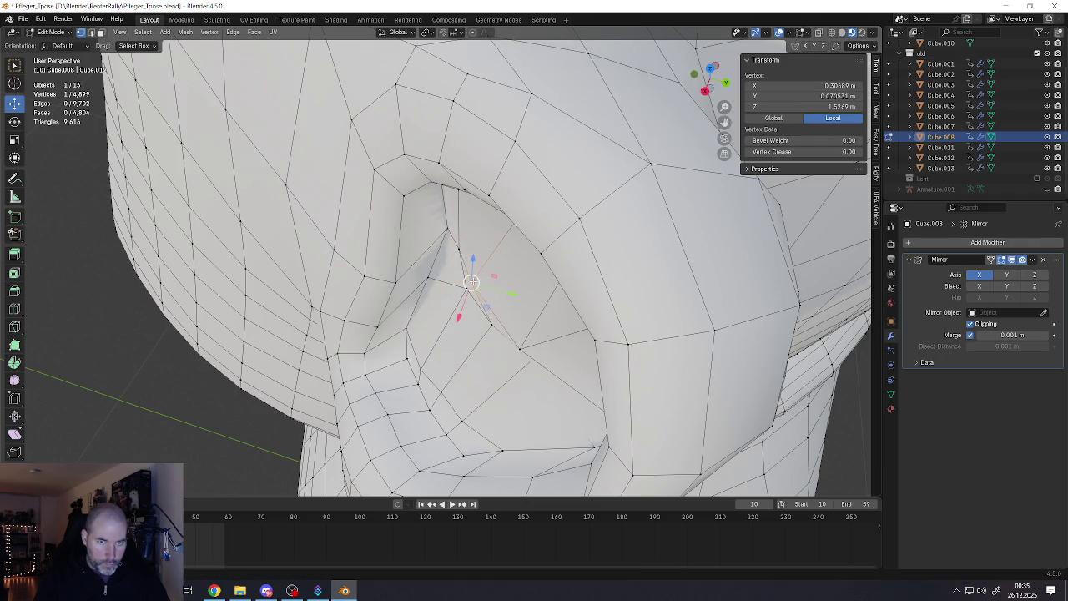
{"action": "middle_click_drag", "start_coordinate": [471, 282], "coordinate": [437, 274]}
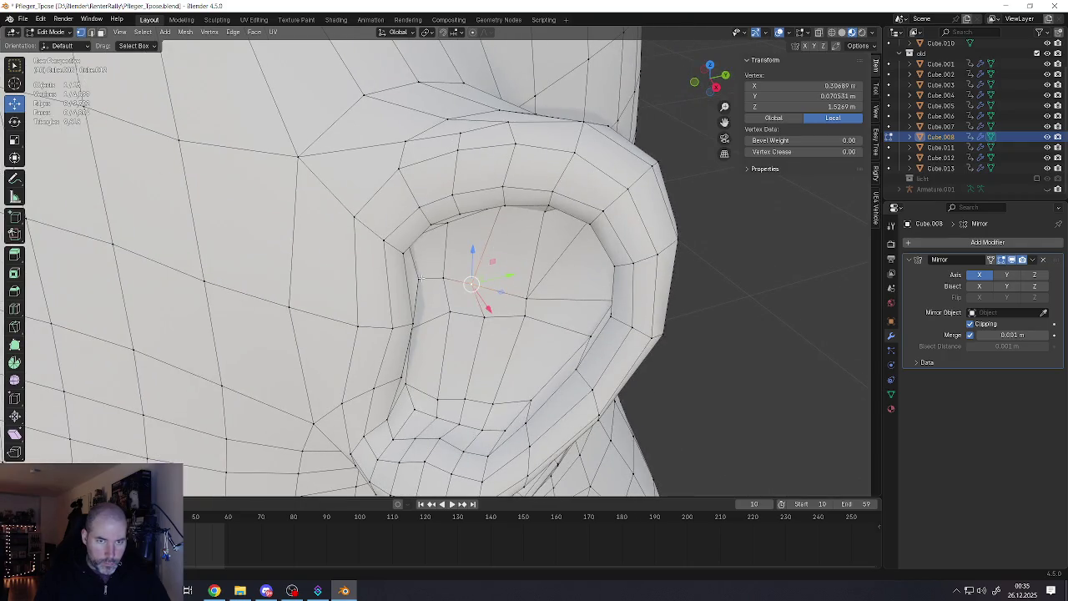
{"action": "scroll", "coordinate": [421, 278], "scroll_direction": "down", "scroll_amount": 3}
{"action": "scroll", "coordinate": [422, 278], "scroll_direction": "down", "scroll_amount": 4}
Reframe the view in Object Mode, then return to mesh editing zoomed in
{"action": "key", "text": "Tab"}
{"action": "mouse_move", "coordinate": [421, 278]}
{"action": "middle_mouse_down"}
{"action": "mouse_move", "coordinate": [464, 294]}
{"action": "mouse_move", "coordinate": [471, 260]}
{"action": "mouse_move", "coordinate": [550, 269]}
{"action": "mouse_move", "coordinate": [401, 311]}
{"action": "middle_mouse_up"}
{"action": "scroll", "coordinate": [465, 275], "scroll_direction": "down", "scroll_amount": 3}
{"action": "scroll", "coordinate": [464, 271], "scroll_direction": "down", "scroll_amount": 3}
{"action": "scroll", "coordinate": [465, 269], "scroll_direction": "down", "scroll_amount": 2}
{"action": "scroll", "coordinate": [465, 269], "scroll_direction": "up", "scroll_amount": 2}
{"action": "scroll", "coordinate": [484, 257], "scroll_direction": "up", "scroll_amount": 4}
{"action": "scroll", "coordinate": [494, 251], "scroll_direction": "up", "scroll_amount": 3}
{"action": "key", "text": "Tab"}
{"action": "scroll", "coordinate": [551, 269], "scroll_direction": "up", "scroll_amount": 3}
{"action": "scroll", "coordinate": [500, 283], "scroll_direction": "up", "scroll_amount": 3}
{"action": "scroll", "coordinate": [467, 292], "scroll_direction": "up", "scroll_amount": 2}
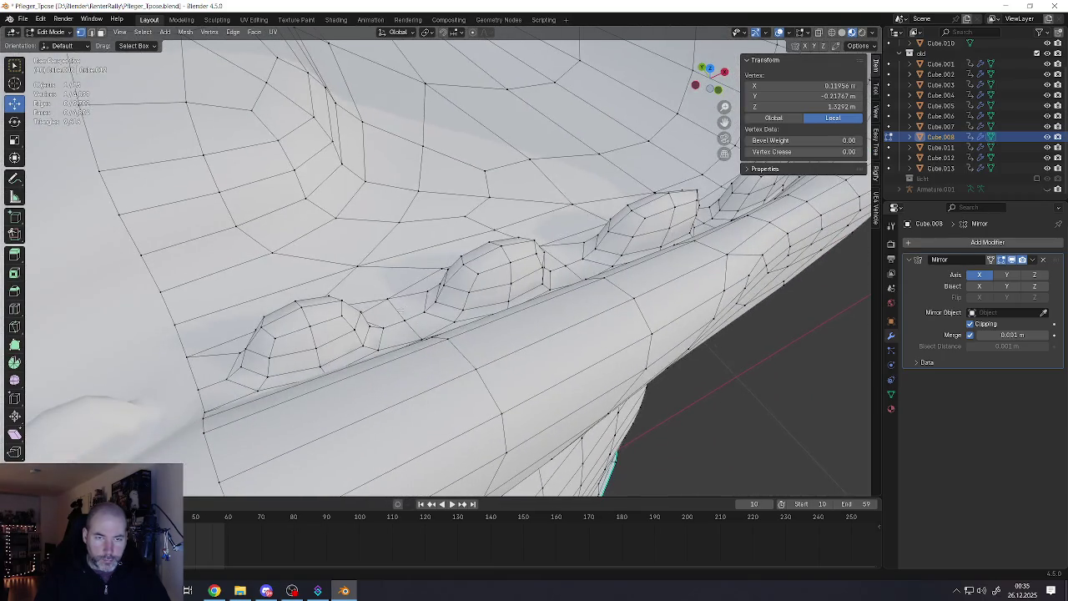
Select the first knuckle bump's base loop and drag it slightly lower
{"action": "key", "text": "3"}
{"action": "left_click", "coordinate": [294, 363]}
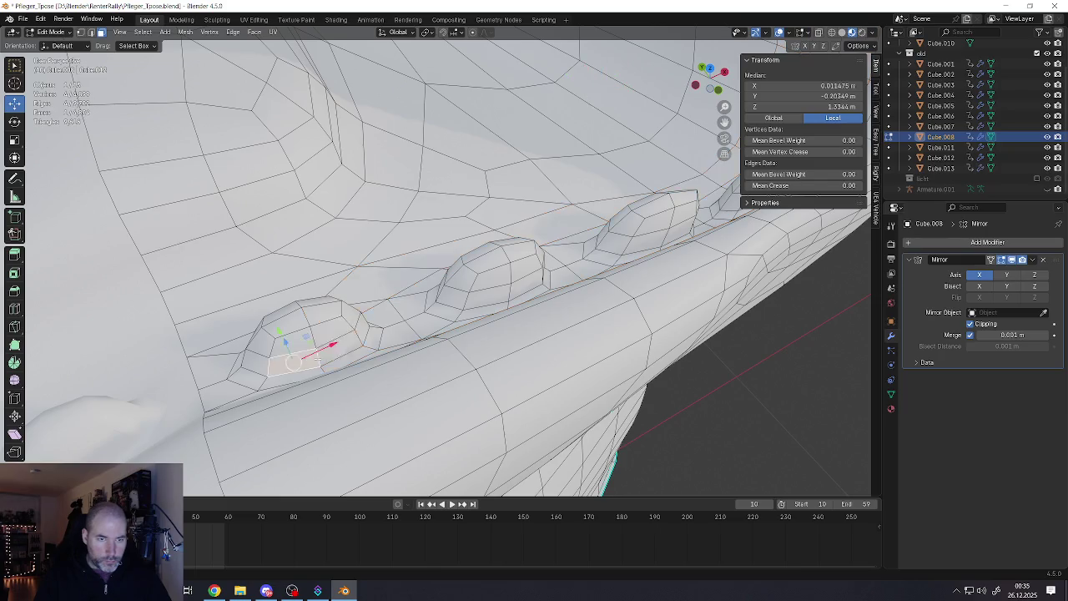
{"action": "middle_click_drag", "start_coordinate": [306, 368], "coordinate": [440, 254]}
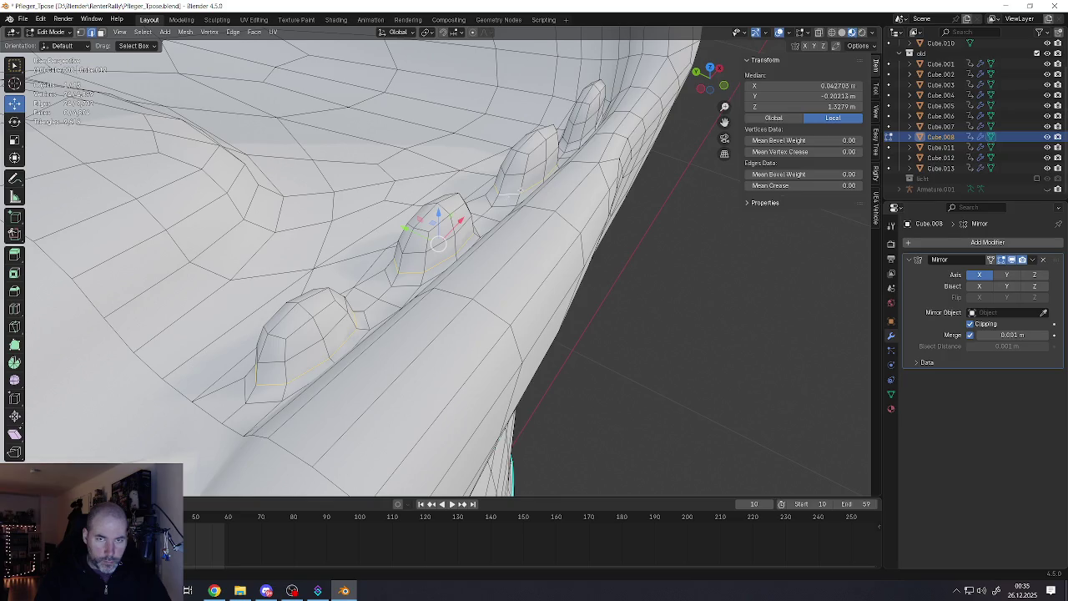
{"action": "middle_click_drag", "start_coordinate": [440, 242], "coordinate": [515, 227]}
{"action": "scroll", "coordinate": [516, 227], "scroll_direction": "up", "scroll_amount": 3}
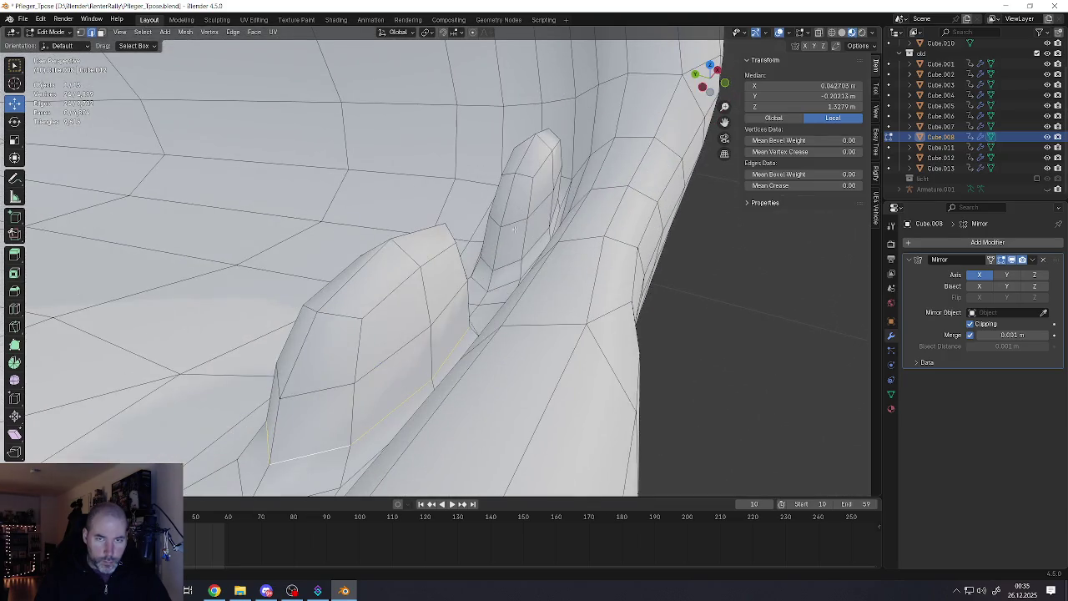
{"action": "scroll", "coordinate": [506, 253], "scroll_direction": "down", "scroll_amount": 5}
{"action": "middle_click_drag", "start_coordinate": [507, 253], "coordinate": [548, 217]}
{"action": "middle_click_drag", "start_coordinate": [493, 267], "coordinate": [500, 242]}
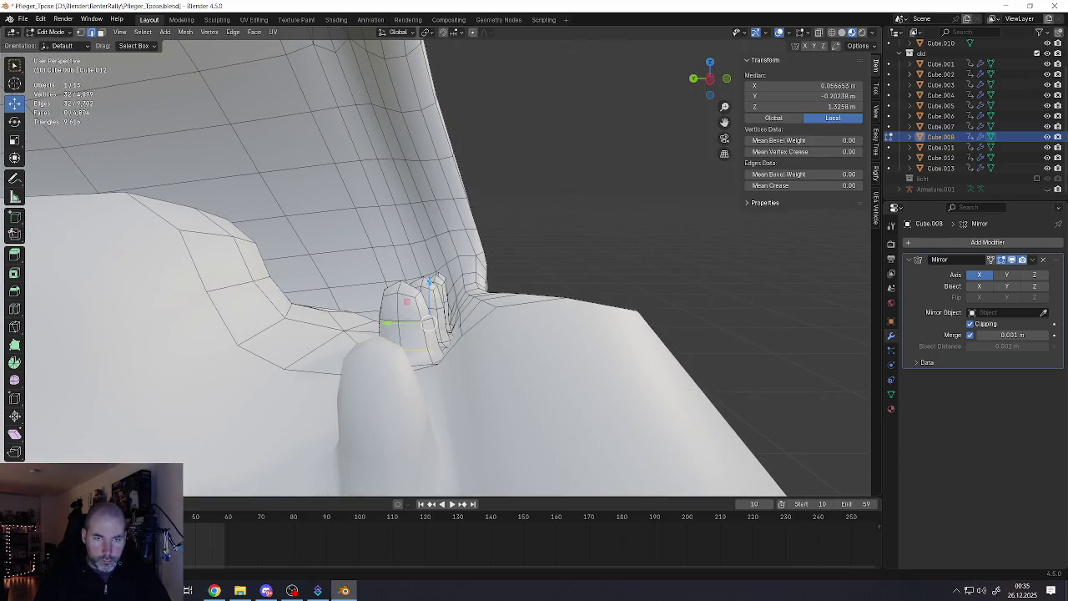
{"action": "left_click_drag", "start_coordinate": [429, 282], "coordinate": [429, 290]}
{"action": "middle_click_drag", "start_coordinate": [429, 290], "coordinate": [436, 315]}
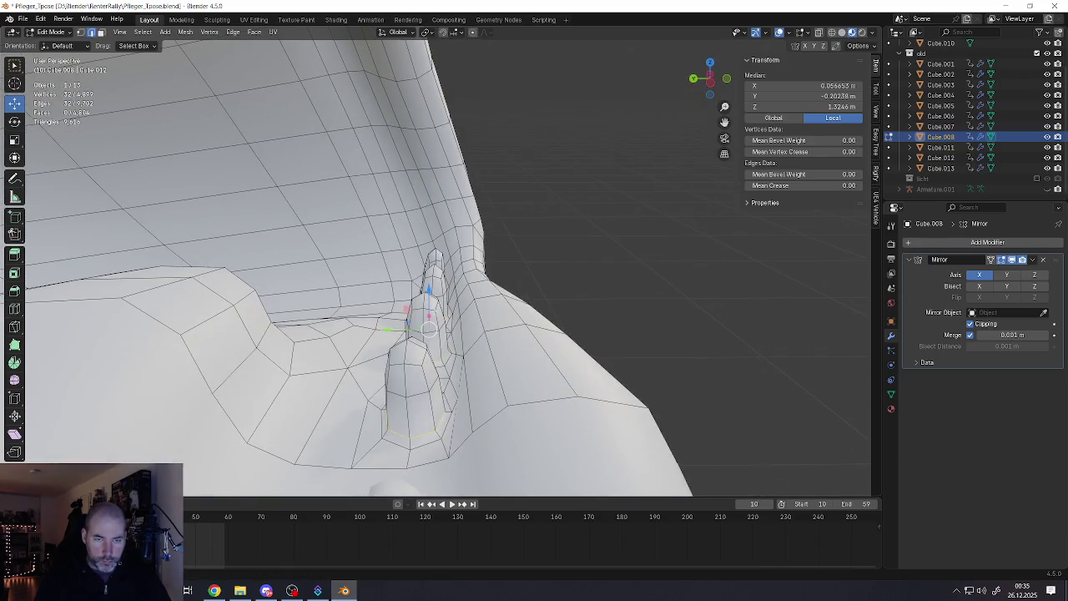
{"action": "key", "text": "ctrl+e"}
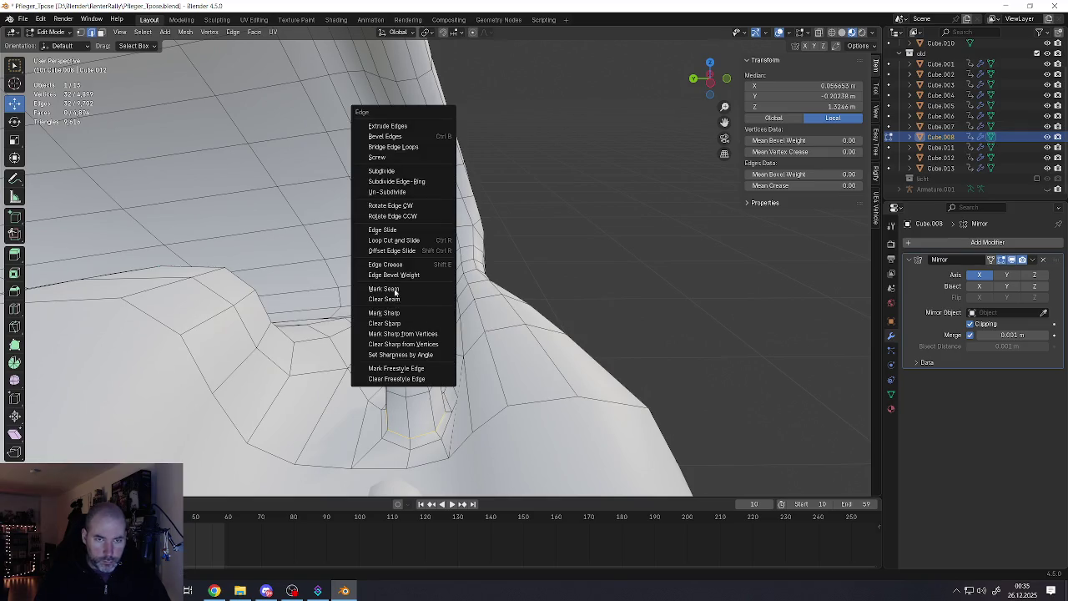
Mark the knuckle bumps' base loops as both Sharp and Seam
{"action": "left_click", "coordinate": [396, 314]}
{"action": "key", "text": "ctrl+e"}
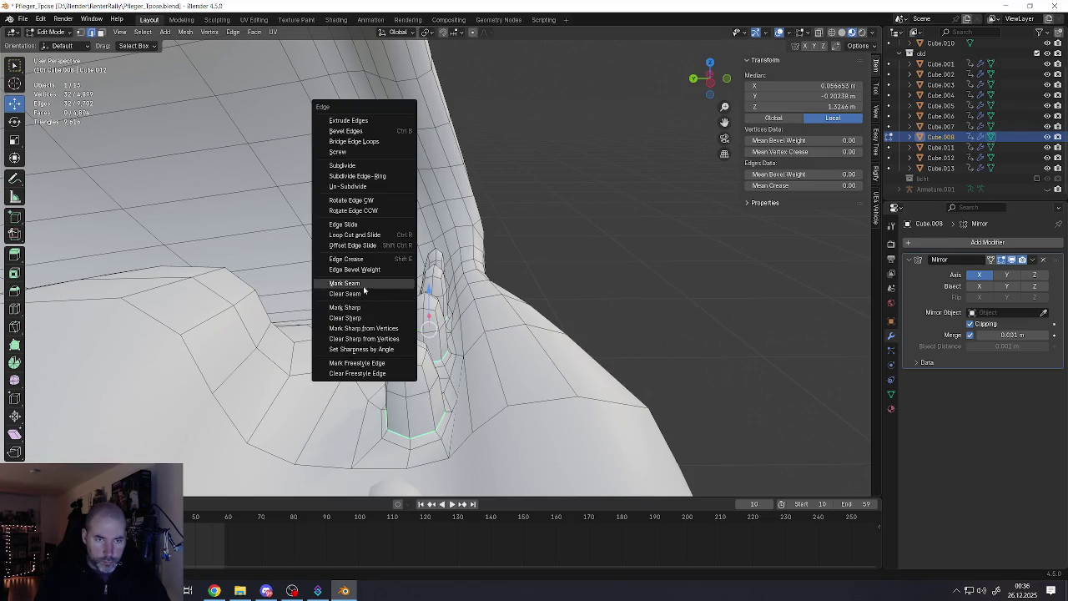
{"action": "left_click", "coordinate": [367, 282]}
{"action": "middle_click_drag", "start_coordinate": [367, 283], "coordinate": [495, 410]}
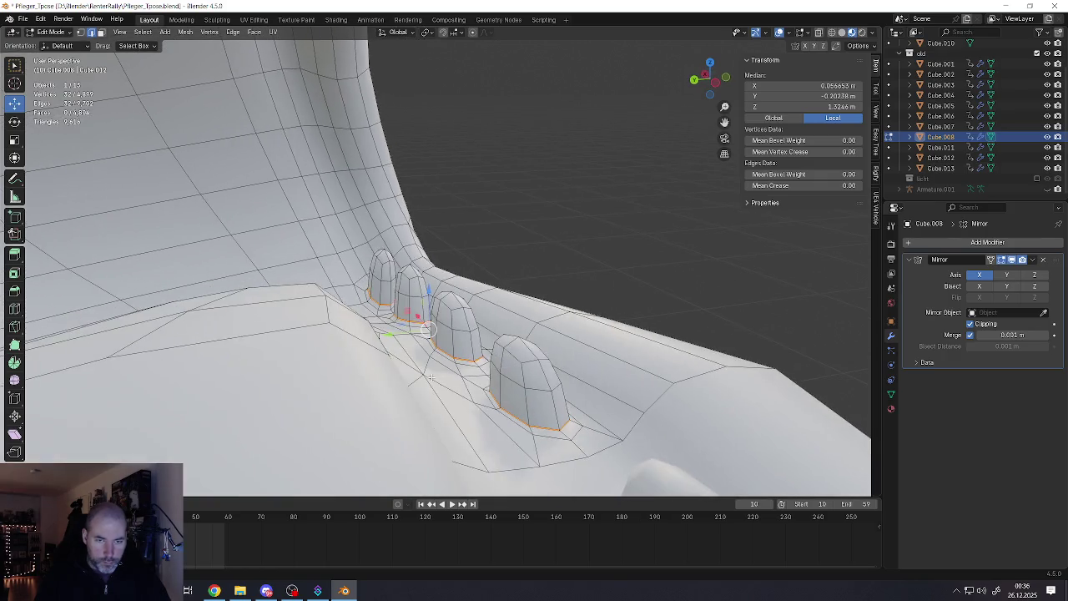
Select all four knuckle bumps with L, frame them, and scale them along Y
{"action": "key", "text": "3"}
{"action": "left_click", "coordinate": [505, 396]}
{"action": "key", "text": "l"}
{"action": "key", "text": "l"}
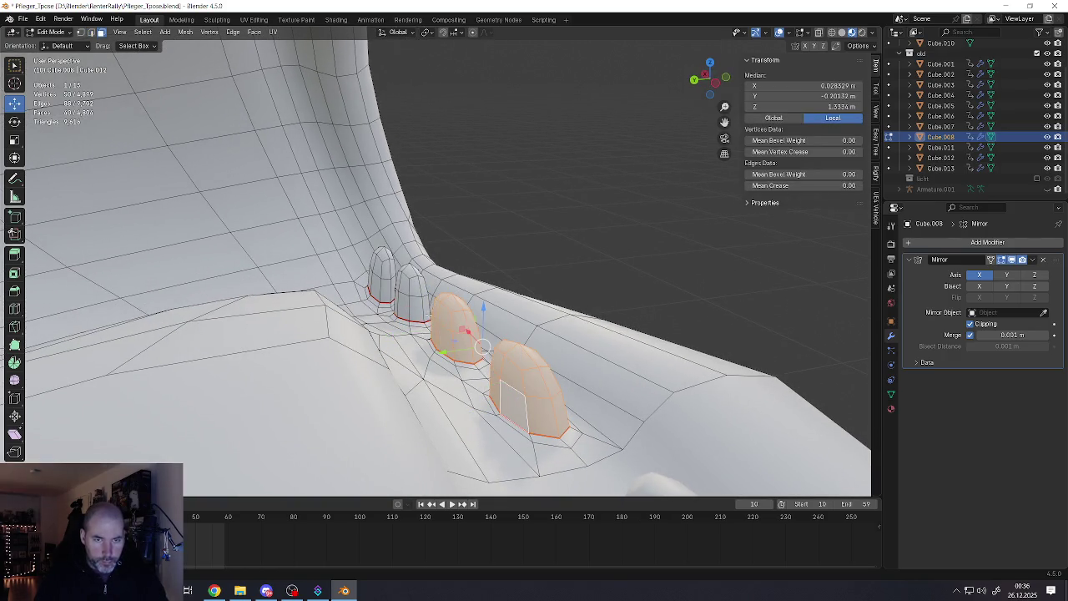
{"action": "key", "text": "l"}
{"action": "key", "text": "l"}
{"action": "middle_click_drag", "start_coordinate": [387, 283], "coordinate": [502, 332]}
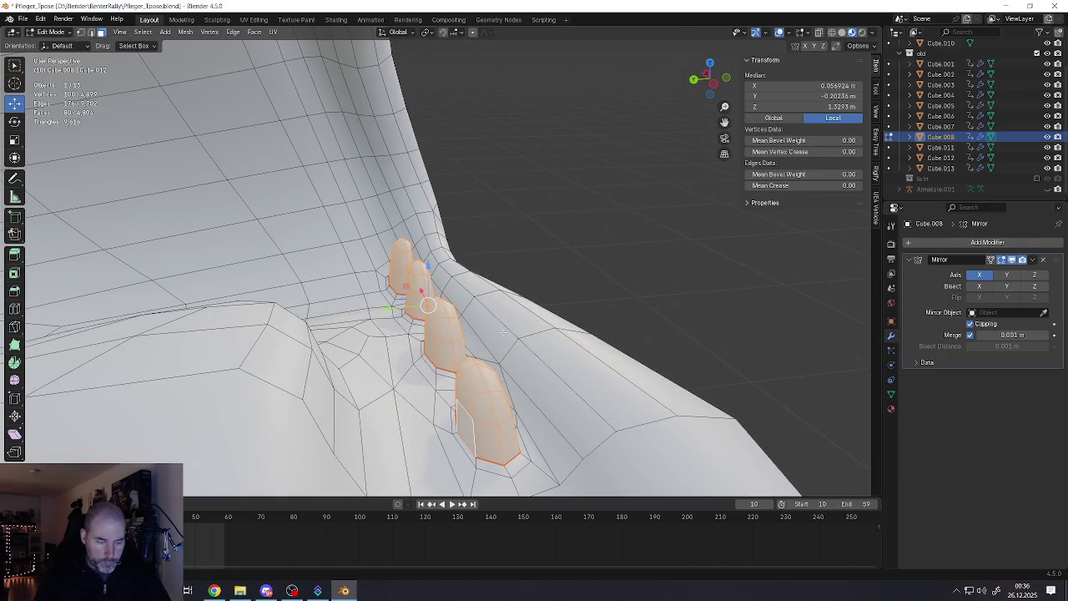
{"action": "middle_click_drag", "start_coordinate": [437, 334], "coordinate": [434, 338]}
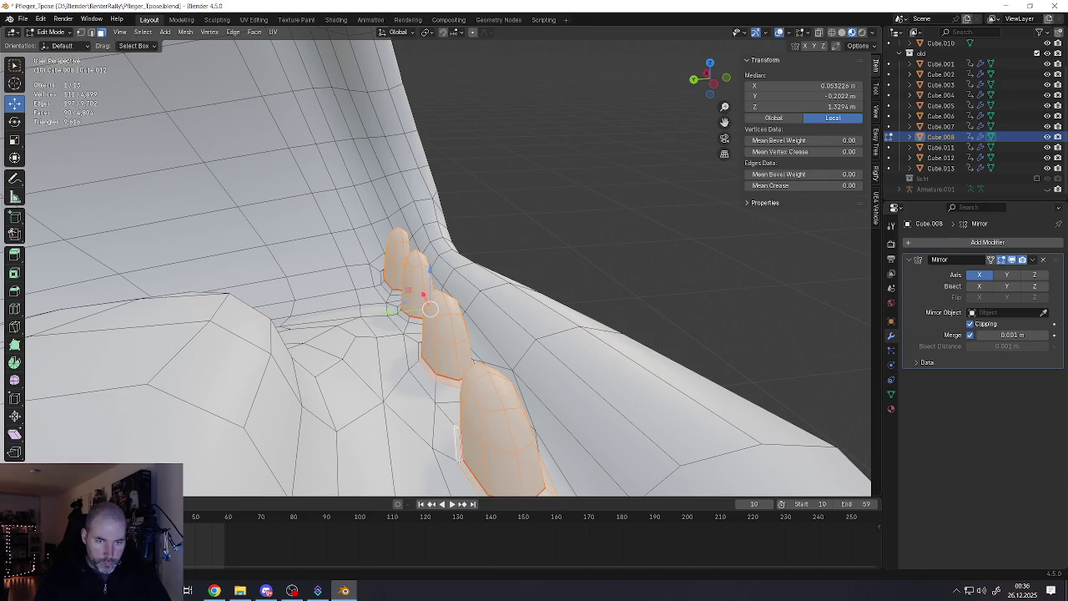
{"action": "key", "text": "KP_Decimal"}
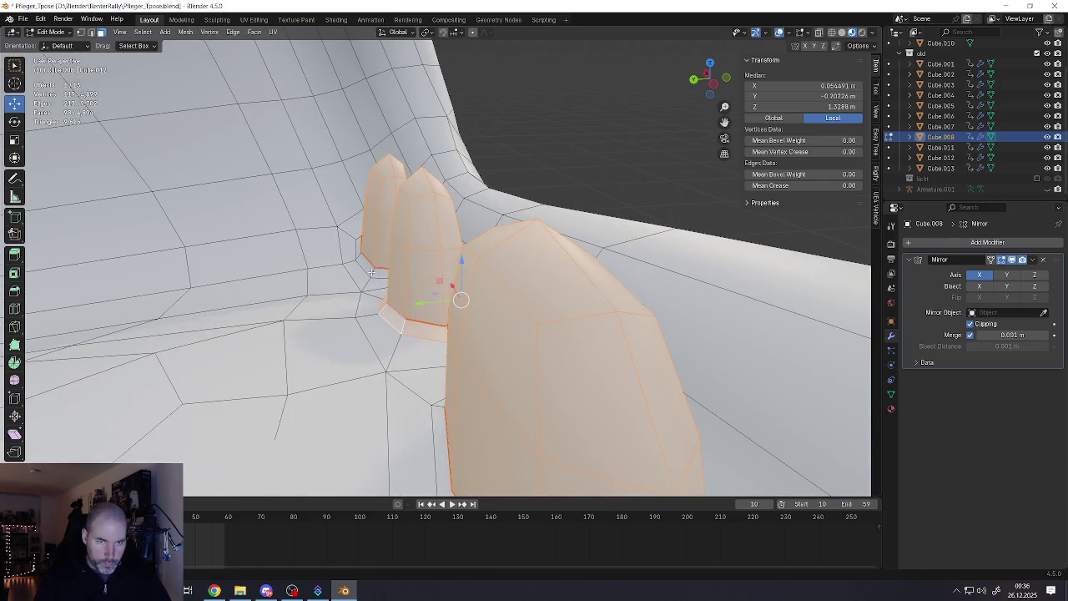
{"action": "scroll", "coordinate": [371, 271], "scroll_direction": "down", "scroll_amount": 5}
{"action": "key", "text": "s"}
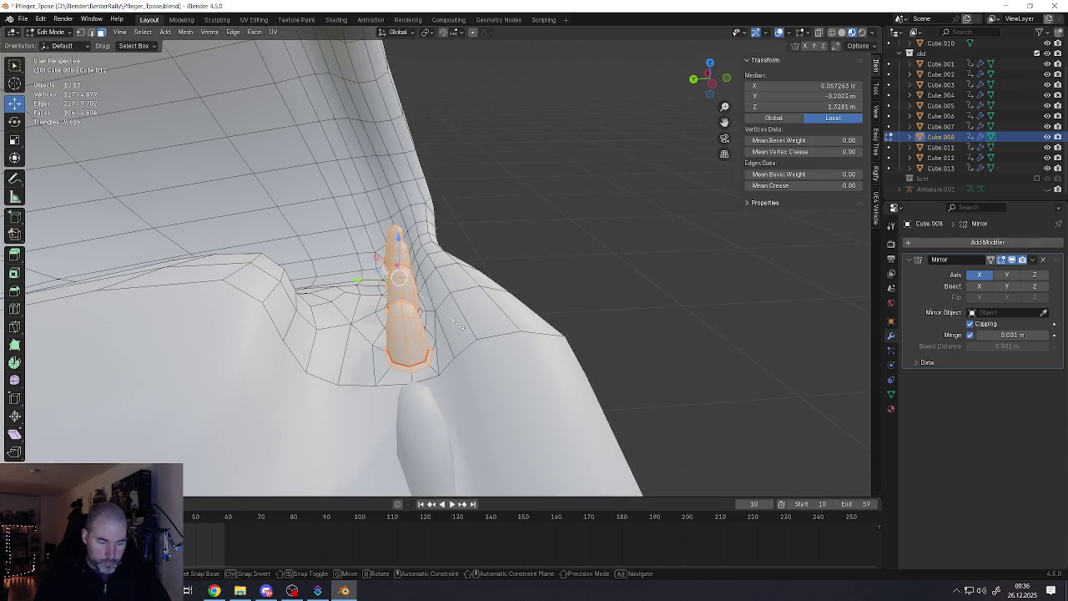
{"action": "key", "text": "y"}
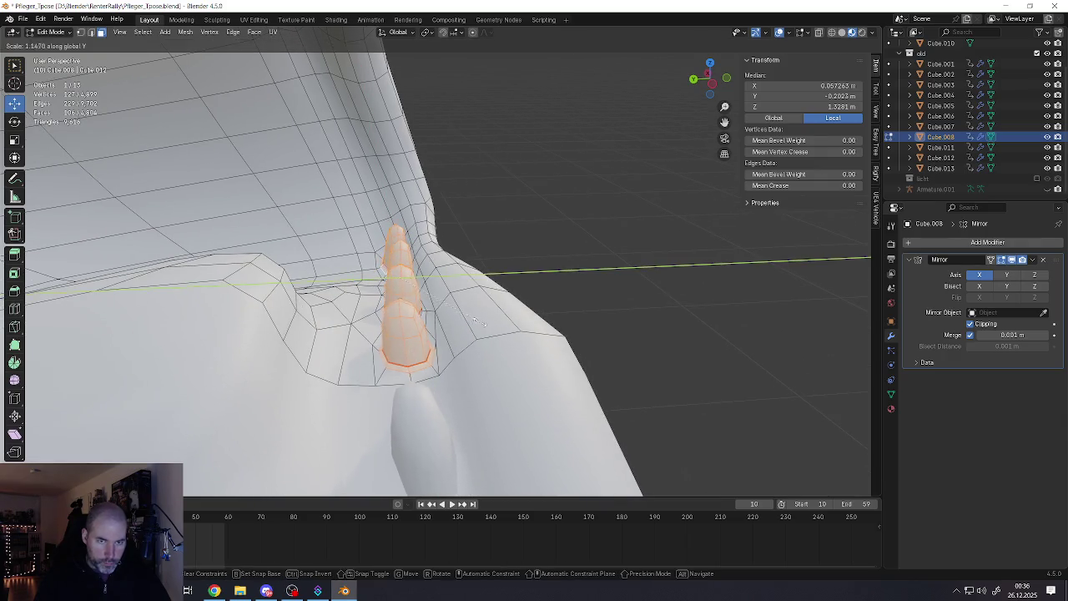
{"action": "left_click", "coordinate": [435, 367]}
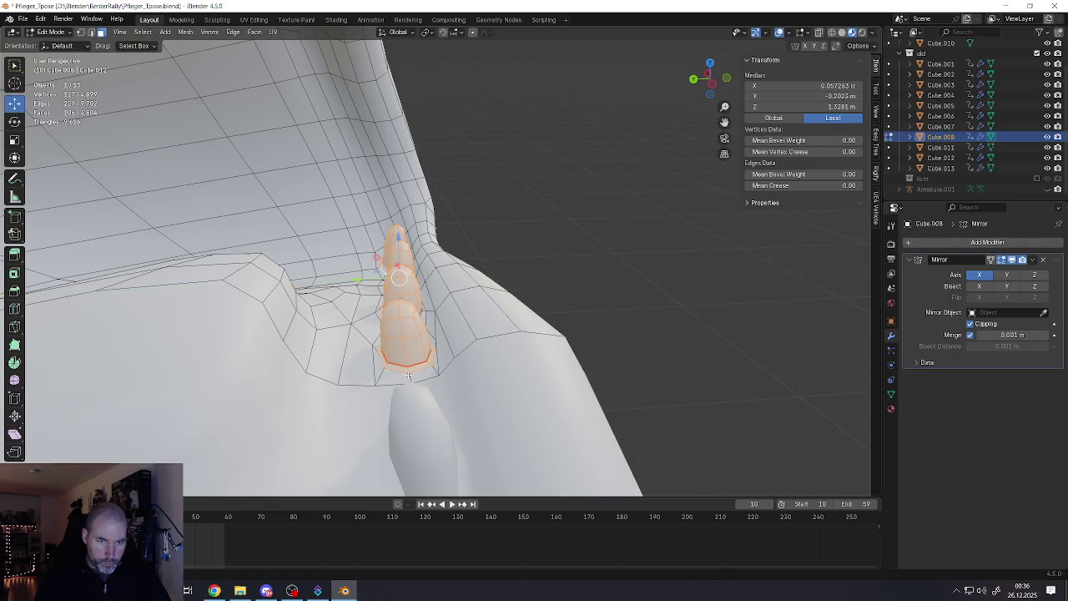
Add a face at the finger base and grow the selection ring around the bumps
{"action": "scroll", "coordinate": [408, 375], "scroll_direction": "up", "scroll_amount": 5}
{"action": "middle_click_drag", "start_coordinate": [408, 375], "coordinate": [451, 413]}
{"action": "left_click", "coordinate": [450, 413], "text": "shift"}
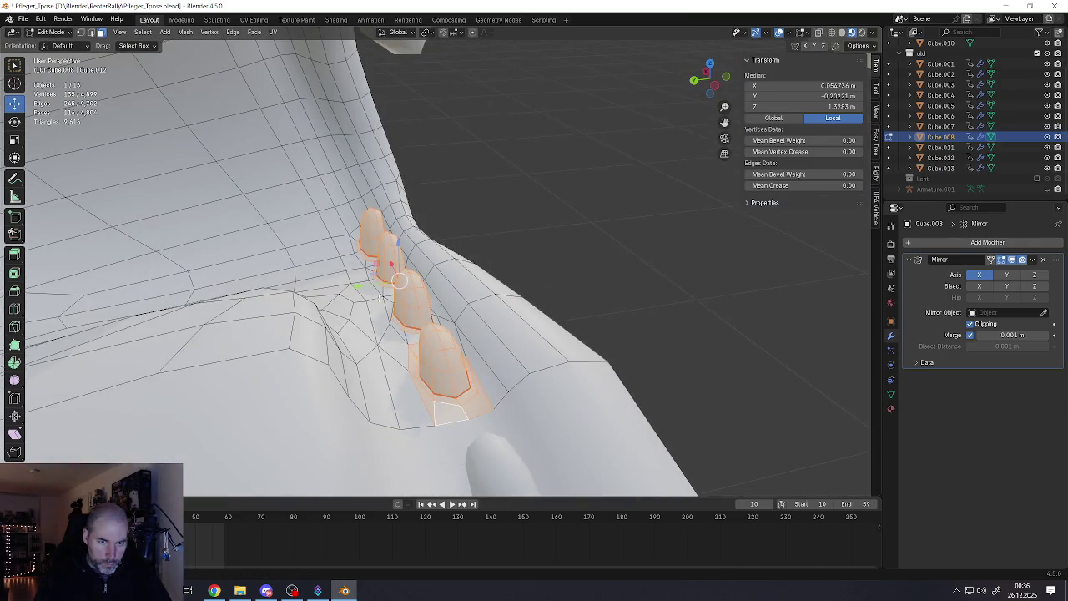
{"action": "scroll", "coordinate": [380, 297], "scroll_direction": "up", "scroll_amount": 2}
{"action": "key", "text": "ctrl+KP_Add"}
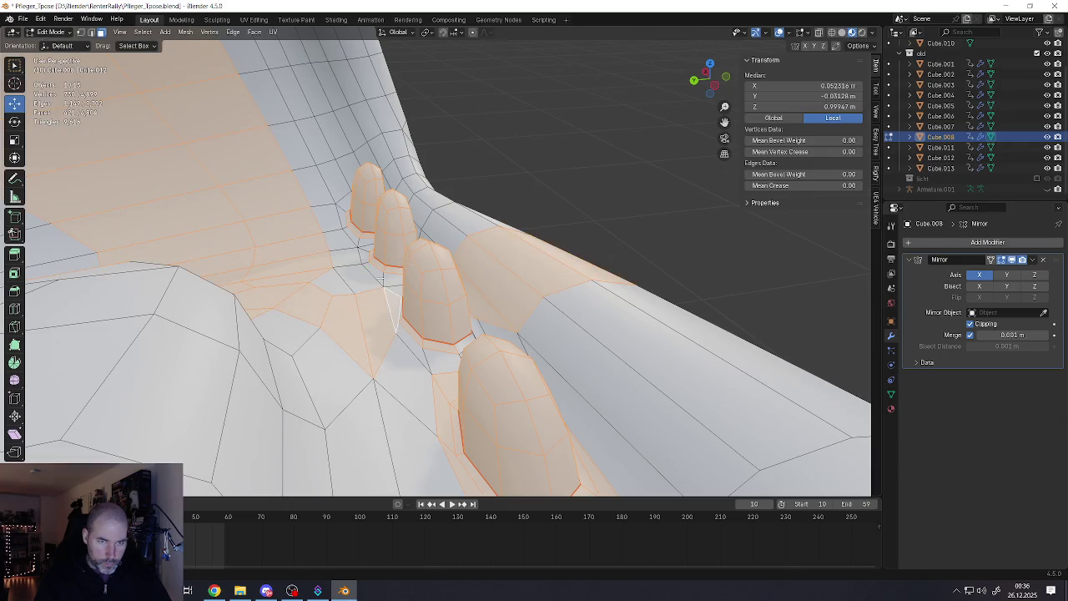
Narrow the selection to the knuckle bump faces and stretch them further along Y
{"action": "key", "text": "ctrl+KP_Subtract"}
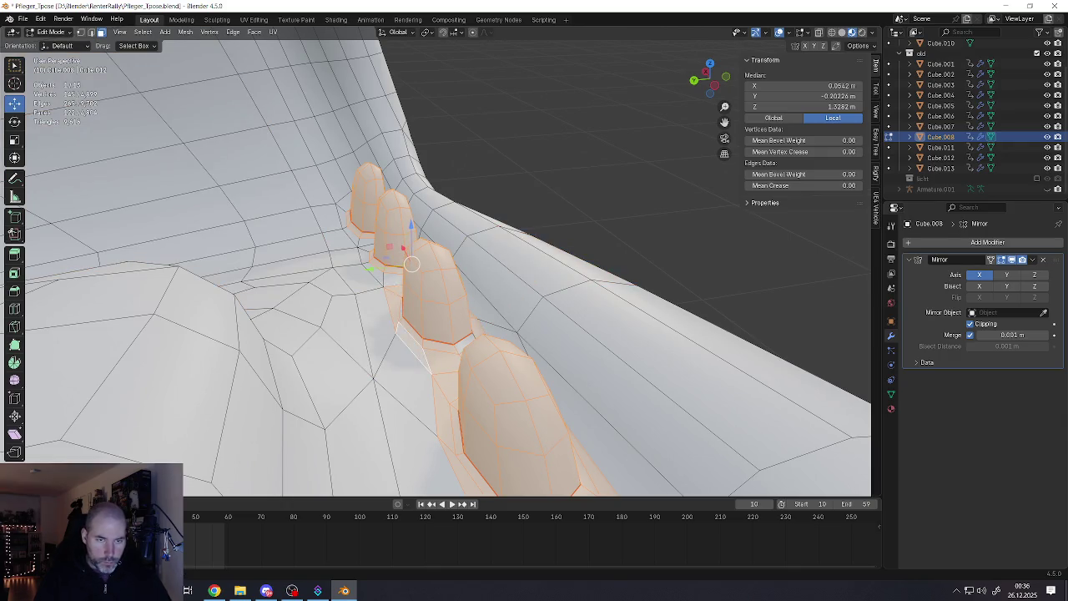
{"action": "left_click", "coordinate": [370, 253], "text": "shift"}
{"action": "left_click", "coordinate": [359, 242], "text": "shift"}
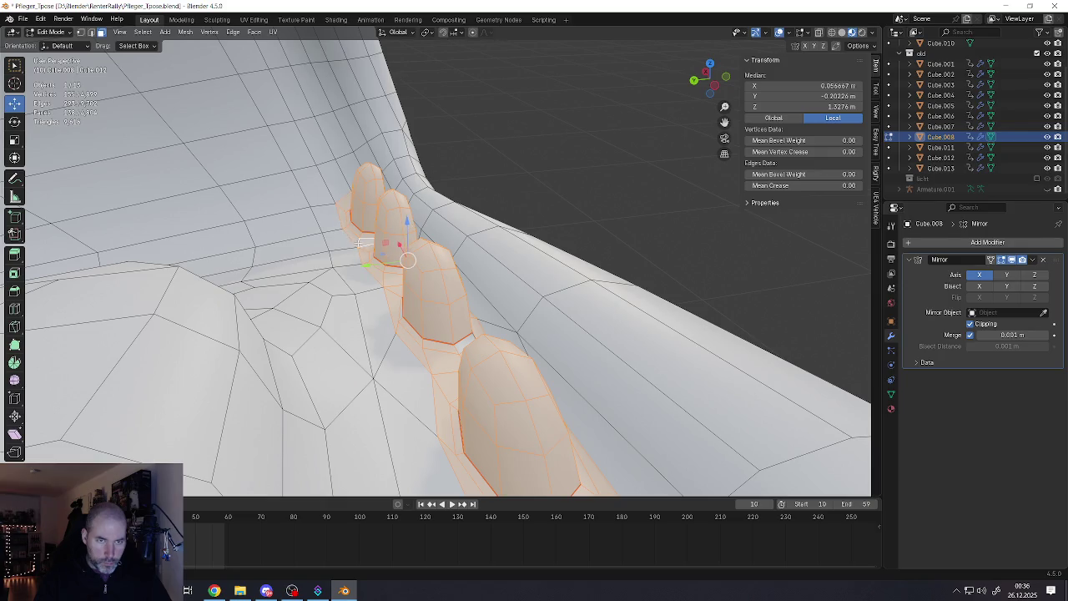
{"action": "middle_click_drag", "start_coordinate": [359, 242], "coordinate": [374, 260]}
{"action": "key", "text": "s"}
{"action": "key", "text": "y"}
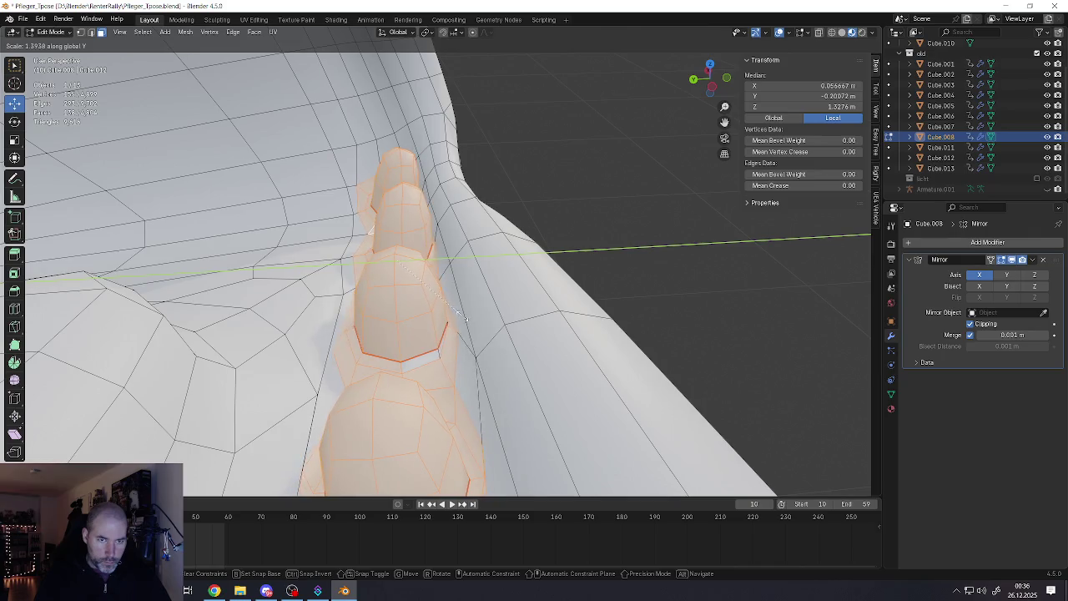
{"action": "key", "text": "Return"}
Lower three bump and knuckle vertices slightly along the Z axis
{"action": "middle_click_drag", "start_coordinate": [392, 208], "coordinate": [406, 197]}
{"action": "key", "text": "1"}
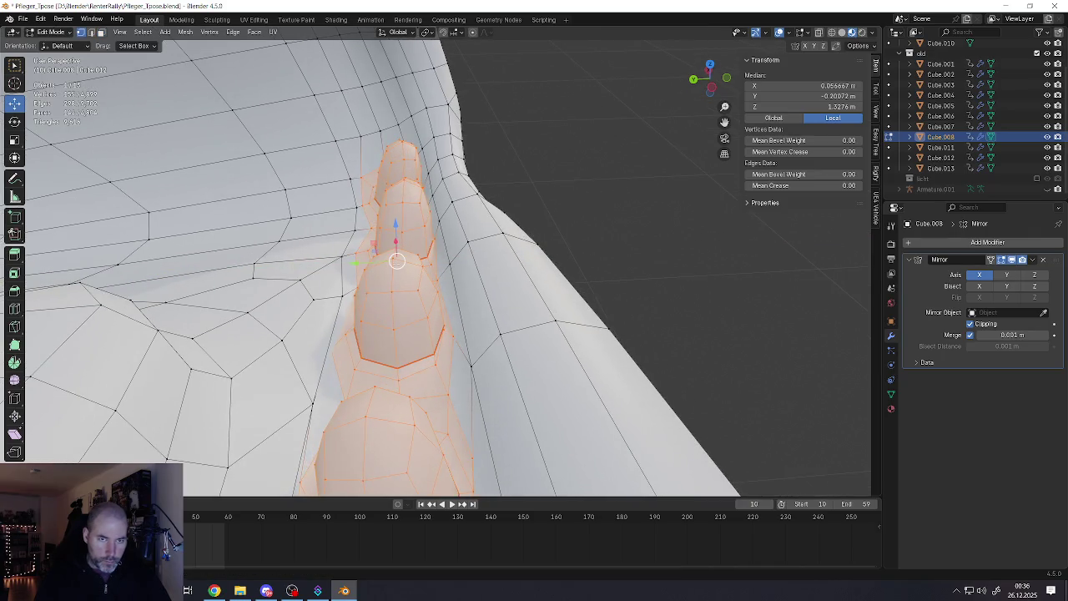
{"action": "left_click", "coordinate": [406, 197]}
{"action": "left_click", "coordinate": [402, 183], "text": "shift"}
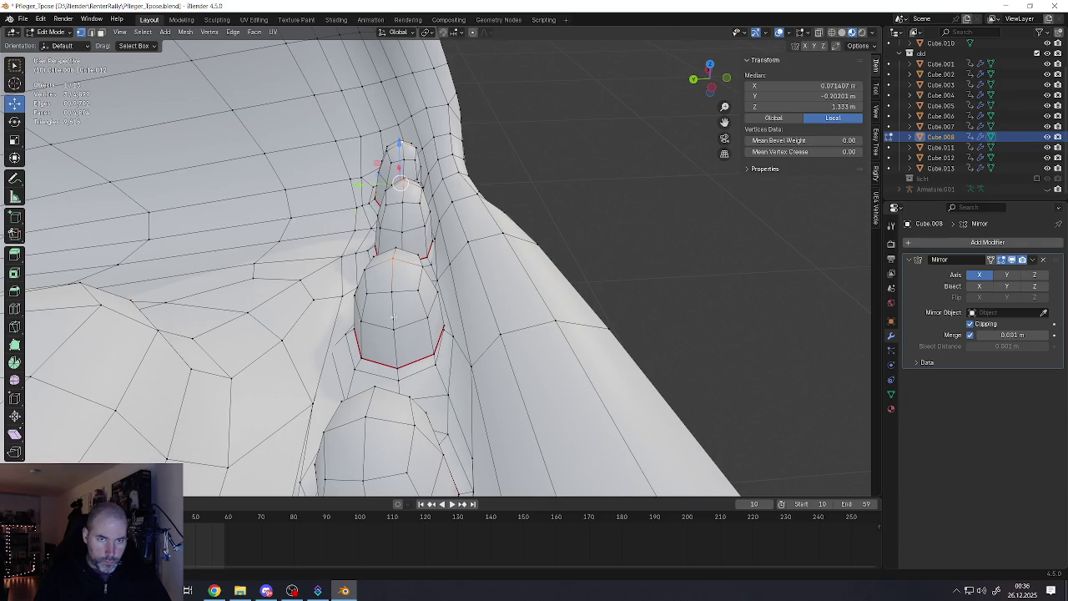
{"action": "left_click", "coordinate": [369, 411], "text": "shift"}
{"action": "middle_click_drag", "start_coordinate": [426, 375], "coordinate": [467, 258]}
{"action": "scroll", "coordinate": [466, 252], "scroll_direction": "up", "scroll_amount": 3}
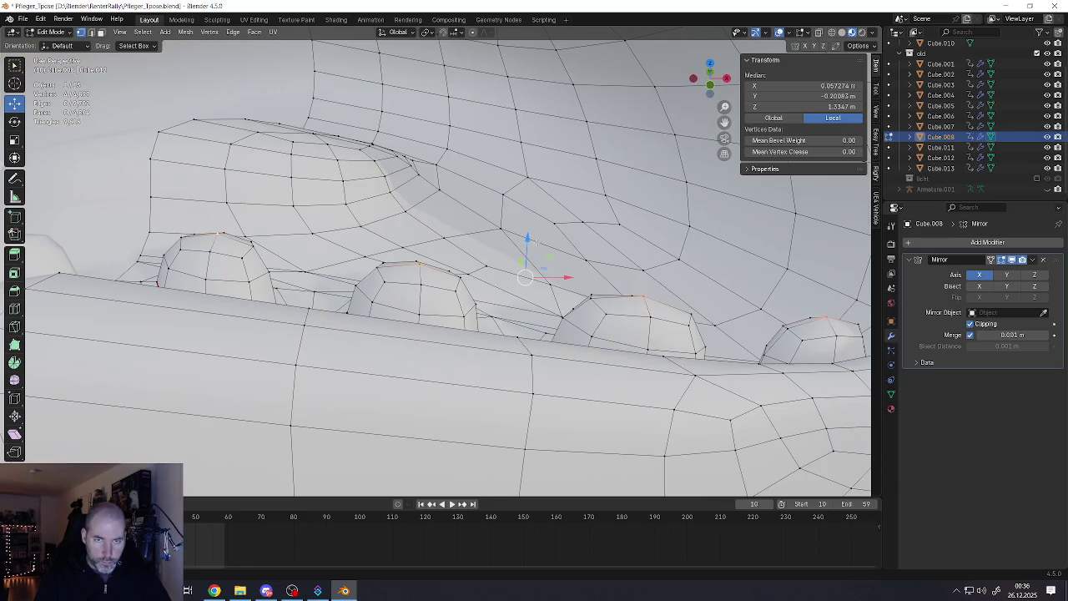
{"action": "key", "text": "g"}
{"action": "key", "text": "z"}
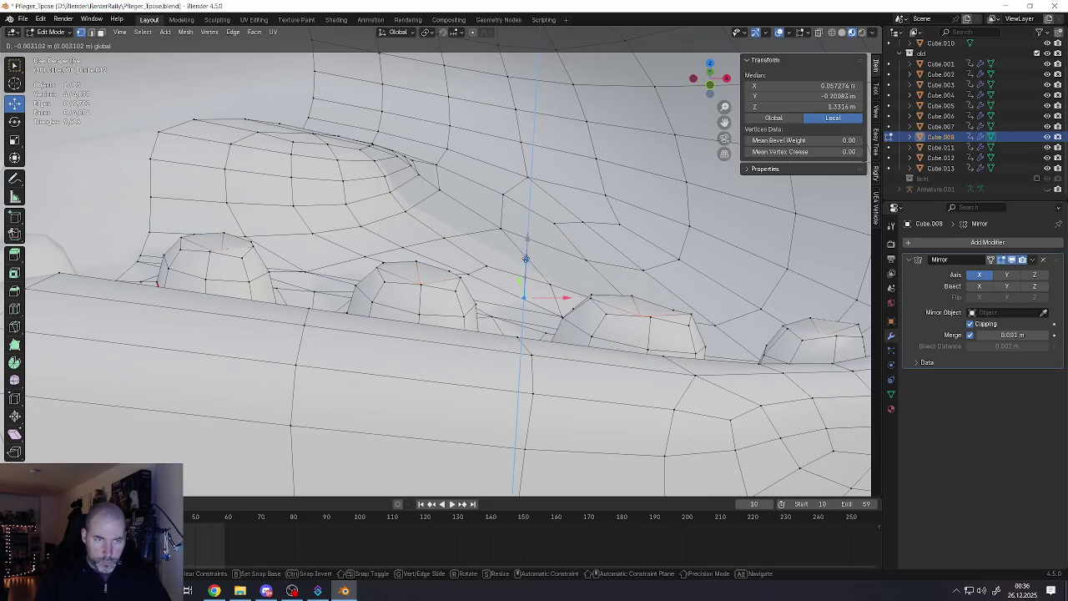
{"action": "left_click", "coordinate": [525, 255]}
Select the base loop edges of the first knuckle
{"action": "middle_click_drag", "start_coordinate": [525, 255], "coordinate": [523, 294]}
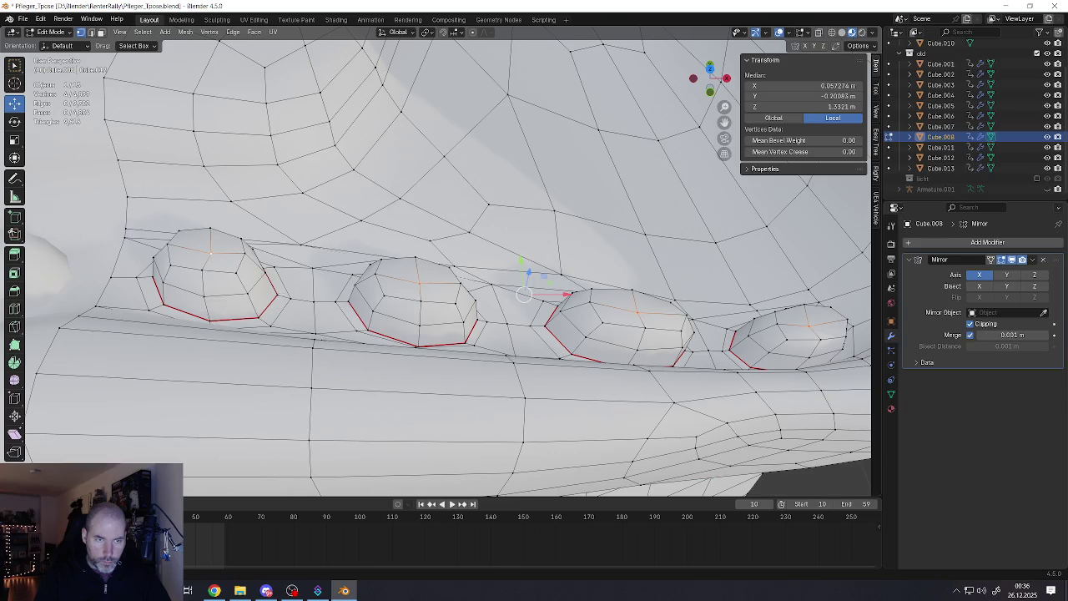
{"action": "left_click", "coordinate": [265, 309]}
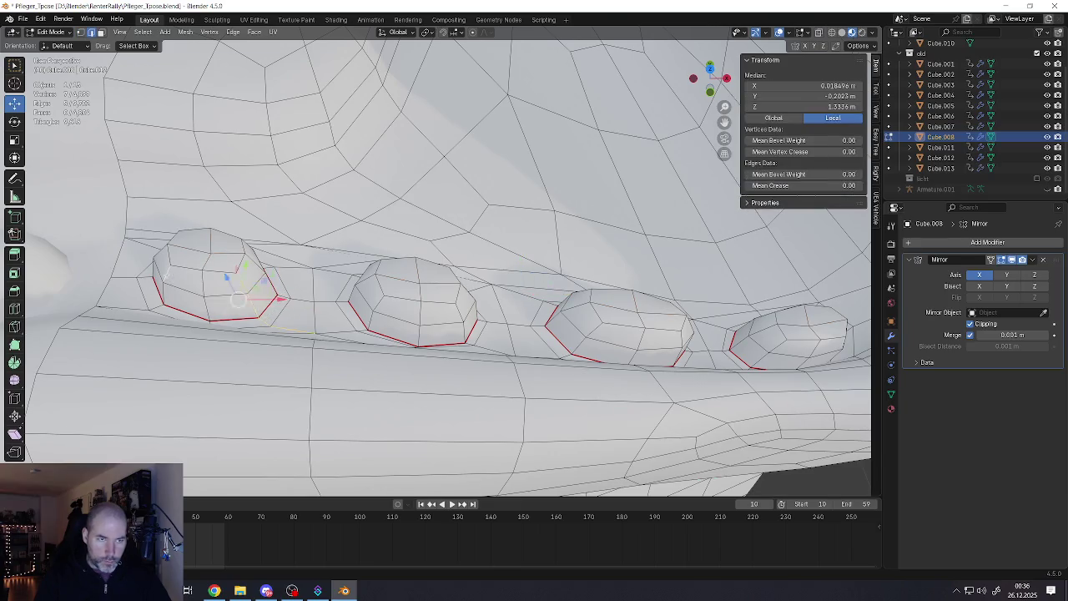
{"action": "left_click", "coordinate": [209, 302], "text": "alt+shift"}
{"action": "left_click", "coordinate": [246, 293], "text": "alt+shift"}
{"action": "left_click", "coordinate": [167, 293], "text": "alt+shift"}
{"action": "mouse_move", "coordinate": [175, 300]}
{"action": "middle_mouse_down"}
{"action": "mouse_move", "coordinate": [217, 330]}
{"action": "mouse_move", "coordinate": [368, 320]}
{"action": "middle_mouse_up"}
{"action": "left_click", "coordinate": [227, 333], "text": "shift"}
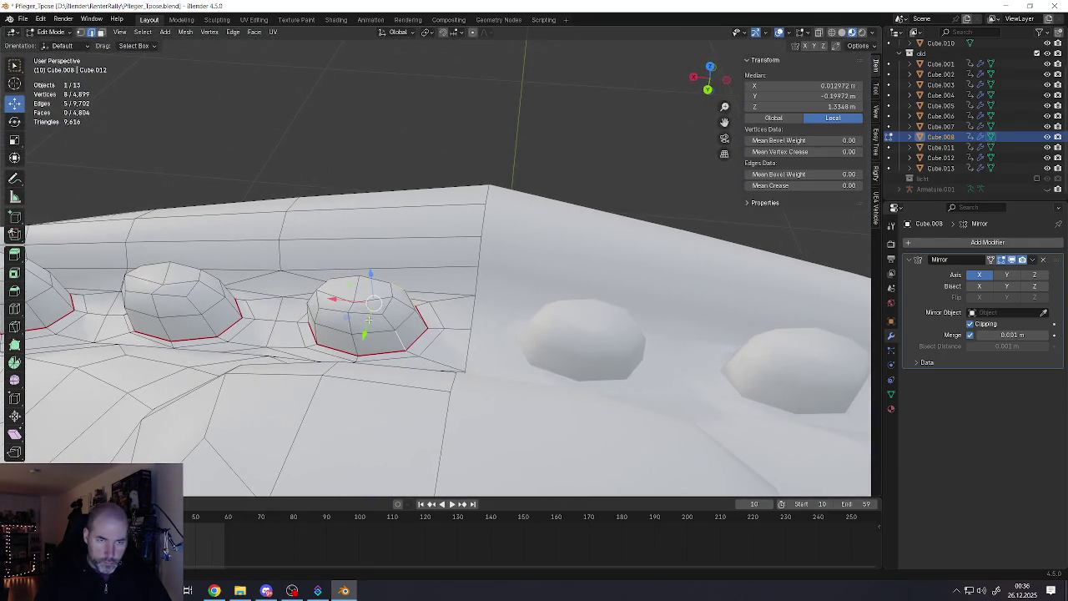
{"action": "left_click", "coordinate": [317, 332], "text": "shift"}
{"action": "left_click", "coordinate": [322, 315], "text": "shift"}
Add the first knuckle's vertical edge and mark the selected edges sharp
{"action": "mouse_move", "coordinate": [321, 316]}
{"action": "middle_mouse_down"}
{"action": "mouse_move", "coordinate": [343, 327]}
{"action": "mouse_move", "coordinate": [377, 316]}
{"action": "middle_mouse_up"}
{"action": "left_click", "coordinate": [351, 324], "text": "shift"}
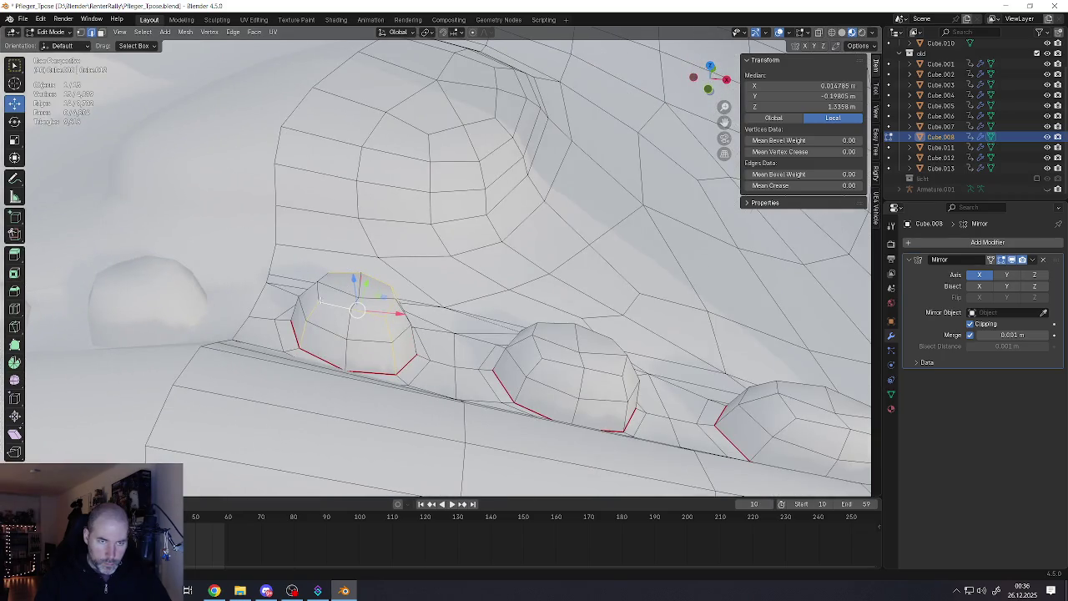
{"action": "left_click", "coordinate": [318, 292], "text": "shift"}
{"action": "right_click", "coordinate": [380, 323]}
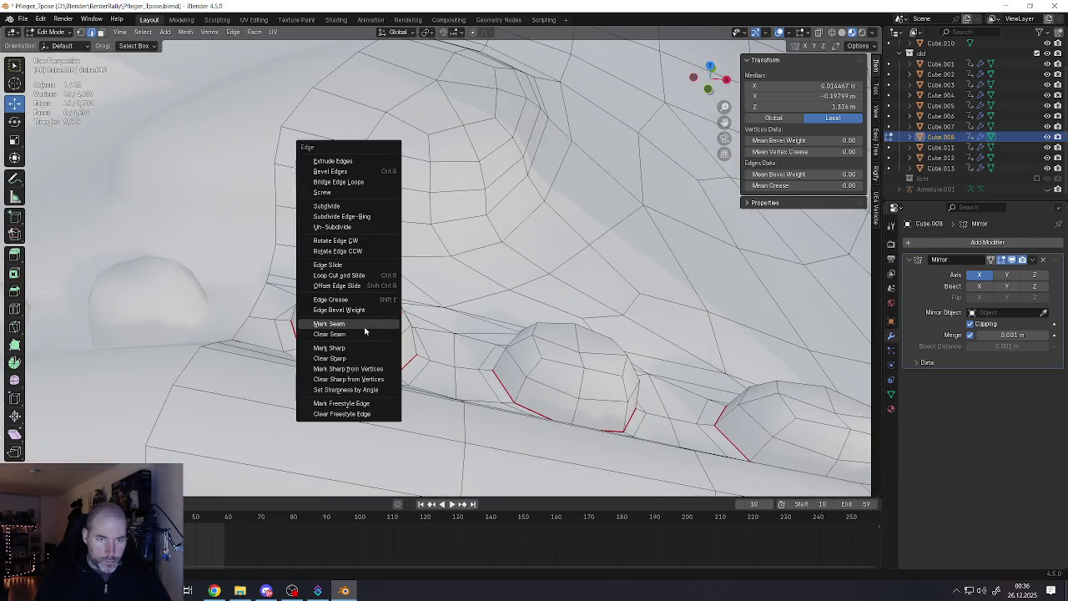
{"action": "left_click", "coordinate": [350, 348]}
Select the left and right side edges of the middle knuckle
{"action": "middle_click_drag", "start_coordinate": [351, 348], "coordinate": [397, 334]}
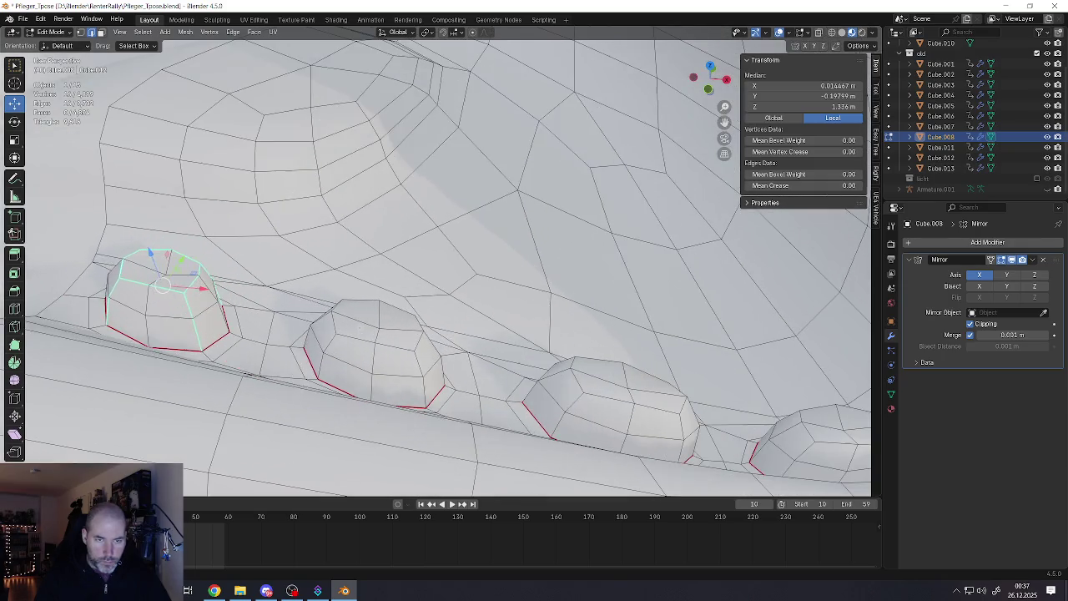
{"action": "key", "text": "1"}
{"action": "left_click", "coordinate": [378, 328]}
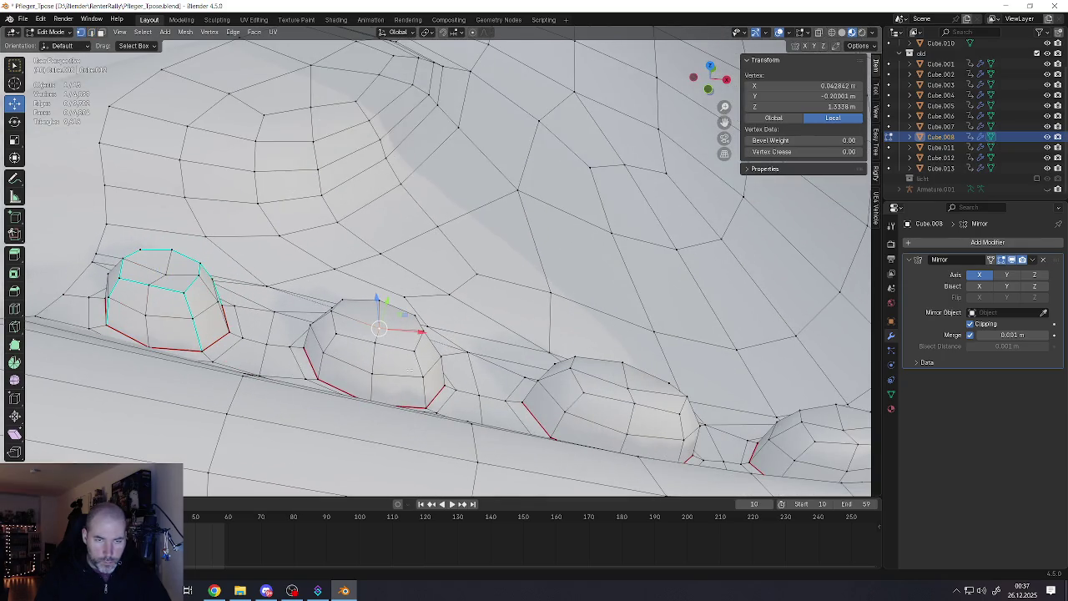
{"action": "middle_click_drag", "start_coordinate": [378, 328], "coordinate": [403, 318]}
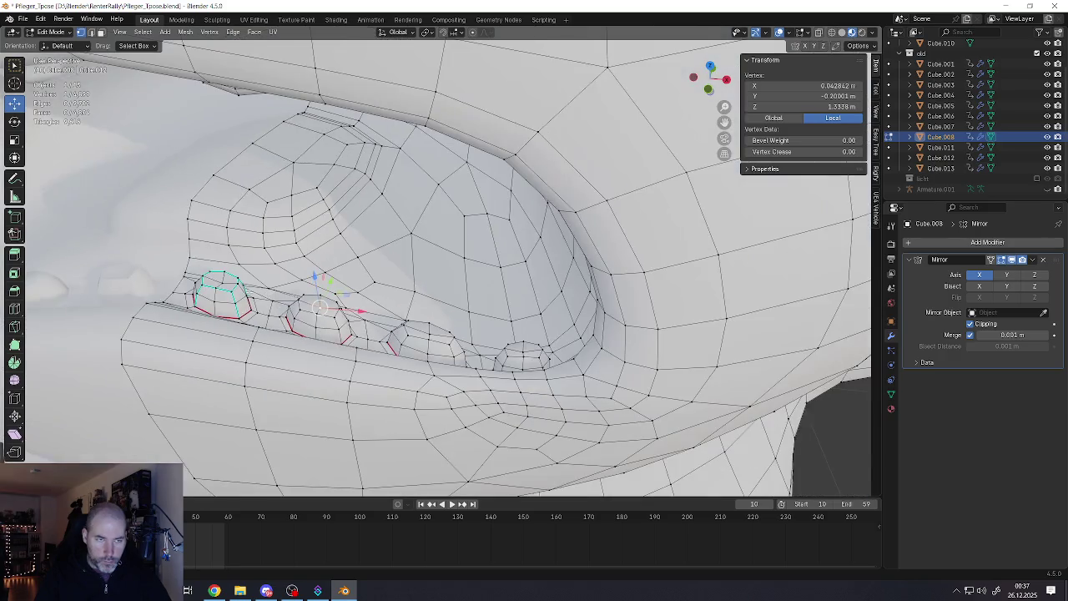
{"action": "scroll", "coordinate": [403, 318], "scroll_direction": "up", "scroll_amount": 3}
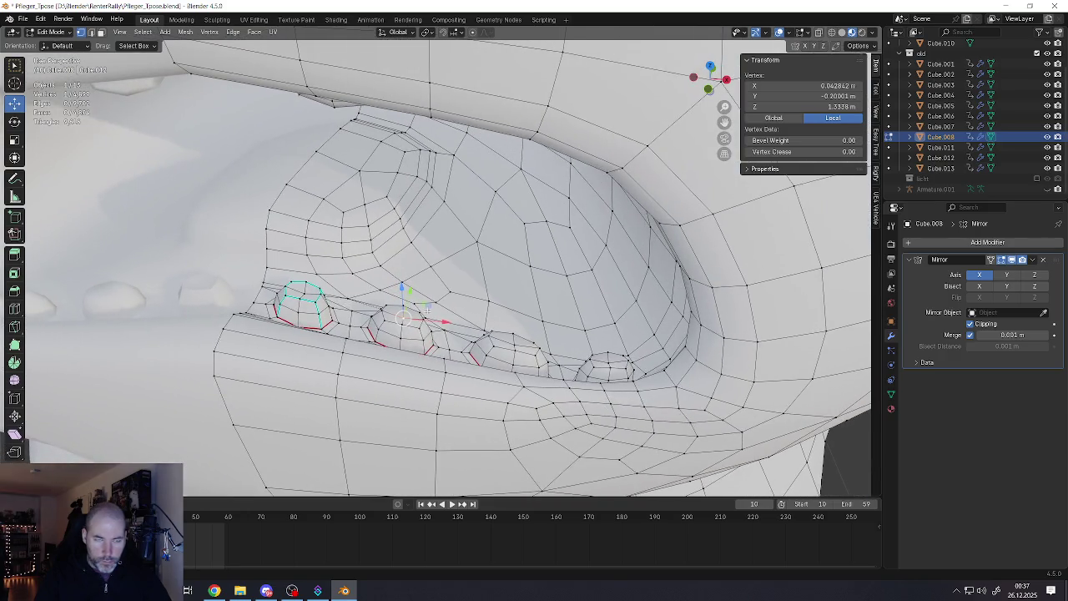
{"action": "scroll", "coordinate": [427, 311], "scroll_direction": "up", "scroll_amount": 3}
{"action": "key", "text": "2"}
{"action": "left_click", "coordinate": [378, 362]}
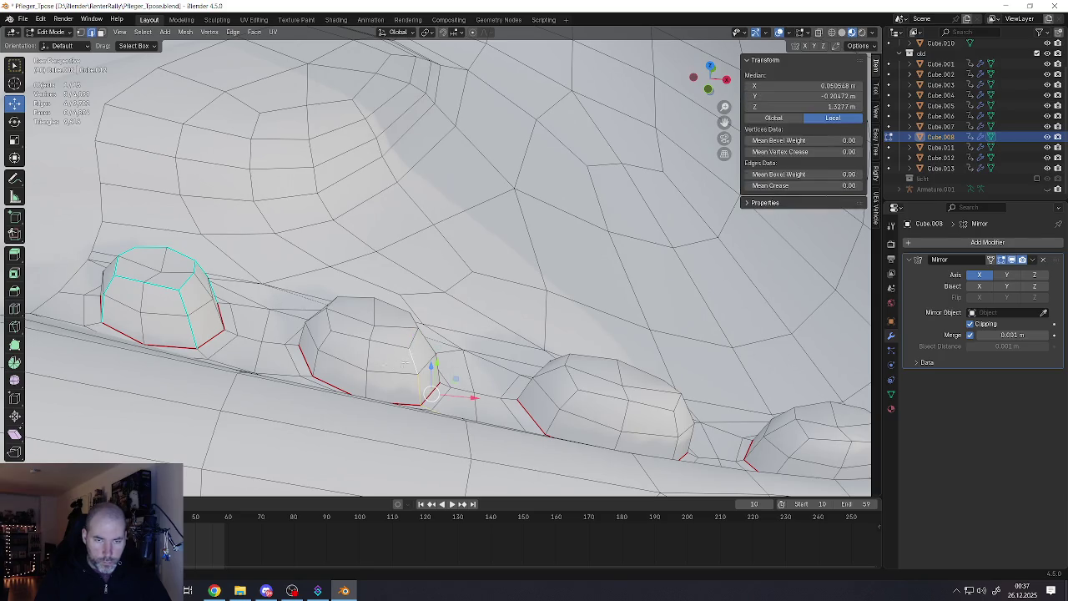
{"action": "left_click", "coordinate": [322, 342], "text": "shift"}
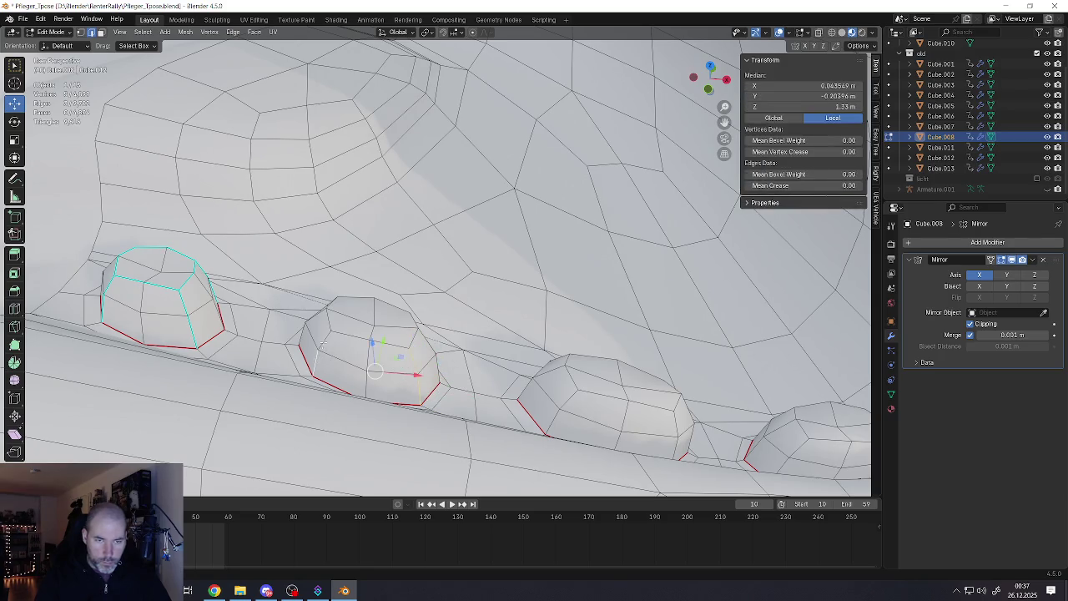
{"action": "middle_click_drag", "start_coordinate": [322, 342], "coordinate": [334, 292]}
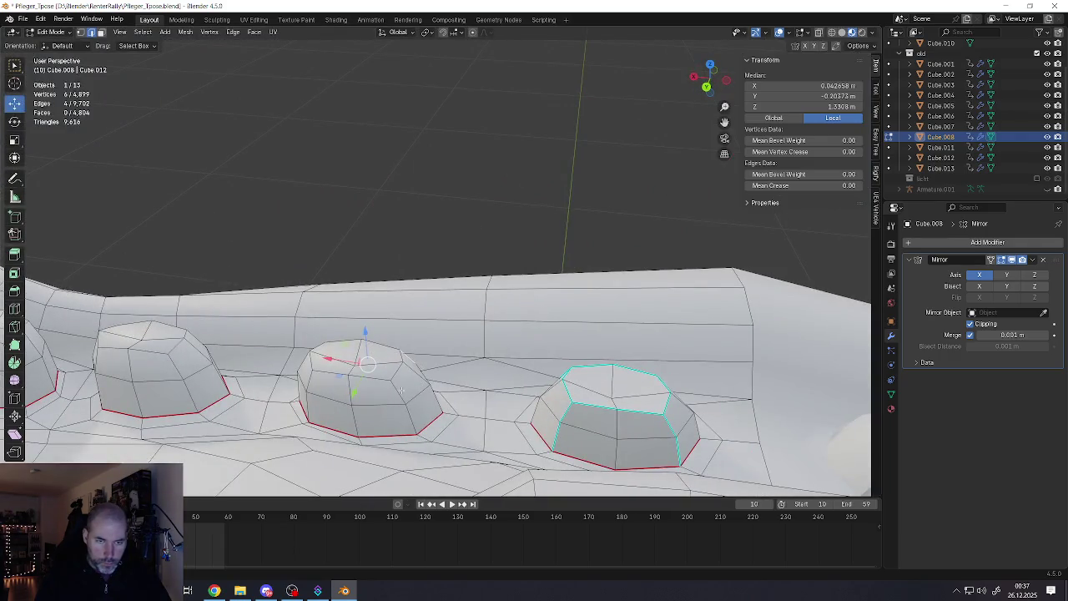
{"action": "left_click", "coordinate": [388, 417], "text": "shift"}
{"action": "left_click", "coordinate": [314, 407], "text": "shift"}
Add the vertical side edges of the middle and left knuckles to the selection
{"action": "middle_click_drag", "start_coordinate": [210, 388], "coordinate": [276, 359]}
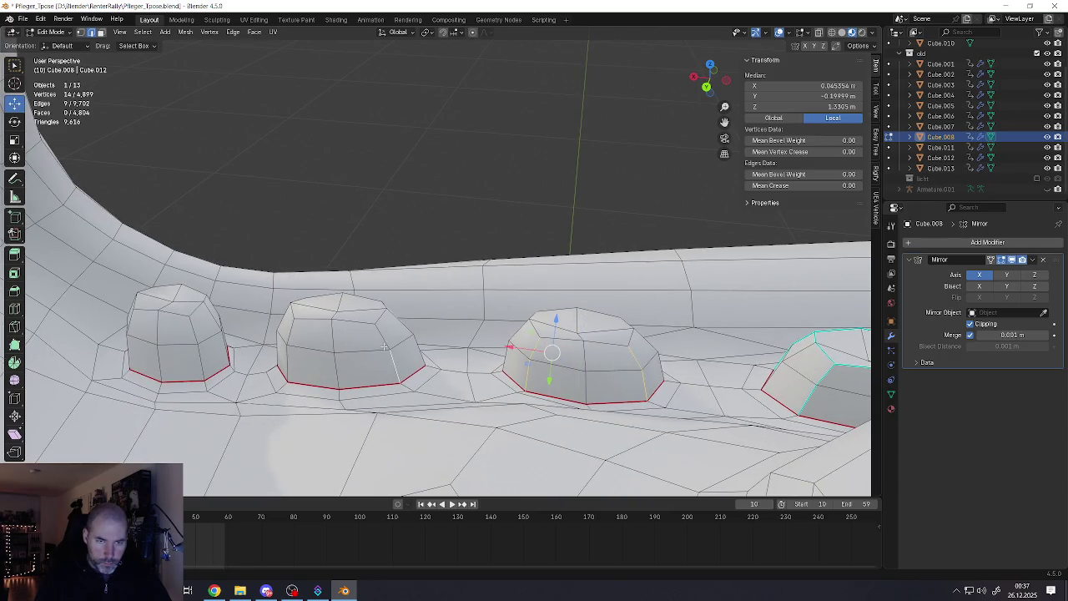
{"action": "left_click", "coordinate": [306, 344], "text": "shift"}
{"action": "left_click", "coordinate": [289, 332], "text": "shift"}
{"action": "left_click", "coordinate": [287, 363], "text": "shift"}
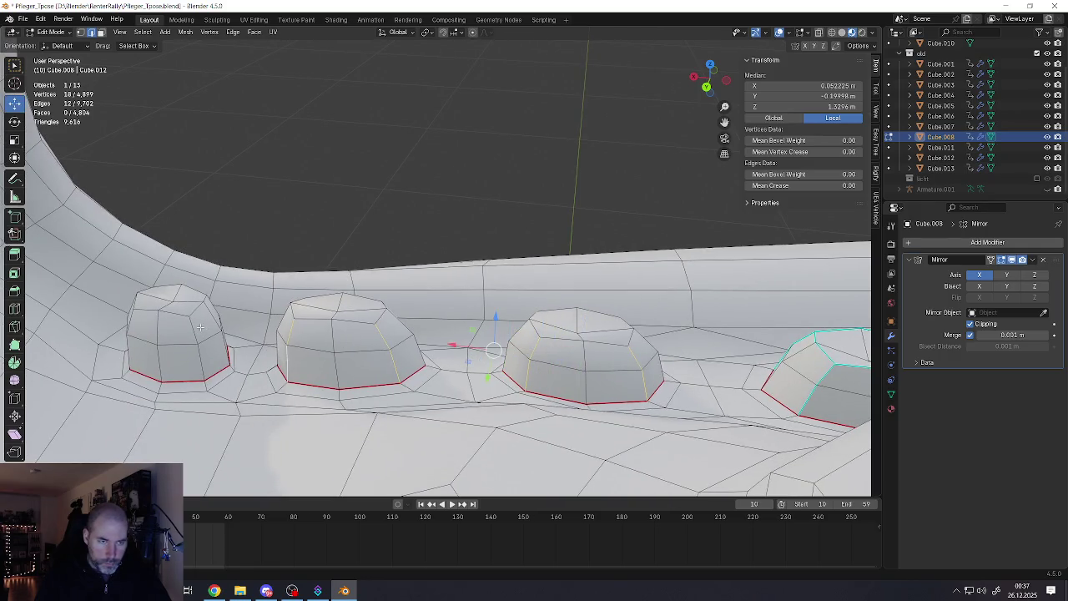
{"action": "left_click", "coordinate": [198, 360], "text": "shift"}
{"action": "left_click", "coordinate": [191, 330], "text": "shift"}
{"action": "left_click", "coordinate": [135, 353], "text": "shift"}
{"action": "left_click", "coordinate": [132, 321], "text": "shift"}
Add the top edges of the left, middle and right knuckles to the selection
{"action": "middle_click_drag", "start_coordinate": [230, 318], "coordinate": [213, 293]}
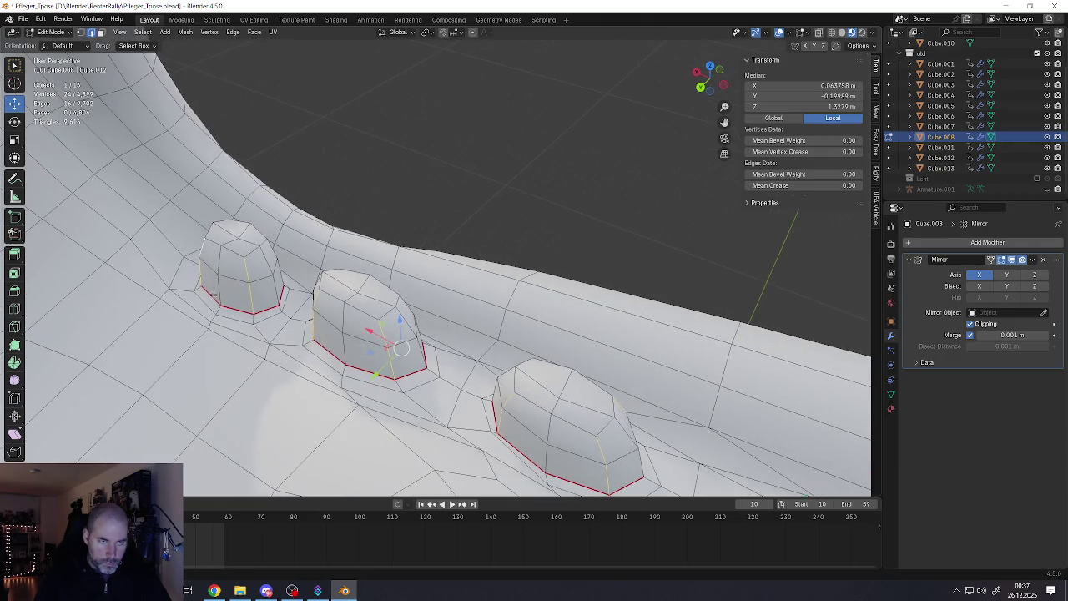
{"action": "left_click", "coordinate": [232, 257], "text": "shift"}
{"action": "left_click", "coordinate": [338, 298], "text": "shift"}
{"action": "left_click", "coordinate": [521, 401], "text": "shift"}
{"action": "left_click", "coordinate": [600, 428], "text": "shift"}
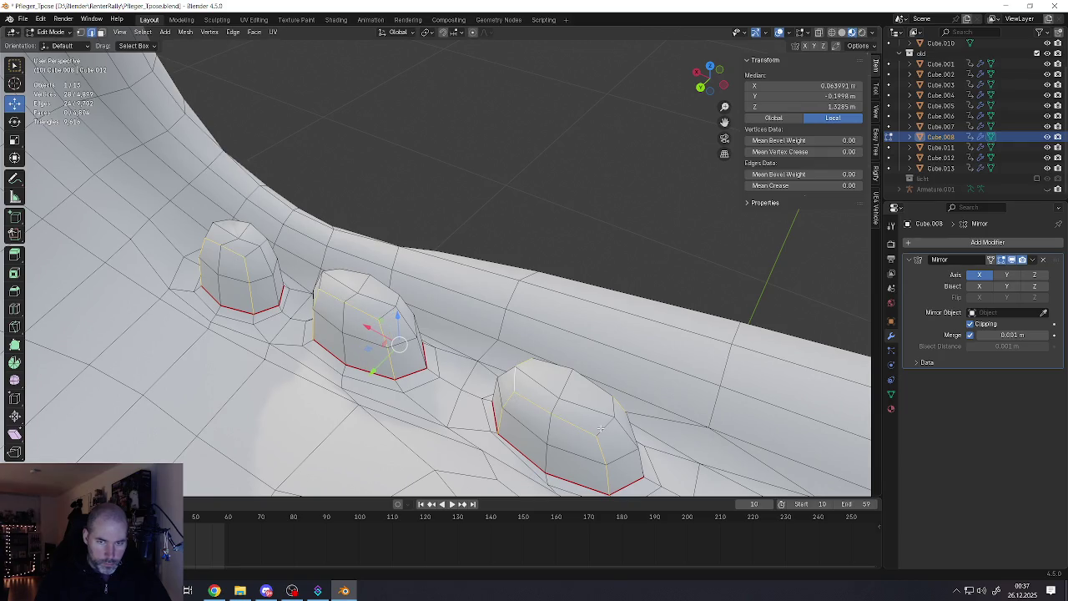
{"action": "left_click", "coordinate": [574, 370], "text": "shift"}
{"action": "left_click", "coordinate": [348, 277], "text": "shift"}
{"action": "left_click", "coordinate": [213, 227], "text": "shift"}
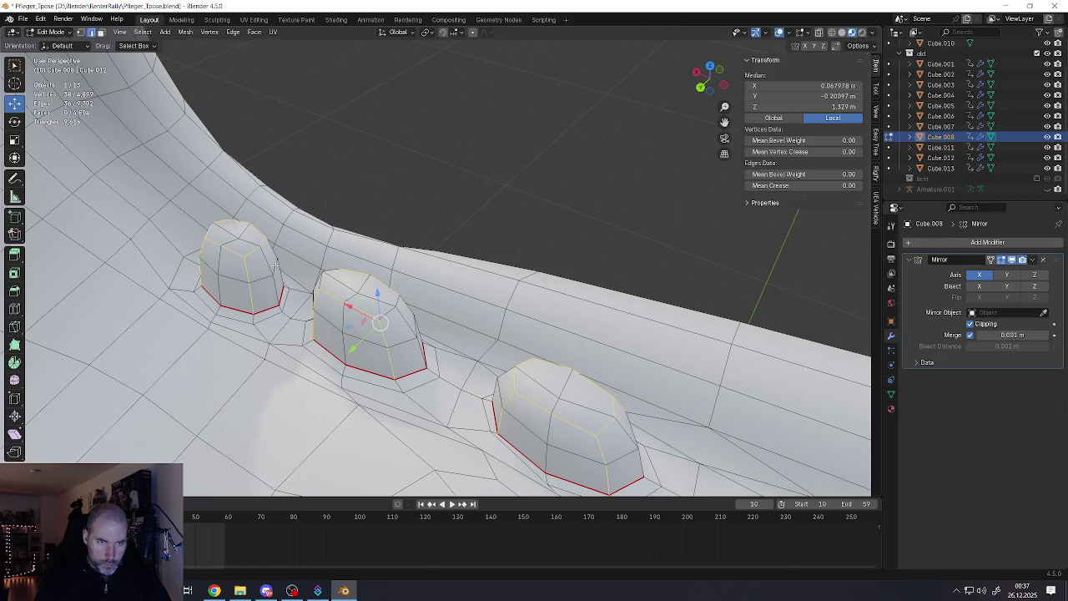
{"action": "left_click", "coordinate": [273, 252], "text": "shift"}
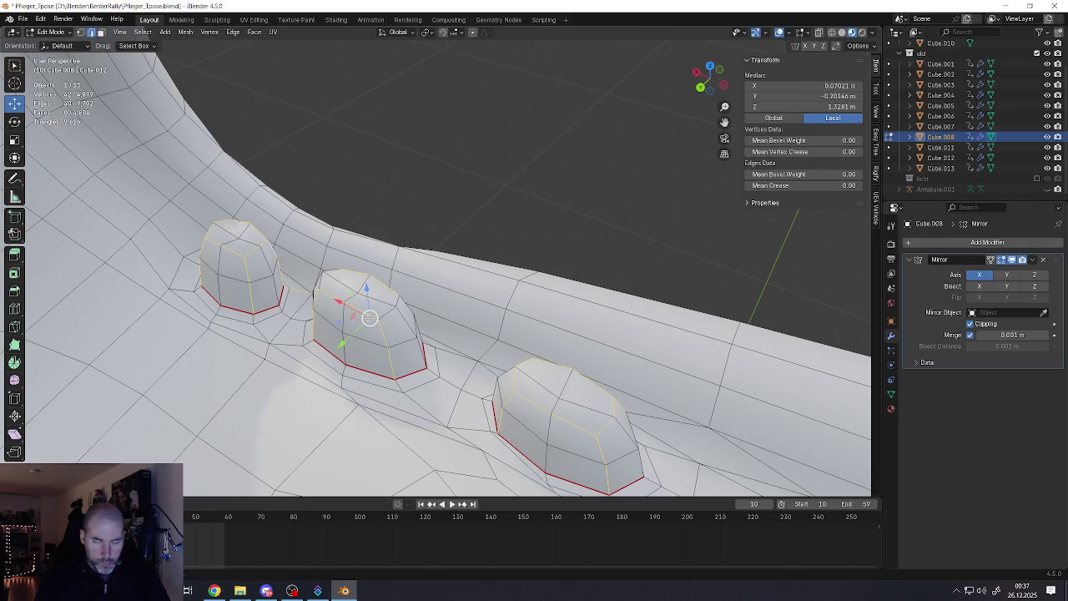
{"action": "key", "text": "ctrl+z"}
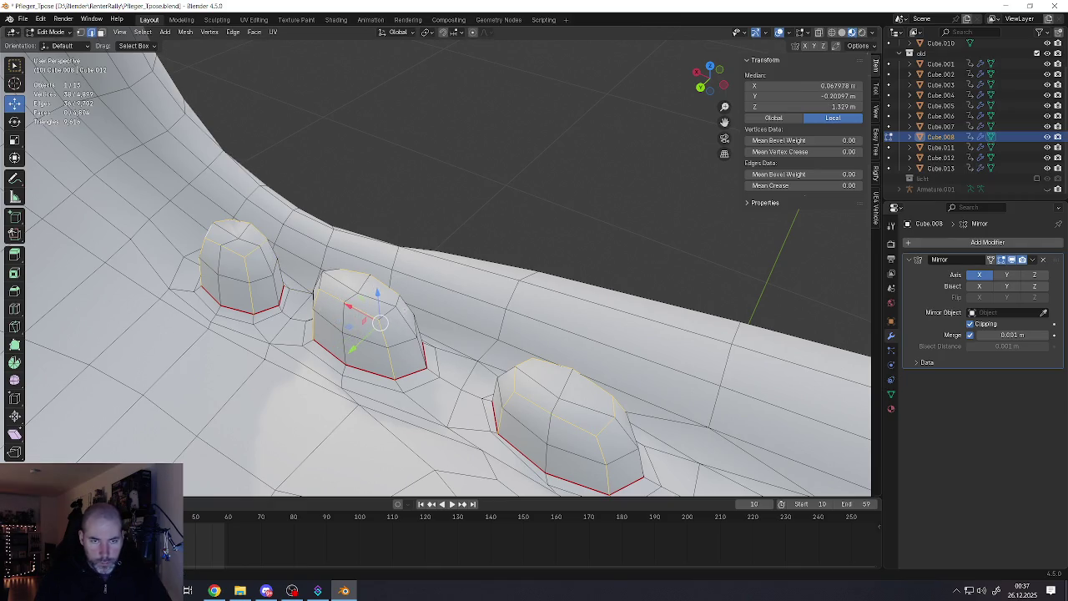
Shift the selected knuckle edges slightly into place
{"action": "middle_click_drag", "start_coordinate": [380, 322], "coordinate": [434, 250]}
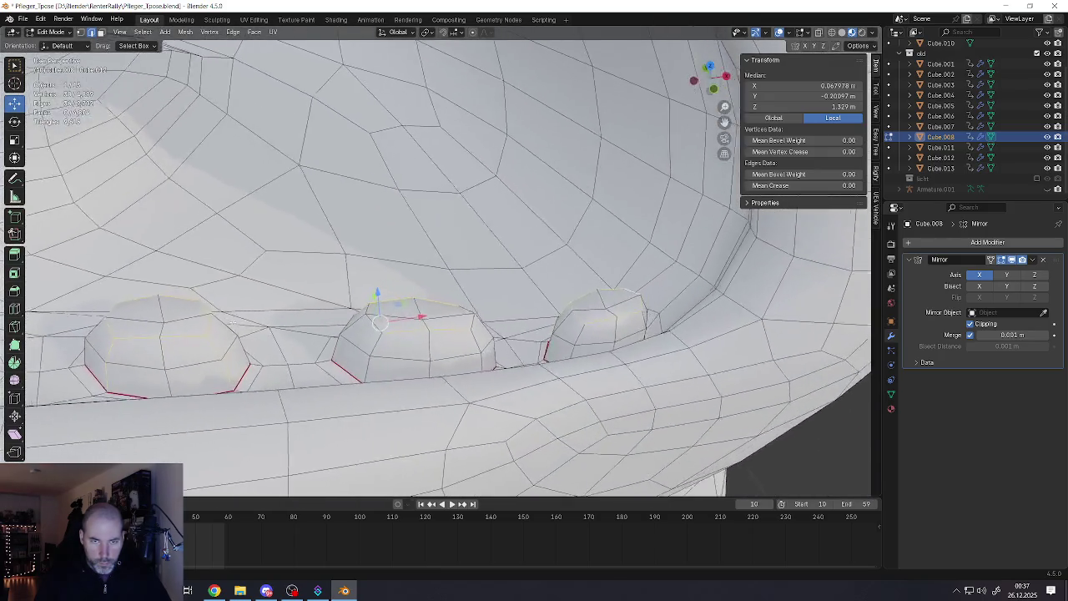
{"action": "middle_click_drag", "start_coordinate": [380, 322], "coordinate": [275, 348]}
{"action": "left_click_drag", "start_coordinate": [377, 342], "coordinate": [463, 364]}
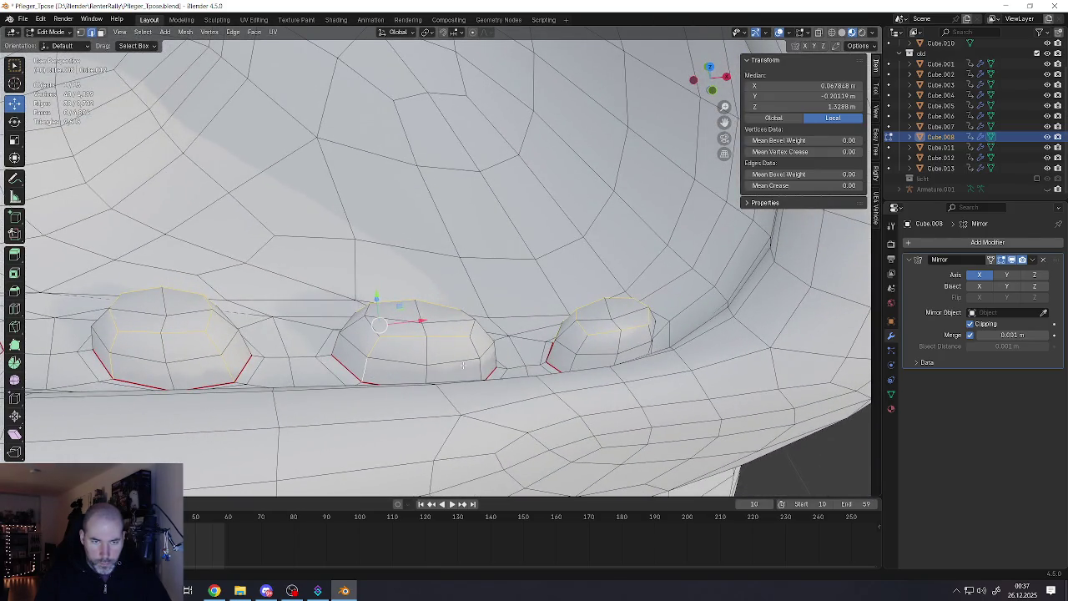
{"action": "left_click_drag", "start_coordinate": [379, 324], "coordinate": [384, 327]}
{"action": "left_click_drag", "start_coordinate": [582, 338], "coordinate": [593, 356]}
{"action": "left_click_drag", "start_coordinate": [401, 330], "coordinate": [405, 332]}
{"action": "mouse_move", "coordinate": [405, 332]}
{"action": "middle_mouse_down"}
{"action": "mouse_move", "coordinate": [515, 307]}
{"action": "mouse_move", "coordinate": [538, 334]}
{"action": "mouse_move", "coordinate": [493, 309]}
{"action": "mouse_move", "coordinate": [400, 457]}
{"action": "middle_mouse_up"}
{"action": "left_click", "coordinate": [549, 336], "text": "shift"}
Mark all selected knuckle side and top edges as sharp, then tidy the selection
{"action": "key", "text": "ctrl+e"}
{"action": "left_click", "coordinate": [492, 308]}
{"action": "scroll", "coordinate": [401, 457], "scroll_direction": "up", "scroll_amount": 4}
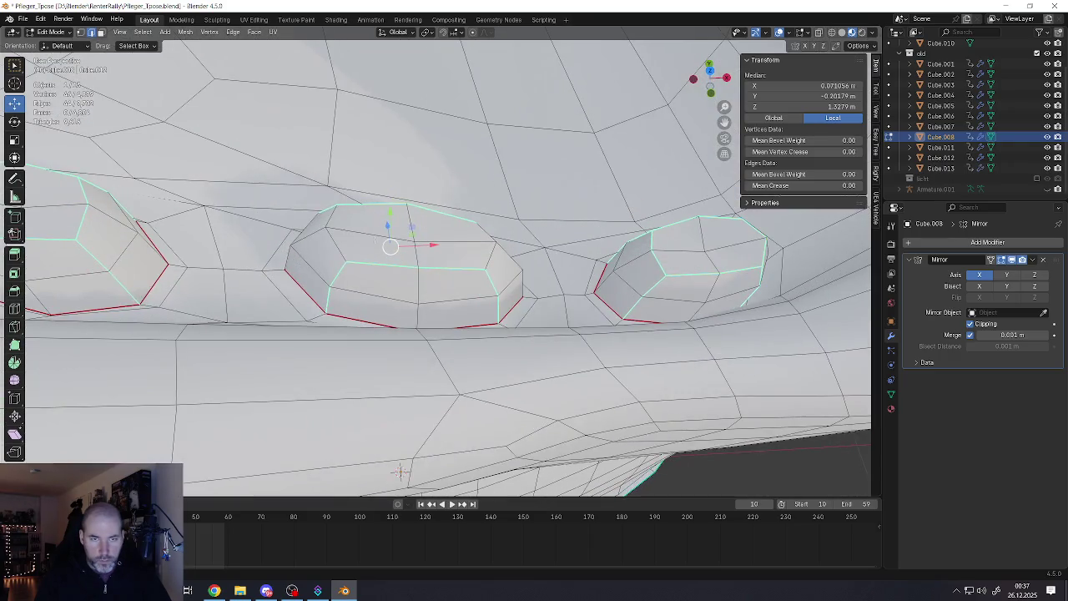
{"action": "left_click", "coordinate": [359, 234], "text": "shift"}
{"action": "left_click", "coordinate": [488, 243], "text": "shift"}
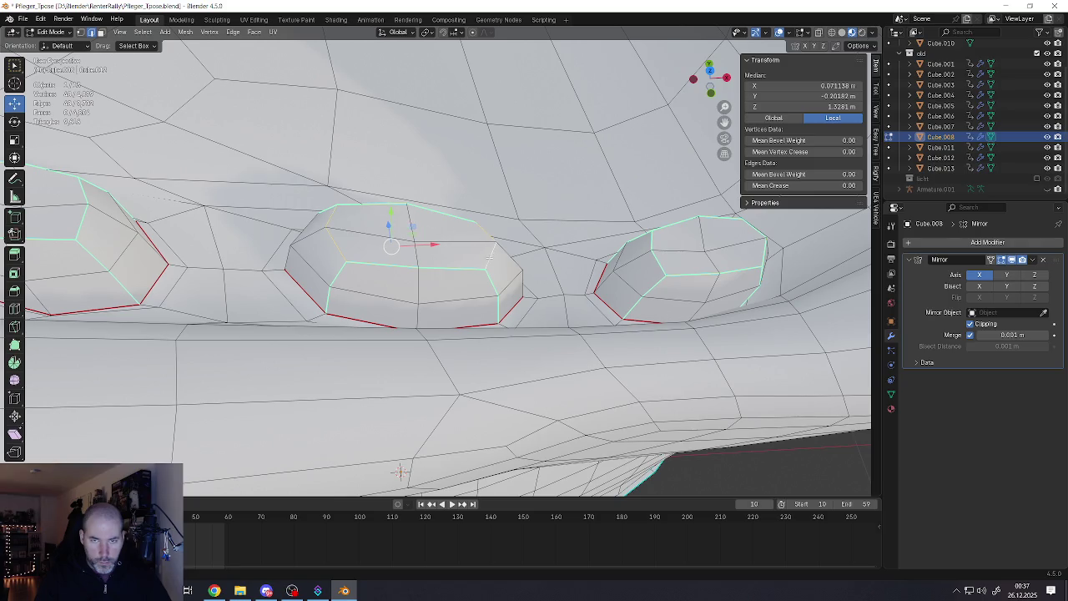
Dismiss the edge options menu and switch back to Object Mode
{"action": "right_click", "coordinate": [426, 250]}
{"action": "key", "text": "Escape"}
{"action": "scroll", "coordinate": [425, 248], "scroll_direction": "down", "scroll_amount": 7}
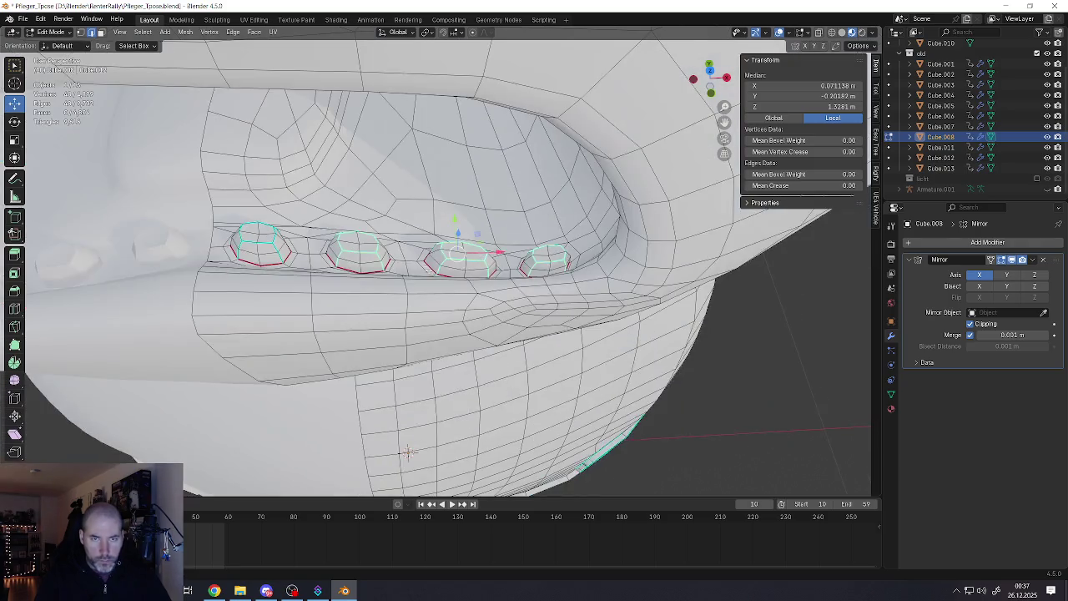
{"action": "scroll", "coordinate": [426, 248], "scroll_direction": "up", "scroll_amount": 1}
{"action": "key", "text": "Tab"}
{"action": "scroll", "coordinate": [424, 257], "scroll_direction": "down", "scroll_amount": 3}
{"action": "scroll", "coordinate": [424, 257], "scroll_direction": "up", "scroll_amount": 5}
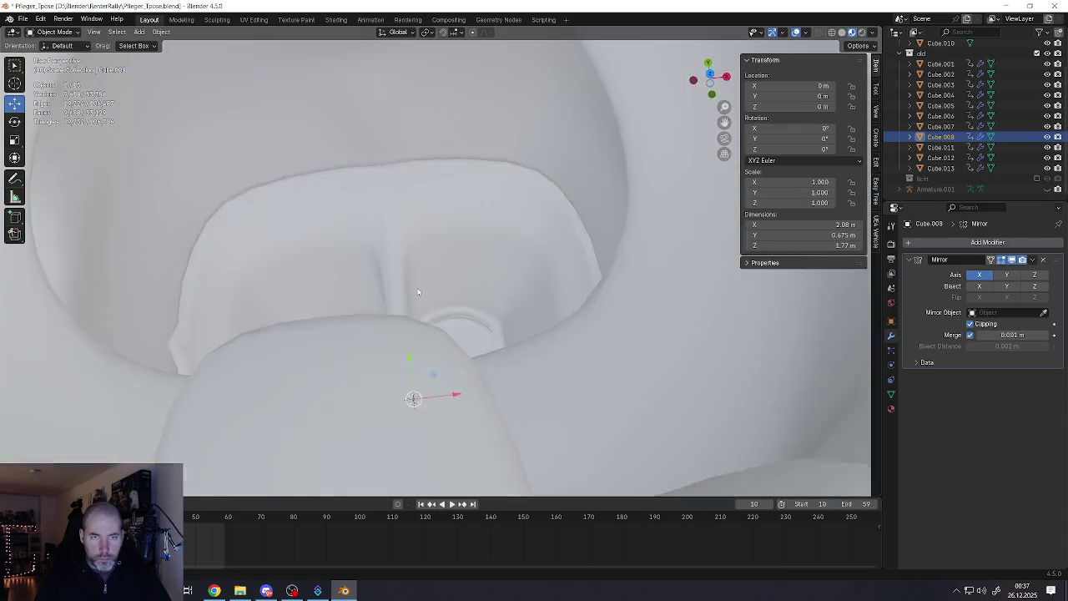
Select one edge on each elongated finger-pad bump and bring up the Ctrl+E Edge menu
{"action": "scroll", "coordinate": [417, 264], "scroll_direction": "down", "scroll_amount": 4}
{"action": "scroll", "coordinate": [418, 264], "scroll_direction": "down", "scroll_amount": 5}
{"action": "scroll", "coordinate": [414, 256], "scroll_direction": "up", "scroll_amount": 2}
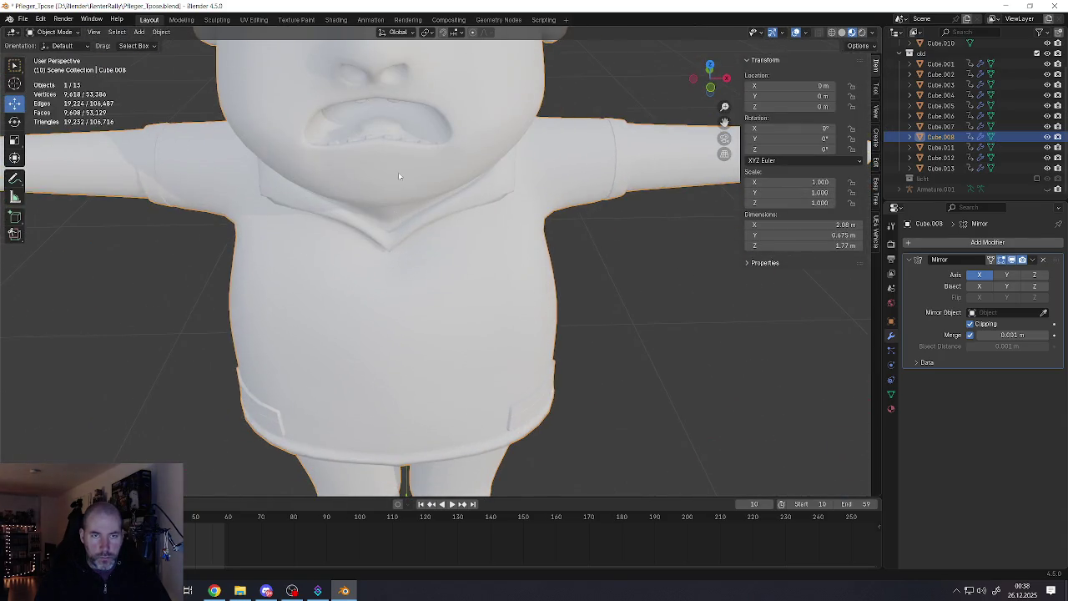
{"action": "scroll", "coordinate": [412, 252], "scroll_direction": "down", "scroll_amount": 1}
{"action": "scroll", "coordinate": [412, 251], "scroll_direction": "up", "scroll_amount": 2}
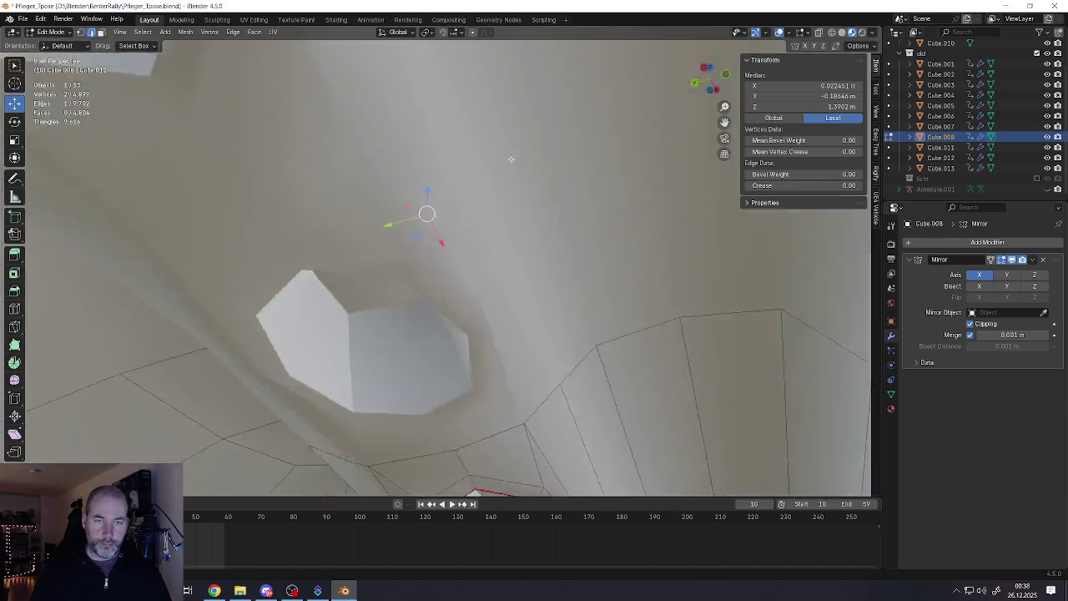
{"action": "mouse_move", "coordinate": [511, 158]}
{"action": "middle_mouse_down"}
{"action": "mouse_move", "coordinate": [529, 198]}
{"action": "mouse_move", "coordinate": [434, 188]}
{"action": "middle_mouse_up"}
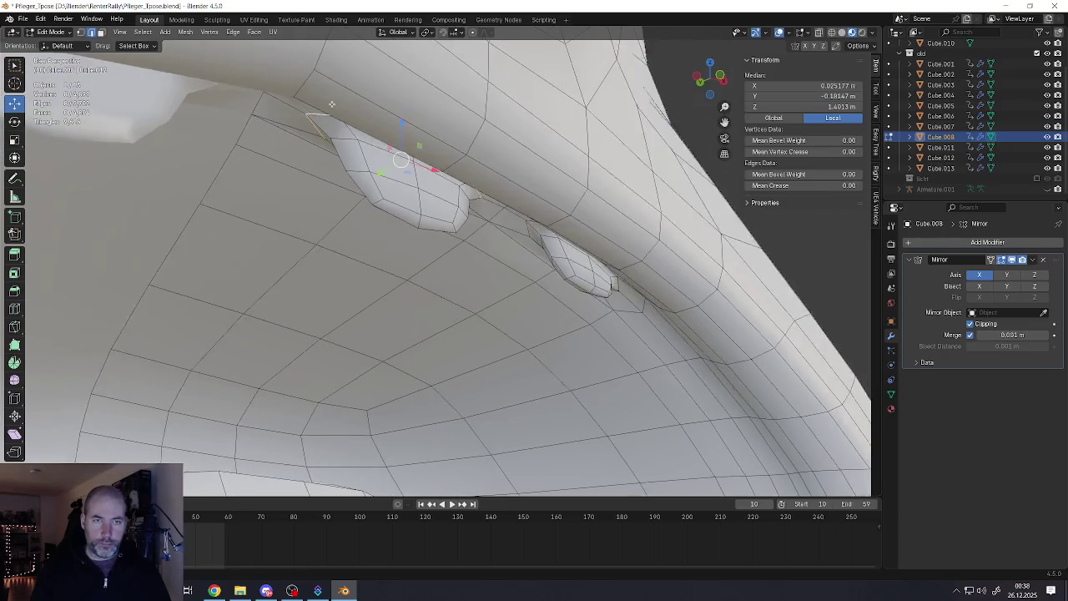
{"action": "middle_click_drag", "start_coordinate": [332, 104], "coordinate": [337, 111]}
{"action": "left_click", "coordinate": [352, 140]}
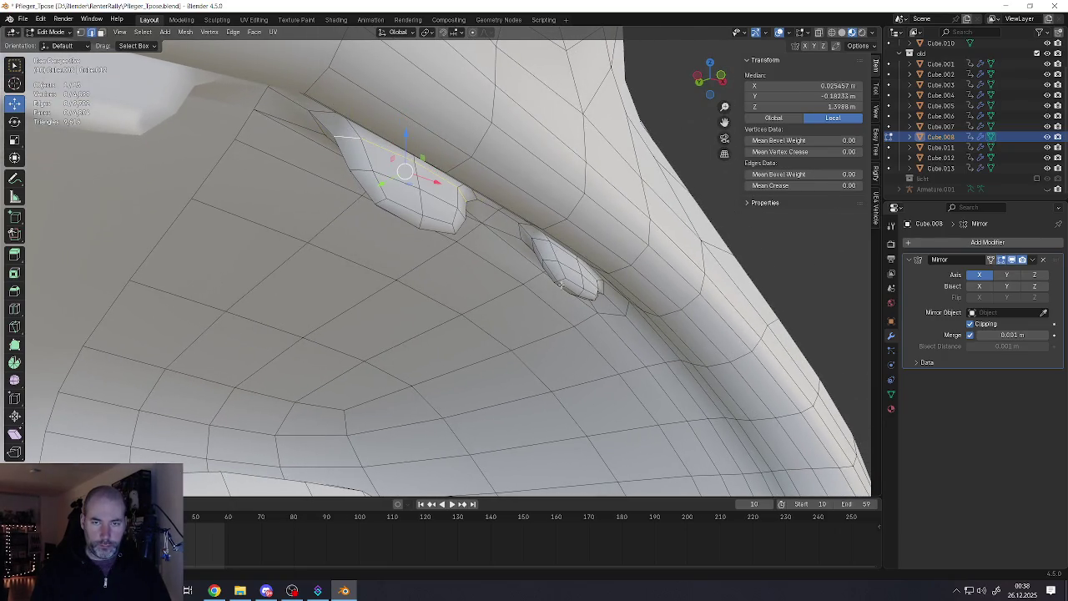
{"action": "left_click", "coordinate": [565, 257], "text": "shift"}
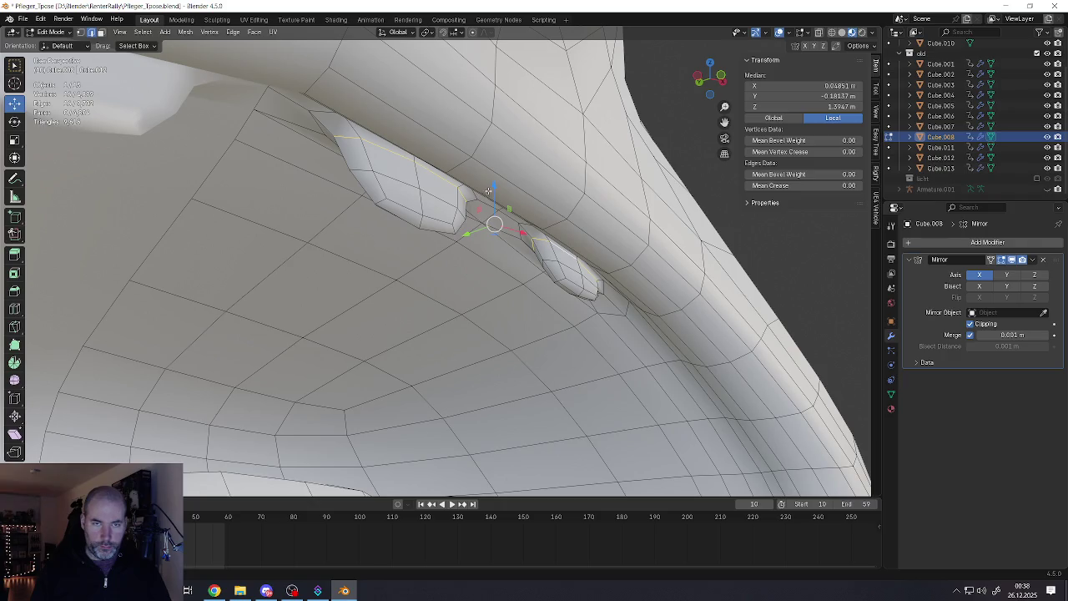
{"action": "mouse_move", "coordinate": [489, 191]}
{"action": "middle_mouse_down"}
{"action": "mouse_move", "coordinate": [493, 183]}
{"action": "mouse_move", "coordinate": [517, 223]}
{"action": "middle_mouse_up"}
{"action": "key", "text": "ctrl+e"}
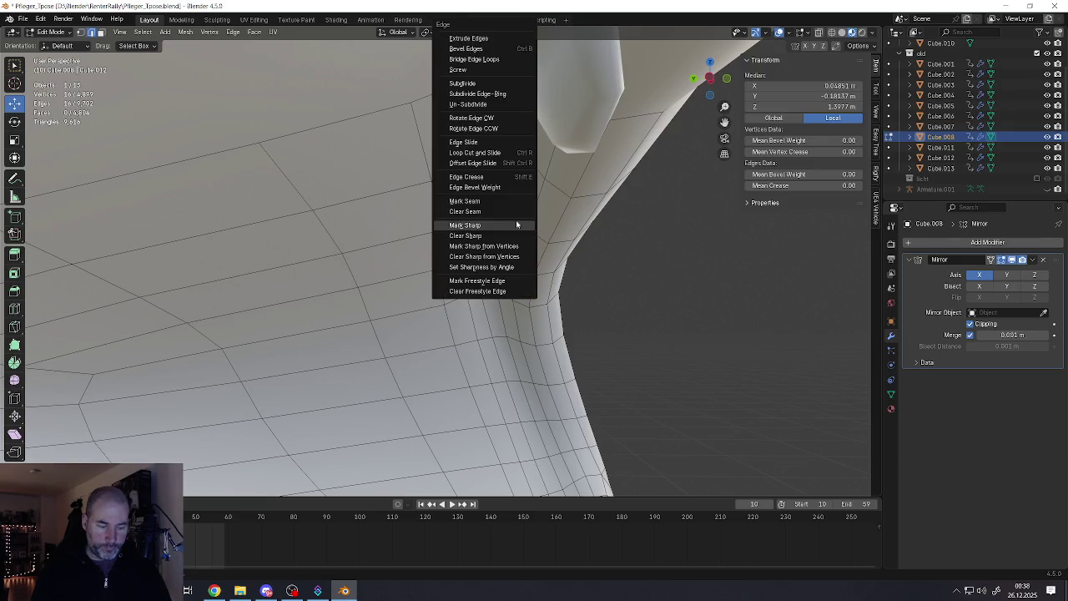
Mark the selected pad outline edges as both sharp and seams
{"action": "left_click", "coordinate": [516, 225]}
{"action": "key", "text": "ctrl+e"}
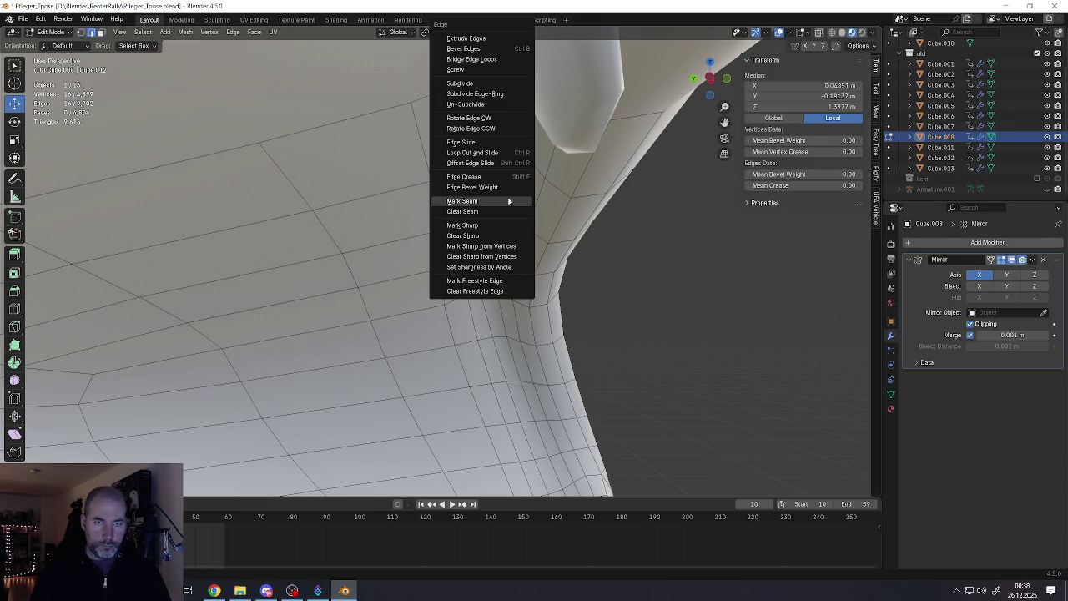
{"action": "left_click", "coordinate": [472, 202]}
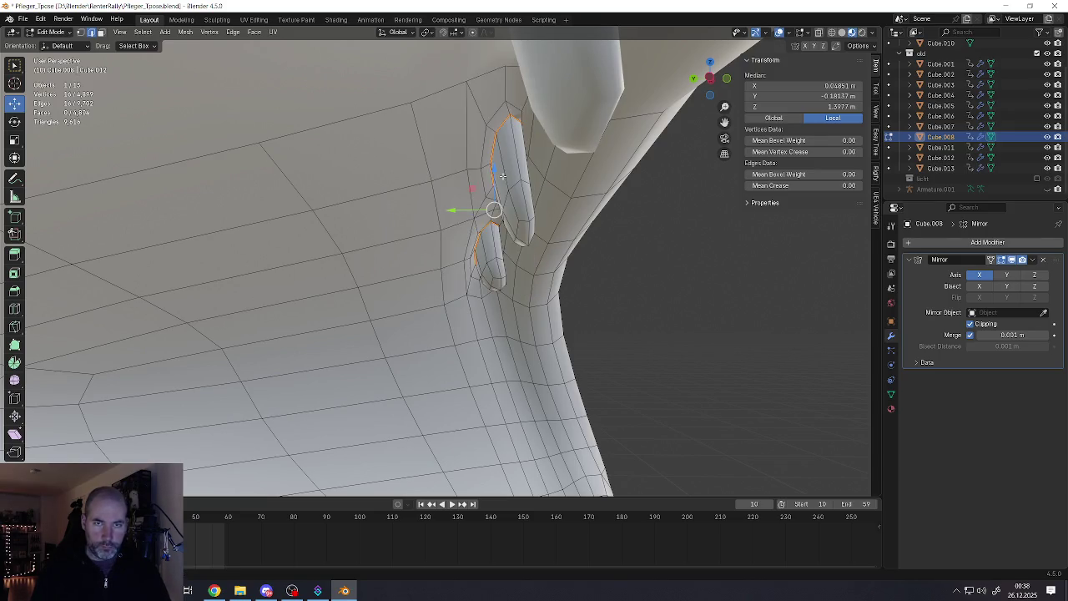
{"action": "key", "text": "alt+a"}
Select the seam-bounded face islands of both pads and the fingertip
{"action": "left_click", "coordinate": [516, 198]}
{"action": "key", "text": "l"}
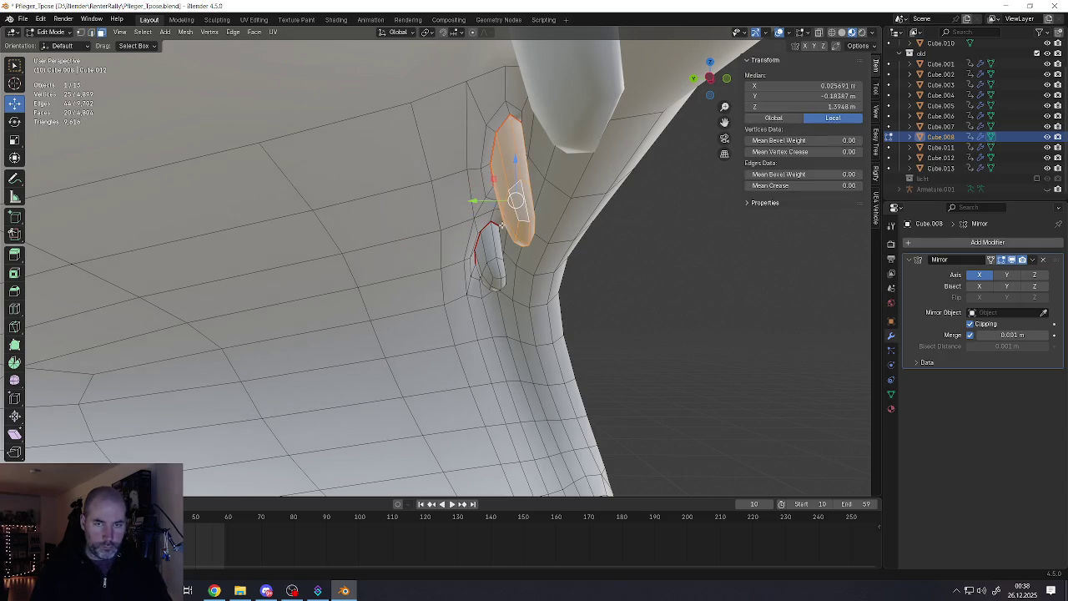
{"action": "key", "text": "l"}
{"action": "left_click", "coordinate": [477, 226], "text": "ctrl"}
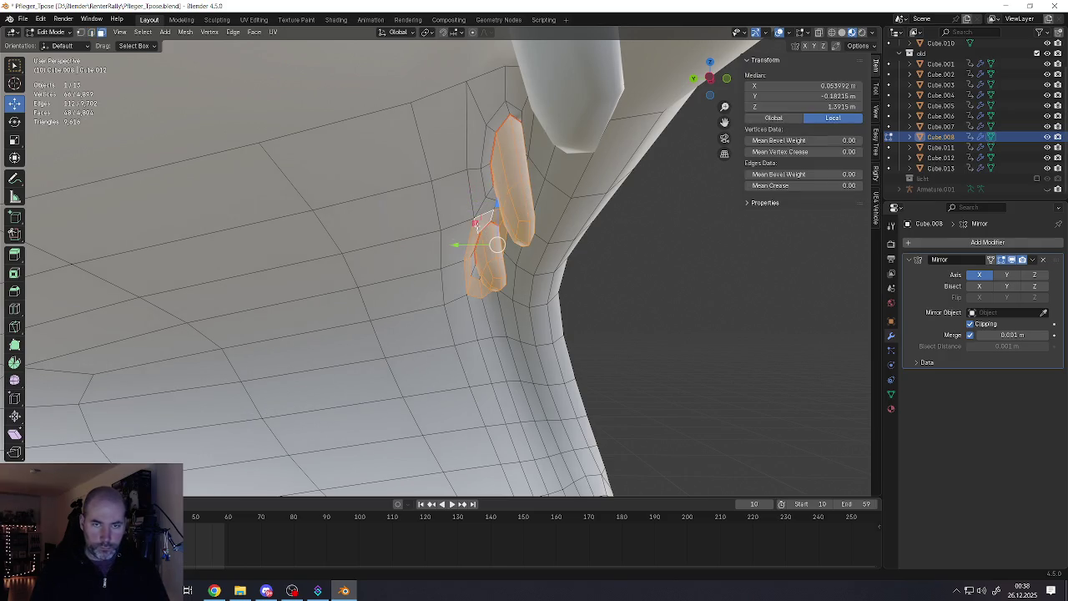
{"action": "left_click", "coordinate": [492, 125], "text": "ctrl"}
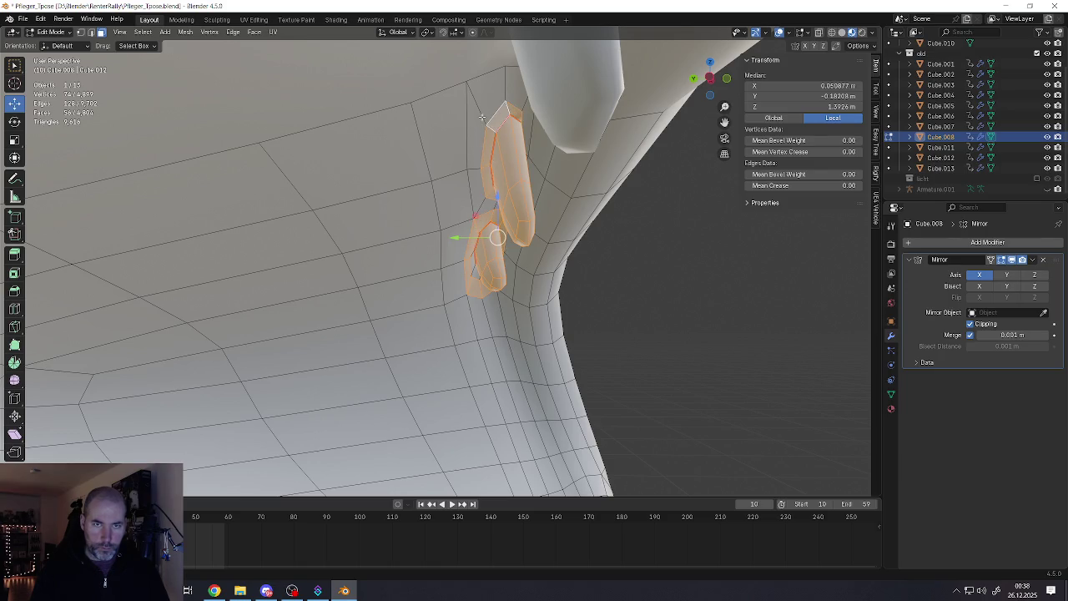
{"action": "left_click", "coordinate": [481, 117], "text": "ctrl"}
{"action": "left_click", "coordinate": [473, 272], "text": "shift"}
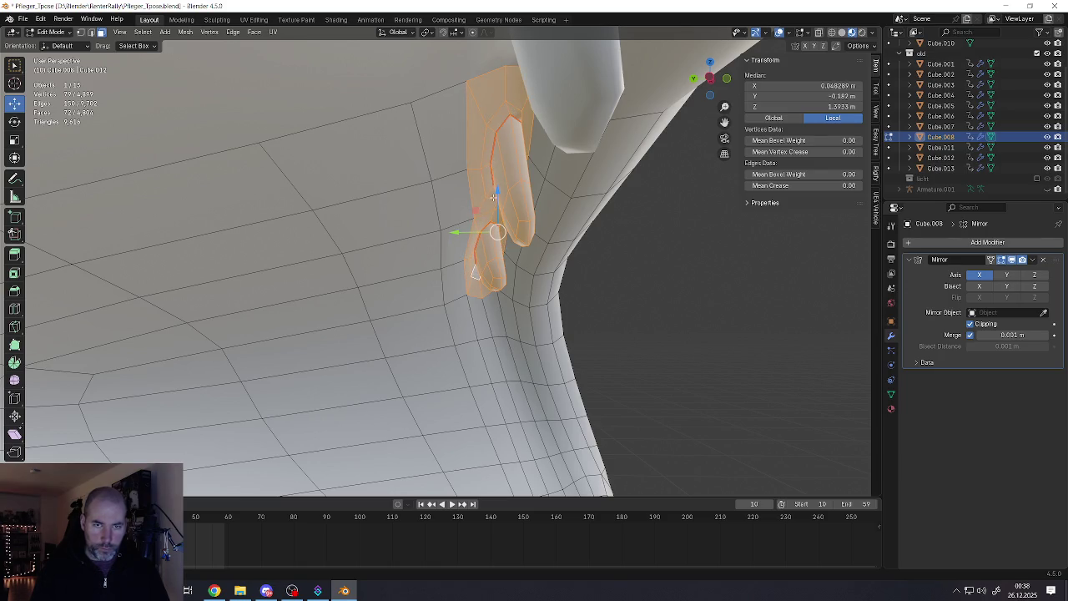
{"action": "left_click_drag", "start_coordinate": [467, 229], "coordinate": [443, 228]}
{"action": "middle_click_drag", "start_coordinate": [467, 230], "coordinate": [446, 233]}
Stretch the selected pad faces along the Y axis
{"action": "key", "text": "s"}
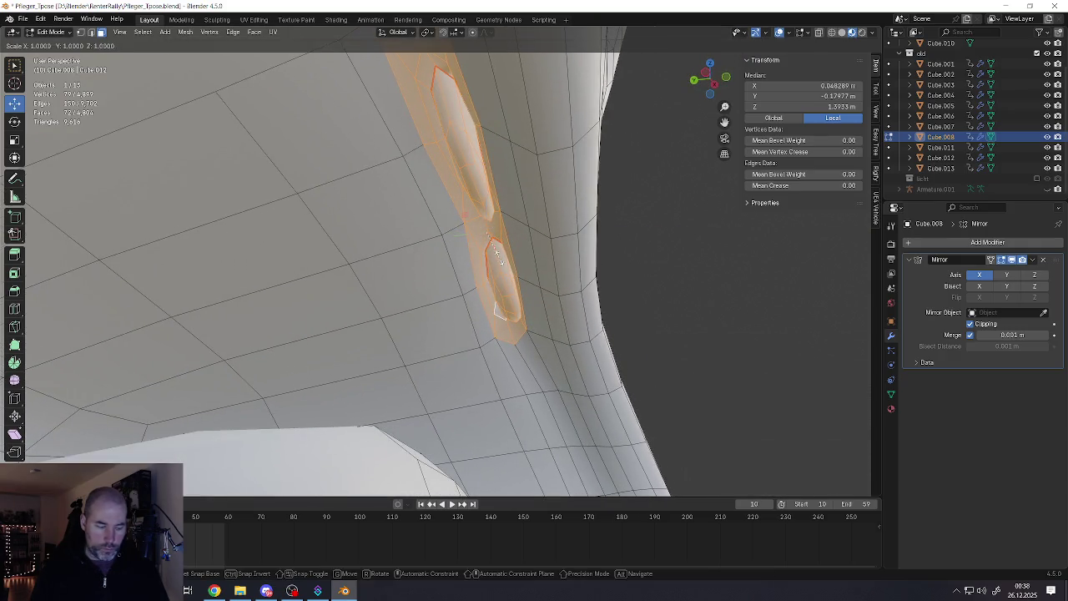
{"action": "key", "text": "x"}
{"action": "key", "text": "y"}
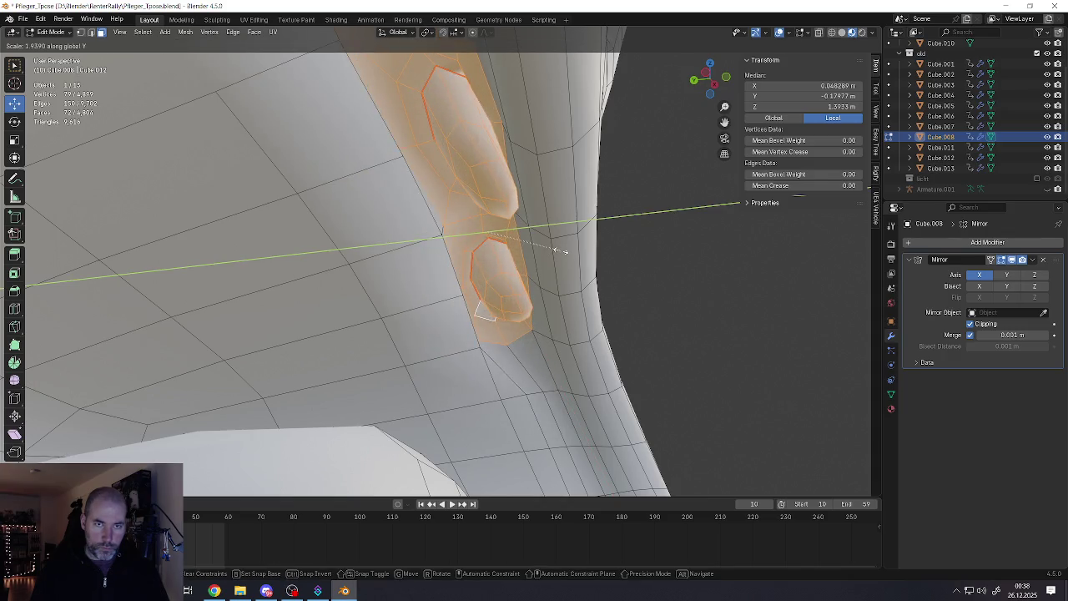
{"action": "left_click", "coordinate": [547, 252]}
Select the faces at the upper and lower fingertips
{"action": "mouse_move", "coordinate": [547, 252]}
{"action": "middle_mouse_down"}
{"action": "mouse_move", "coordinate": [524, 249]}
{"action": "mouse_move", "coordinate": [492, 283]}
{"action": "mouse_move", "coordinate": [496, 322]}
{"action": "middle_mouse_up"}
{"action": "left_click", "coordinate": [489, 253]}
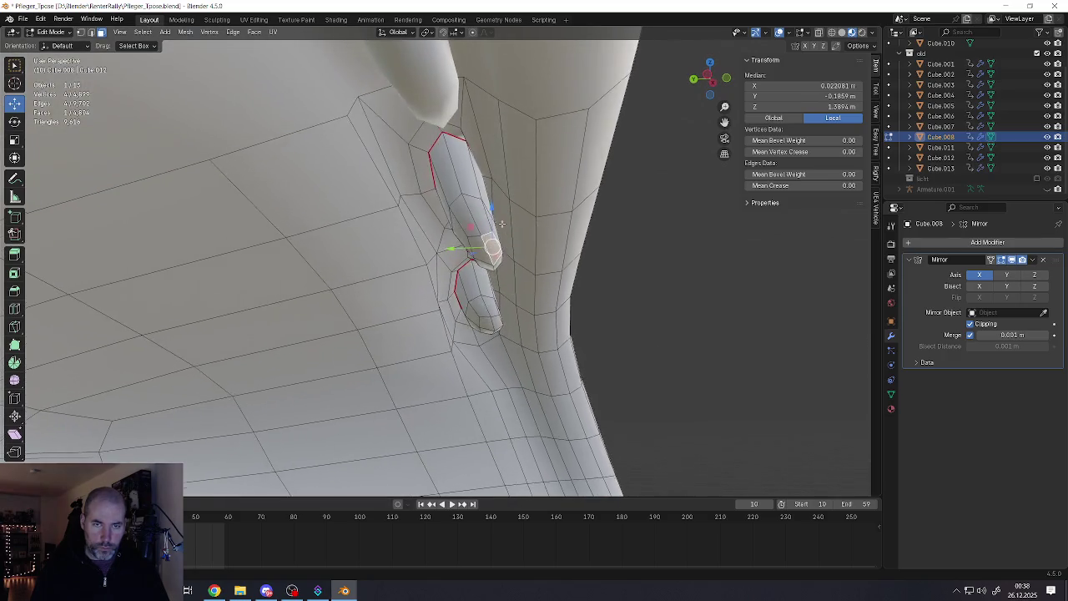
{"action": "left_click", "coordinate": [496, 327], "text": "shift"}
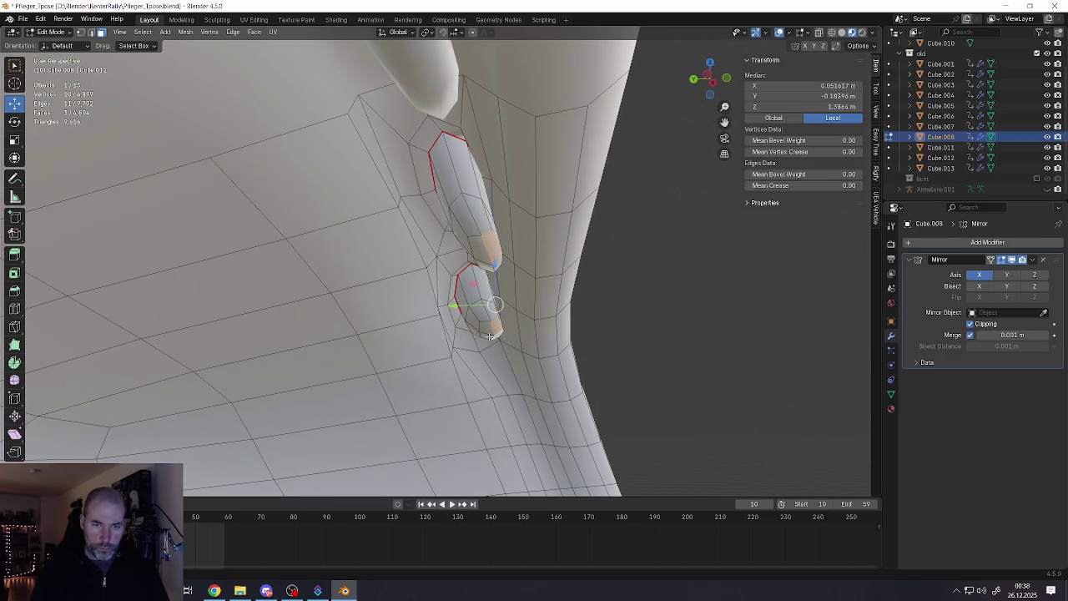
{"action": "left_click", "coordinate": [490, 332], "text": "shift"}
{"action": "left_click", "coordinate": [479, 249], "text": "shift"}
{"action": "left_click", "coordinate": [489, 260], "text": "shift"}
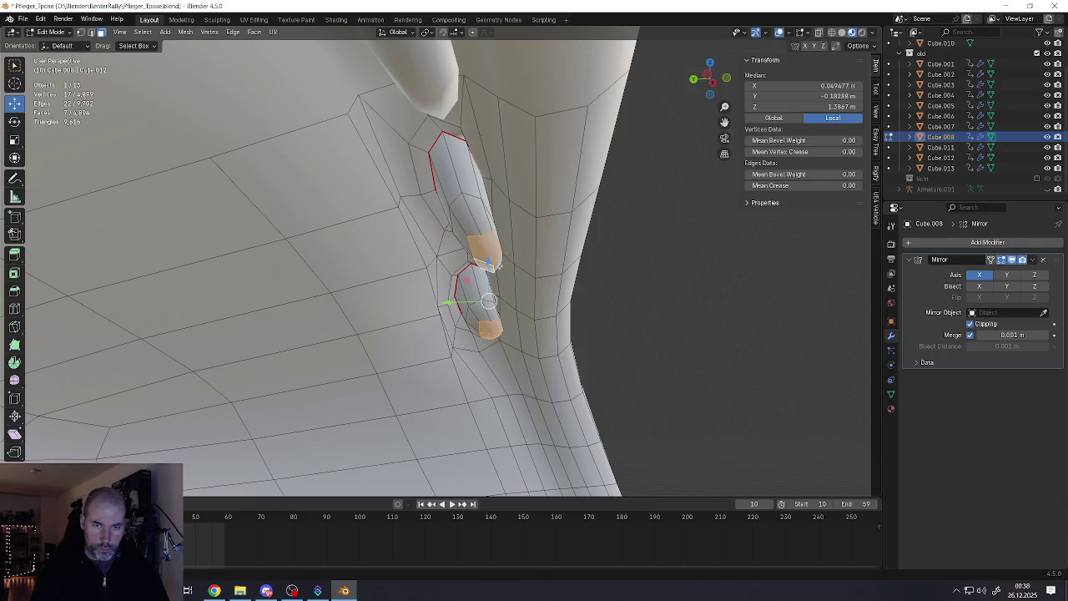
{"action": "left_click", "coordinate": [498, 266], "text": "shift"}
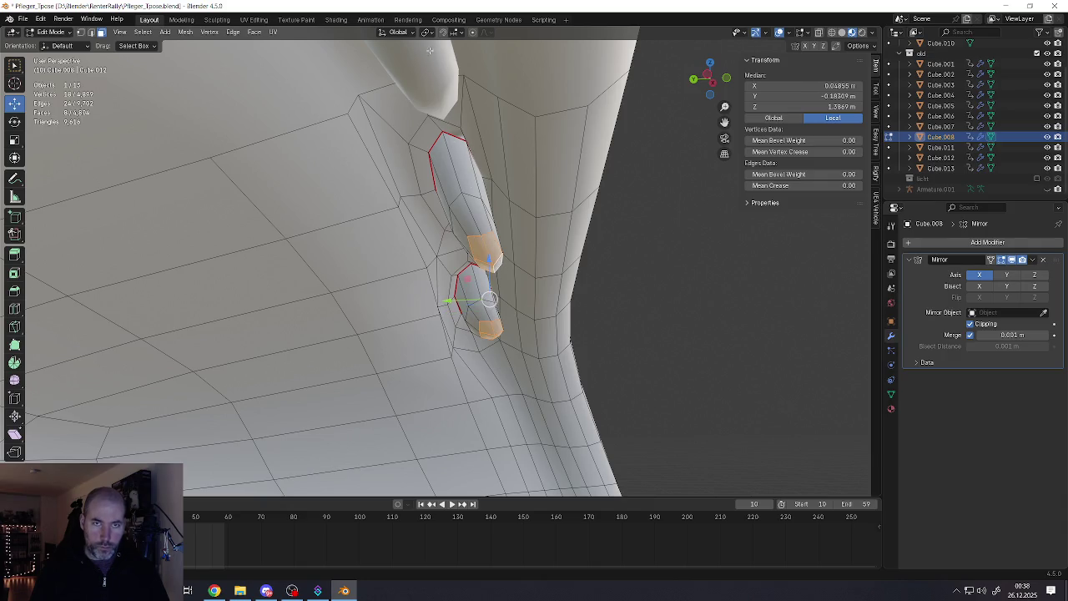
Soft-move the fingertip faces along Y with proportional editing and adjusted falloff
{"action": "left_click", "coordinate": [479, 33]}
{"action": "key", "text": "g"}
{"action": "key", "text": "y"}
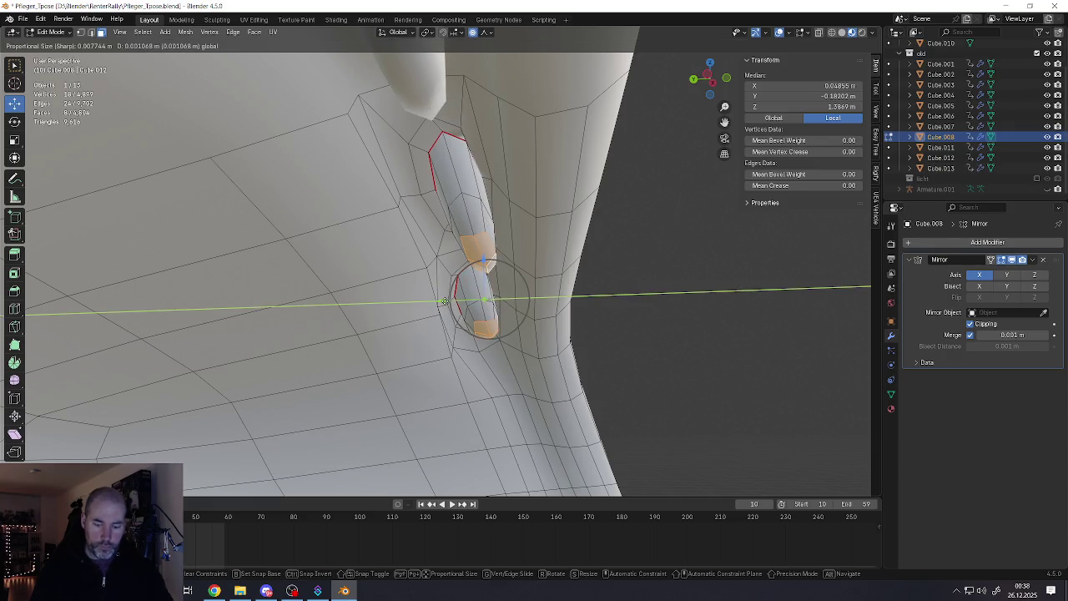
{"action": "scroll", "coordinate": [443, 302], "scroll_direction": "down", "scroll_amount": 3}
{"action": "scroll", "coordinate": [439, 302], "scroll_direction": "down", "scroll_amount": 2}
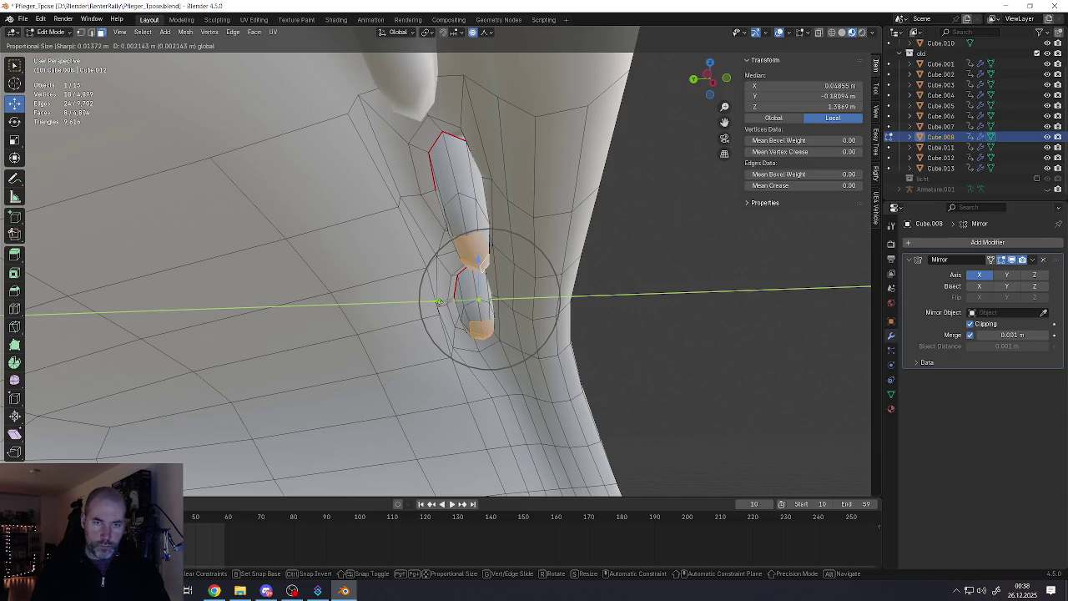
{"action": "left_click", "coordinate": [440, 302]}
Select both pad pieces and nudge them slightly along Y
{"action": "middle_click_drag", "start_coordinate": [440, 302], "coordinate": [465, 215]}
{"action": "left_click", "coordinate": [443, 204]}
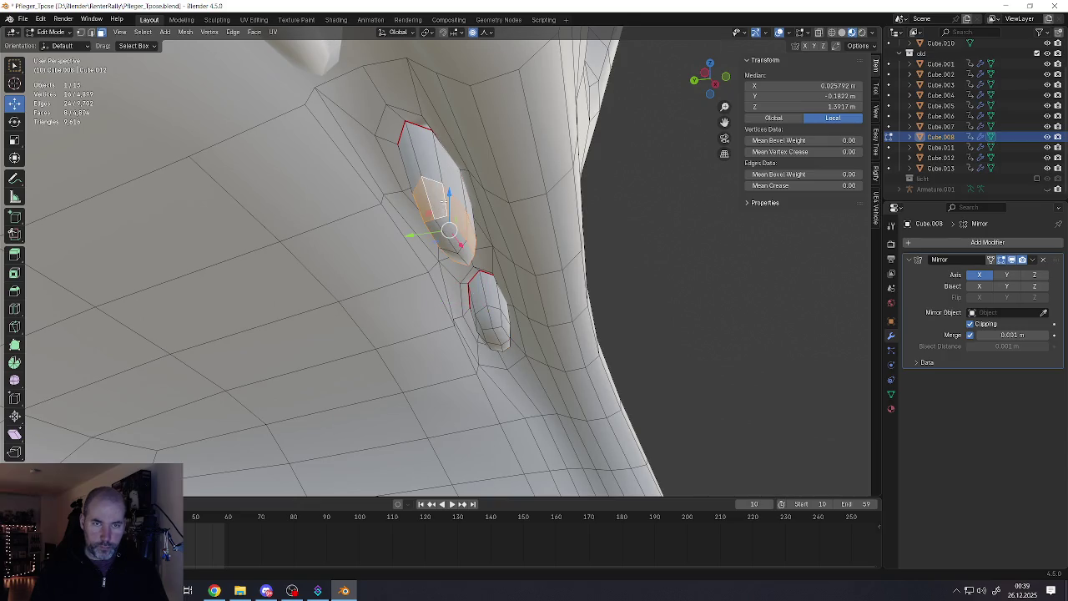
{"action": "key", "text": "l"}
{"action": "middle_click_drag", "start_coordinate": [443, 210], "coordinate": [451, 203]}
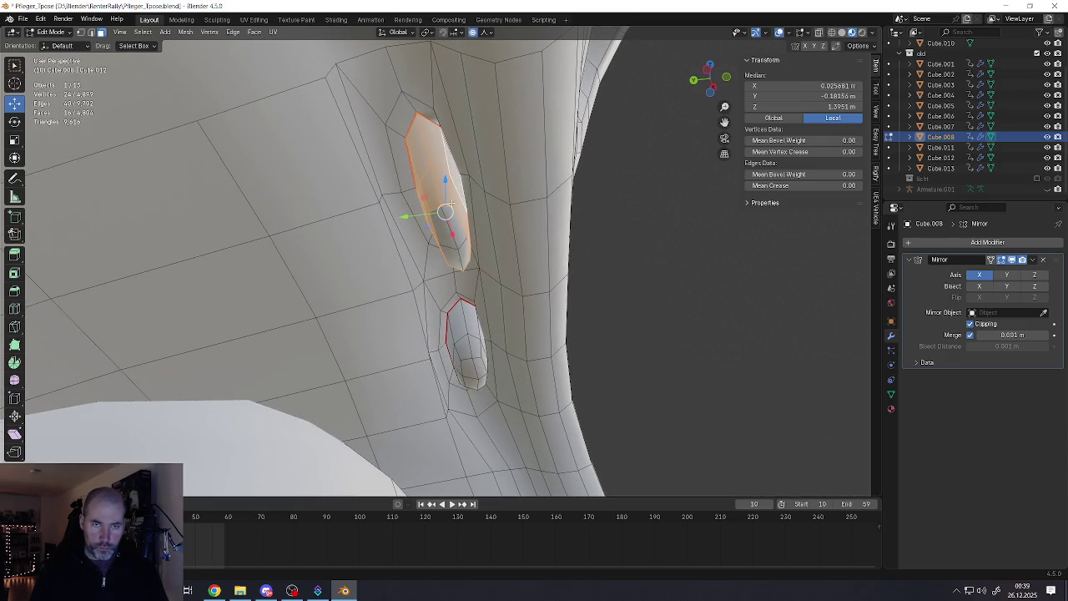
{"action": "key", "text": "l"}
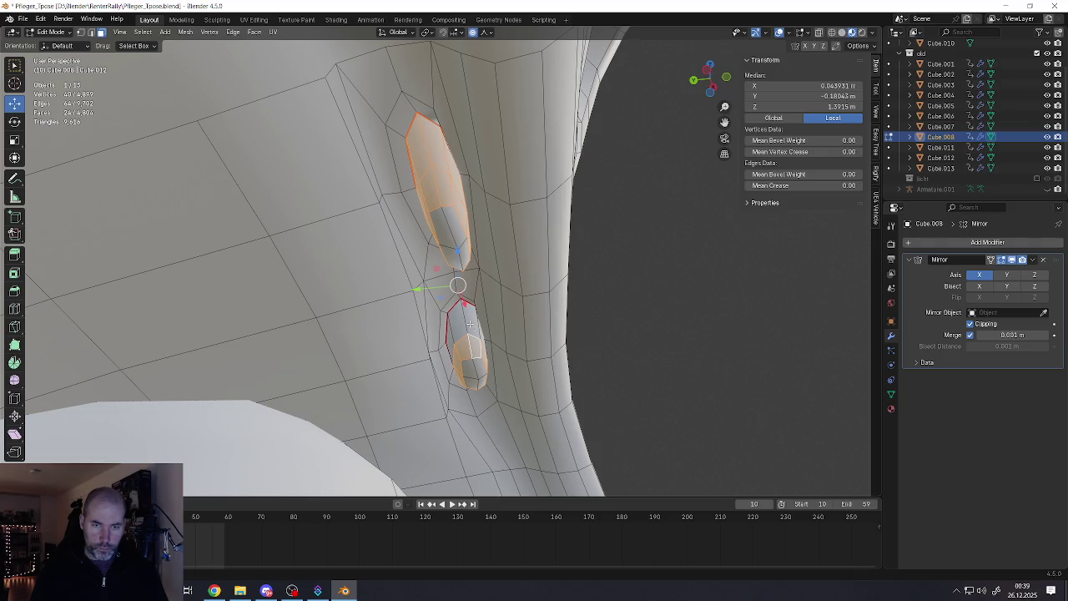
{"action": "key", "text": "l"}
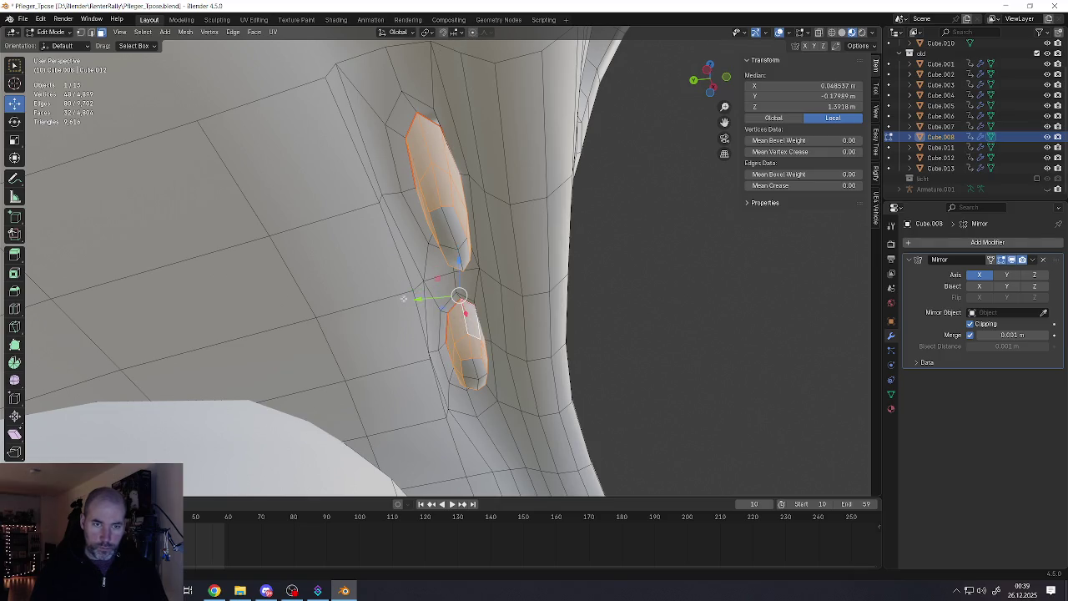
{"action": "key", "text": "g"}
{"action": "key", "text": "y"}
{"action": "key", "text": "Return"}
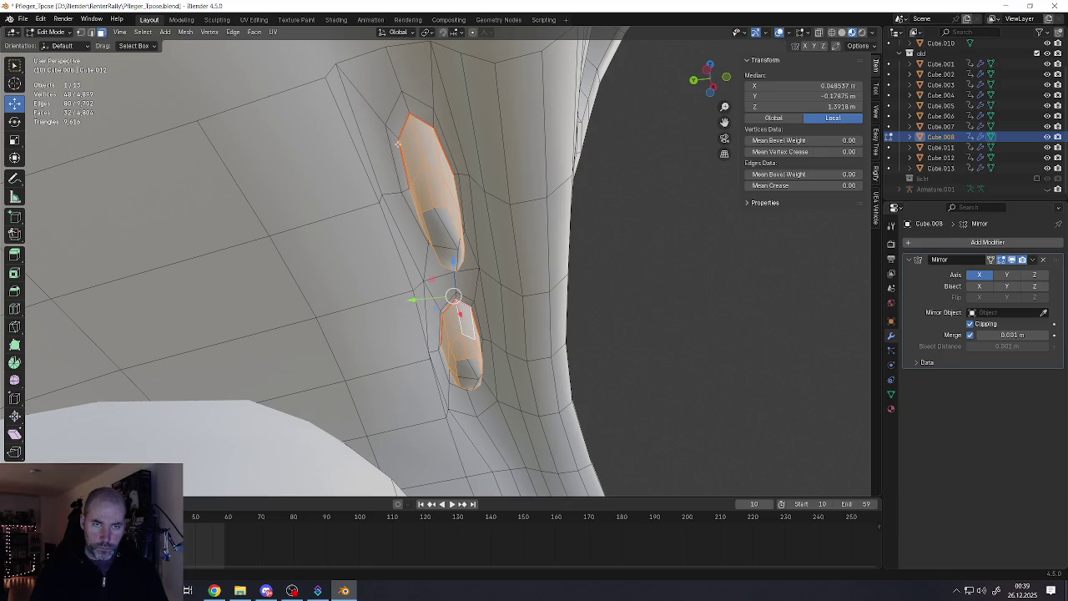
Add the top cap to the pad selection, leaving out the long finger strip
{"action": "key", "text": "l"}
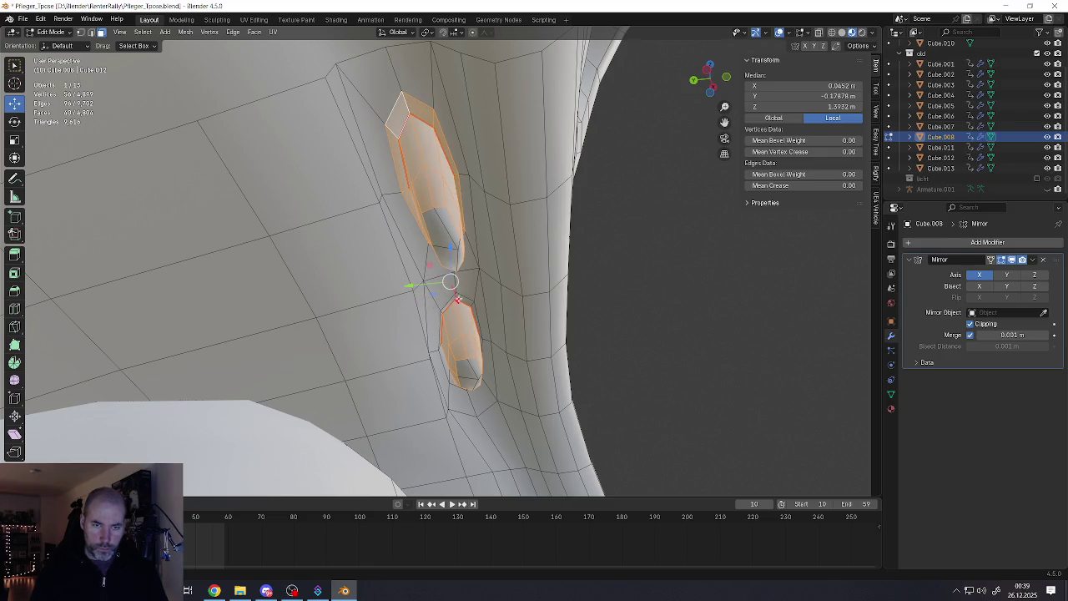
{"action": "key", "text": "l"}
{"action": "key", "text": "ctrl+z"}
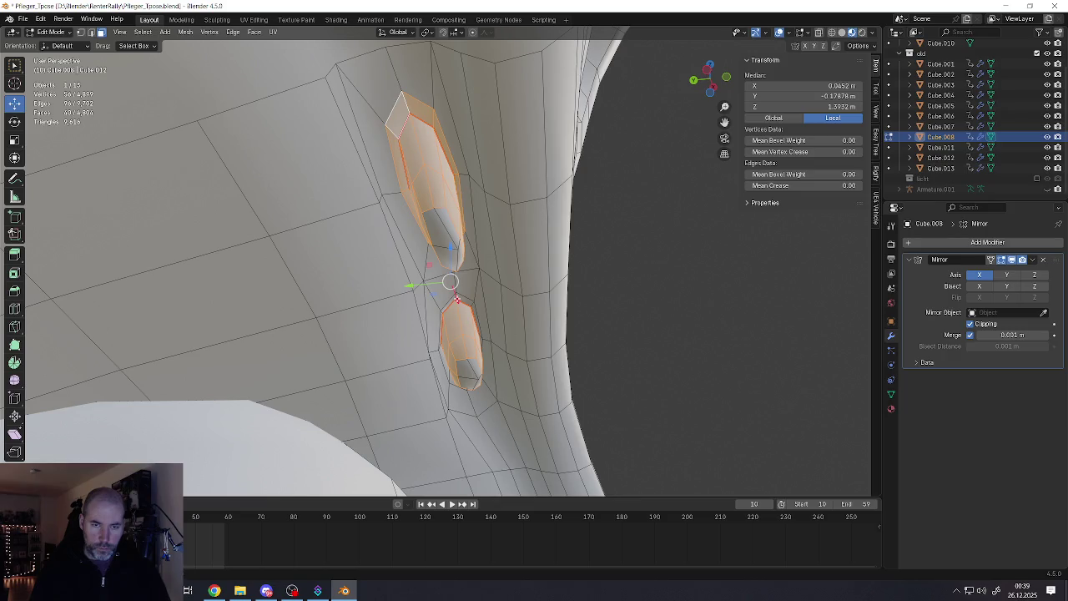
{"action": "key", "text": "ctrl+shift+z"}
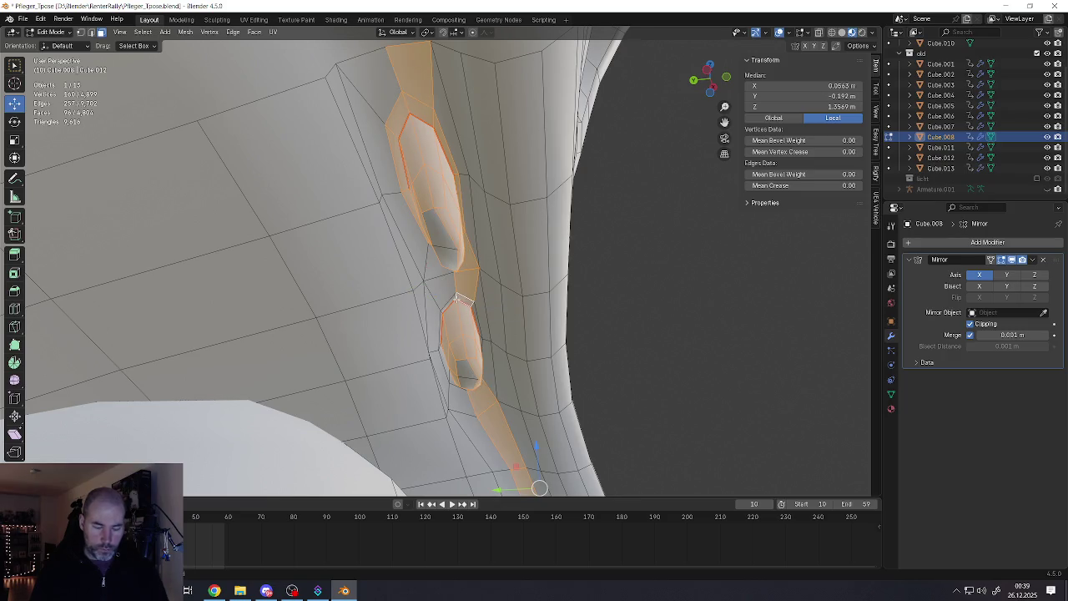
{"action": "key", "text": "ctrl+z"}
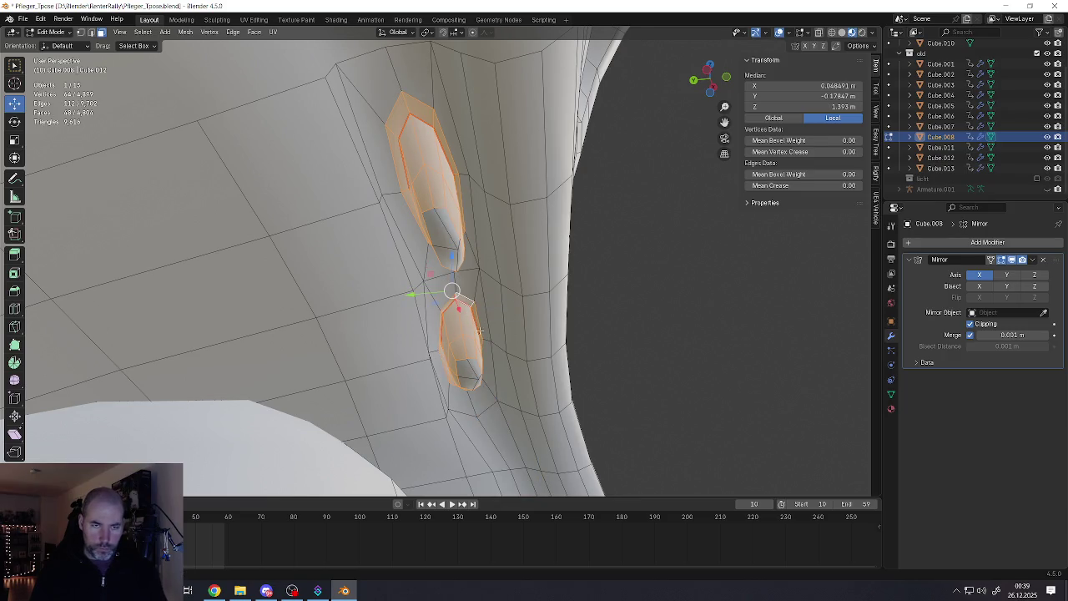
In vertex mode, add the pad tip vertices and stretch the pads along Y again
{"action": "key", "text": "1"}
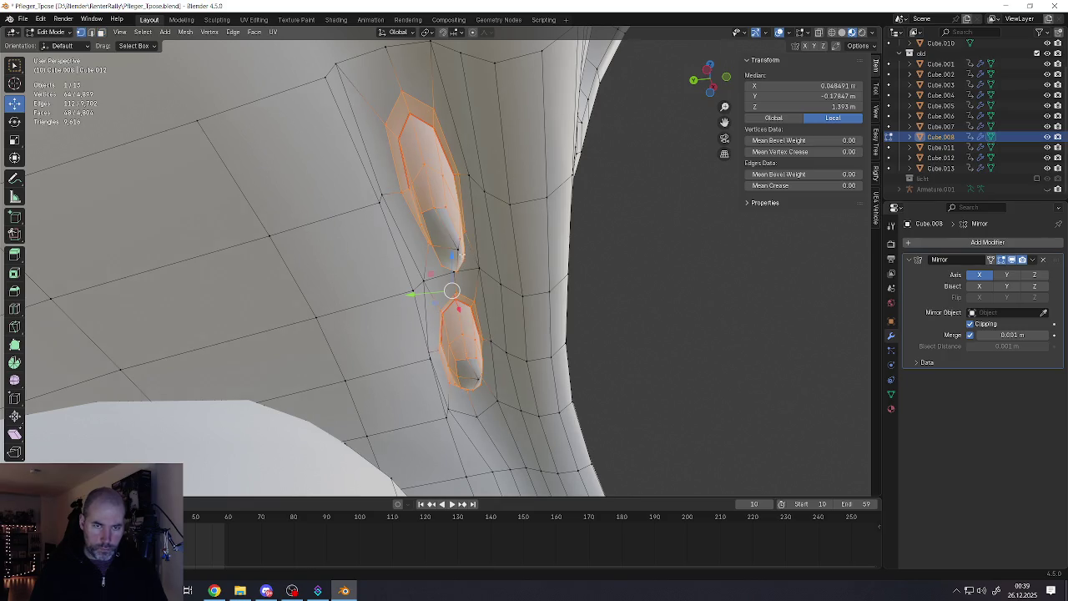
{"action": "left_click", "coordinate": [456, 248], "text": "shift"}
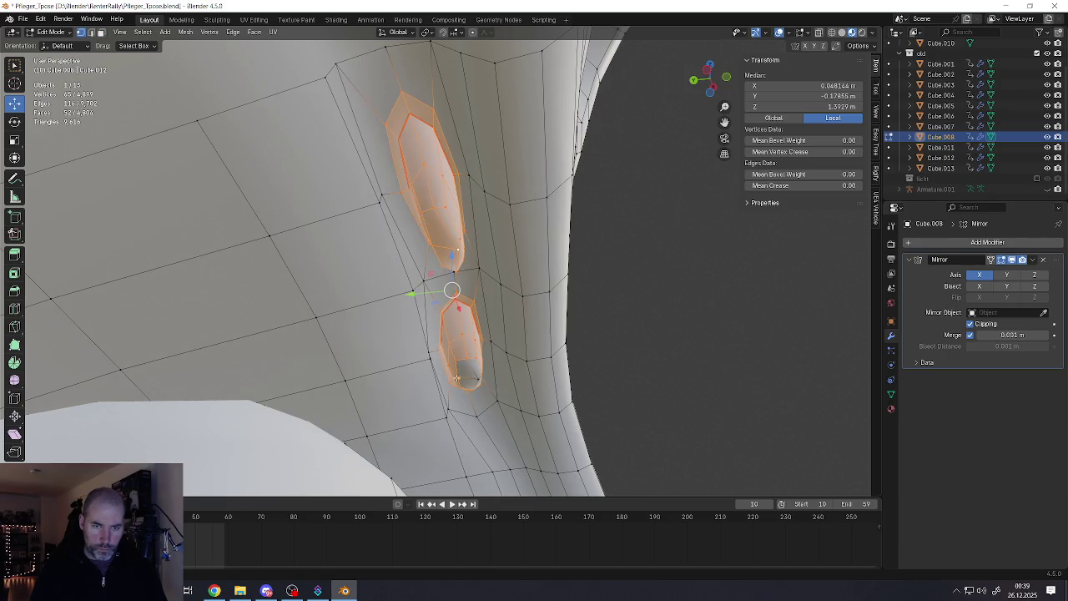
{"action": "left_click", "coordinate": [471, 380], "text": "shift"}
{"action": "key", "text": "s"}
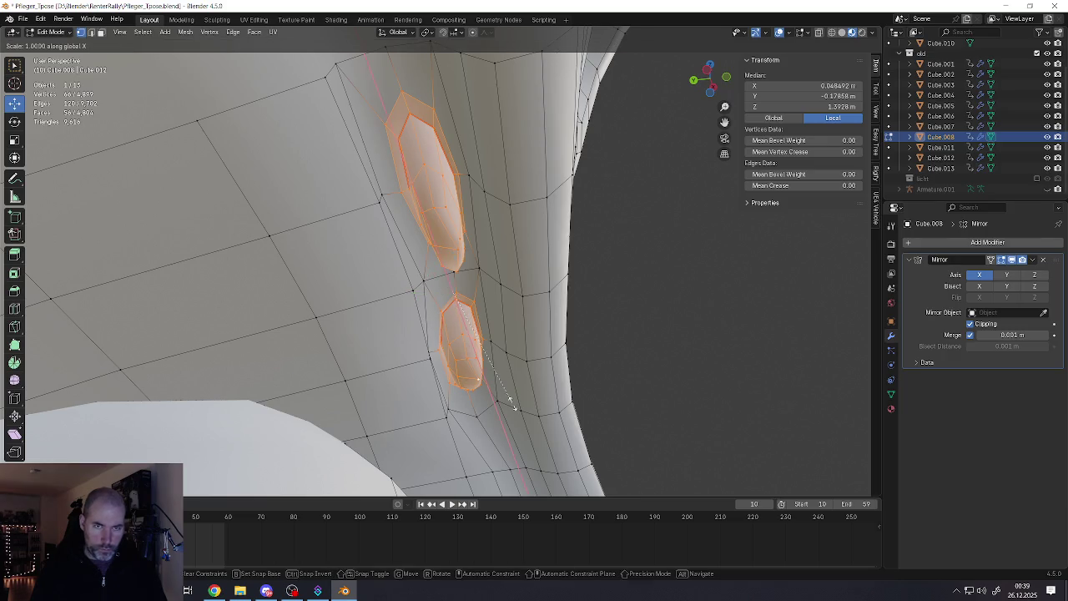
{"action": "key", "text": "y"}
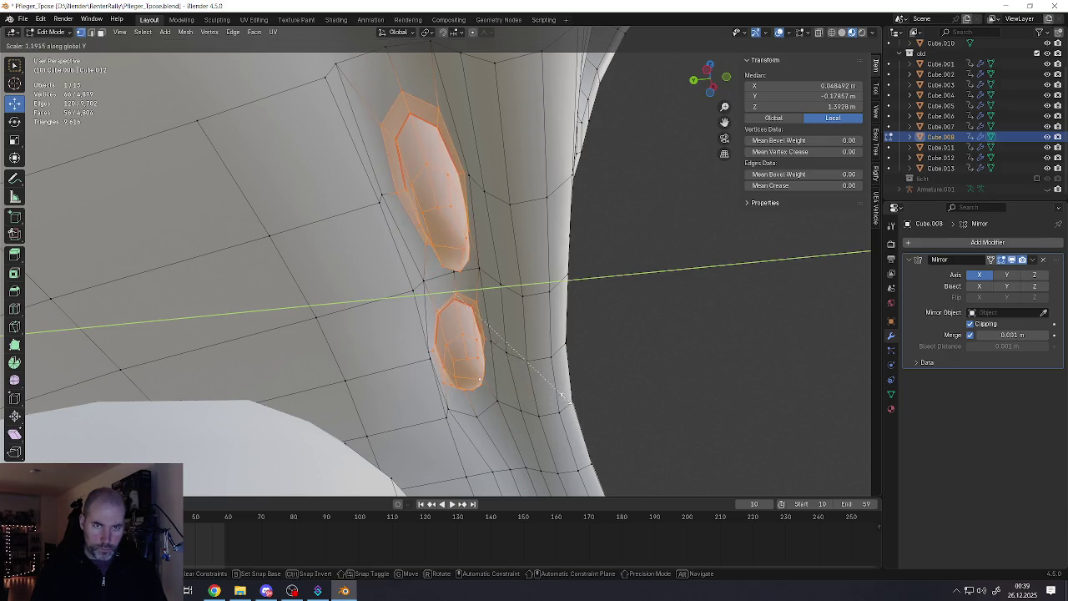
{"action": "left_click", "coordinate": [584, 399]}
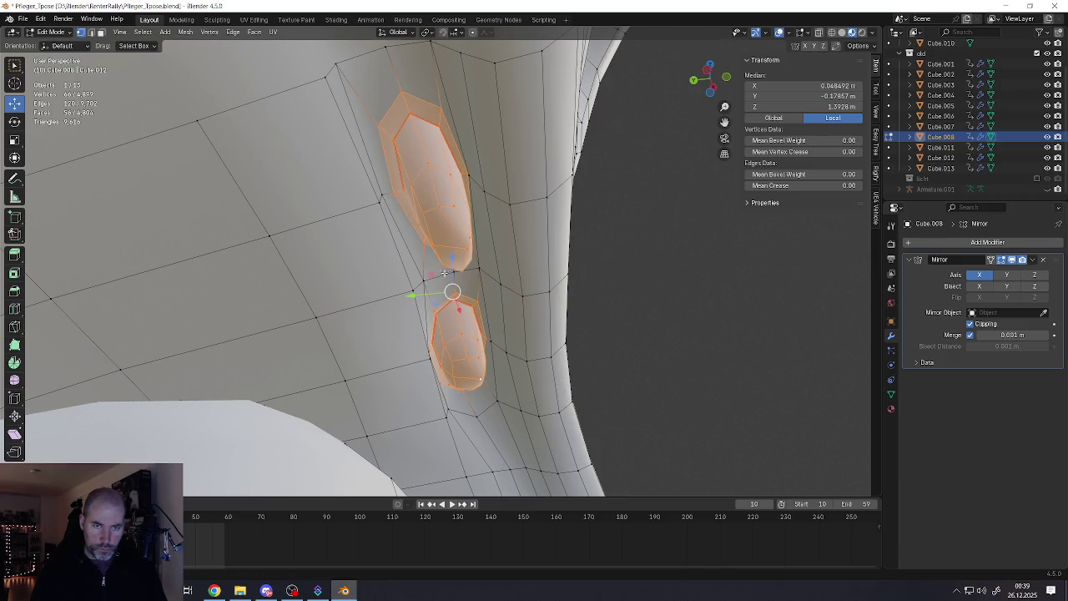
{"action": "key", "text": "alt+a"}
{"action": "left_click", "coordinate": [381, 195]}
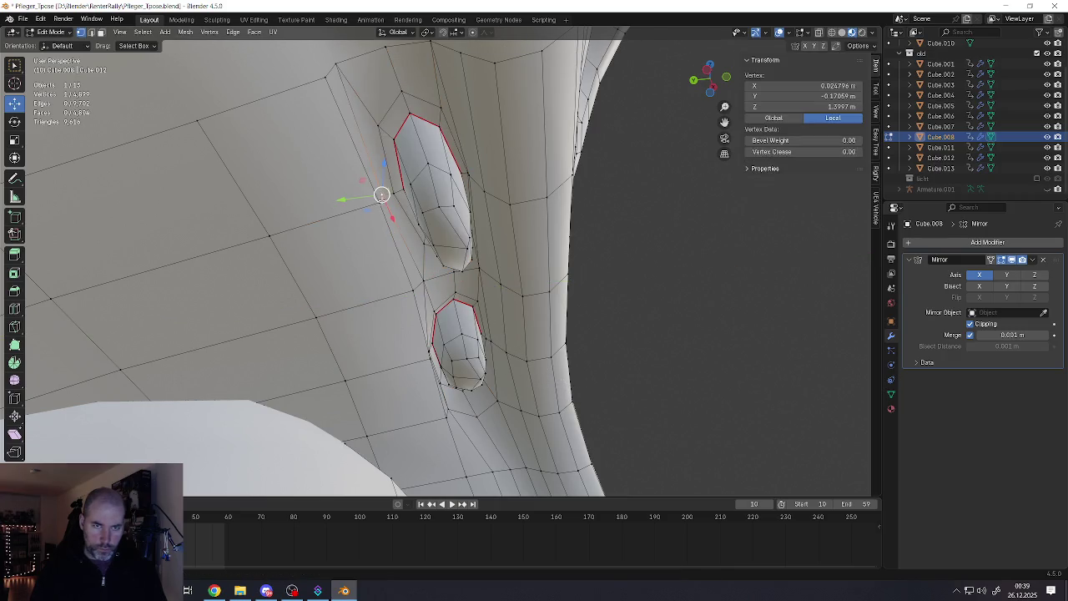
Move a rim vertex of the upper pad outward
{"action": "left_click", "coordinate": [379, 200], "text": "shift"}
{"action": "key", "text": "g"}
{"action": "key", "text": "y"}
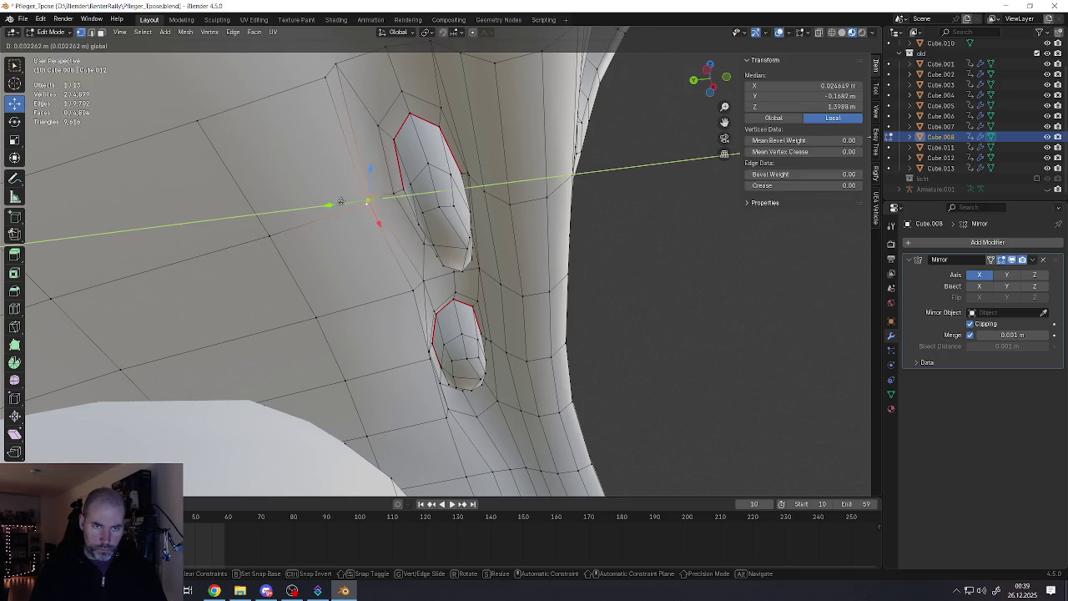
{"action": "key", "text": "Escape"}
{"action": "left_click", "coordinate": [468, 175]}
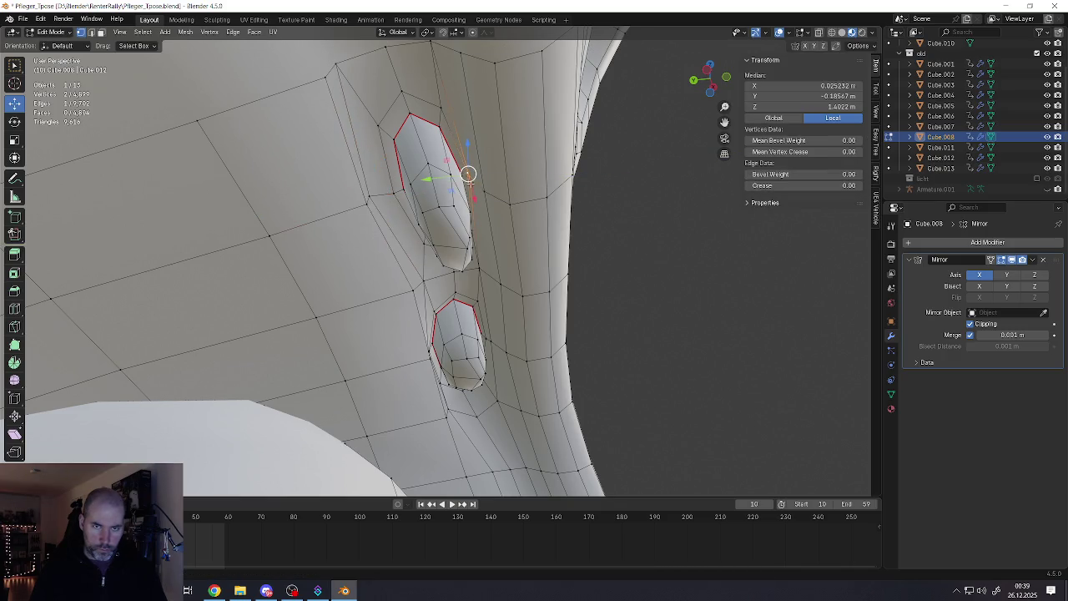
{"action": "left_click_drag", "start_coordinate": [469, 173], "coordinate": [482, 185]}
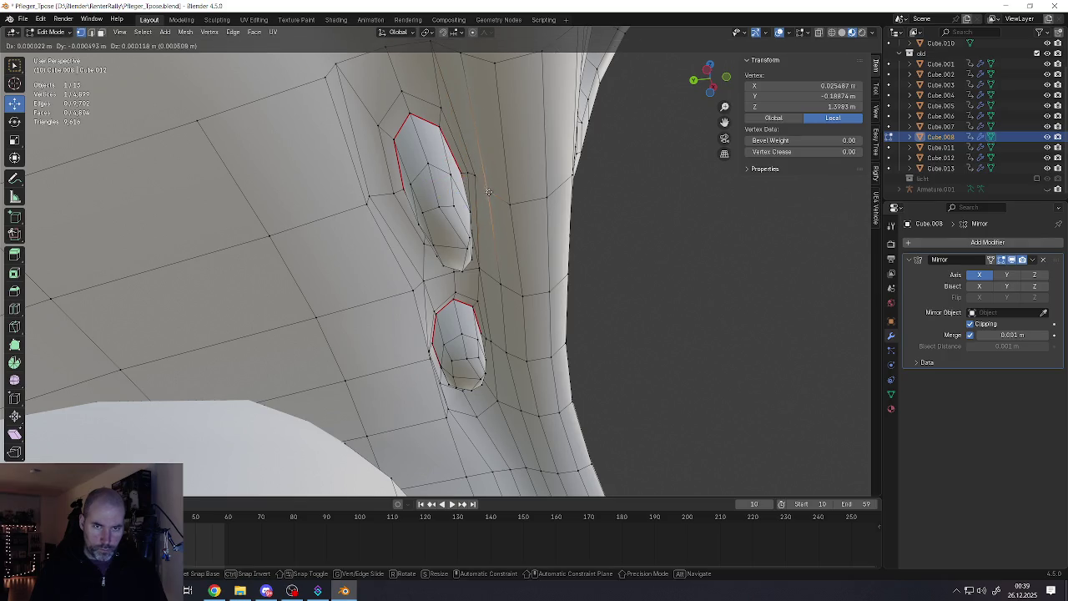
Select the bottom and left rim vertices of both pads
{"action": "left_click", "coordinate": [471, 378]}
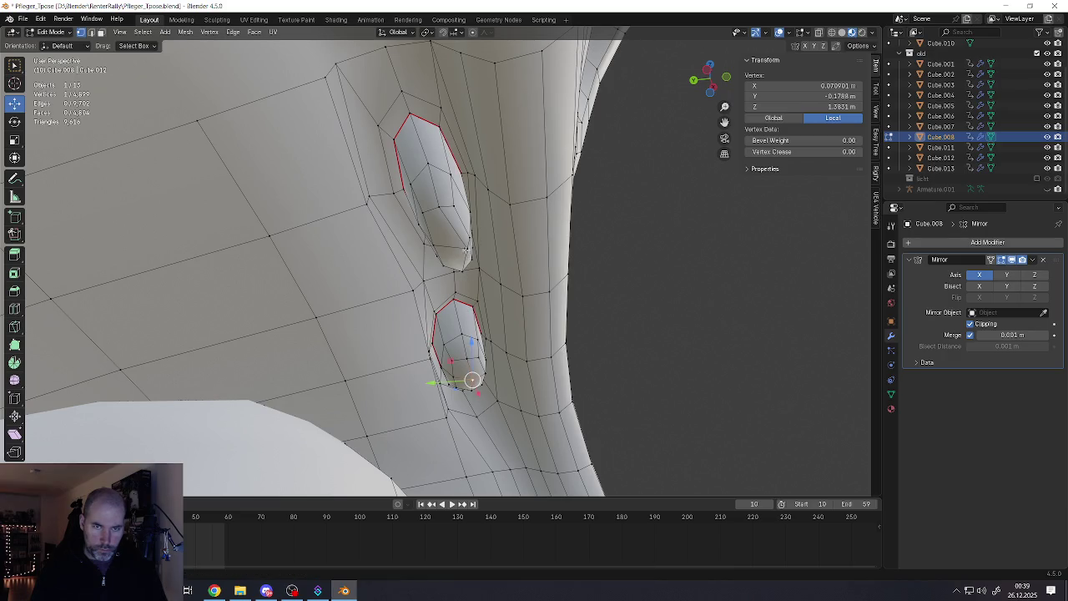
{"action": "left_click", "coordinate": [465, 248]}
{"action": "mouse_move", "coordinate": [453, 248]}
{"action": "middle_mouse_down"}
{"action": "mouse_move", "coordinate": [395, 214]}
{"action": "mouse_move", "coordinate": [478, 292]}
{"action": "middle_mouse_up"}
{"action": "scroll", "coordinate": [433, 250], "scroll_direction": "up", "scroll_amount": 3}
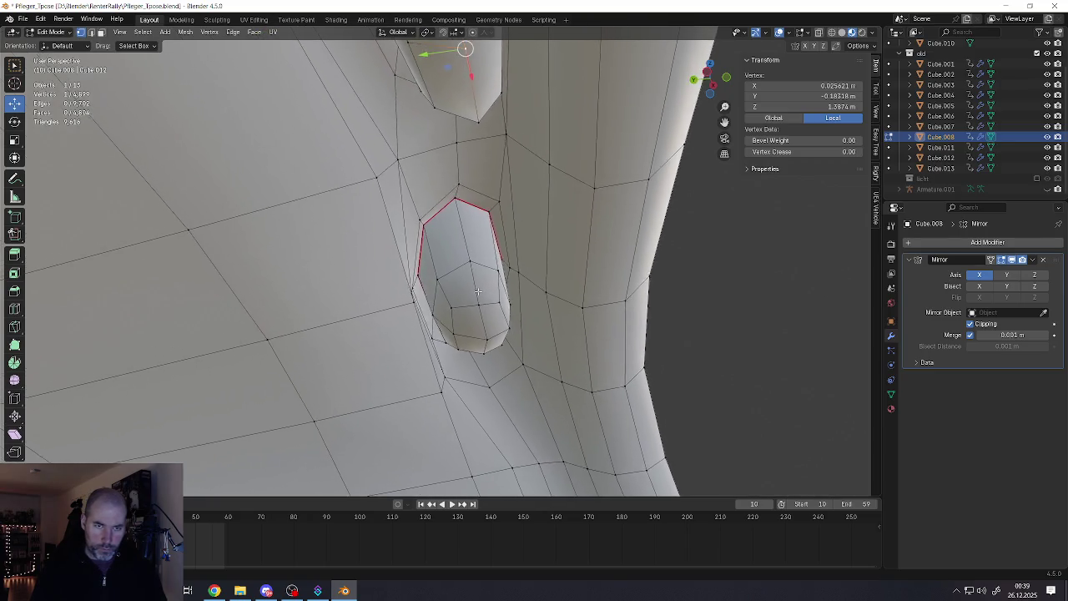
{"action": "left_click", "coordinate": [407, 298]}
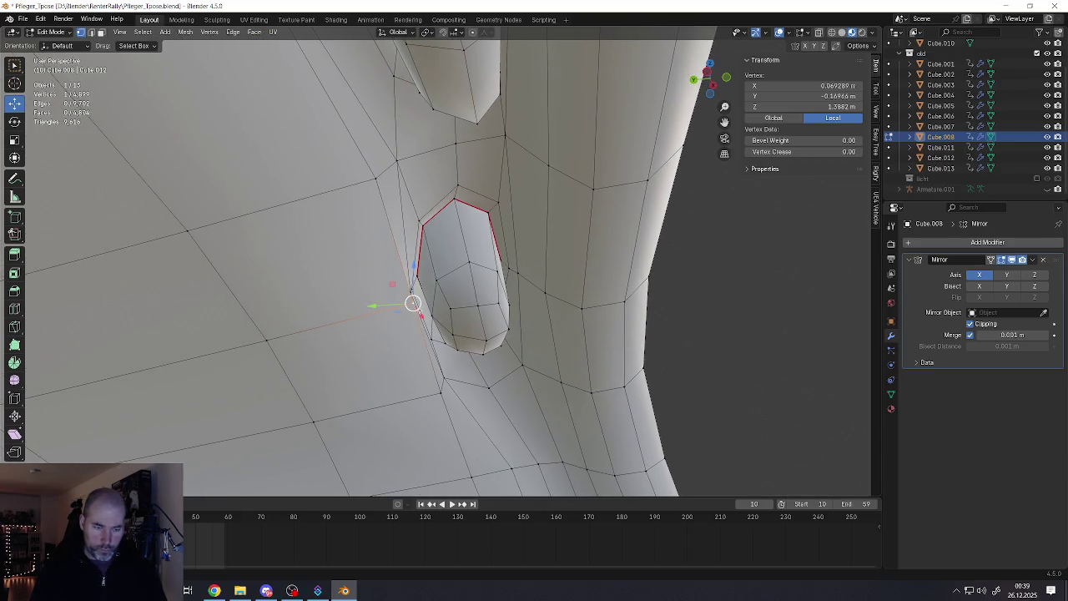
{"action": "left_click", "coordinate": [417, 276]}
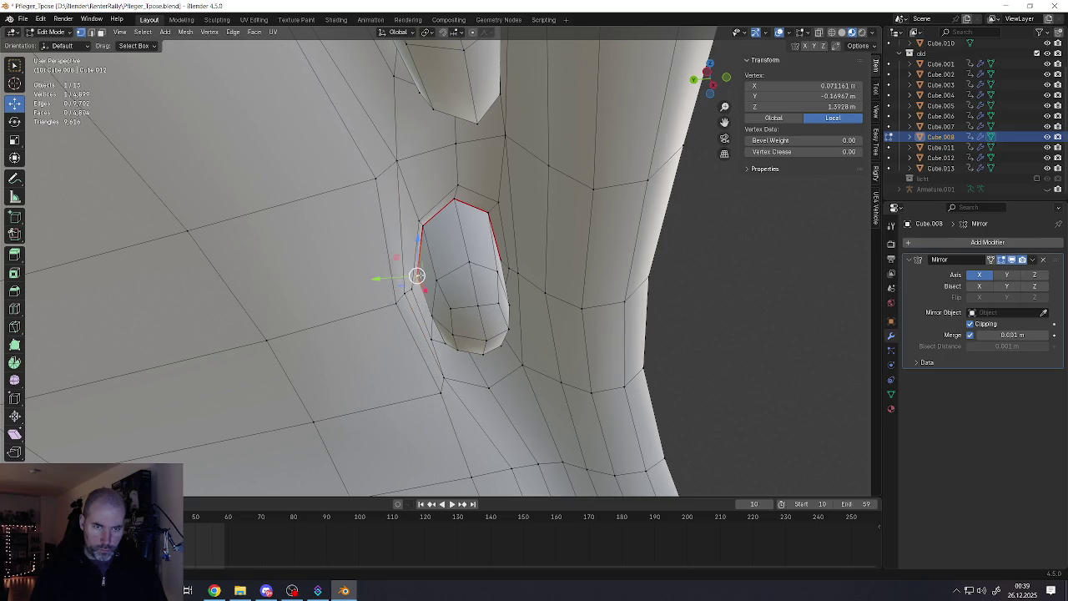
Select the edge loop running along both pads' bottoms
{"action": "mouse_move", "coordinate": [414, 299]}
{"action": "middle_mouse_down"}
{"action": "mouse_move", "coordinate": [337, 305]}
{"action": "mouse_move", "coordinate": [453, 256]}
{"action": "mouse_move", "coordinate": [482, 190]}
{"action": "mouse_move", "coordinate": [429, 242]}
{"action": "mouse_move", "coordinate": [494, 272]}
{"action": "middle_mouse_up"}
{"action": "scroll", "coordinate": [338, 306], "scroll_direction": "down", "scroll_amount": 3}
{"action": "scroll", "coordinate": [453, 257], "scroll_direction": "up", "scroll_amount": 2}
{"action": "scroll", "coordinate": [453, 256], "scroll_direction": "up", "scroll_amount": 4}
{"action": "left_click", "coordinate": [426, 240]}
{"action": "left_click", "coordinate": [440, 246], "text": "alt"}
{"action": "scroll", "coordinate": [494, 272], "scroll_direction": "up", "scroll_amount": 3}
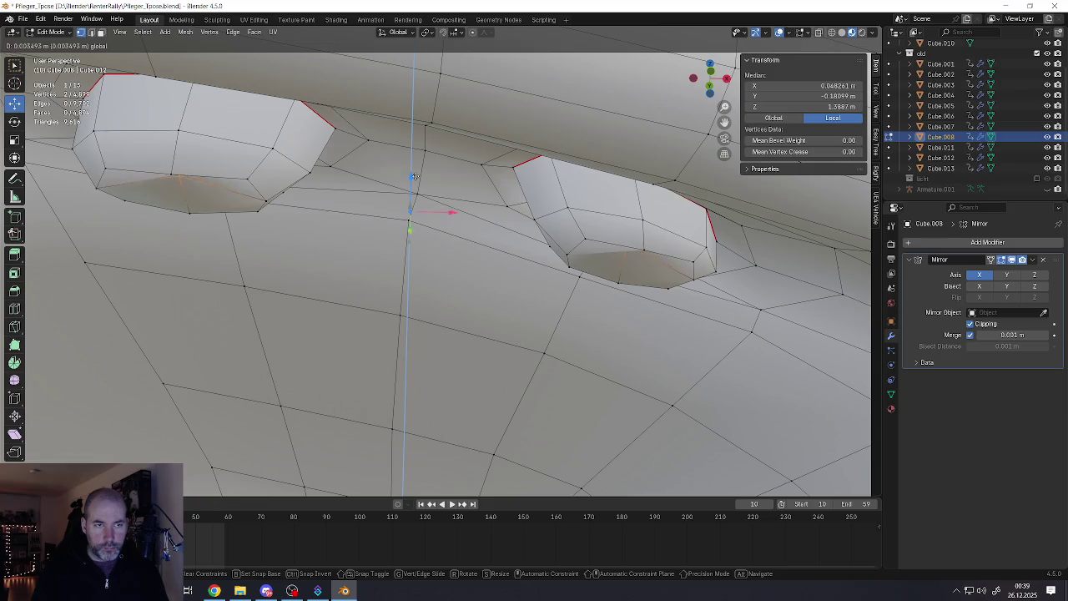
{"action": "middle_click_drag", "start_coordinate": [403, 204], "coordinate": [427, 260]}
Select the edge loop around the first tooth hole
{"action": "key", "text": "alt+a"}
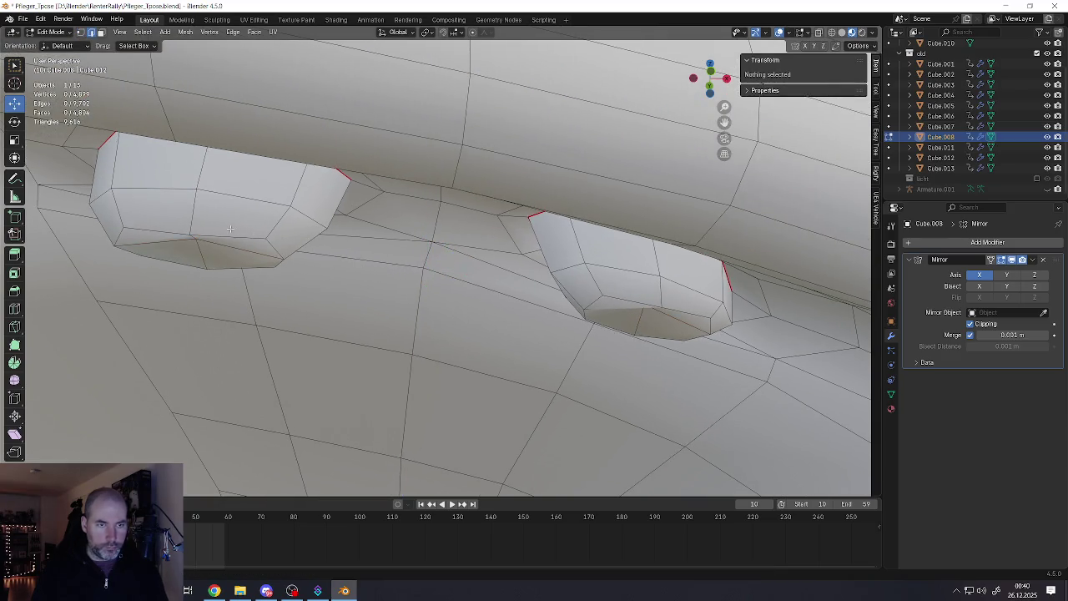
{"action": "left_click", "coordinate": [231, 234], "text": "alt"}
{"action": "middle_click_drag", "start_coordinate": [278, 247], "coordinate": [387, 335]}
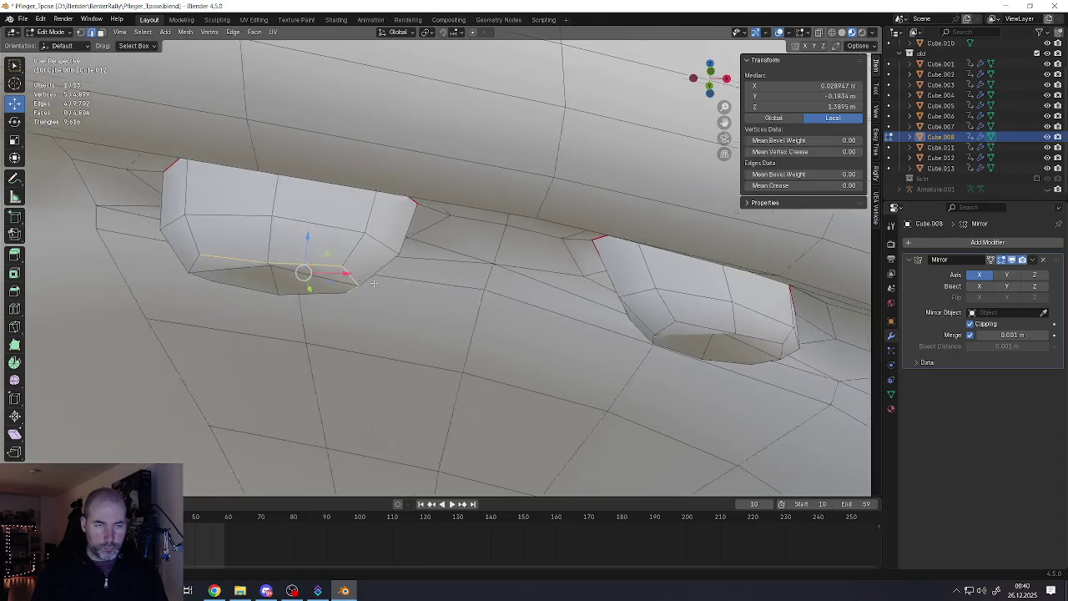
{"action": "left_click", "coordinate": [290, 283], "text": "ctrl"}
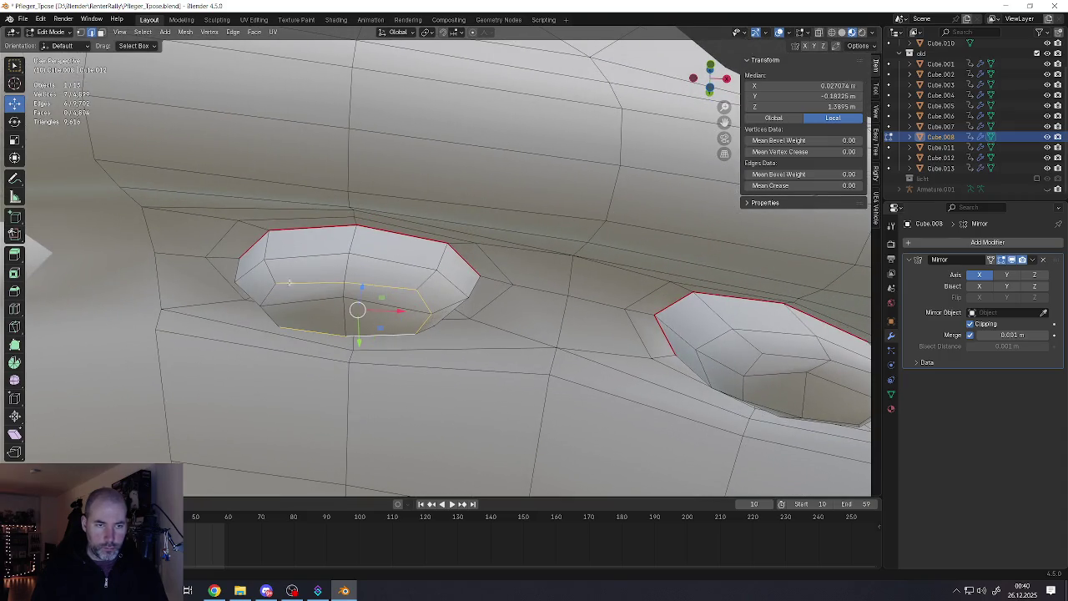
{"action": "left_click", "coordinate": [271, 272], "text": "ctrl"}
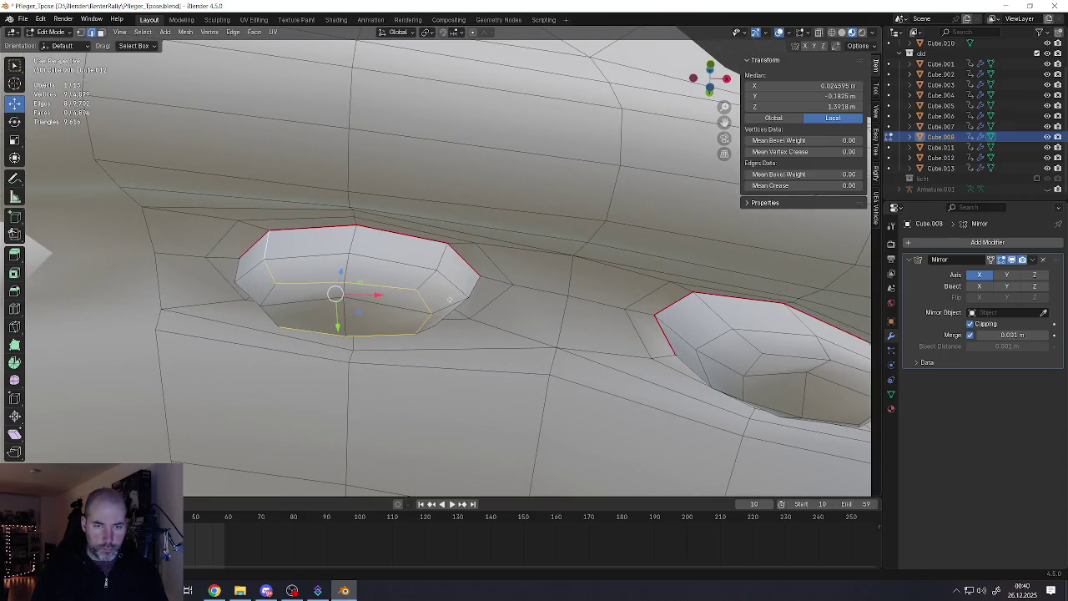
{"action": "left_click", "coordinate": [430, 284], "text": "ctrl"}
{"action": "middle_click_drag", "start_coordinate": [430, 283], "coordinate": [417, 255]}
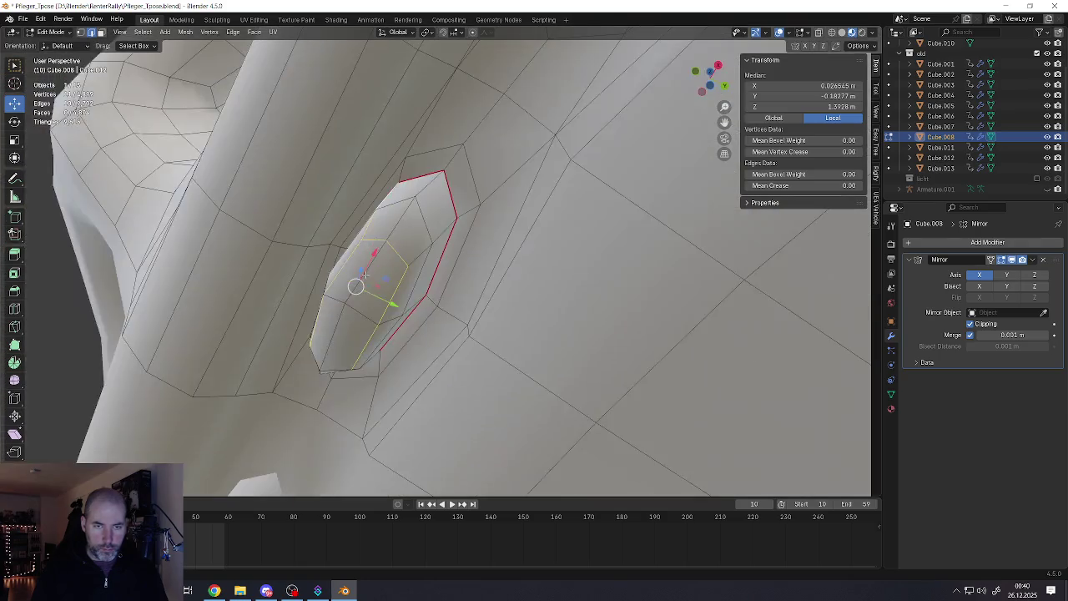
{"action": "left_click", "coordinate": [417, 254], "text": "ctrl"}
{"action": "left_click", "coordinate": [435, 238], "text": "ctrl"}
{"action": "left_click", "coordinate": [458, 204], "text": "ctrl"}
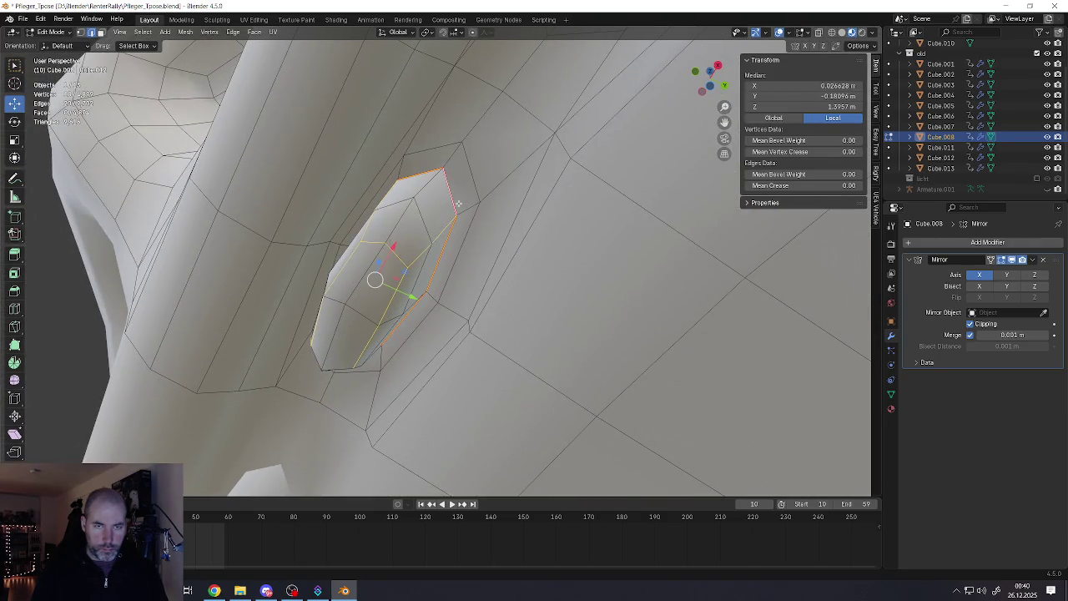
Add an inner ring edge and mark the first hole's ring as sharp
{"action": "middle_click_drag", "start_coordinate": [458, 203], "coordinate": [513, 370]}
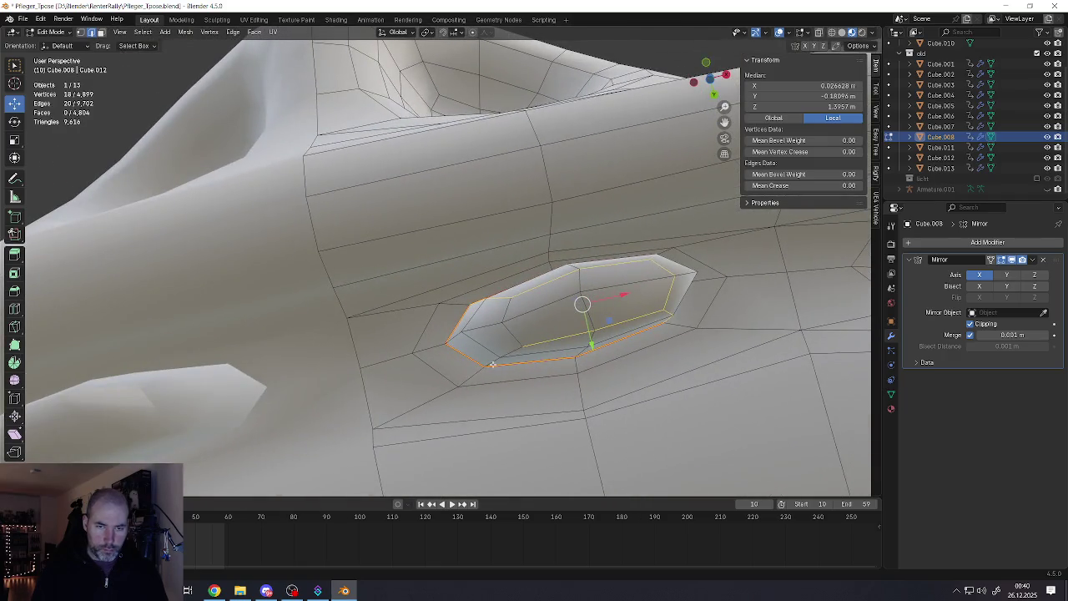
{"action": "left_click", "coordinate": [492, 362], "text": "ctrl"}
{"action": "key", "text": "ctrl+z"}
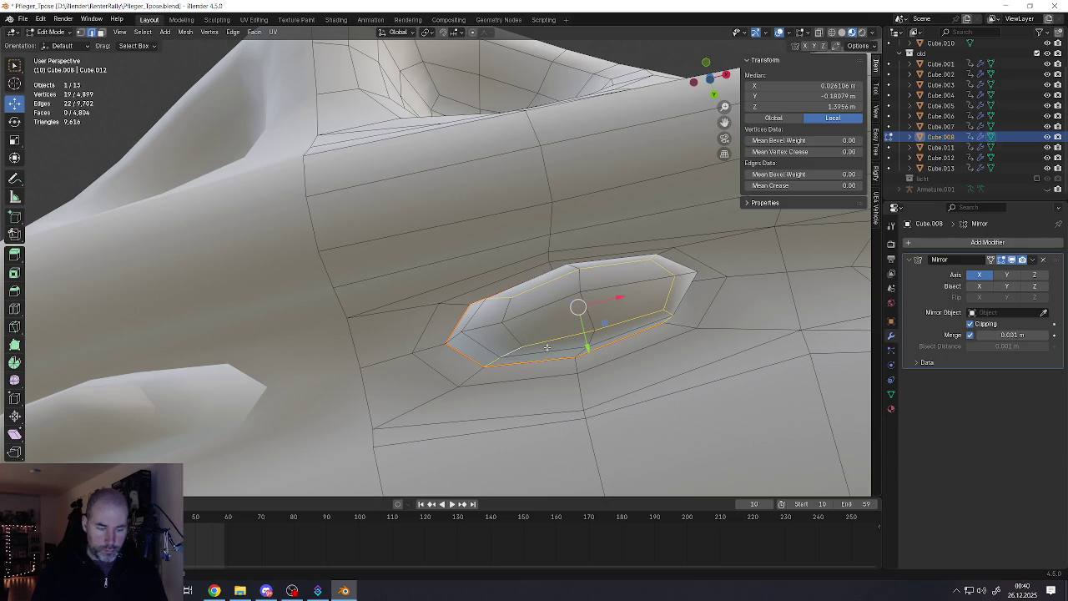
{"action": "left_click", "coordinate": [511, 317], "text": "ctrl"}
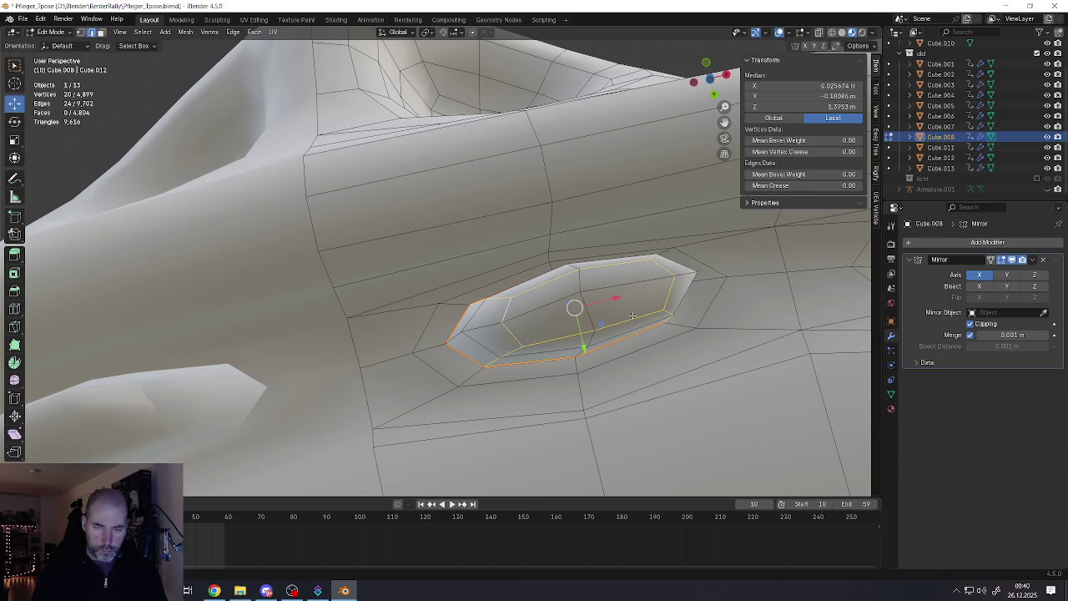
{"action": "key", "text": "ctrl+e"}
{"action": "left_click", "coordinate": [592, 339]}
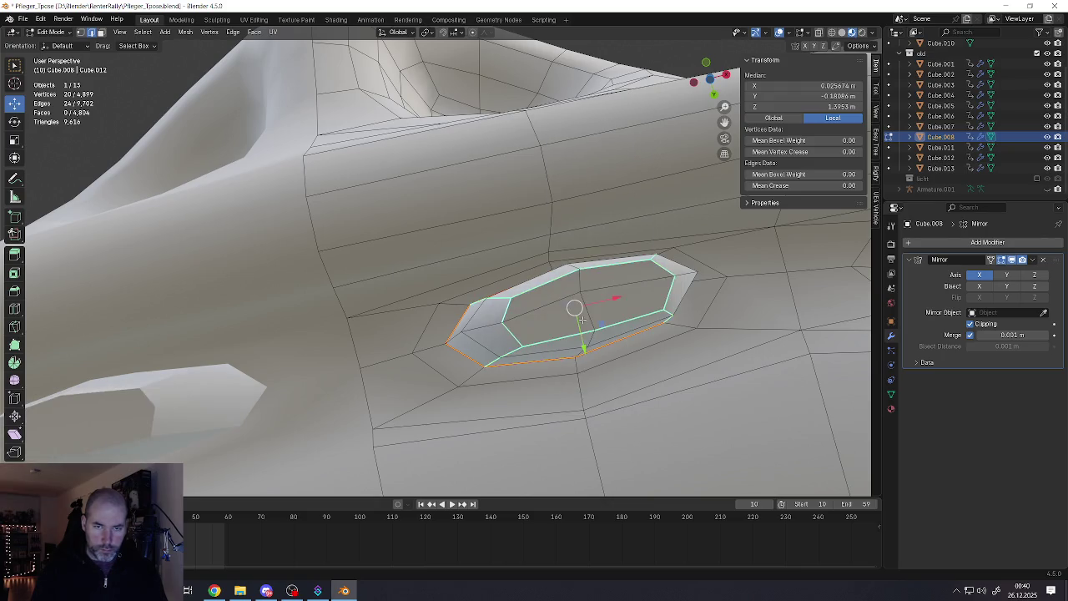
Select the edge loop around the second hole's bottom
{"action": "mouse_move", "coordinate": [582, 319]}
{"action": "middle_mouse_down"}
{"action": "mouse_move", "coordinate": [510, 328]}
{"action": "mouse_move", "coordinate": [534, 359]}
{"action": "mouse_move", "coordinate": [518, 334]}
{"action": "mouse_move", "coordinate": [551, 441]}
{"action": "mouse_move", "coordinate": [526, 350]}
{"action": "middle_mouse_up"}
{"action": "scroll", "coordinate": [584, 320], "scroll_direction": "up", "scroll_amount": 5}
{"action": "scroll", "coordinate": [584, 320], "scroll_direction": "down", "scroll_amount": 5}
{"action": "left_click", "coordinate": [584, 320]}
{"action": "scroll", "coordinate": [510, 328], "scroll_direction": "down", "scroll_amount": 3}
{"action": "scroll", "coordinate": [541, 364], "scroll_direction": "down", "scroll_amount": 5}
{"action": "scroll", "coordinate": [518, 334], "scroll_direction": "up", "scroll_amount": 5}
{"action": "scroll", "coordinate": [509, 317], "scroll_direction": "up", "scroll_amount": 3}
{"action": "scroll", "coordinate": [500, 305], "scroll_direction": "up", "scroll_amount": 2}
{"action": "scroll", "coordinate": [526, 350], "scroll_direction": "up", "scroll_amount": 5}
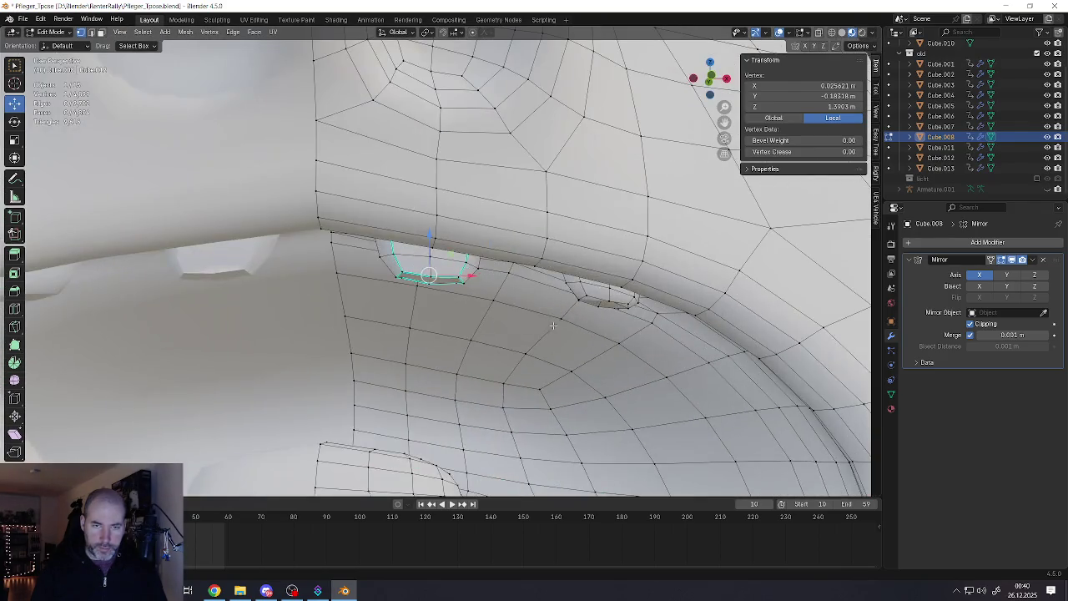
{"action": "scroll", "coordinate": [514, 290], "scroll_direction": "down", "scroll_amount": 1}
{"action": "scroll", "coordinate": [515, 290], "scroll_direction": "up", "scroll_amount": 4}
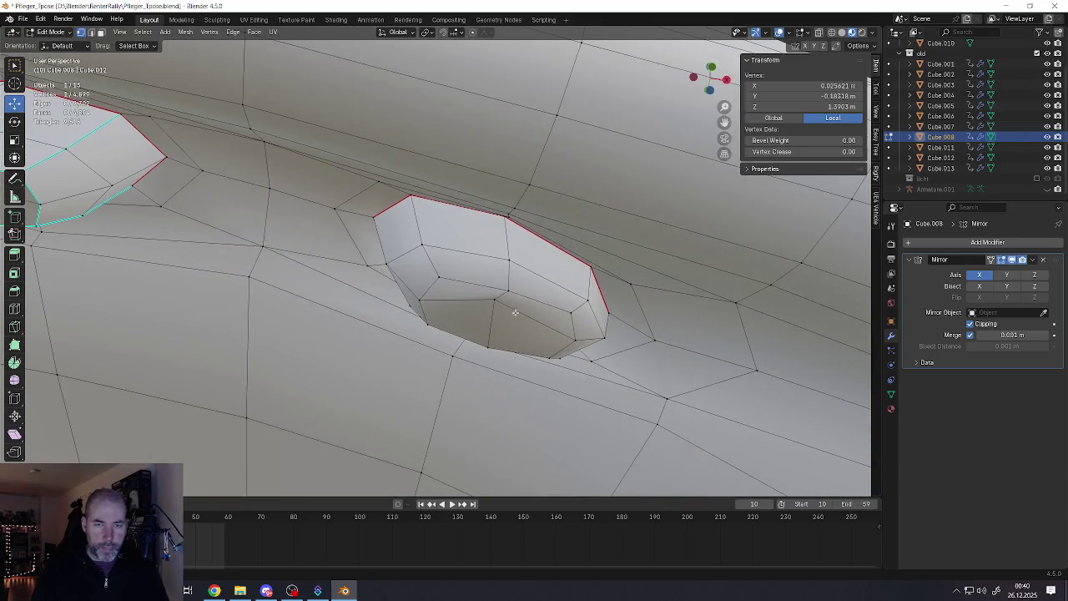
{"action": "left_click", "coordinate": [472, 285]}
{"action": "left_click", "coordinate": [426, 313]}
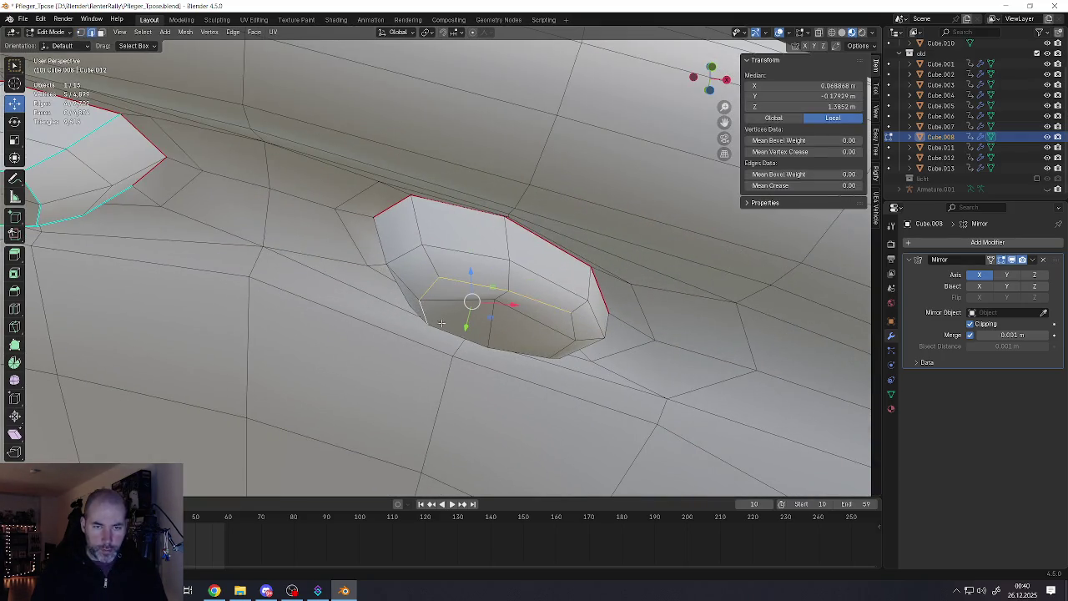
{"action": "left_click", "coordinate": [554, 349], "text": "alt"}
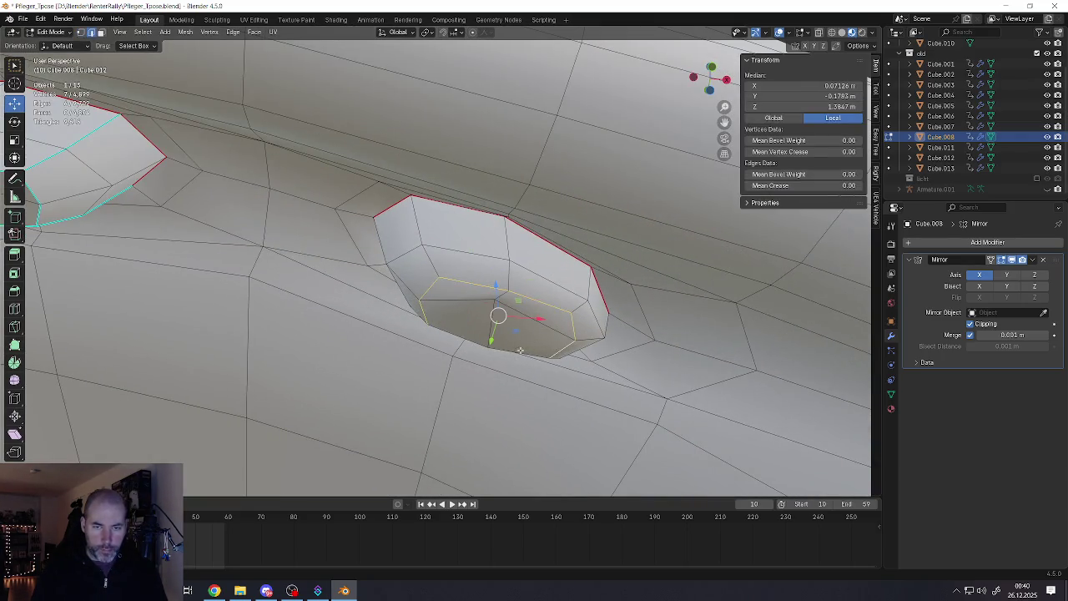
Add the second hole's remaining rim edges and mark the ring as sharp
{"action": "left_click", "coordinate": [435, 264], "text": "shift"}
{"action": "left_click", "coordinate": [612, 315], "text": "shift"}
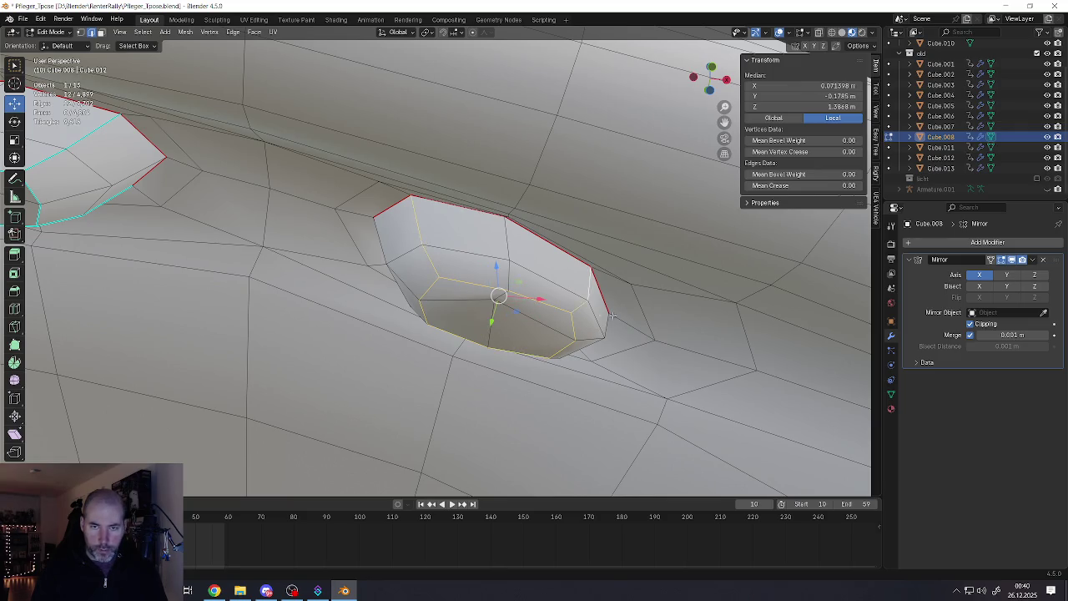
{"action": "middle_click_drag", "start_coordinate": [611, 316], "coordinate": [553, 252]}
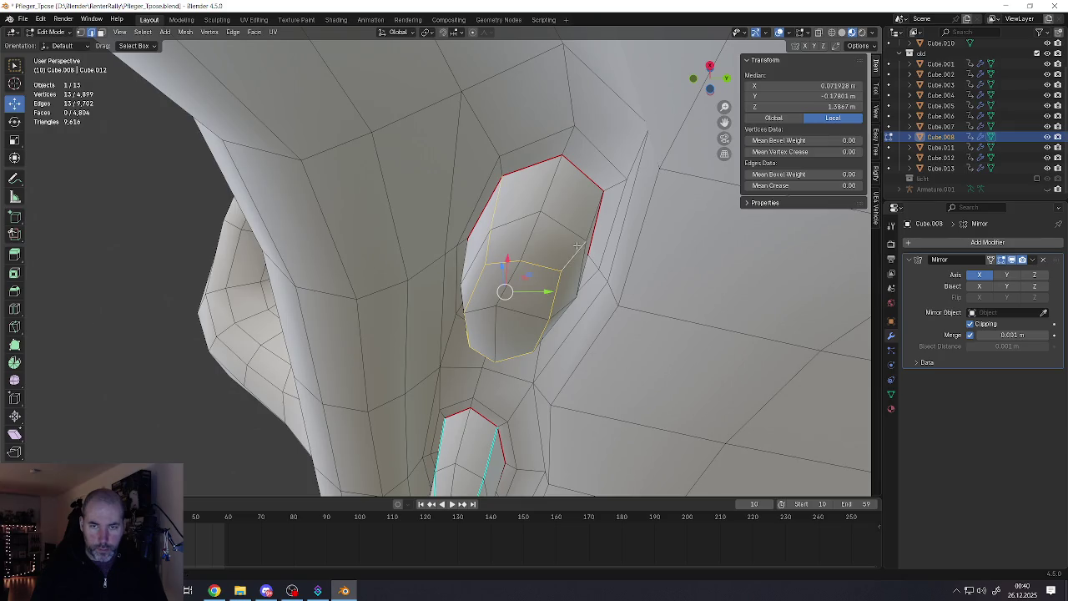
{"action": "left_click", "coordinate": [585, 237], "text": "shift"}
{"action": "middle_click_drag", "start_coordinate": [585, 237], "coordinate": [532, 330]}
{"action": "left_click", "coordinate": [540, 390], "text": "shift"}
{"action": "mouse_move", "coordinate": [540, 390]}
{"action": "middle_mouse_down"}
{"action": "mouse_move", "coordinate": [537, 405]}
{"action": "mouse_move", "coordinate": [550, 349]}
{"action": "mouse_move", "coordinate": [538, 316]}
{"action": "middle_mouse_up"}
{"action": "key", "text": "ctrl+e"}
{"action": "left_click", "coordinate": [550, 347]}
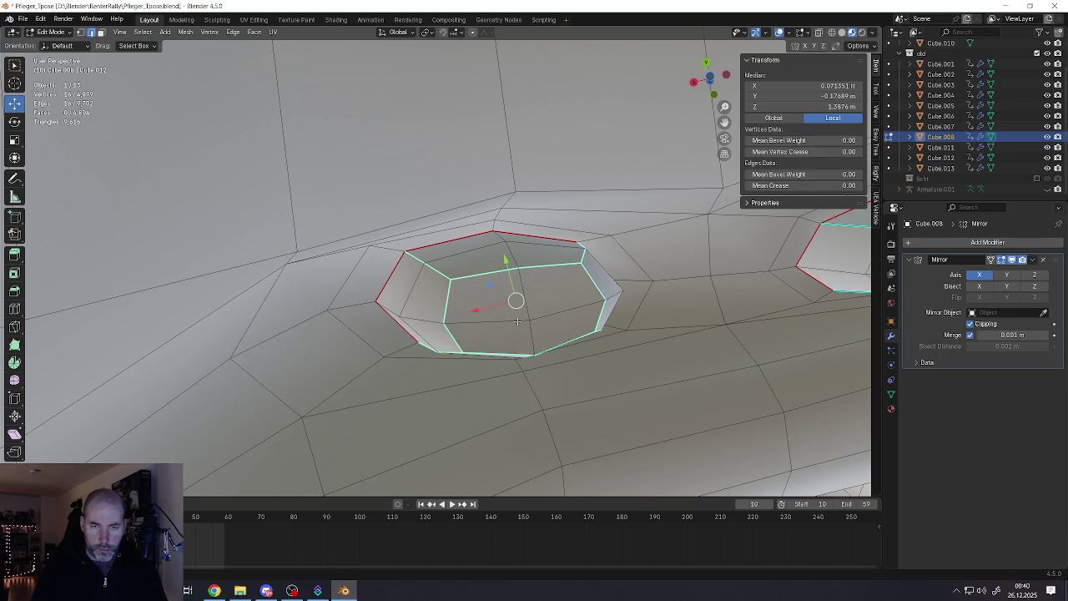
{"action": "left_click", "coordinate": [538, 317]}
{"action": "left_click", "coordinate": [539, 317], "text": "shift"}
Mark the remaining hole edges as sharp
{"action": "key", "text": "ctrl+e"}
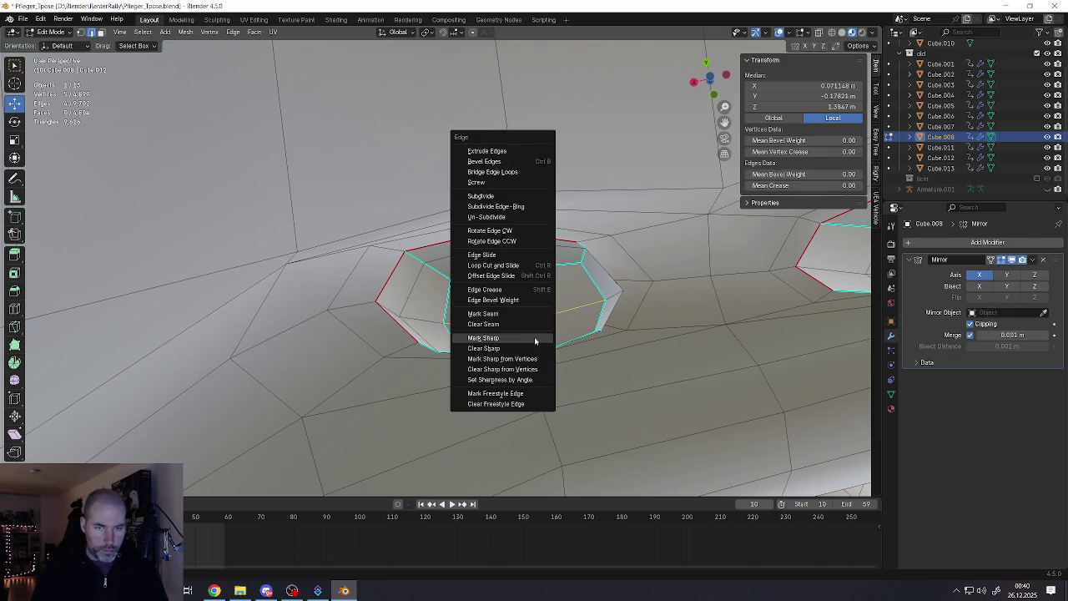
{"action": "left_click", "coordinate": [534, 338]}
{"action": "scroll", "coordinate": [401, 317], "scroll_direction": "up", "scroll_amount": 3}
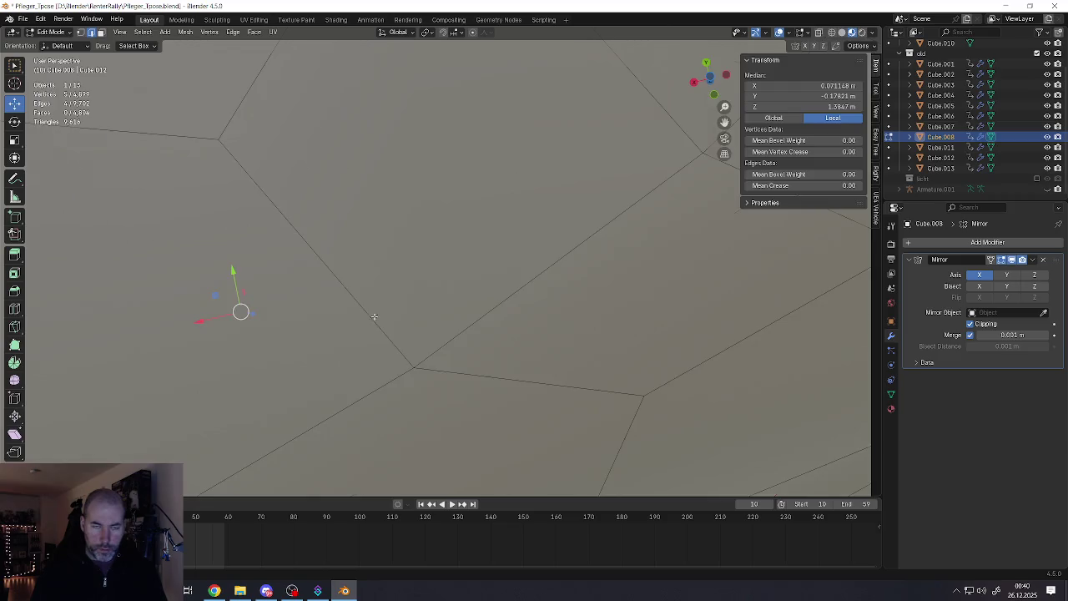
{"action": "scroll", "coordinate": [437, 308], "scroll_direction": "down", "scroll_amount": 1}
{"action": "middle_click_drag", "start_coordinate": [437, 308], "coordinate": [417, 309]}
{"action": "scroll", "coordinate": [417, 309], "scroll_direction": "up", "scroll_amount": 3}
{"action": "scroll", "coordinate": [409, 310], "scroll_direction": "down", "scroll_amount": 3}
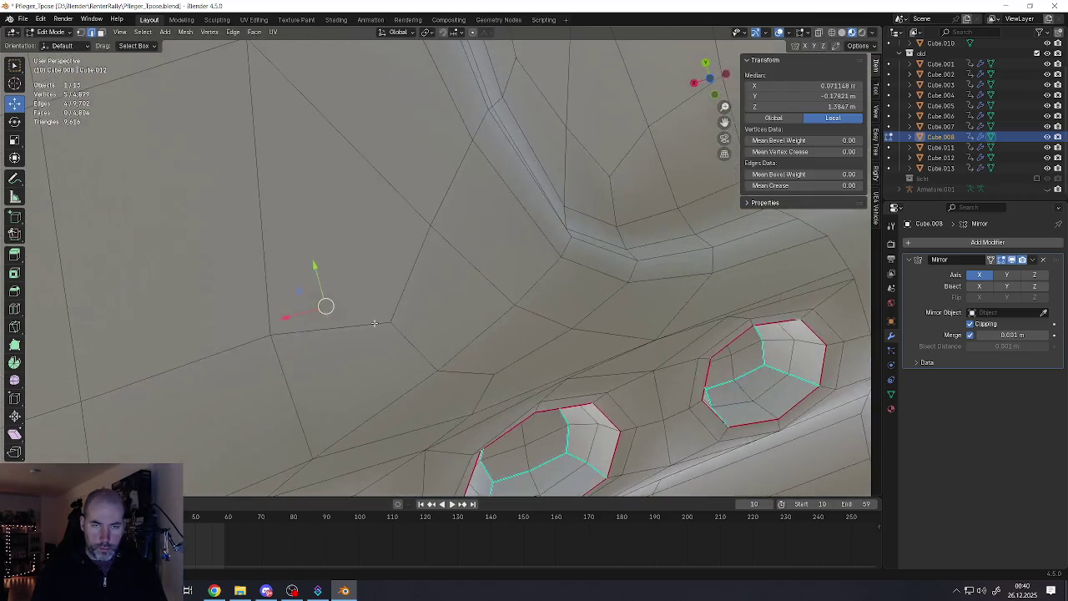
{"action": "scroll", "coordinate": [403, 311], "scroll_direction": "up", "scroll_amount": 3}
{"action": "scroll", "coordinate": [403, 312], "scroll_direction": "down", "scroll_amount": 3}
{"action": "scroll", "coordinate": [392, 312], "scroll_direction": "down", "scroll_amount": 3}
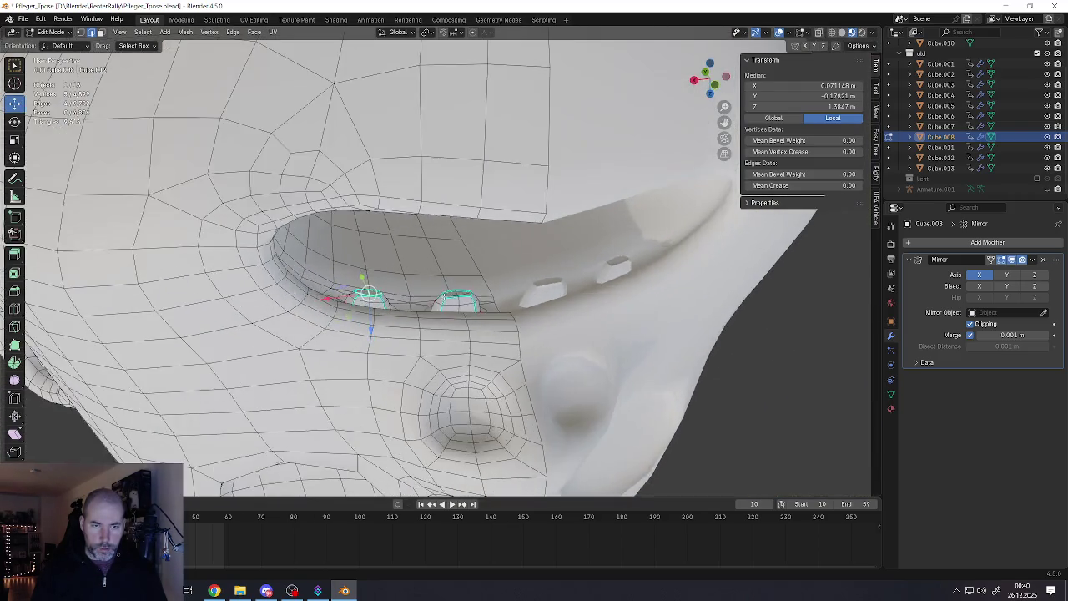
{"action": "scroll", "coordinate": [454, 291], "scroll_direction": "up", "scroll_amount": 4}
{"action": "middle_click_drag", "start_coordinate": [454, 291], "coordinate": [463, 294]}
{"action": "scroll", "coordinate": [463, 294], "scroll_direction": "up", "scroll_amount": 3}
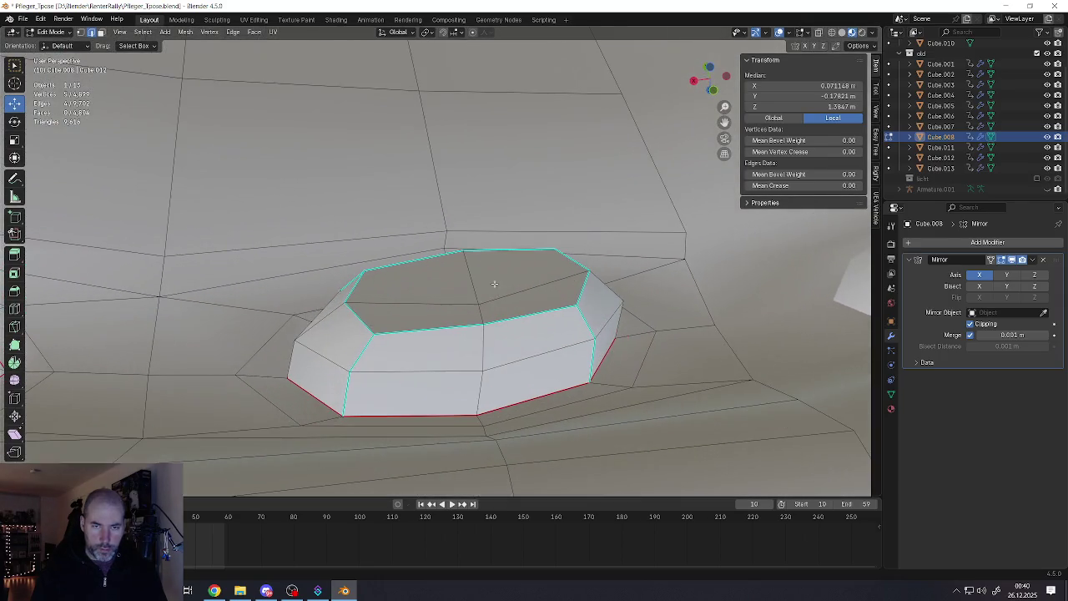
Apply an Edge menu operation to the edges across a tooth's top
{"action": "left_click", "coordinate": [467, 296]}
{"action": "left_click", "coordinate": [471, 305], "text": "alt"}
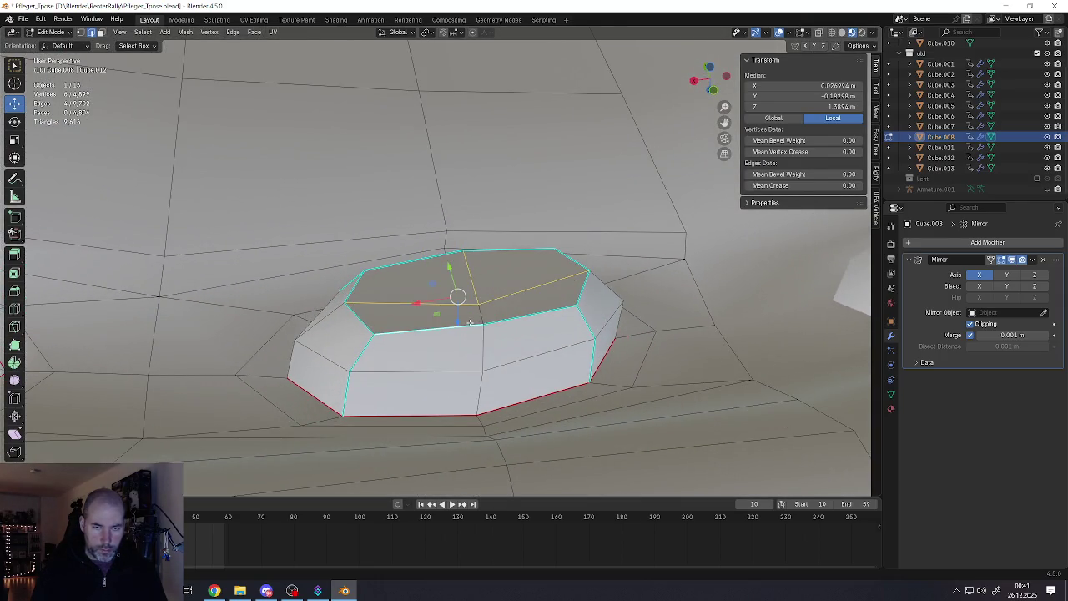
{"action": "key", "text": "ctrl+e"}
{"action": "left_click", "coordinate": [478, 313]}
{"action": "scroll", "coordinate": [476, 310], "scroll_direction": "down", "scroll_amount": 4}
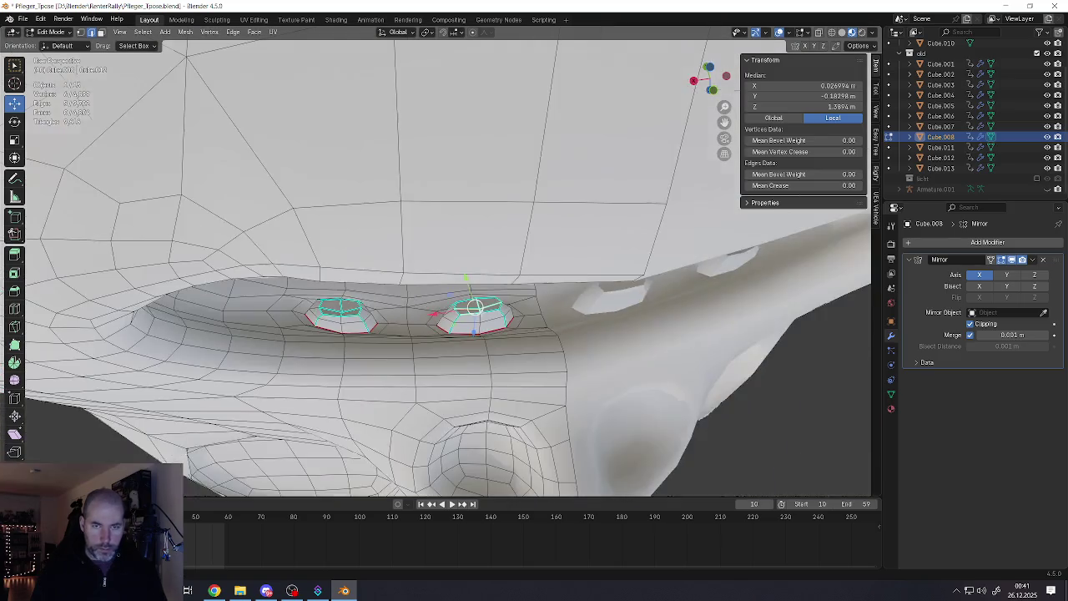
{"action": "middle_click_drag", "start_coordinate": [476, 311], "coordinate": [482, 320]}
{"action": "scroll", "coordinate": [474, 309], "scroll_direction": "up", "scroll_amount": 2}
{"action": "scroll", "coordinate": [433, 247], "scroll_direction": "up", "scroll_amount": 8}
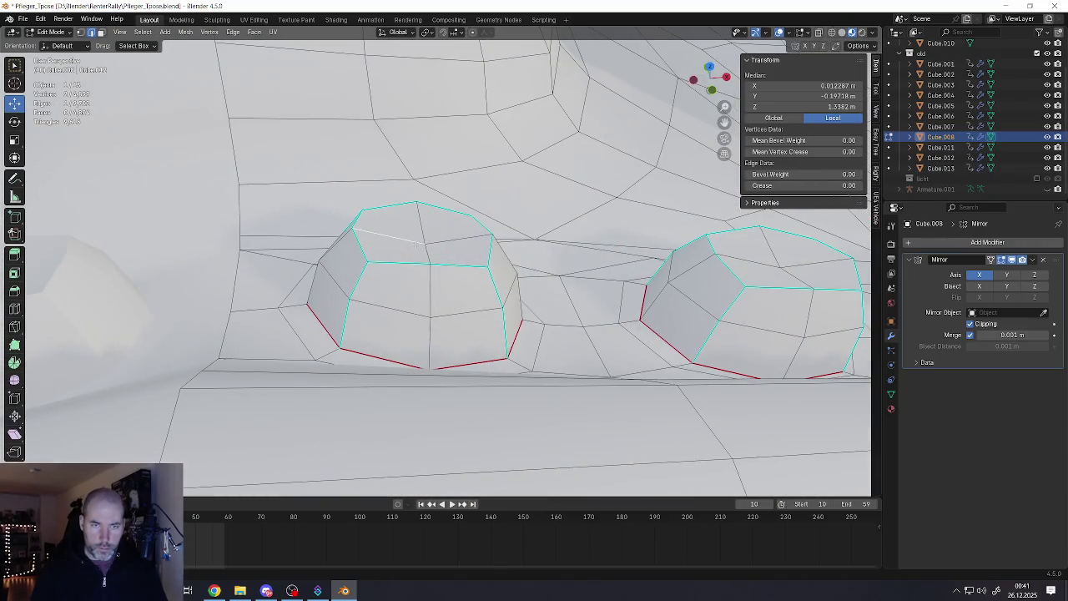
{"action": "left_click", "coordinate": [424, 232], "text": "shift"}
{"action": "scroll", "coordinate": [424, 257], "scroll_direction": "down", "scroll_amount": 2}
{"action": "middle_click_drag", "start_coordinate": [424, 257], "coordinate": [373, 289]}
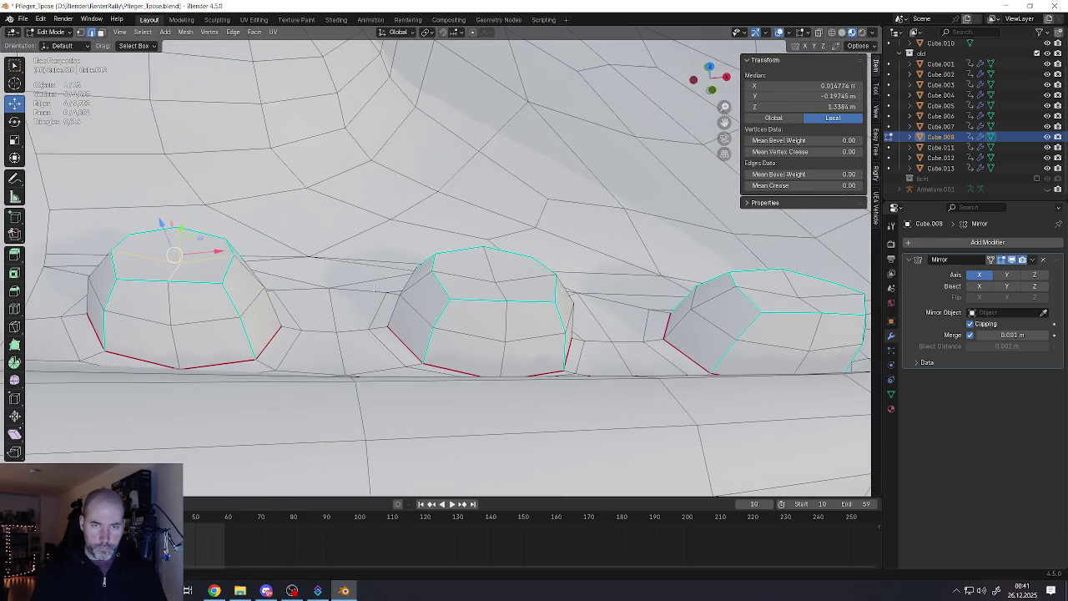
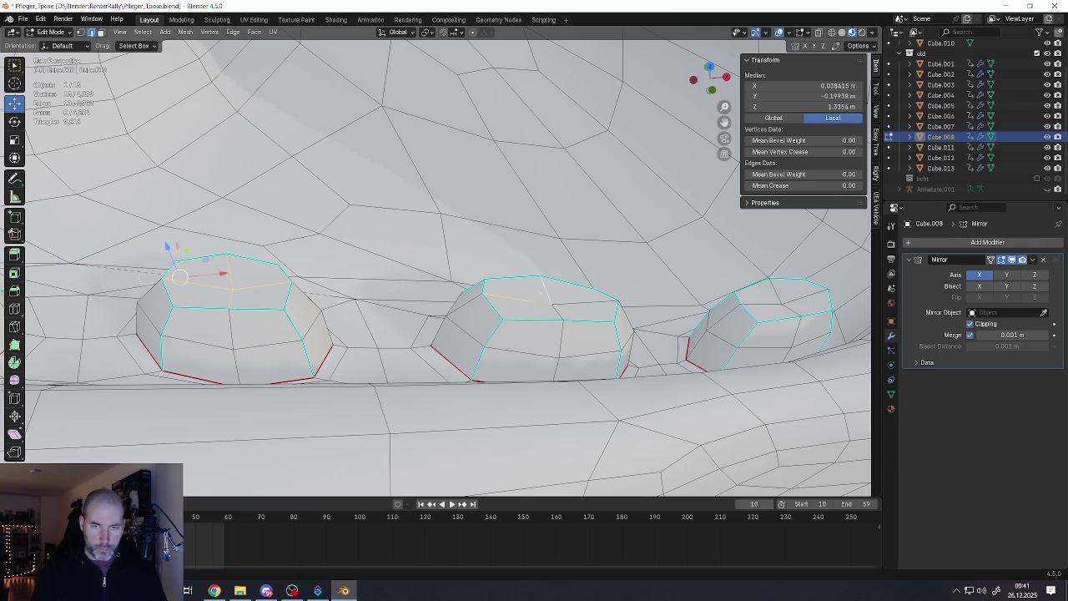
Select the tooth's top edges and mark them sharp with Ctrl+E
{"action": "left_click", "coordinate": [564, 304], "text": "shift"}
{"action": "middle_click_drag", "start_coordinate": [563, 304], "coordinate": [470, 301]}
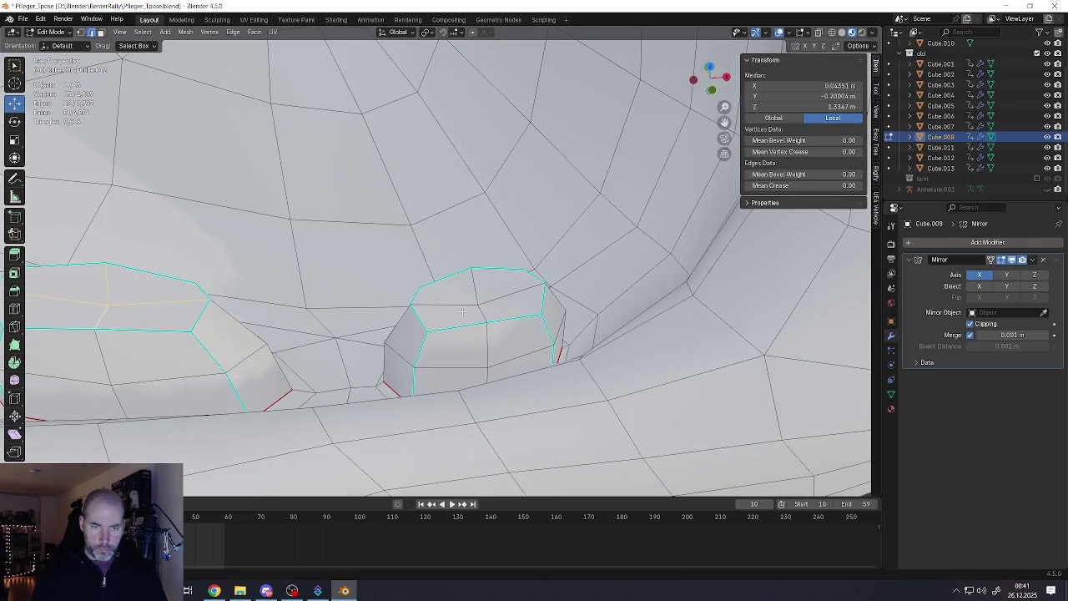
{"action": "left_click", "coordinate": [462, 306], "text": "shift"}
{"action": "left_click", "coordinate": [475, 286], "text": "shift"}
{"action": "left_click", "coordinate": [486, 305], "text": "shift"}
{"action": "key", "text": "ctrl+e"}
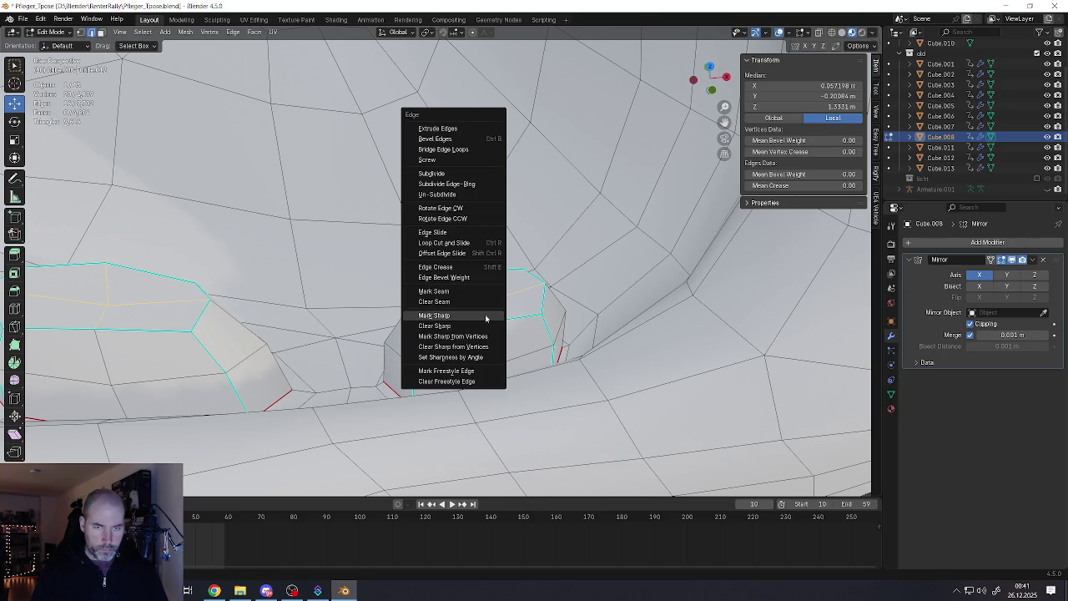
{"action": "left_click", "coordinate": [486, 318]}
Return to Object Mode and view the mouth and the whole character
{"action": "scroll", "coordinate": [486, 318], "scroll_direction": "down", "scroll_amount": 5}
{"action": "key", "text": "Tab"}
{"action": "mouse_move", "coordinate": [478, 310]}
{"action": "middle_mouse_down"}
{"action": "mouse_move", "coordinate": [400, 317]}
{"action": "mouse_move", "coordinate": [405, 336]}
{"action": "middle_mouse_up"}
{"action": "scroll", "coordinate": [410, 341], "scroll_direction": "up", "scroll_amount": 3}
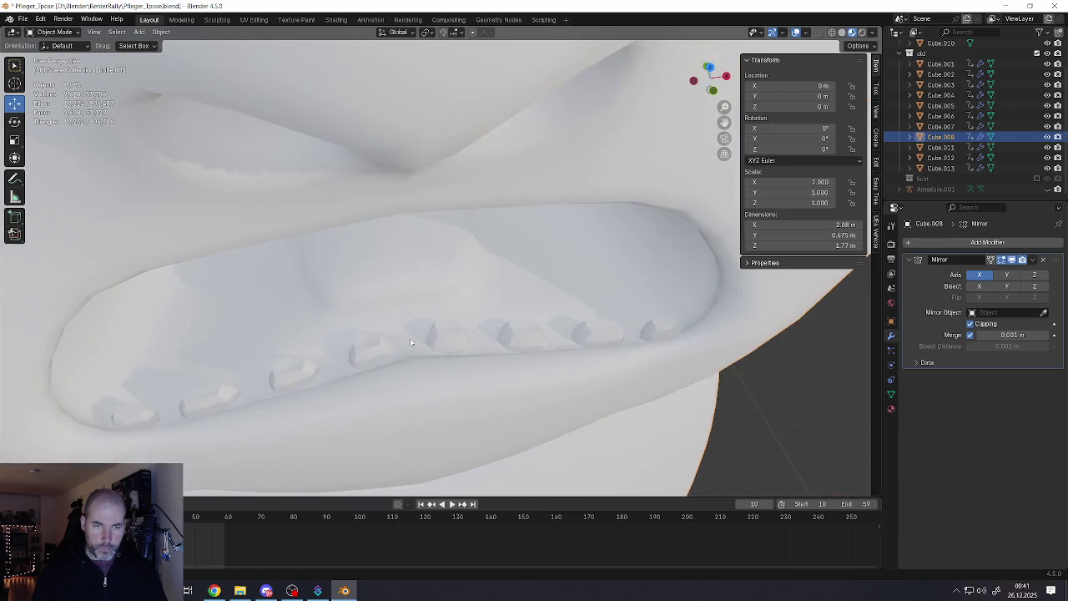
{"action": "scroll", "coordinate": [410, 342], "scroll_direction": "down", "scroll_amount": 3}
{"action": "scroll", "coordinate": [407, 317], "scroll_direction": "down", "scroll_amount": 2}
{"action": "scroll", "coordinate": [402, 291], "scroll_direction": "down", "scroll_amount": 3}
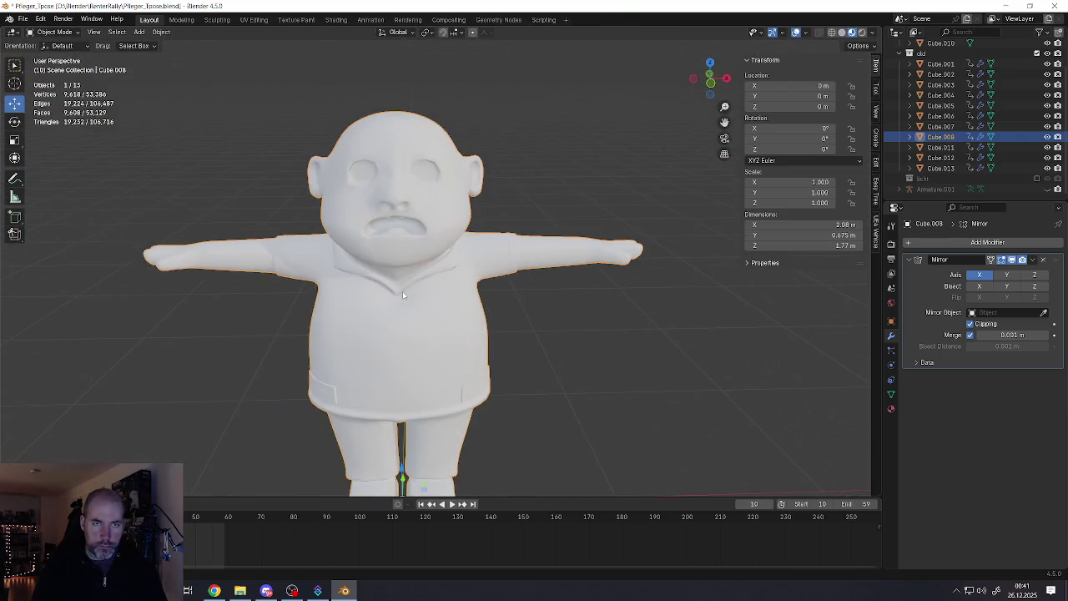
{"action": "mouse_move", "coordinate": [402, 292]}
{"action": "middle_mouse_down"}
{"action": "mouse_move", "coordinate": [403, 279]}
{"action": "mouse_move", "coordinate": [376, 294]}
{"action": "middle_mouse_up"}
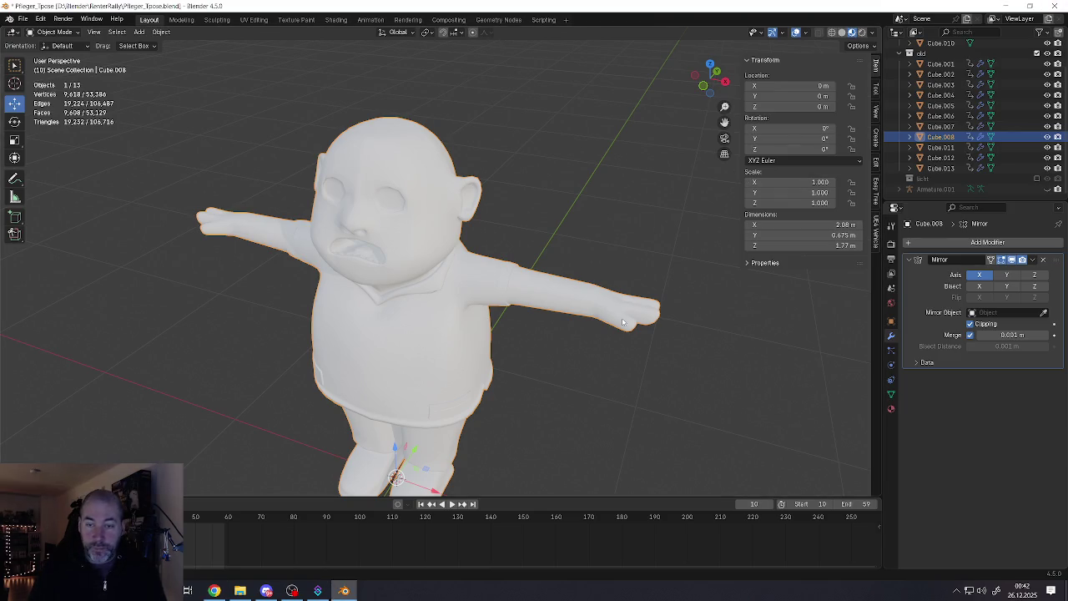
Inspect the arm and hand in Edit Mode, then go back to Object Mode zoomed out
{"action": "scroll", "coordinate": [640, 317], "scroll_direction": "up", "scroll_amount": 5}
{"action": "key", "text": "Tab"}
{"action": "middle_click_drag", "start_coordinate": [640, 317], "coordinate": [584, 325]}
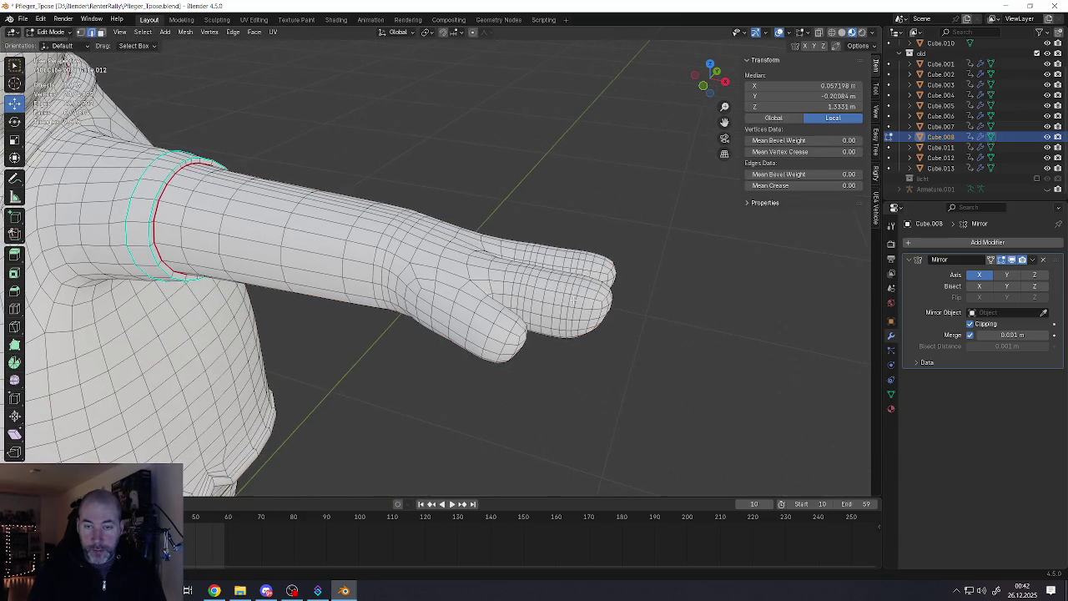
{"action": "middle_click_drag", "start_coordinate": [489, 341], "coordinate": [458, 341]}
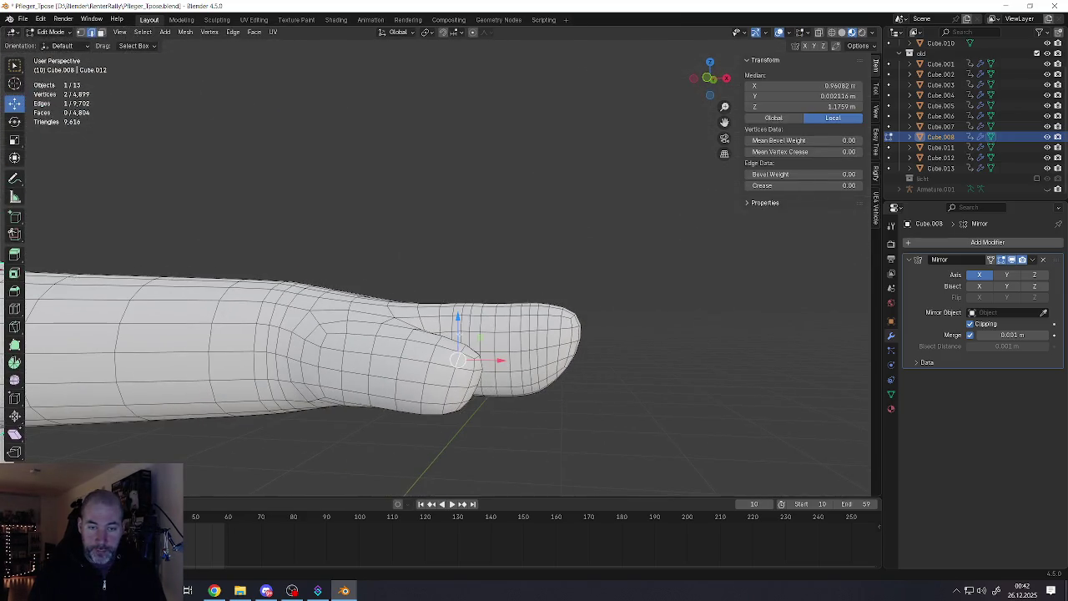
{"action": "key", "text": "Tab"}
{"action": "scroll", "coordinate": [458, 341], "scroll_direction": "down", "scroll_amount": 3}
{"action": "scroll", "coordinate": [455, 338], "scroll_direction": "down", "scroll_amount": 3}
{"action": "scroll", "coordinate": [446, 333], "scroll_direction": "down", "scroll_amount": 2}
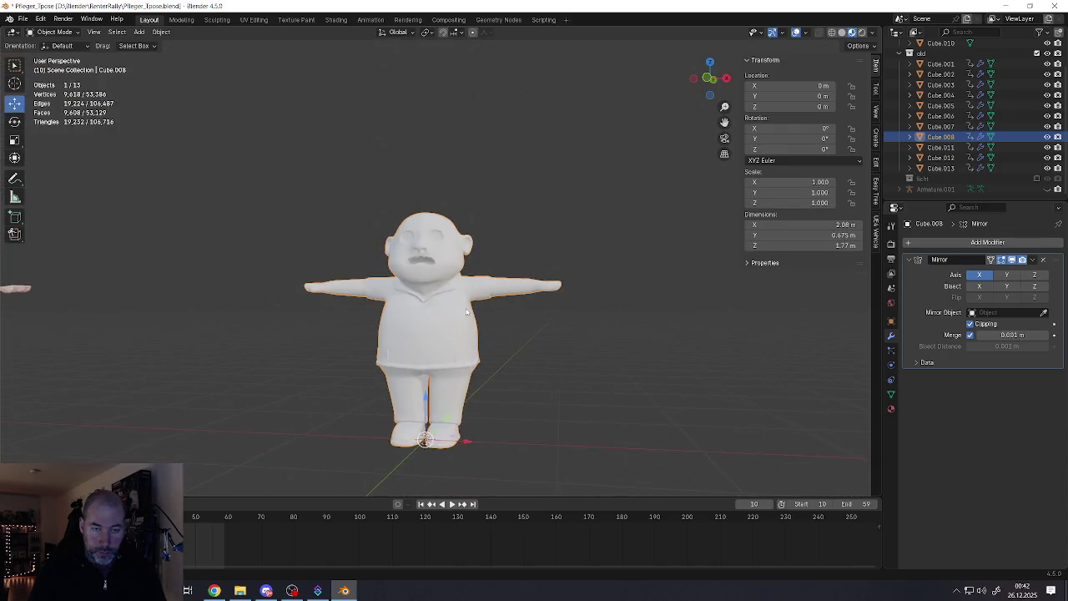
{"action": "scroll", "coordinate": [439, 329], "scroll_direction": "down", "scroll_amount": 2}
{"action": "scroll", "coordinate": [447, 327], "scroll_direction": "down", "scroll_amount": 3}
{"action": "scroll", "coordinate": [459, 333], "scroll_direction": "down", "scroll_amount": 3}
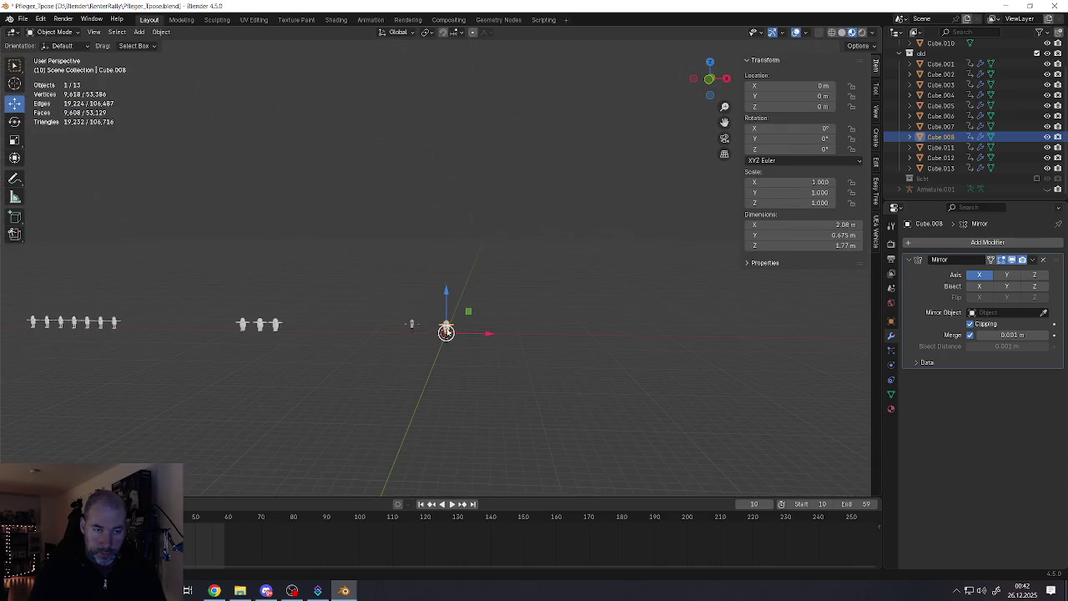
{"action": "scroll", "coordinate": [472, 342], "scroll_direction": "down", "scroll_amount": 2}
Duplicate the character and move the copy along X to about -22 m
{"action": "key", "text": "shift+d"}
{"action": "right_click", "coordinate": [470, 339]}
{"action": "key", "text": "g"}
{"action": "key", "text": "x"}
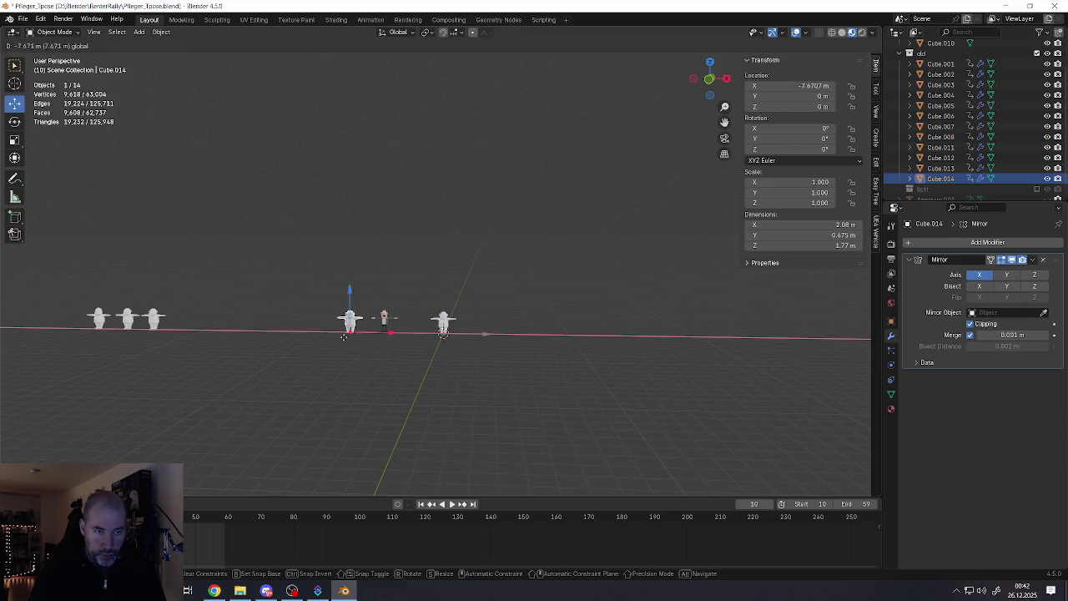
{"action": "scroll", "coordinate": [393, 322], "scroll_direction": "up", "scroll_amount": 2}
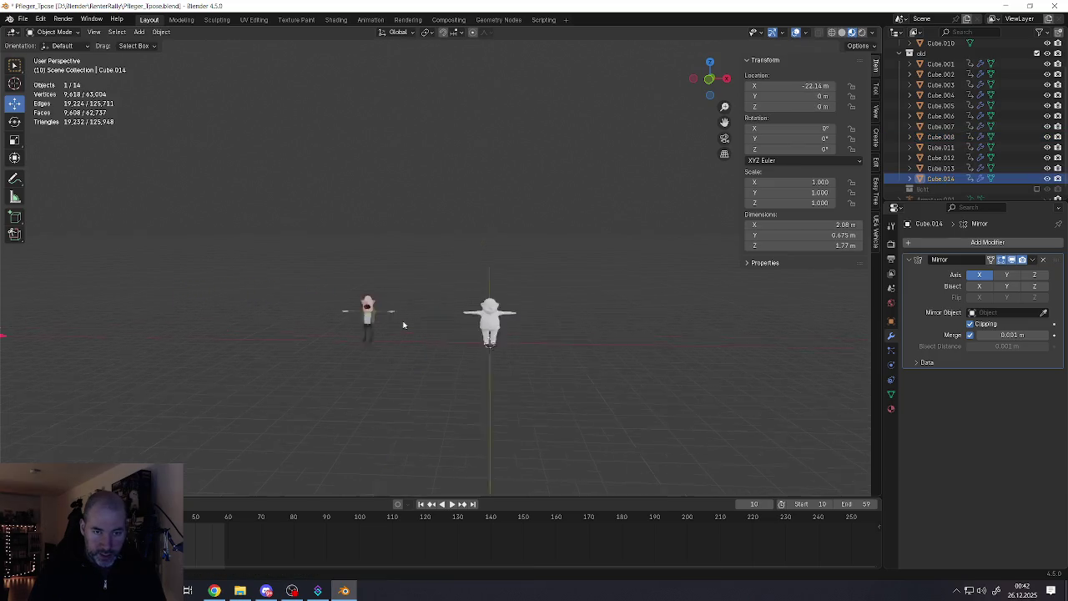
{"action": "scroll", "coordinate": [510, 311], "scroll_direction": "up", "scroll_amount": 3}
{"action": "scroll", "coordinate": [530, 302], "scroll_direction": "up", "scroll_amount": 3}
{"action": "scroll", "coordinate": [538, 305], "scroll_direction": "up", "scroll_amount": 3}
Reselect the original Cube.008 and enter Edit Mode on its hand
{"action": "left_click", "coordinate": [538, 305]}
{"action": "middle_click_drag", "start_coordinate": [538, 305], "coordinate": [456, 357]}
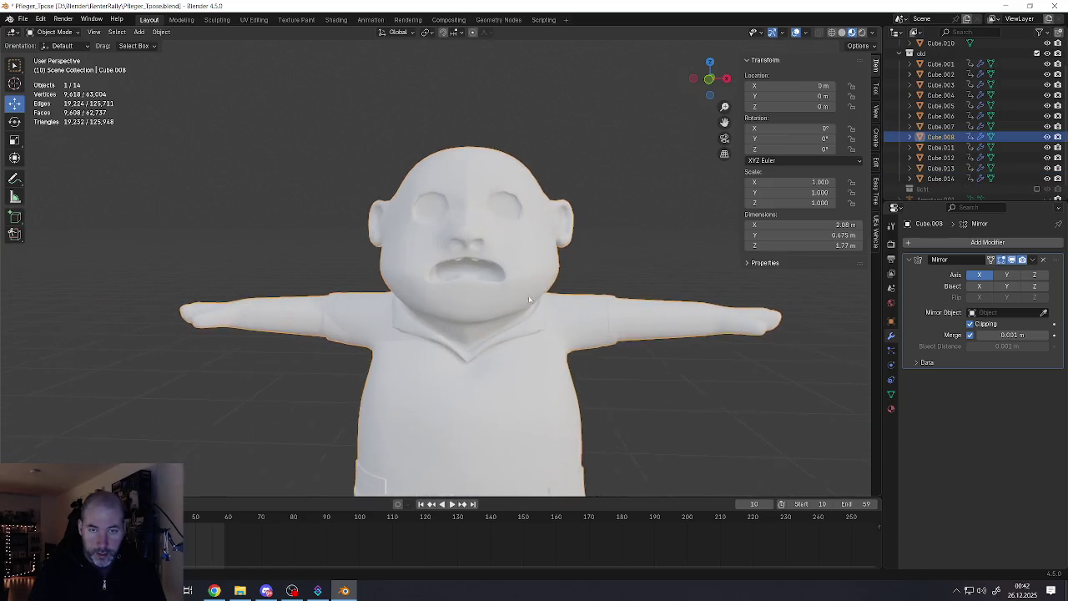
{"action": "scroll", "coordinate": [455, 357], "scroll_direction": "up", "scroll_amount": 5}
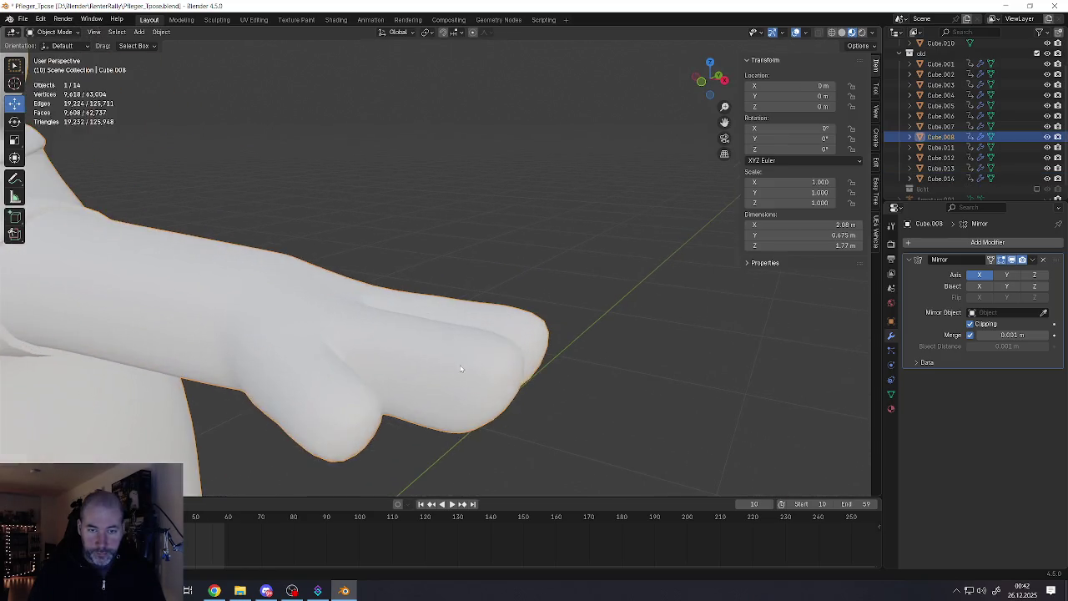
{"action": "key", "text": "Tab"}
{"action": "middle_click_drag", "start_coordinate": [458, 357], "coordinate": [493, 377]}
{"action": "middle_click_drag", "start_coordinate": [439, 267], "coordinate": [446, 221]}
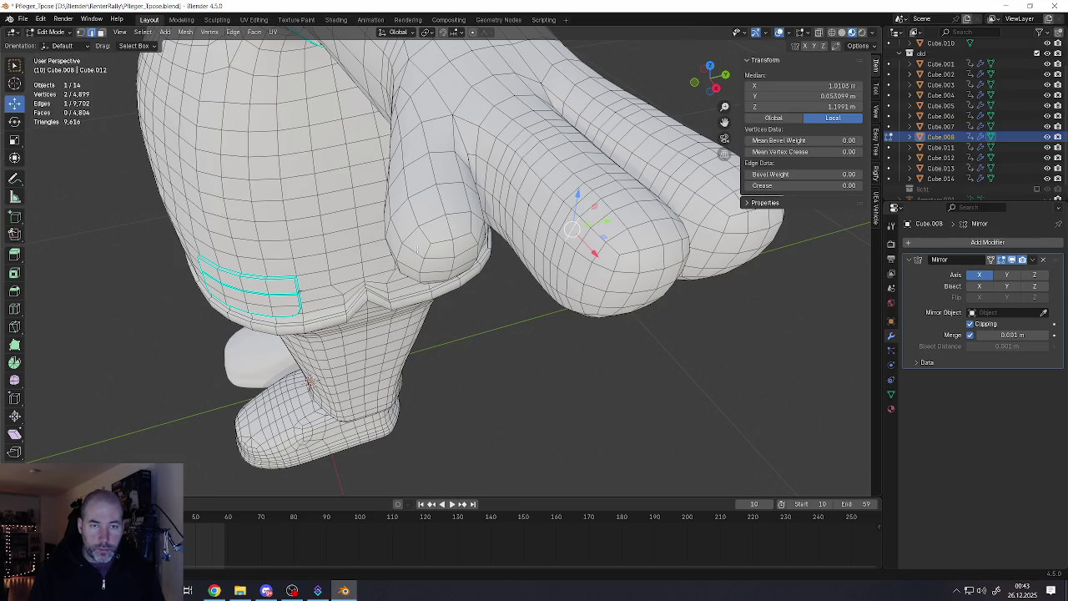
Select the two faces on the thumb tip, centering the view on them
{"action": "middle_click_drag", "start_coordinate": [417, 249], "coordinate": [415, 316]}
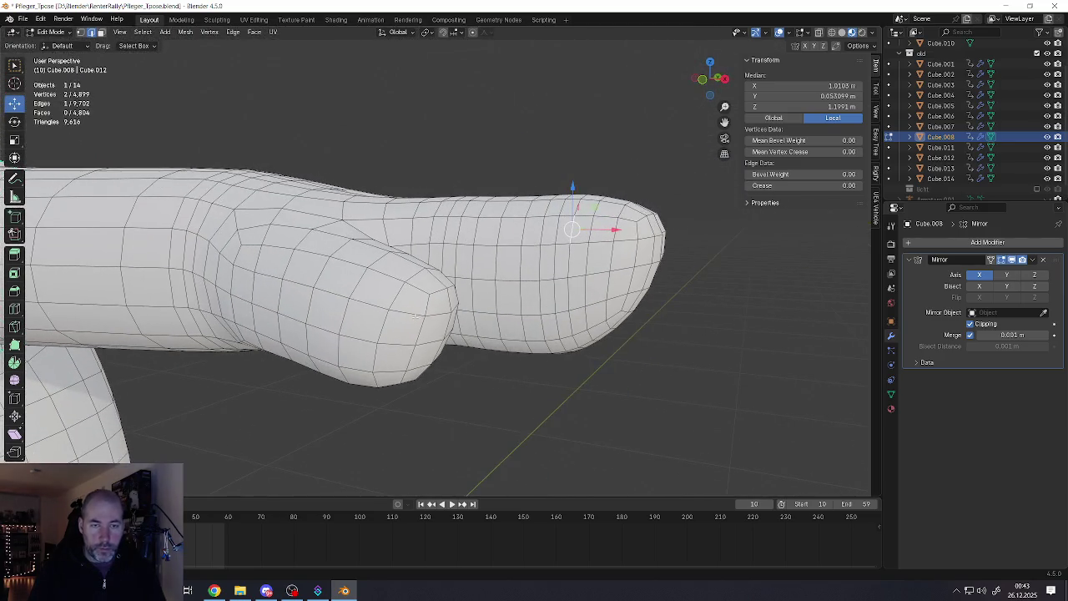
{"action": "left_click", "coordinate": [446, 298]}
{"action": "key", "text": "KP_Decimal"}
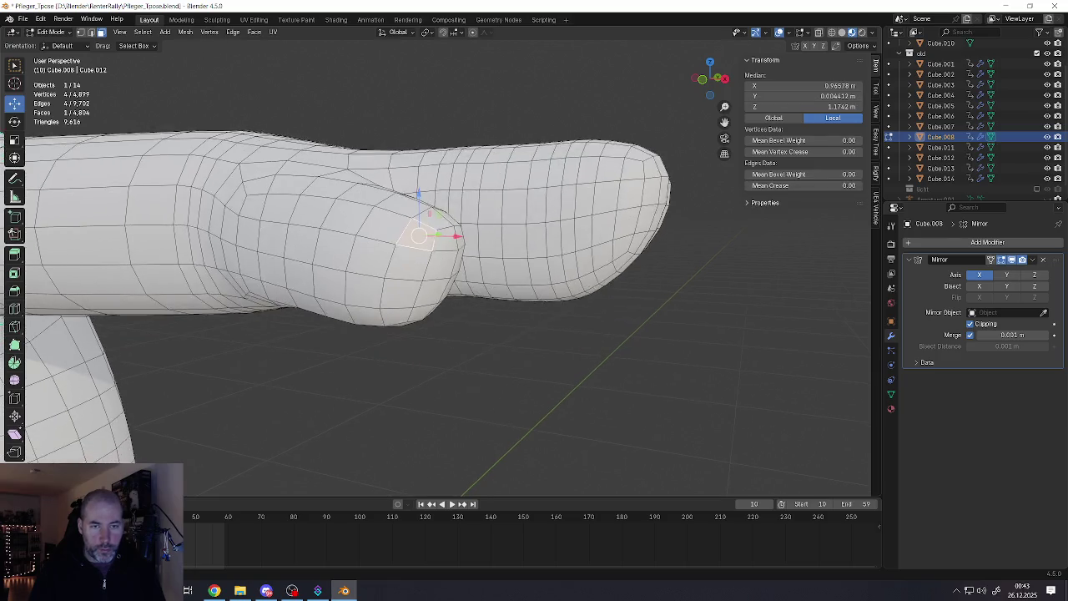
{"action": "scroll", "coordinate": [362, 280], "scroll_direction": "down", "scroll_amount": 5}
{"action": "scroll", "coordinate": [362, 280], "scroll_direction": "down", "scroll_amount": 3}
{"action": "middle_click_drag", "start_coordinate": [317, 280], "coordinate": [504, 299]}
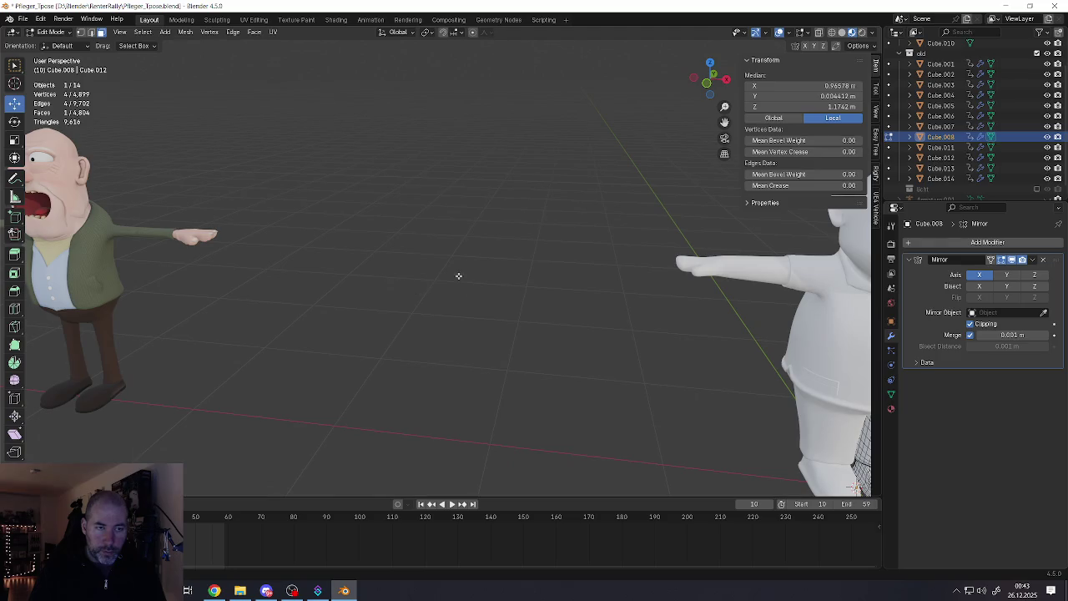
{"action": "scroll", "coordinate": [350, 283], "scroll_direction": "up", "scroll_amount": 3}
{"action": "scroll", "coordinate": [359, 298], "scroll_direction": "down", "scroll_amount": 5}
{"action": "middle_click_drag", "start_coordinate": [355, 299], "coordinate": [451, 275]}
{"action": "scroll", "coordinate": [450, 271], "scroll_direction": "up", "scroll_amount": 2}
{"action": "scroll", "coordinate": [446, 265], "scroll_direction": "up", "scroll_amount": 4}
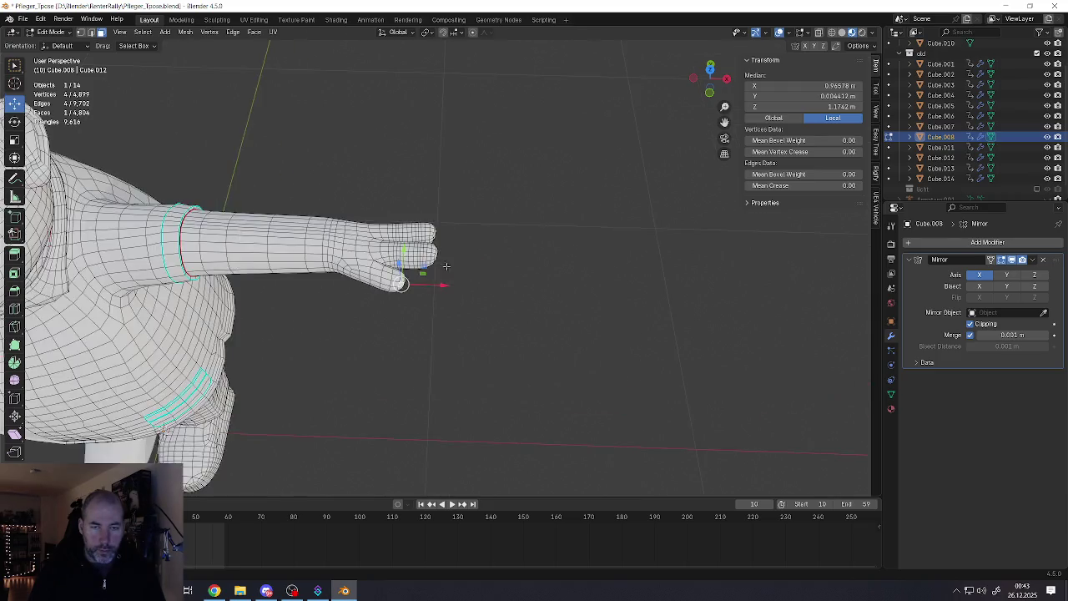
{"action": "scroll", "coordinate": [446, 266], "scroll_direction": "up", "scroll_amount": 3}
{"action": "scroll", "coordinate": [446, 265], "scroll_direction": "up", "scroll_amount": 3}
{"action": "scroll", "coordinate": [434, 267], "scroll_direction": "up", "scroll_amount": 2}
{"action": "mouse_move", "coordinate": [417, 267]}
{"action": "middle_mouse_down"}
{"action": "mouse_move", "coordinate": [320, 249]}
{"action": "mouse_move", "coordinate": [408, 302]}
{"action": "middle_mouse_up"}
{"action": "scroll", "coordinate": [413, 305], "scroll_direction": "up", "scroll_amount": 2}
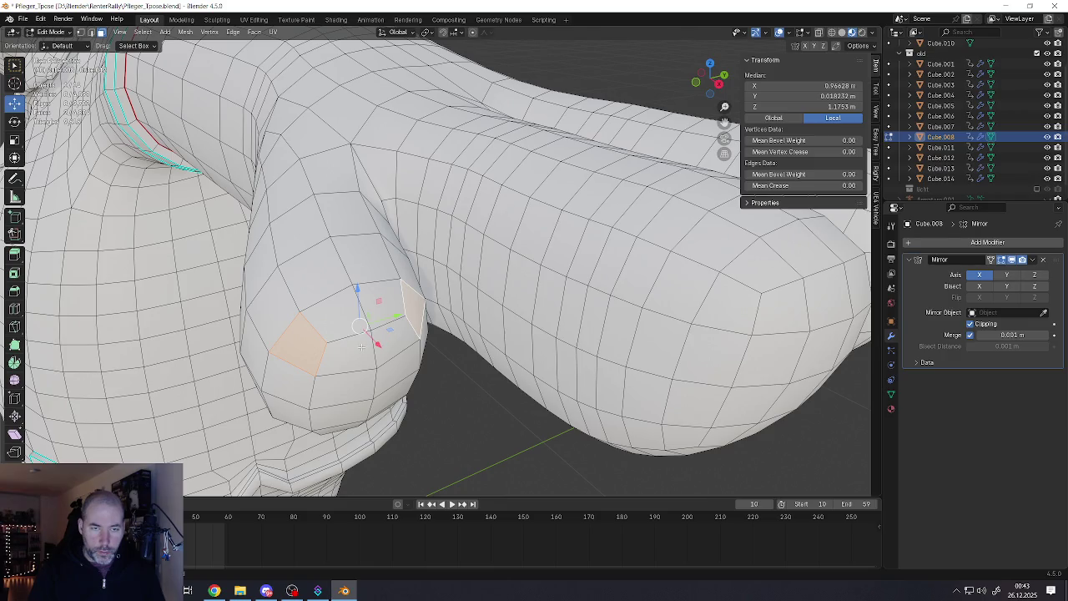
{"action": "left_click", "coordinate": [388, 338], "text": "shift"}
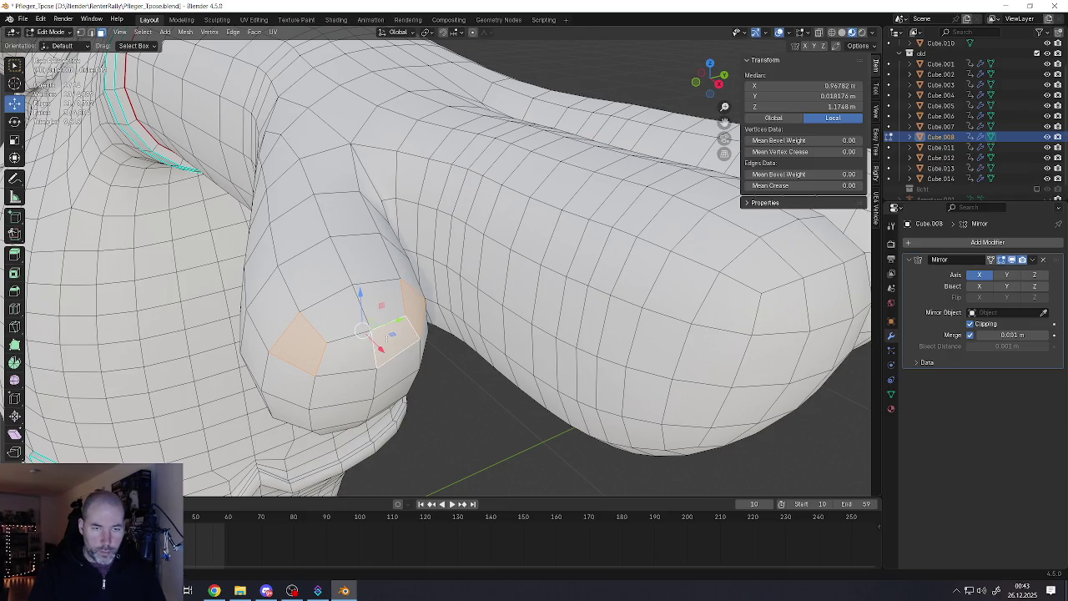
{"action": "middle_click_drag", "start_coordinate": [365, 331], "coordinate": [458, 351]}
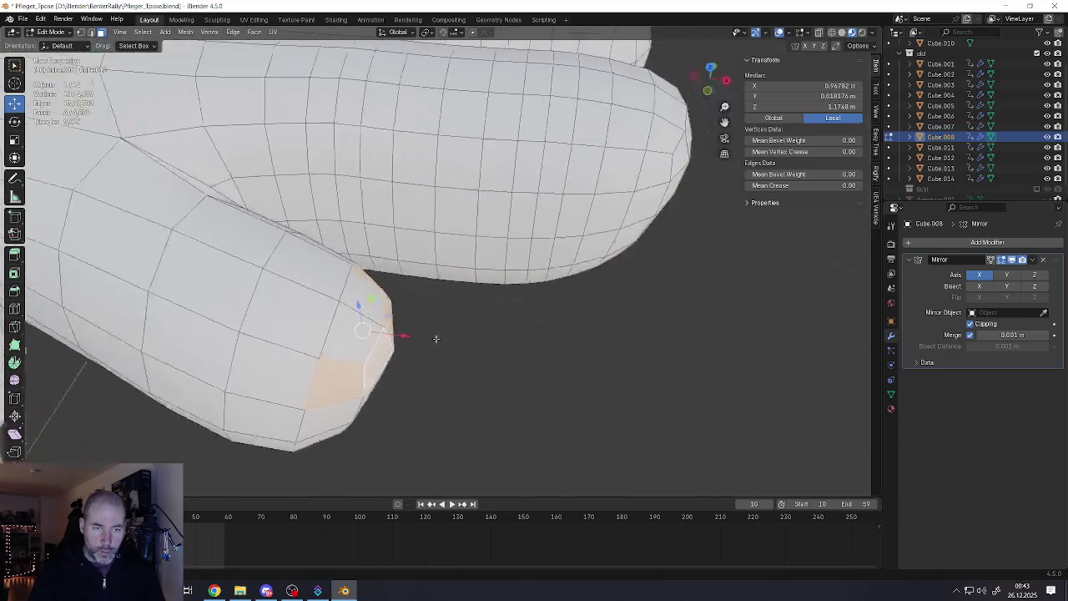
Extrude the selected thumb-tip faces along their normal
{"action": "key", "text": "e"}
{"action": "left_click", "coordinate": [458, 351]}
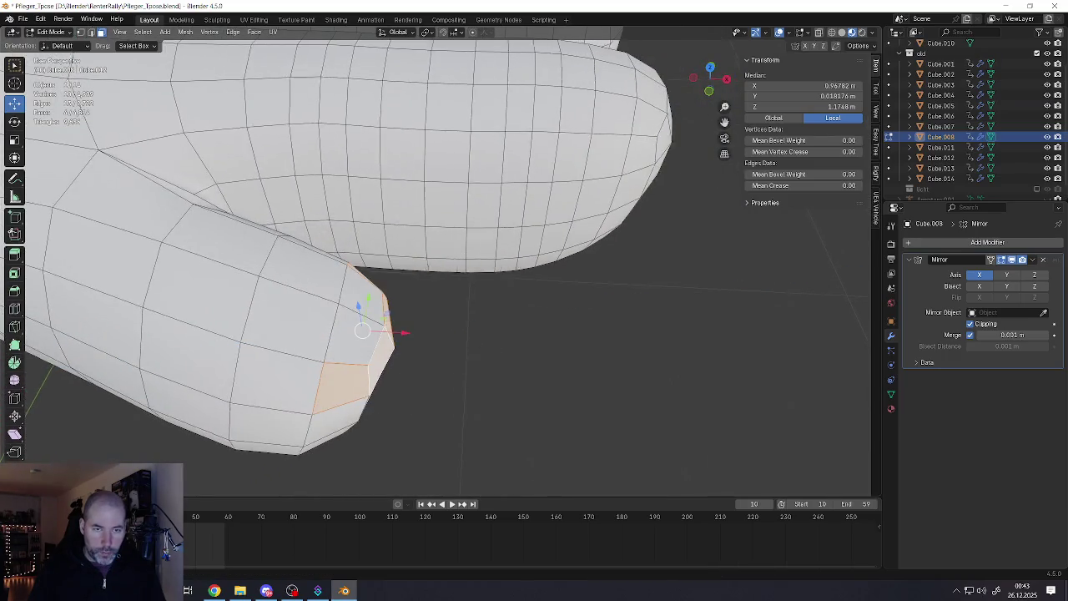
{"action": "middle_click_drag", "start_coordinate": [458, 351], "coordinate": [401, 331]}
{"action": "left_click", "coordinate": [404, 34]}
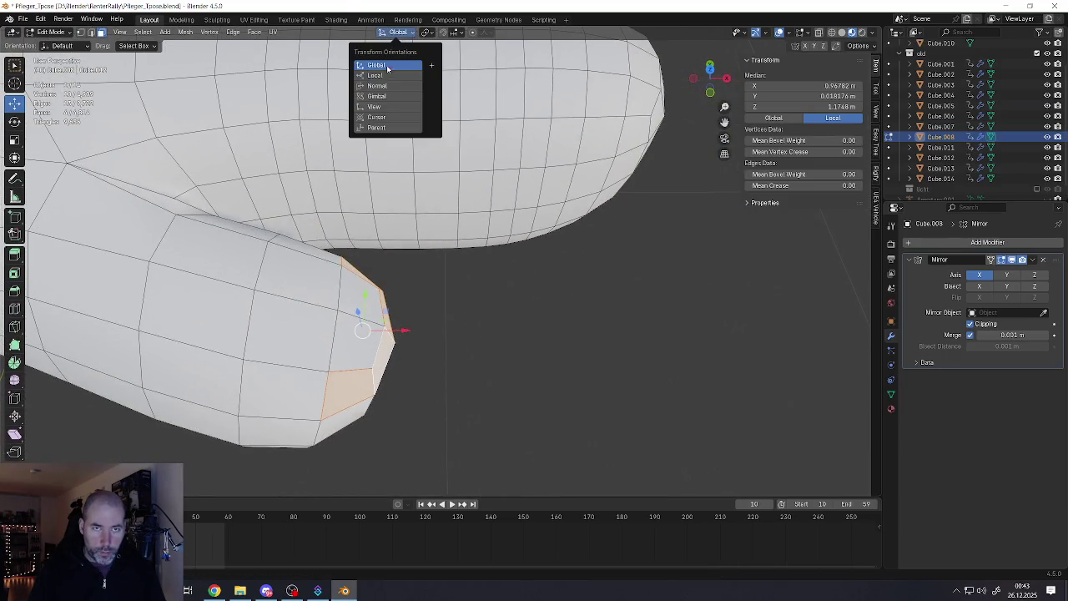
Switch to Normal orientation and push the nail faces outward along their normal
{"action": "left_click", "coordinate": [388, 88]}
{"action": "middle_click_drag", "start_coordinate": [401, 327], "coordinate": [379, 290]}
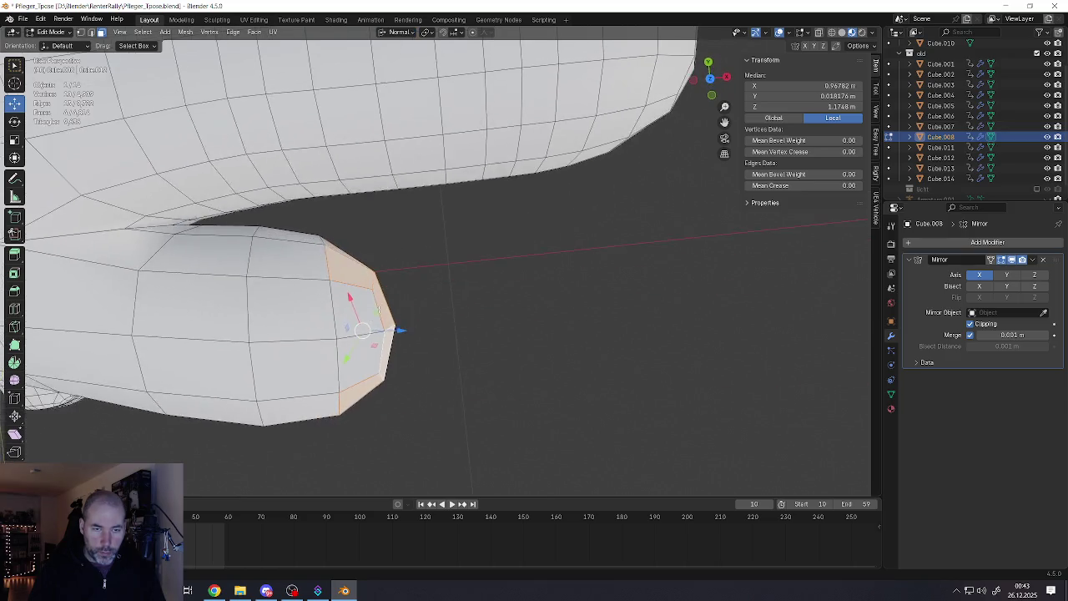
{"action": "left_click_drag", "start_coordinate": [397, 330], "coordinate": [403, 327]}
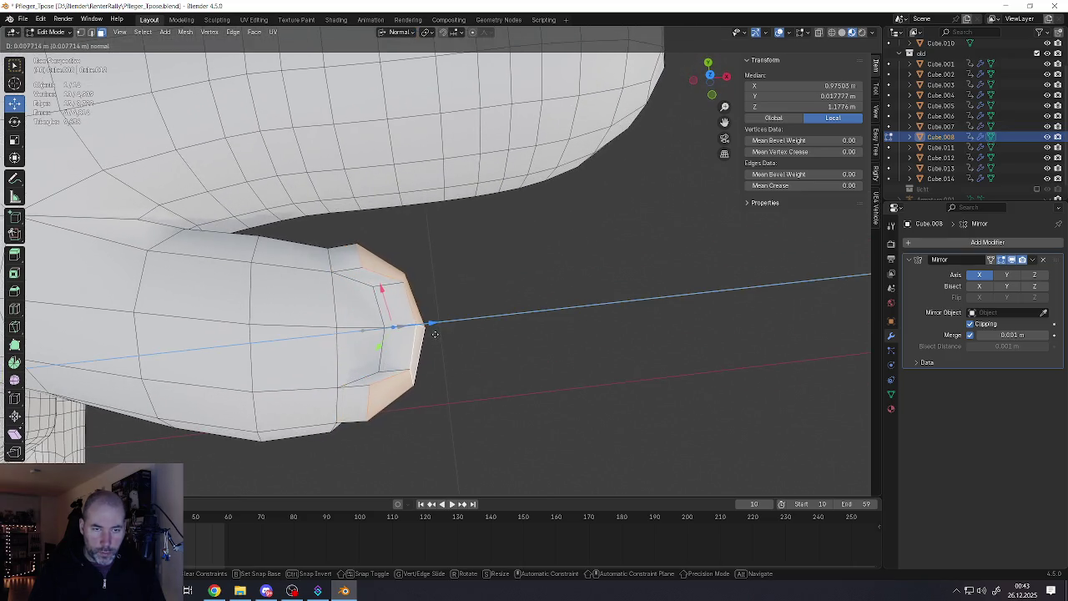
{"action": "middle_click_drag", "start_coordinate": [402, 327], "coordinate": [408, 315]}
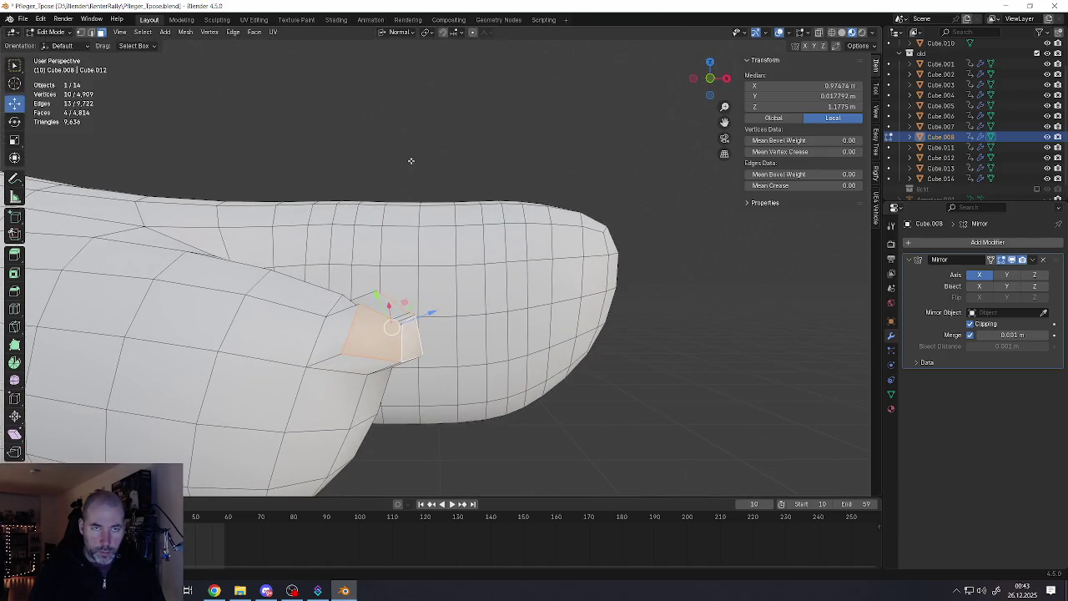
{"action": "left_click", "coordinate": [377, 129]}
{"action": "key", "text": "g"}
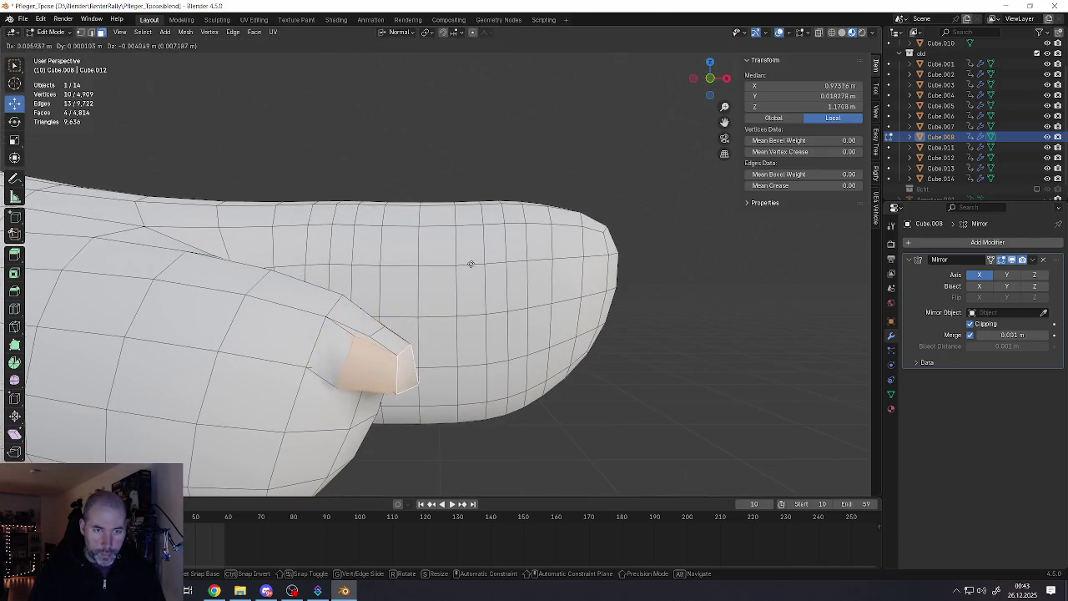
{"action": "left_click", "coordinate": [477, 260]}
{"action": "middle_click_drag", "start_coordinate": [477, 260], "coordinate": [524, 340]}
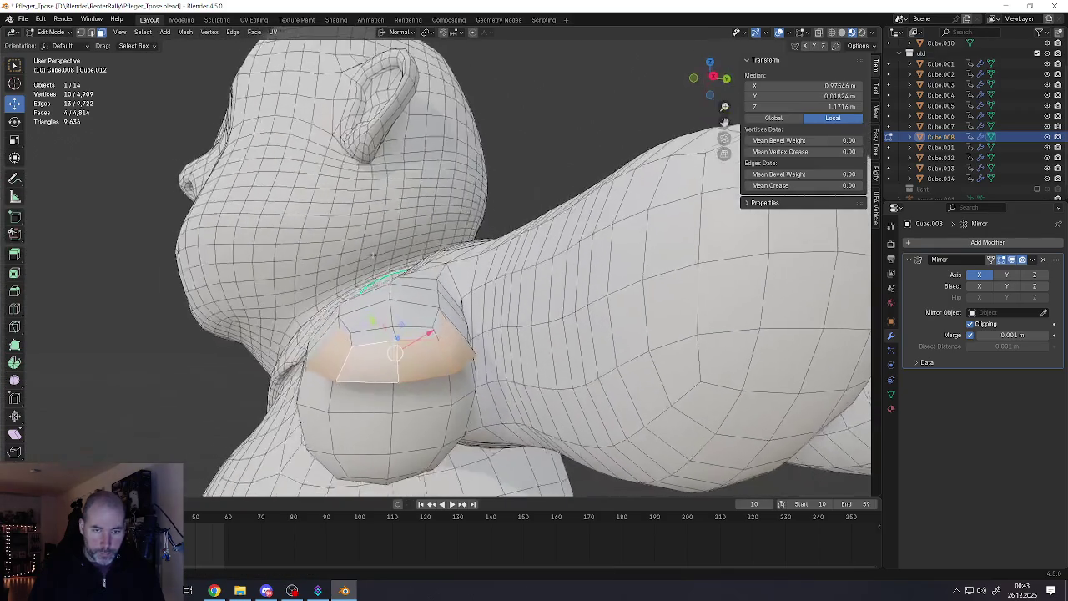
Flatten the nail faces on normal Z, then on Global Z
{"action": "key", "text": "s"}
{"action": "key", "text": "z"}
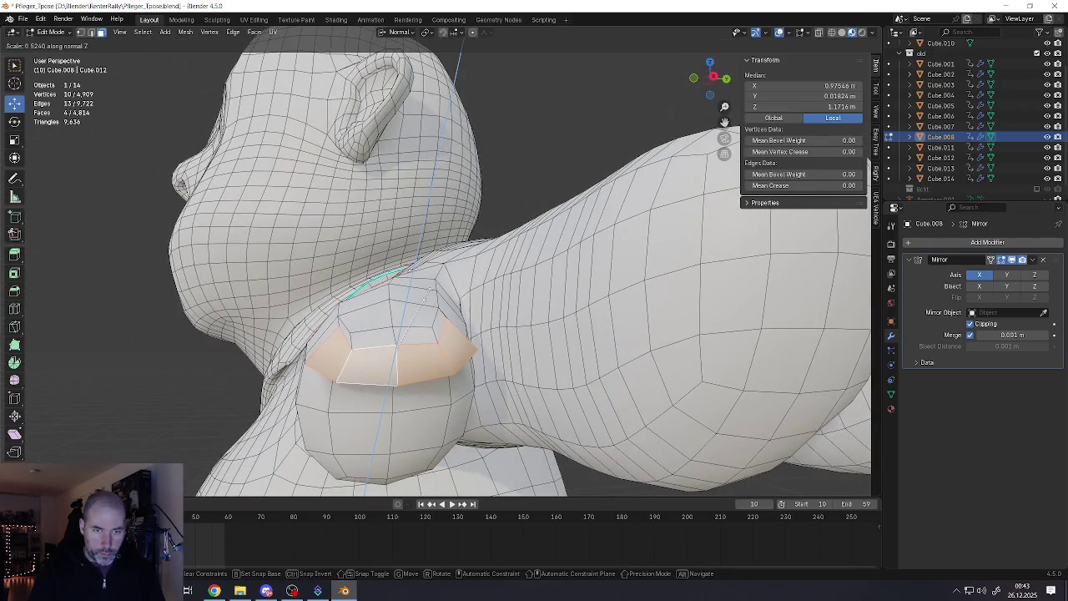
{"action": "left_click", "coordinate": [428, 289]}
{"action": "left_click", "coordinate": [397, 34]}
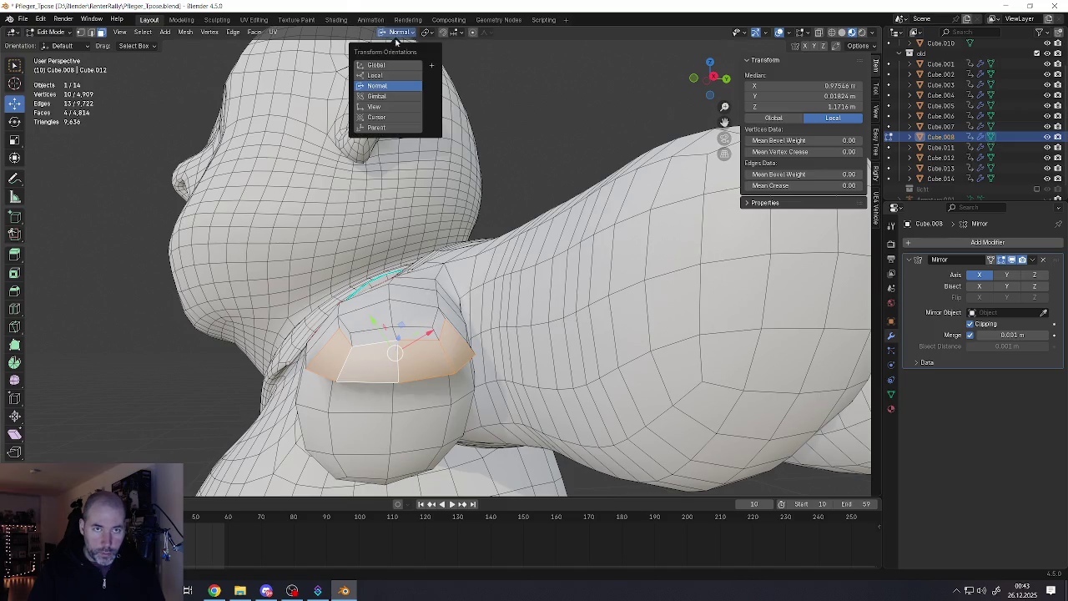
{"action": "left_click", "coordinate": [388, 66]}
{"action": "key", "text": "s"}
{"action": "key", "text": "z"}
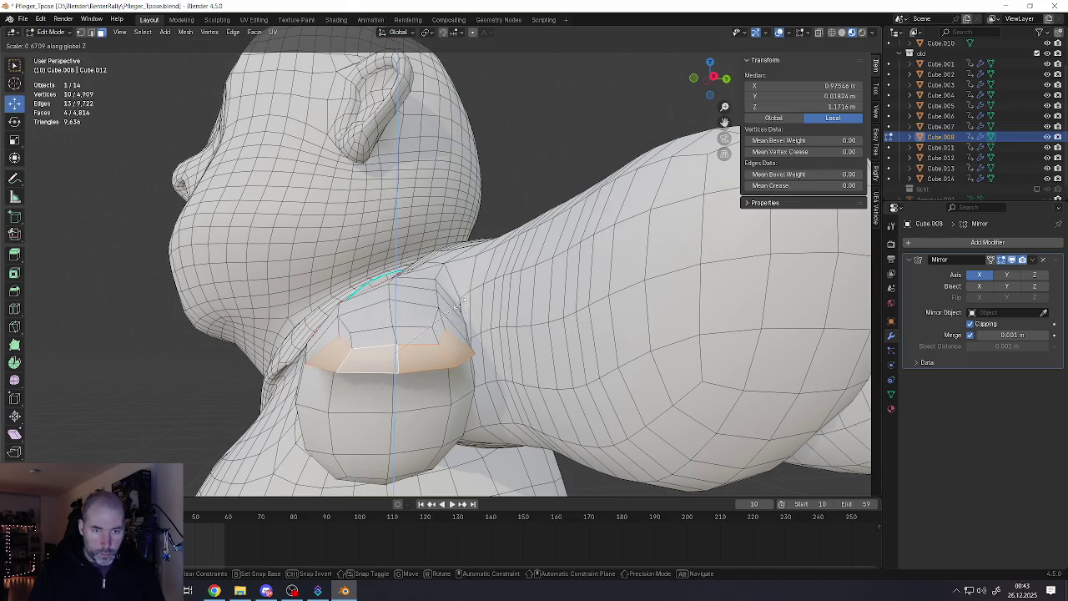
{"action": "left_click", "coordinate": [458, 311]}
Raise the nail faces slightly along Z and switch to edge select mode
{"action": "middle_click_drag", "start_coordinate": [458, 310], "coordinate": [465, 334]}
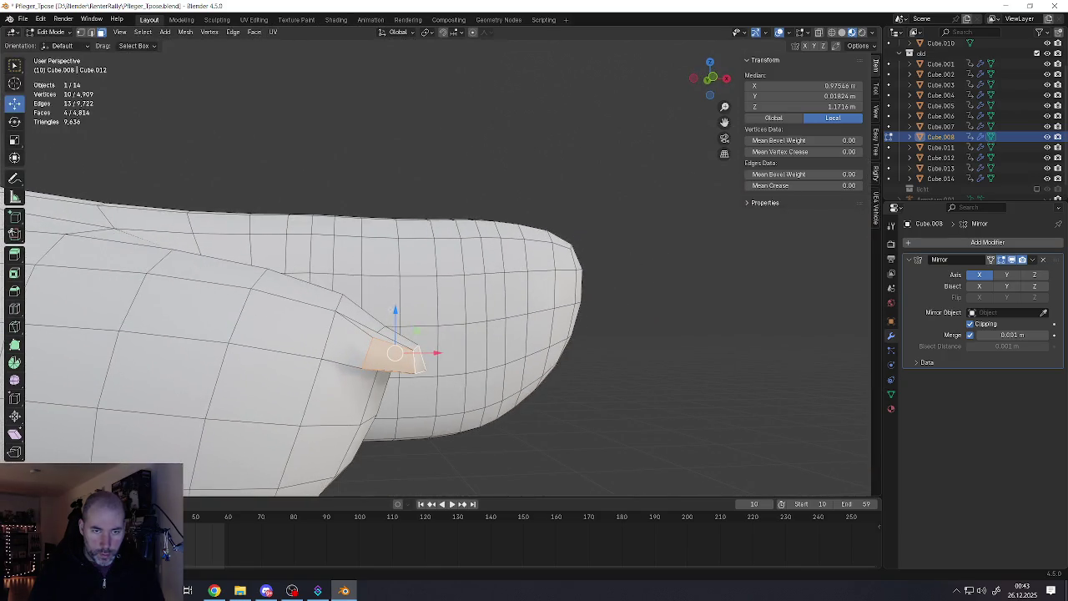
{"action": "left_click_drag", "start_coordinate": [395, 310], "coordinate": [417, 316]}
{"action": "middle_click_drag", "start_coordinate": [417, 315], "coordinate": [377, 335]}
{"action": "key", "text": "2"}
{"action": "left_click", "coordinate": [378, 334]}
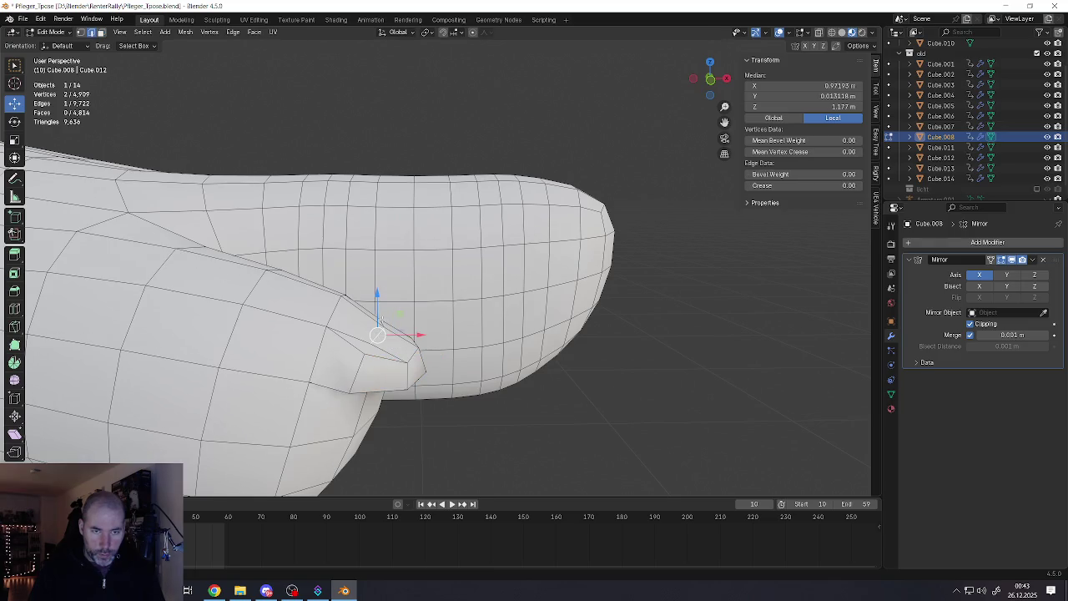
{"action": "left_click_drag", "start_coordinate": [378, 290], "coordinate": [378, 297]}
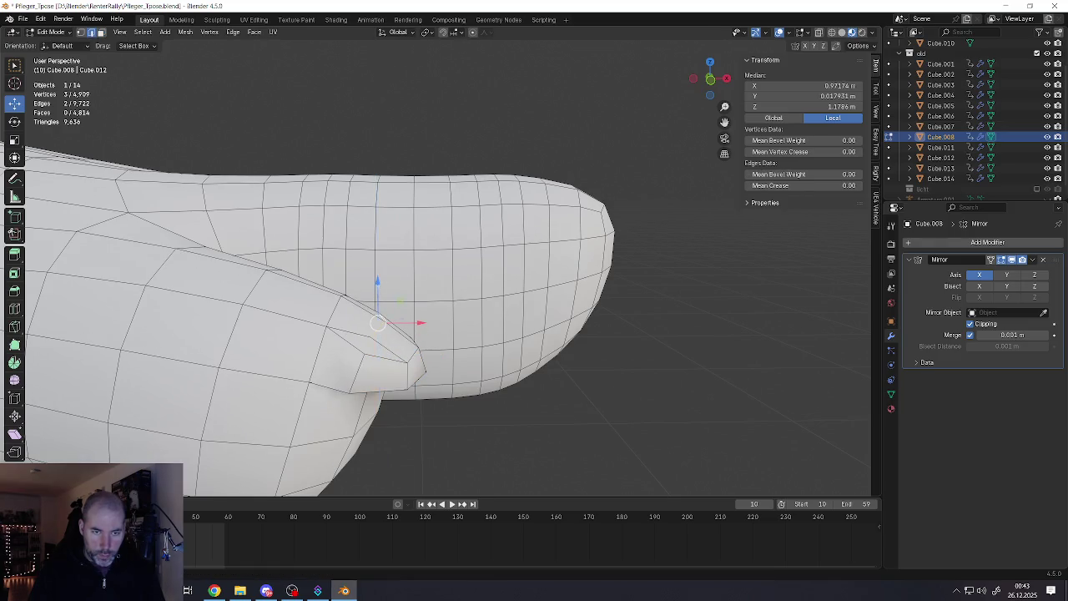
{"action": "mouse_move", "coordinate": [378, 297]}
{"action": "middle_mouse_down"}
{"action": "mouse_move", "coordinate": [378, 322]}
{"action": "mouse_move", "coordinate": [415, 375]}
{"action": "mouse_move", "coordinate": [408, 277]}
{"action": "middle_mouse_up"}
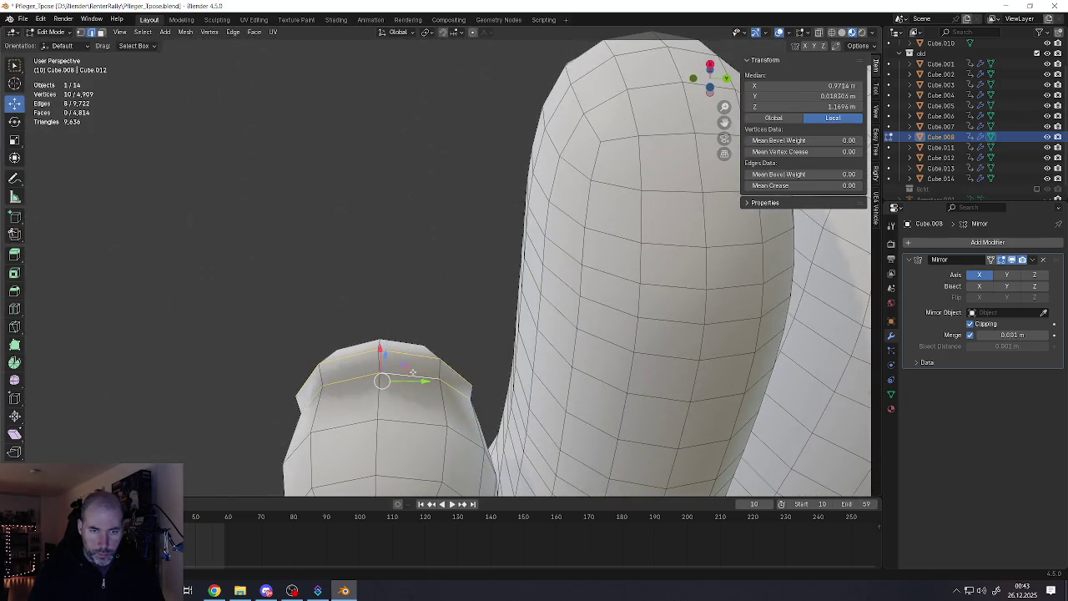
Mark the fingertip nail edge loop as sharp
{"action": "middle_click_drag", "start_coordinate": [412, 372], "coordinate": [365, 386]}
{"action": "mouse_move", "coordinate": [307, 340]}
{"action": "middle_mouse_down"}
{"action": "mouse_move", "coordinate": [281, 334]}
{"action": "mouse_move", "coordinate": [405, 367]}
{"action": "middle_mouse_up"}
{"action": "middle_click_drag", "start_coordinate": [476, 365], "coordinate": [435, 361]}
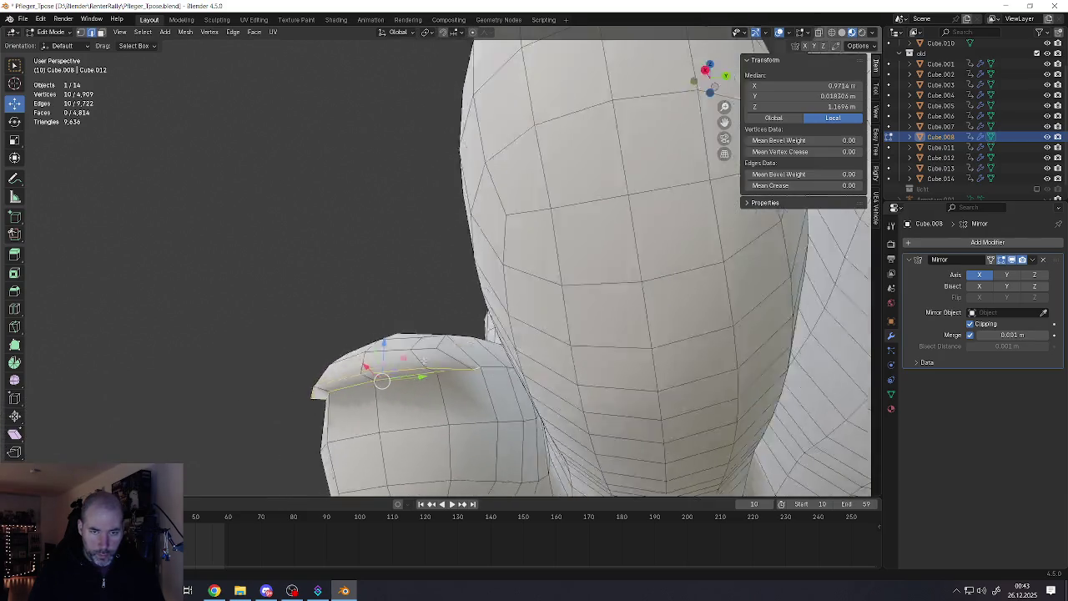
{"action": "key", "text": "ctrl+e"}
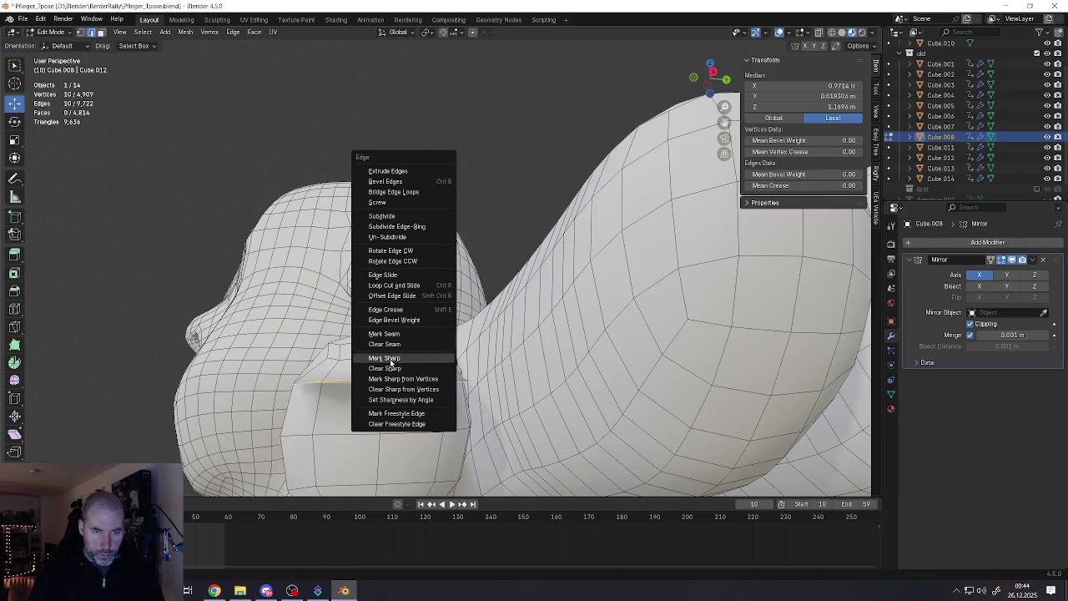
{"action": "left_click", "coordinate": [390, 361]}
Mark the nail border edges as seams from the edge context menu
{"action": "middle_click_drag", "start_coordinate": [390, 361], "coordinate": [387, 371]}
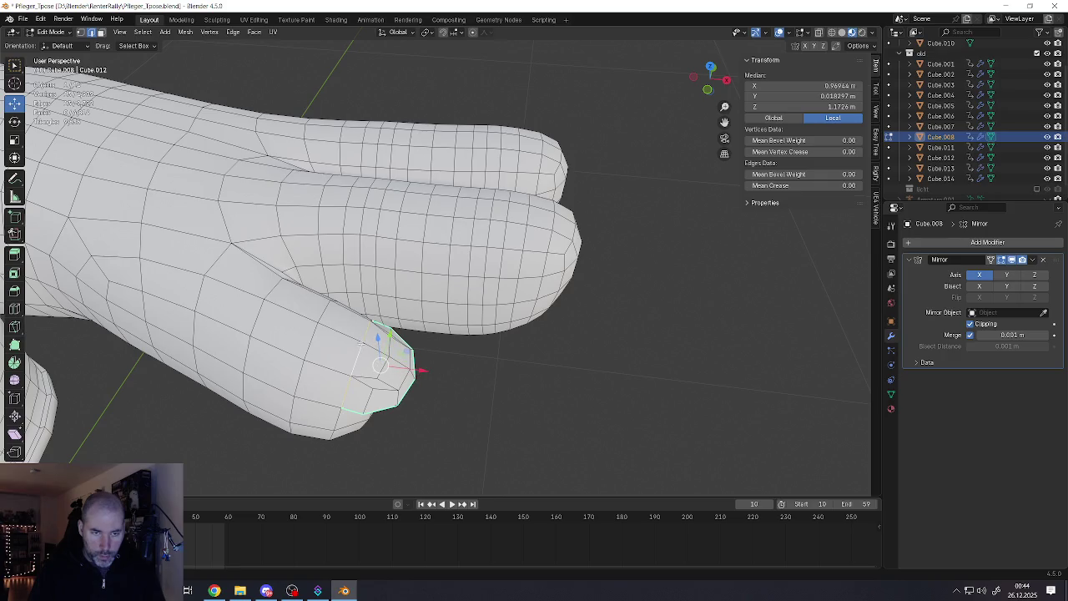
{"action": "mouse_move", "coordinate": [362, 345]}
{"action": "middle_mouse_down"}
{"action": "mouse_move", "coordinate": [417, 332]}
{"action": "mouse_move", "coordinate": [346, 260]}
{"action": "mouse_move", "coordinate": [404, 228]}
{"action": "middle_mouse_up"}
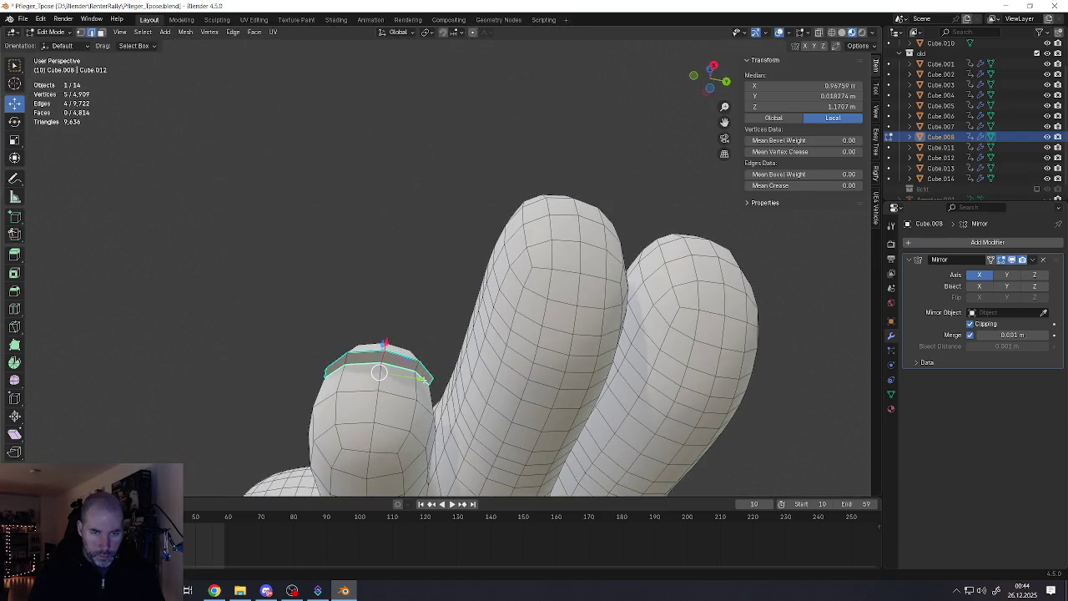
{"action": "middle_click_drag", "start_coordinate": [376, 340], "coordinate": [392, 317]}
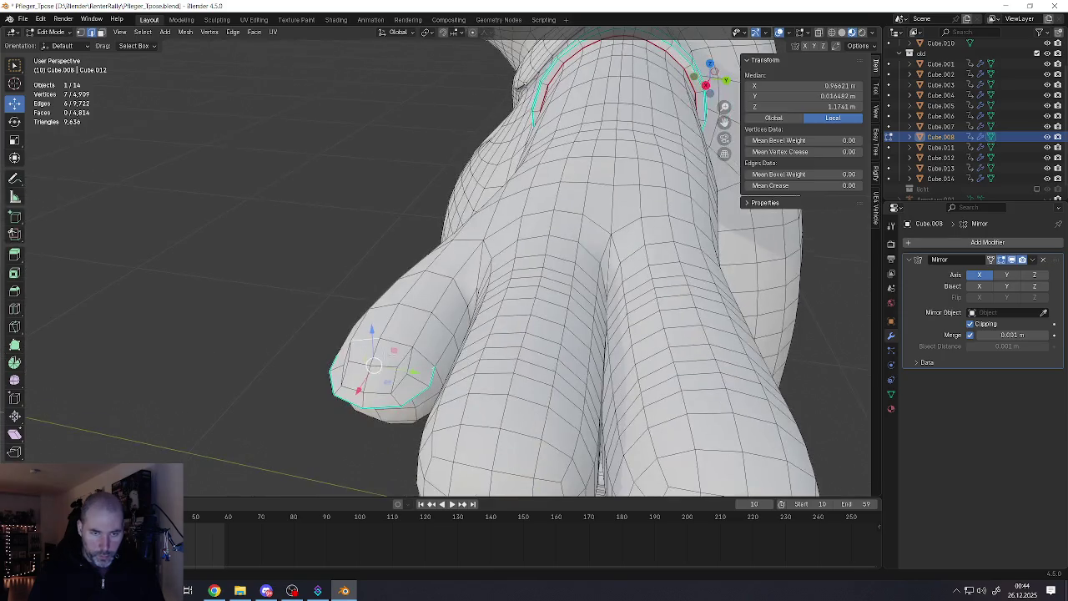
{"action": "right_click", "coordinate": [419, 368]}
{"action": "left_click", "coordinate": [417, 374]}
{"action": "mouse_move", "coordinate": [417, 373]}
{"action": "middle_mouse_down"}
{"action": "mouse_move", "coordinate": [412, 281]}
{"action": "mouse_move", "coordinate": [420, 364]}
{"action": "mouse_move", "coordinate": [417, 317]}
{"action": "middle_mouse_up"}
{"action": "right_click", "coordinate": [403, 368]}
{"action": "left_click", "coordinate": [381, 372]}
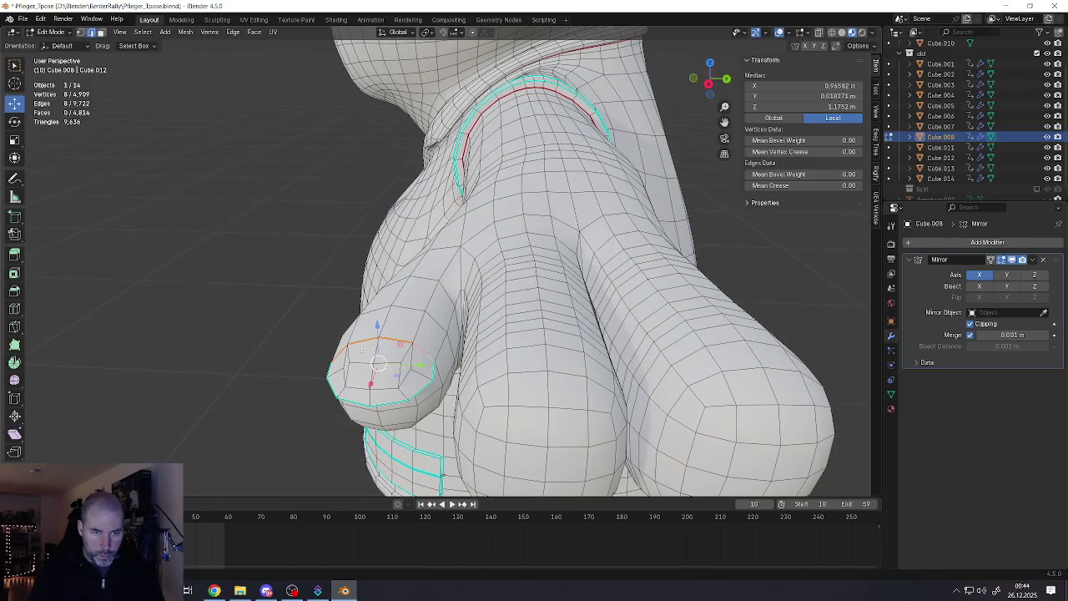
Reposition a nail border edge and check the shape in Object Mode
{"action": "mouse_move", "coordinate": [381, 372]}
{"action": "middle_mouse_down"}
{"action": "mouse_move", "coordinate": [417, 346]}
{"action": "mouse_move", "coordinate": [400, 334]}
{"action": "mouse_move", "coordinate": [392, 350]}
{"action": "mouse_move", "coordinate": [418, 350]}
{"action": "mouse_move", "coordinate": [385, 330]}
{"action": "middle_mouse_up"}
{"action": "left_click", "coordinate": [409, 341]}
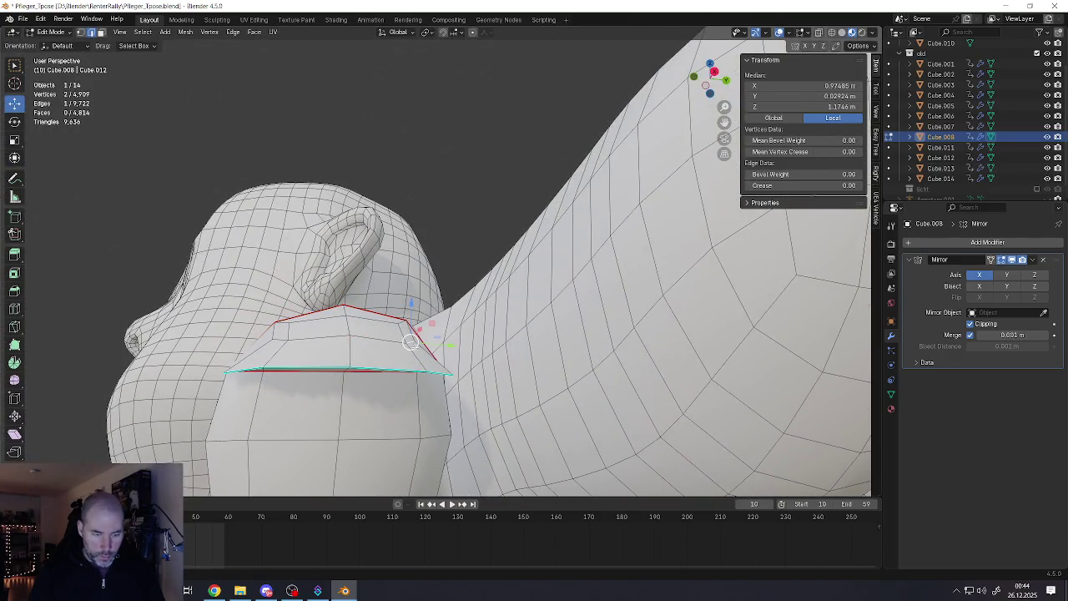
{"action": "key", "text": "g"}
{"action": "left_click", "coordinate": [417, 338]}
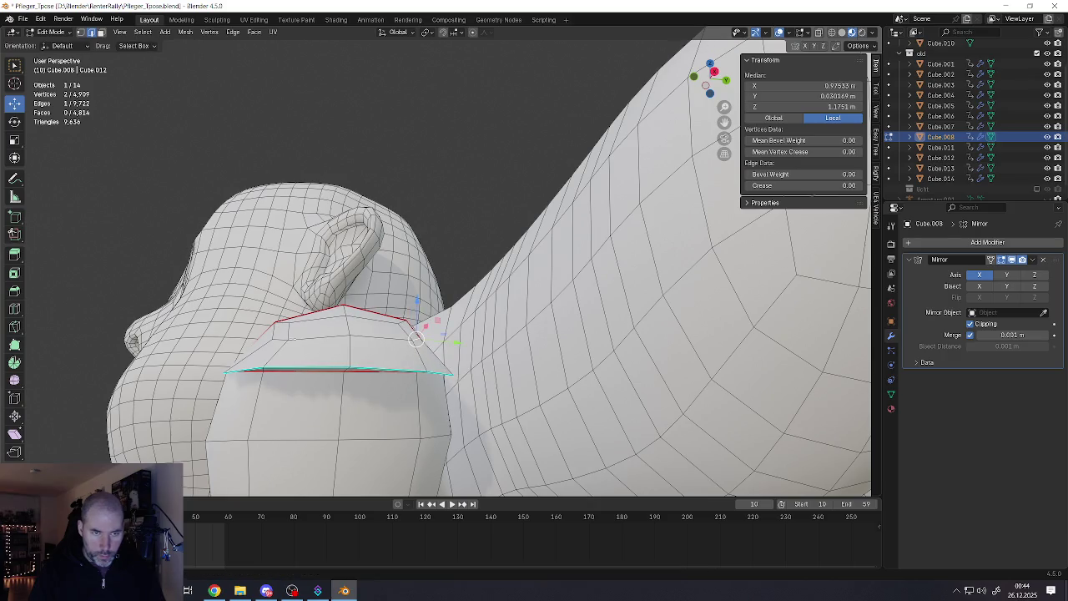
{"action": "left_click_drag", "start_coordinate": [280, 339], "coordinate": [265, 337]}
{"action": "key", "text": "g"}
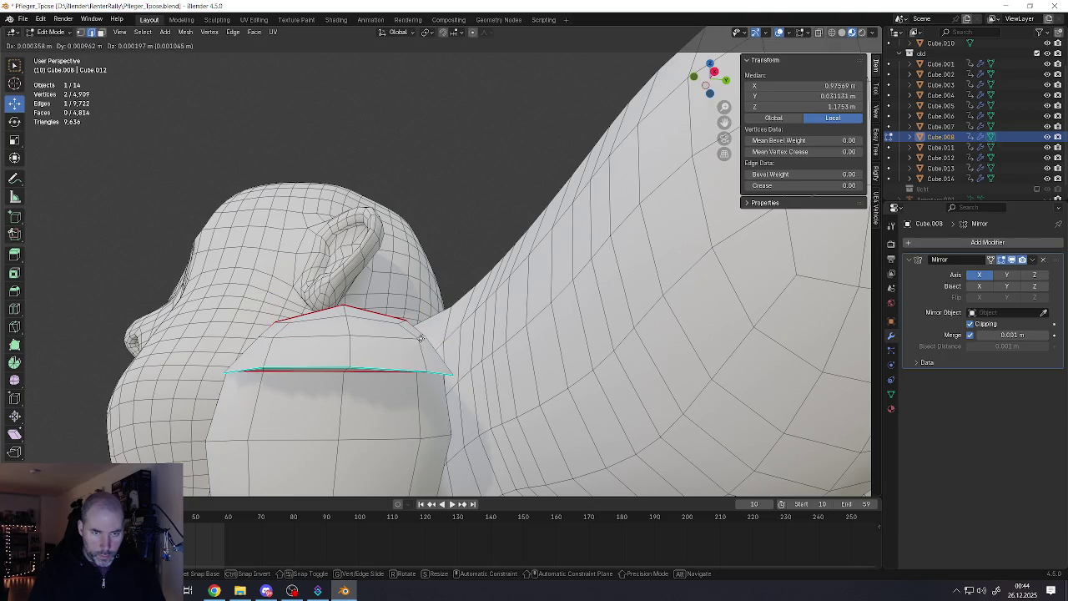
{"action": "left_click", "coordinate": [418, 337]}
{"action": "middle_click_drag", "start_coordinate": [418, 337], "coordinate": [619, 329]}
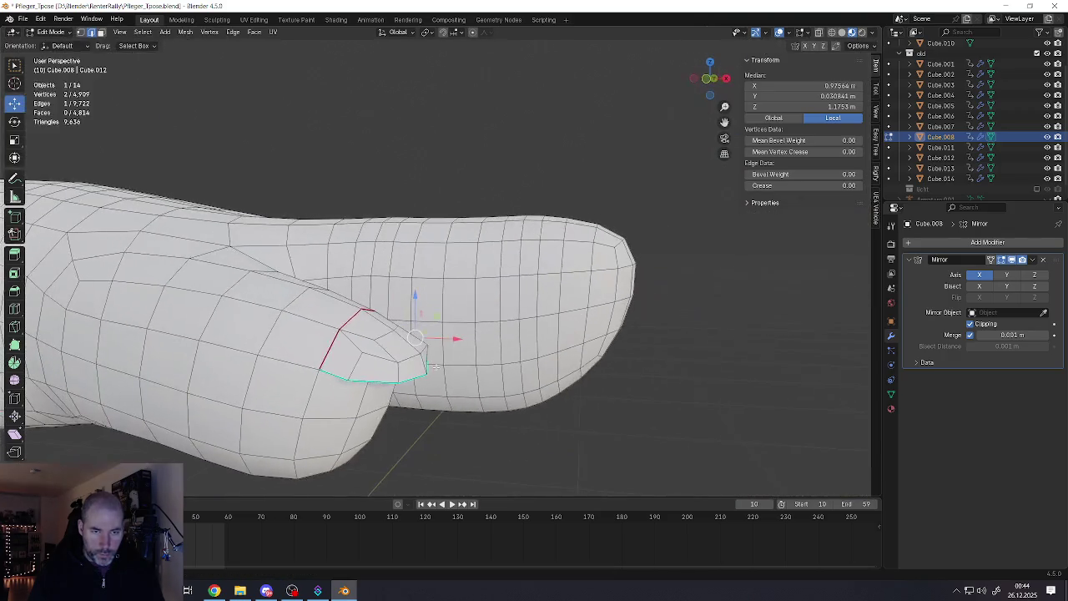
{"action": "mouse_move", "coordinate": [412, 342]}
{"action": "middle_mouse_down"}
{"action": "mouse_move", "coordinate": [400, 349]}
{"action": "mouse_move", "coordinate": [409, 327]}
{"action": "mouse_move", "coordinate": [410, 365]}
{"action": "middle_mouse_up"}
{"action": "scroll", "coordinate": [401, 349], "scroll_direction": "down", "scroll_amount": 2}
{"action": "key", "text": "Tab"}
{"action": "key", "text": "Tab"}
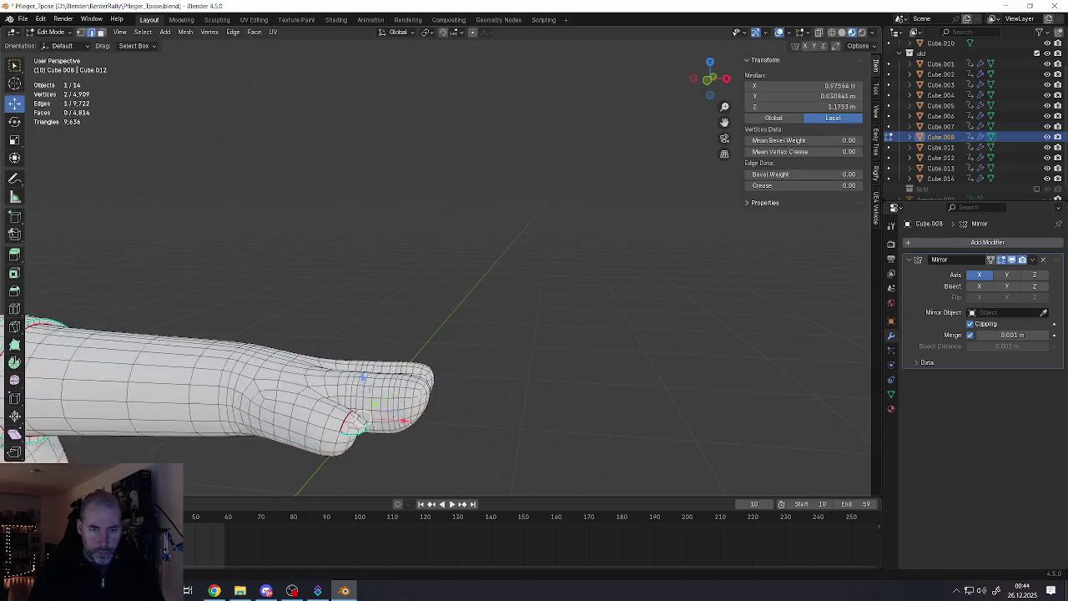
Back in Edit Mode, select the thumbnail edges and slide them along the thumb
{"action": "left_click", "coordinate": [419, 383]}
{"action": "middle_click_drag", "start_coordinate": [420, 383], "coordinate": [422, 404]}
{"action": "scroll", "coordinate": [326, 425], "scroll_direction": "up", "scroll_amount": 4}
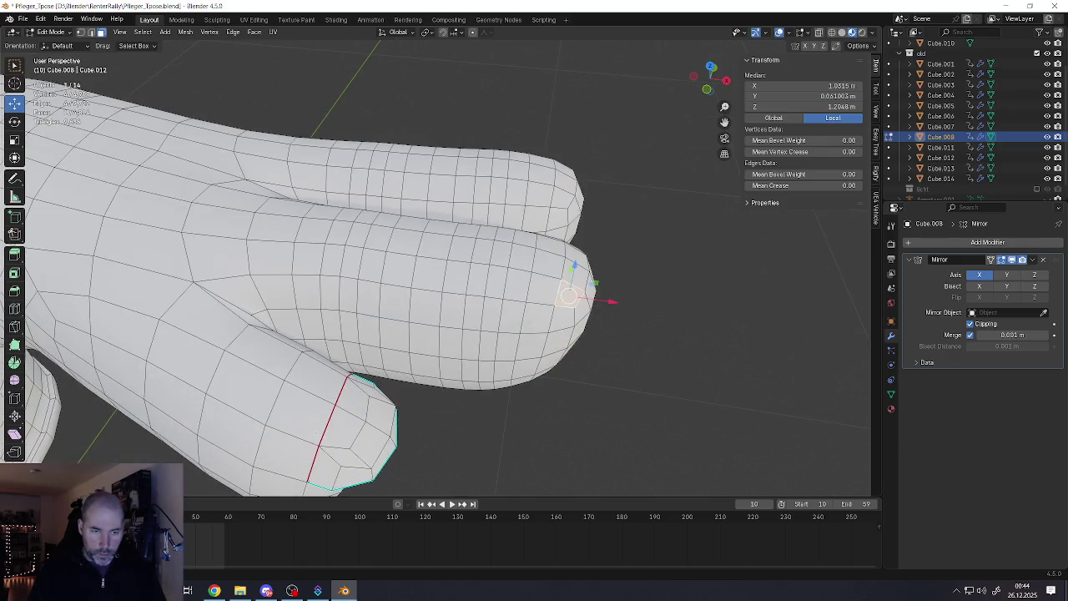
{"action": "left_click", "coordinate": [325, 424]}
{"action": "left_click", "coordinate": [333, 425], "text": "shift"}
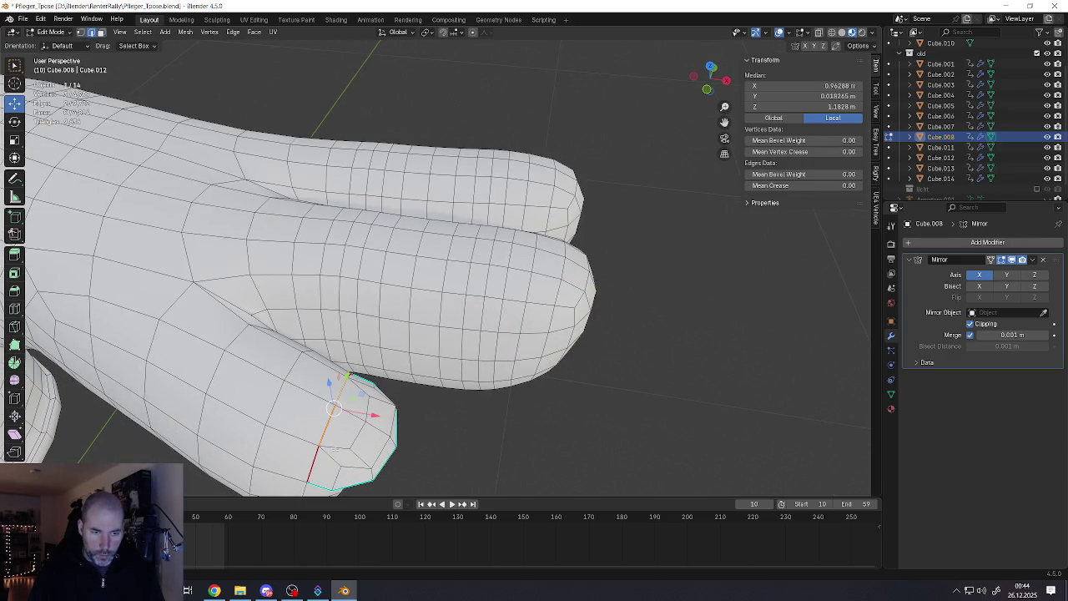
{"action": "key", "text": "g"}
{"action": "key", "text": "g"}
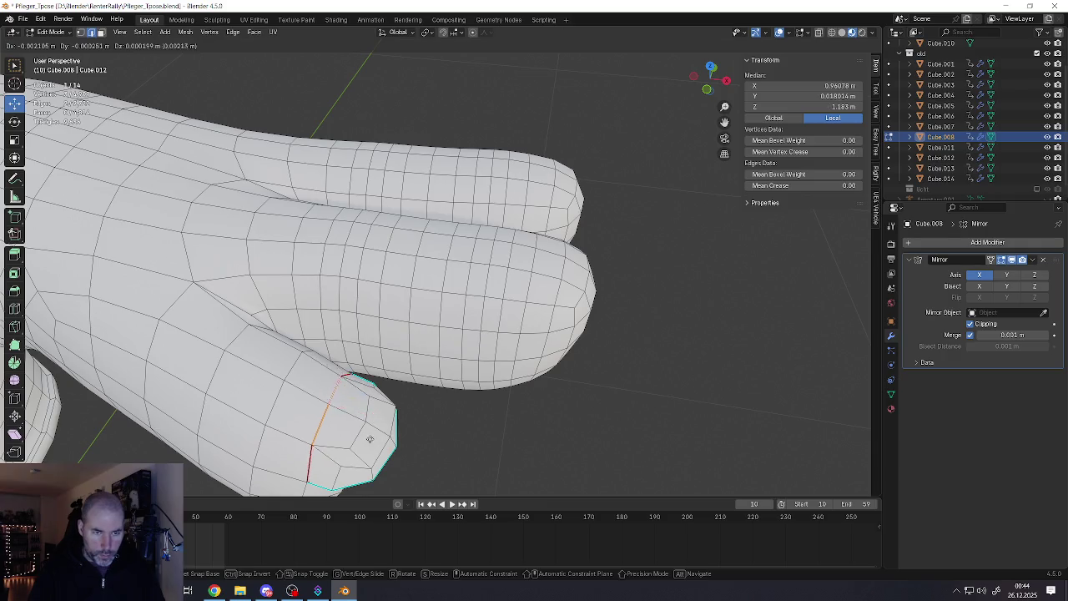
{"action": "left_click", "coordinate": [346, 433]}
Adjust the thumbnail vertices' position and preview the thumb in Object Mode
{"action": "middle_click_drag", "start_coordinate": [346, 433], "coordinate": [340, 238]}
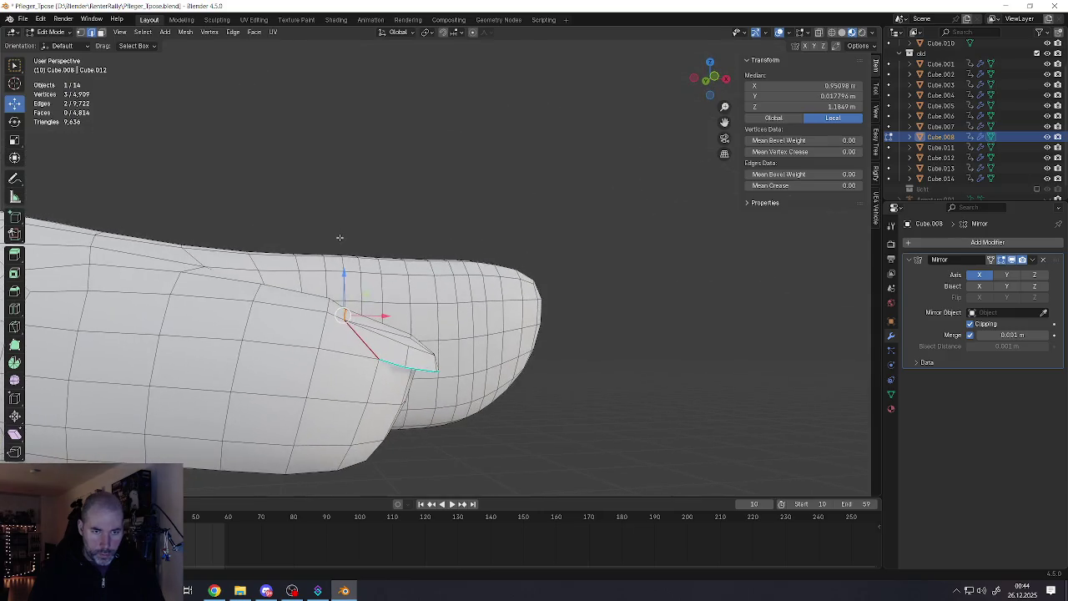
{"action": "mouse_move", "coordinate": [362, 334]}
{"action": "middle_mouse_down"}
{"action": "mouse_move", "coordinate": [359, 317]}
{"action": "mouse_move", "coordinate": [365, 334]}
{"action": "mouse_move", "coordinate": [424, 321]}
{"action": "mouse_move", "coordinate": [420, 333]}
{"action": "middle_mouse_up"}
{"action": "key", "text": "g"}
{"action": "key", "text": "s"}
{"action": "key", "text": "g"}
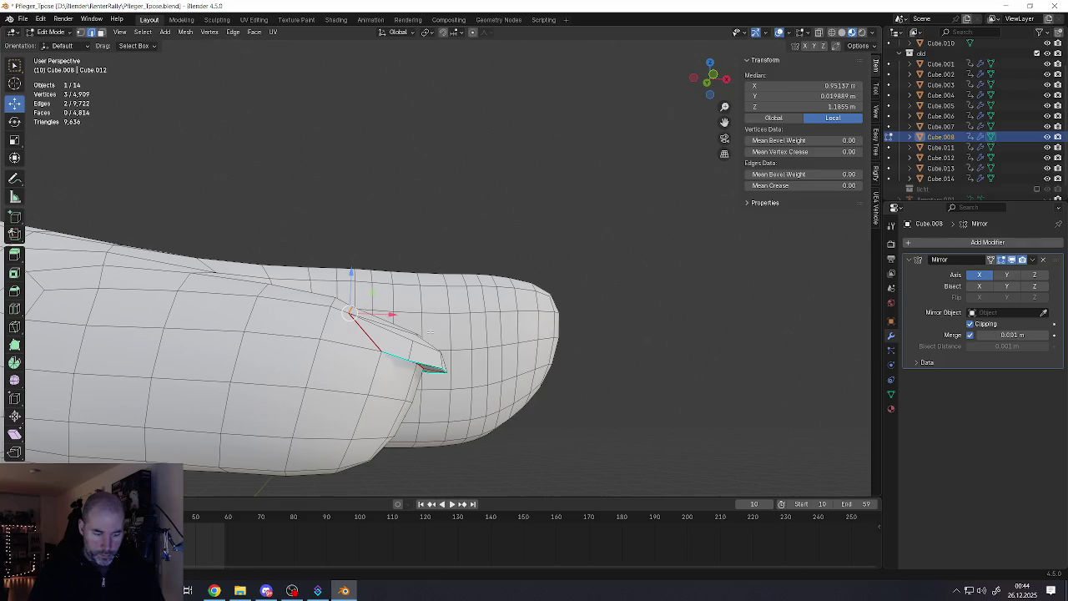
{"action": "left_click", "coordinate": [422, 330]}
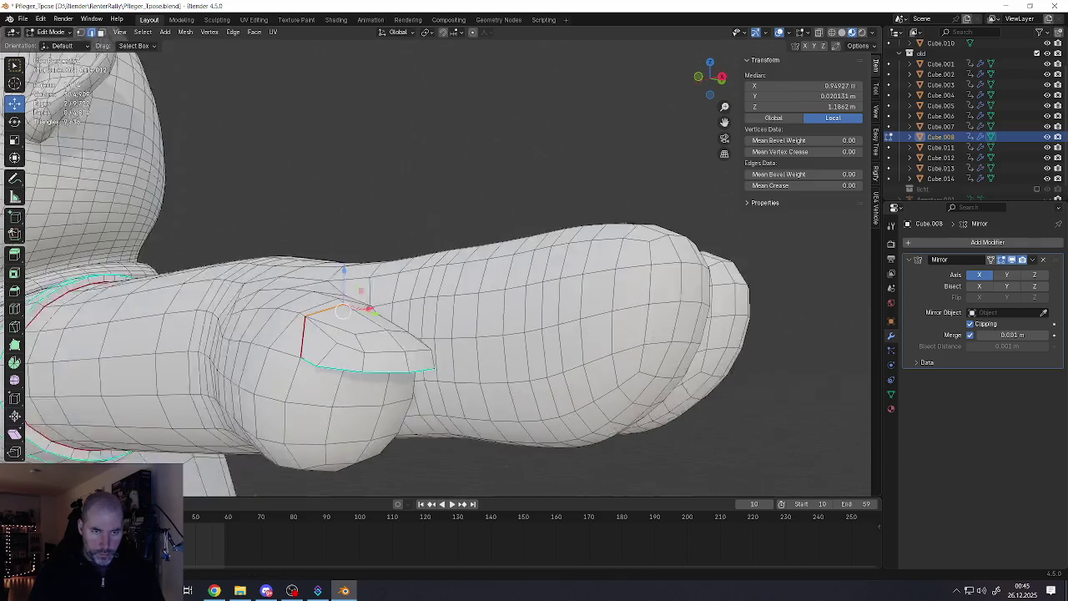
{"action": "mouse_move", "coordinate": [422, 330]}
{"action": "middle_mouse_down"}
{"action": "mouse_move", "coordinate": [389, 331]}
{"action": "mouse_move", "coordinate": [450, 341]}
{"action": "middle_mouse_up"}
{"action": "key", "text": "Tab"}
{"action": "key", "text": "Tab"}
{"action": "mouse_move", "coordinate": [521, 361]}
{"action": "middle_mouse_down"}
{"action": "mouse_move", "coordinate": [496, 365]}
{"action": "mouse_move", "coordinate": [526, 390]}
{"action": "middle_mouse_up"}
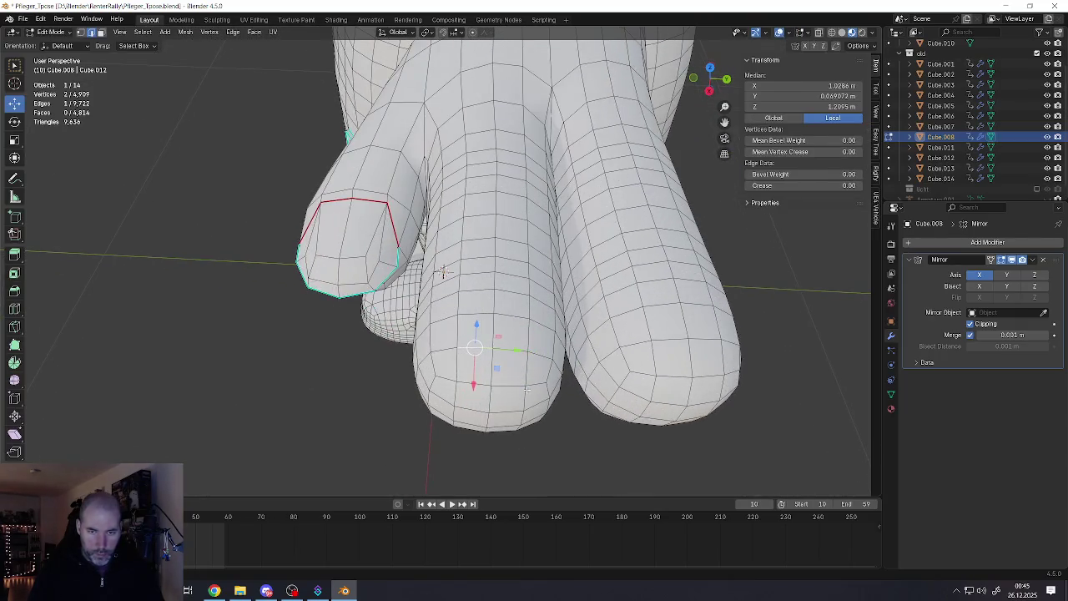
Extrude the middle fingertip faces in place and push the new nail tip slightly forward
{"action": "key", "text": "alt+a"}
{"action": "left_click", "coordinate": [551, 384], "text": "alt"}
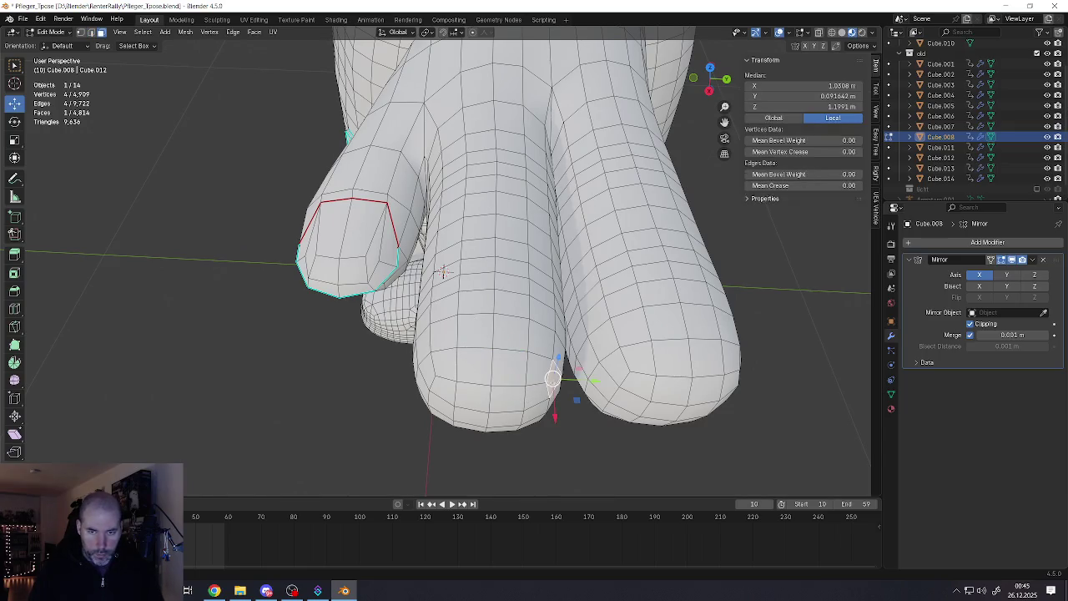
{"action": "left_click", "coordinate": [505, 391], "text": "ctrl+alt"}
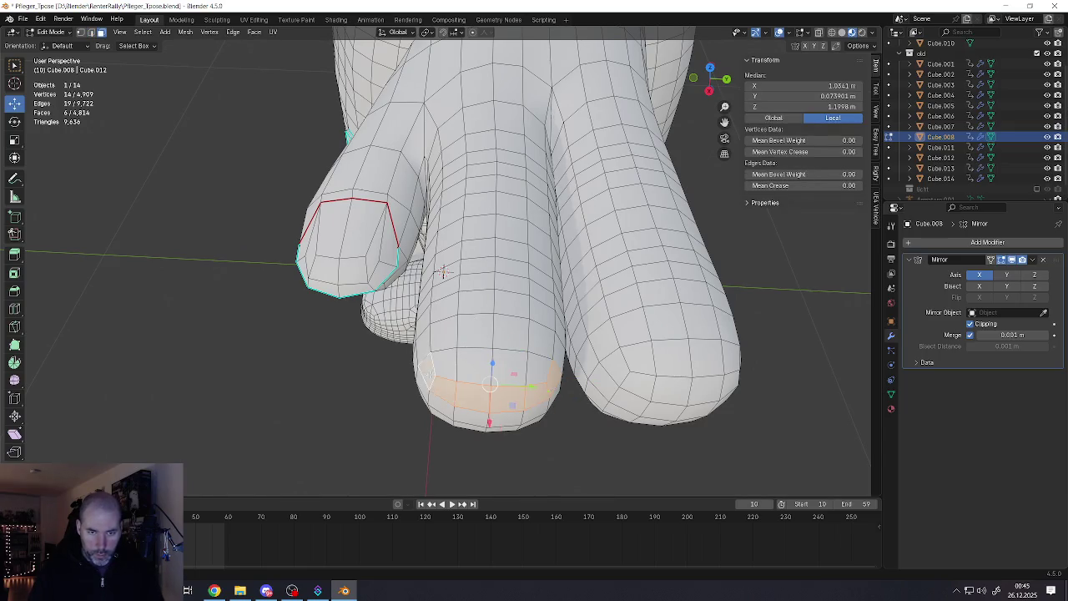
{"action": "mouse_move", "coordinate": [442, 271]}
{"action": "middle_mouse_down"}
{"action": "mouse_move", "coordinate": [547, 305]}
{"action": "mouse_move", "coordinate": [519, 380]}
{"action": "middle_mouse_up"}
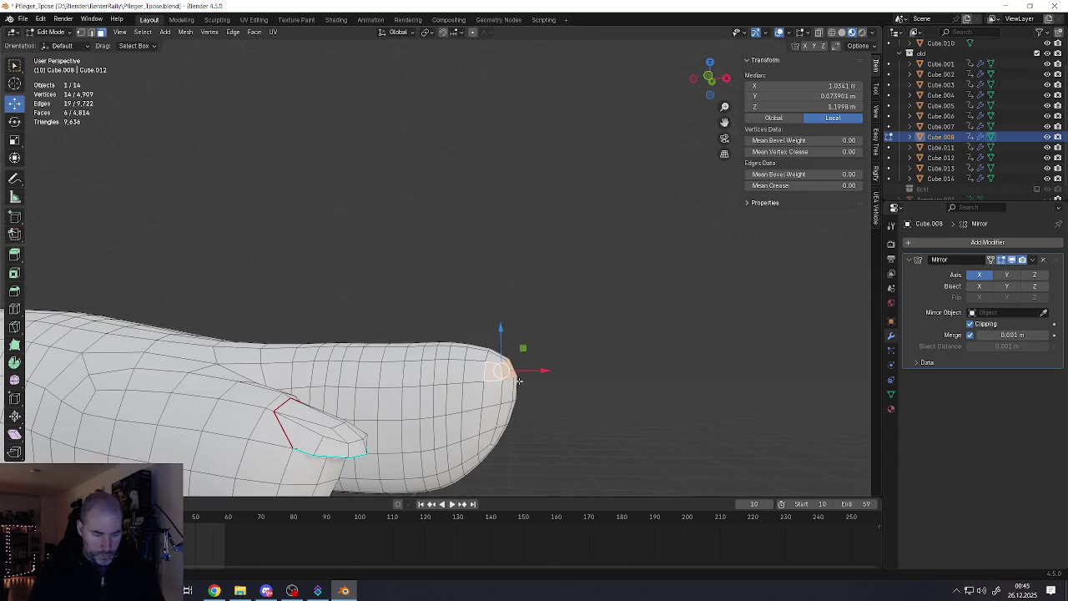
{"action": "key", "text": "e"}
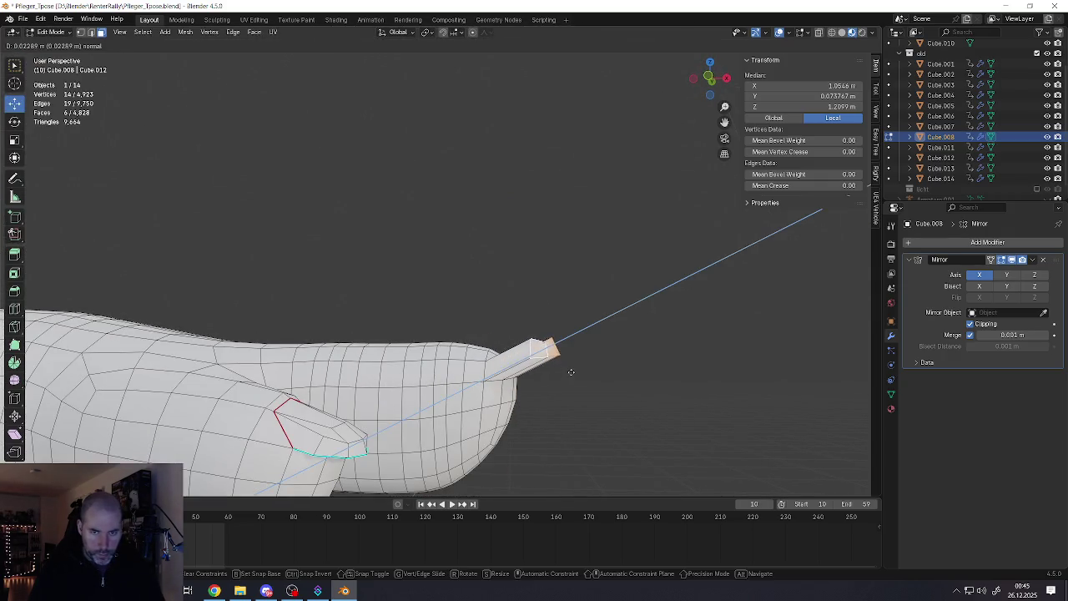
{"action": "right_click", "coordinate": [536, 373]}
{"action": "mouse_move", "coordinate": [544, 370]}
{"action": "left_mouse_down"}
{"action": "mouse_move", "coordinate": [560, 369]}
{"action": "mouse_move", "coordinate": [551, 369]}
{"action": "left_mouse_up"}
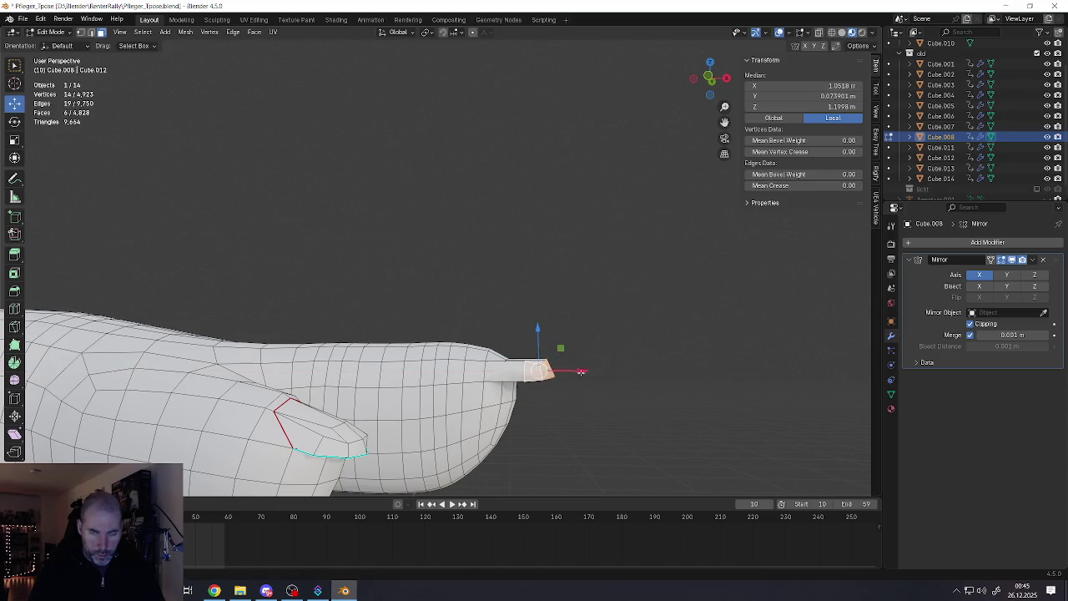
{"action": "mouse_move", "coordinate": [550, 370]}
{"action": "middle_mouse_down"}
{"action": "mouse_move", "coordinate": [584, 376]}
{"action": "mouse_move", "coordinate": [476, 352]}
{"action": "middle_mouse_up"}
{"action": "left_click_drag", "start_coordinate": [449, 432], "coordinate": [447, 427]}
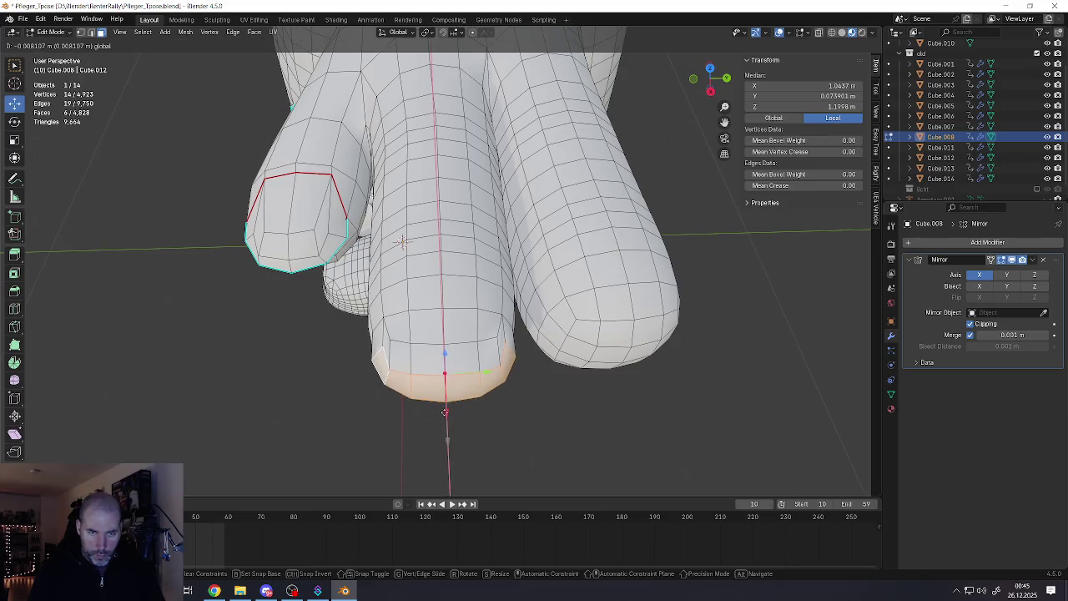
{"action": "middle_click_drag", "start_coordinate": [447, 427], "coordinate": [397, 353]}
Raise the nail's left and right side edges along Z
{"action": "key", "text": "2"}
{"action": "left_click", "coordinate": [389, 356]}
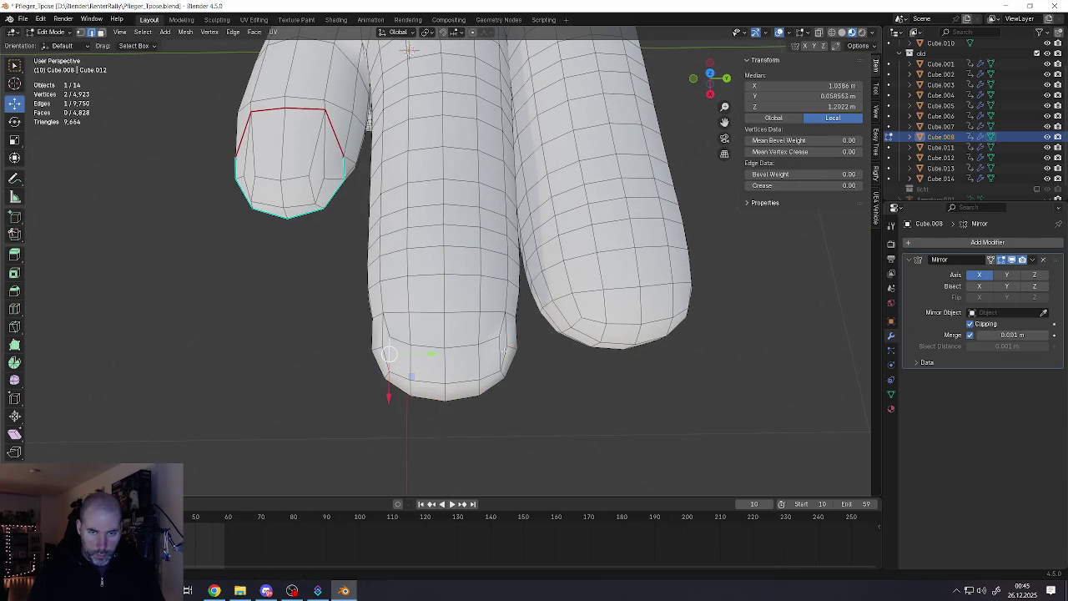
{"action": "left_click", "coordinate": [498, 350], "text": "shift"}
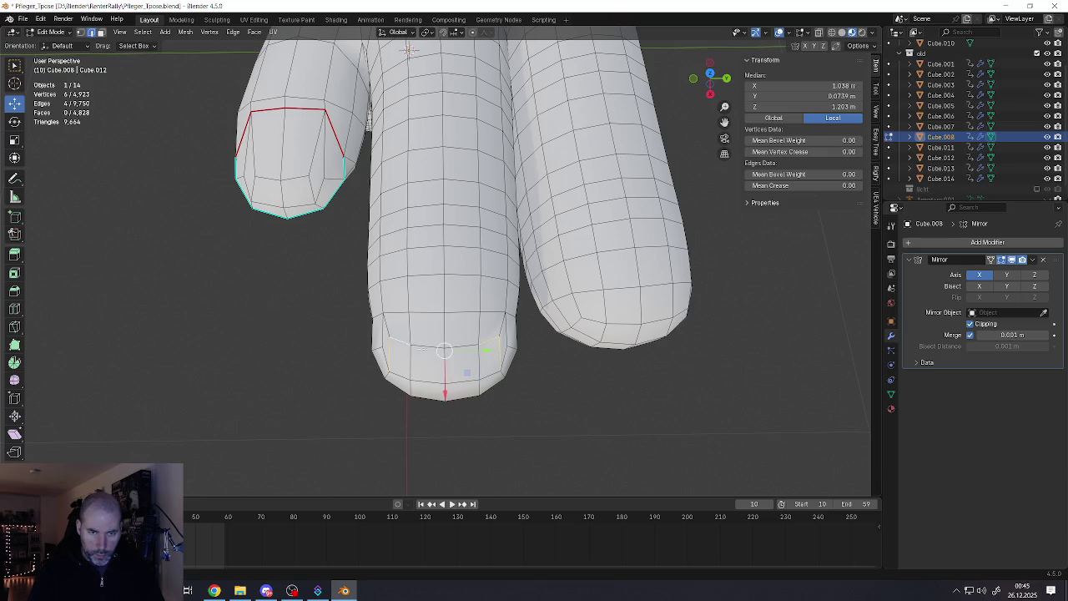
{"action": "middle_click_drag", "start_coordinate": [444, 351], "coordinate": [444, 284]}
{"action": "key", "text": "g"}
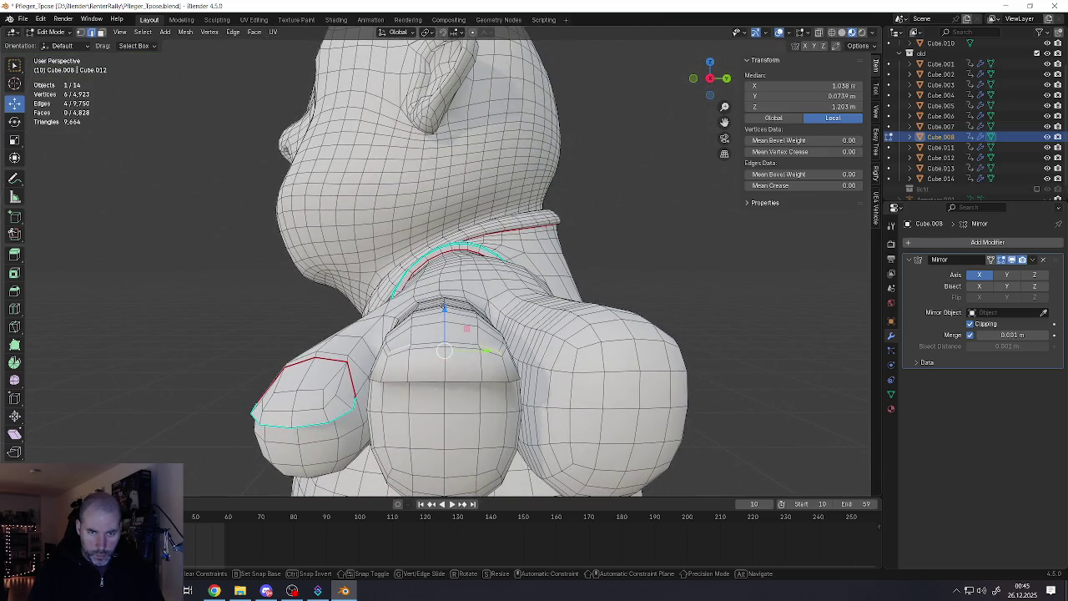
{"action": "key", "text": "z"}
{"action": "left_click", "coordinate": [444, 298]}
{"action": "mouse_move", "coordinate": [444, 298]}
{"action": "middle_mouse_down"}
{"action": "mouse_move", "coordinate": [443, 342]}
{"action": "mouse_move", "coordinate": [523, 316]}
{"action": "mouse_move", "coordinate": [435, 361]}
{"action": "mouse_move", "coordinate": [455, 350]}
{"action": "mouse_move", "coordinate": [454, 363]}
{"action": "mouse_move", "coordinate": [505, 371]}
{"action": "middle_mouse_up"}
Nudge a single nail edge into place and check the vertices along the nail outline
{"action": "left_click", "coordinate": [444, 307]}
{"action": "key", "text": "g"}
{"action": "left_click", "coordinate": [444, 307]}
{"action": "left_click", "coordinate": [443, 336]}
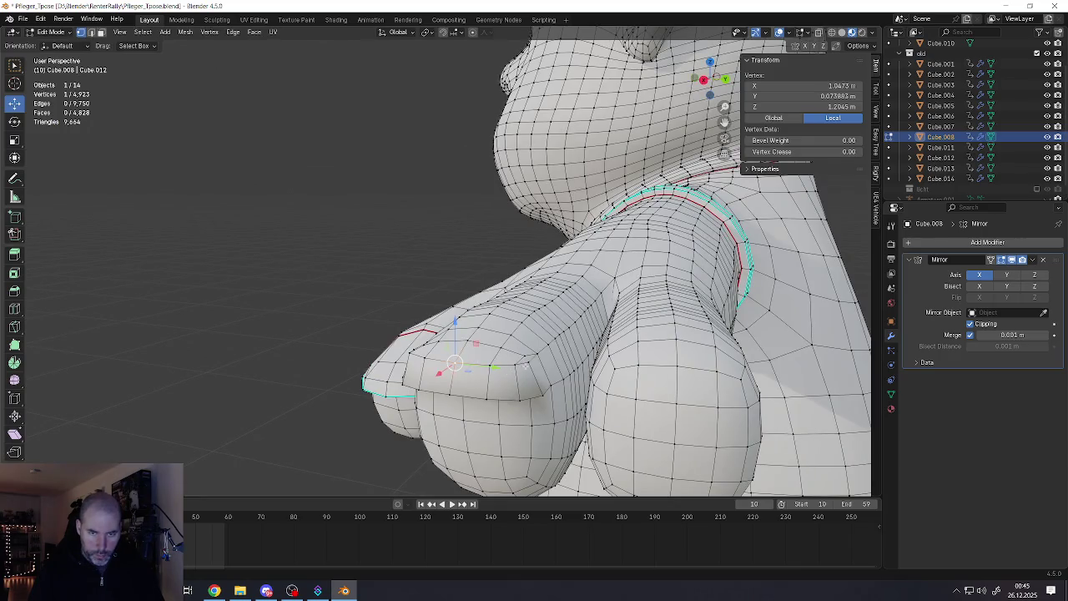
{"action": "left_click", "coordinate": [488, 367], "text": "alt"}
{"action": "middle_click_drag", "start_coordinate": [499, 410], "coordinate": [534, 401]}
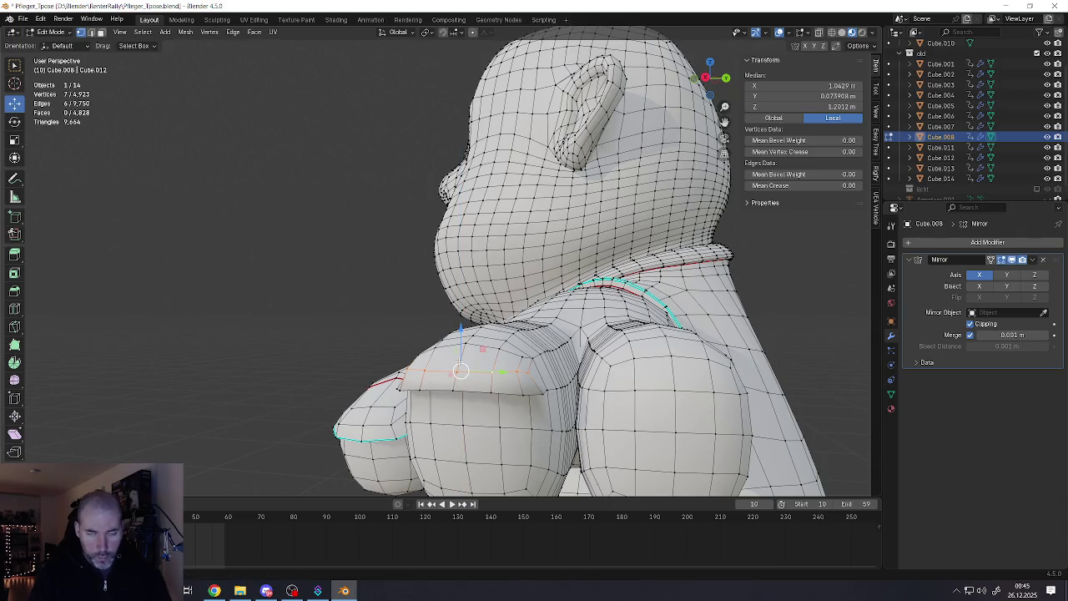
{"action": "mouse_move", "coordinate": [501, 367]}
{"action": "middle_mouse_down"}
{"action": "mouse_move", "coordinate": [573, 347]}
{"action": "mouse_move", "coordinate": [444, 355]}
{"action": "middle_mouse_up"}
{"action": "left_click", "coordinate": [420, 355]}
{"action": "left_click", "coordinate": [429, 354], "text": "ctrl"}
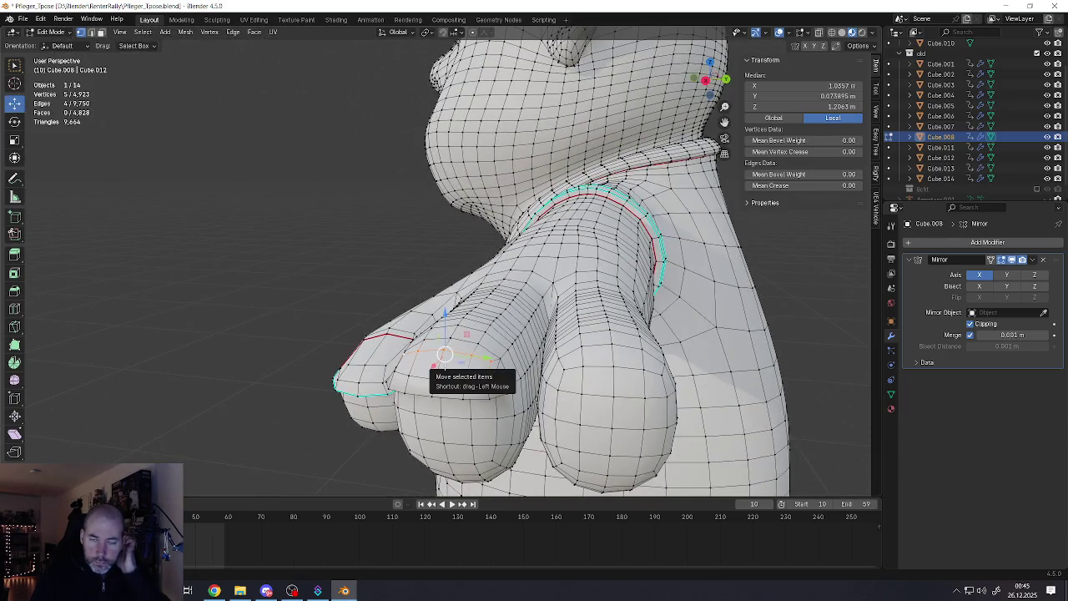
Select both nail rim edge loops
{"action": "mouse_move", "coordinate": [445, 355]}
{"action": "middle_mouse_down"}
{"action": "mouse_move", "coordinate": [473, 405]}
{"action": "mouse_move", "coordinate": [418, 395]}
{"action": "mouse_move", "coordinate": [517, 401]}
{"action": "middle_mouse_up"}
{"action": "left_click", "coordinate": [473, 405]}
{"action": "left_click", "coordinate": [473, 404], "text": "alt"}
{"action": "left_click", "coordinate": [447, 402], "text": "alt+shift"}
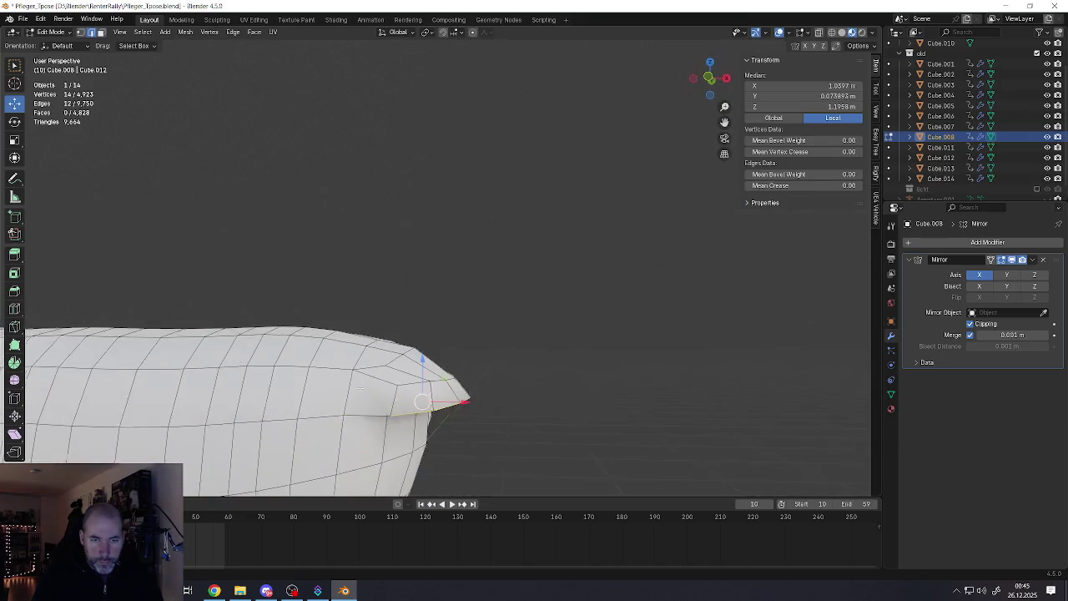
{"action": "mouse_move", "coordinate": [376, 361]}
{"action": "middle_mouse_down"}
{"action": "mouse_move", "coordinate": [546, 401]}
{"action": "mouse_move", "coordinate": [460, 387]}
{"action": "middle_mouse_up"}
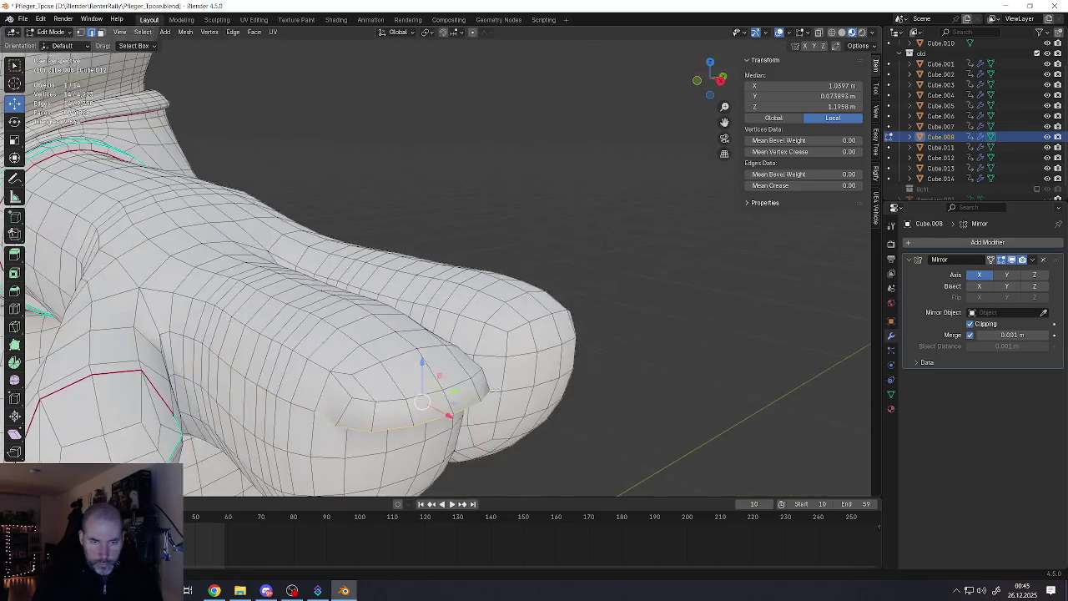
Mark the nail rim edges sharp and the nail base edges as a seam
{"action": "key", "text": "ctrl+e"}
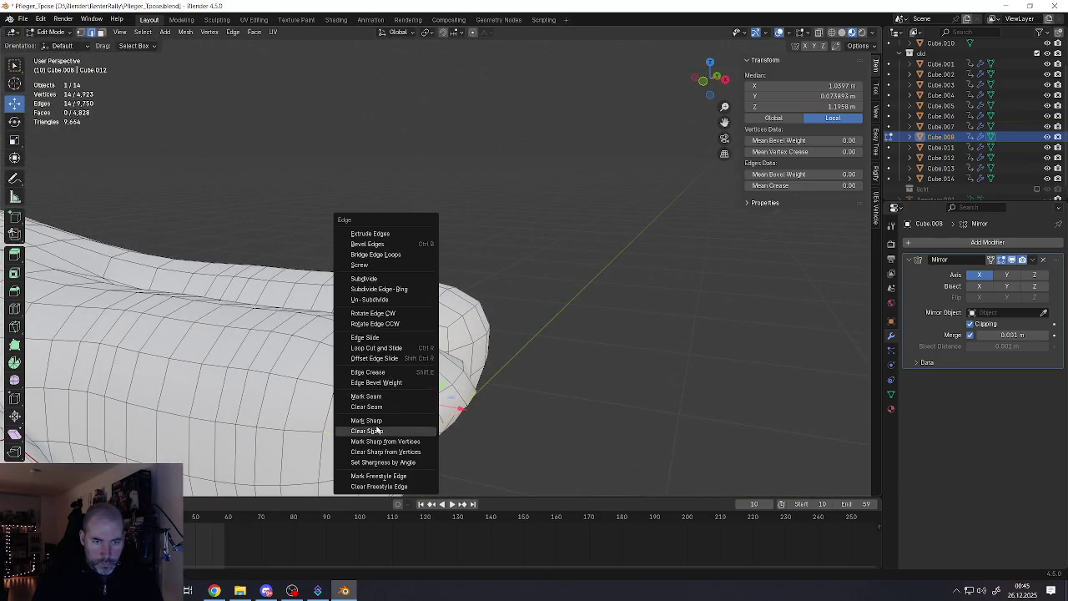
{"action": "left_click", "coordinate": [376, 425]}
{"action": "left_click", "coordinate": [338, 437]}
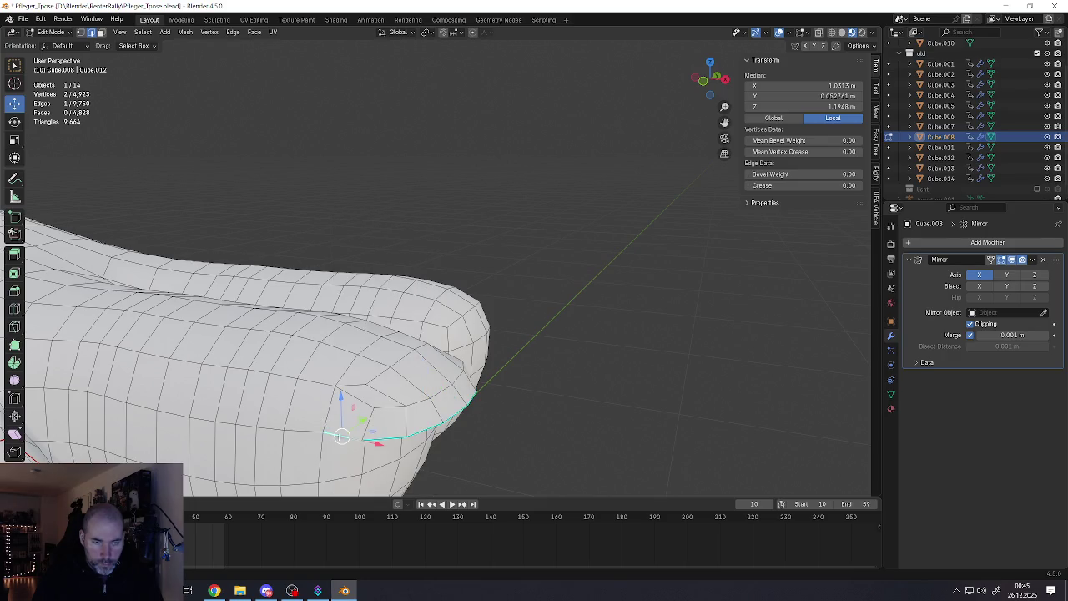
{"action": "middle_click_drag", "start_coordinate": [337, 436], "coordinate": [342, 436]}
{"action": "left_click", "coordinate": [400, 455], "text": "ctrl"}
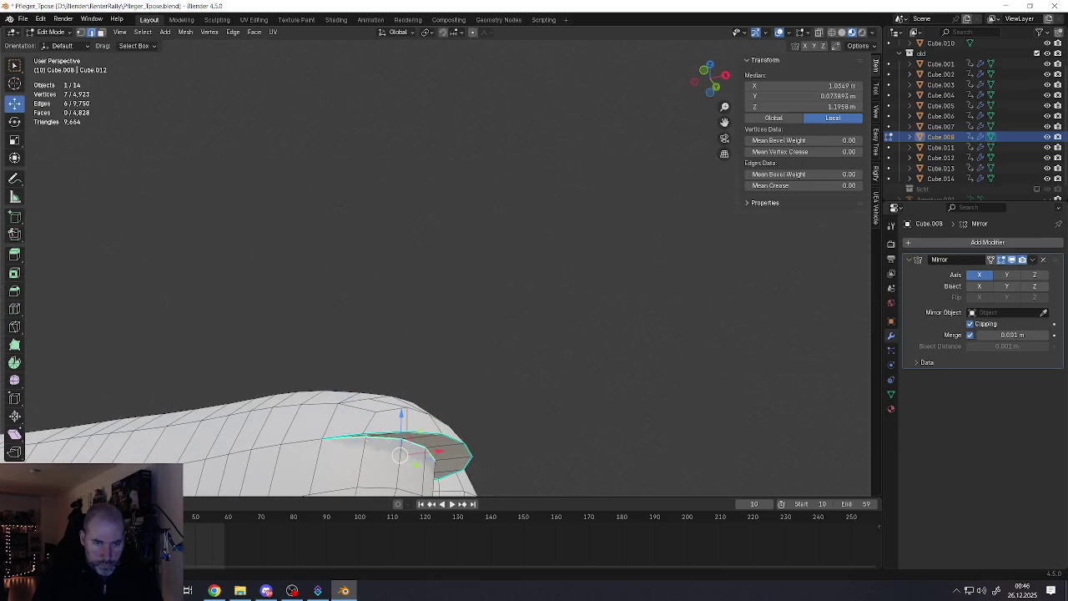
{"action": "mouse_move", "coordinate": [400, 455]}
{"action": "middle_mouse_down"}
{"action": "mouse_move", "coordinate": [374, 406]}
{"action": "mouse_move", "coordinate": [452, 399]}
{"action": "middle_mouse_up"}
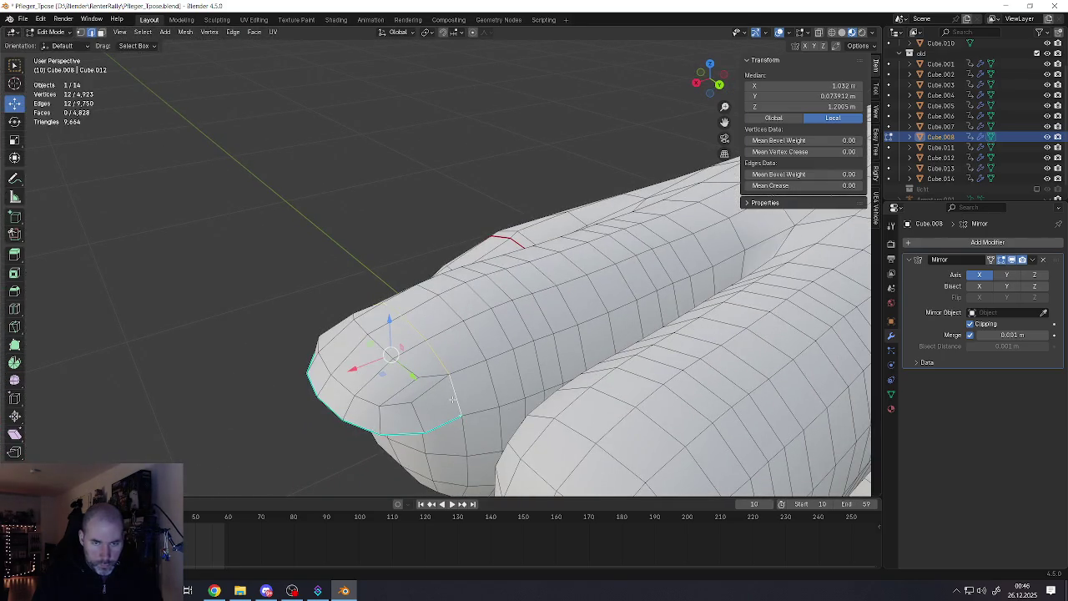
{"action": "key", "text": "ctrl+e"}
{"action": "left_click", "coordinate": [452, 376]}
Move the nail base edges along X and slide a base vertex sideways to refine the outline
{"action": "mouse_move", "coordinate": [452, 376]}
{"action": "middle_mouse_down"}
{"action": "mouse_move", "coordinate": [403, 315]}
{"action": "mouse_move", "coordinate": [347, 182]}
{"action": "middle_mouse_up"}
{"action": "left_click", "coordinate": [360, 328]}
{"action": "middle_click_drag", "start_coordinate": [360, 328], "coordinate": [396, 350]}
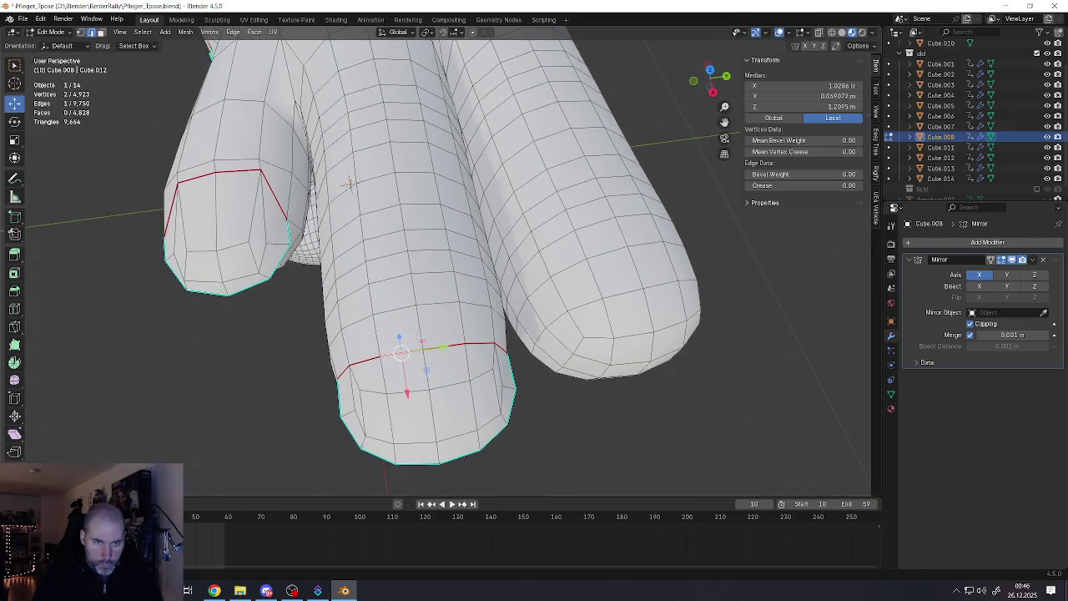
{"action": "left_click", "coordinate": [399, 355], "text": "shift"}
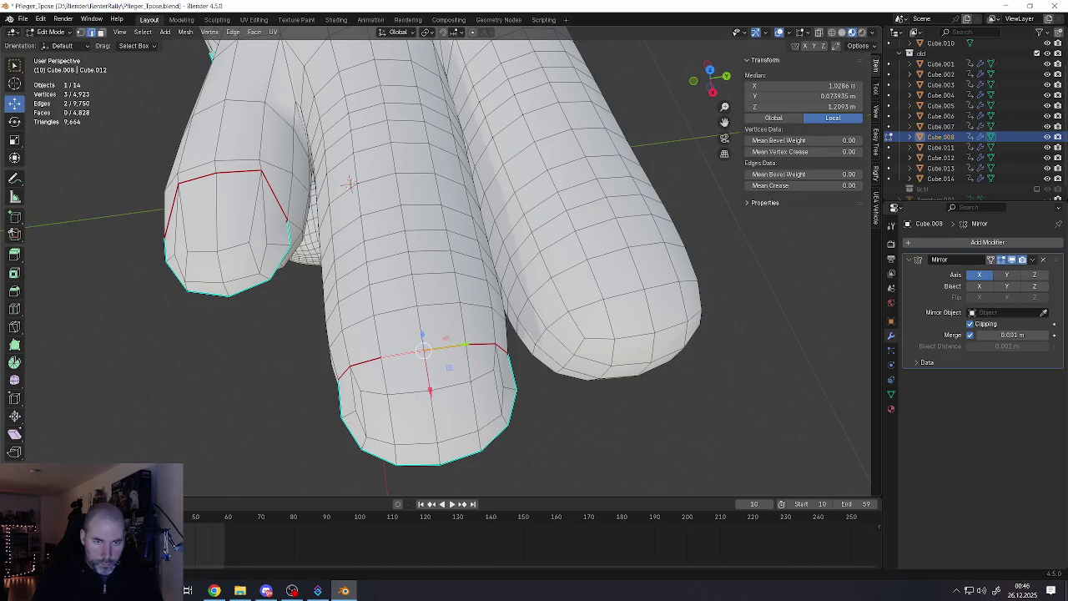
{"action": "key", "text": "g"}
{"action": "key", "text": "x"}
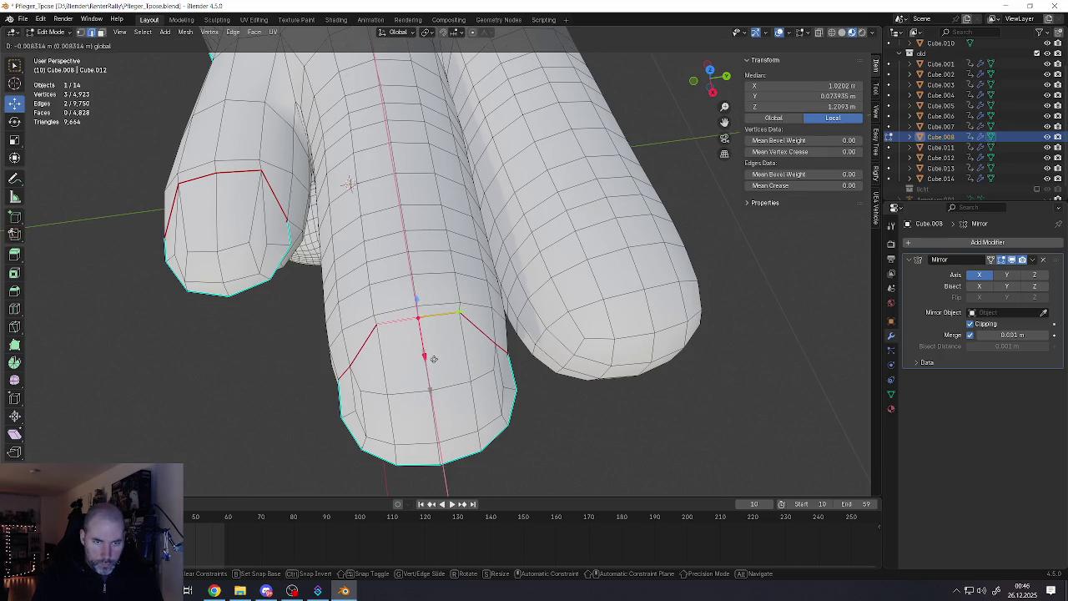
{"action": "left_click", "coordinate": [433, 358]}
{"action": "key", "text": "1"}
{"action": "left_click", "coordinate": [350, 366]}
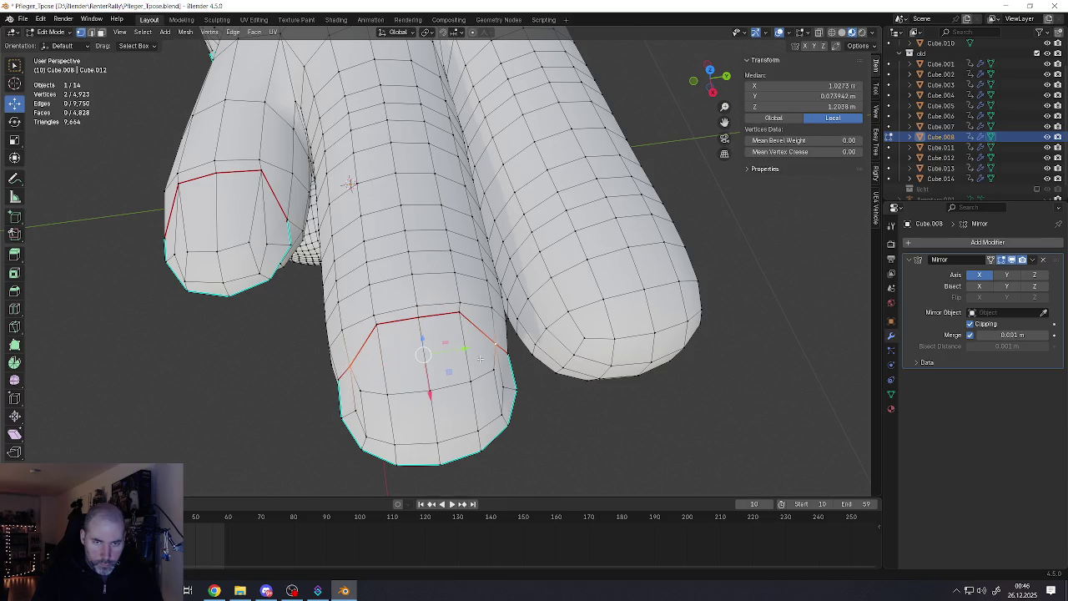
{"action": "left_click_drag", "start_coordinate": [430, 393], "coordinate": [426, 376]}
{"action": "left_click", "coordinate": [425, 369]}
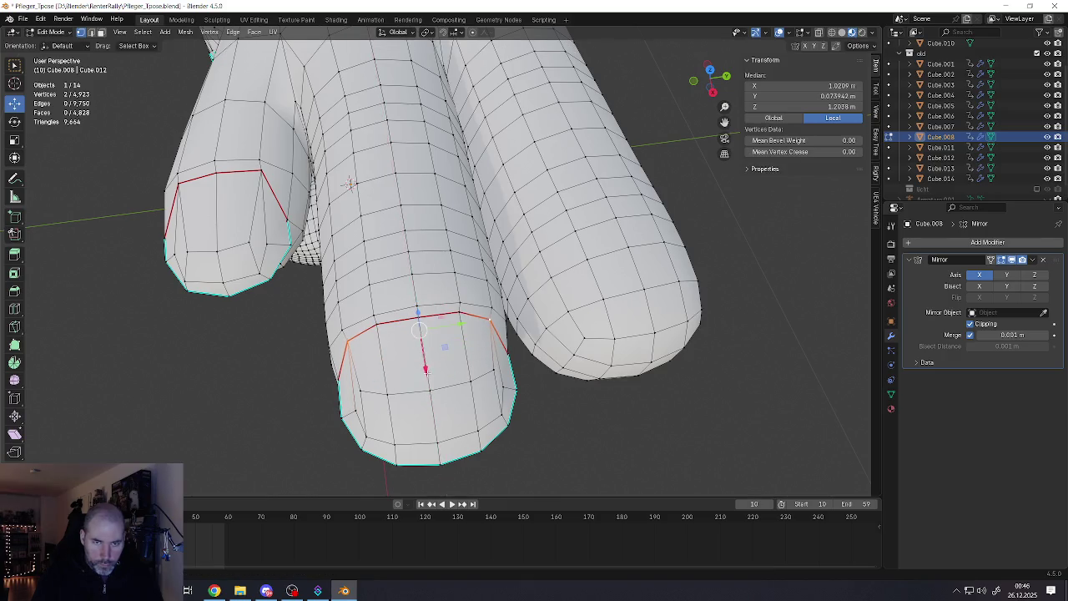
Check the smoothed hand and head in Object Mode, then return to Edit Mode
{"action": "middle_click_drag", "start_coordinate": [425, 369], "coordinate": [419, 330]}
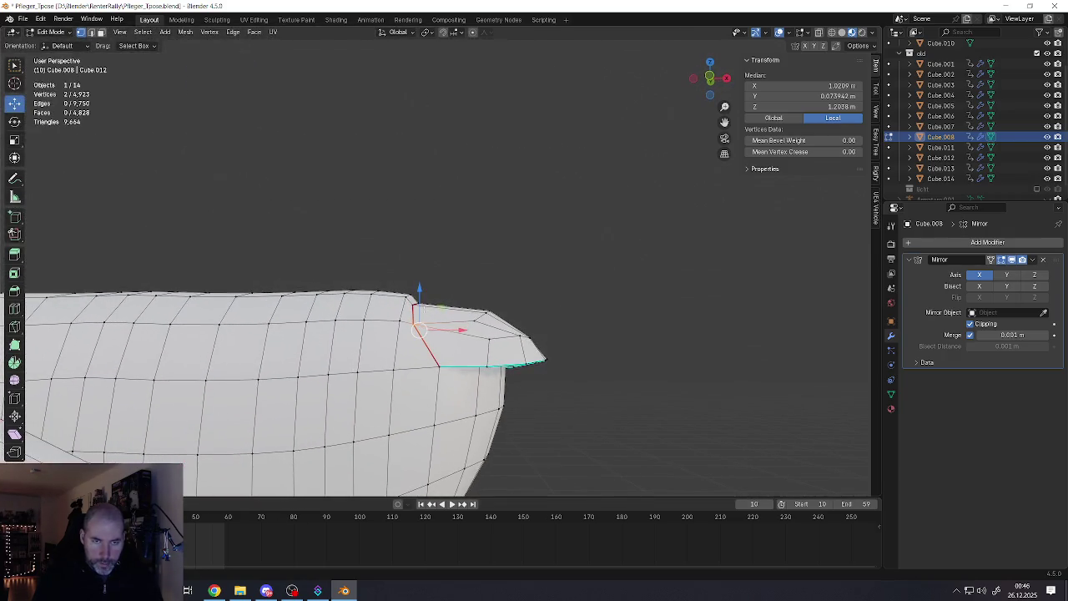
{"action": "scroll", "coordinate": [419, 329], "scroll_direction": "down", "scroll_amount": 2}
{"action": "scroll", "coordinate": [419, 333], "scroll_direction": "down", "scroll_amount": 3}
{"action": "key", "text": "Tab"}
{"action": "mouse_move", "coordinate": [421, 343]}
{"action": "middle_mouse_down"}
{"action": "mouse_move", "coordinate": [336, 435]}
{"action": "mouse_move", "coordinate": [410, 179]}
{"action": "middle_mouse_up"}
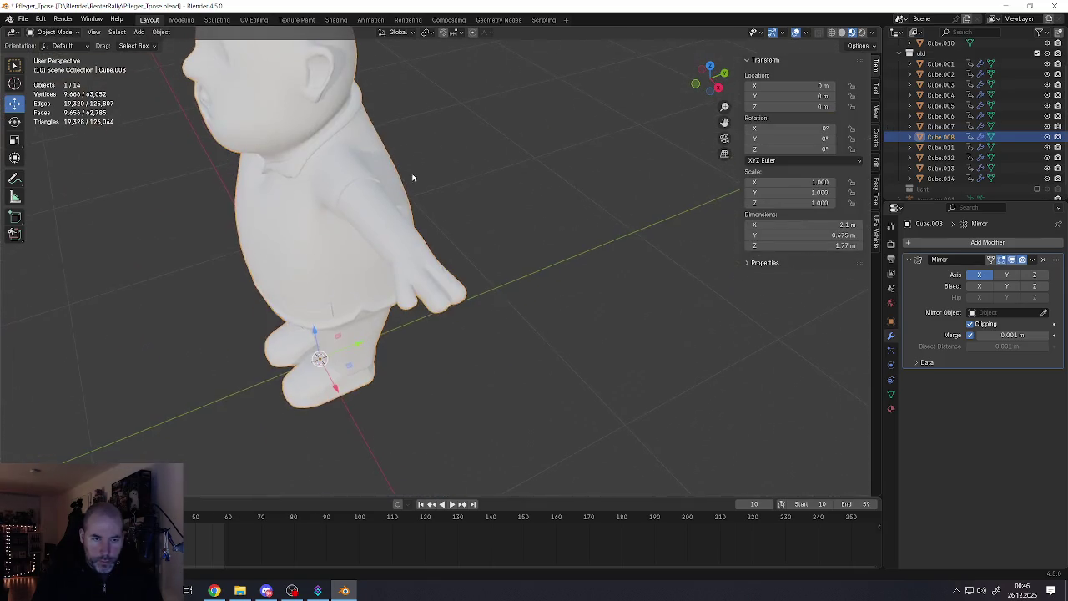
{"action": "scroll", "coordinate": [410, 178], "scroll_direction": "up", "scroll_amount": 2}
{"action": "scroll", "coordinate": [410, 178], "scroll_direction": "up", "scroll_amount": 2}
{"action": "key", "text": "Tab"}
Select the loop and face ring on the next fingertip for its nail
{"action": "left_click", "coordinate": [427, 338]}
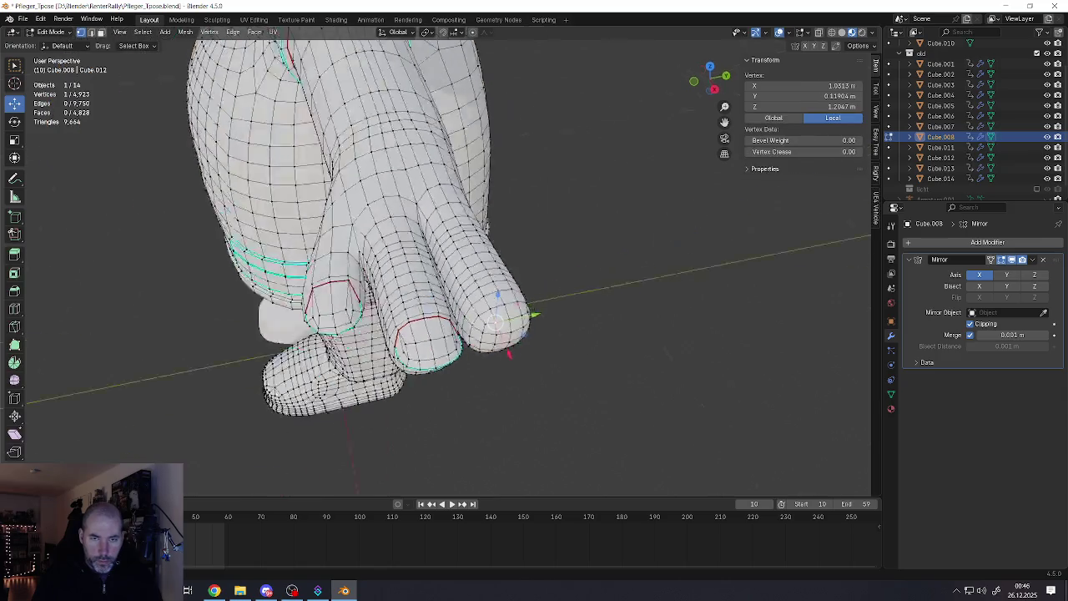
{"action": "middle_click_drag", "start_coordinate": [427, 338], "coordinate": [413, 295]}
{"action": "scroll", "coordinate": [413, 295], "scroll_direction": "up", "scroll_amount": 2}
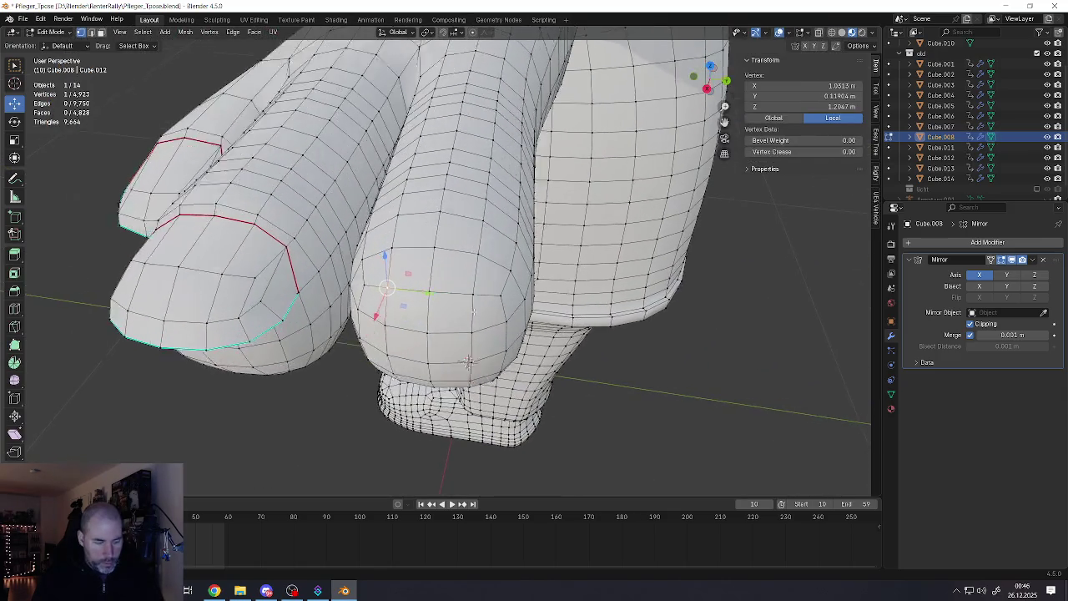
{"action": "key", "text": "alt+a"}
{"action": "left_click", "coordinate": [335, 280], "text": "alt"}
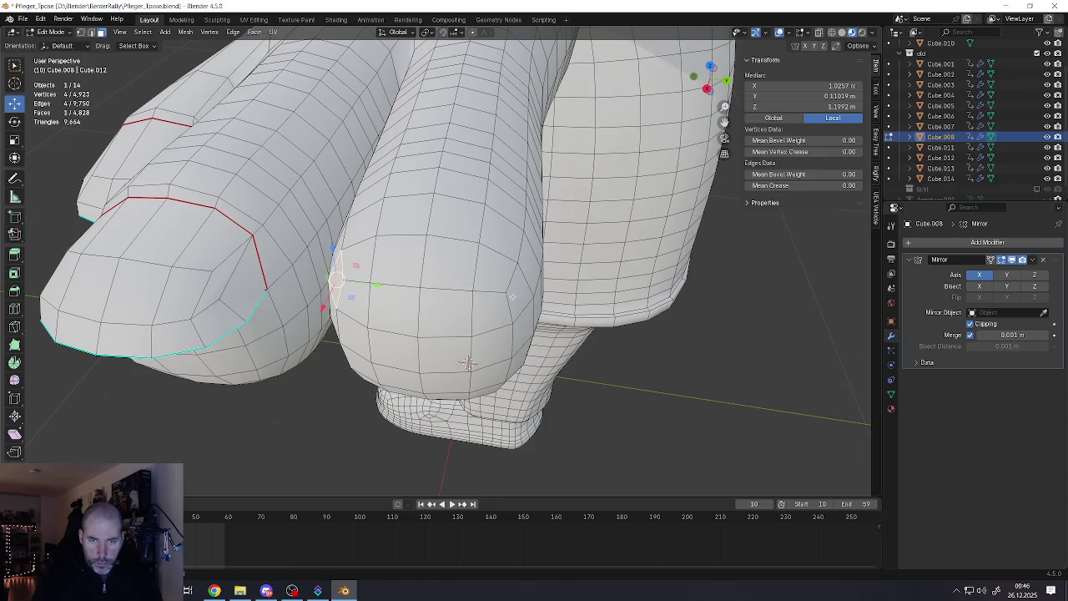
{"action": "left_click", "coordinate": [512, 296], "text": "ctrl+alt"}
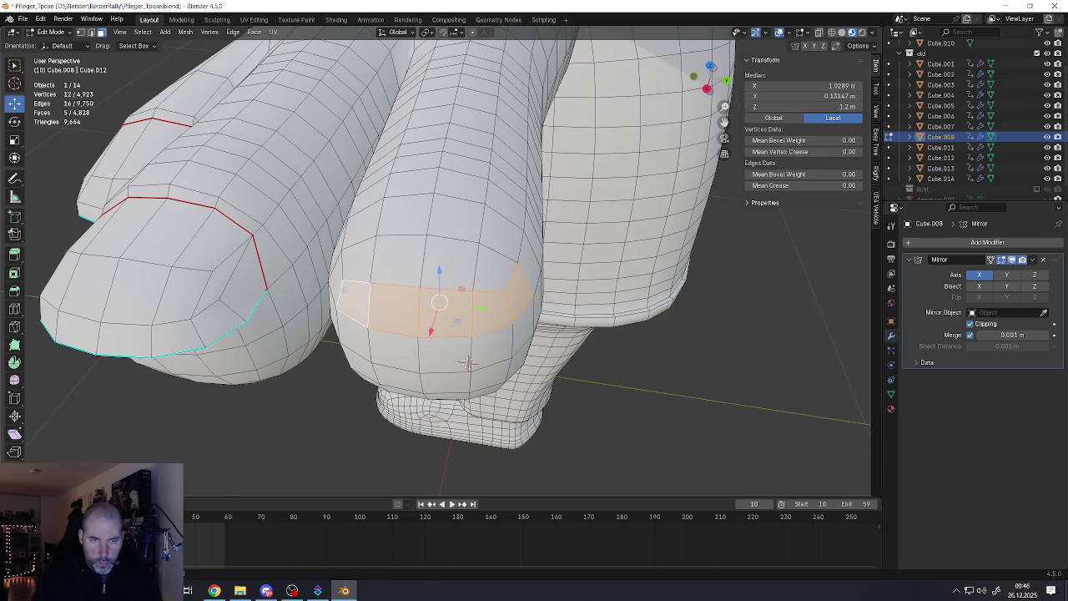